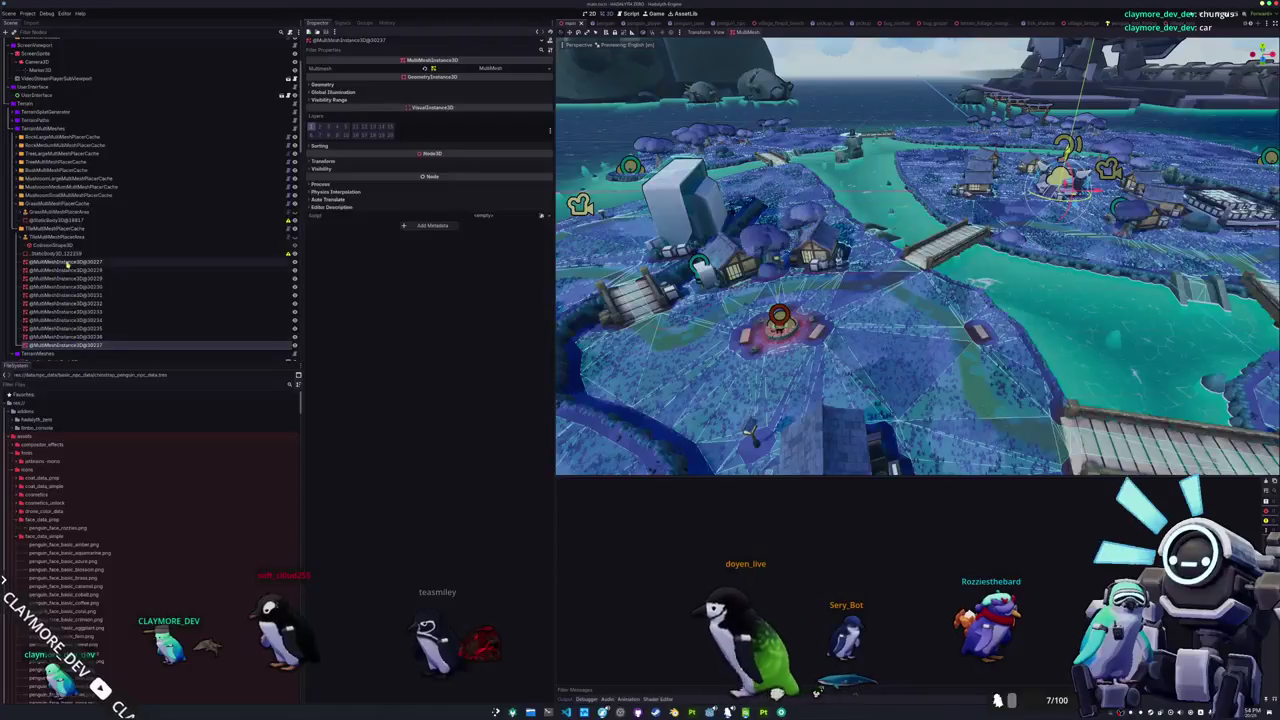
Step: Delete the 11 old multimesh instance nodes and enable Use Chunks on TileMultiMeshPlacerCache
key(Delete)
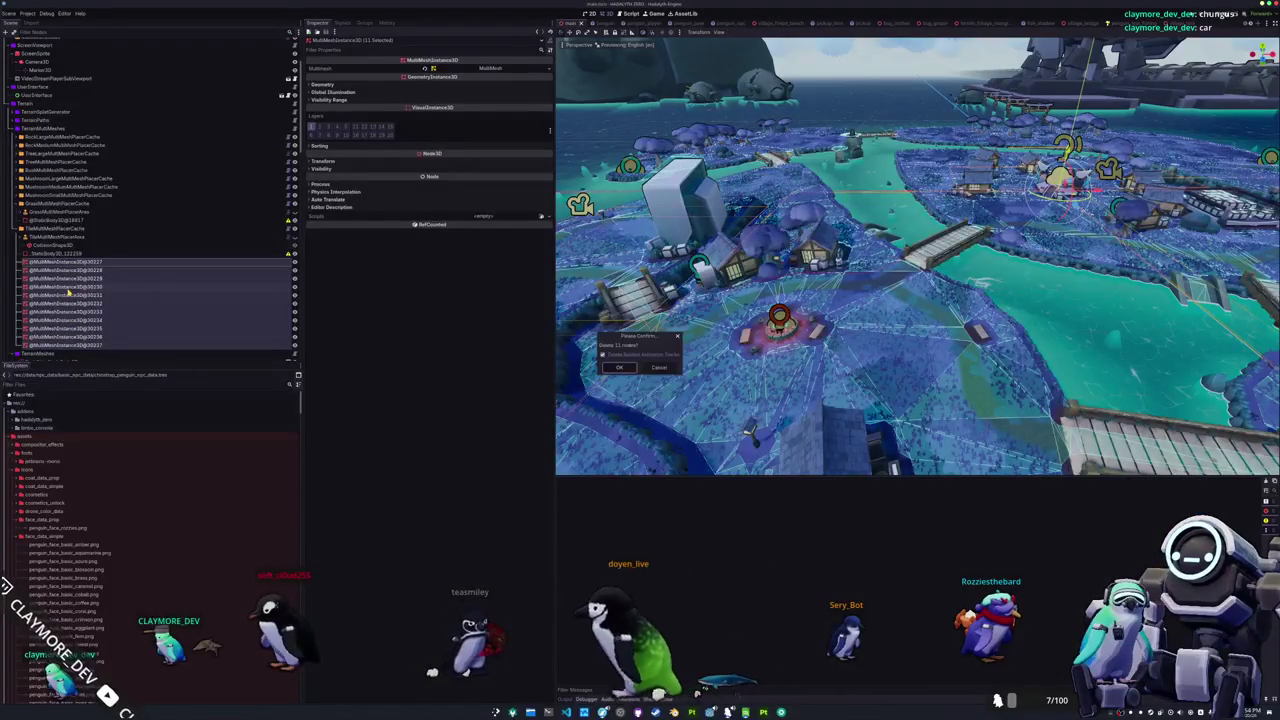
key(Return)
click(88, 231)
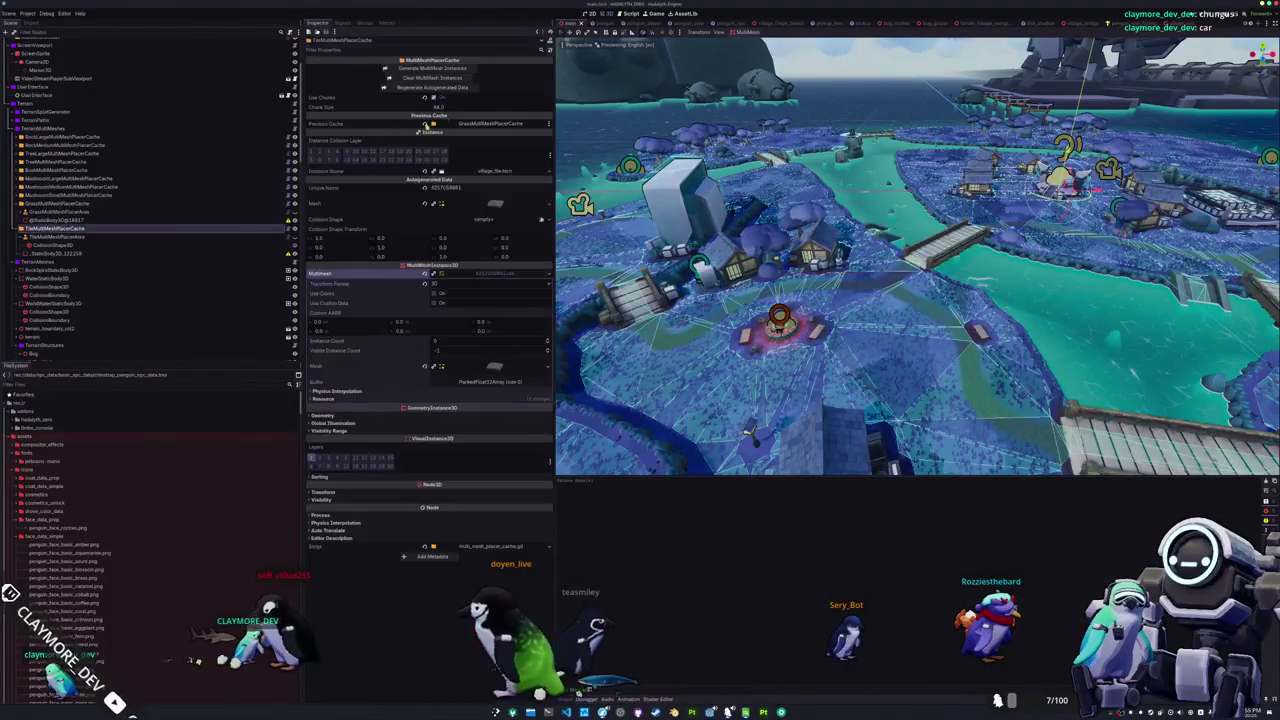
click(435, 97)
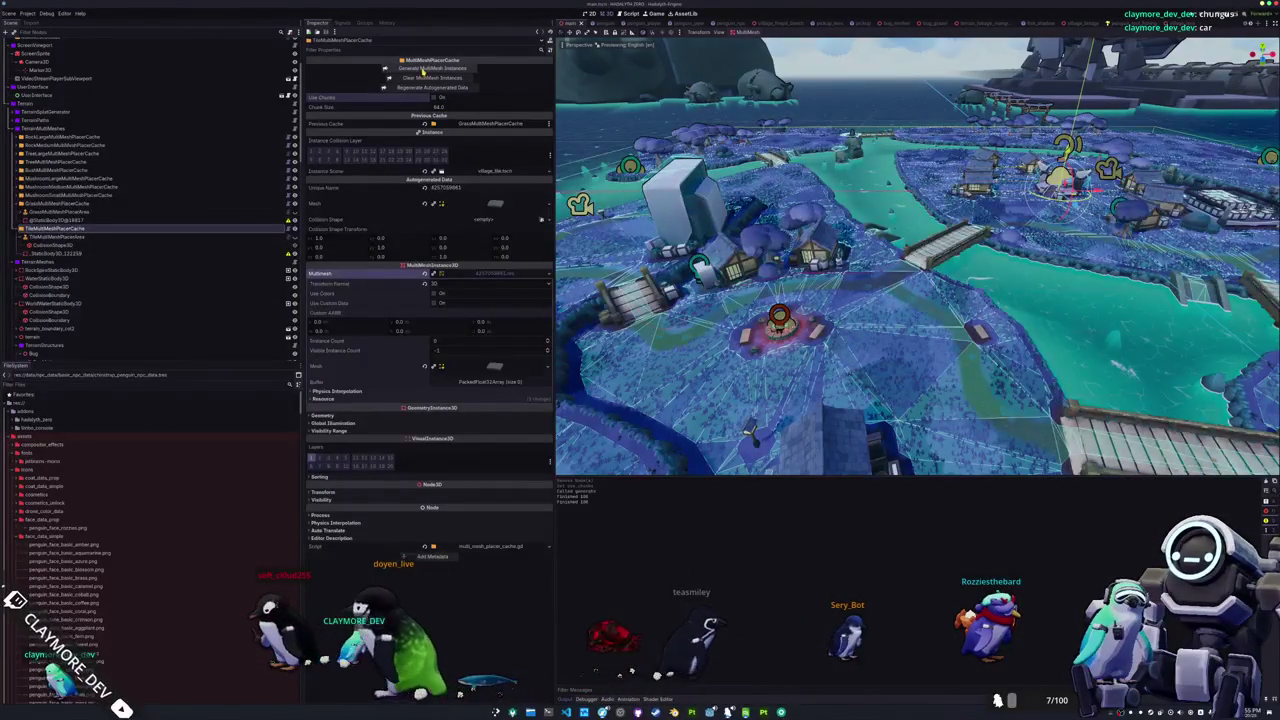
Step: Enable Use Chunks on GrassMultiMeshPlacerCache and regenerate its MultiMesh instances
click(80, 204)
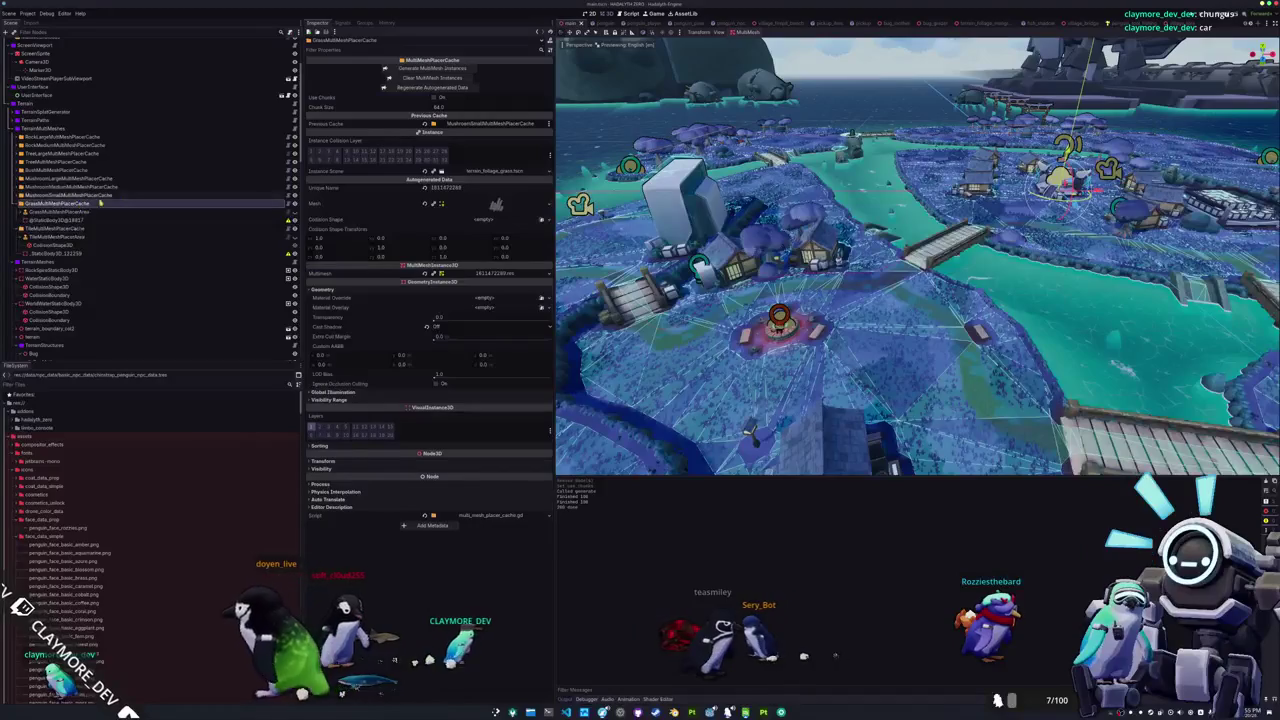
click(428, 100)
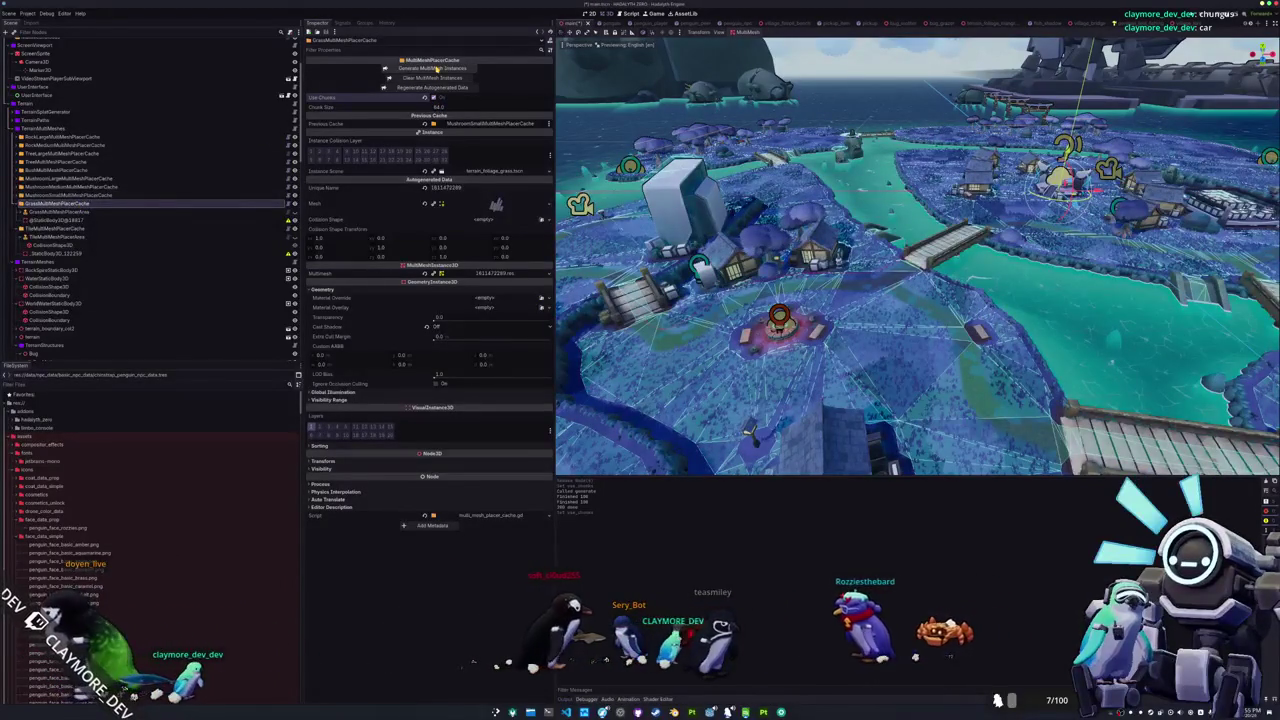
click(436, 68)
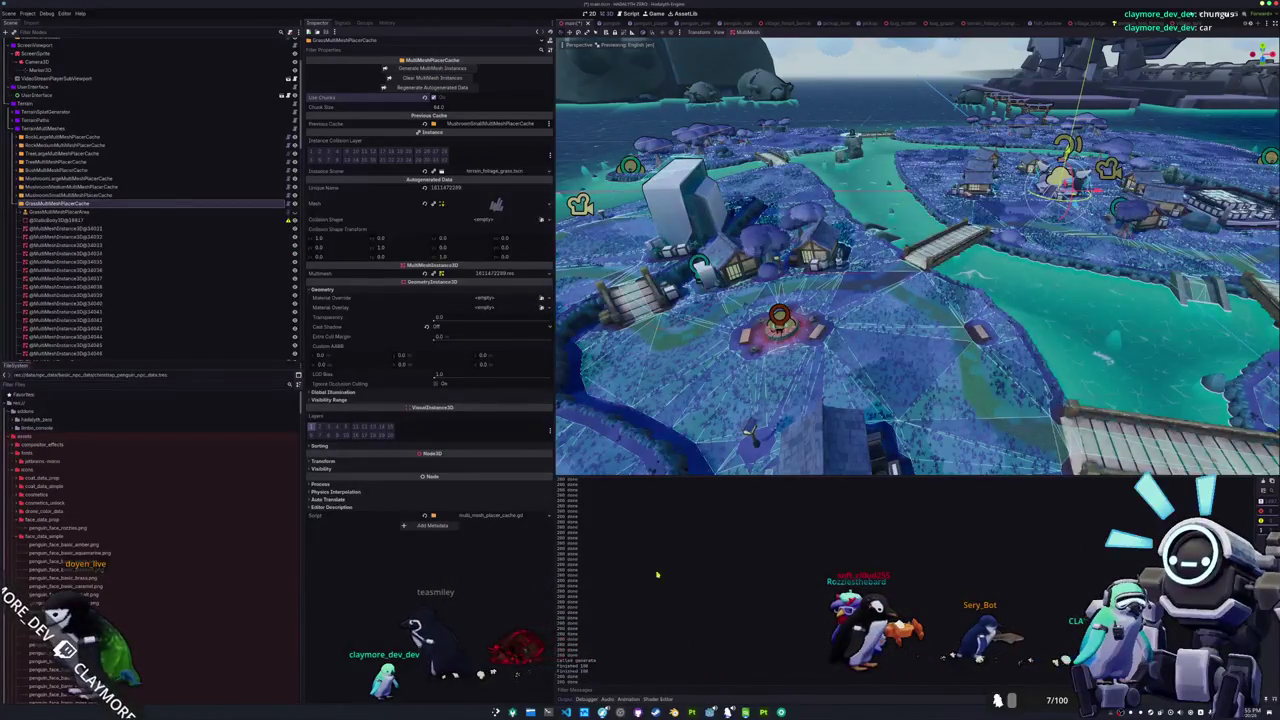
mouse_move(800, 340)
middle_down()
mouse_move(812, 375)
mouse_move(745, 369)
middle_up()
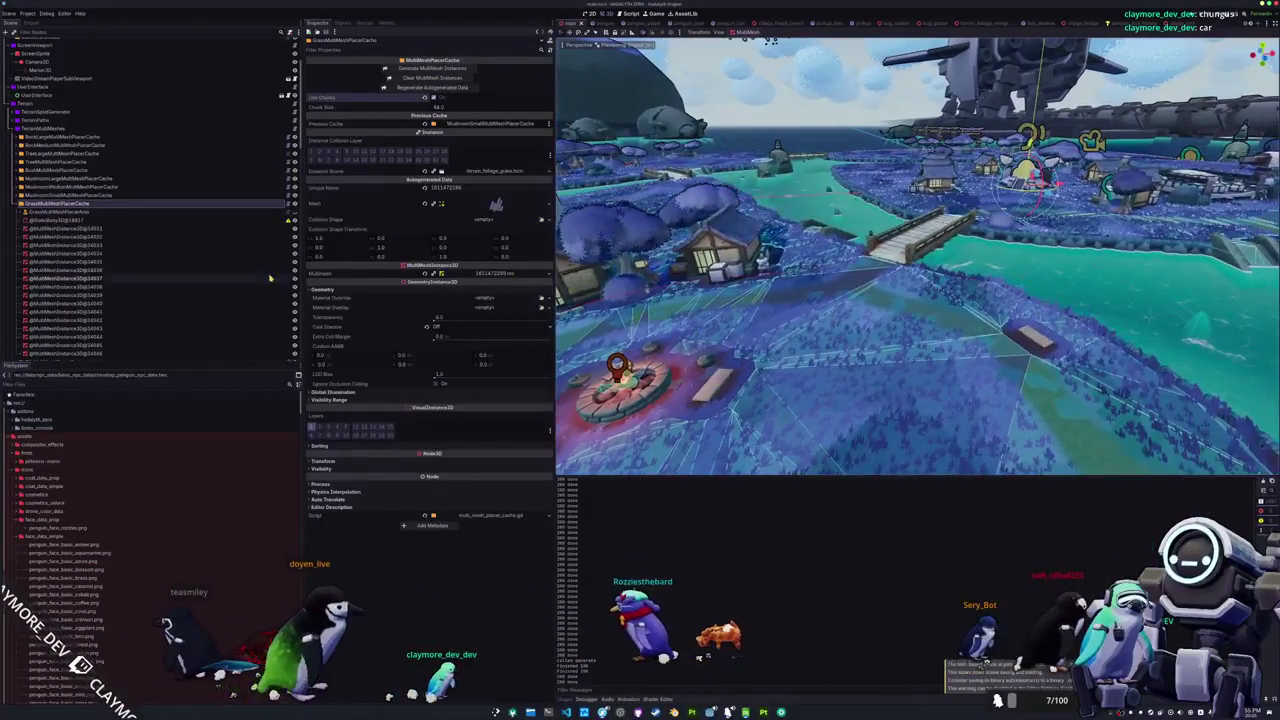
Step: Inspect the MultiMesh resources of the first few new chunk MultiMeshInstance3D nodes
click(167, 231)
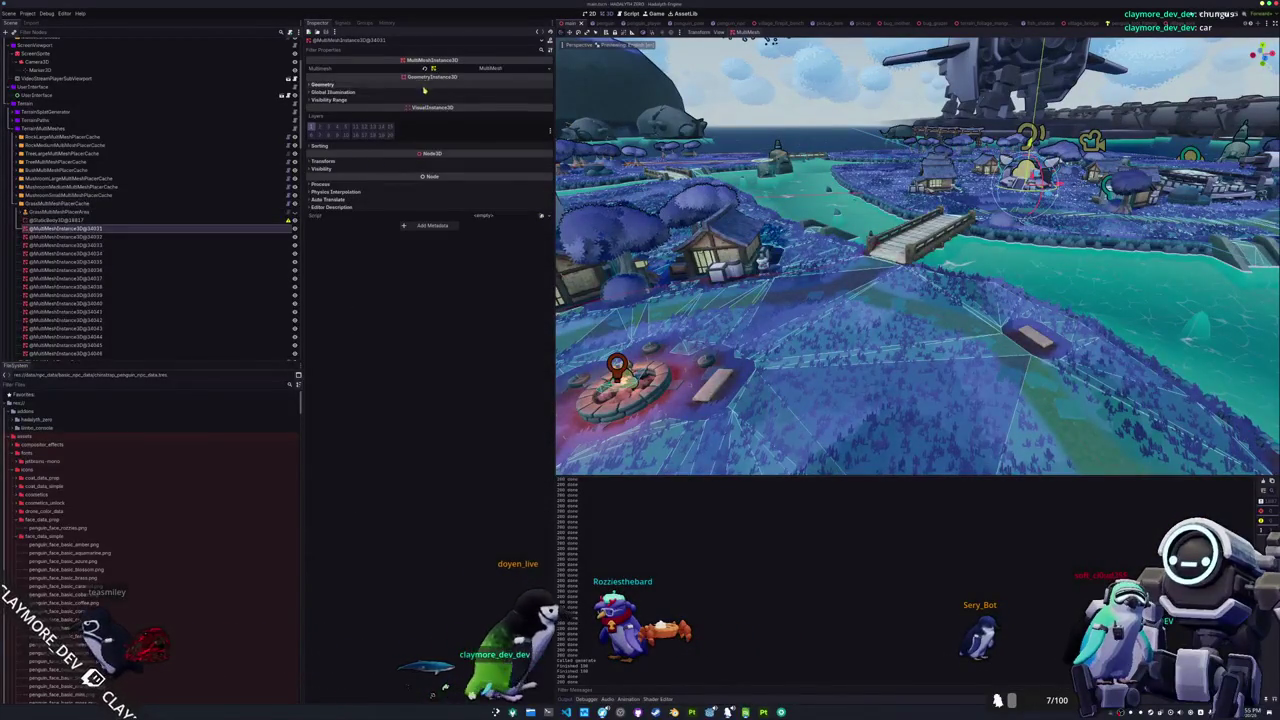
click(497, 70)
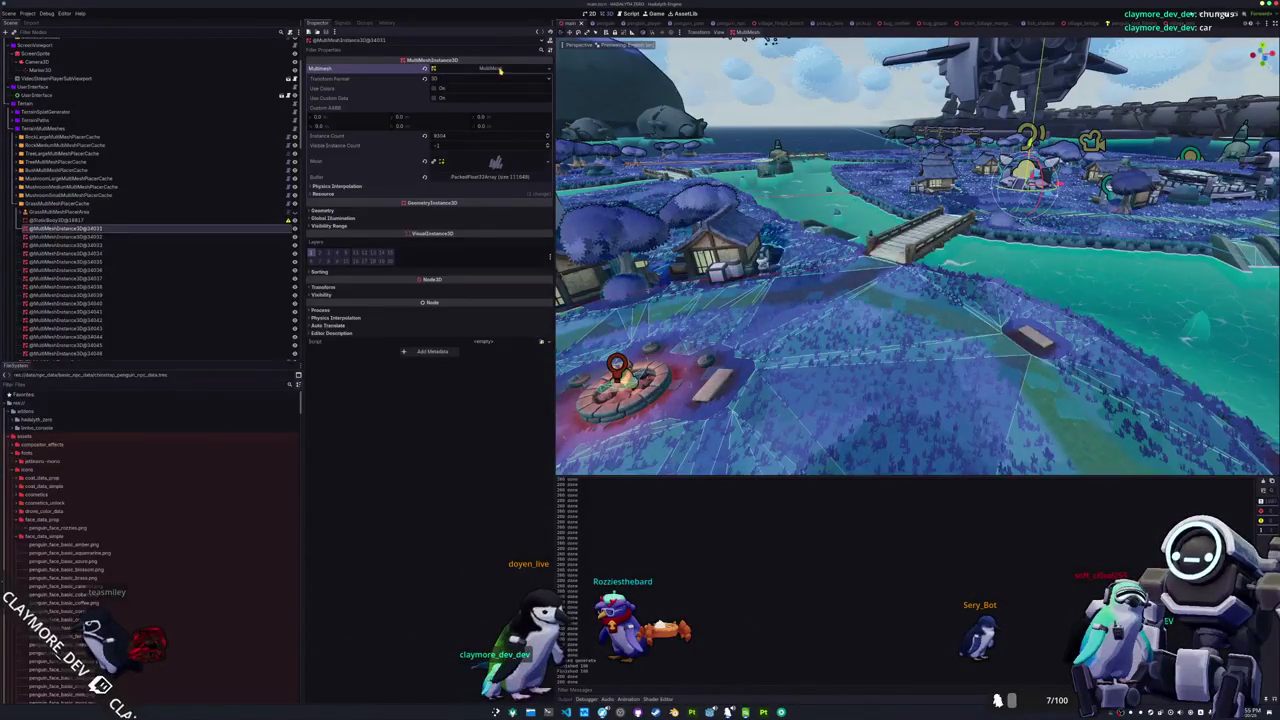
click(500, 69)
click(85, 253)
click(90, 295)
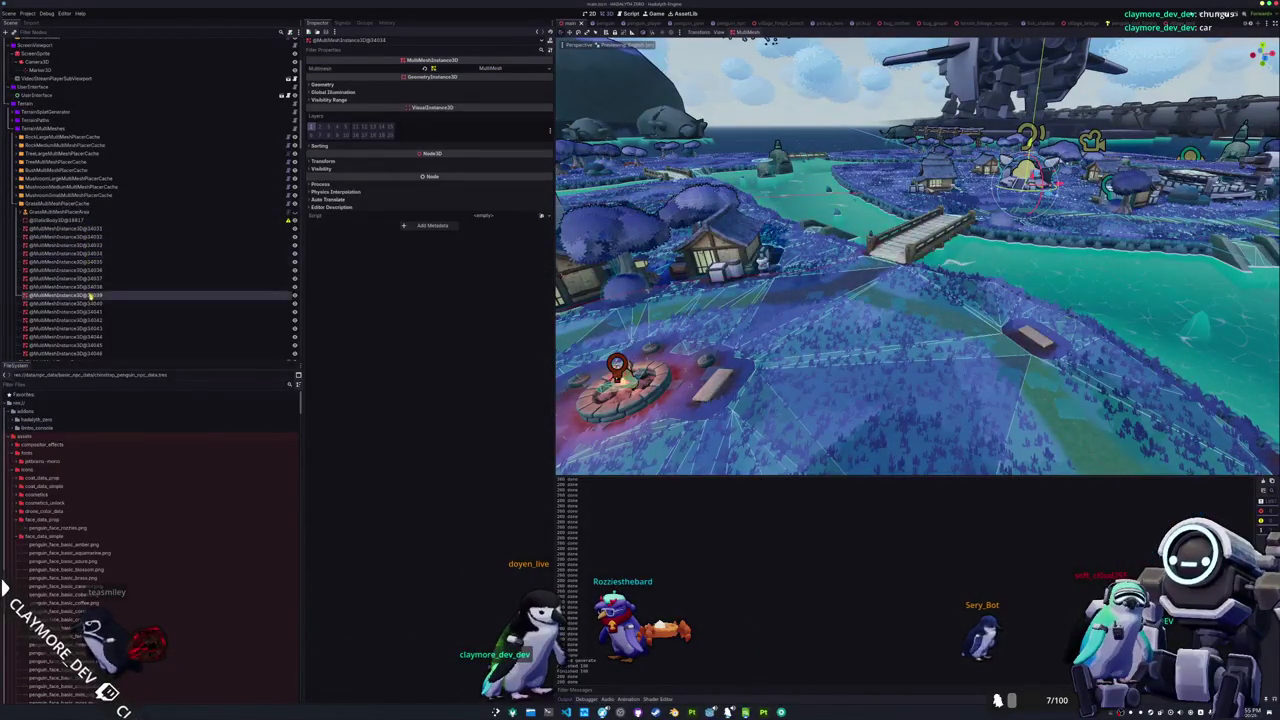
click(511, 70)
click(514, 70)
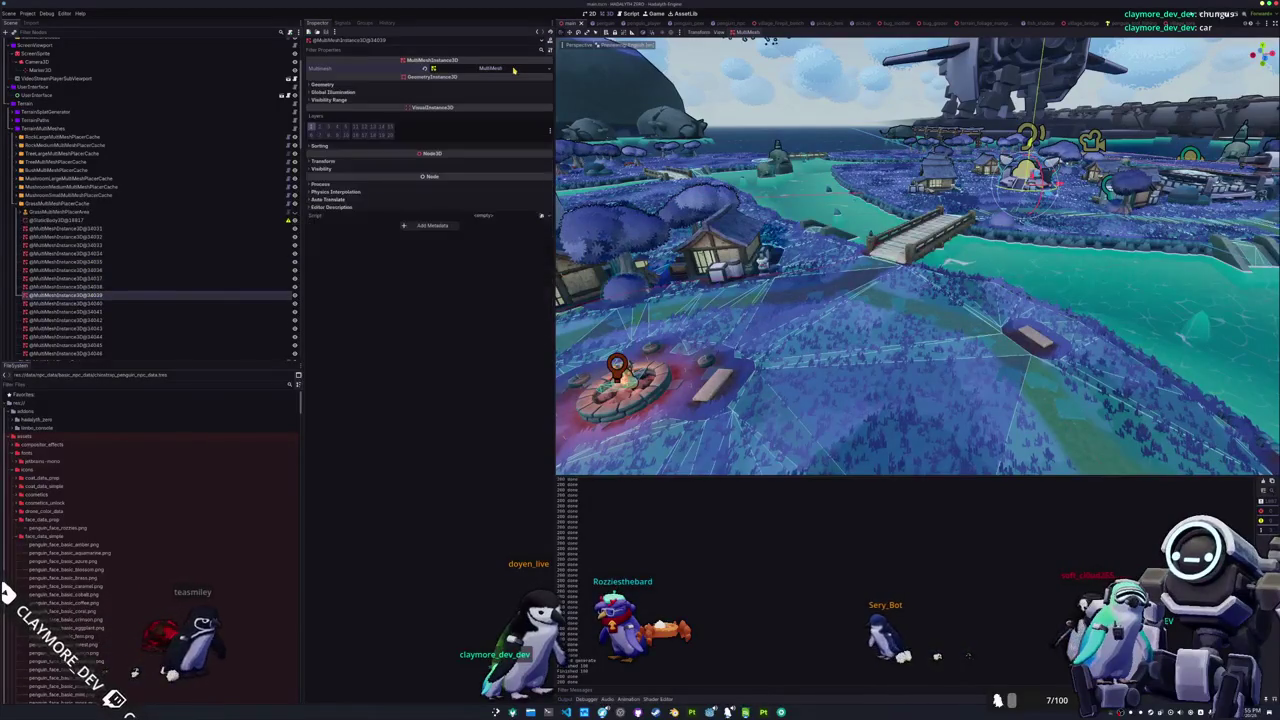
Step: Check a later chunk node's MultiMesh details, then switch to multi_mesh_placer_cache.gd in VS Code
click(499, 69)
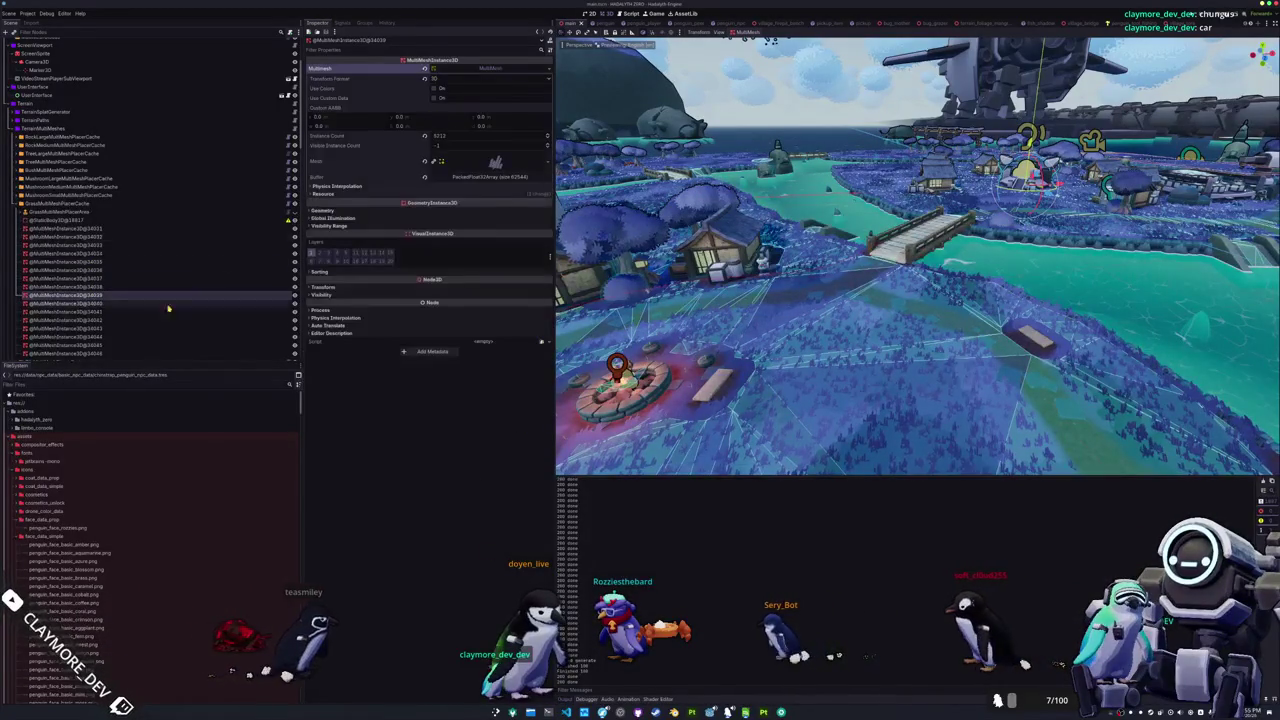
click(90, 345)
click(505, 69)
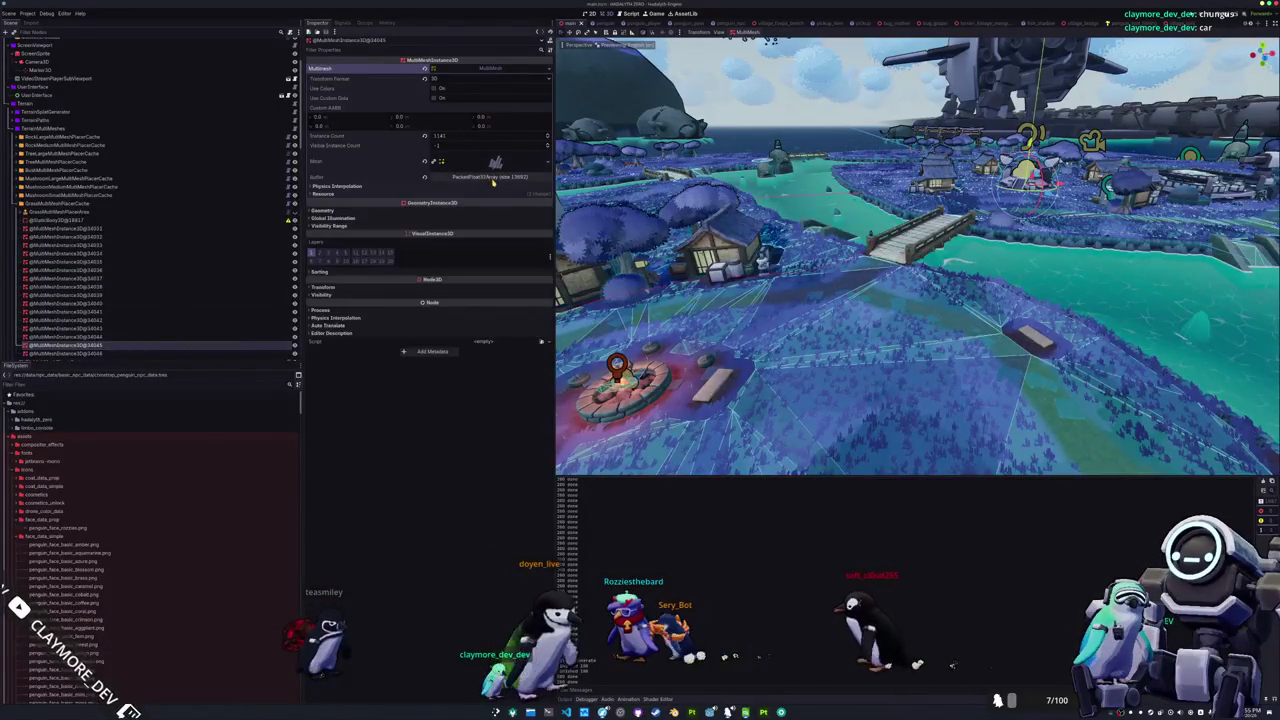
scroll(130, 280, down, 5)
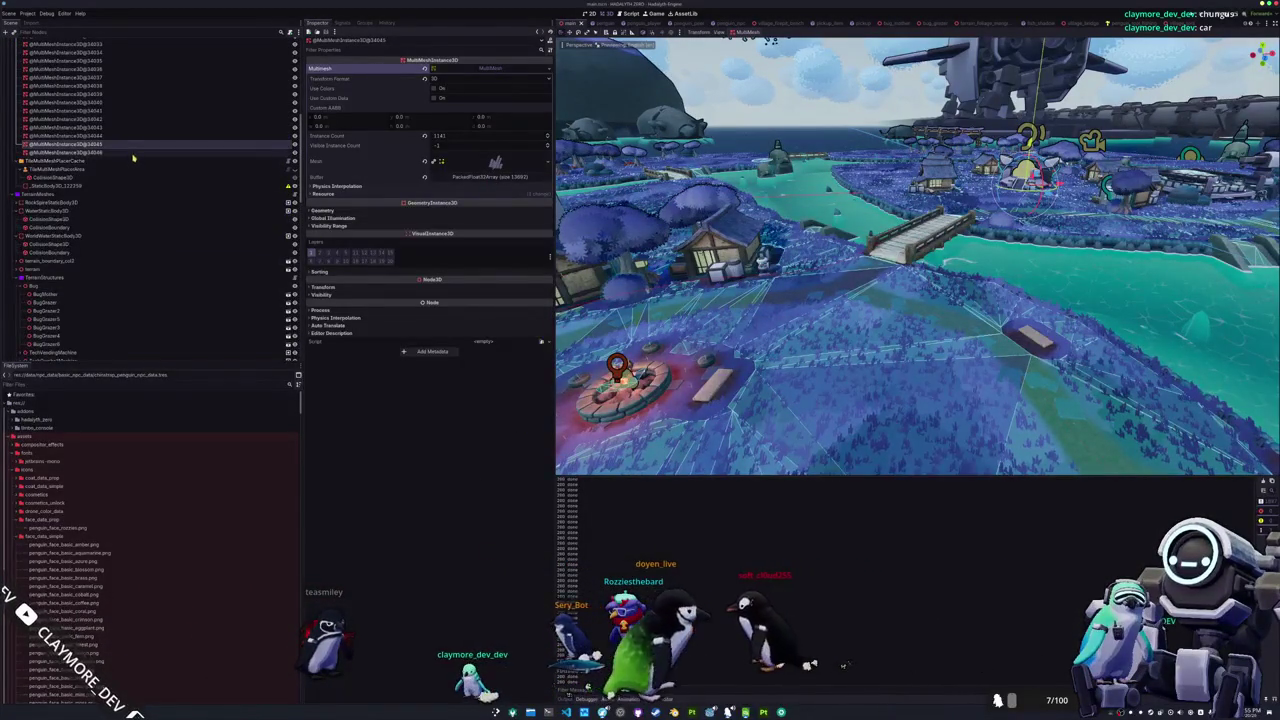
scroll(128, 200, up, 5)
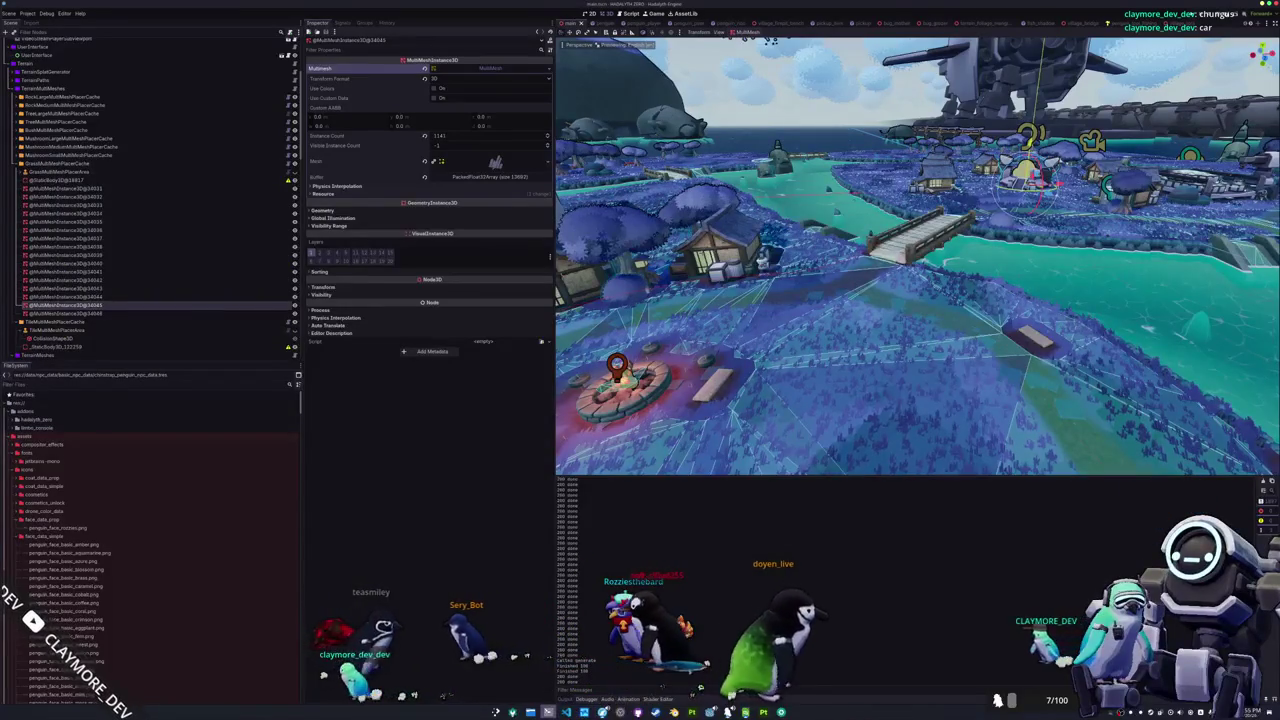
key(alt+Tab)
scroll(573, 490, down, 8)
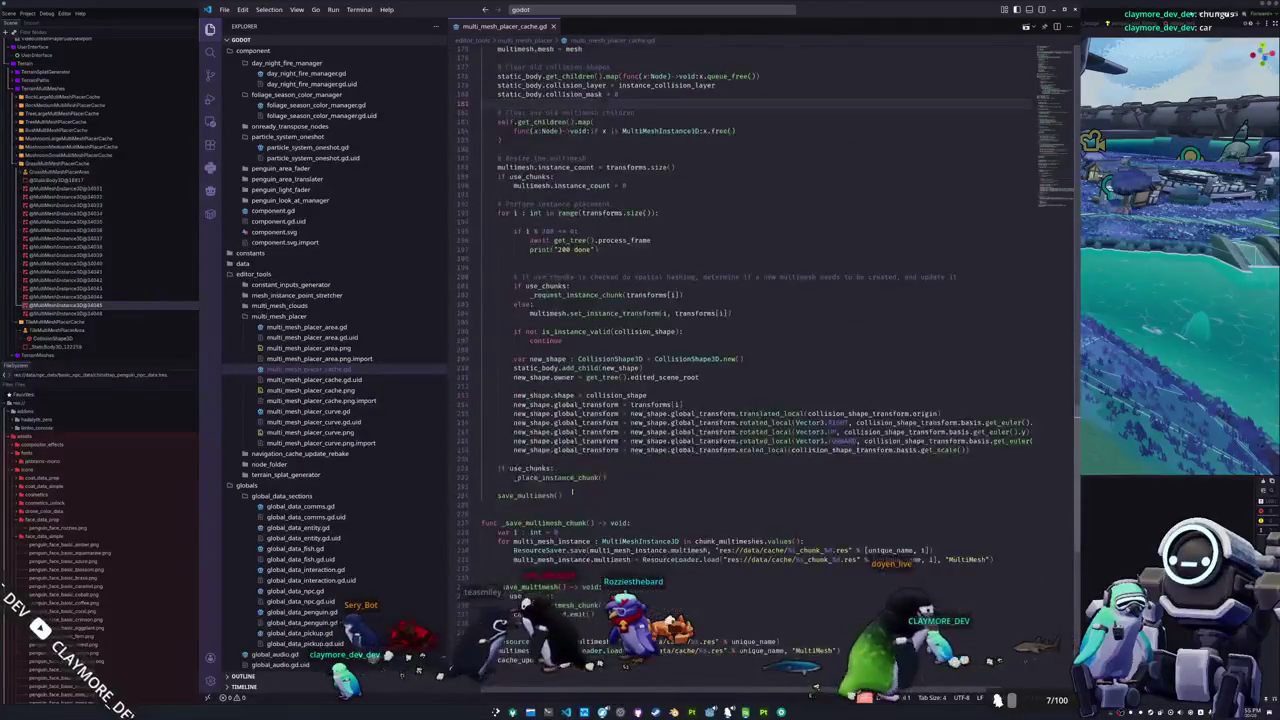
scroll(573, 495, down, 5)
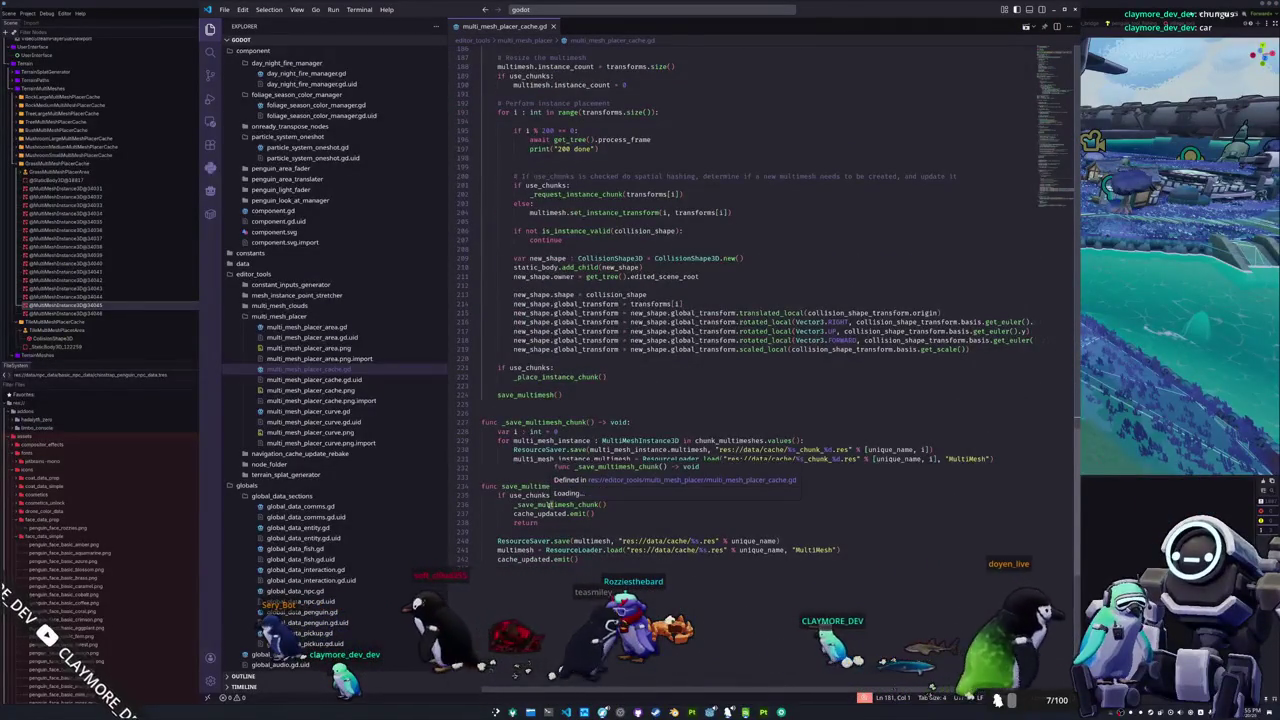
double_click(557, 504)
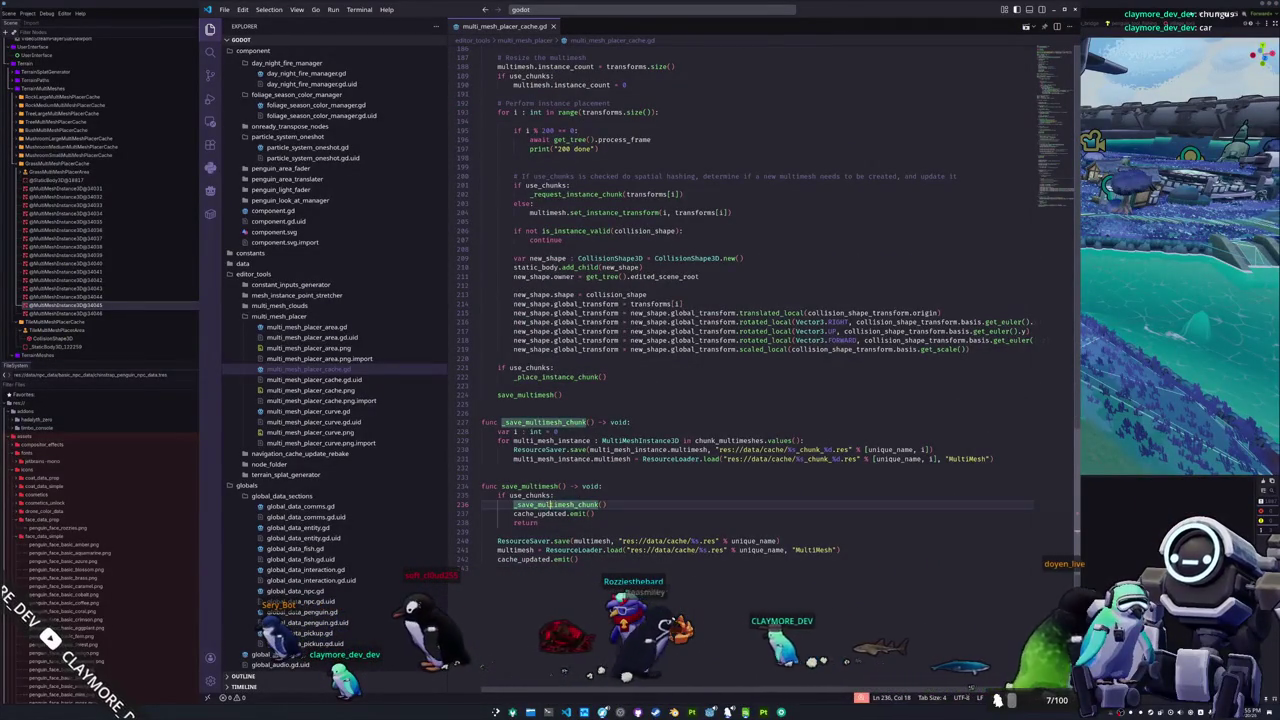
double_click(550, 440)
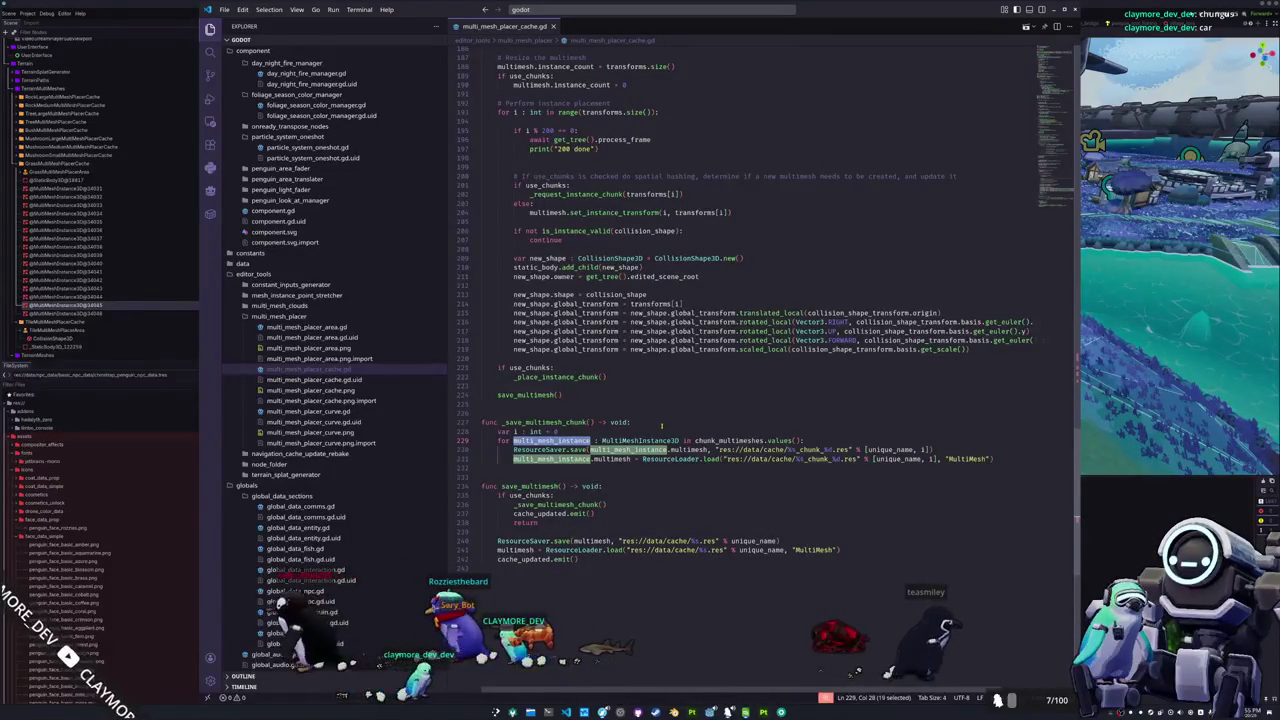
double_click(730, 440)
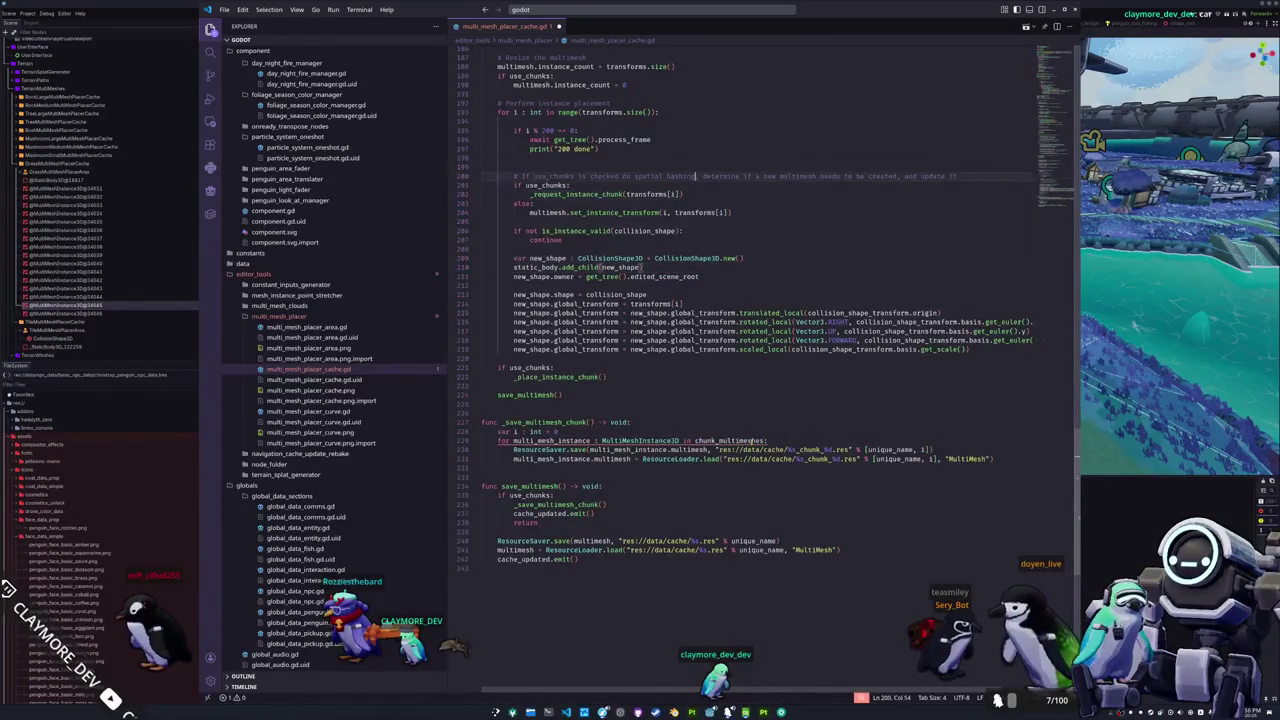
scroll(697, 176, up, 3)
scroll(720, 300, up, 4)
scroll(740, 400, up, 4)
scroll(751, 441, up, 3)
scroll(751, 441, up, 3)
key(Down)
key(Down)
key(Down)
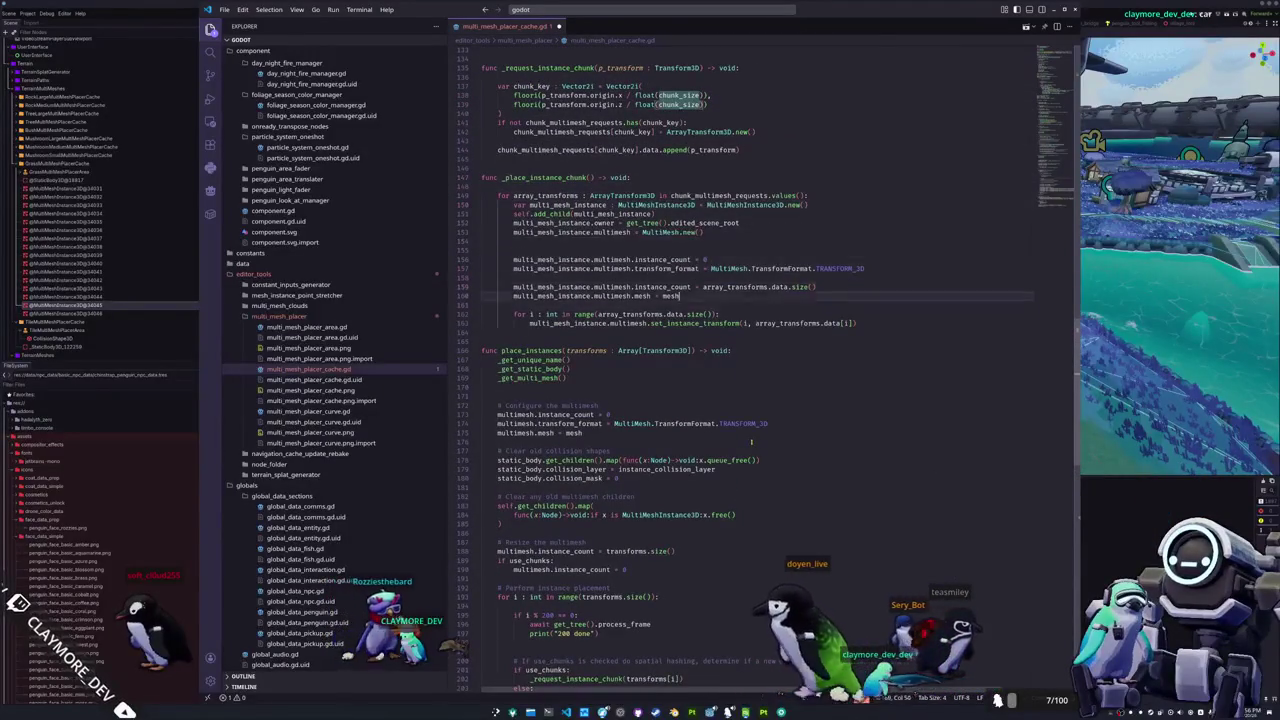
Step: Add chunk_multimeshes.append(multi_mesh_instance) after the chunk placement loop
key(Down)
key(Down)
key(Down)
key(End)
key(Return)
key(Return)
text(ch)
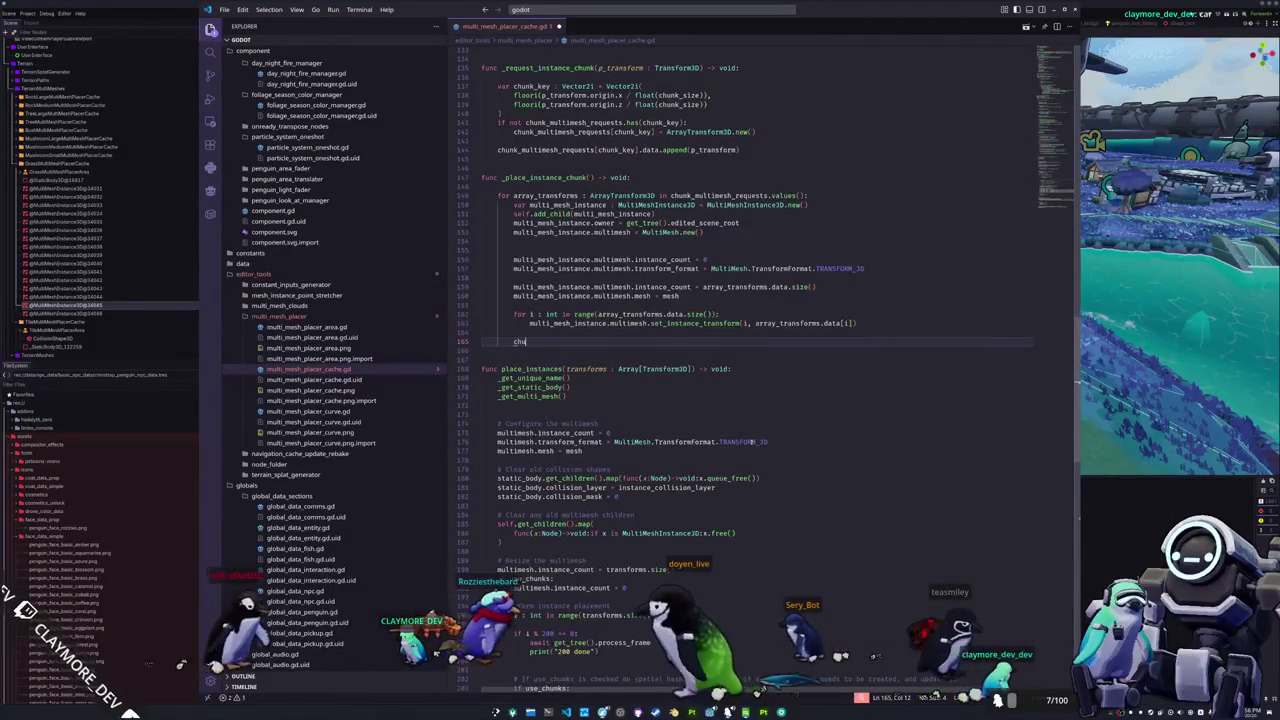
text(unk_multimeshes.append()
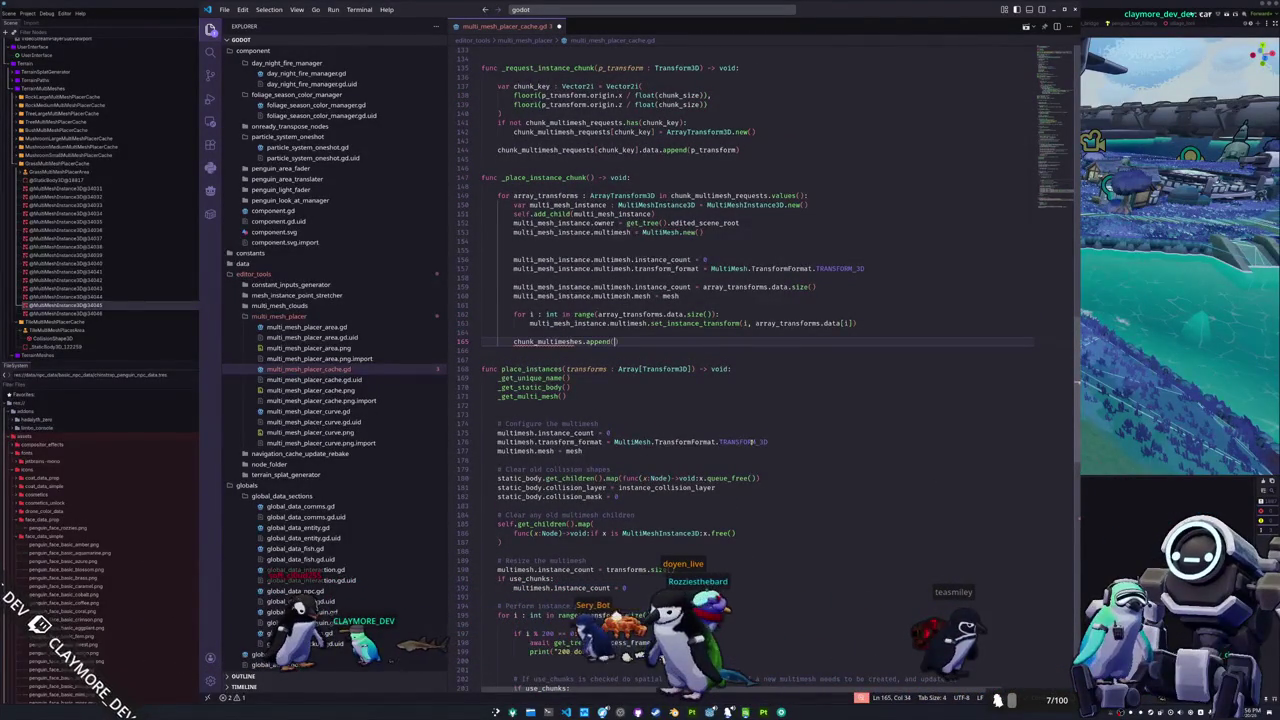
text(multi_me)
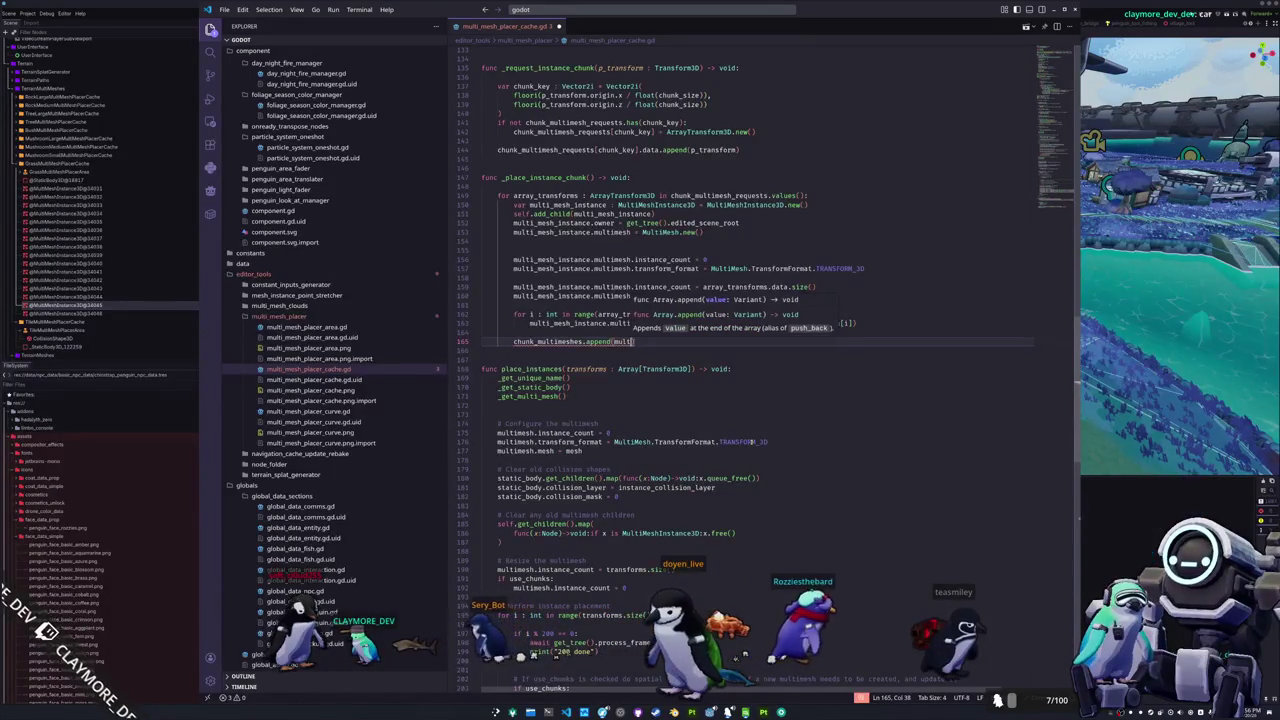
text(sh_instance)
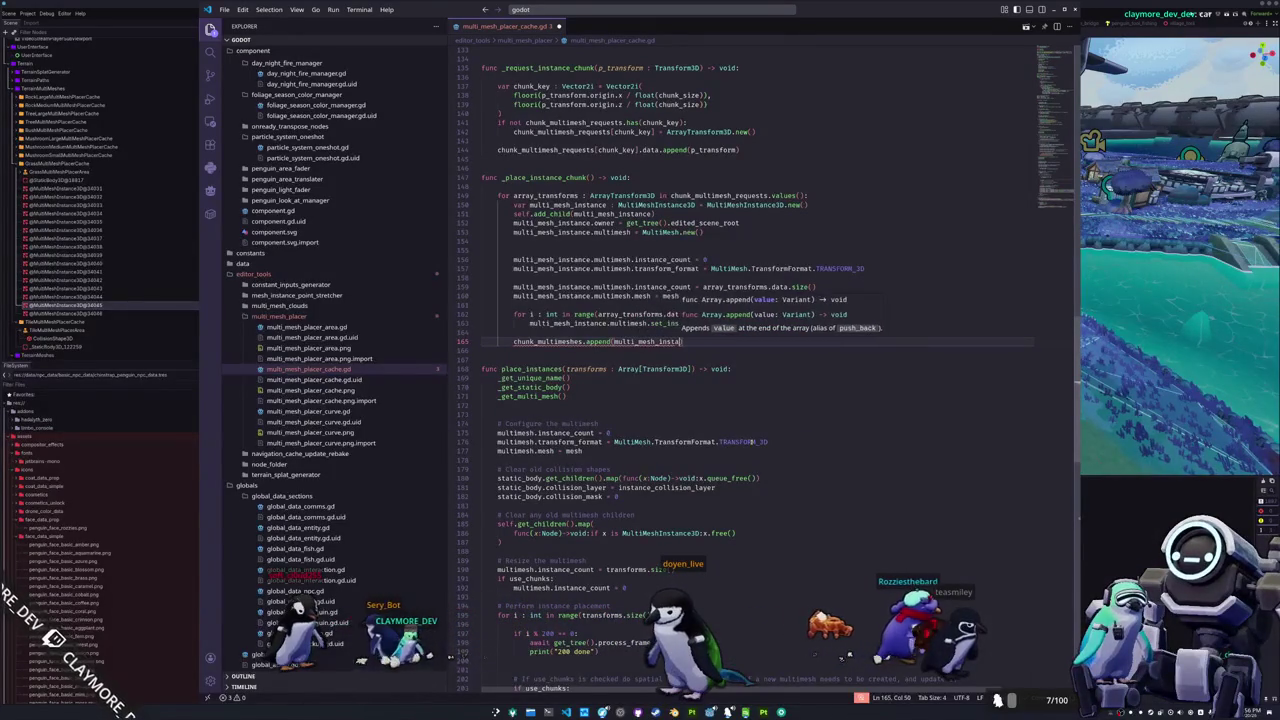
text())
click(598, 423)
Step: Add chunk_multimeshes.clear() and chunk_multimesh_requests.clear() under 'if use_chunks:'
key(Down)
key(Down)
key(Down)
key(Down)
key(Down)
key(Down)
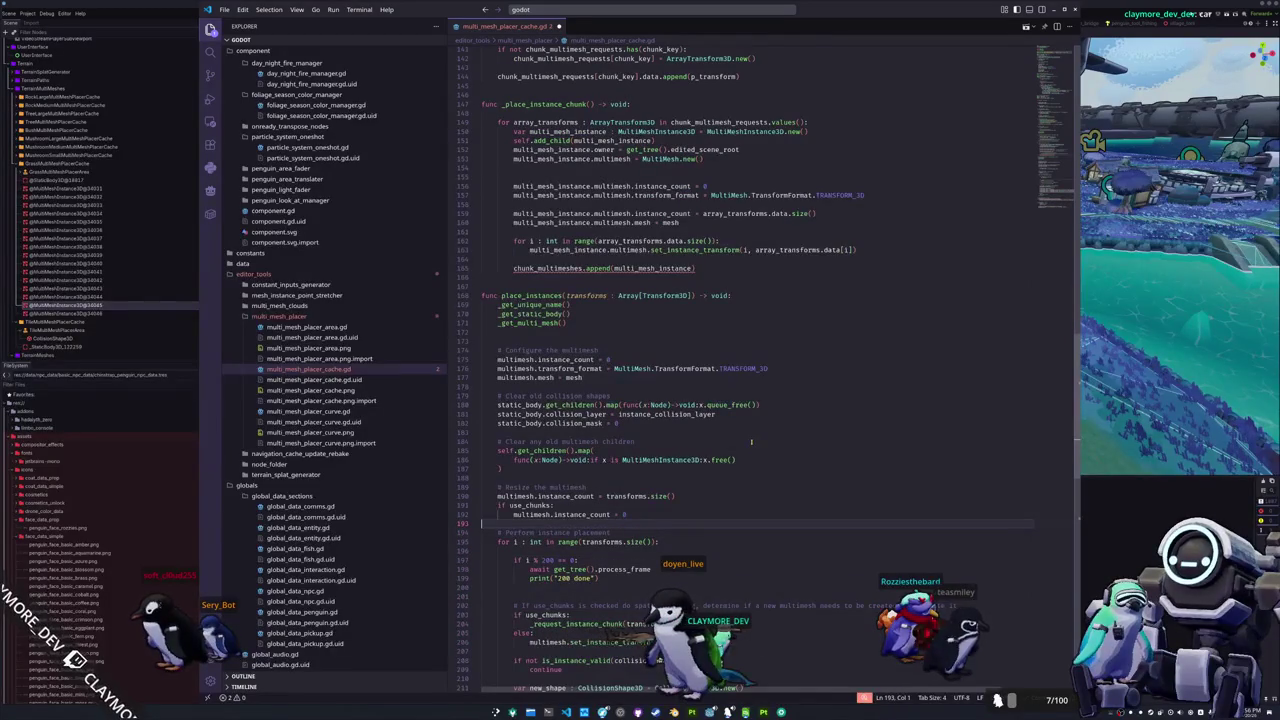
text(chunk)
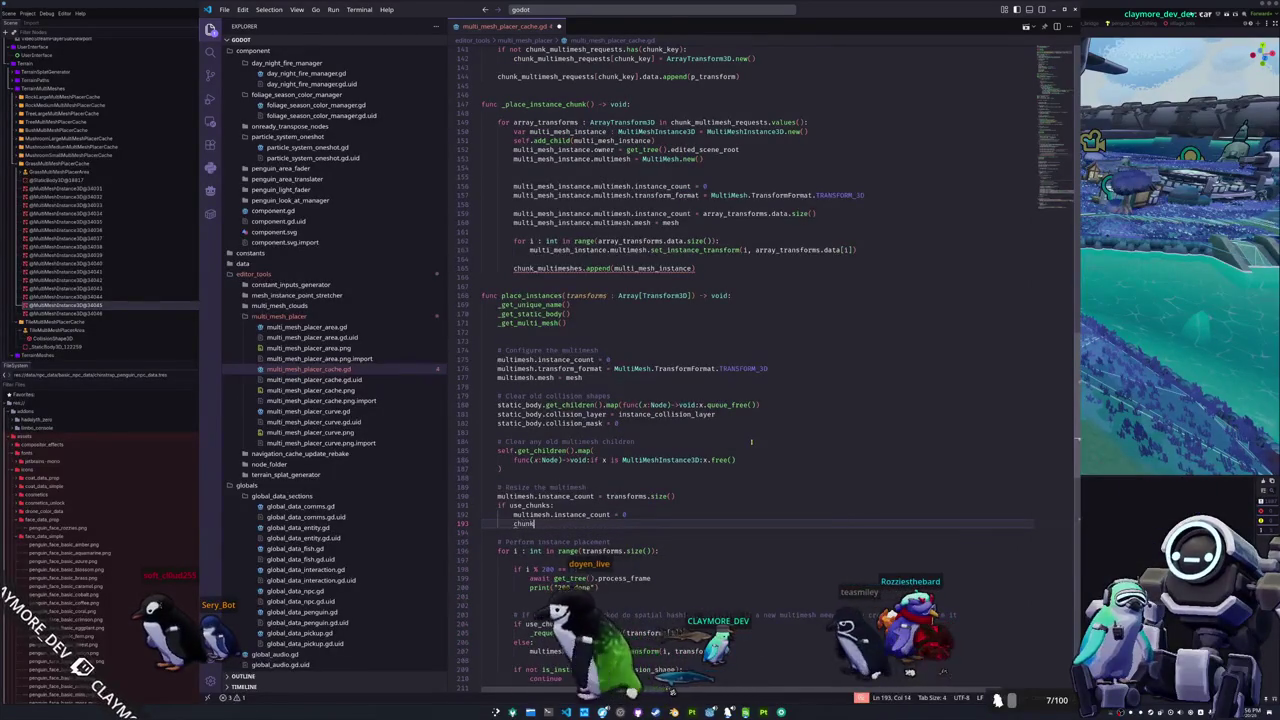
text(_multimesh)
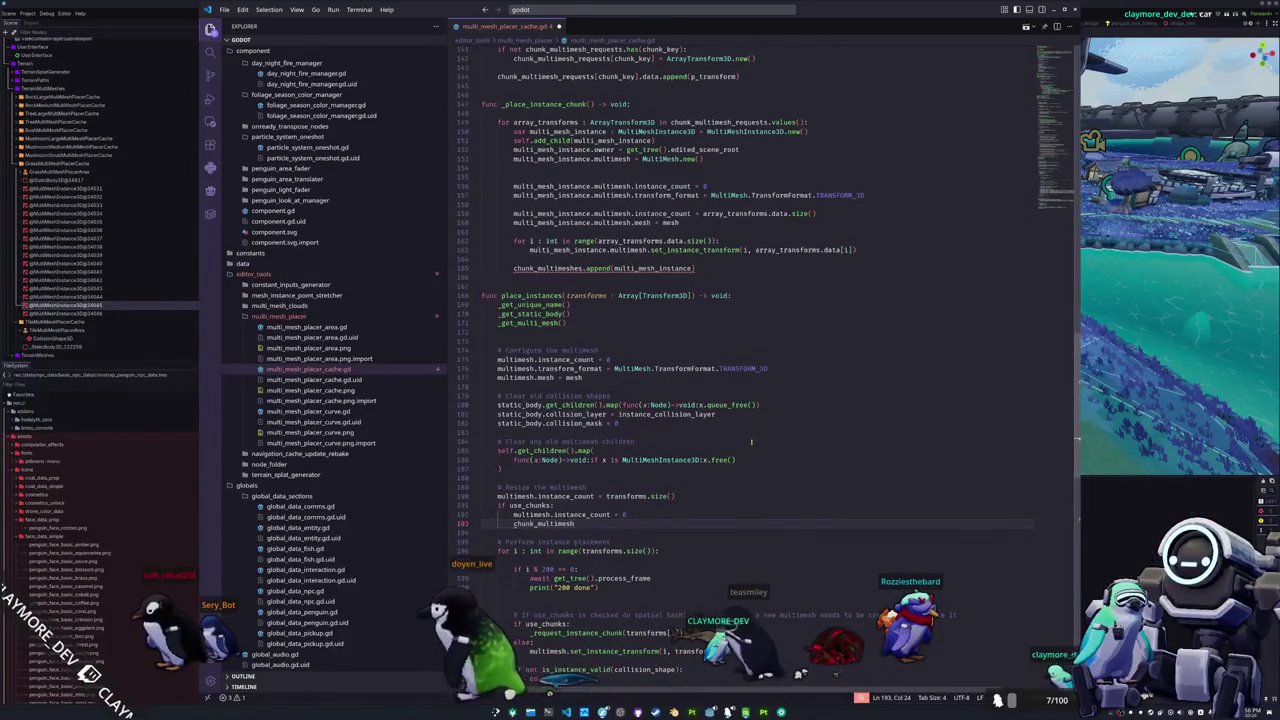
text(es.clear())
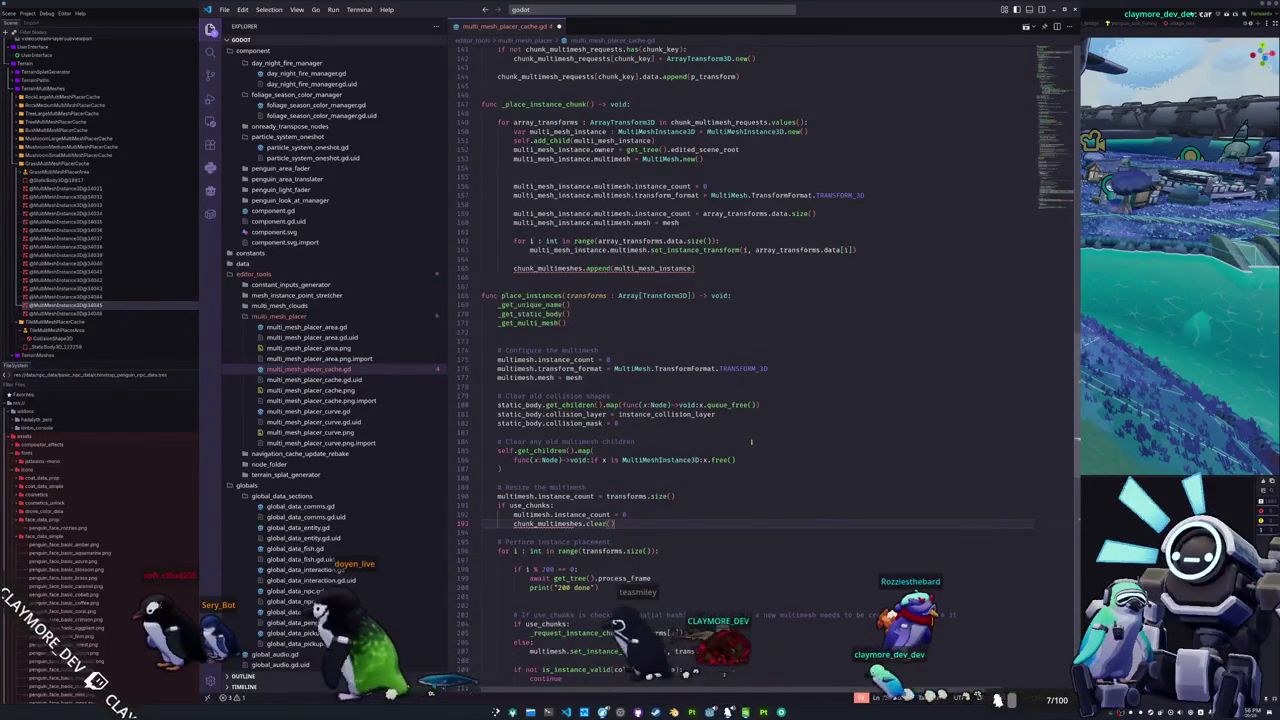
key(Return)
text(chunk_multimesh_r)
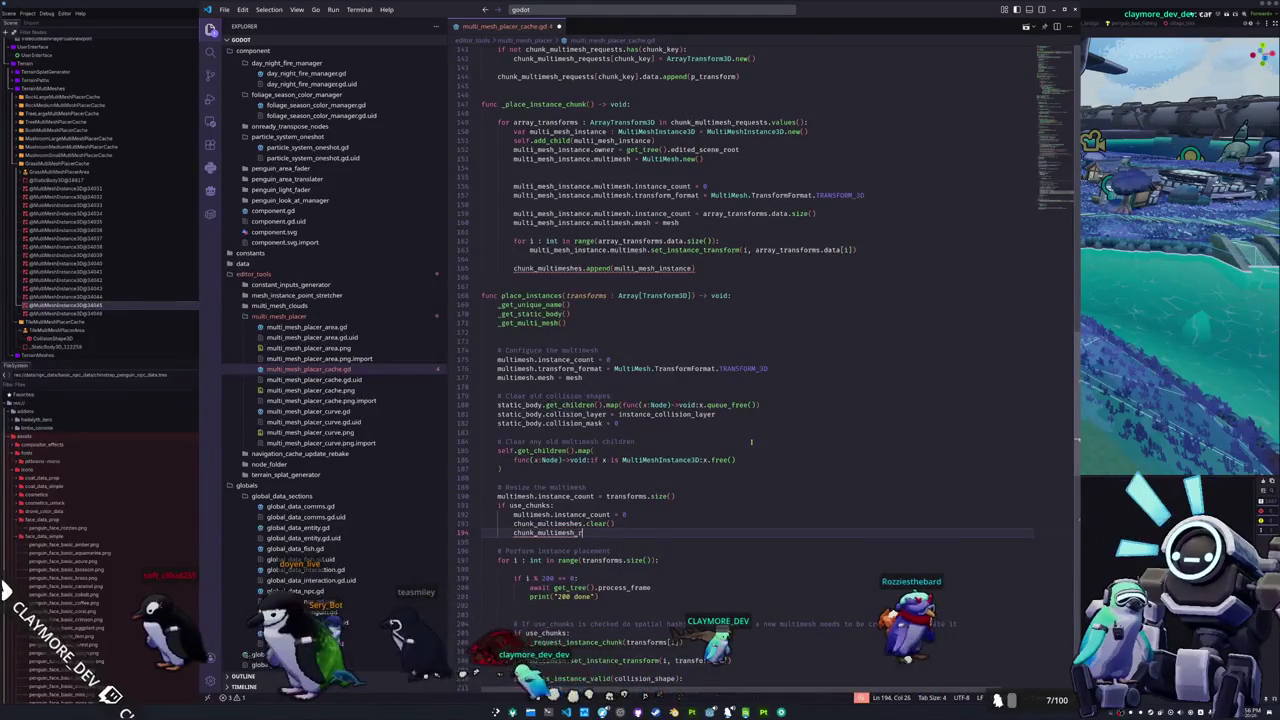
text(equests.clear())
key(Return)
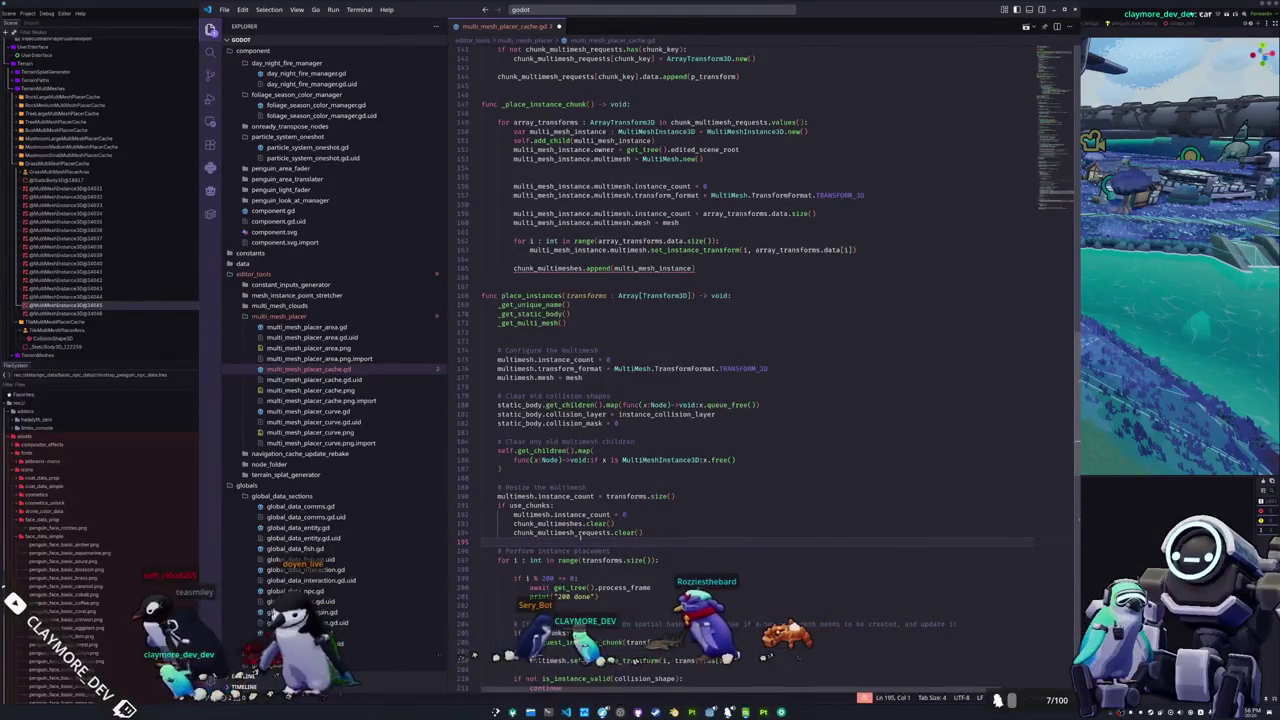
Step: Review the chunk_multimeshes declaration at the top of the file, then return to Godot
scroll(726, 558, up, 3)
scroll(634, 441, up, 4)
double_click(549, 470)
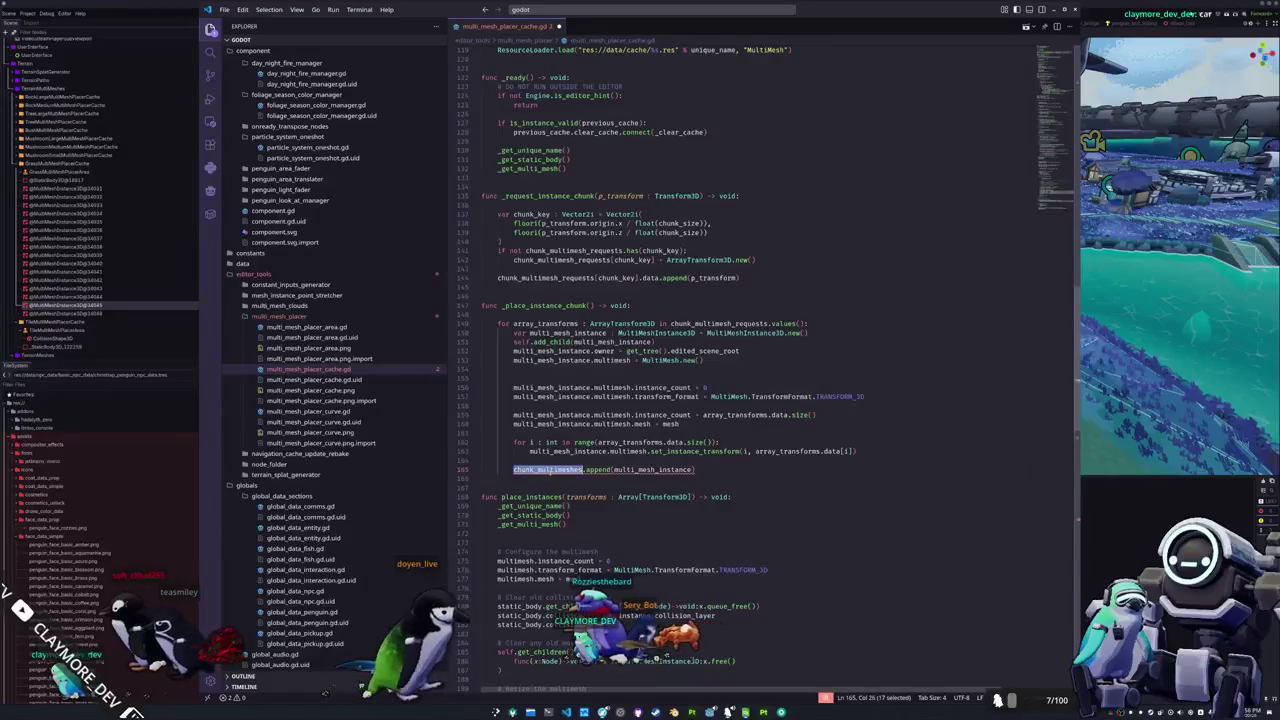
scroll(549, 470, up, 3)
scroll(549, 470, up, 6)
scroll(549, 470, up, 6)
scroll(549, 470, up, 8)
scroll(549, 470, up, 8)
scroll(549, 470, up, 8)
scroll(549, 286, up, 6)
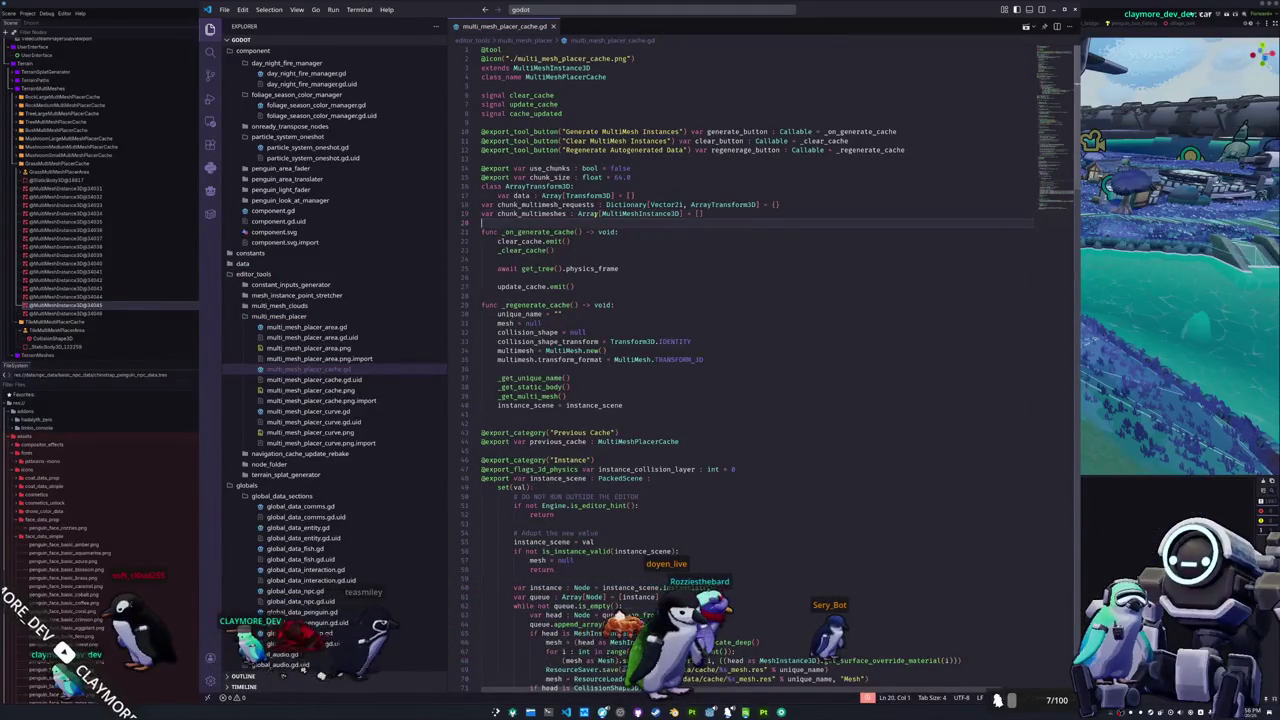
key(alt+Tab)
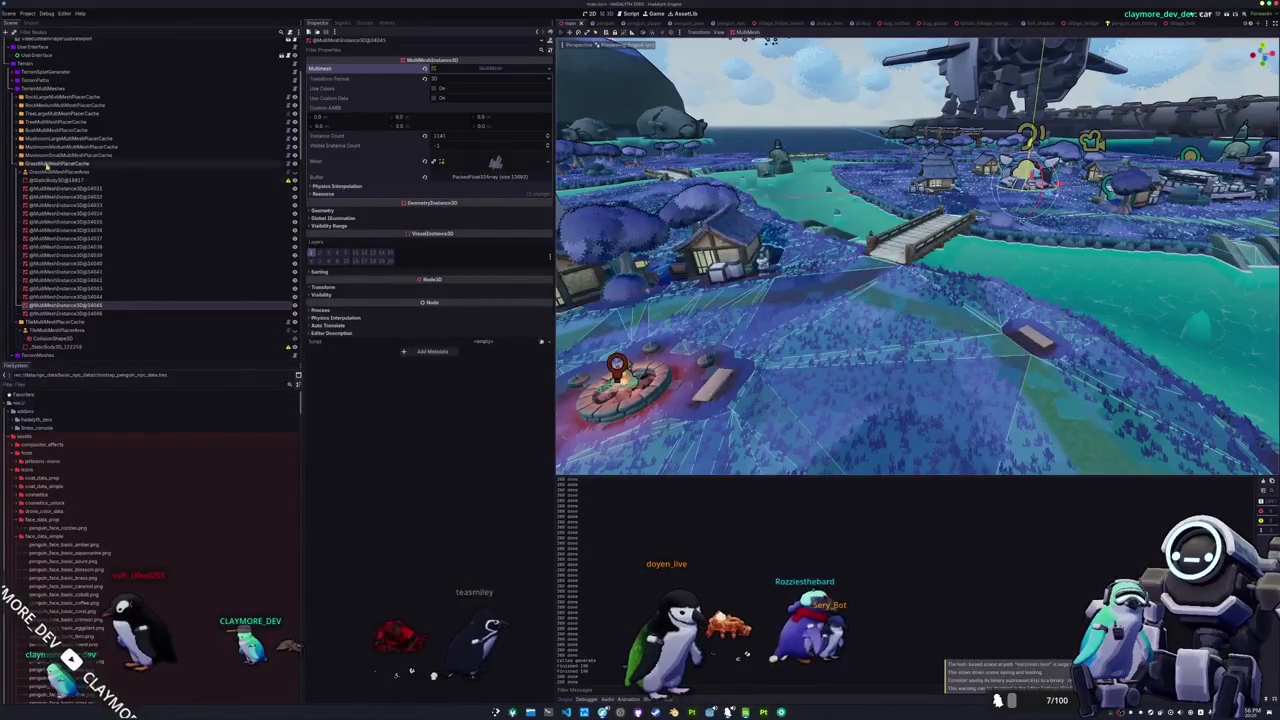
Step: Clear the grass MultiMesh instances on GrassMultiMeshPlacerCache, then return to the script
click(52, 163)
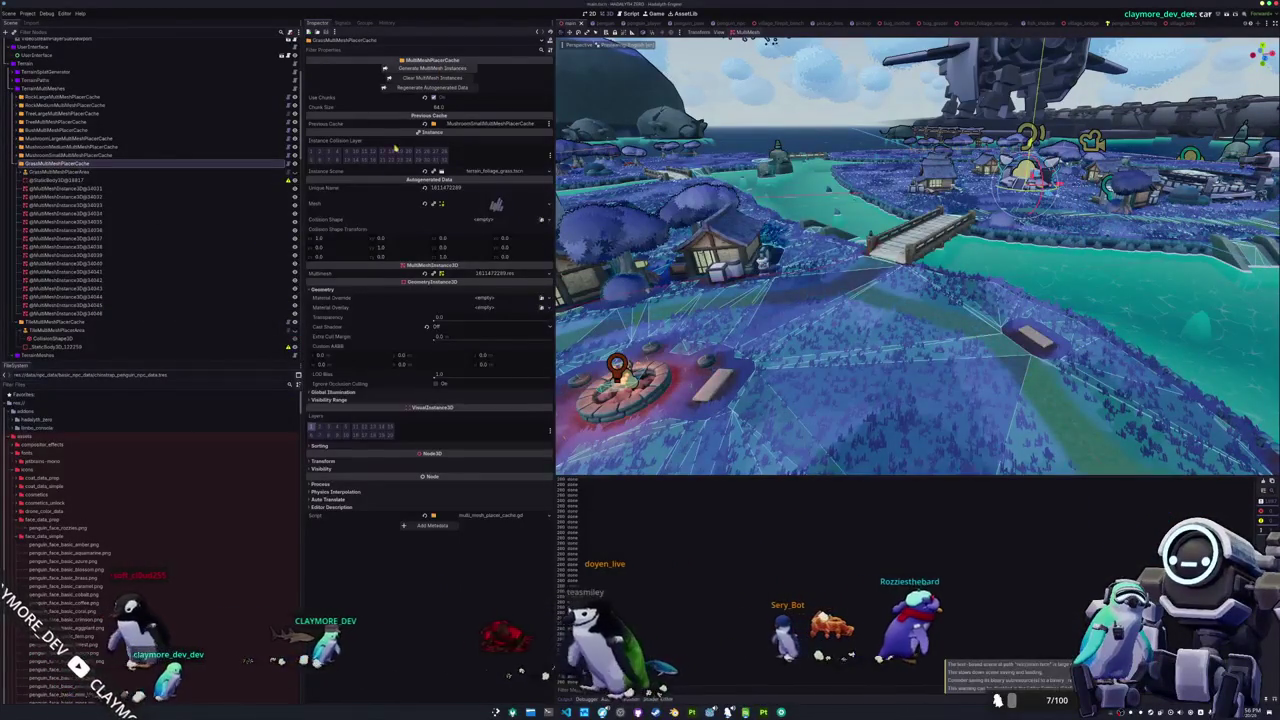
click(431, 77)
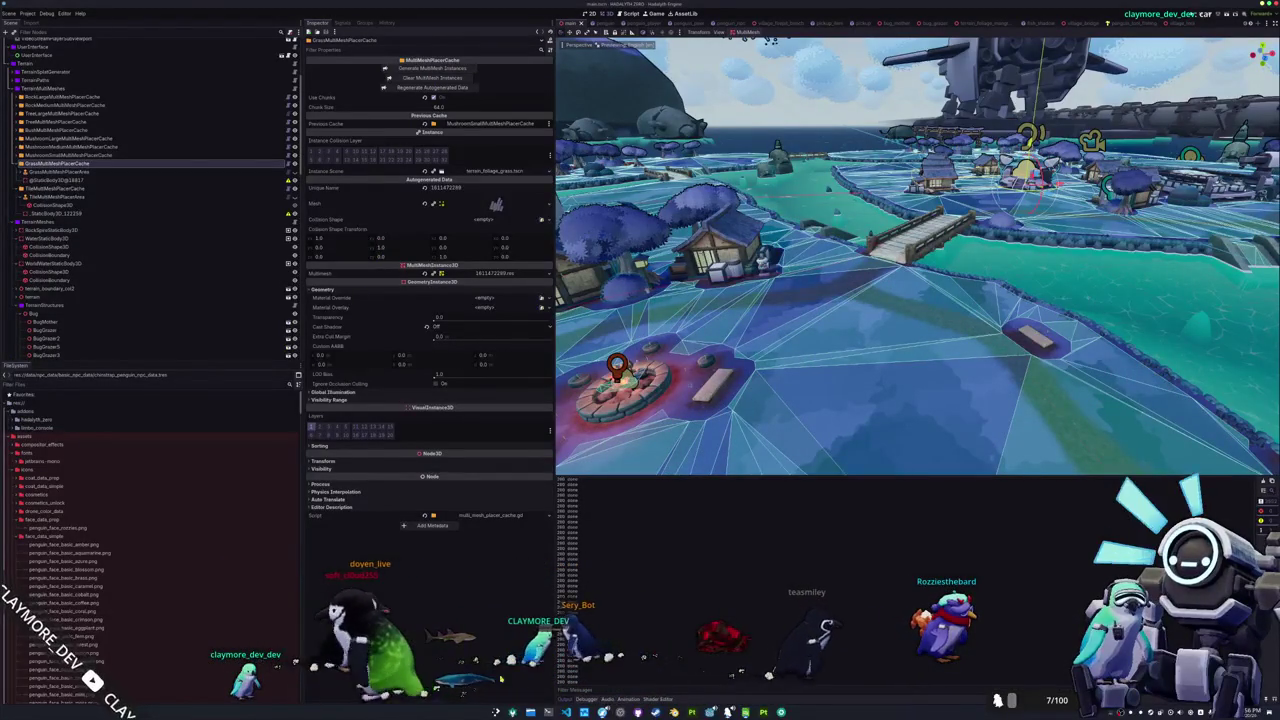
click(433, 515)
scroll(551, 500, down, 5)
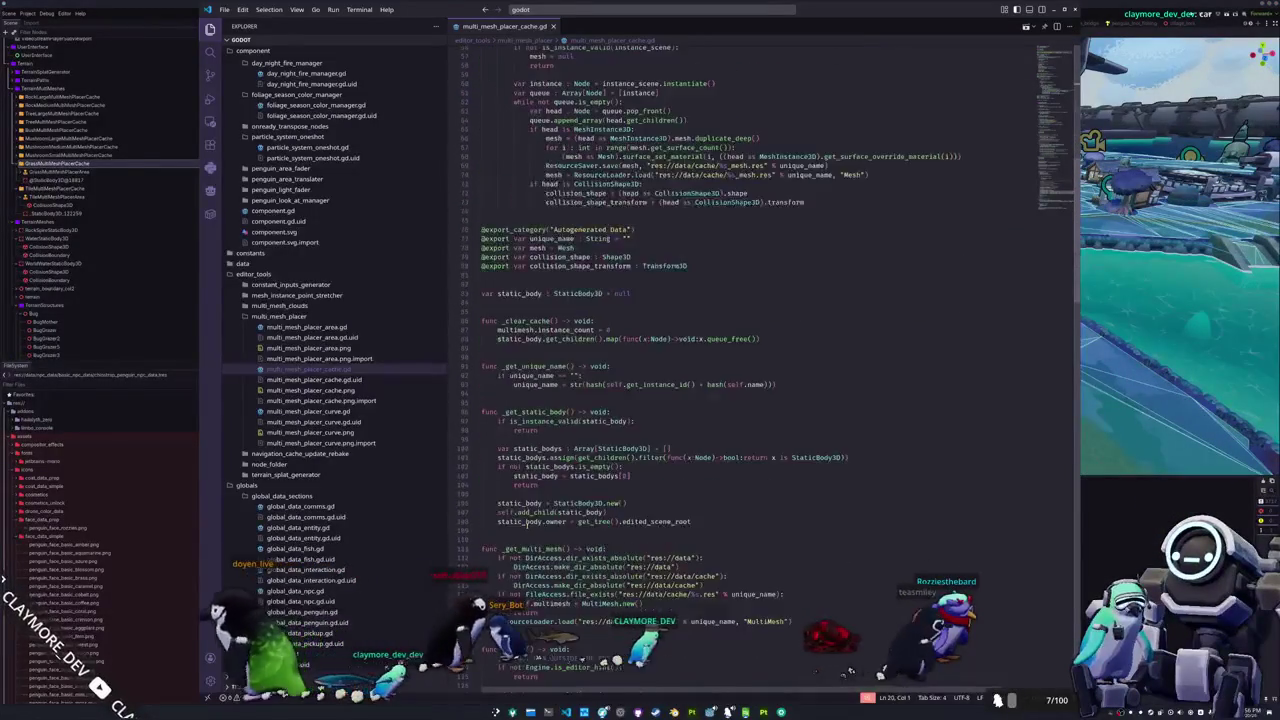
Step: Scroll down through place_instances in the script, then go back to the Godot editor
scroll(551, 500, down, 5)
scroll(551, 510, down, 5)
scroll(551, 520, down, 5)
scroll(512, 545, down, 5)
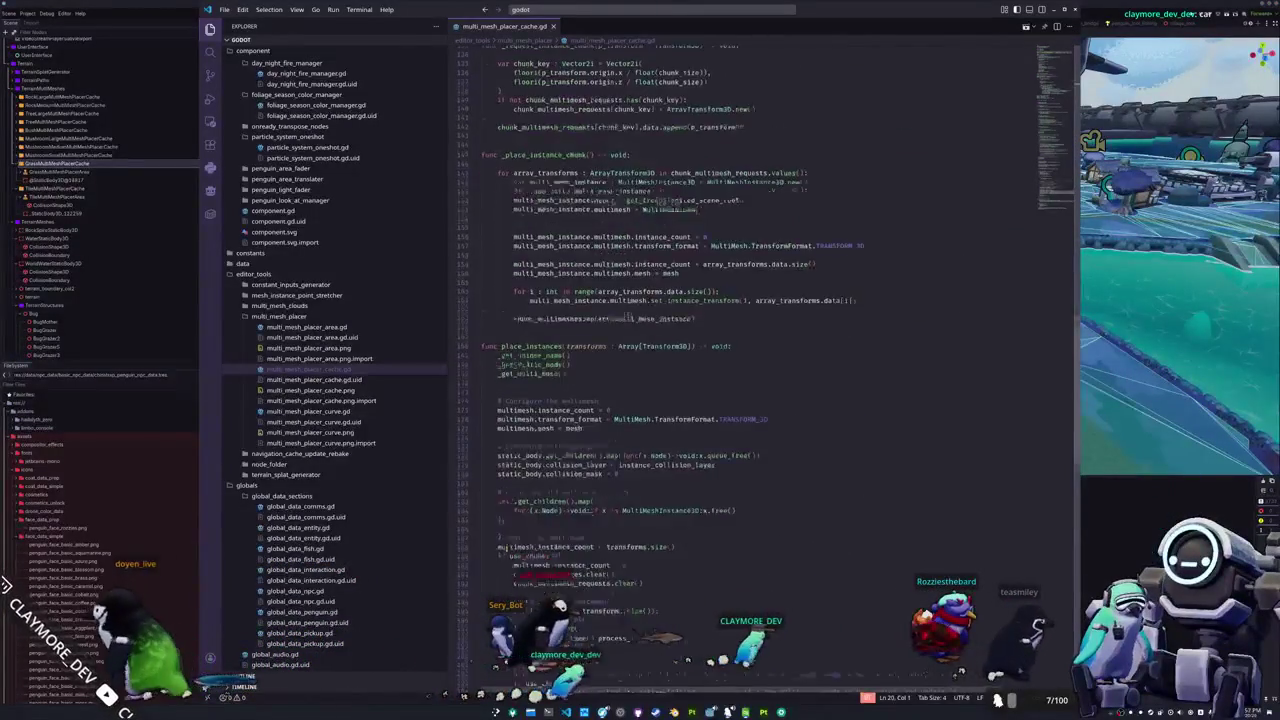
scroll(510, 548, down, 5)
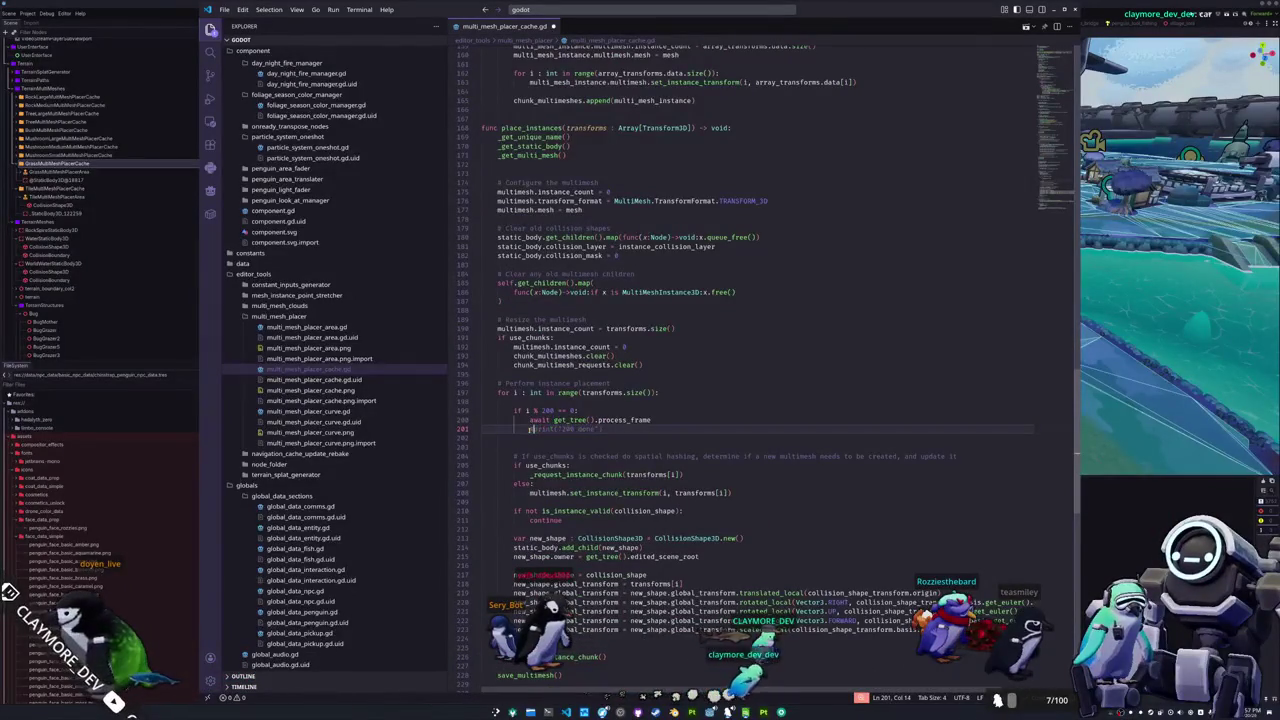
key(alt+Tab)
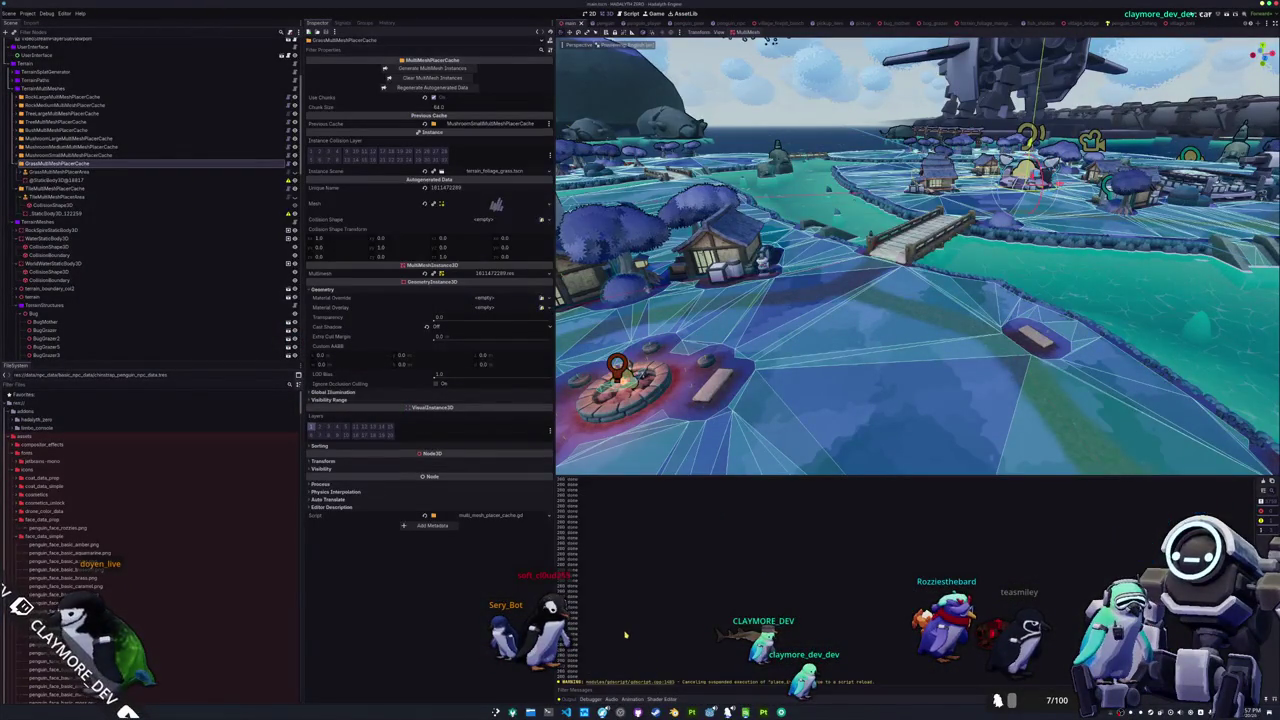
Step: Review the invalid Dictionary 'append' error in Godot's Output, then return to VS Code
key(alt+Tab)
key(alt+Tab)
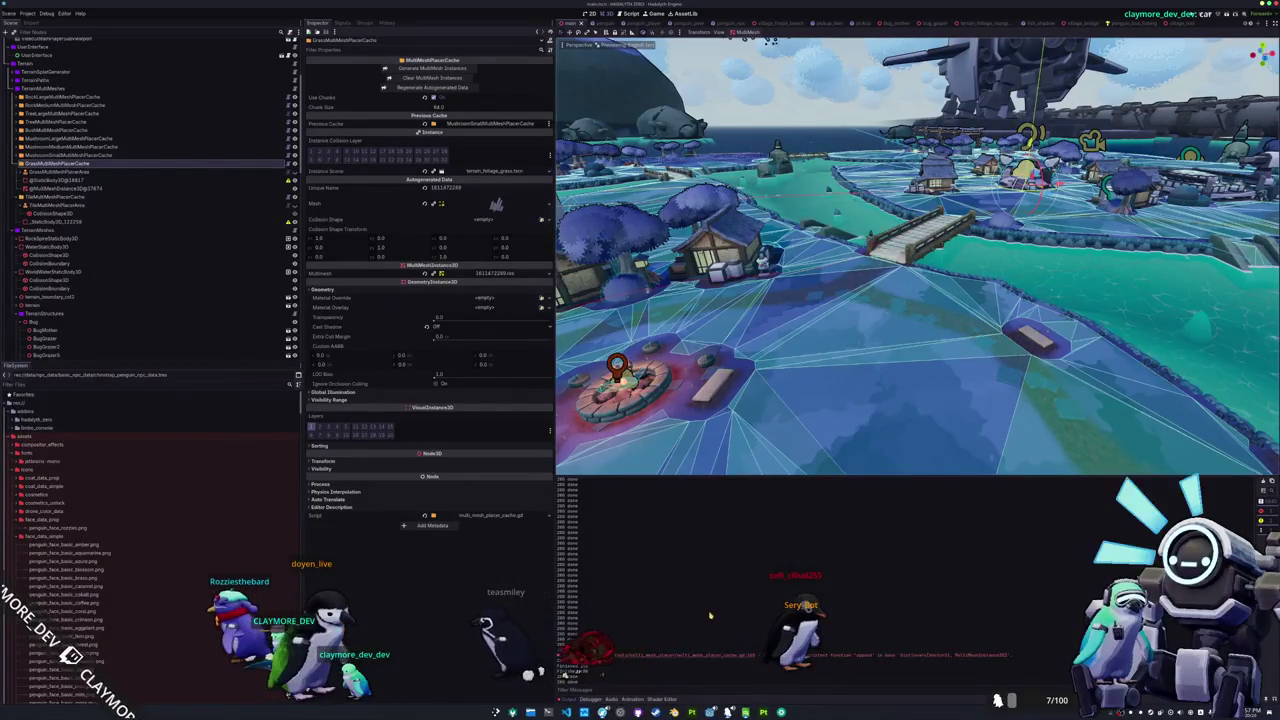
key(alt+Tab)
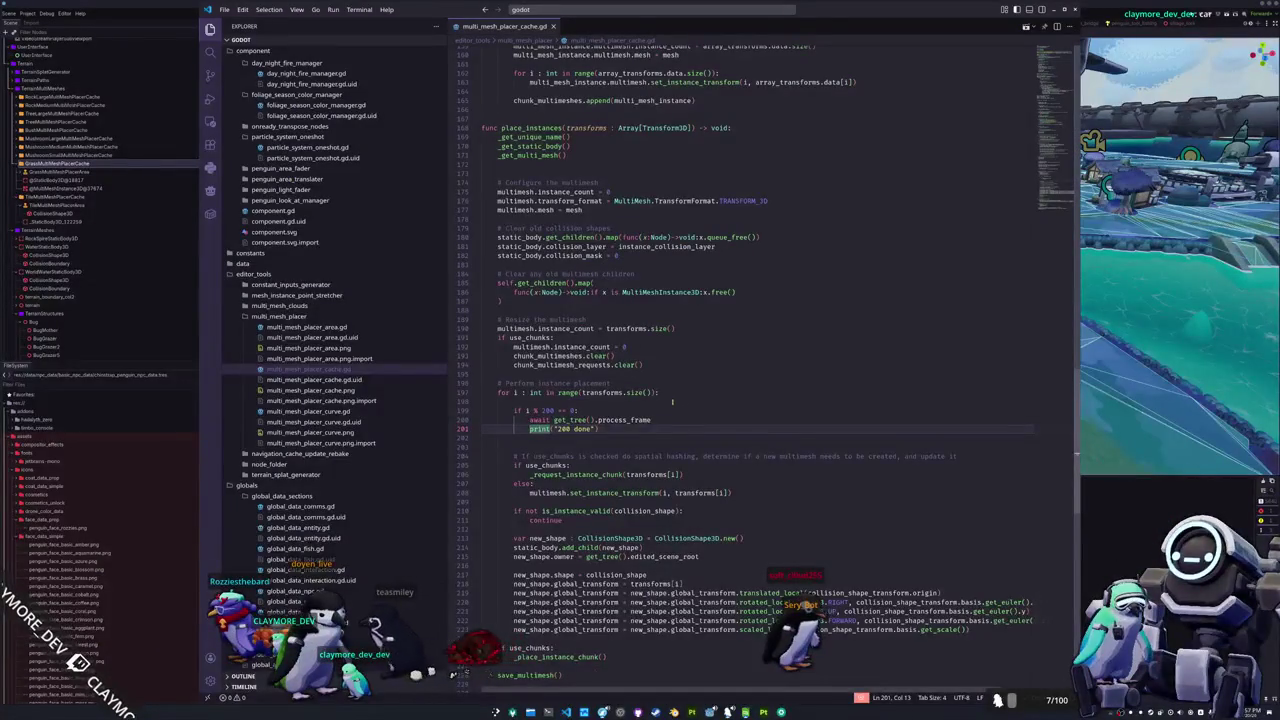
Step: Review chunk_multimeshes on line 165, then return to Godot and open the Scene menu
scroll(633, 436, up, 2)
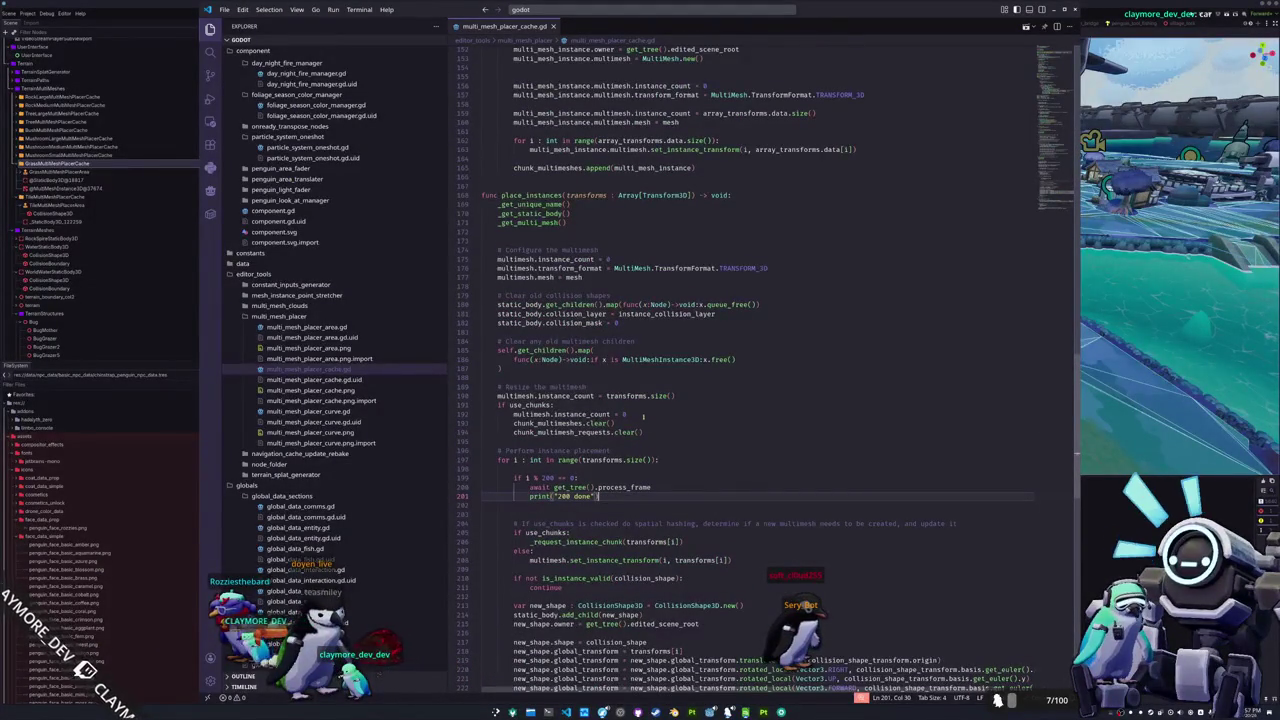
scroll(643, 413, up, 2)
scroll(635, 415, up, 3)
scroll(623, 418, up, 3)
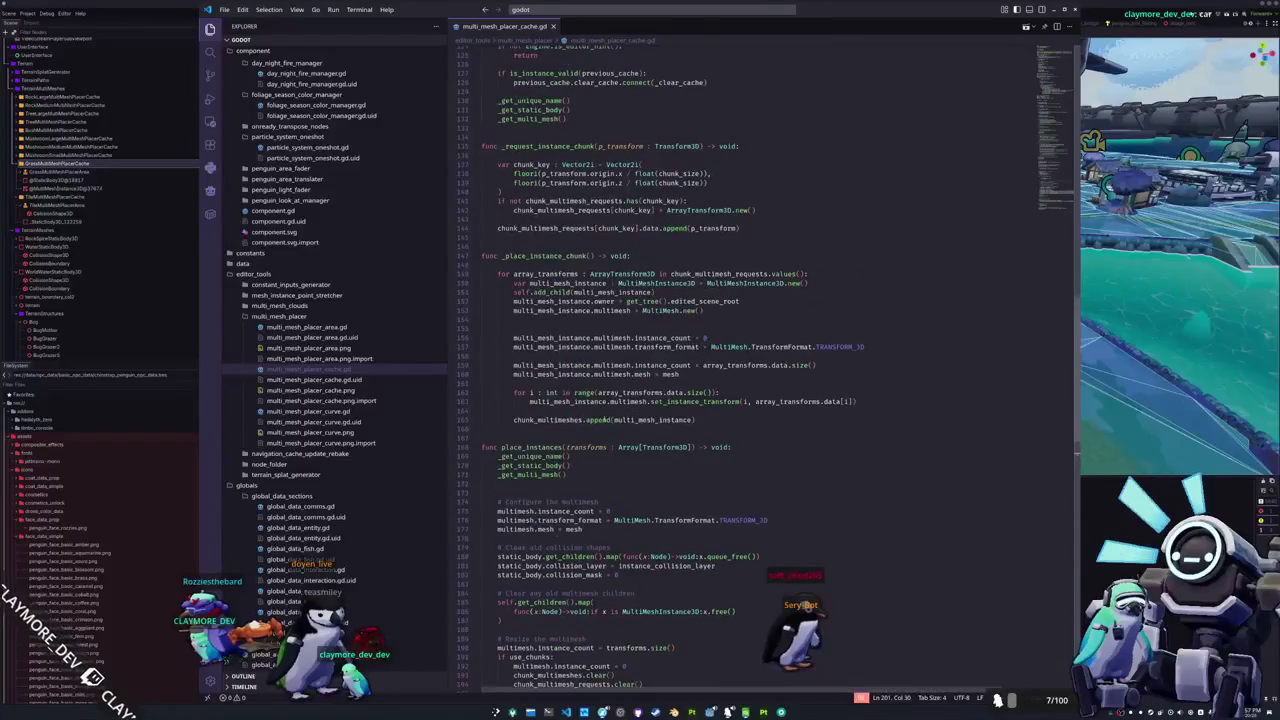
double_click(548, 420)
scroll(600, 450, up, 2)
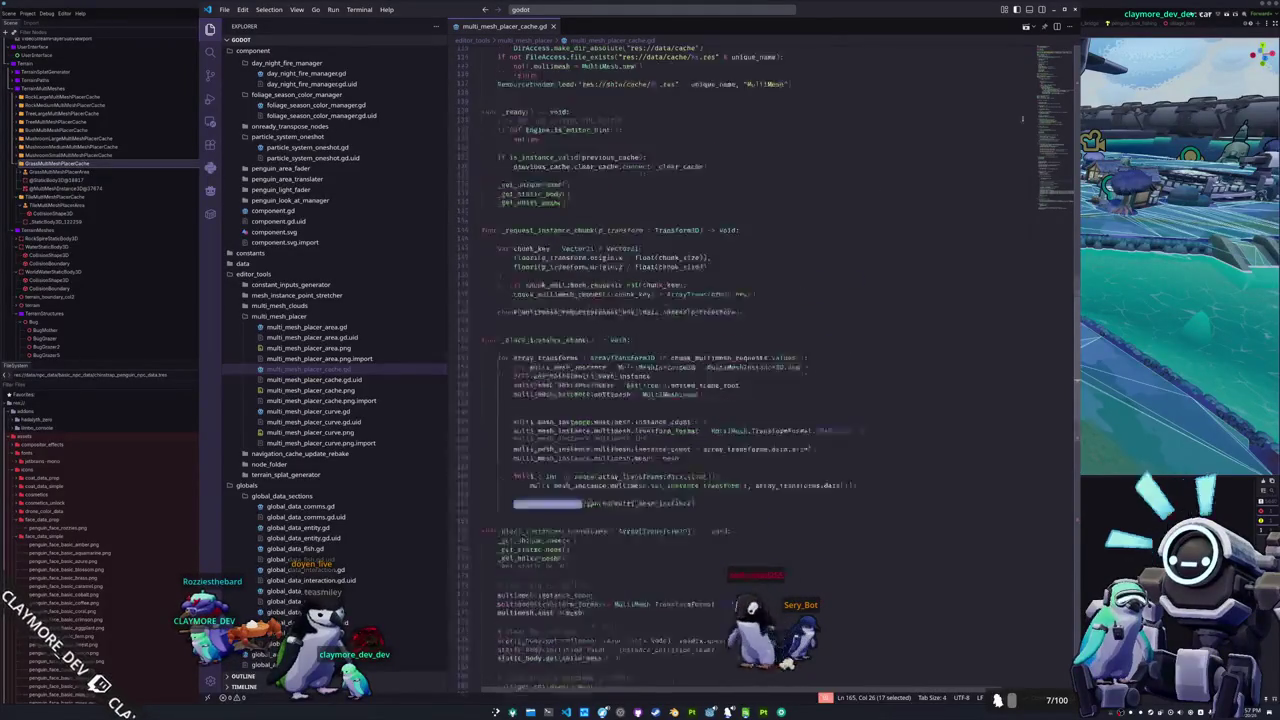
scroll(620, 500, up, 1)
scroll(700, 600, down, 3)
click(104, 10)
click(6, 15)
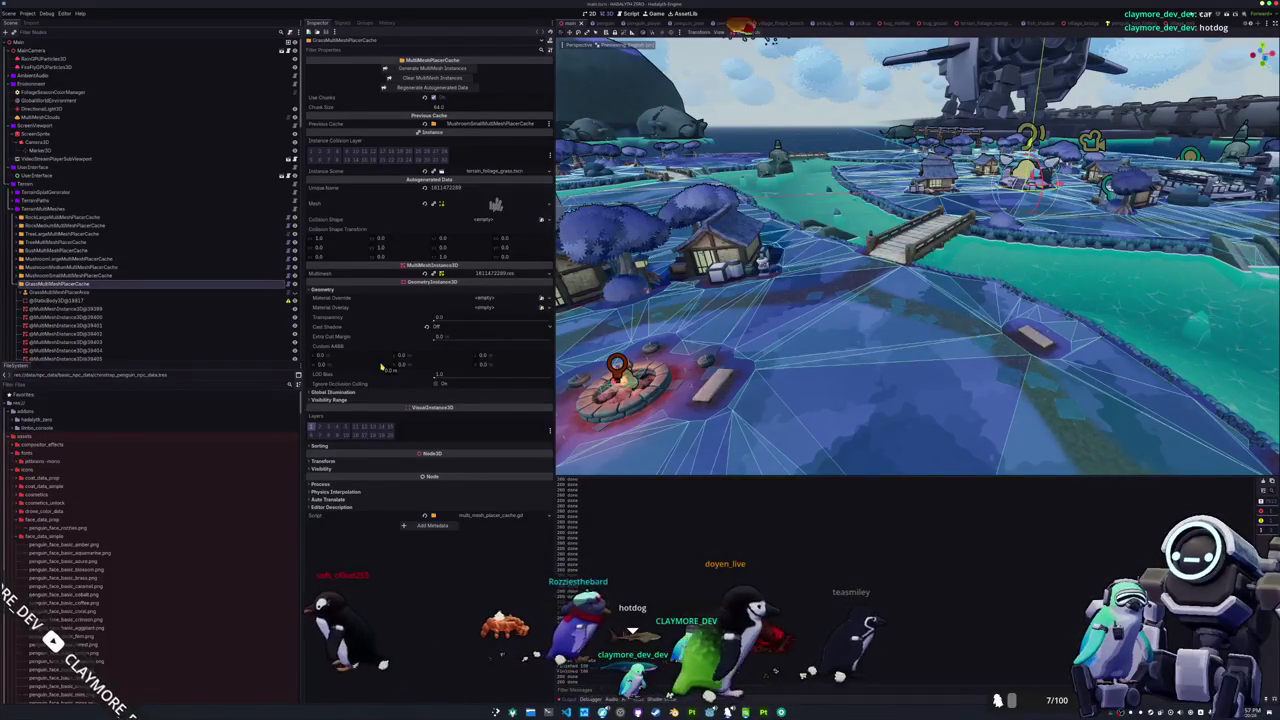
Step: Inspect the first generated grass MultiMeshInstance3D's MultiMesh resource details
middle_drag(724, 390, 760, 380)
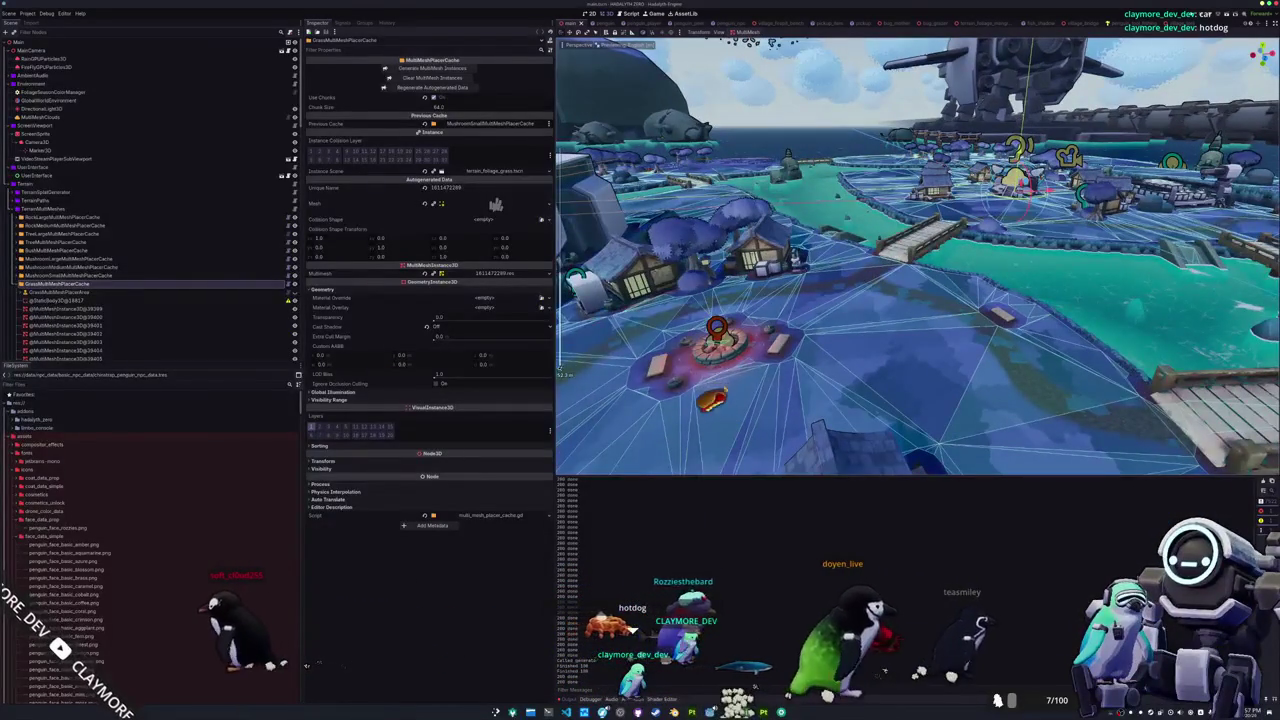
click(218, 309)
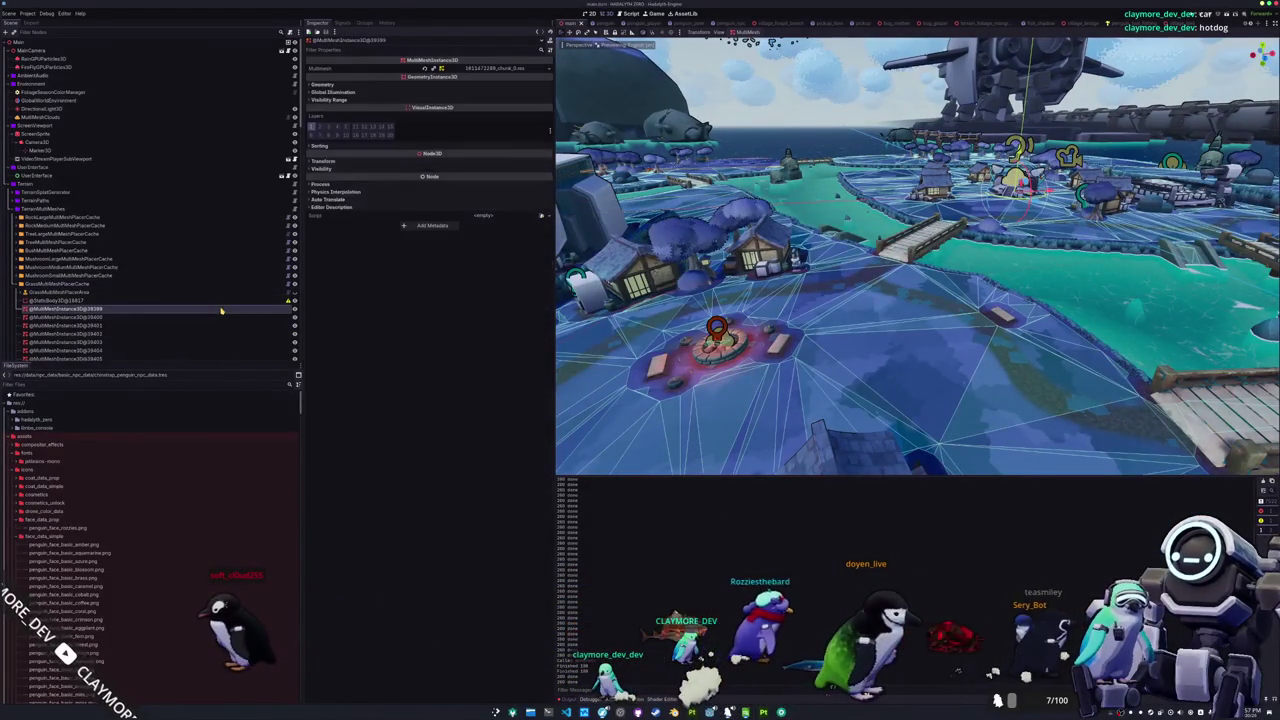
click(496, 68)
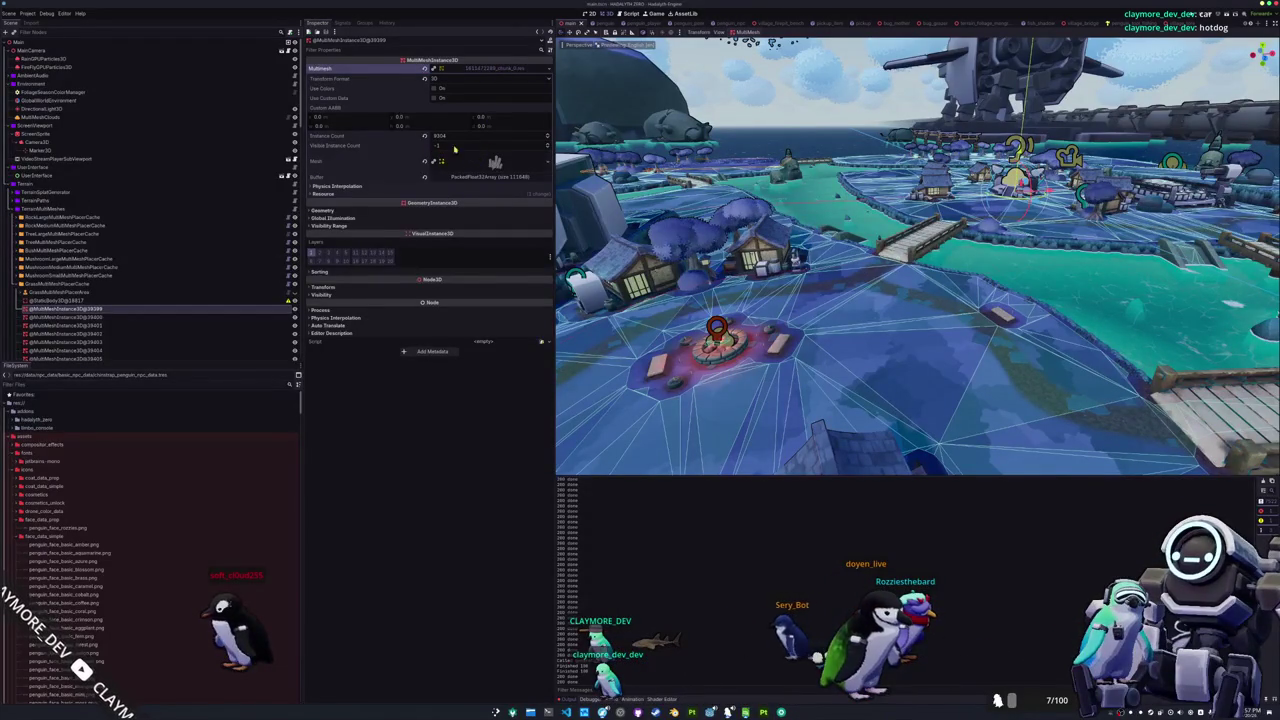
scroll(1151, 463, down, 5)
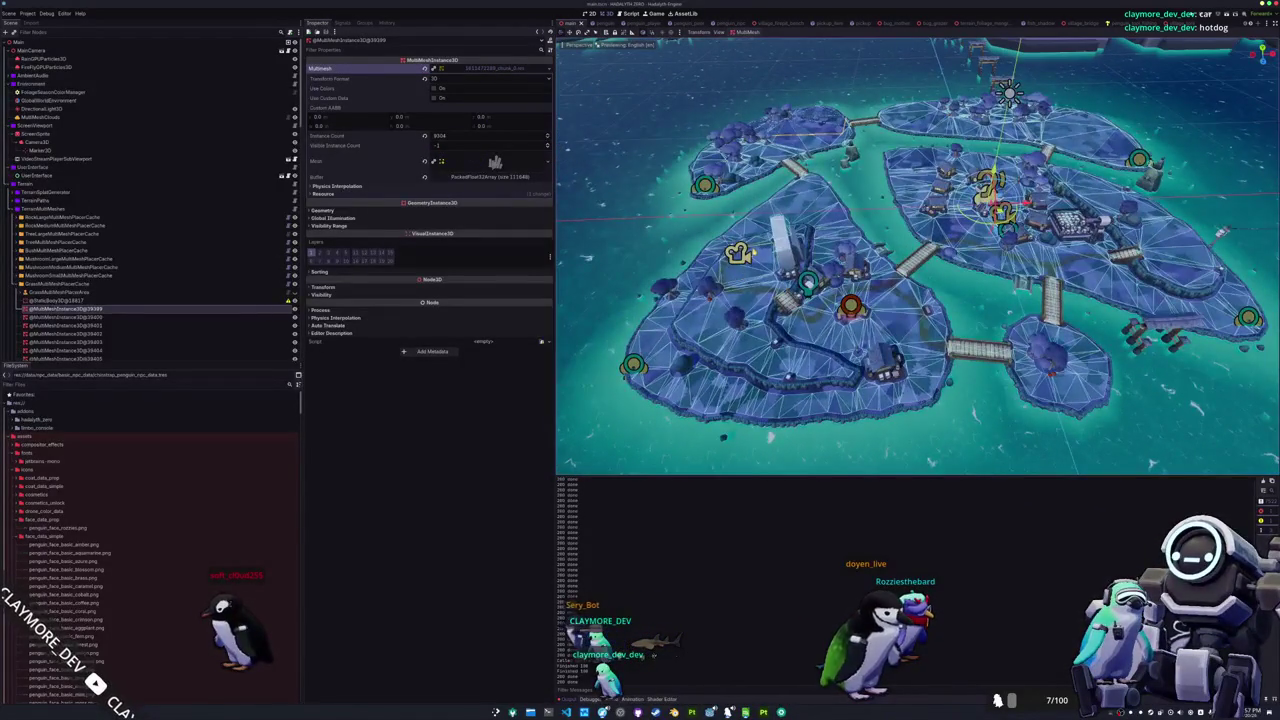
scroll(1151, 463, up, 5)
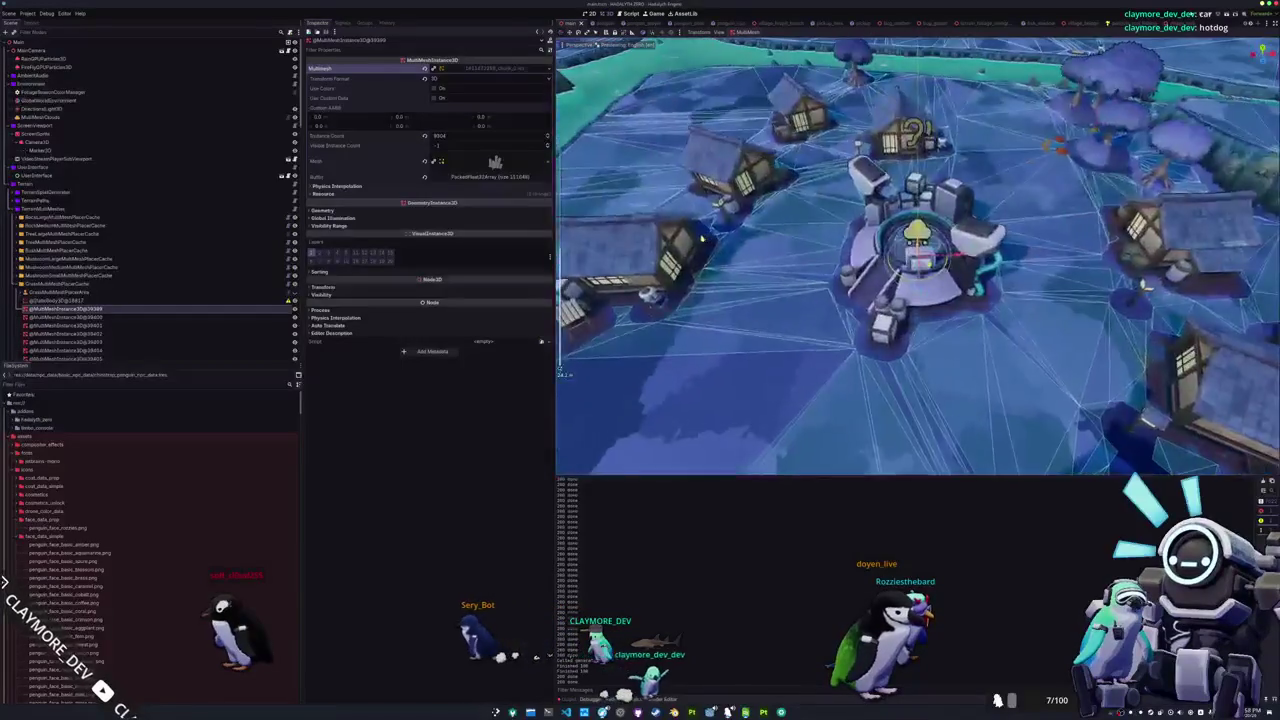
middle_drag(916, 256, 860, 260)
mouse_move(806, 302)
middle_down()
mouse_move(846, 231)
mouse_move(847, 288)
mouse_move(243, 253)
middle_up()
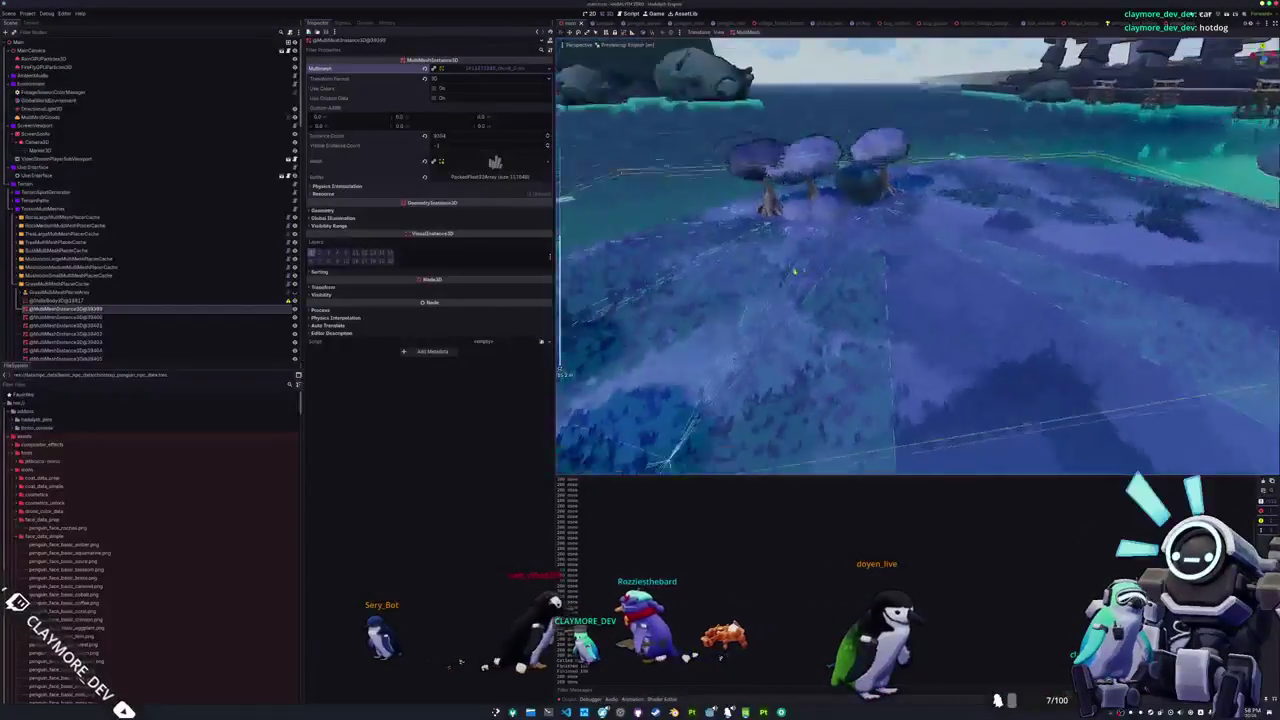
click(137, 316)
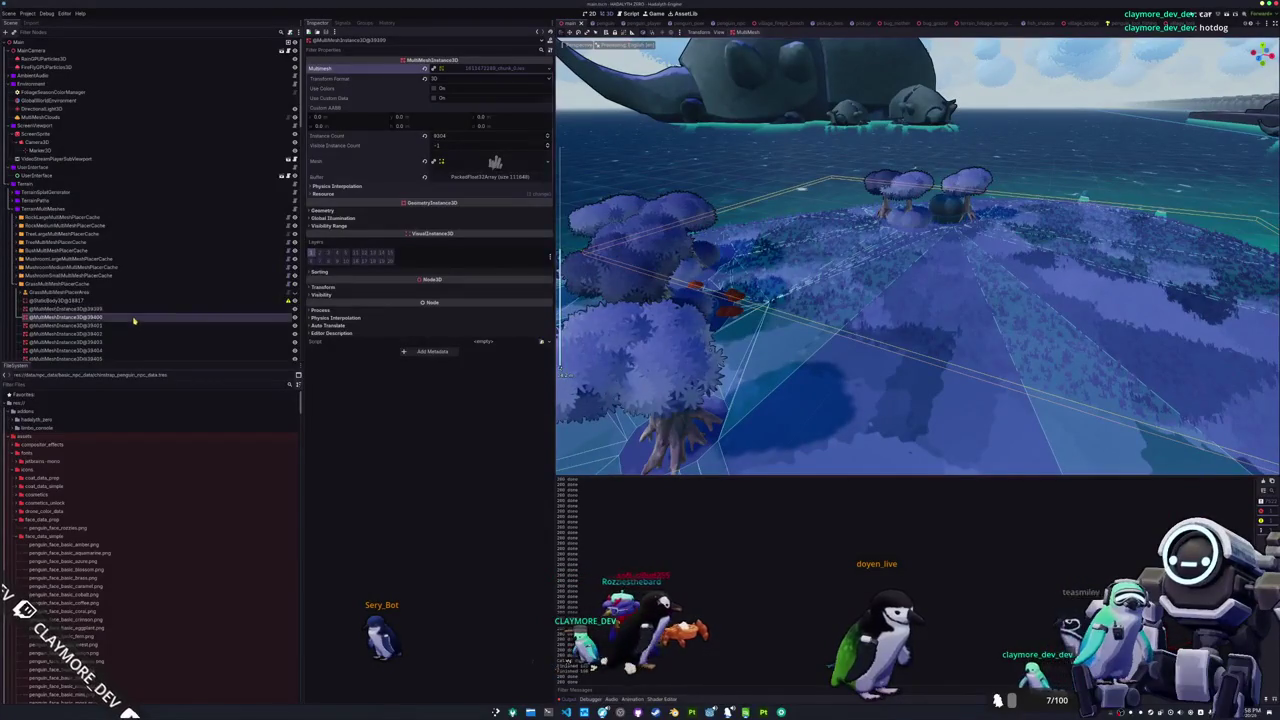
click(505, 72)
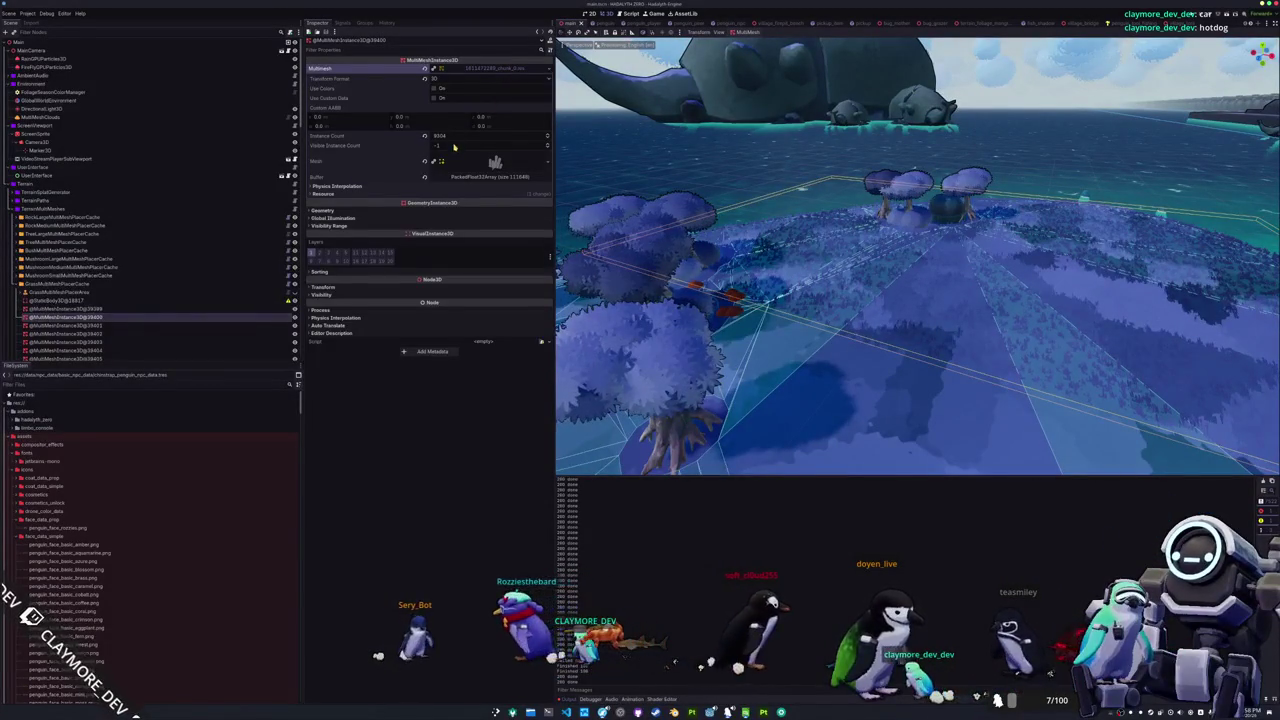
key(f)
middle_drag(730, 262, 118, 343)
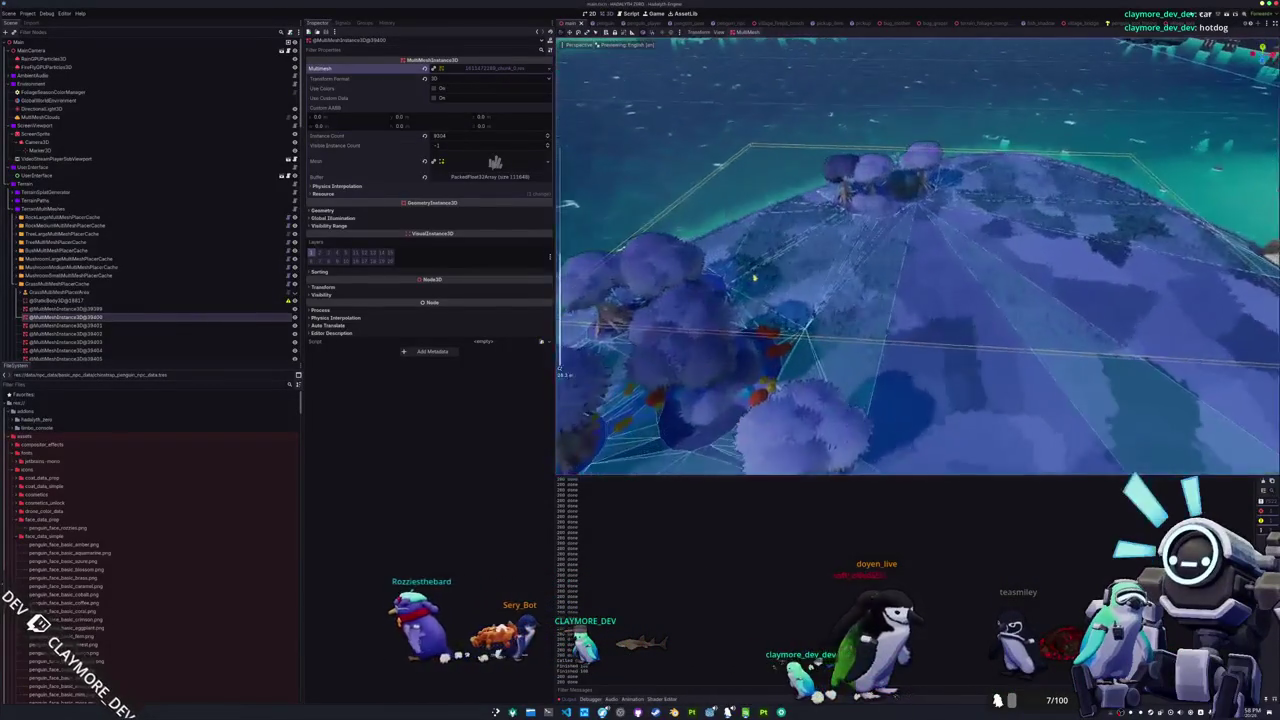
key(Down)
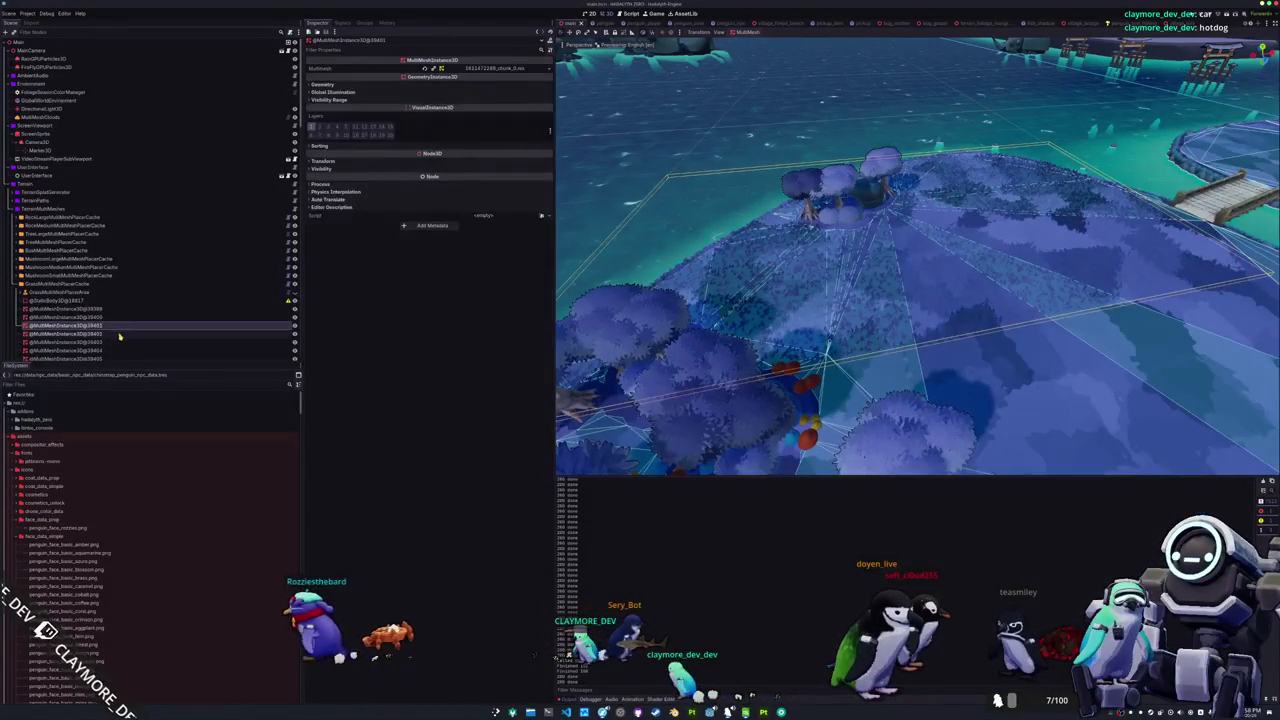
click(118, 335)
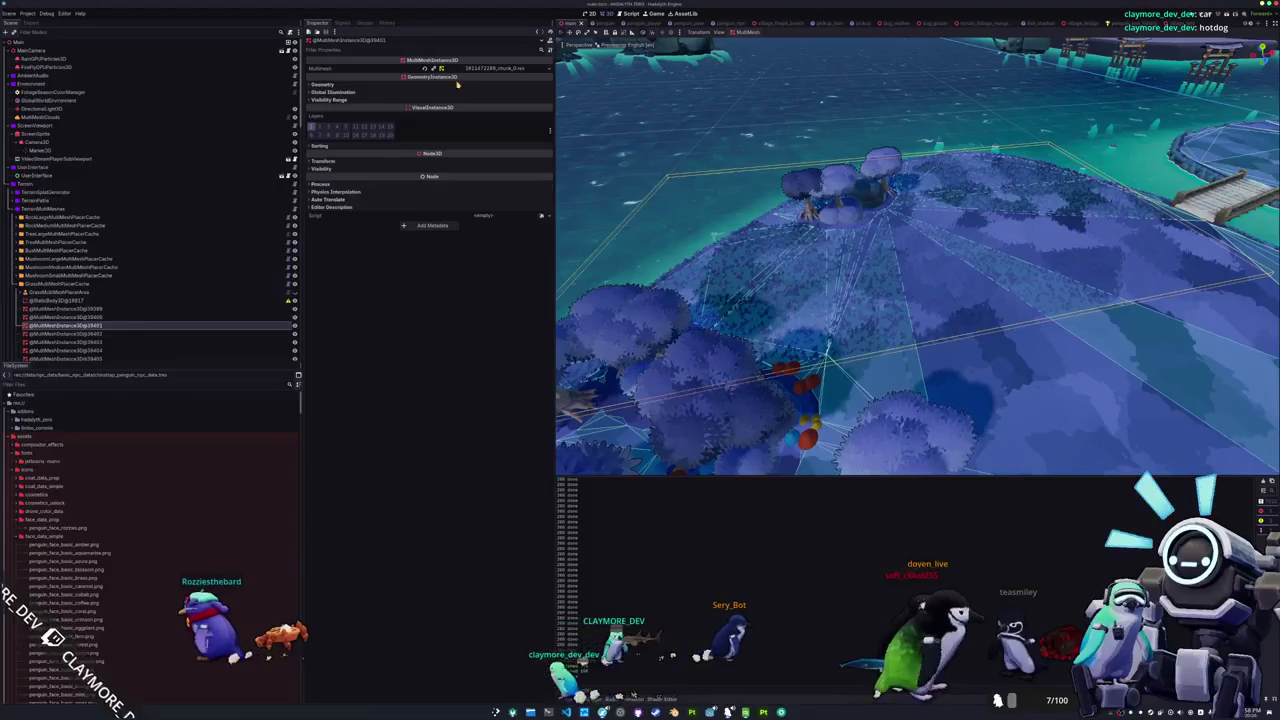
click(124, 329)
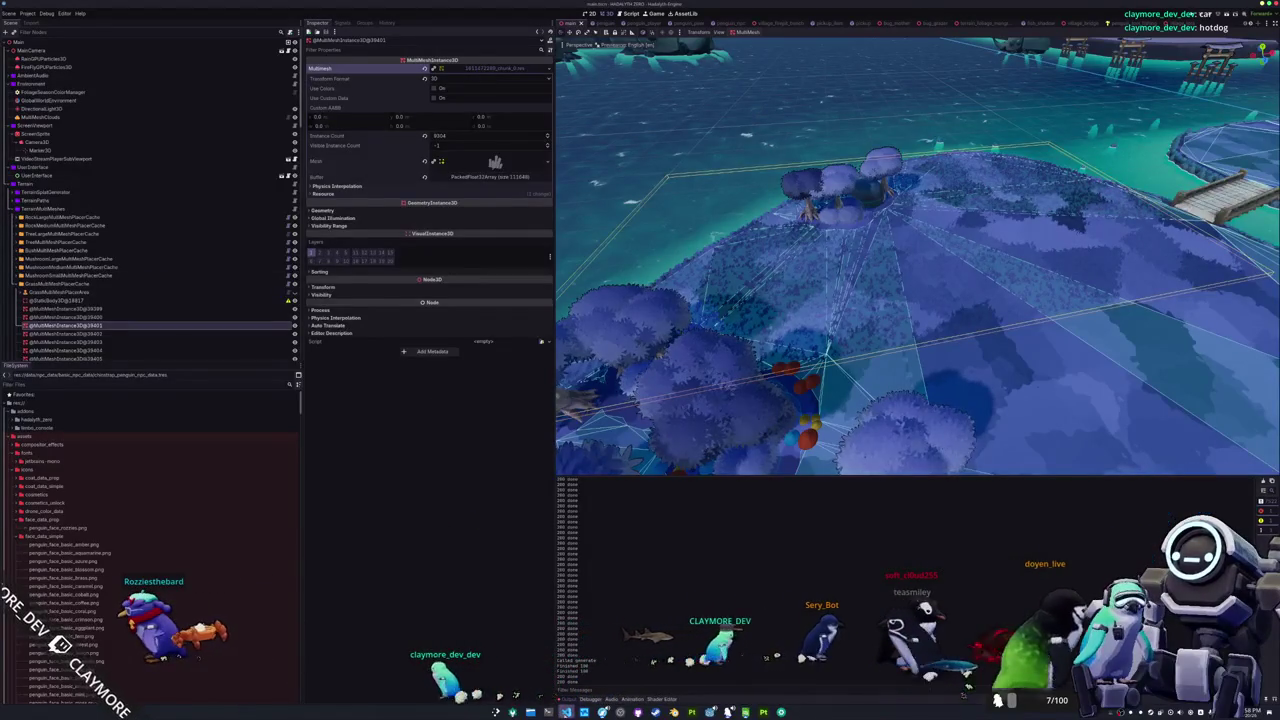
key(alt+Tab)
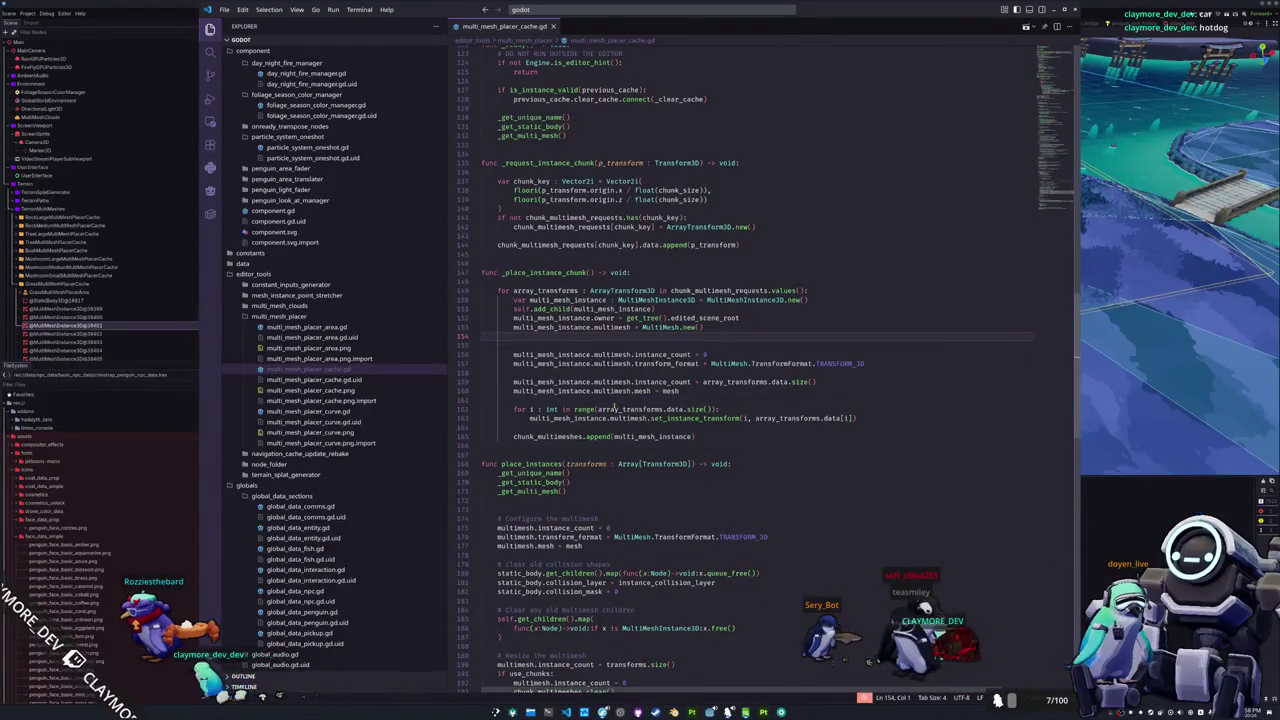
Step: Add an indented 'i += 1' at the end of the _save_multimesh_chunk loop
click(557, 437)
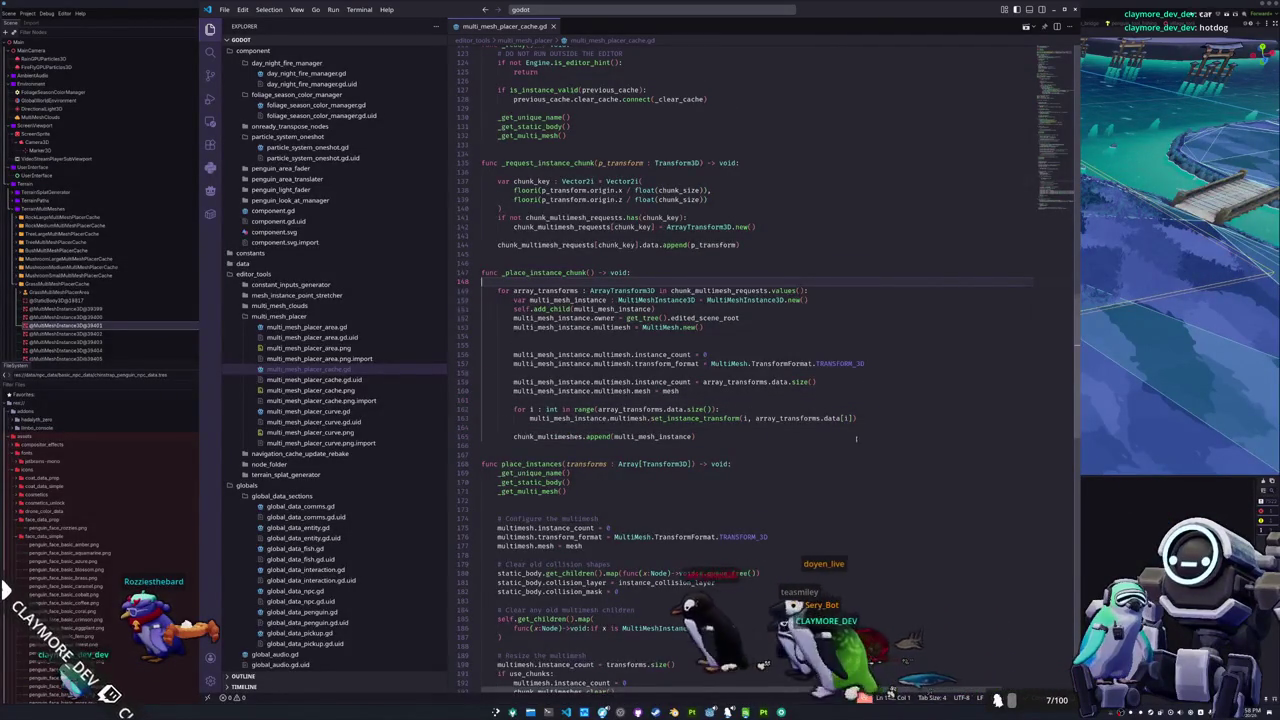
scroll(886, 438, down, 10)
scroll(800, 452, down, 10)
scroll(716, 468, down, 2)
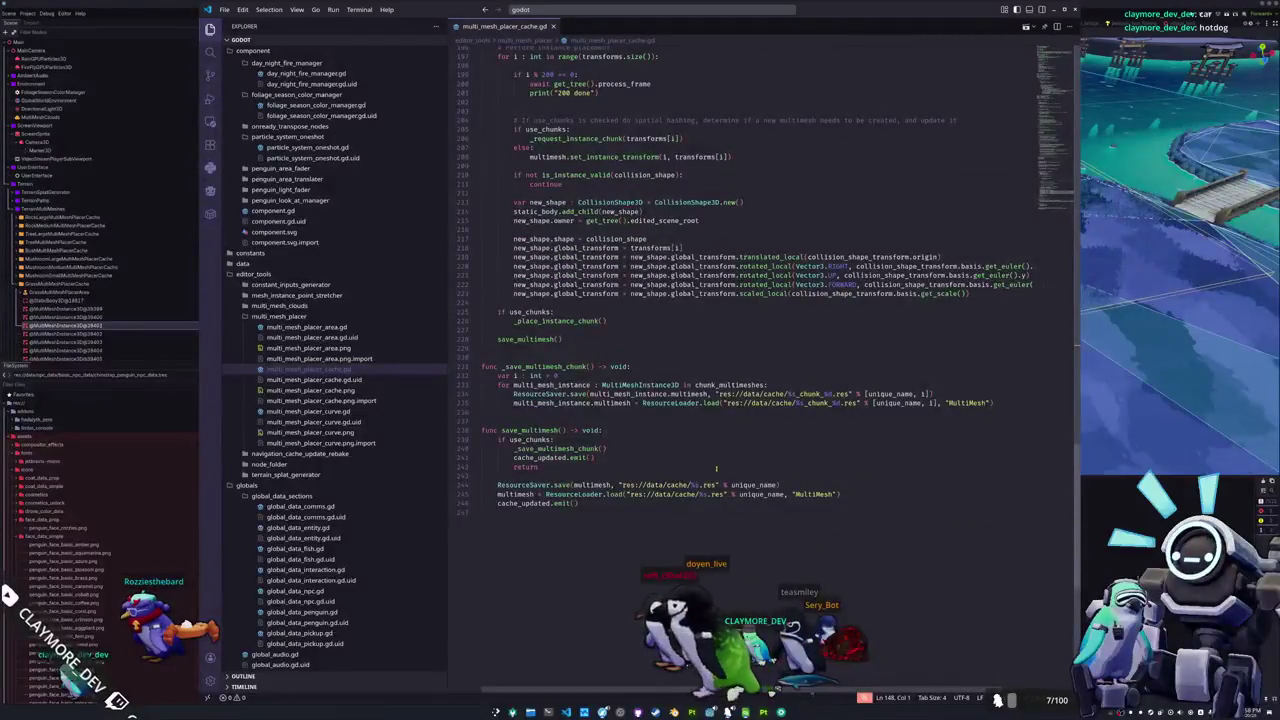
click(707, 411)
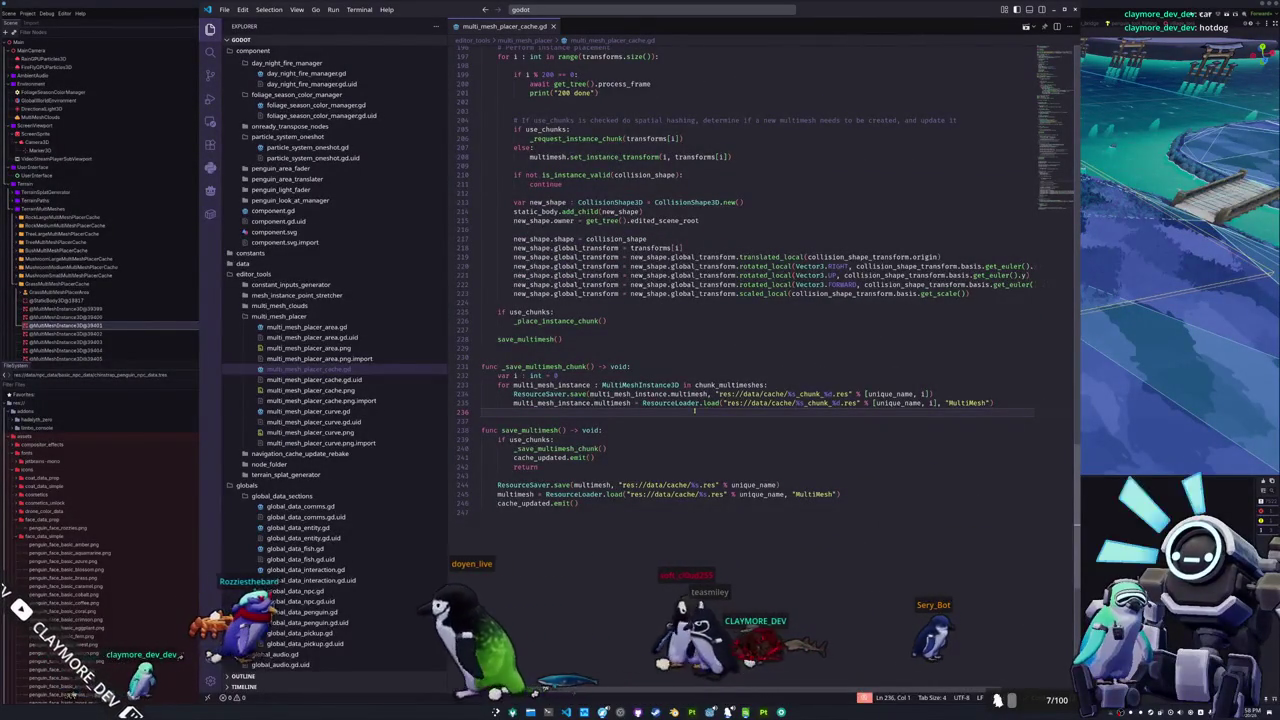
key(Tab)
key(Tab)
text(i += 1)
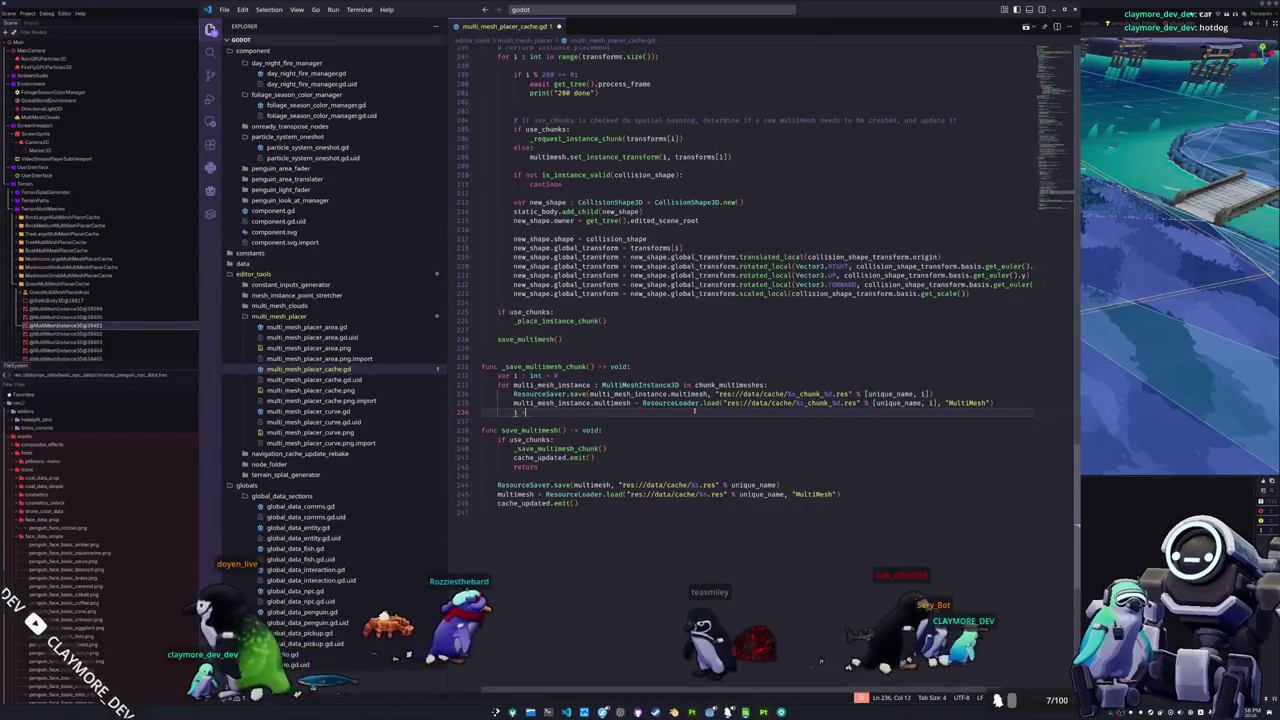
key(alt+Tab)
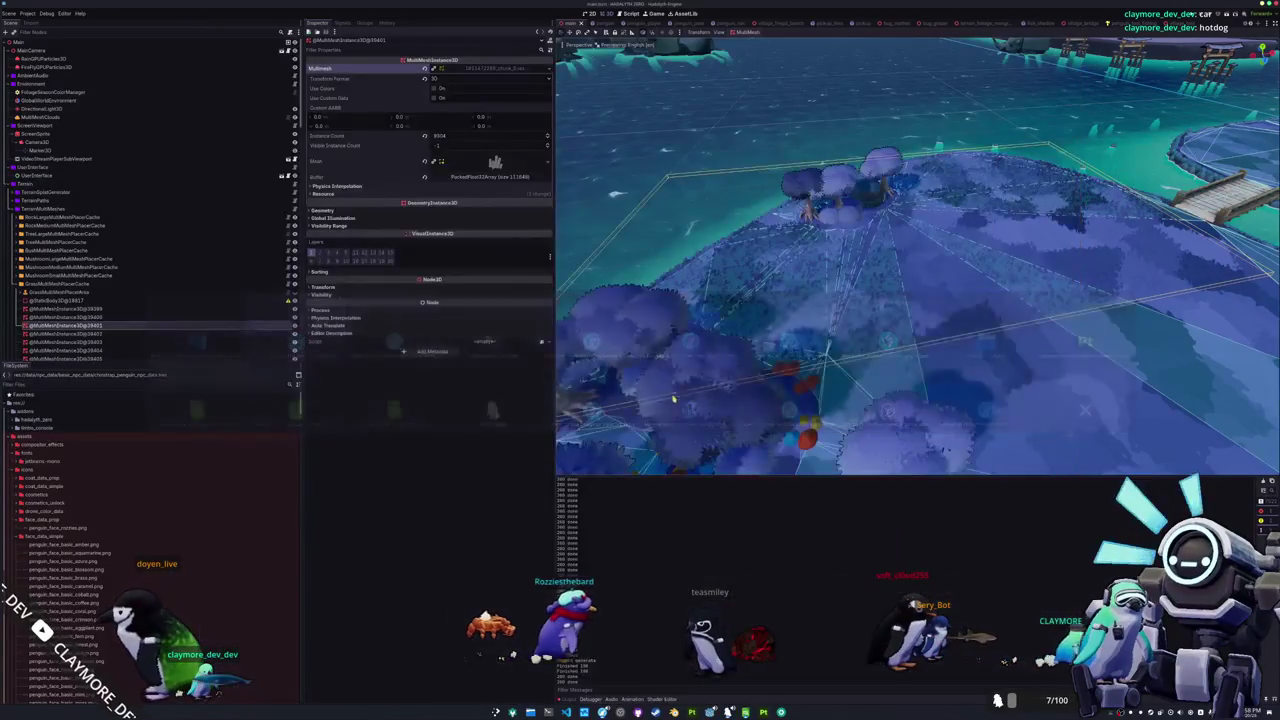
Step: Select GrassMultiMeshPlacerCache and orbit the 3D view out over the island cluster
click(78, 285)
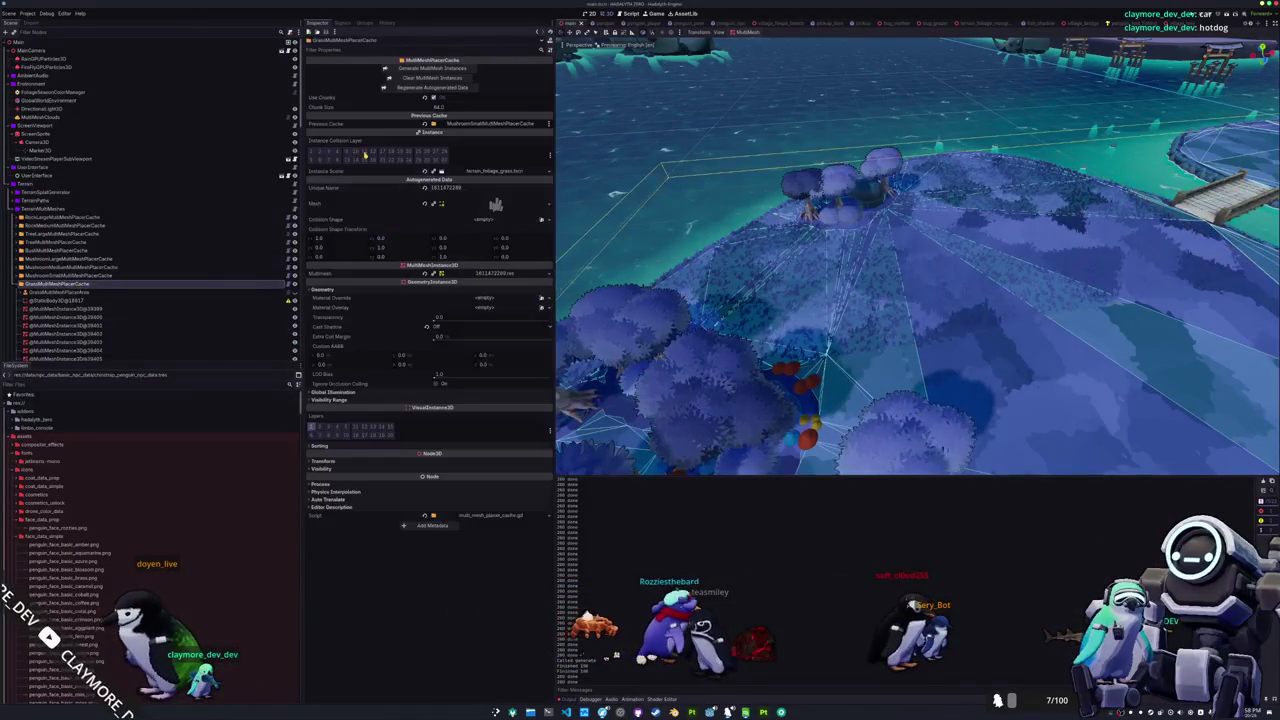
middle_drag(600, 312, 696, 297)
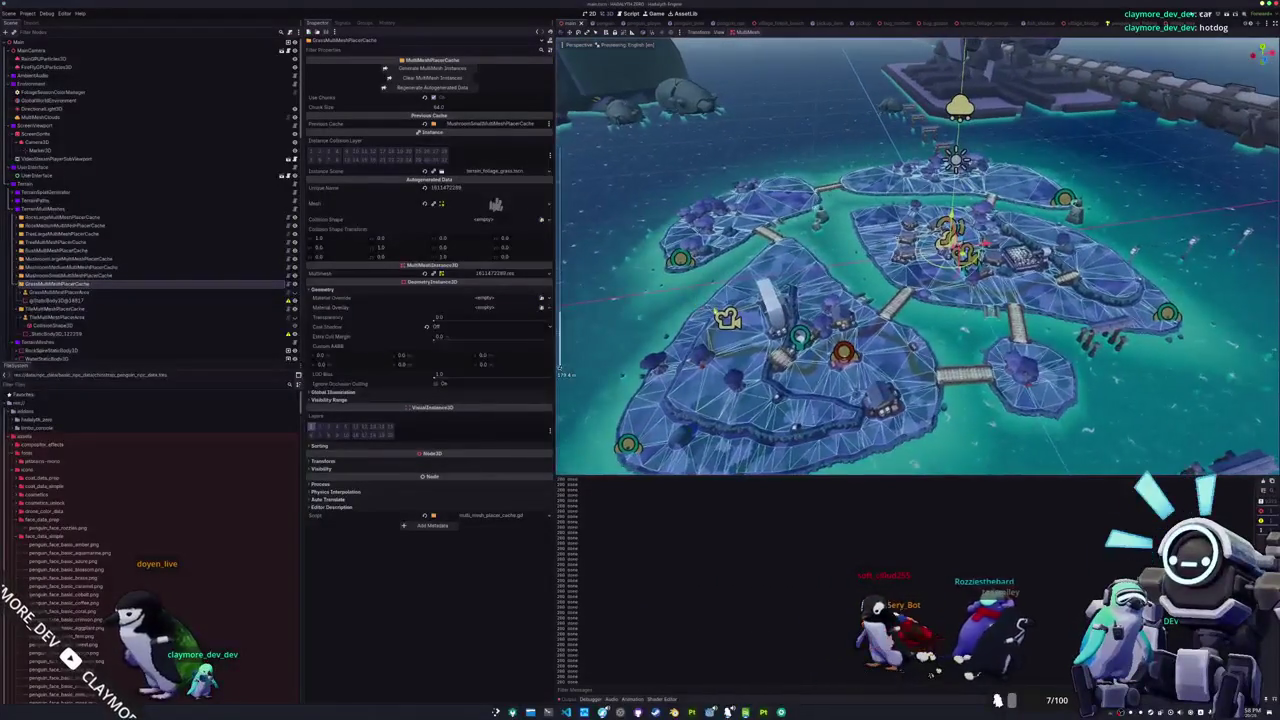
scroll(725, 315, up, 3)
mouse_move(735, 315)
middle_down()
mouse_move(772, 307)
mouse_move(797, 331)
middle_up()
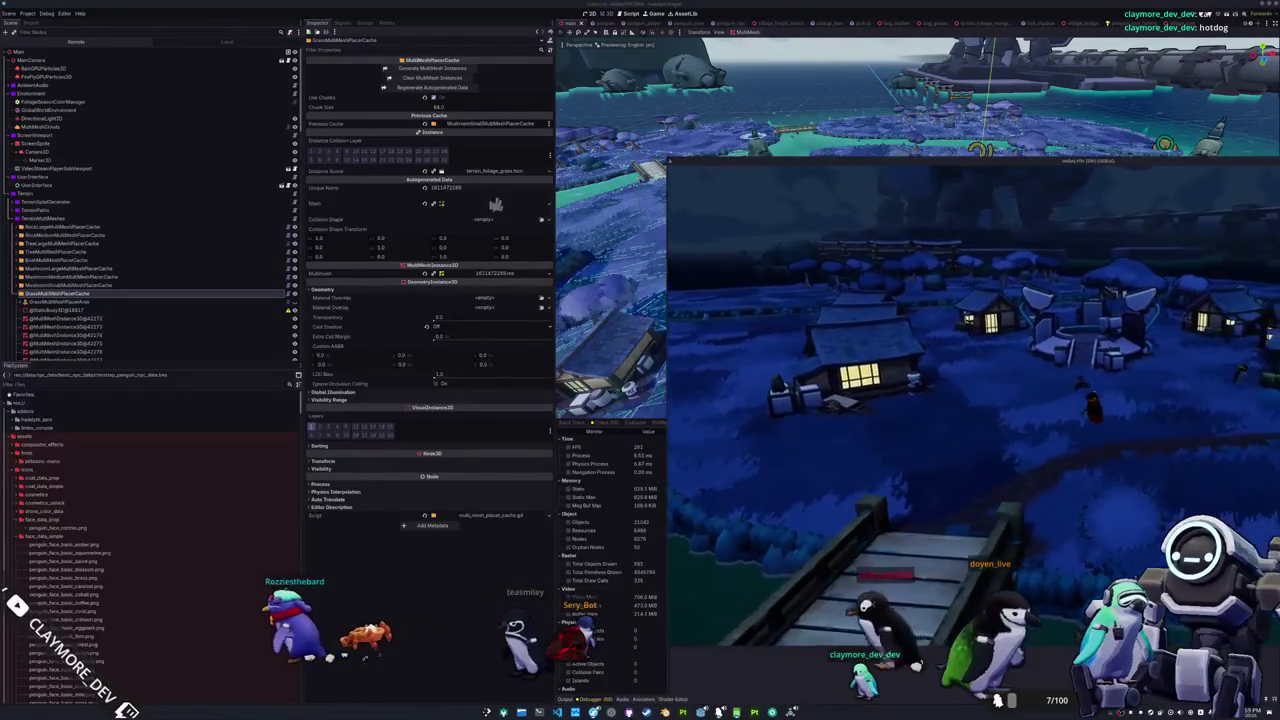
Step: Close the game, reselect GrassMultiMeshPlacerCache, hide the bottom panel and relaunch the game
click(441, 110)
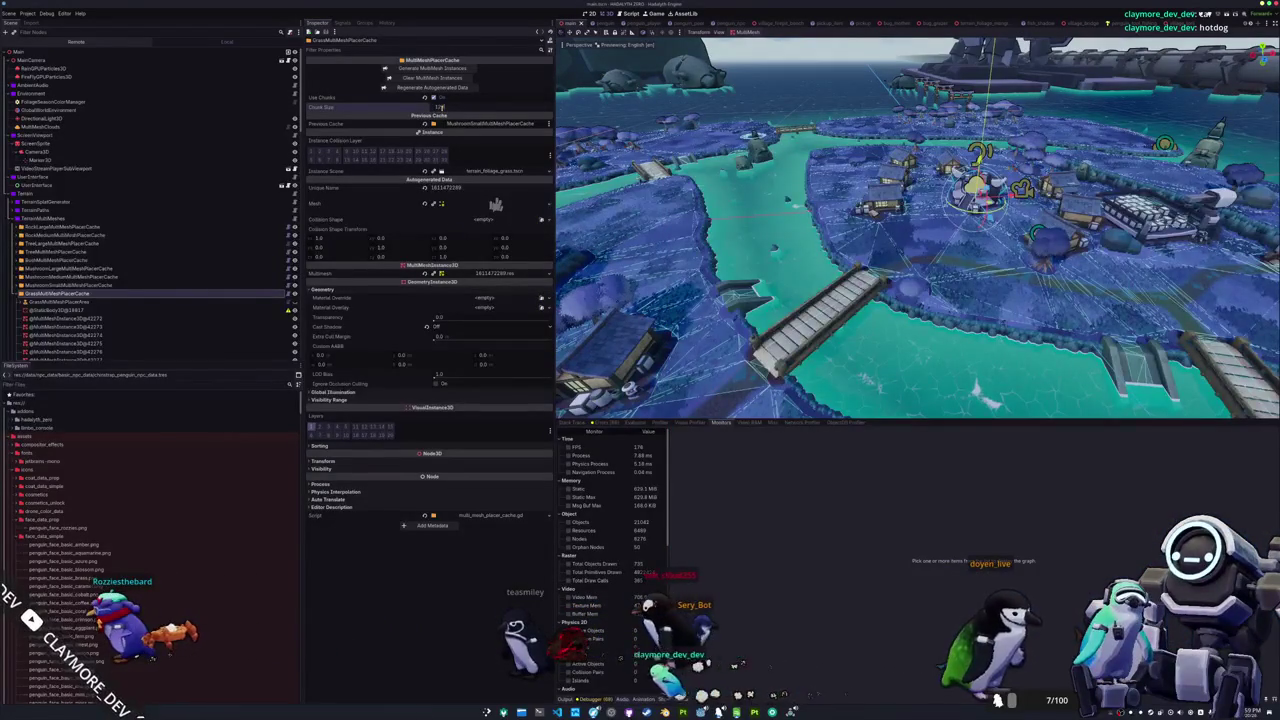
click(94, 286)
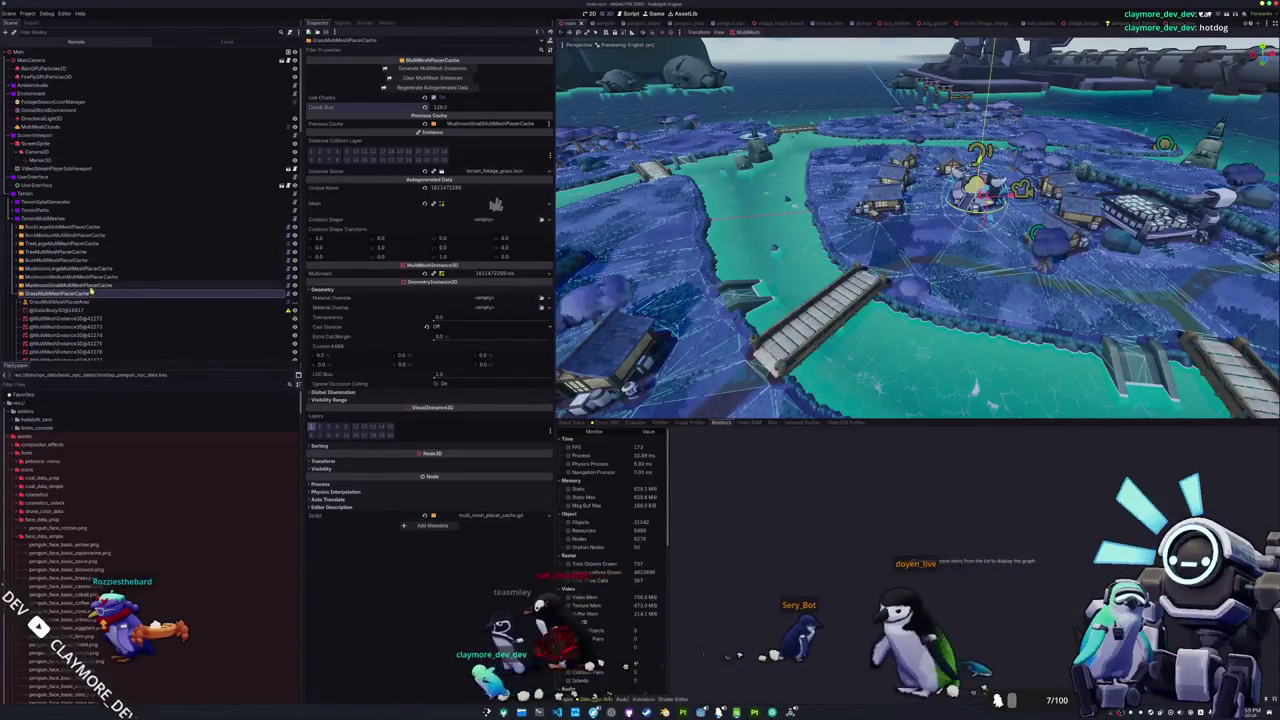
click(90, 293)
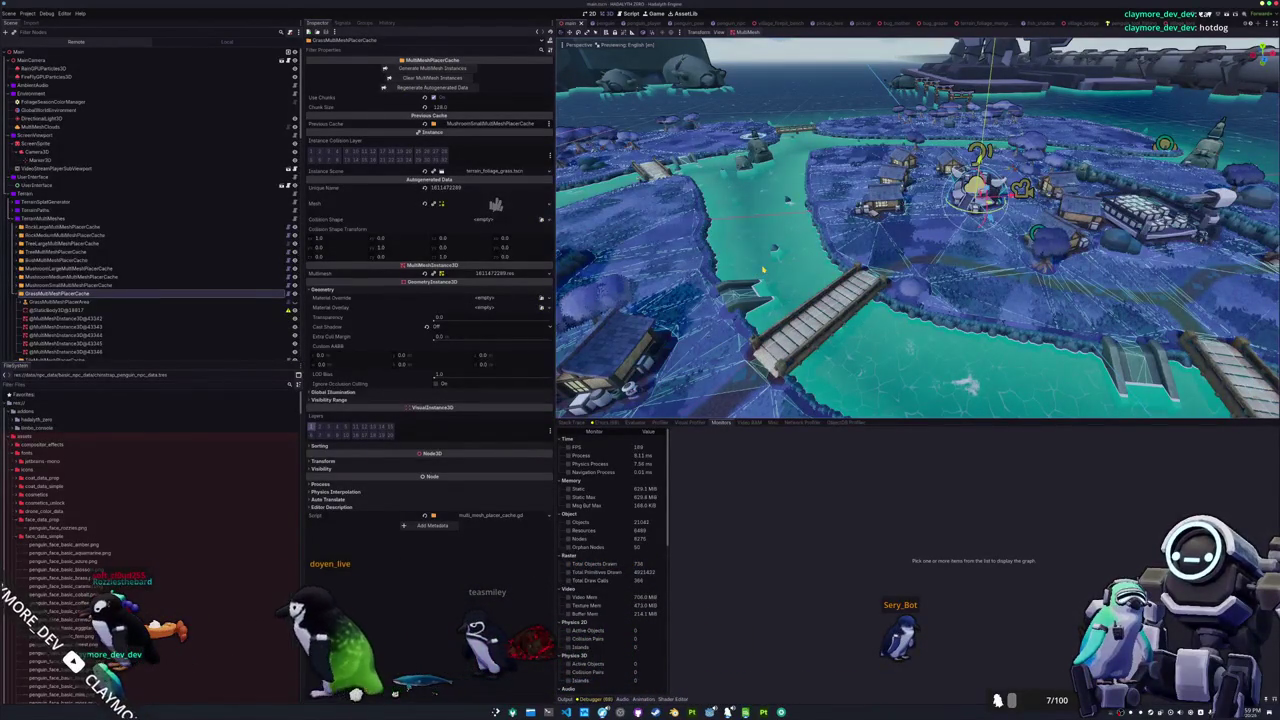
key(ctrl+j)
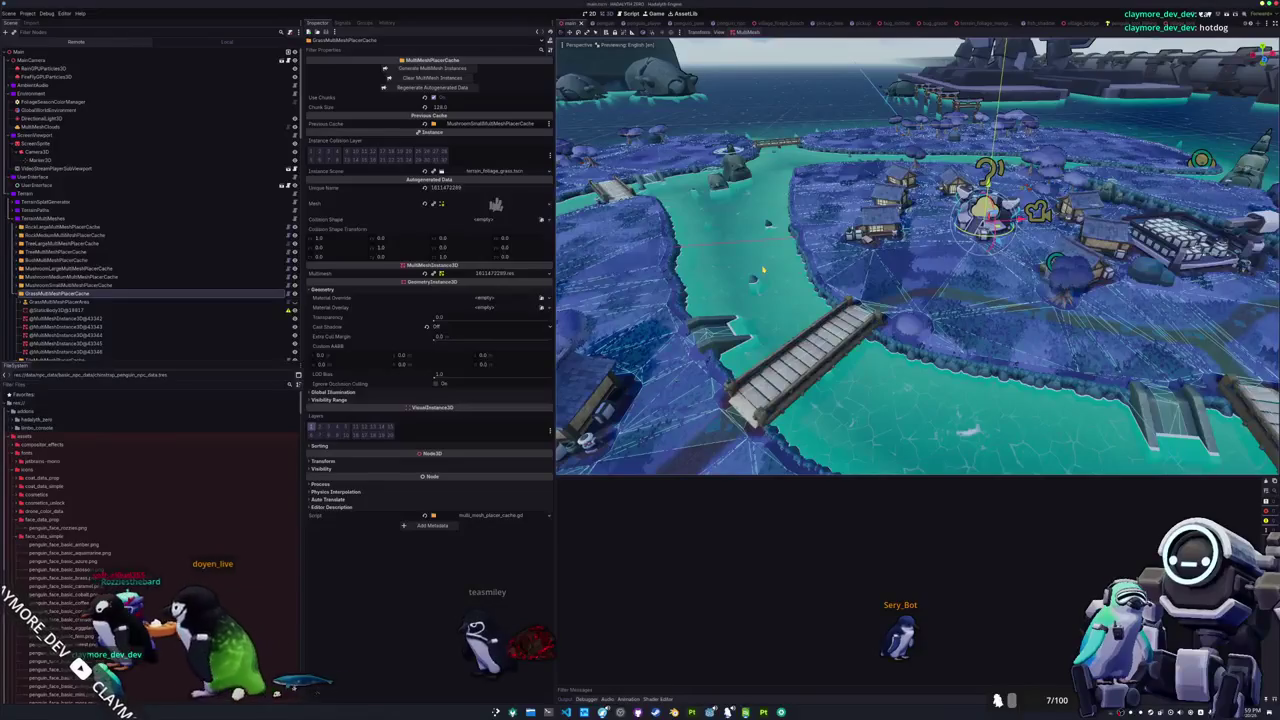
key(F5)
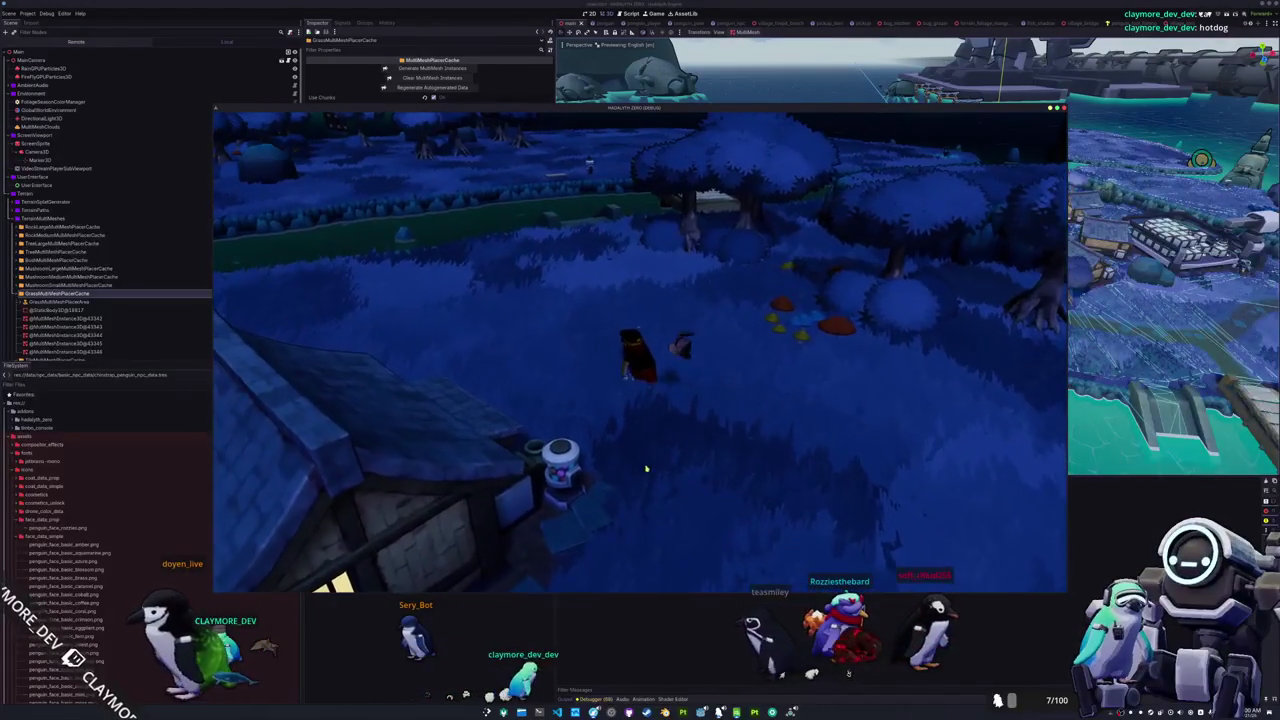
Step: Restart the game, shift its window right to reveal the Monitors, then bring the editor forward
key(F8)
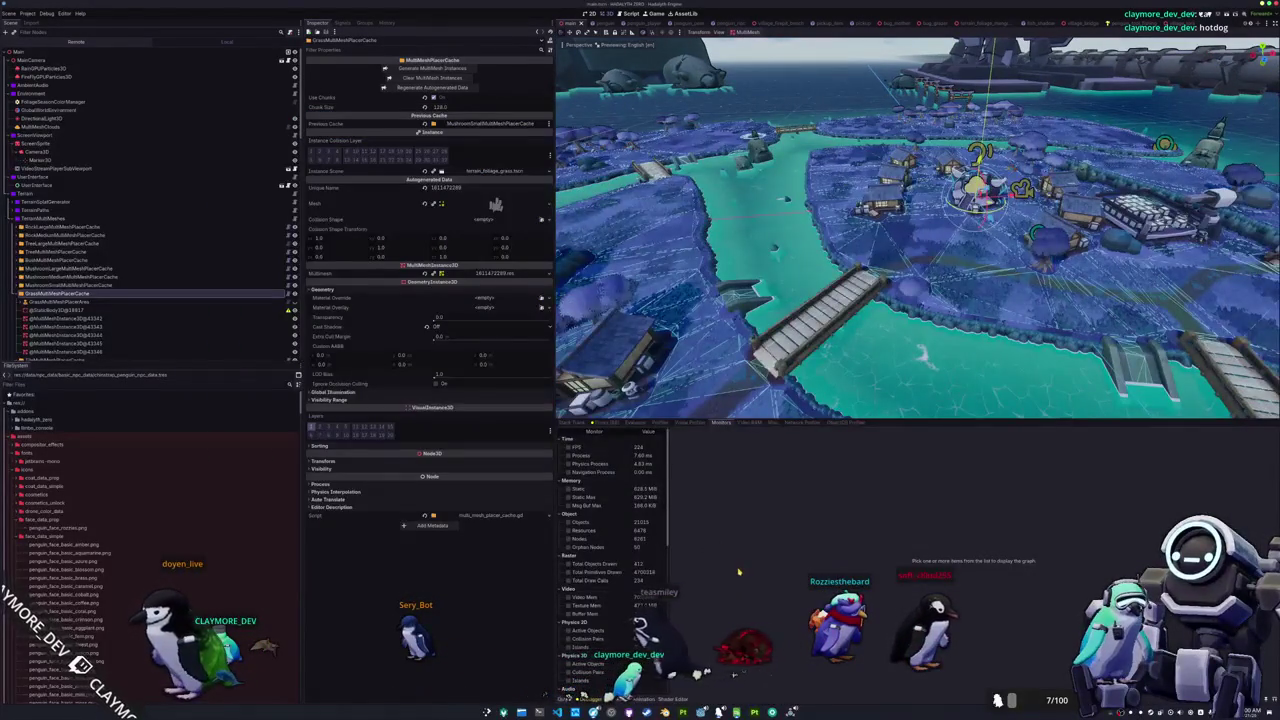
key(F5)
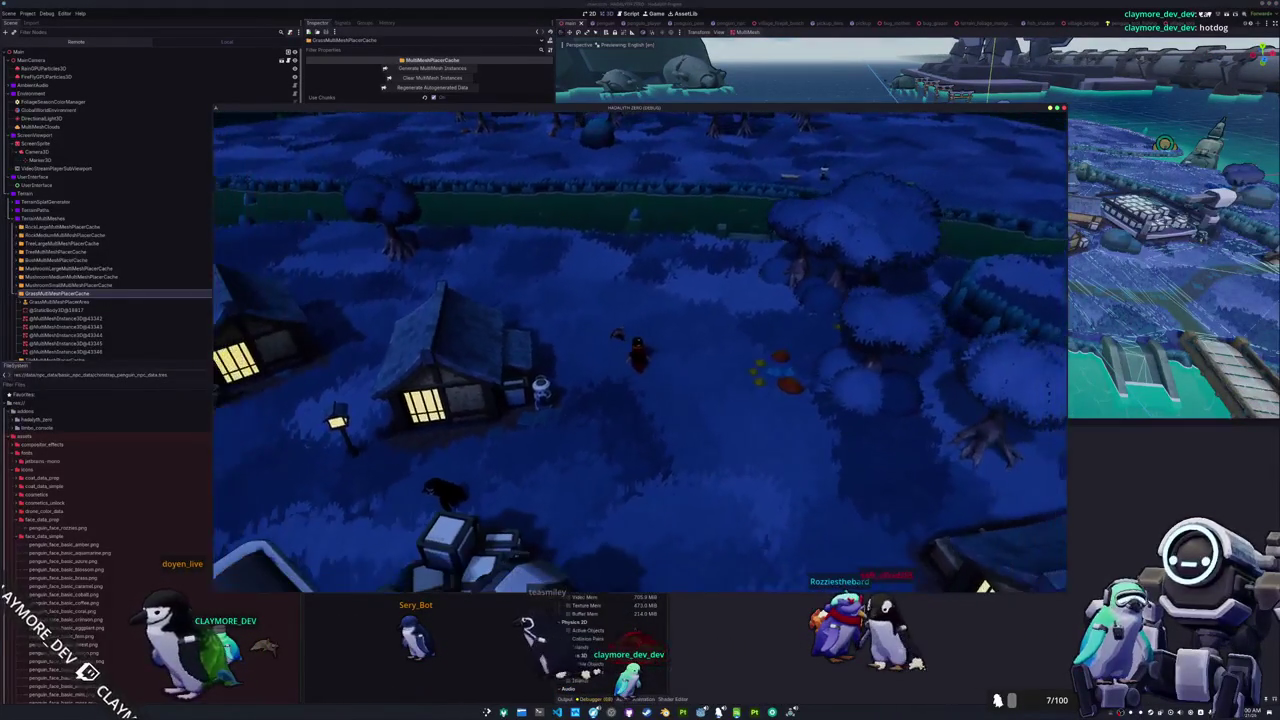
drag(540, 108, 1008, 113)
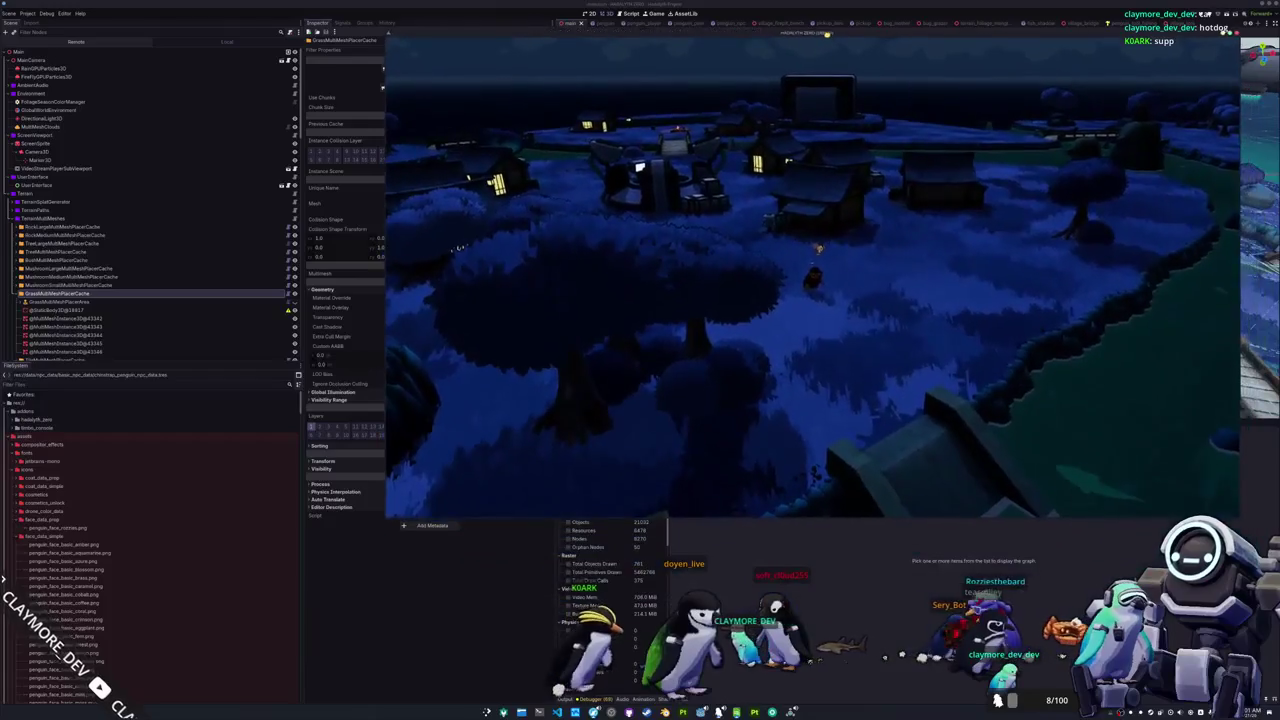
drag(826, 34, 846, 44)
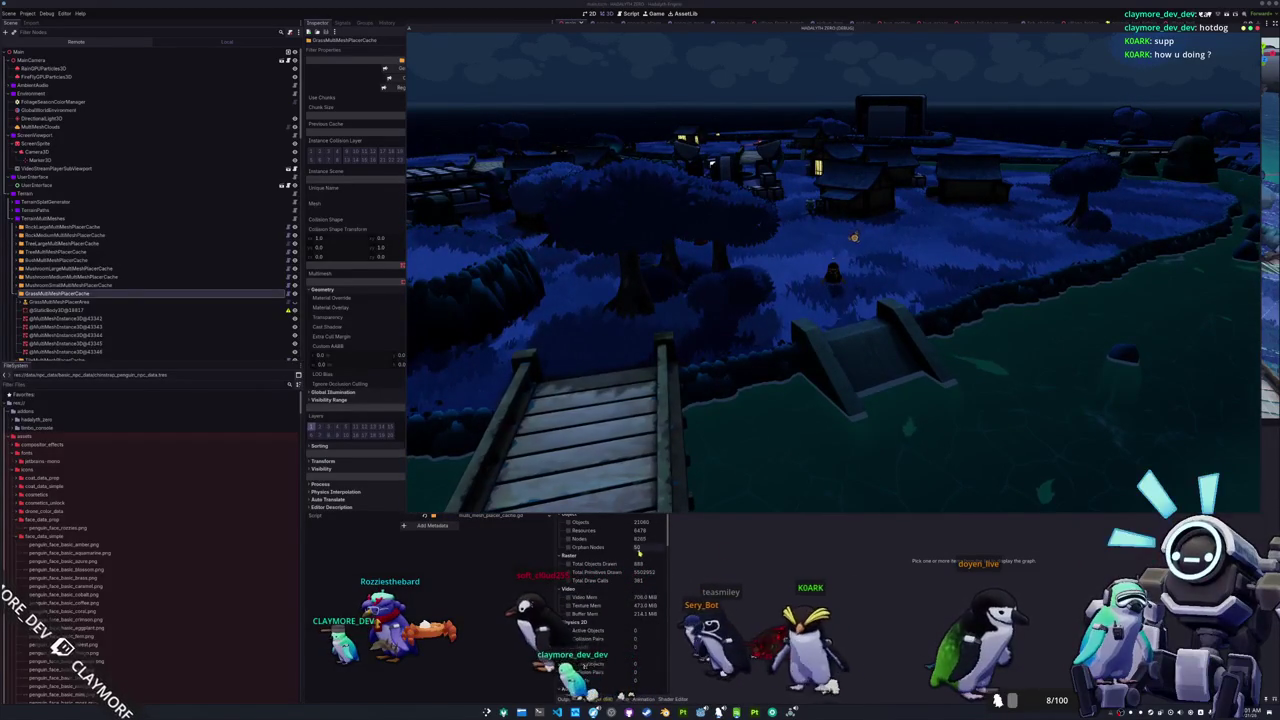
click(689, 555)
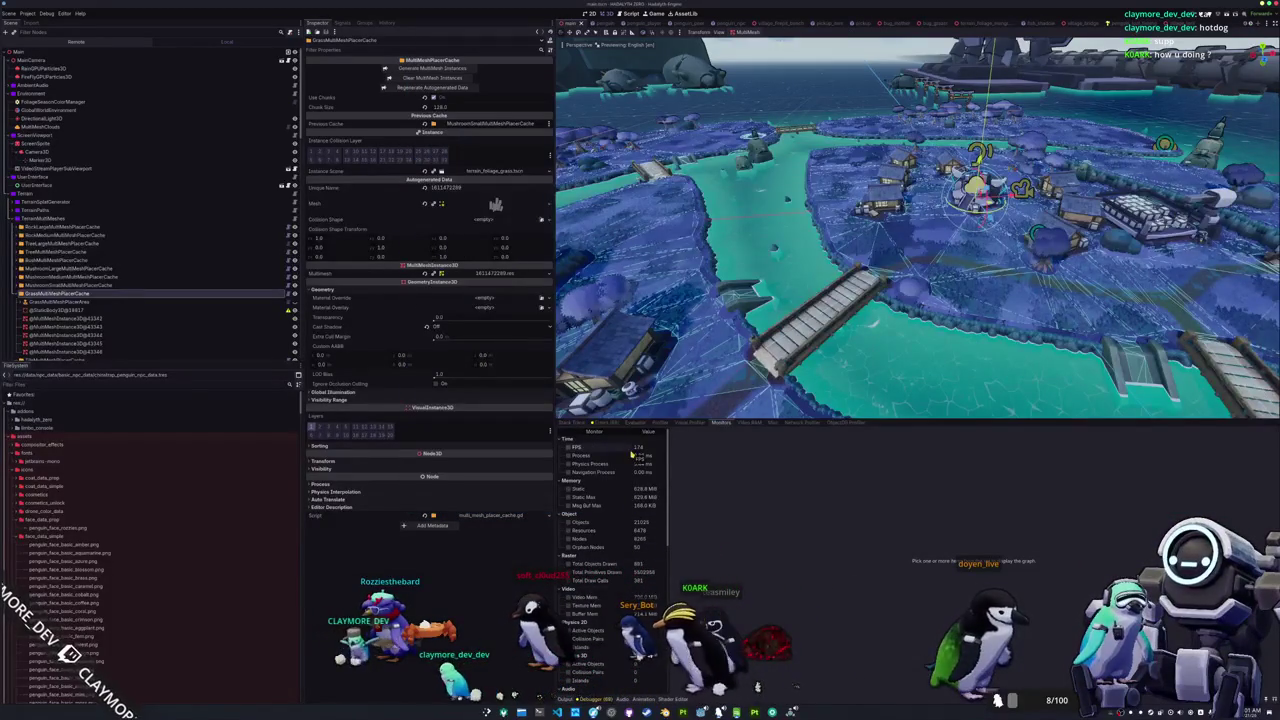
Step: Bring the game window forward over the editor's right side and select the first grass chunk
key(alt+Tab)
mouse_move(617, 27)
mouse_down()
mouse_move(801, 117)
mouse_move(886, 123)
mouse_up()
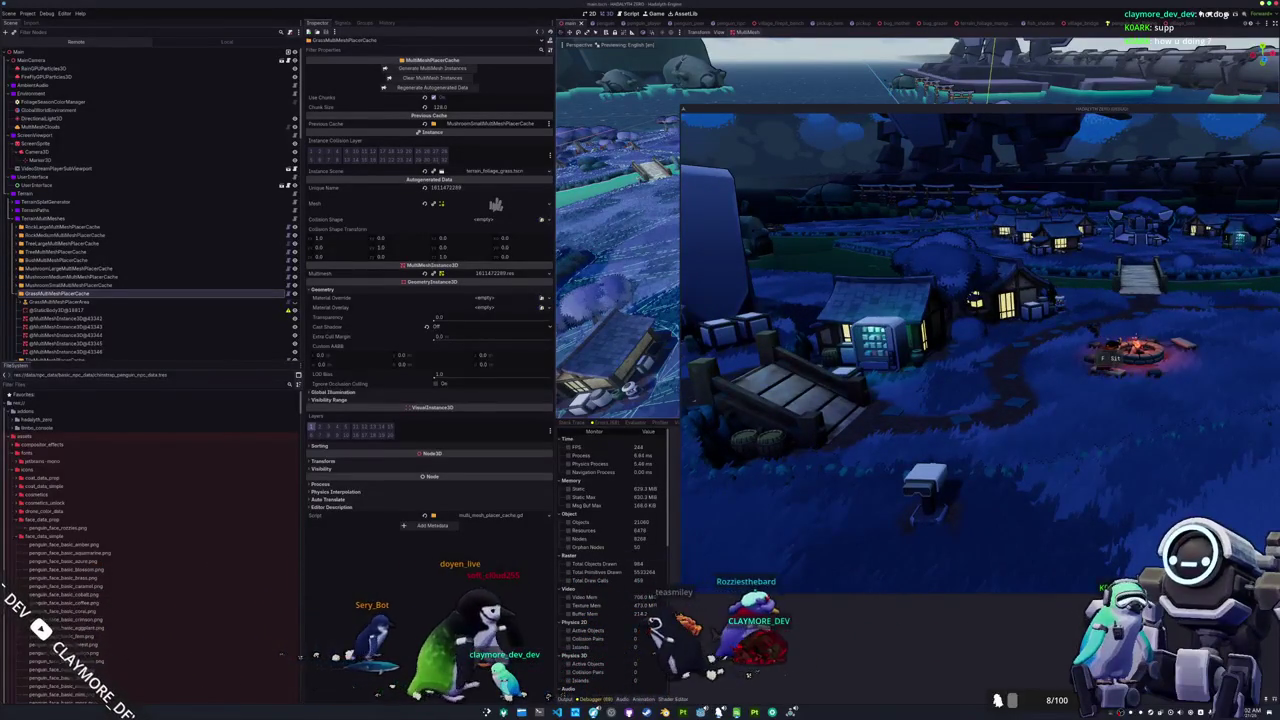
key(Down)
key(Down)
key(Down)
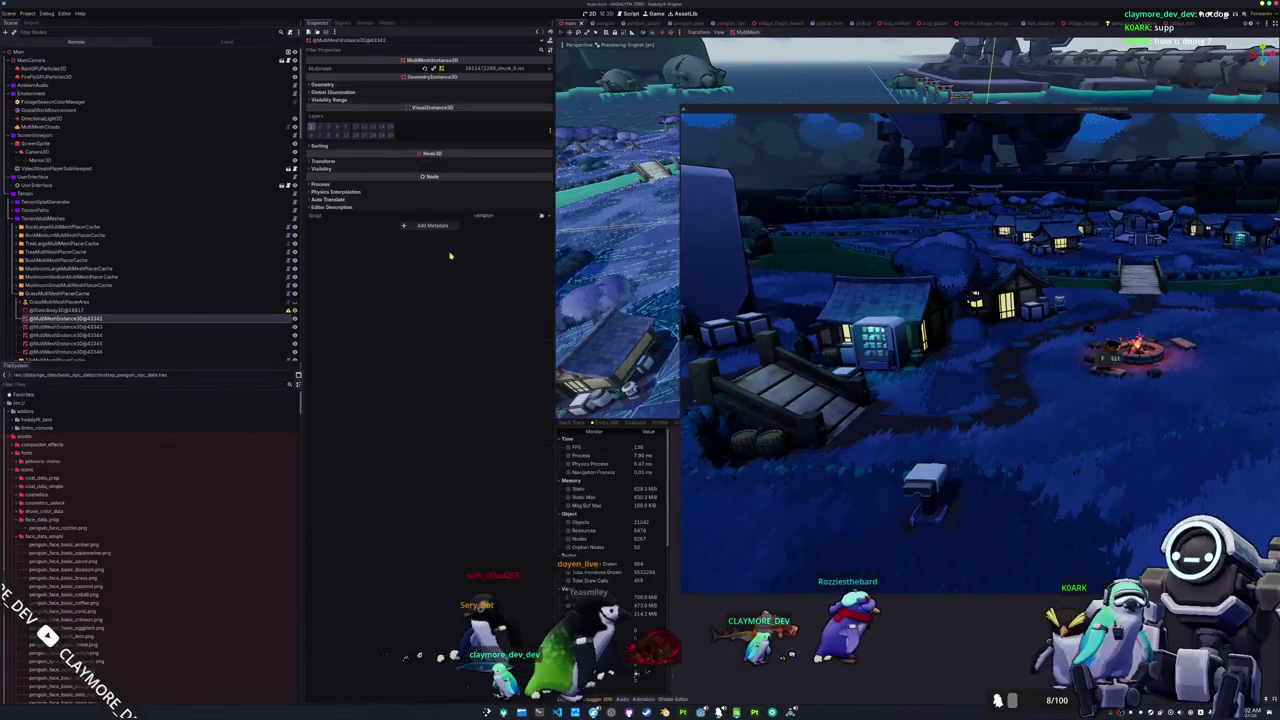
Step: Turn off shadow casting on the first grass chunk and check chunk_1 and chunk_2's Geometry settings
click(410, 85)
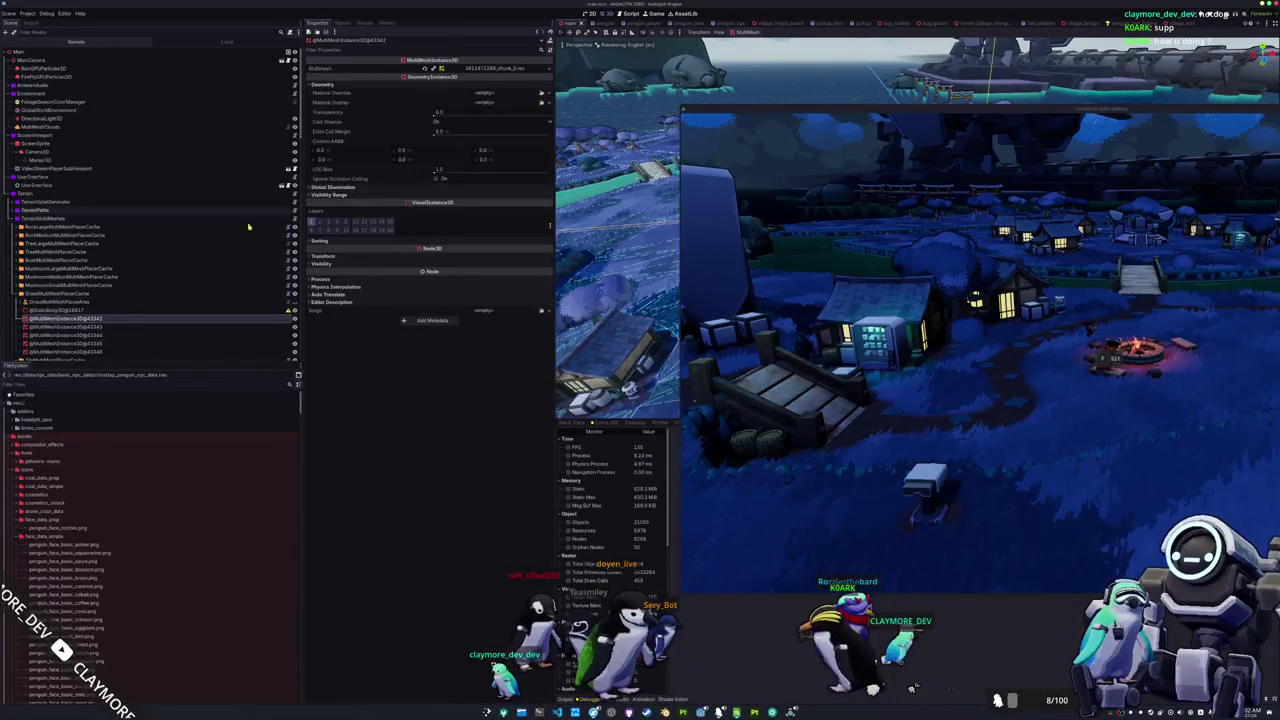
scroll(120, 290, down, 2)
click(441, 132)
click(94, 287)
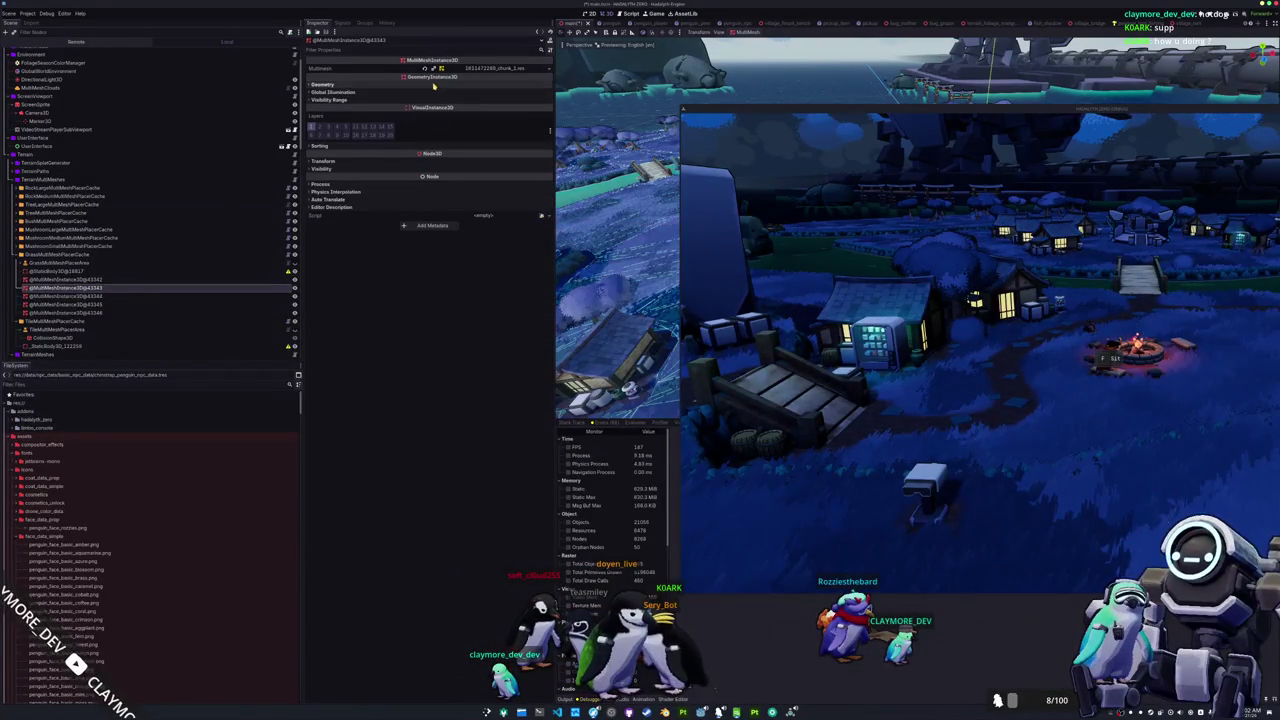
click(434, 86)
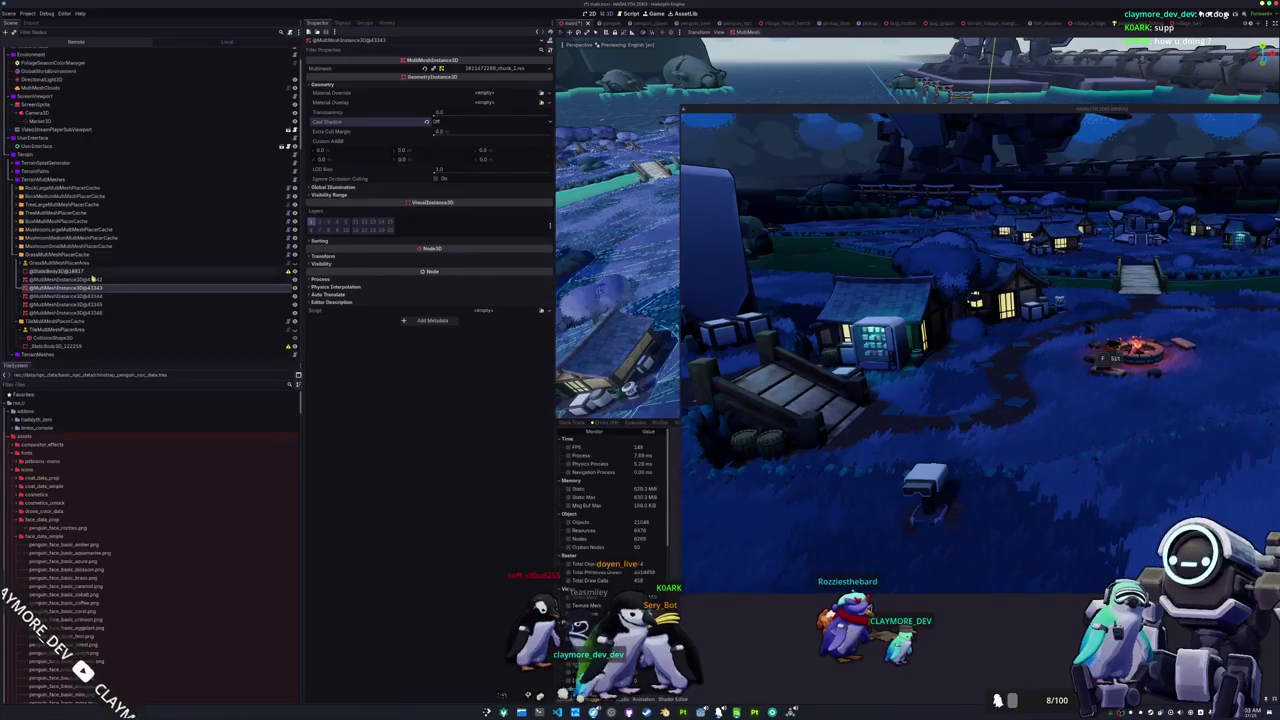
click(75, 297)
click(436, 85)
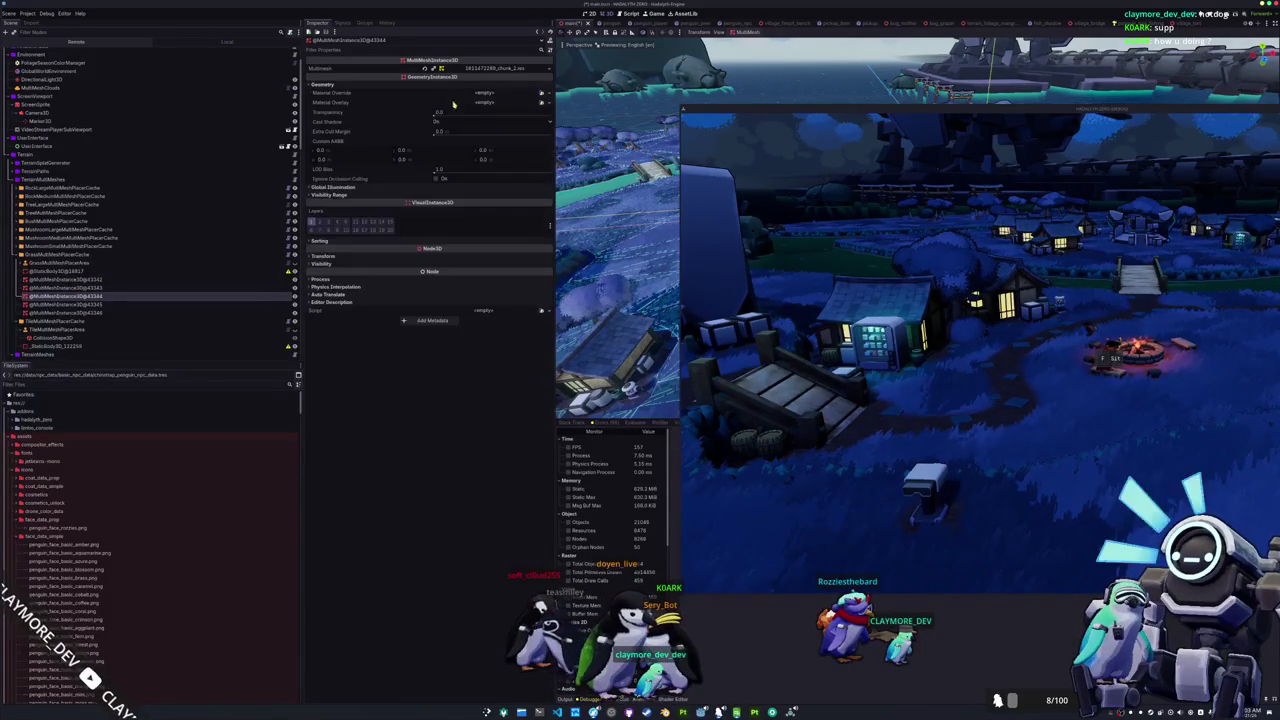
click(451, 121)
Step: Inspect the next chunk's Geometry, Visibility Range and Global Illumination settings
click(91, 304)
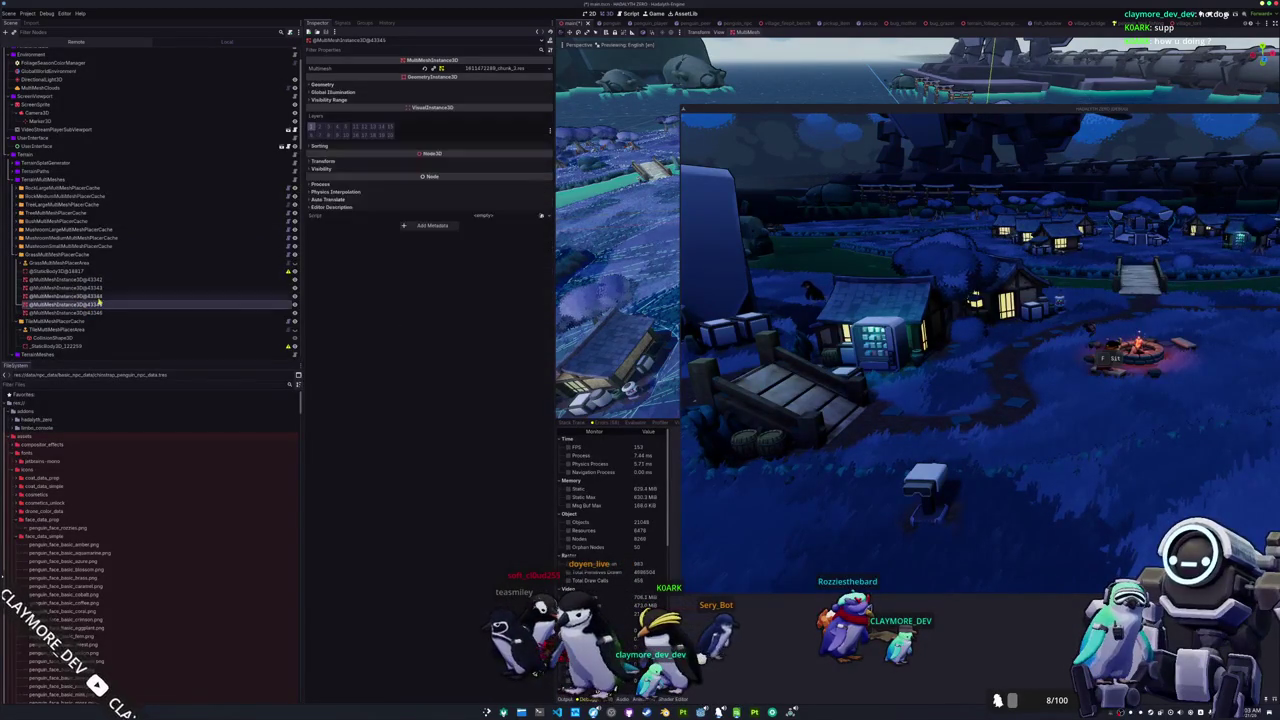
click(394, 86)
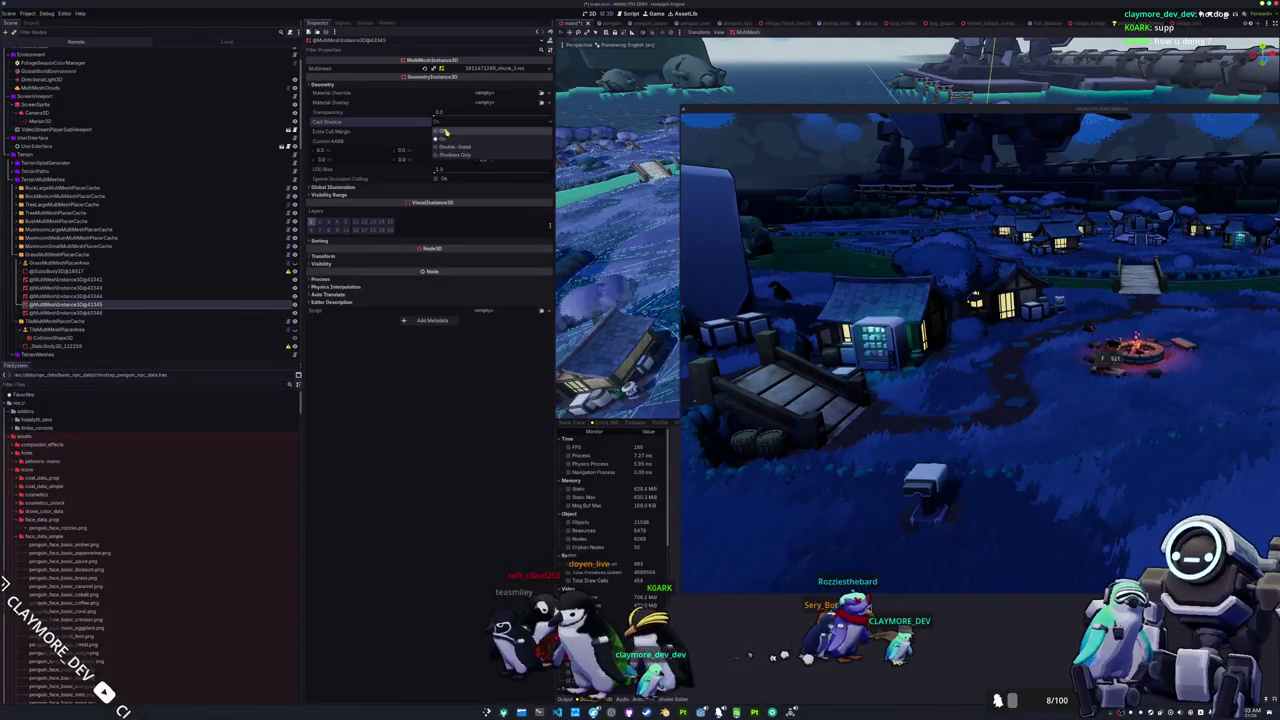
click(422, 85)
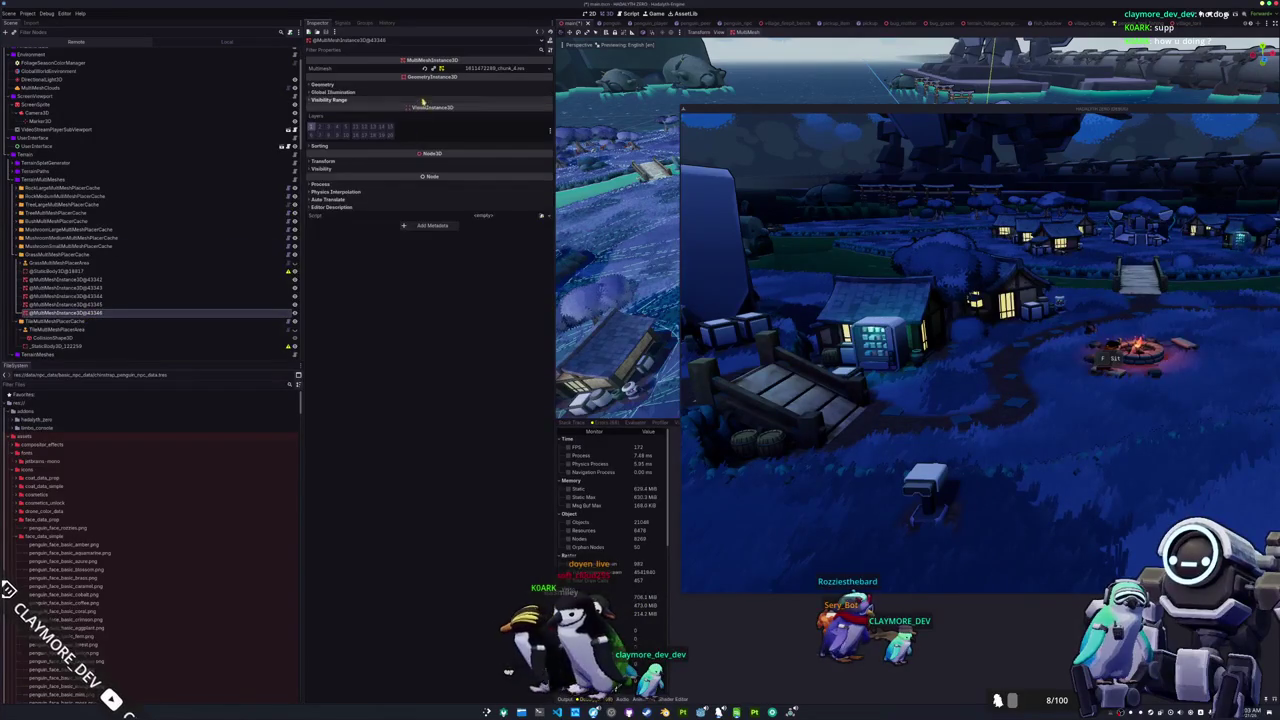
click(431, 86)
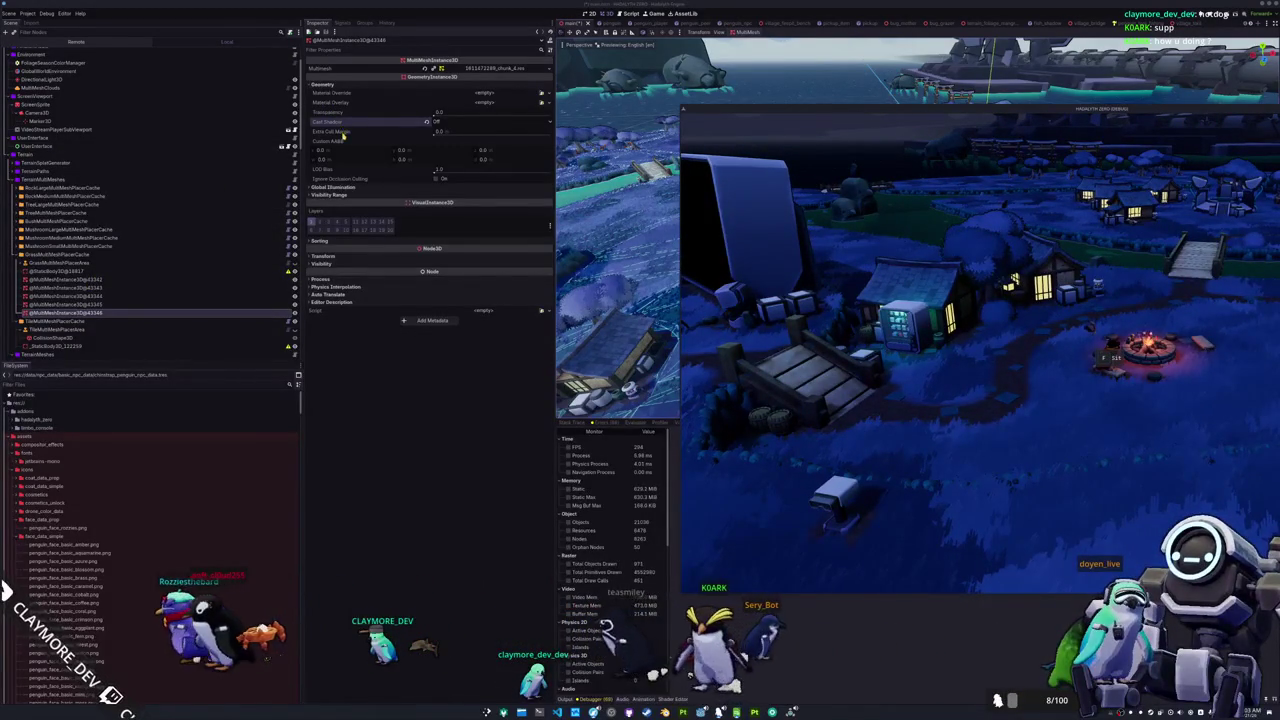
click(344, 195)
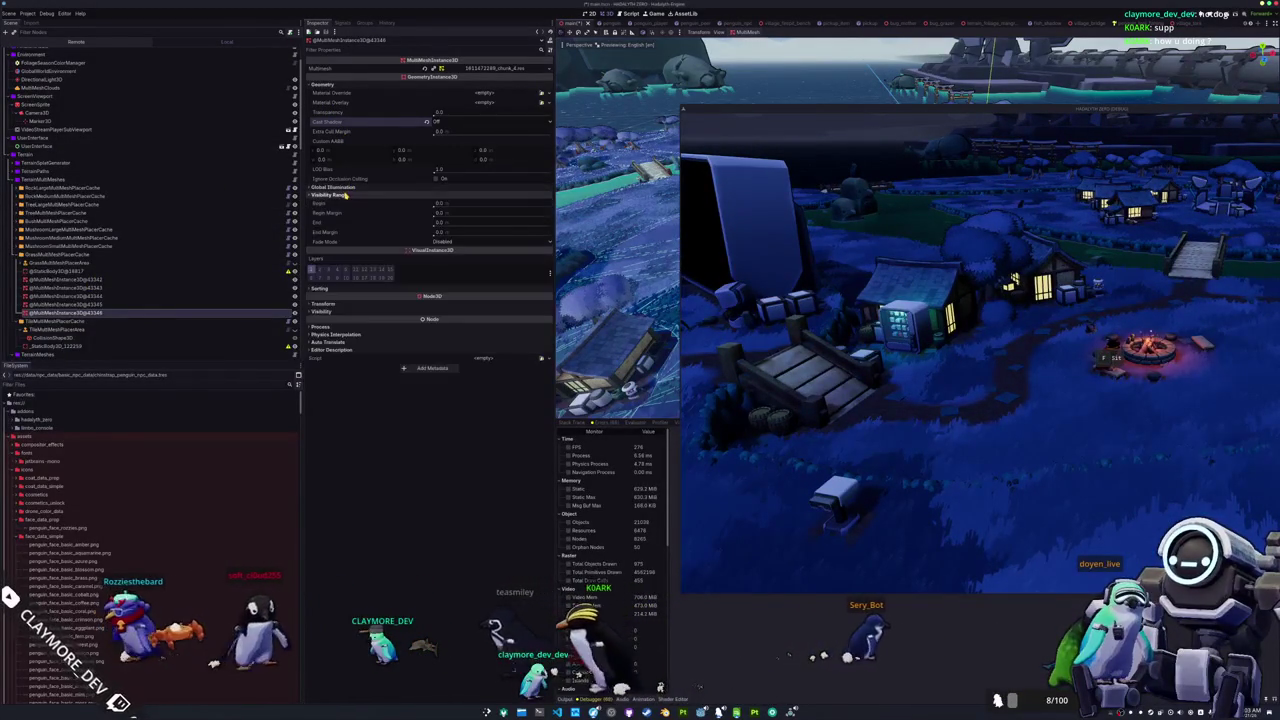
click(336, 187)
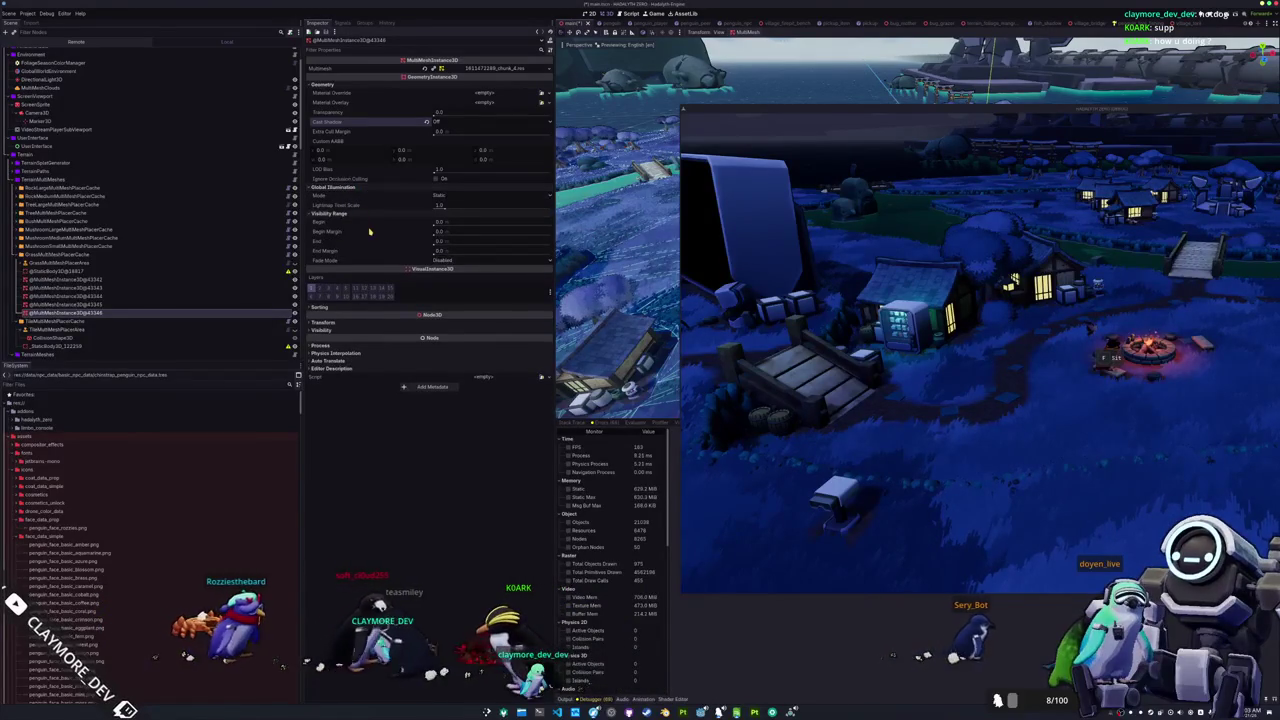
mouse_move(325, 260)
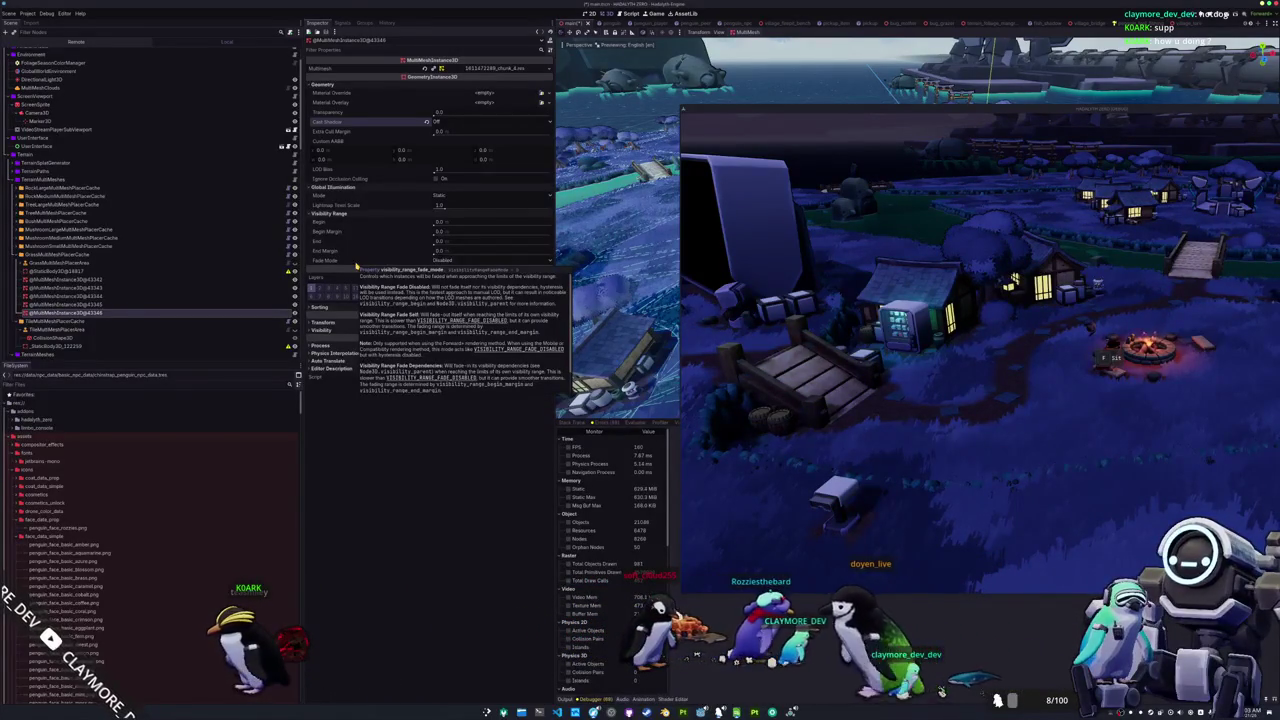
Step: With all five grass chunks selected, try Visibility Range Begin 100 and End 80, then reset both
shift+click(58, 280)
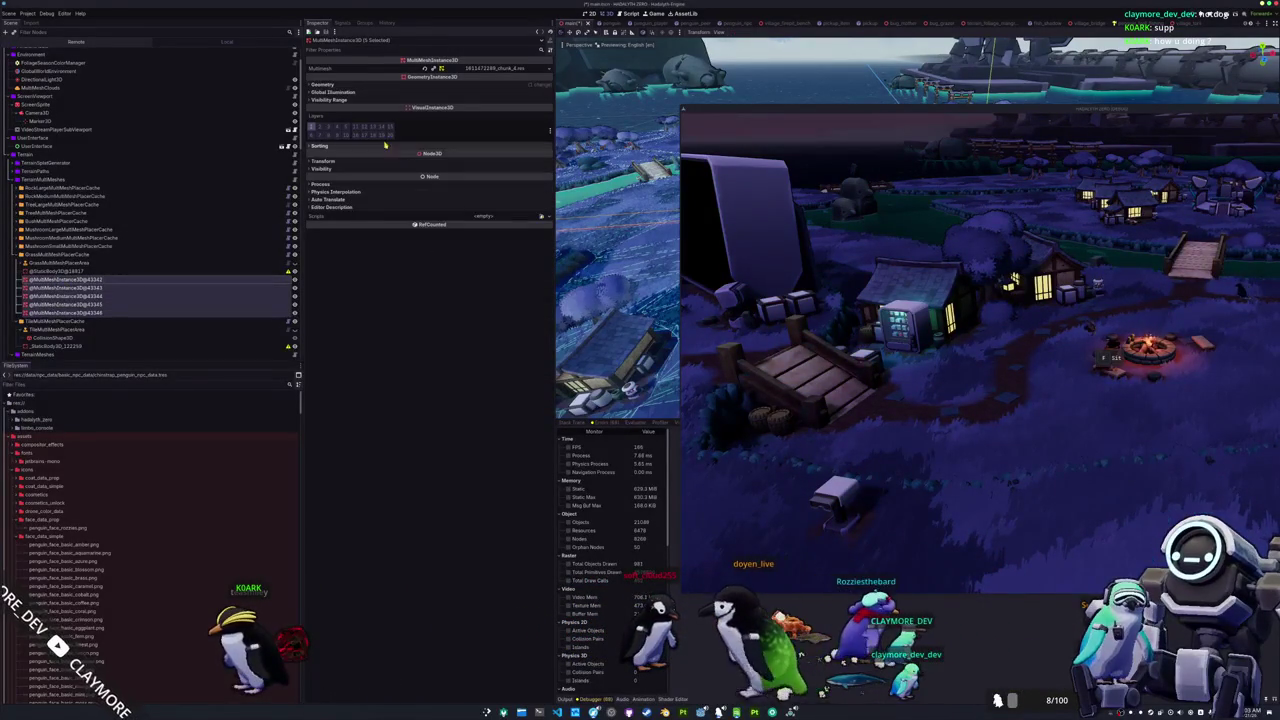
click(370, 100)
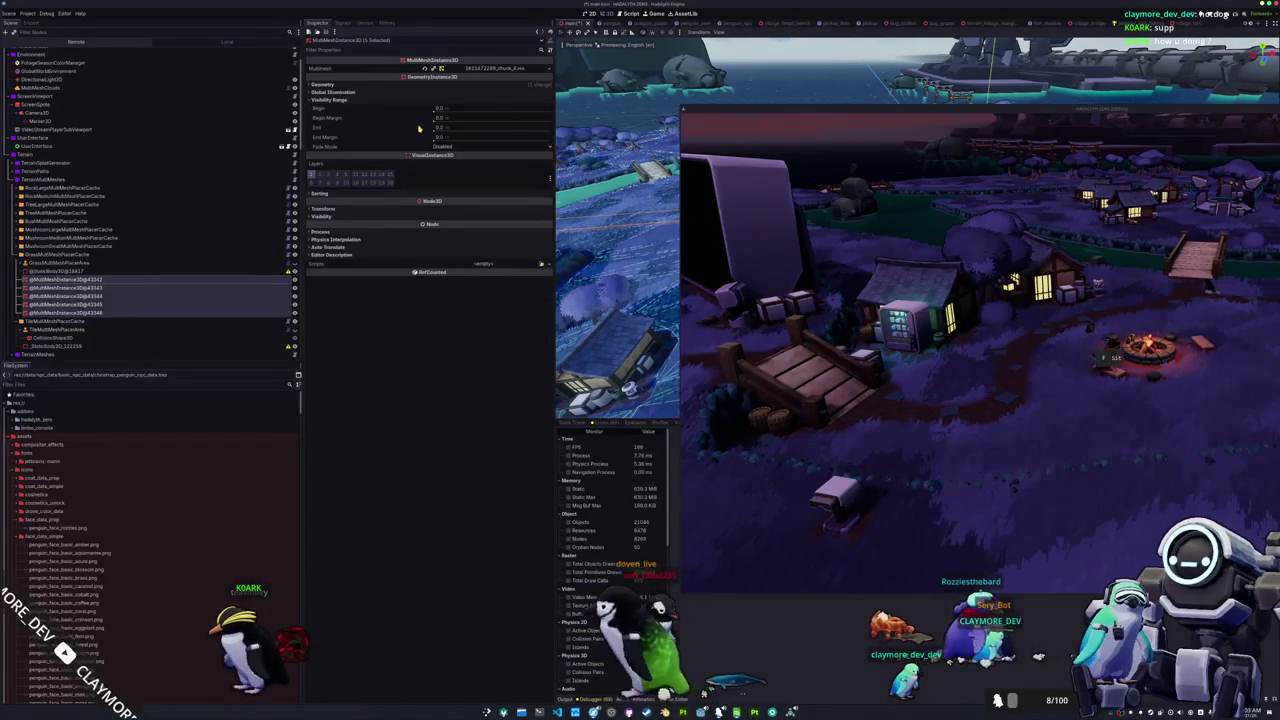
click(440, 147)
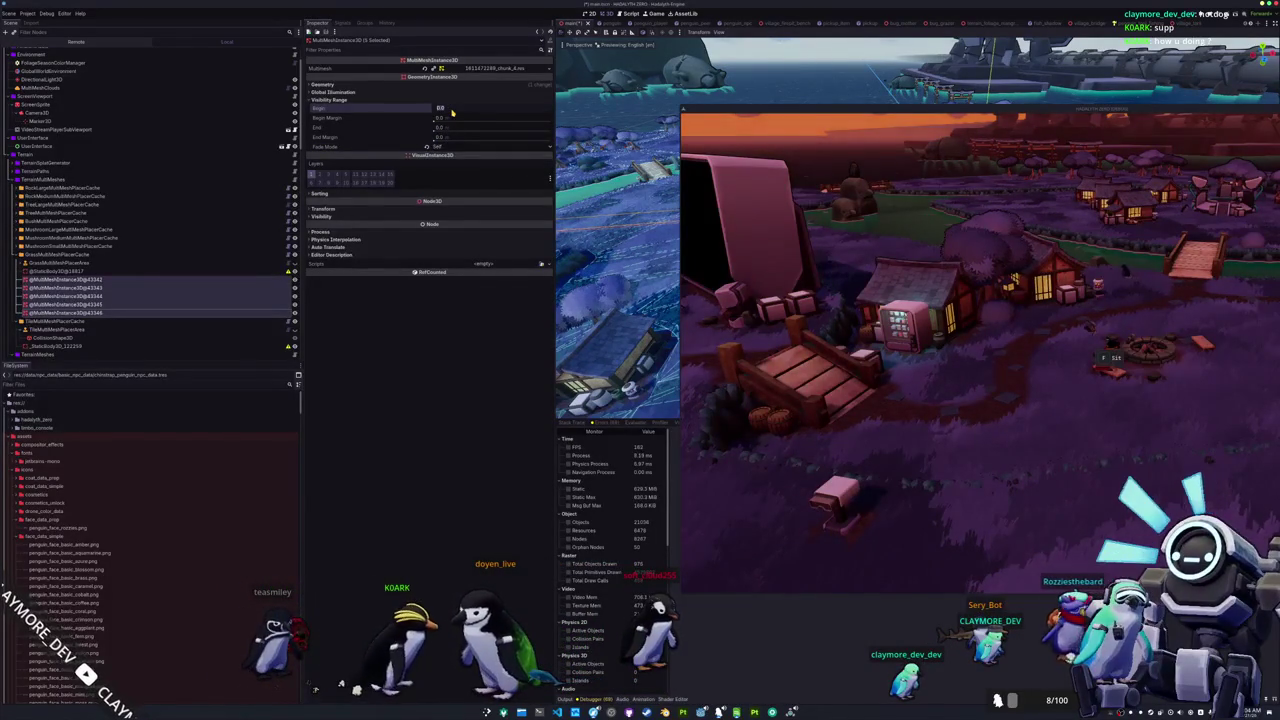
click(445, 108)
text(100)
key(Return)
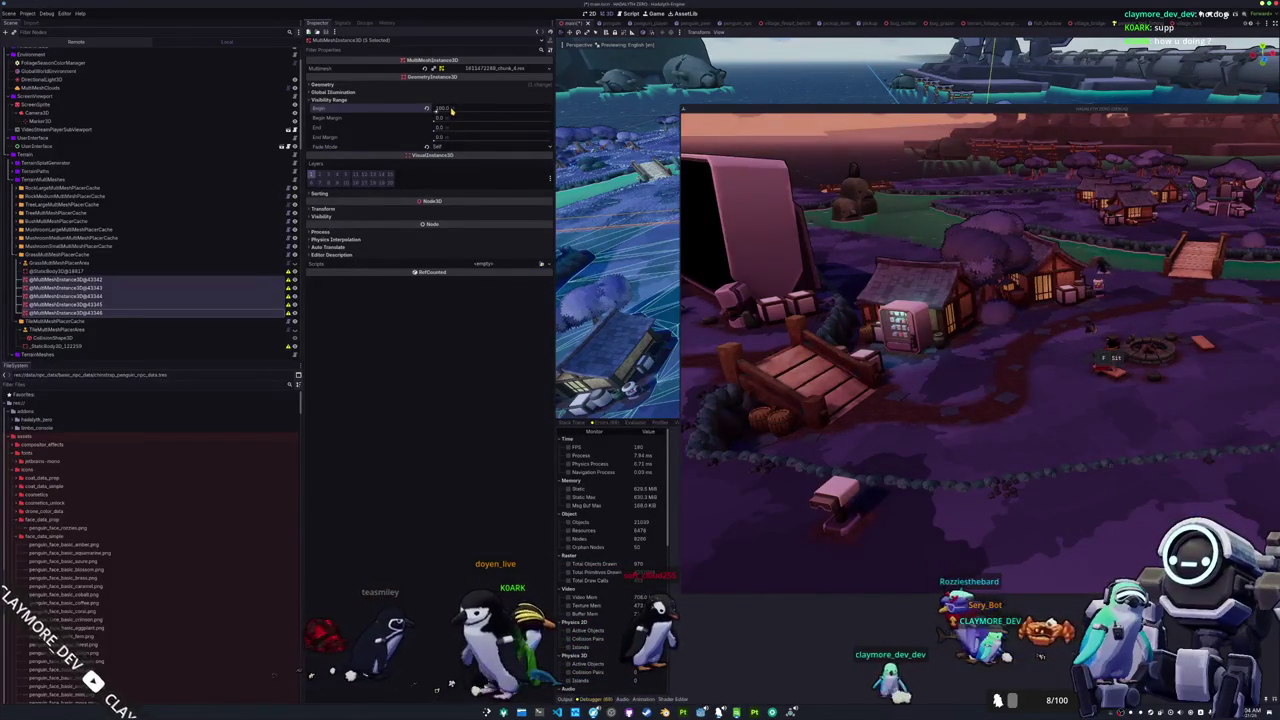
click(427, 108)
click(440, 127)
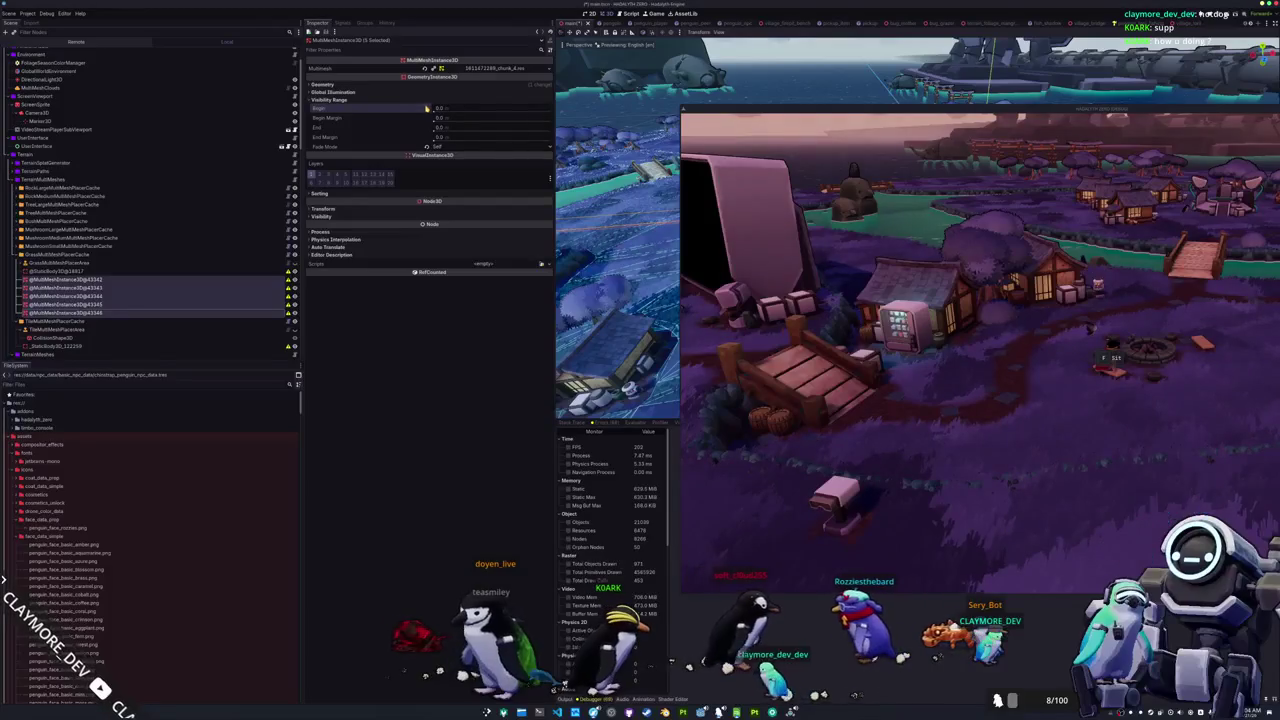
text(80)
key(Return)
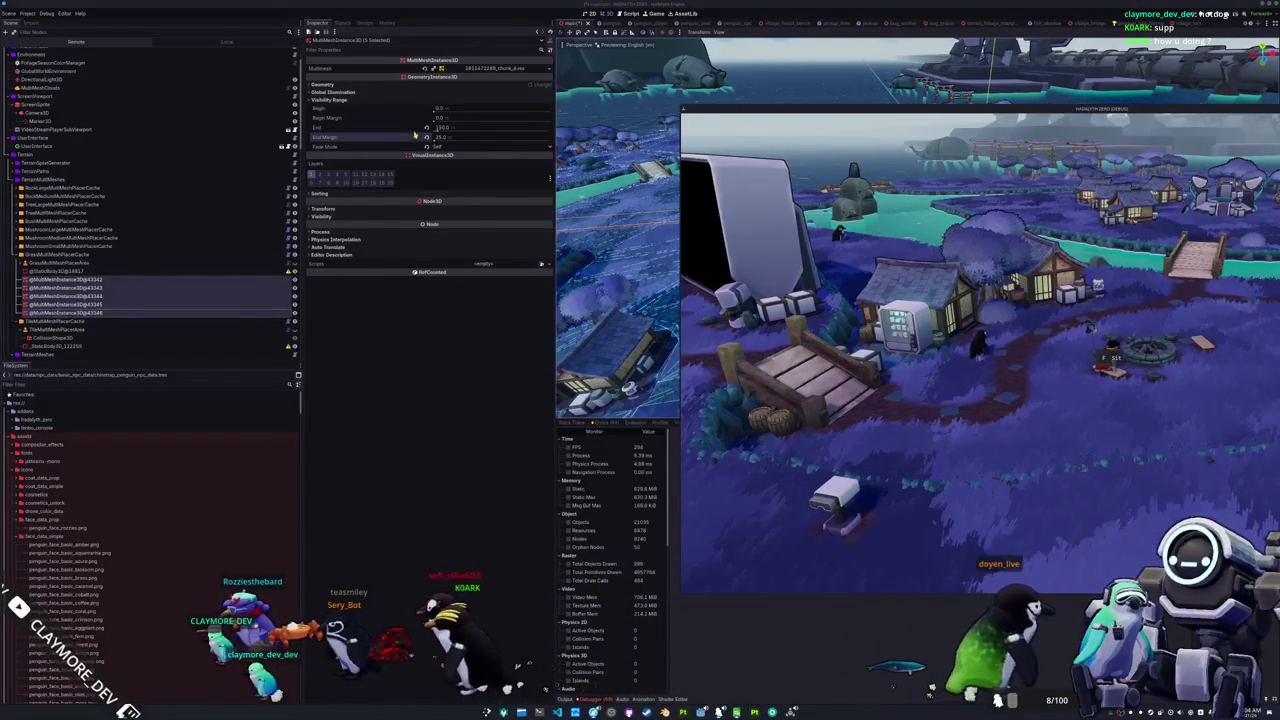
click(426, 128)
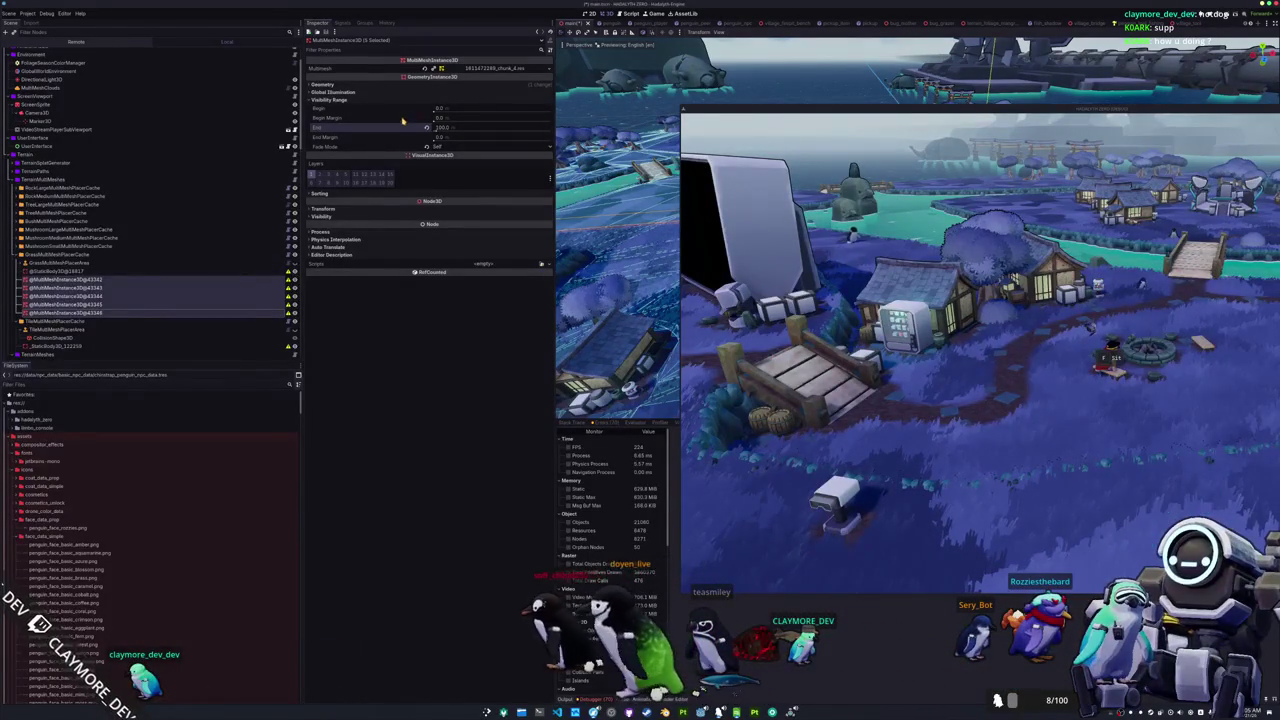
Step: Set the grass chunks' Visibility Range End to 20 to compare the grass
click(433, 128)
text(20)
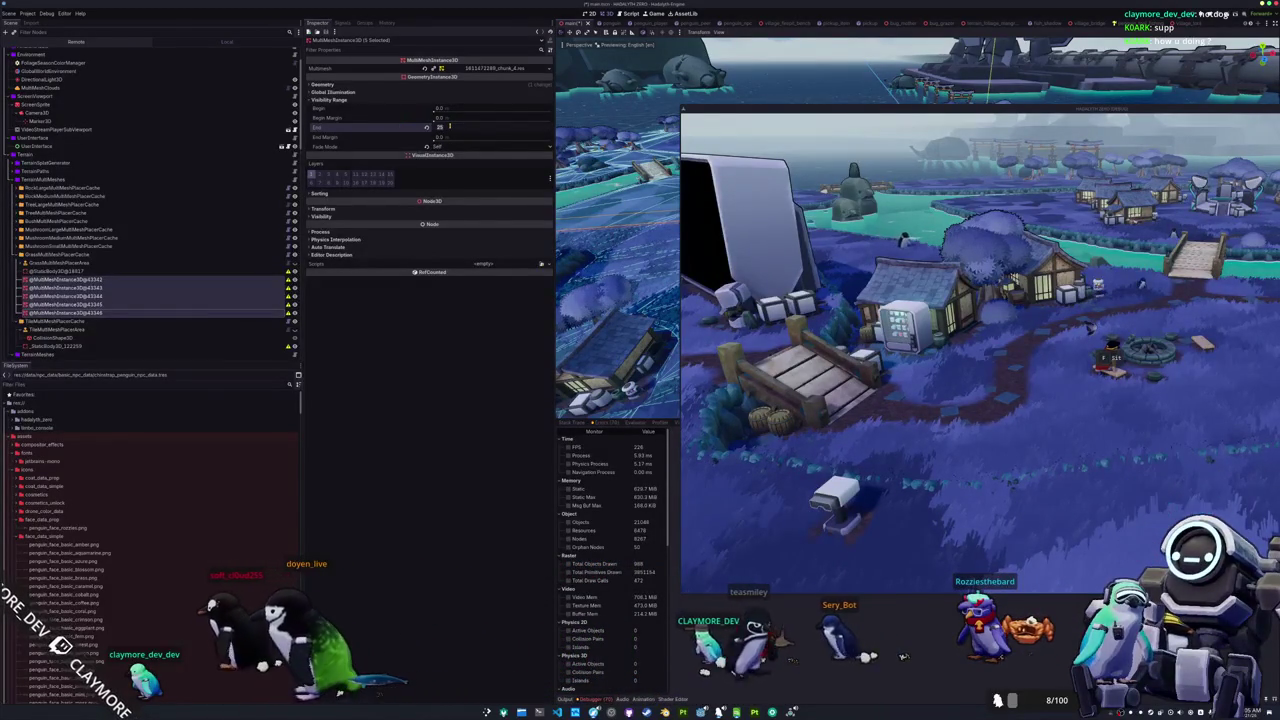
key(Return)
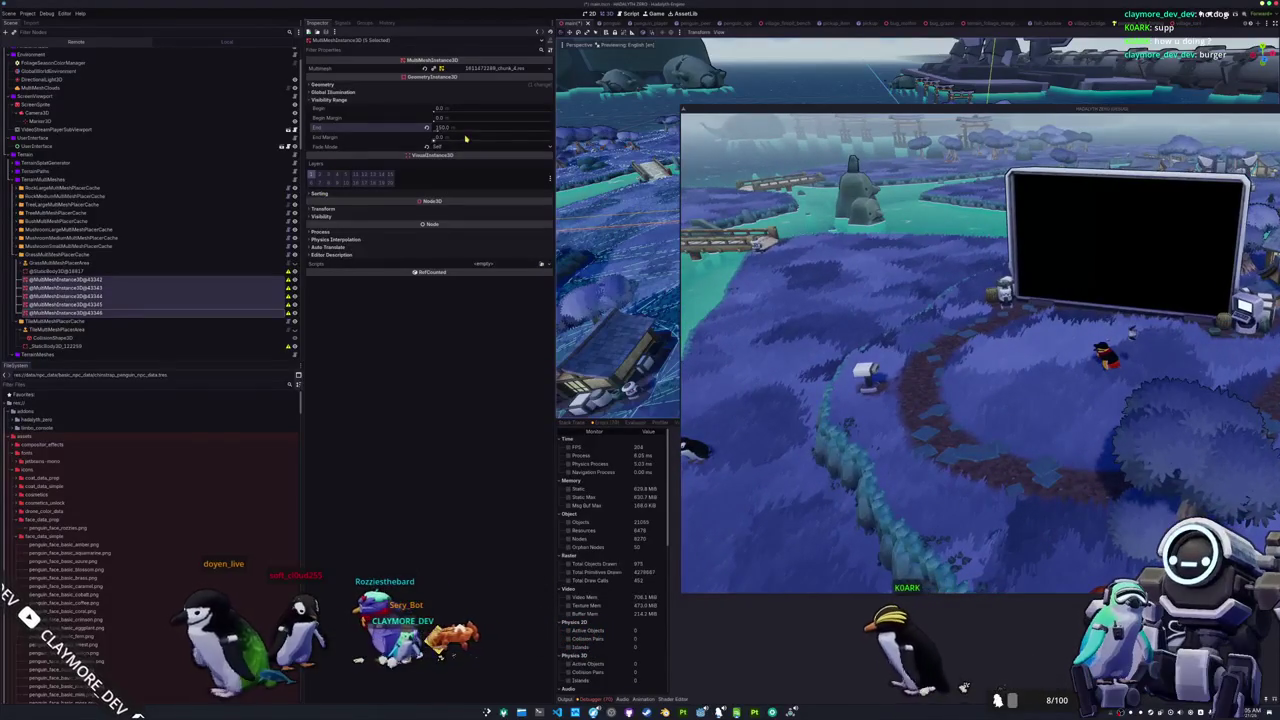
Step: Set End Margin to 25 and slide End between about 150 and 175, settling on 150
click(465, 139)
text(25)
key(Return)
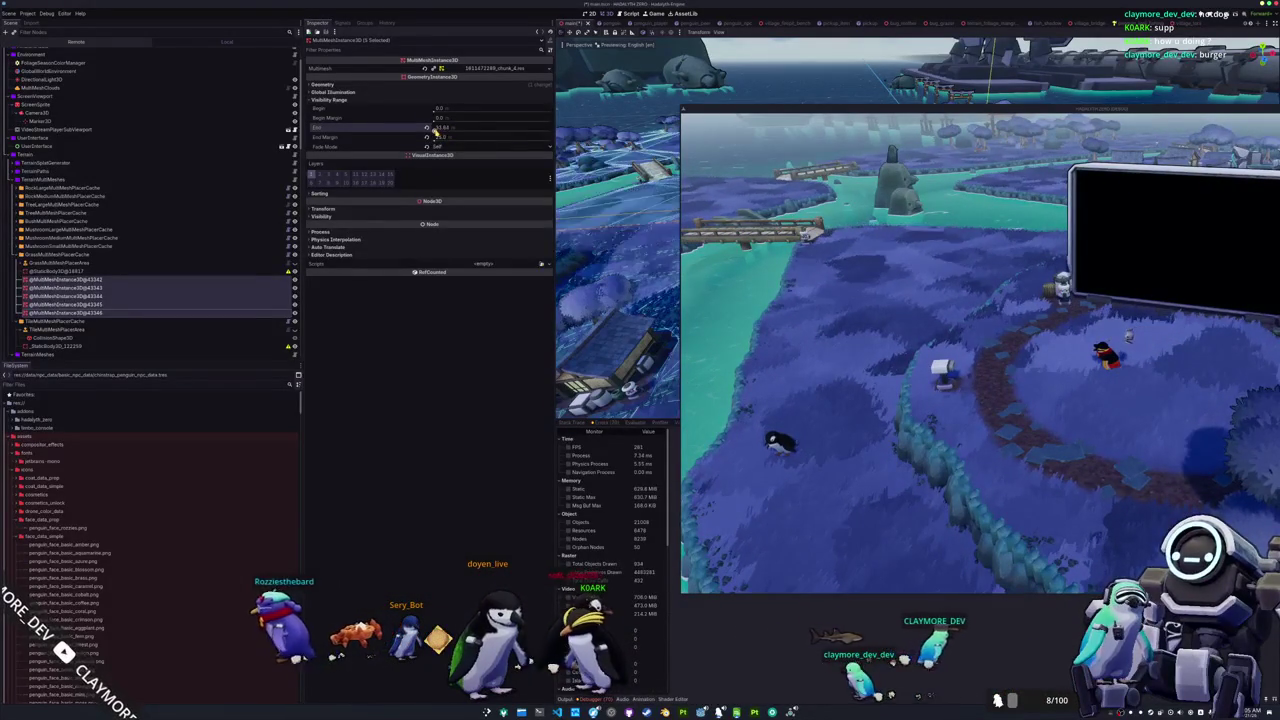
drag(432, 130, 407, 152)
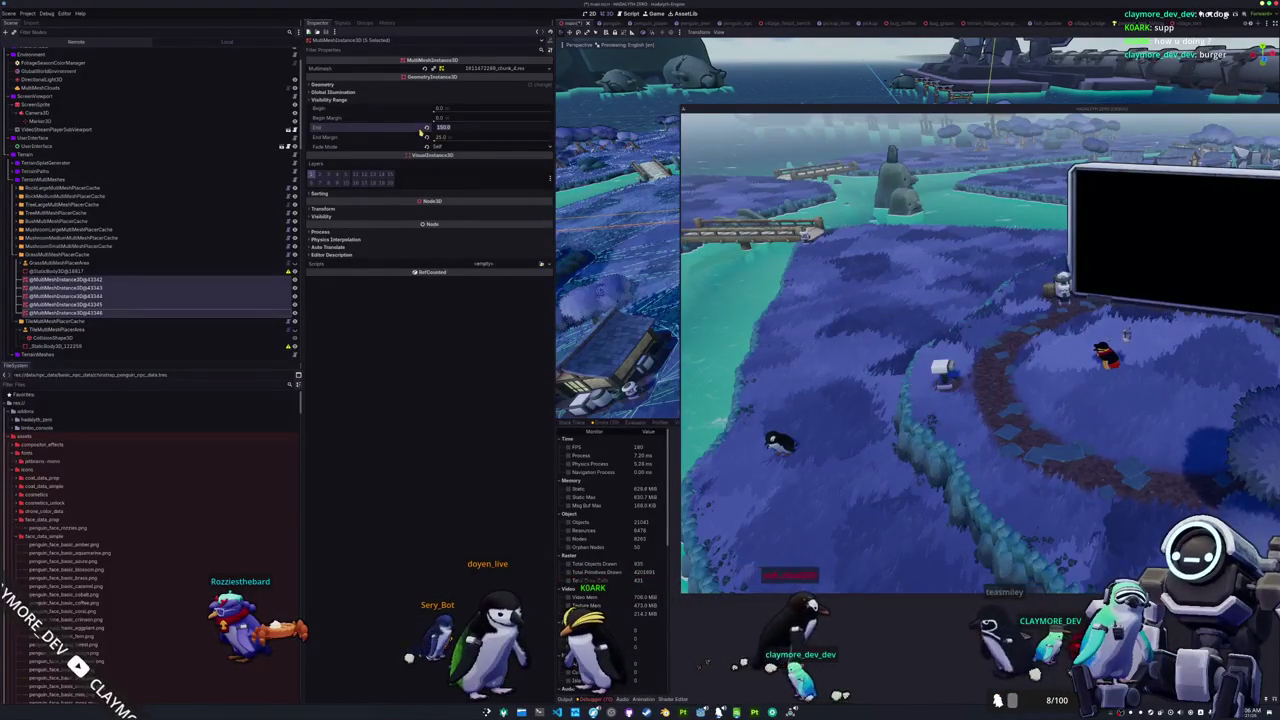
drag(423, 133, 423, 135)
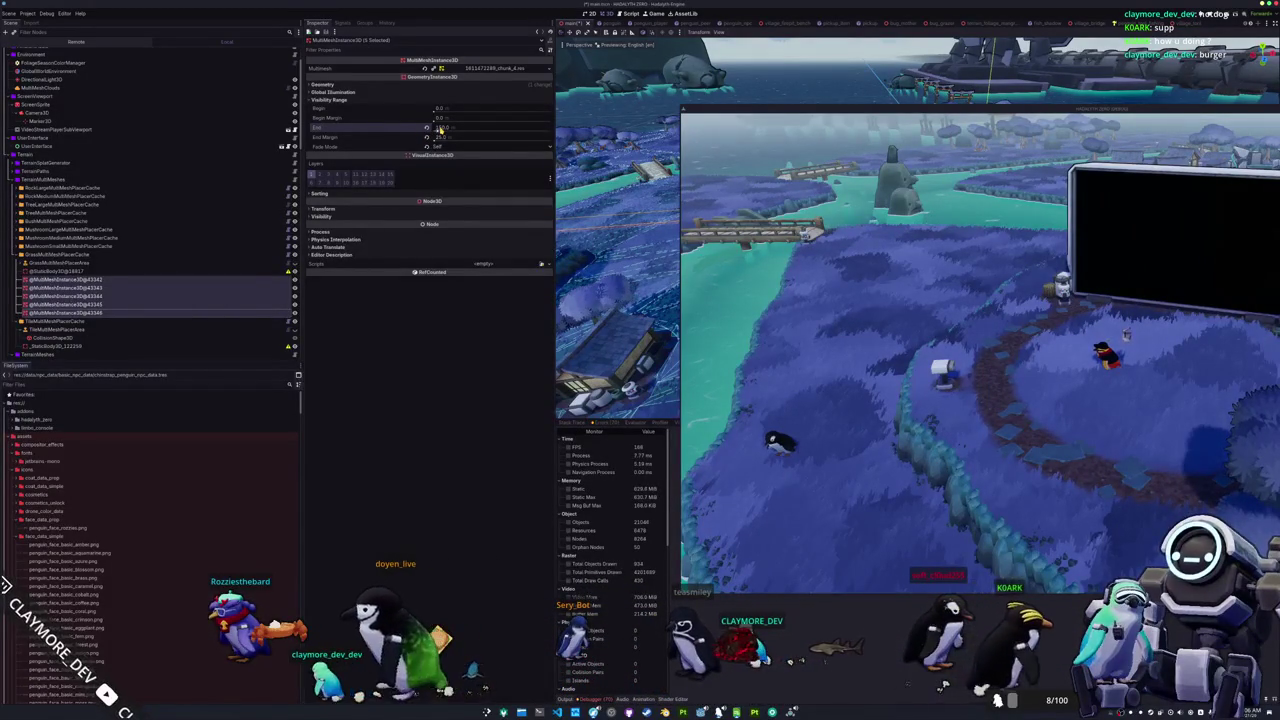
drag(440, 130, 440, 128)
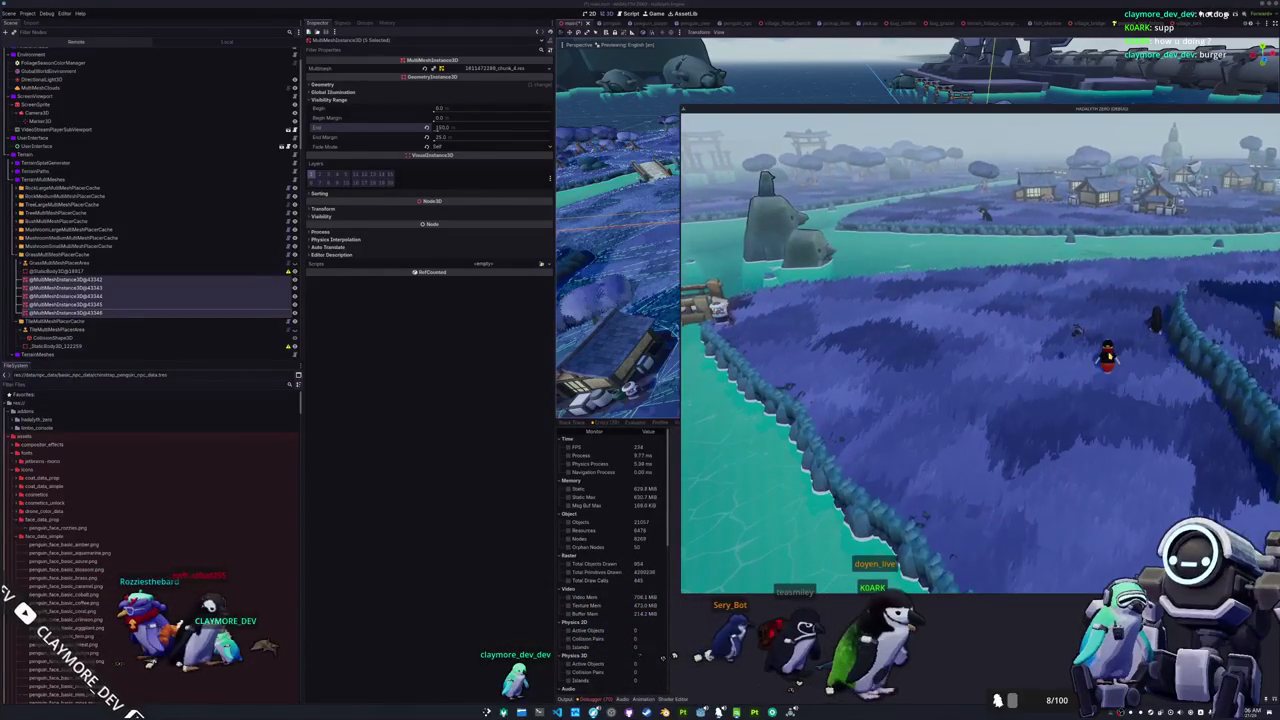
Step: Close the running game and check the Errors and Output panels
click(1108, 370)
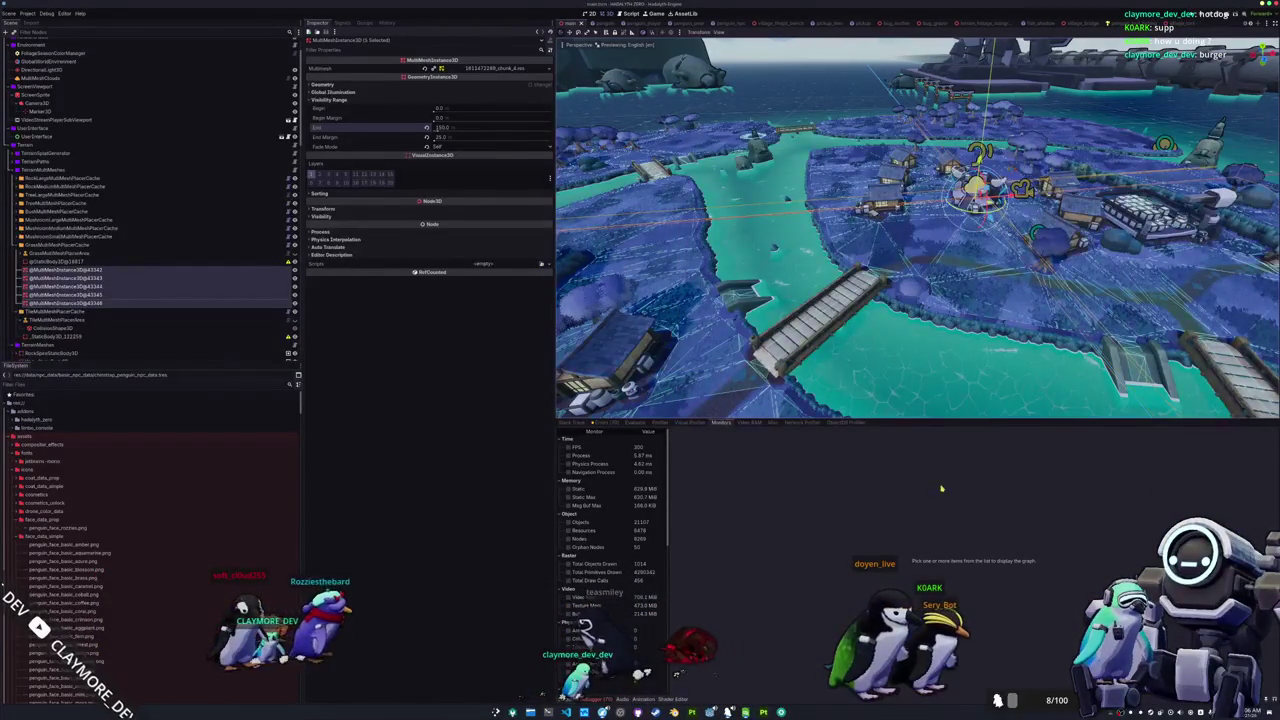
click(603, 422)
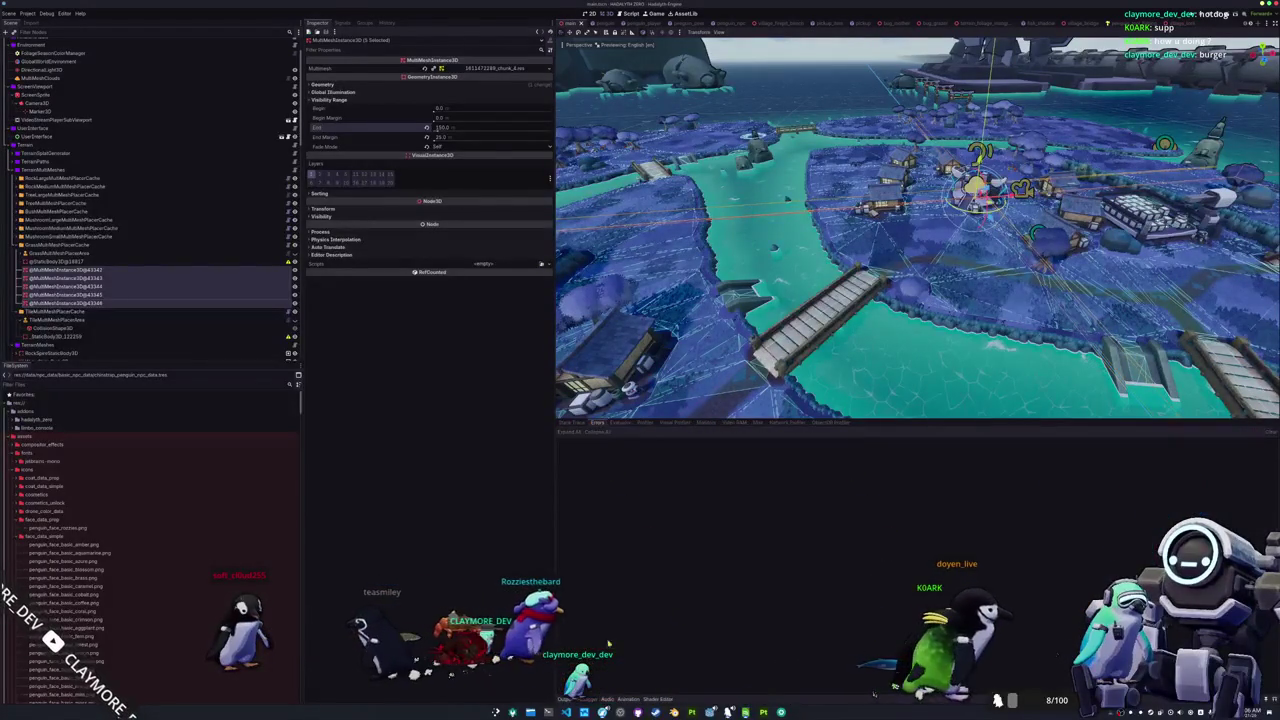
click(566, 699)
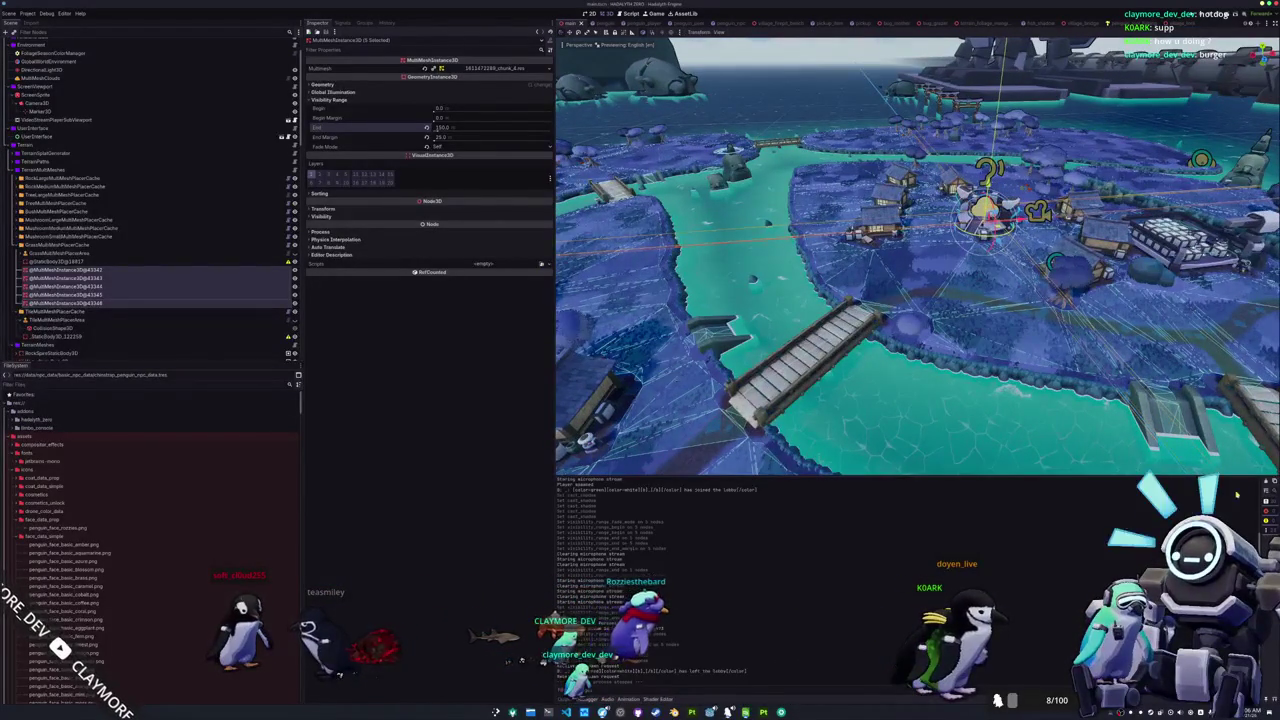
right_drag(916, 256, 916, 256)
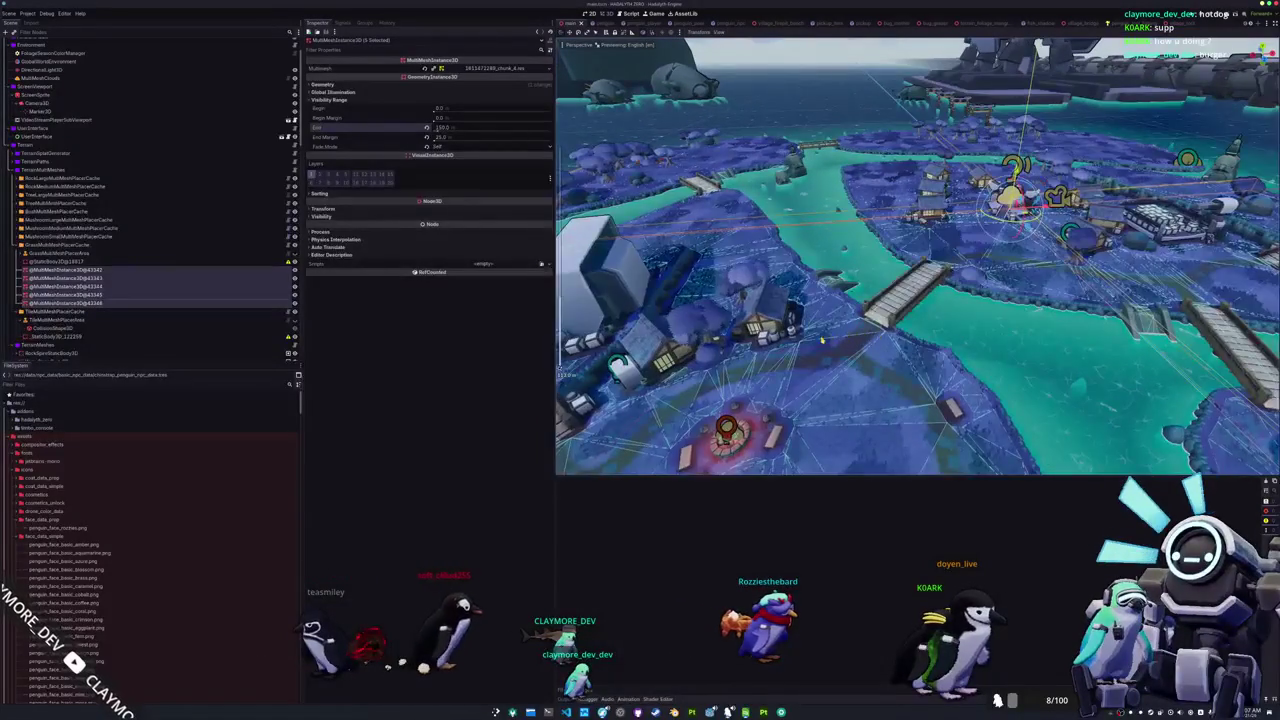
Step: Select GrassMultiMeshPlacerCache and save the scene with Ctrl+S
click(220, 262)
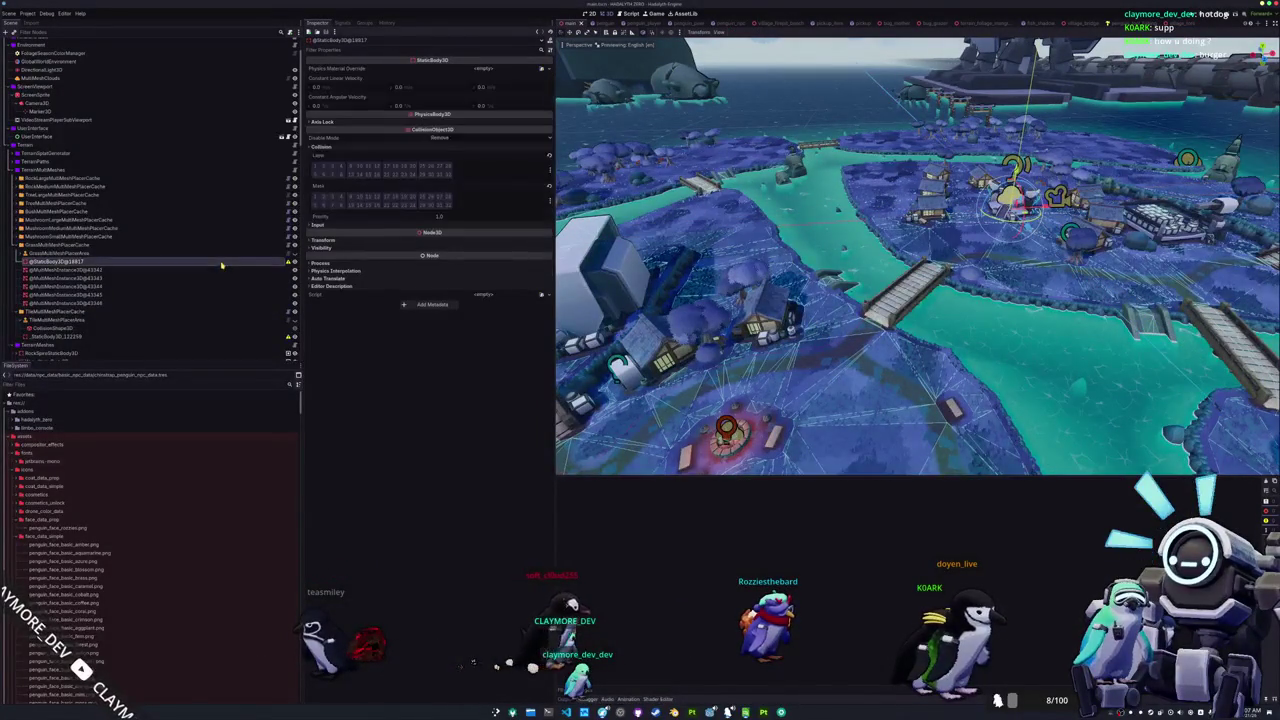
click(224, 253)
click(227, 245)
key(ctrl+s)
Step: Preview GrassMultiMeshPlacerArea's mask texture, viewing the islands from overhead and low angles
click(228, 253)
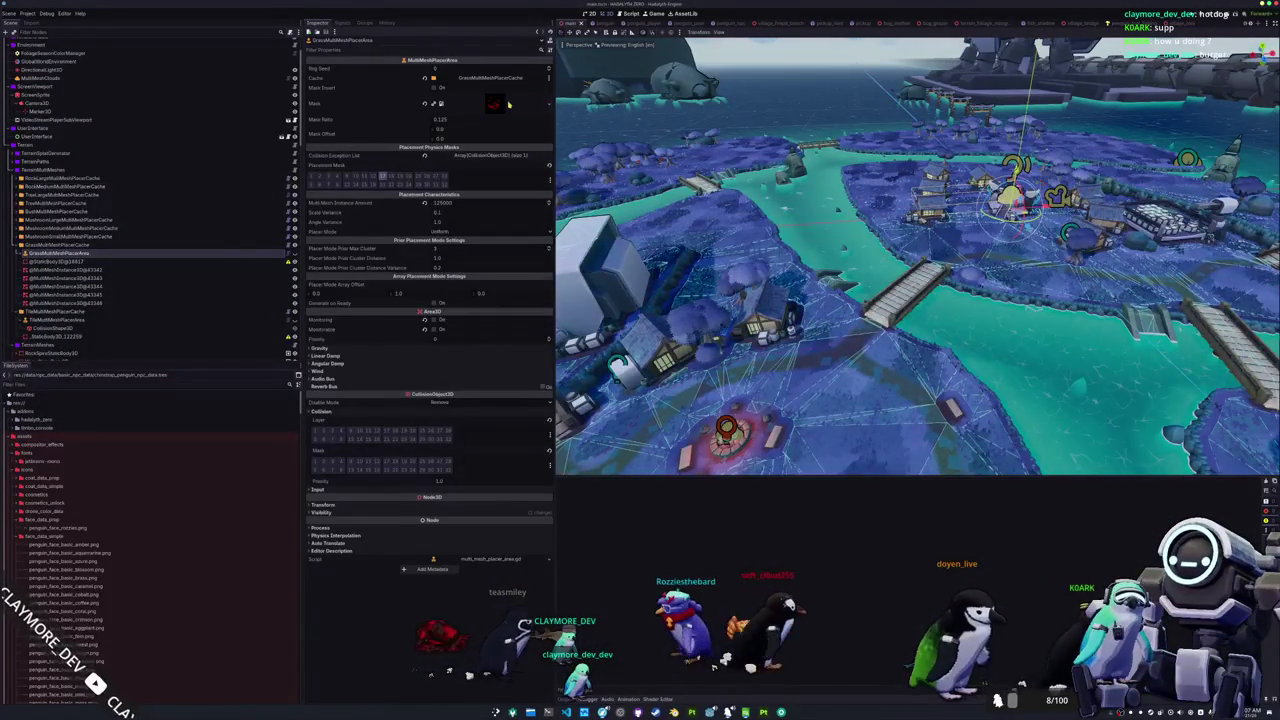
click(507, 104)
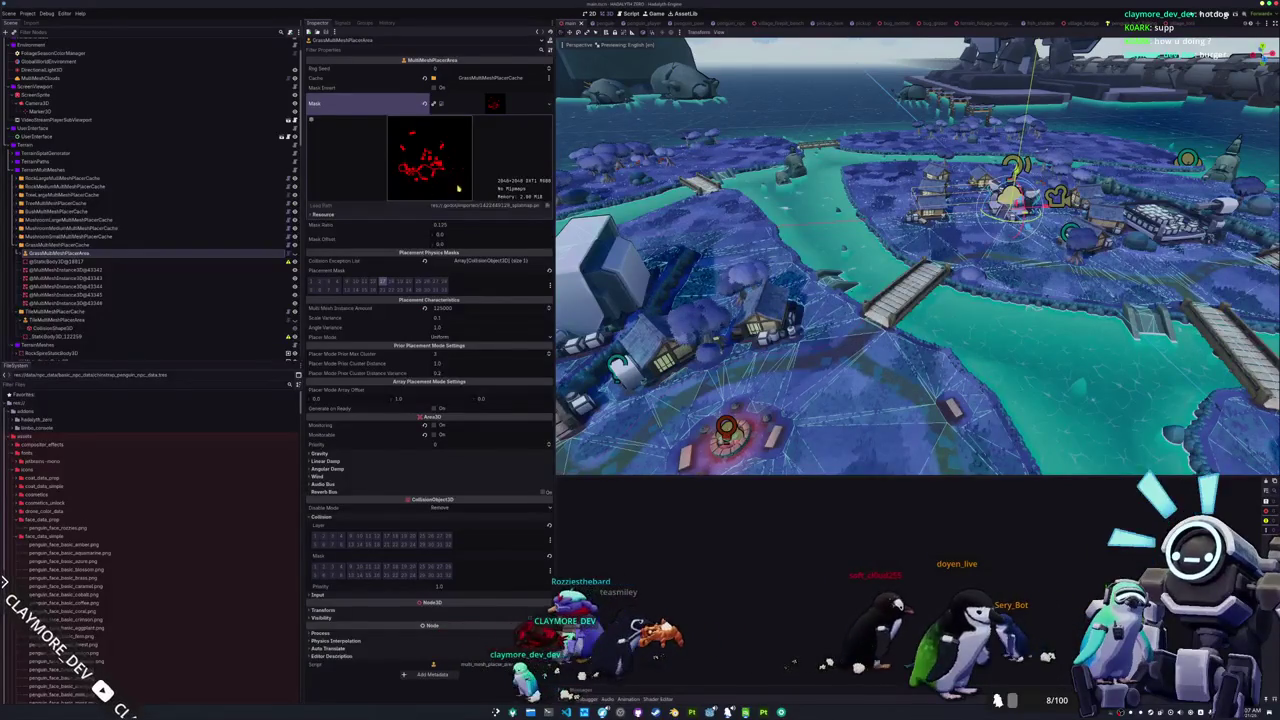
middle_drag(760, 260, 900, 240)
mouse_move(730, 318)
middle_down()
mouse_move(751, 340)
mouse_move(758, 326)
middle_up()
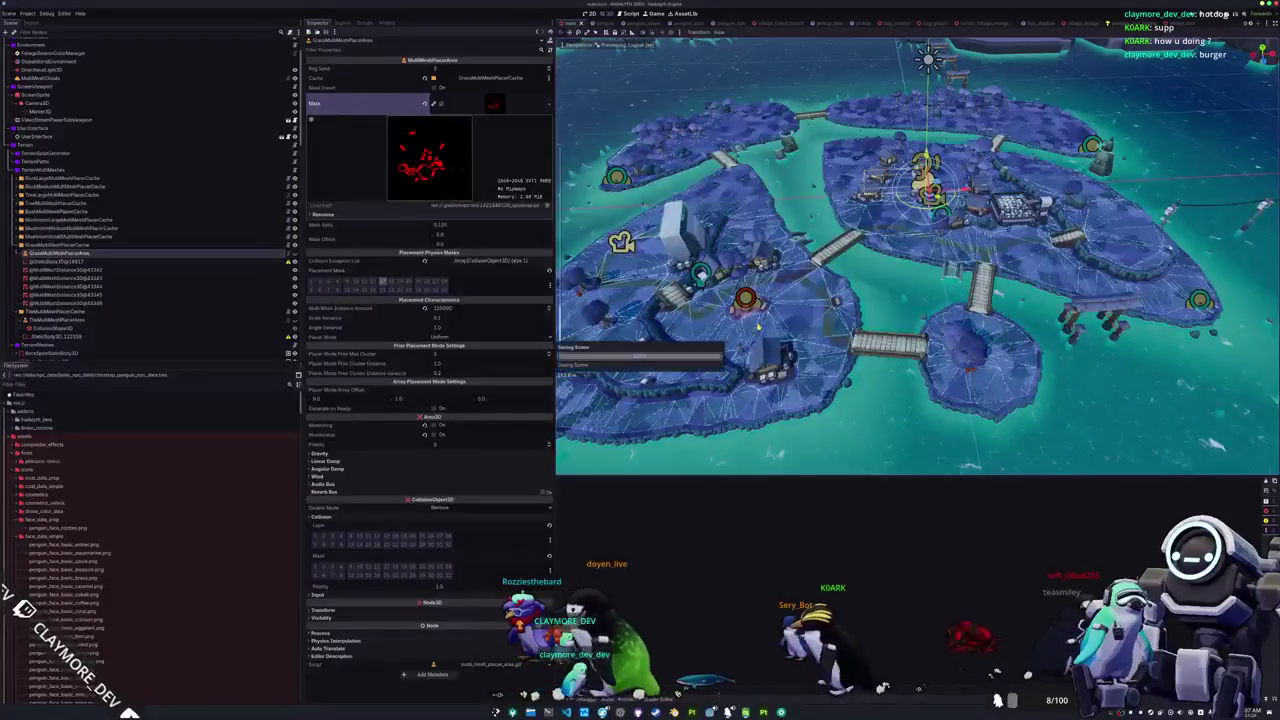
middle_drag(759, 326, 753, 313)
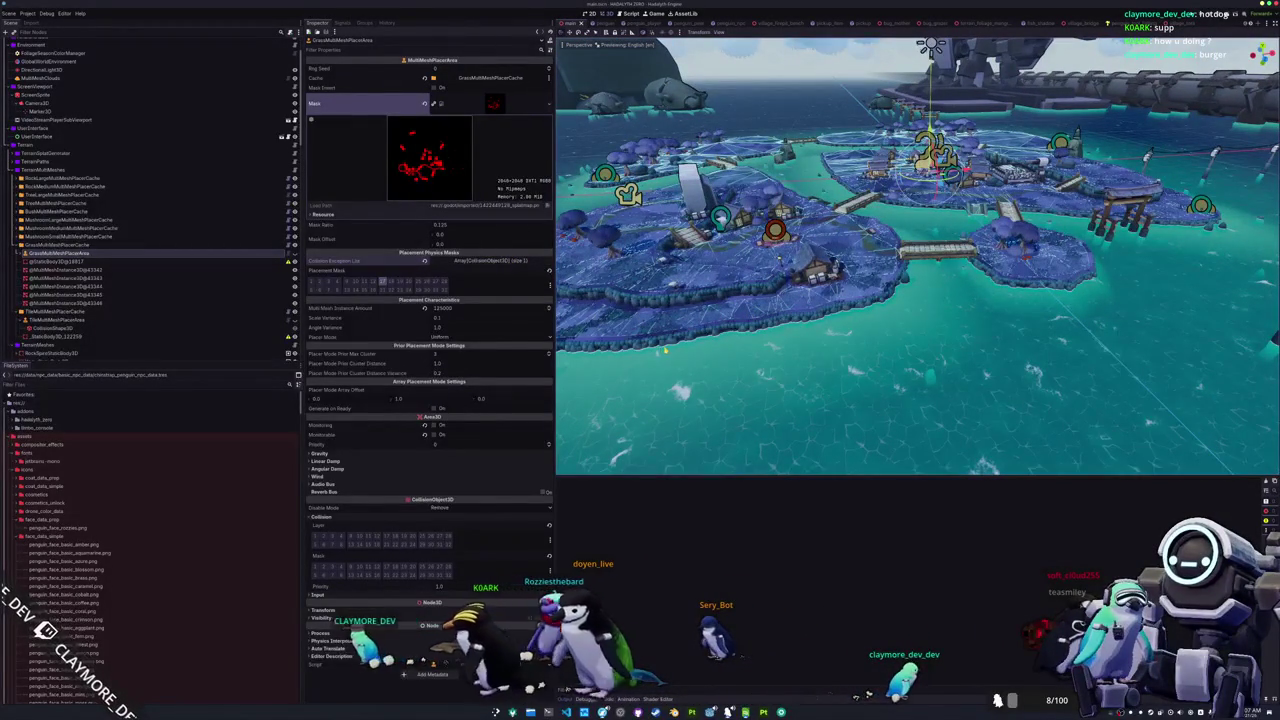
click(73, 244)
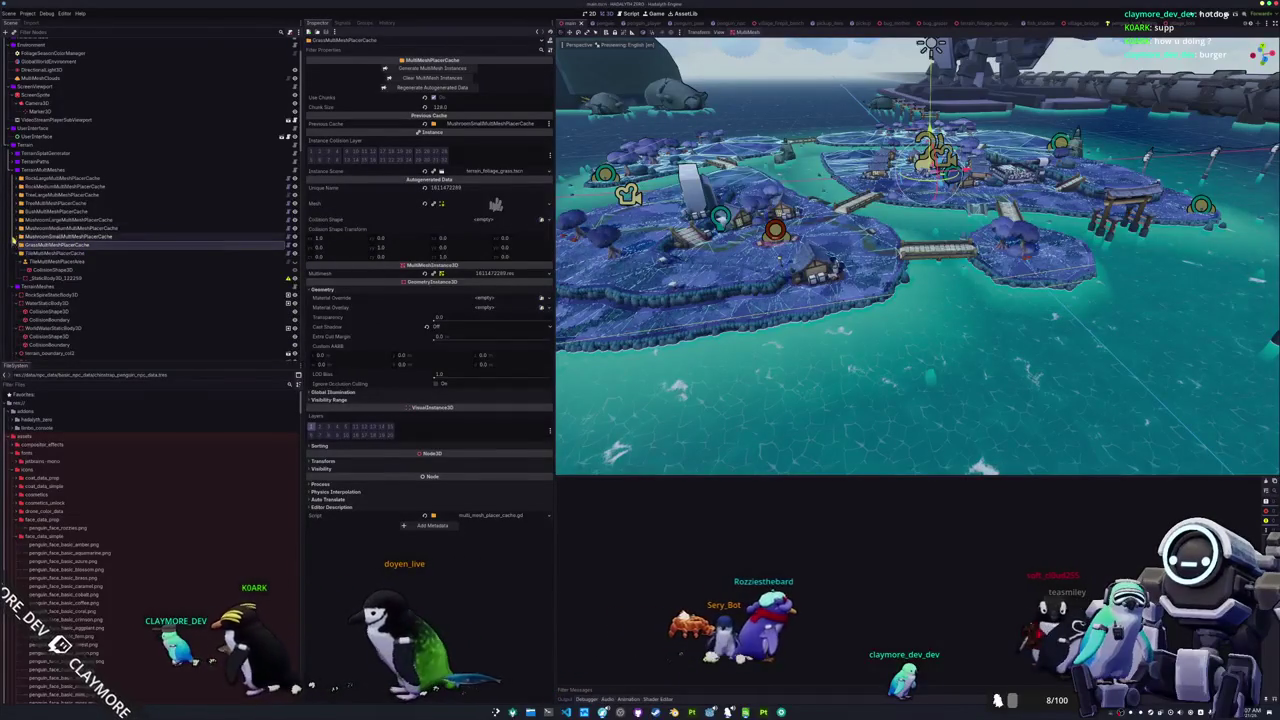
Step: Scroll the scene tree and capture a screenshot with Print Screen
scroll(37, 211, up, 2)
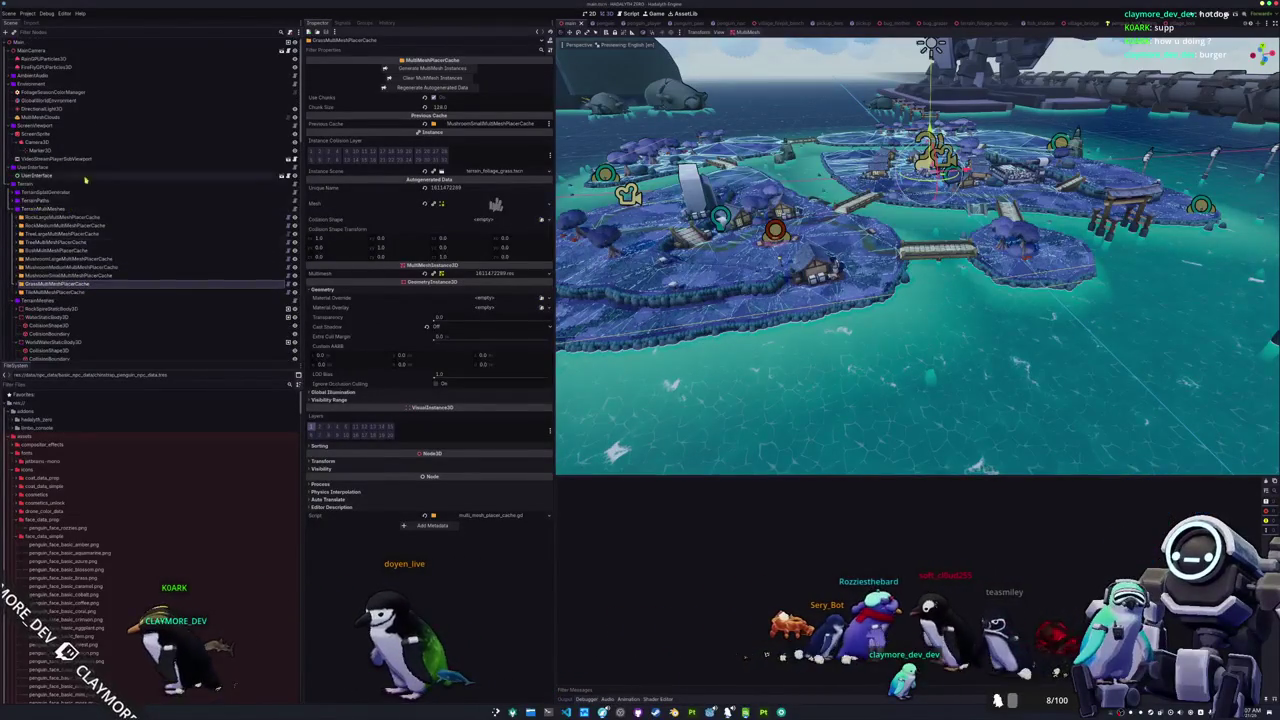
scroll(38, 286, down, 4)
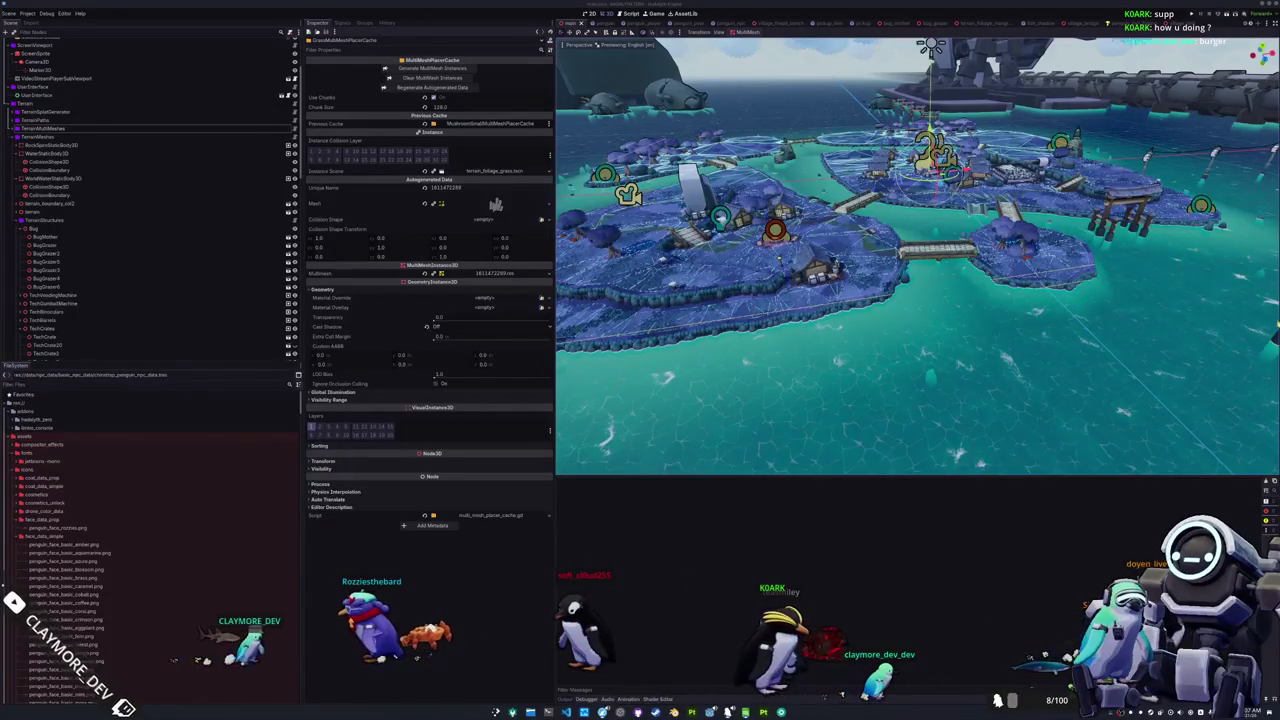
key(Print)
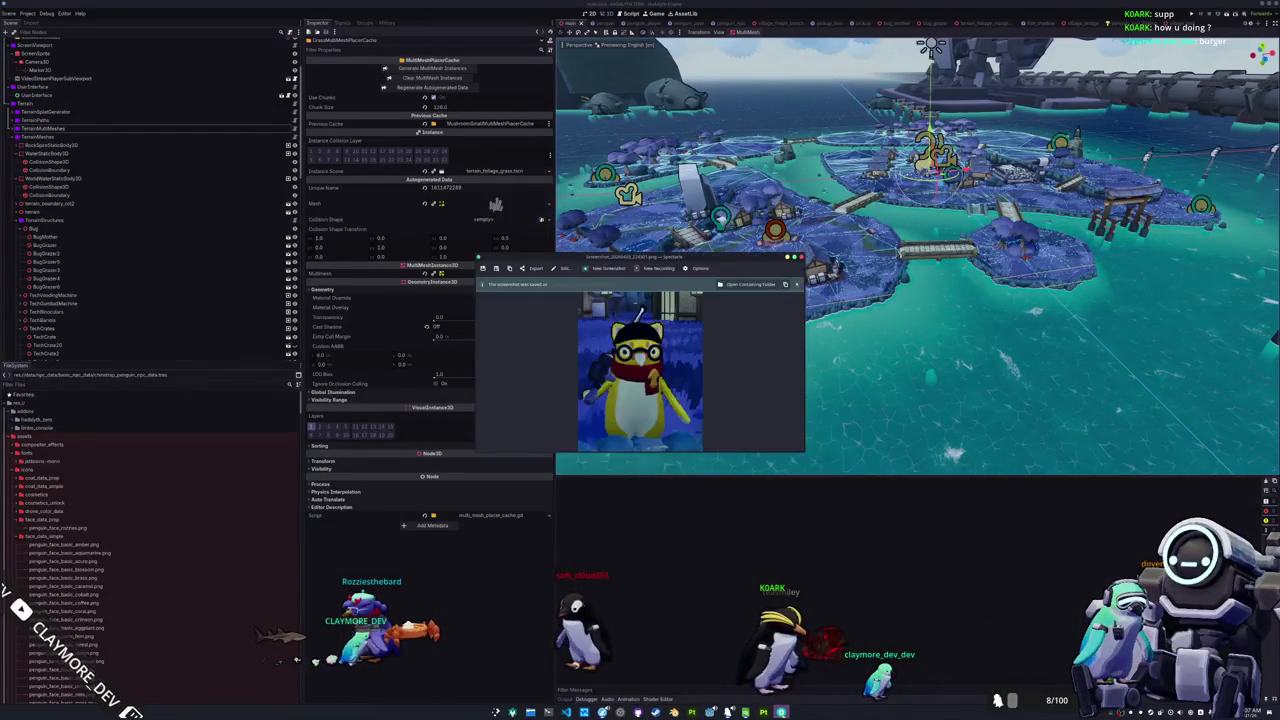
Step: Run the project briefly, close the game, and switch to the Random Fish Species Generator browser
right_drag(861, 297, 873, 357)
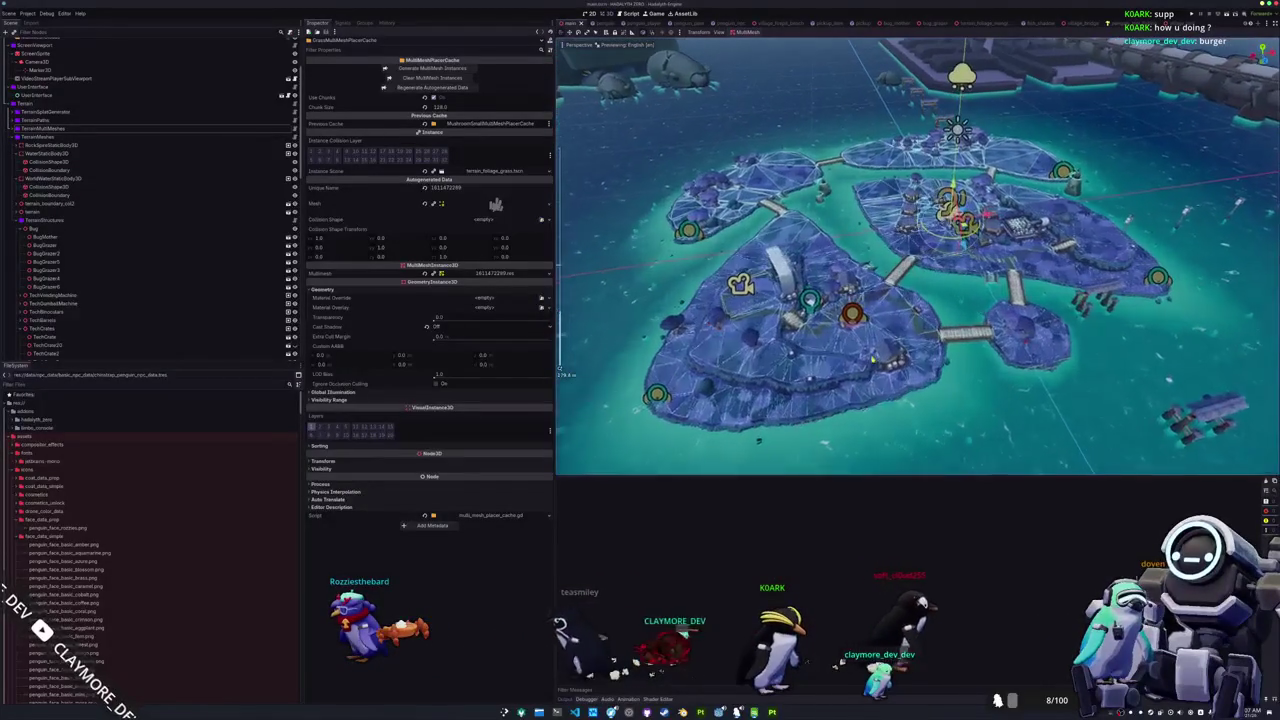
key(F5)
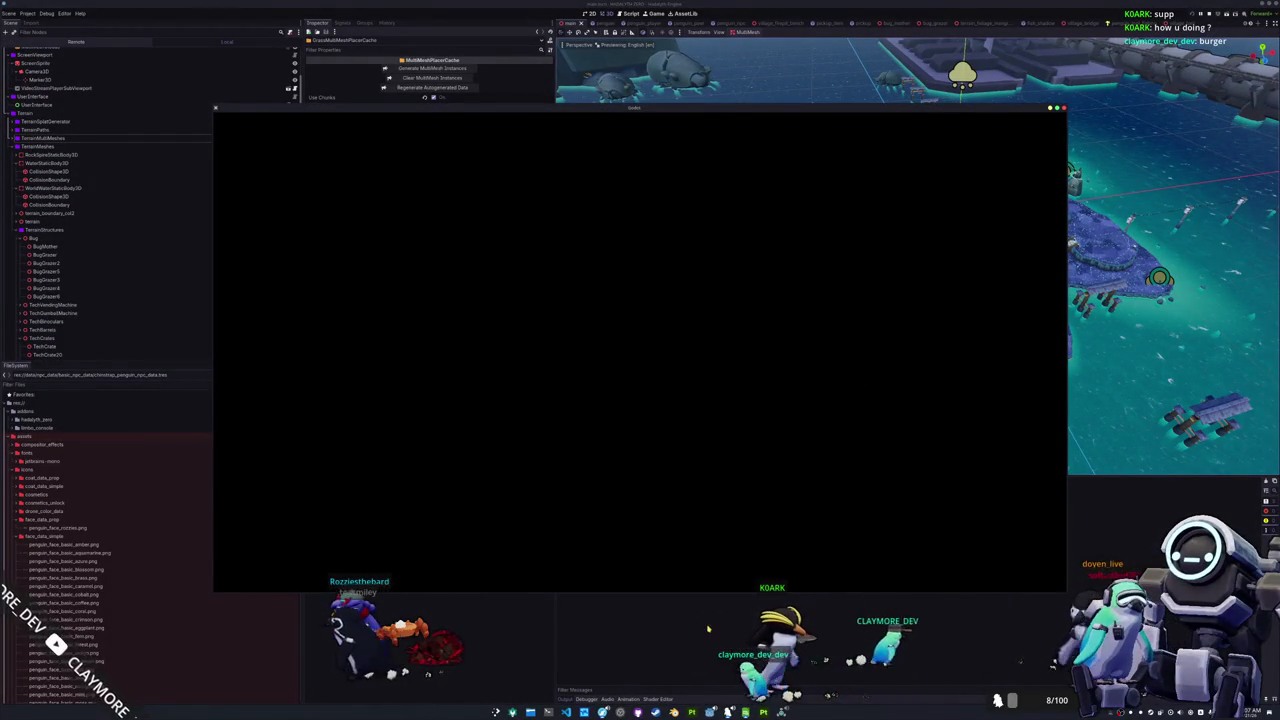
click(708, 622)
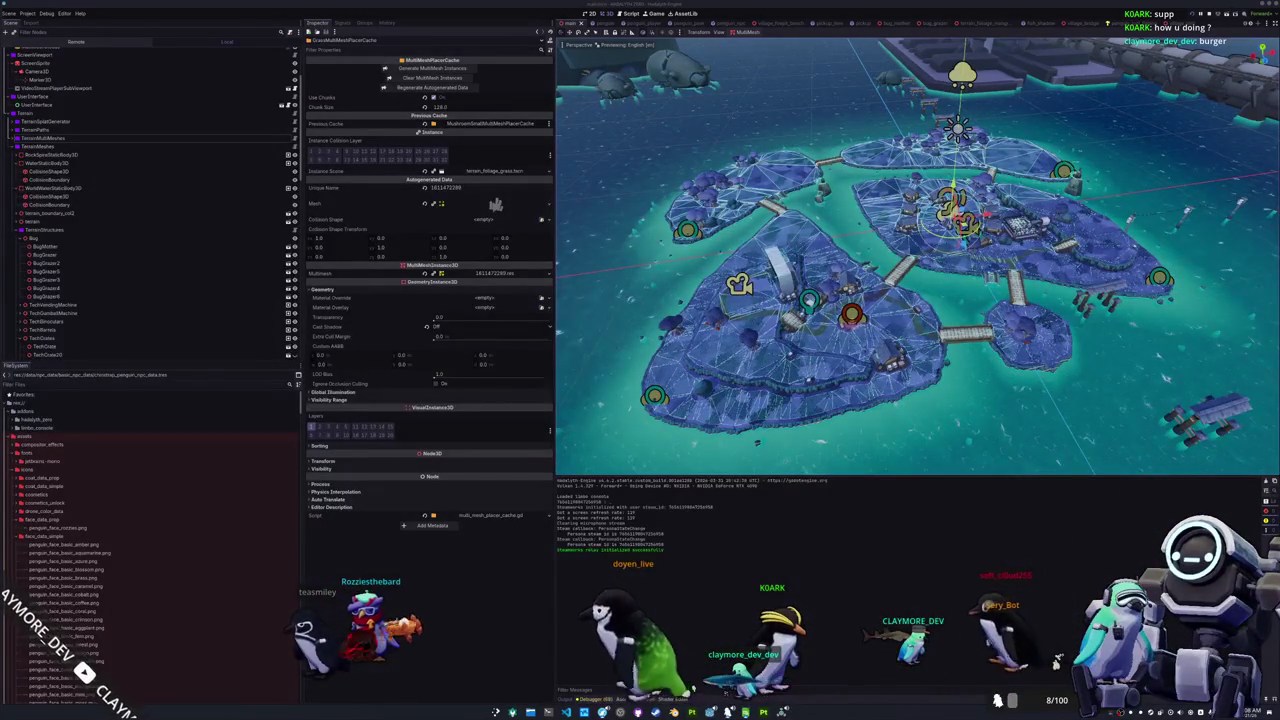
key(alt+Tab)
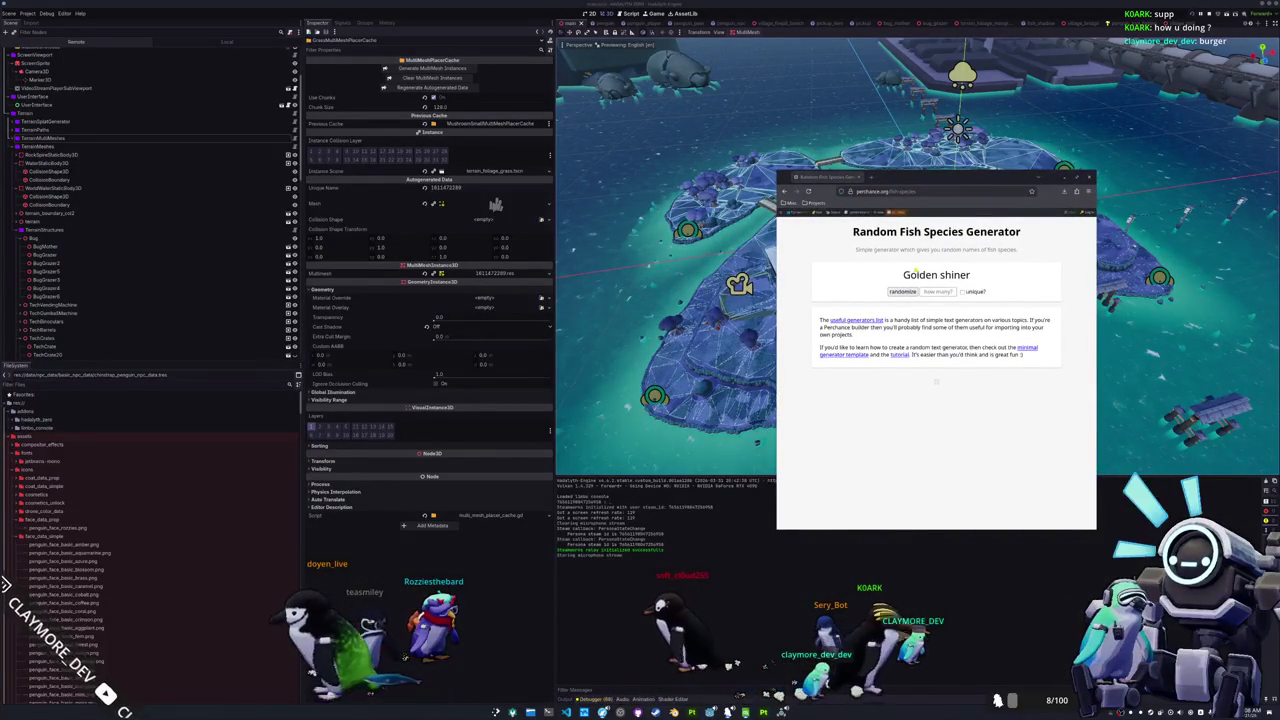
click(902, 291)
Step: Generate fish names and browse Google image results for Pollyfish
click(902, 291)
drag(993, 178, 967, 175)
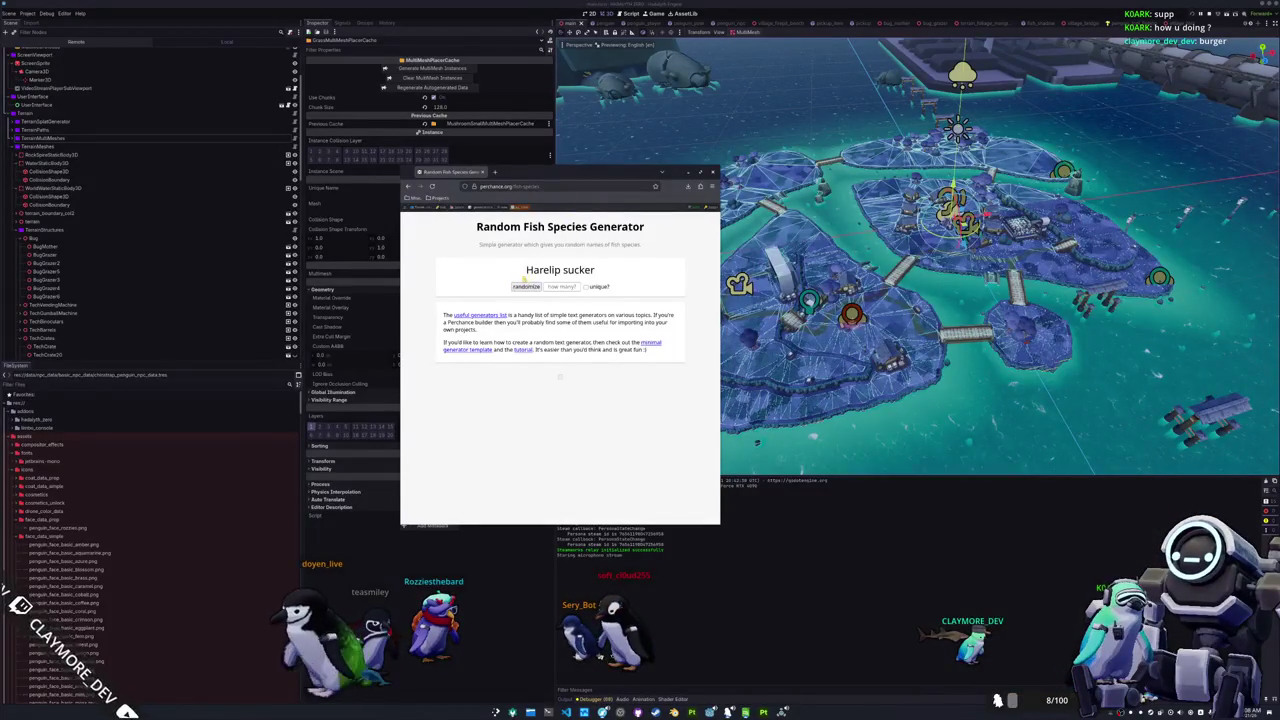
click(520, 288)
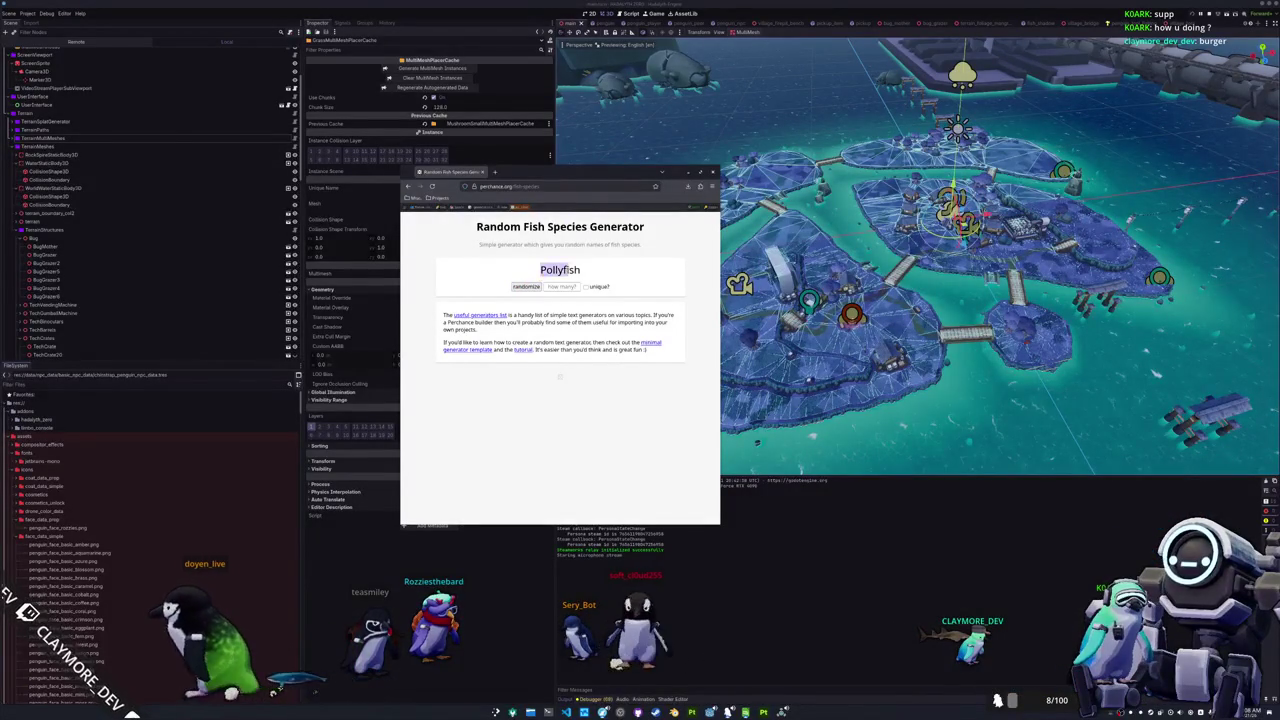
right_click(567, 269)
click(586, 314)
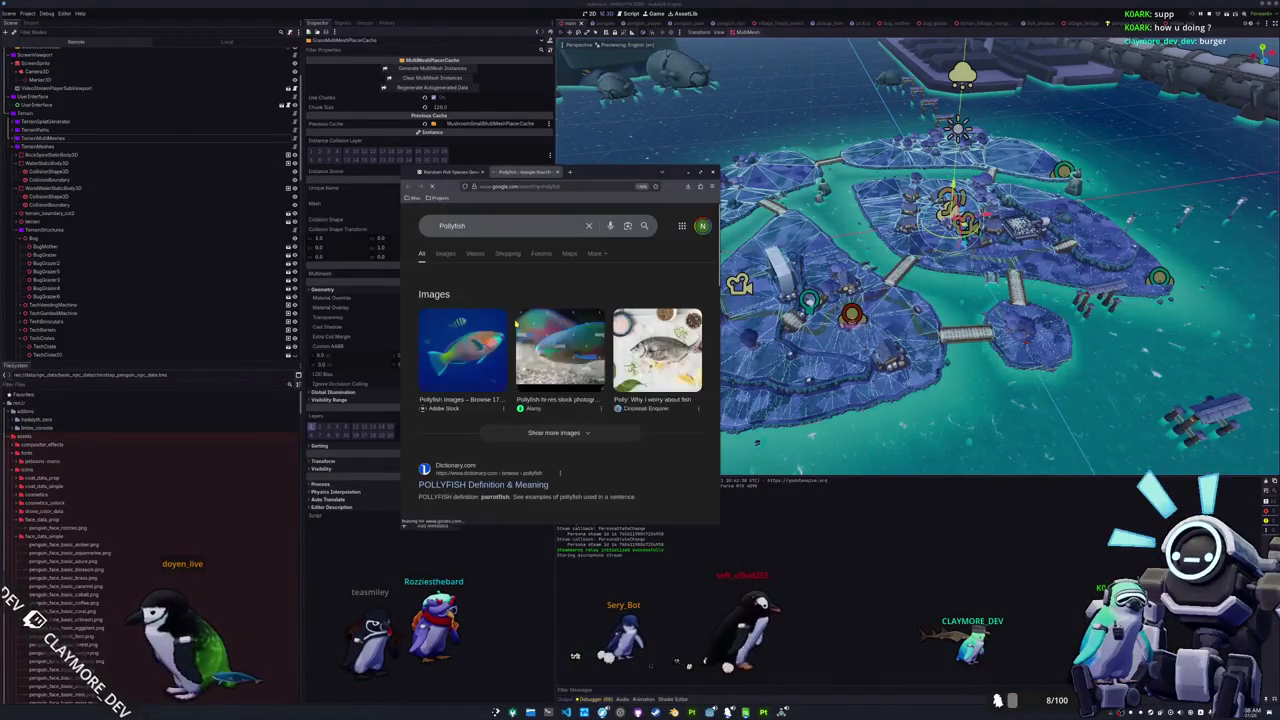
click(445, 254)
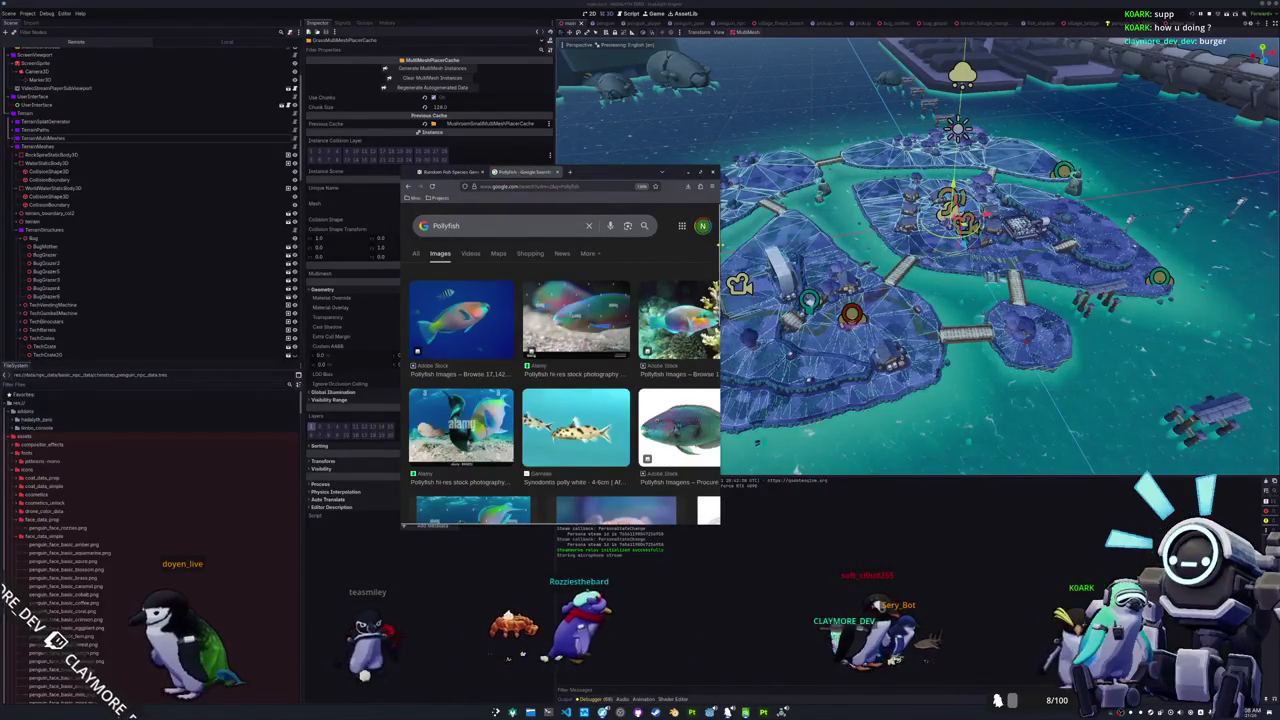
drag(719, 241, 965, 241)
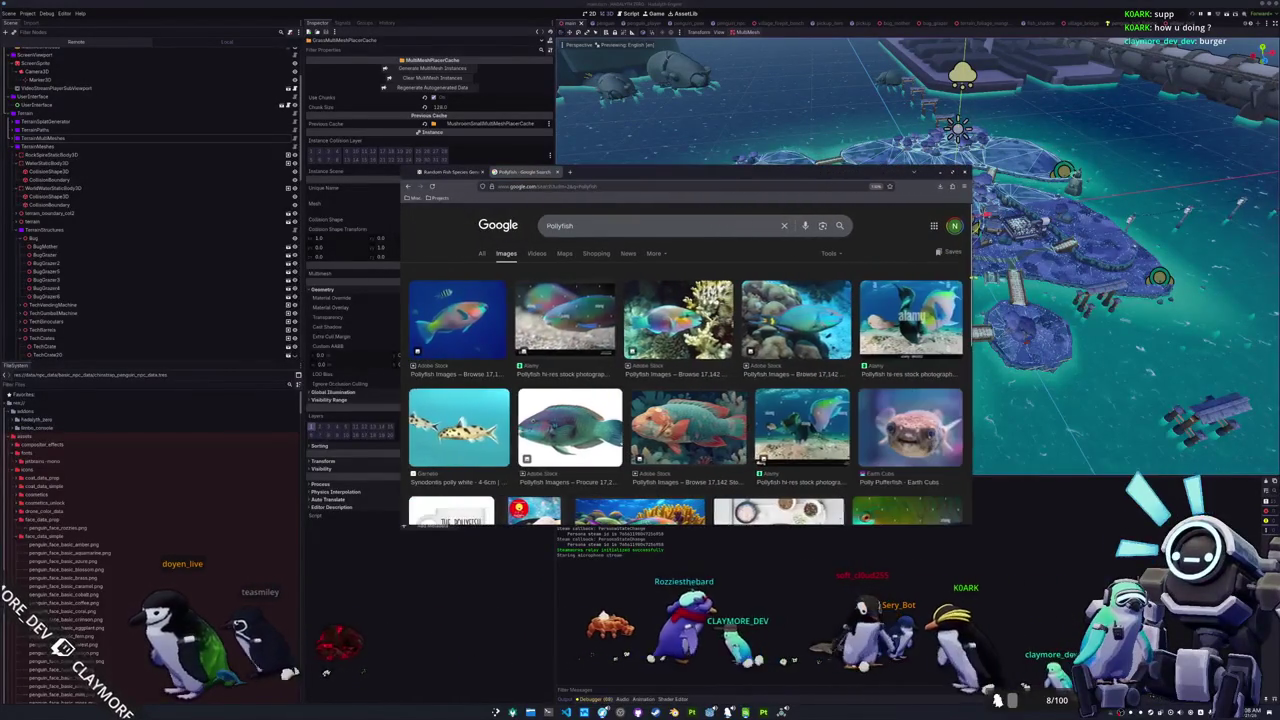
scroll(686, 400, down, 1)
scroll(686, 400, down, 1)
scroll(686, 400, down, 1)
scroll(686, 400, down, 1)
scroll(686, 400, up, 1)
scroll(686, 400, up, 2)
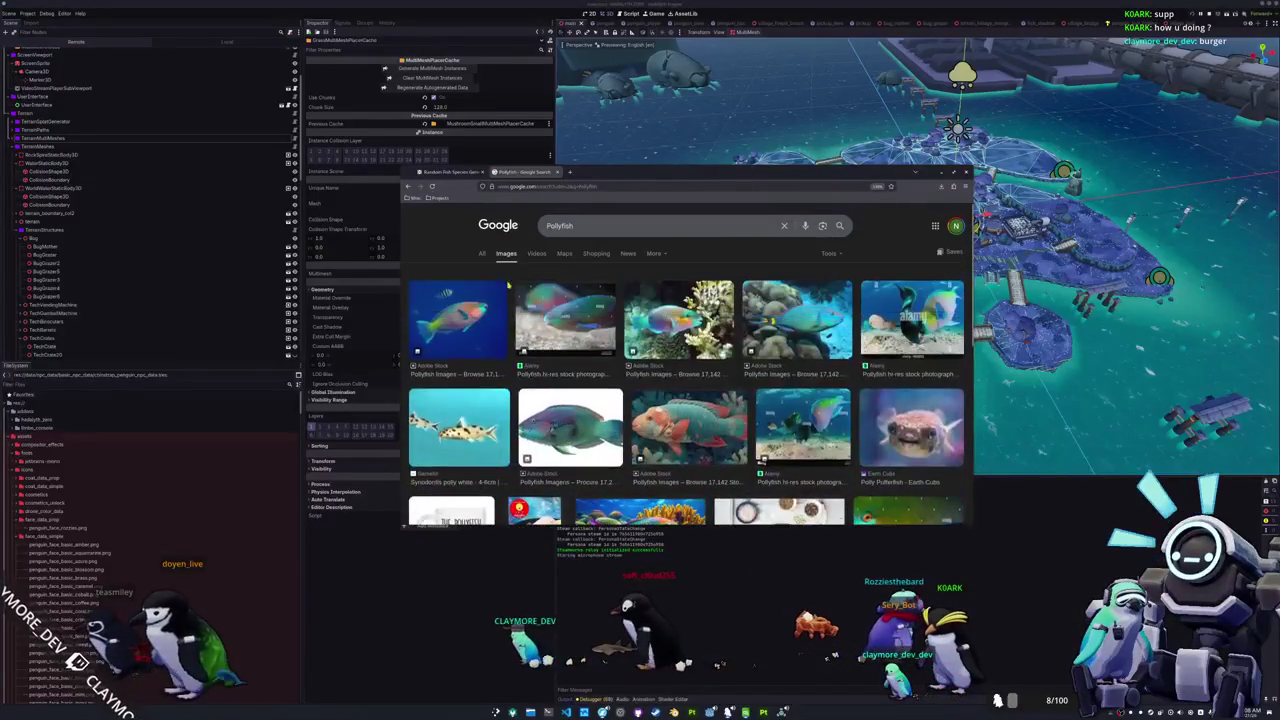
Step: Generate a new name and search Google for Electric knifefish
click(448, 172)
click(655, 287)
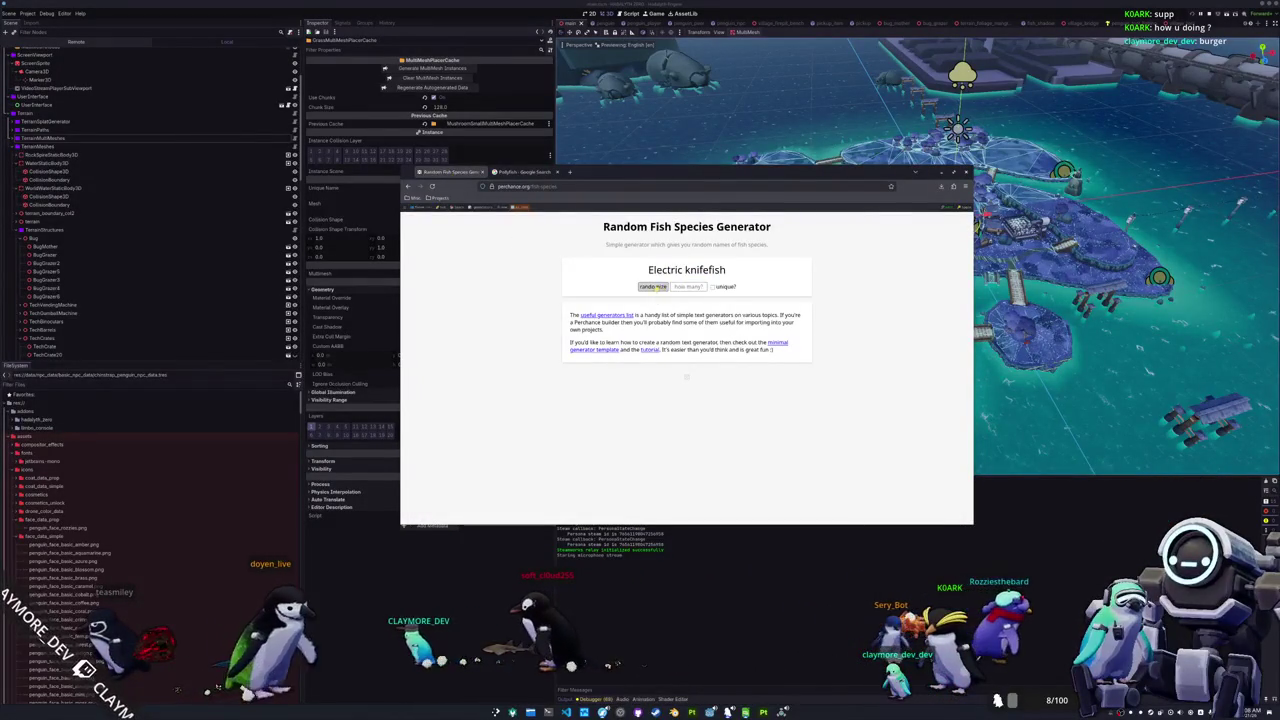
triple_click(705, 270)
right_click(705, 270)
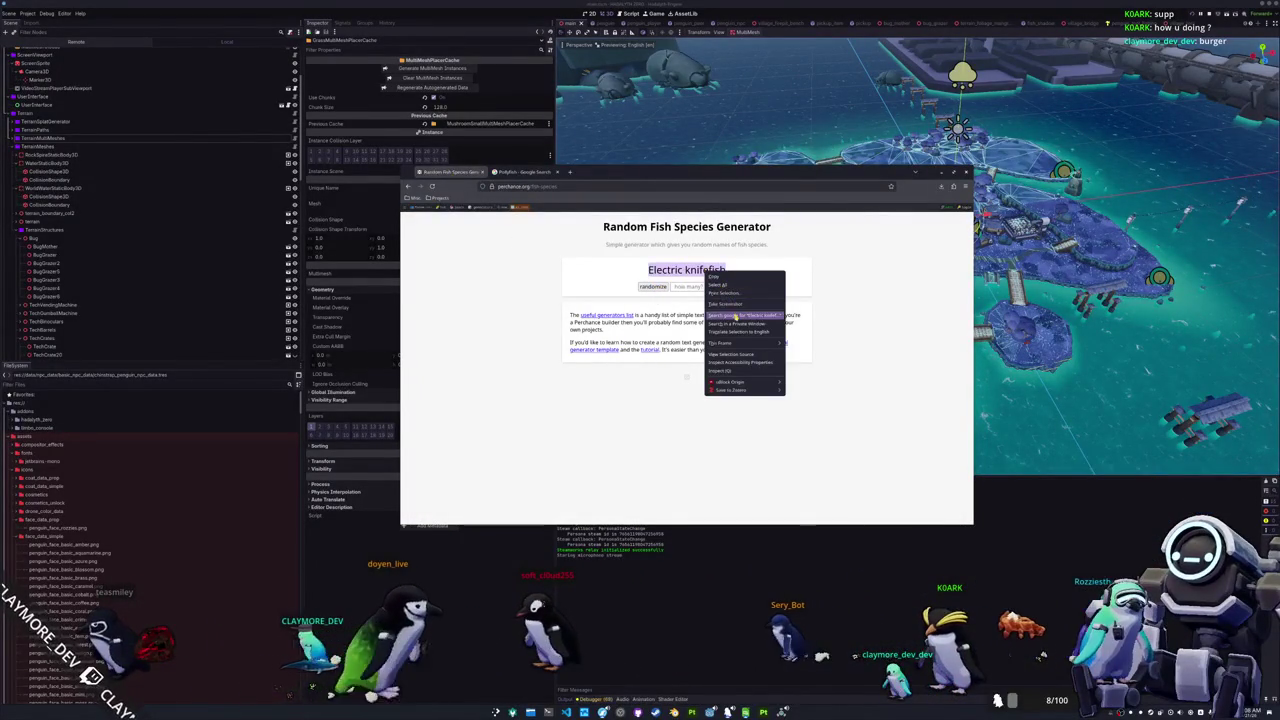
click(735, 315)
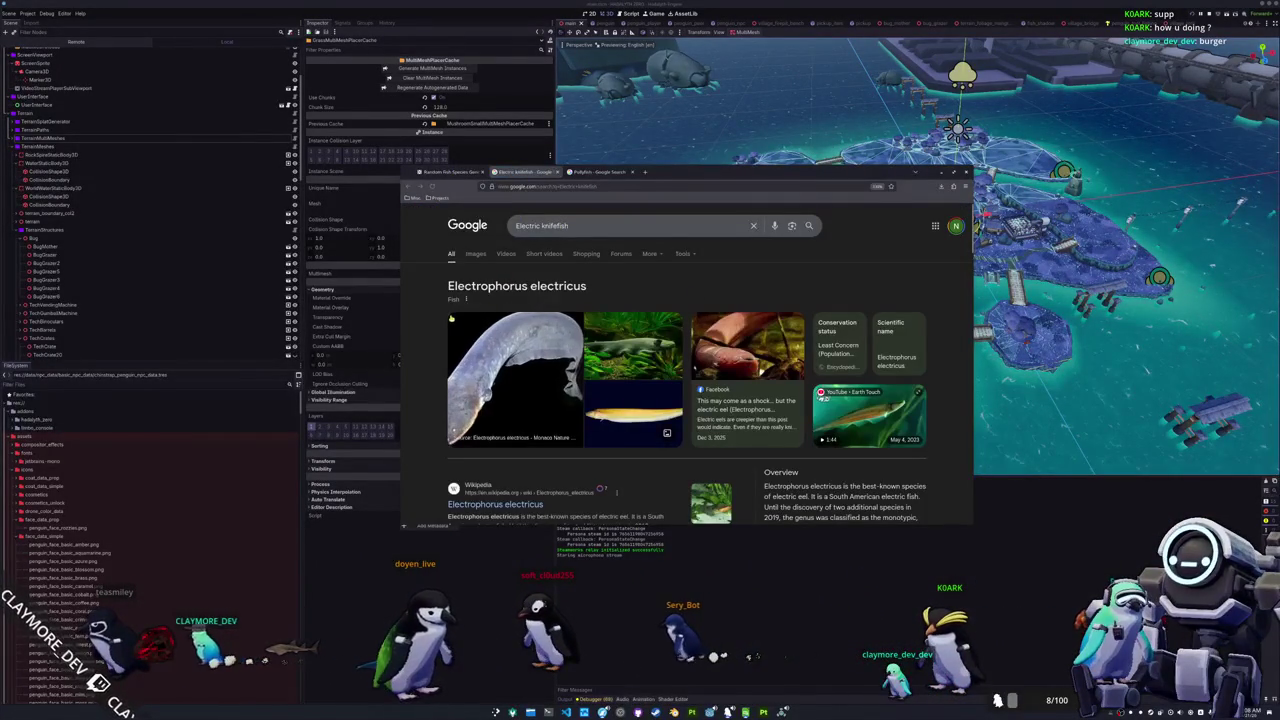
scroll(435, 320, down, 1)
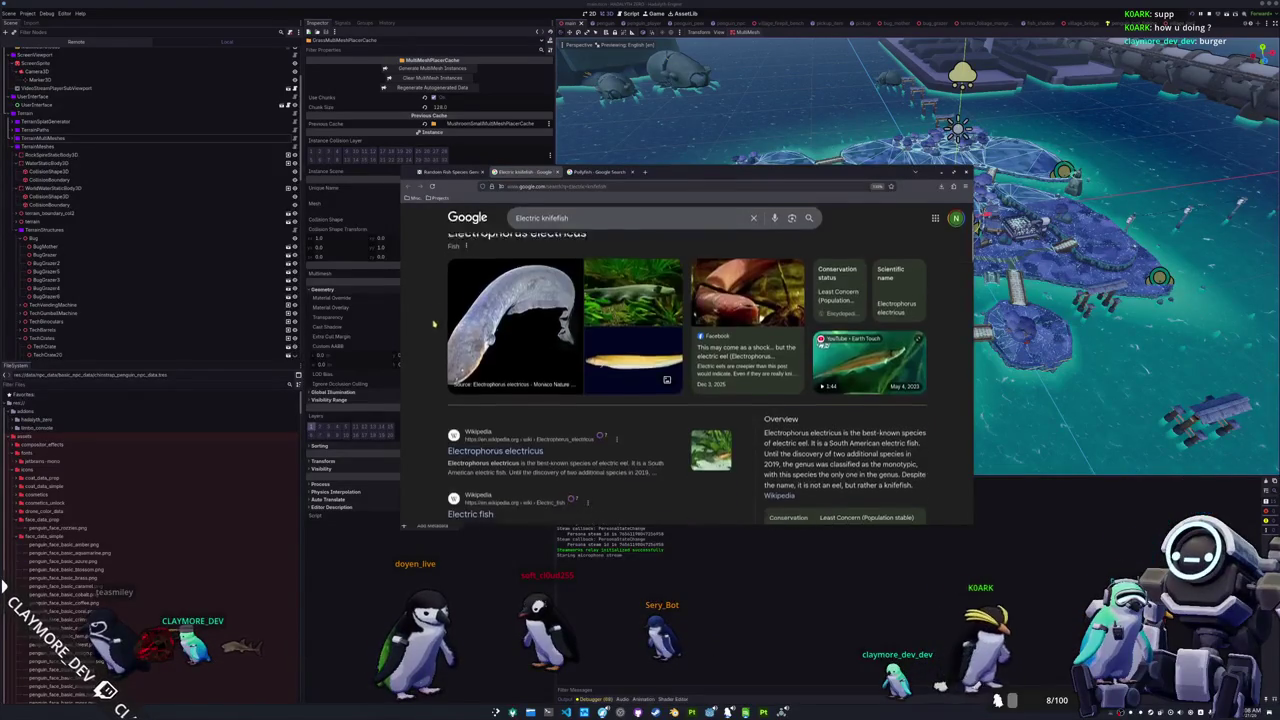
scroll(432, 335, down, 1)
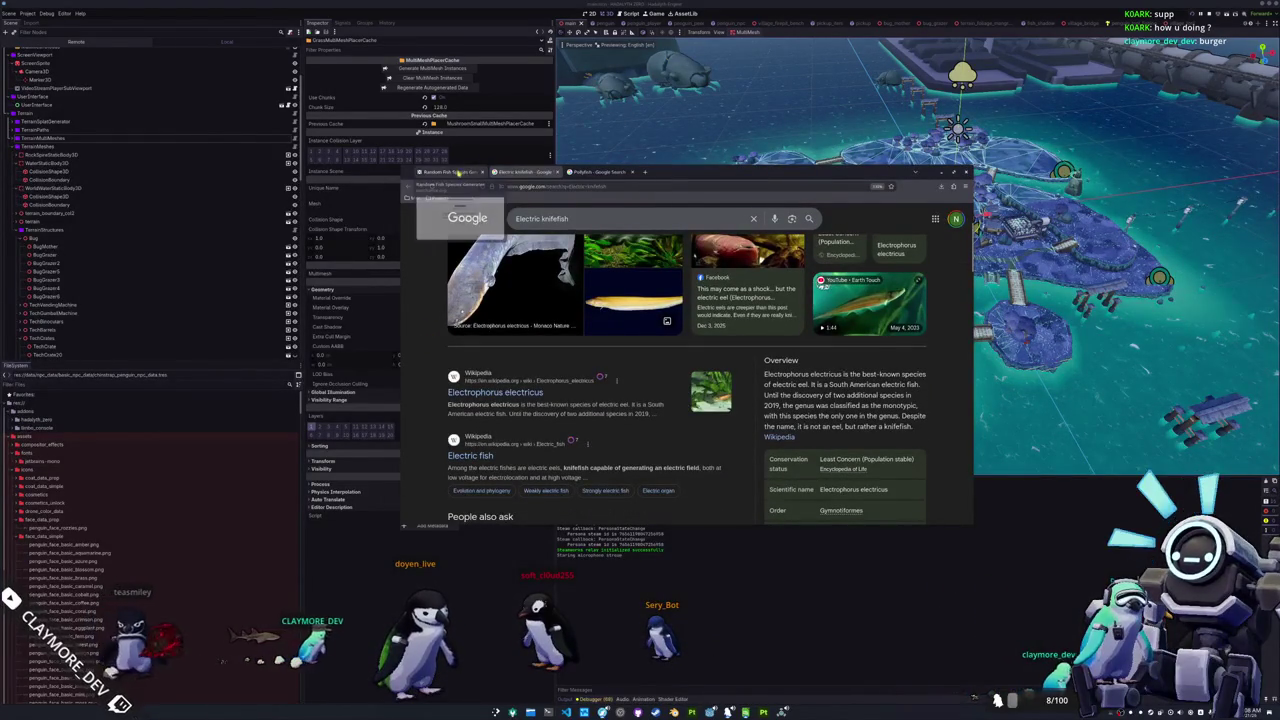
Step: Generate a new name and browse Google image results for Bonnetmouth
click(448, 172)
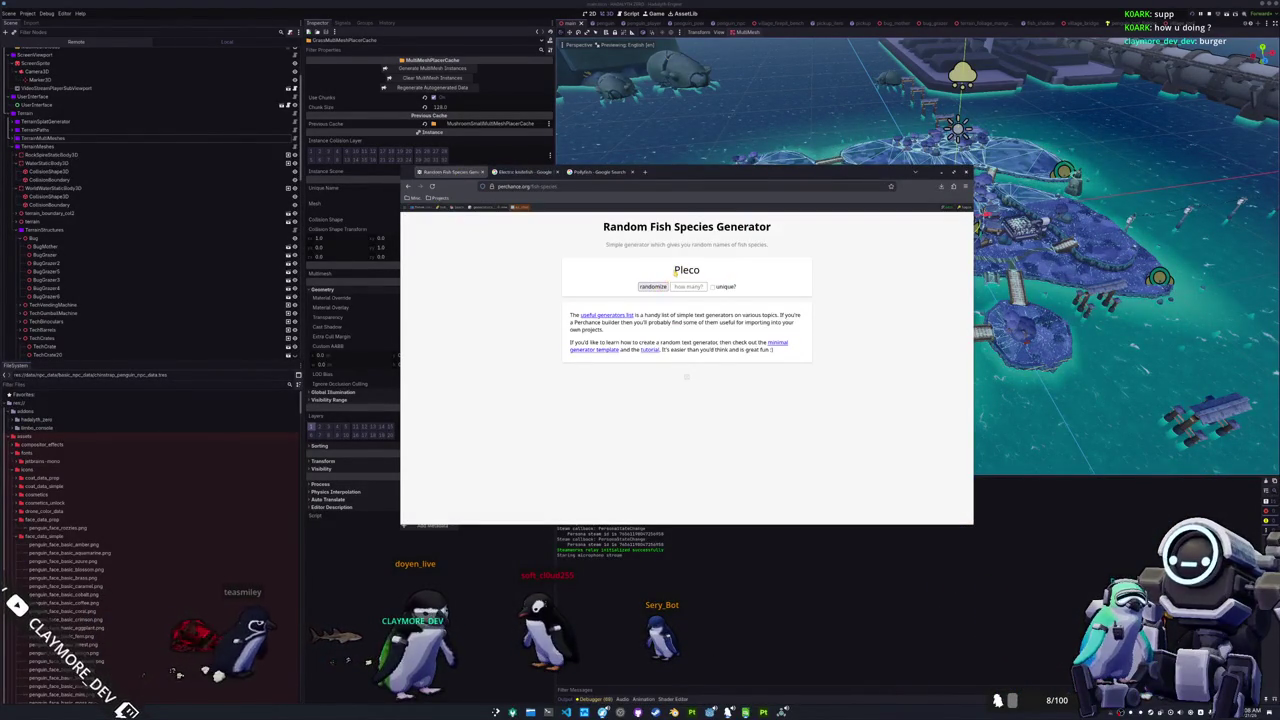
click(655, 287)
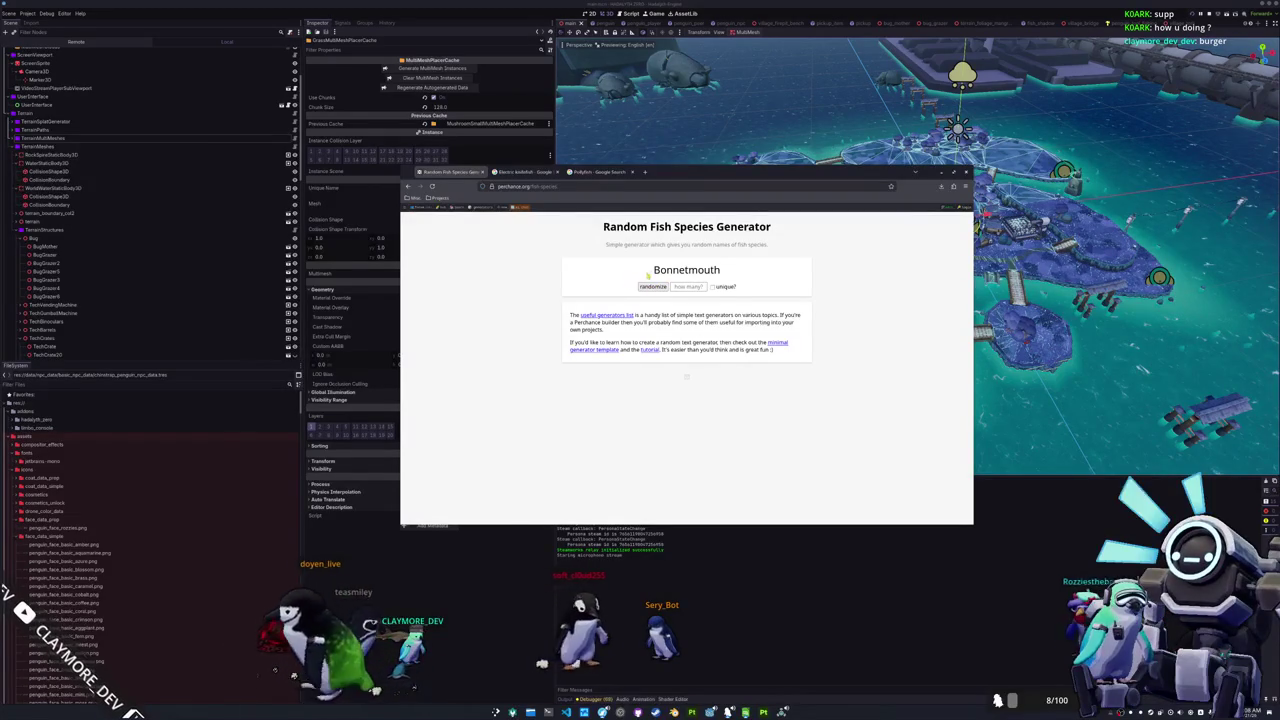
drag(697, 270, 721, 270)
right_click(703, 270)
click(740, 305)
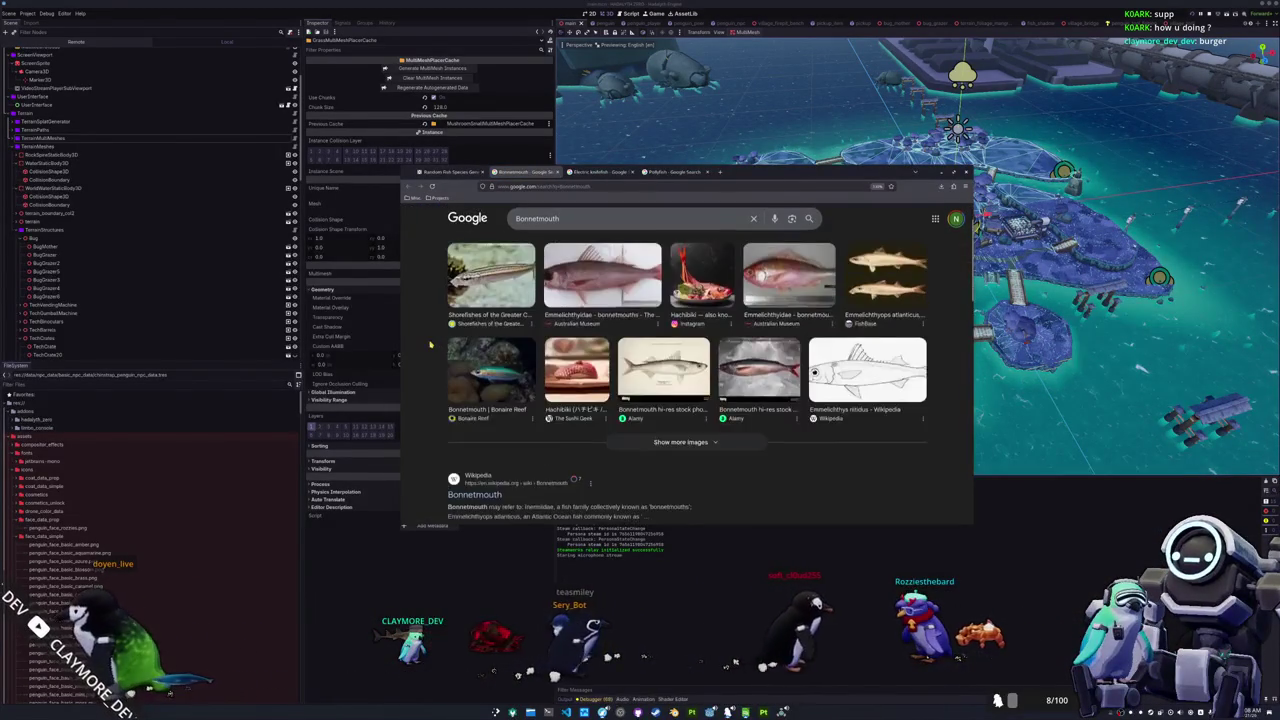
click(477, 254)
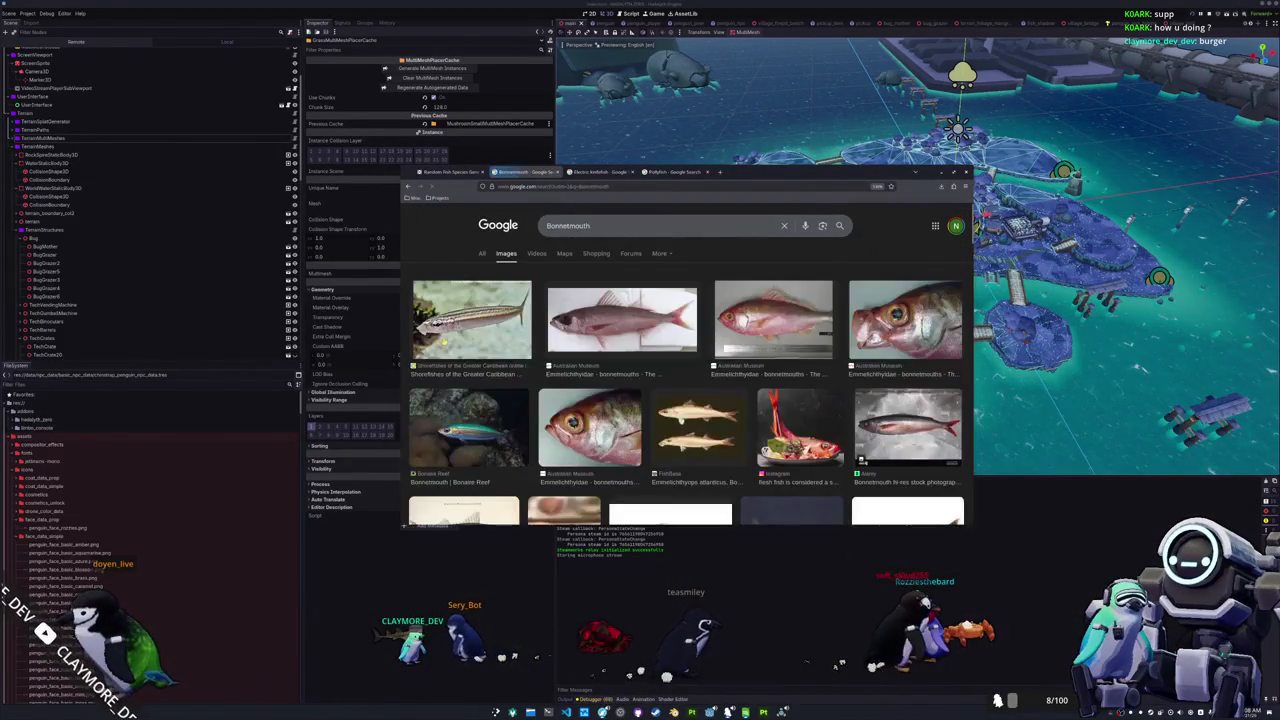
scroll(686, 400, down, 2)
scroll(580, 358, down, 2)
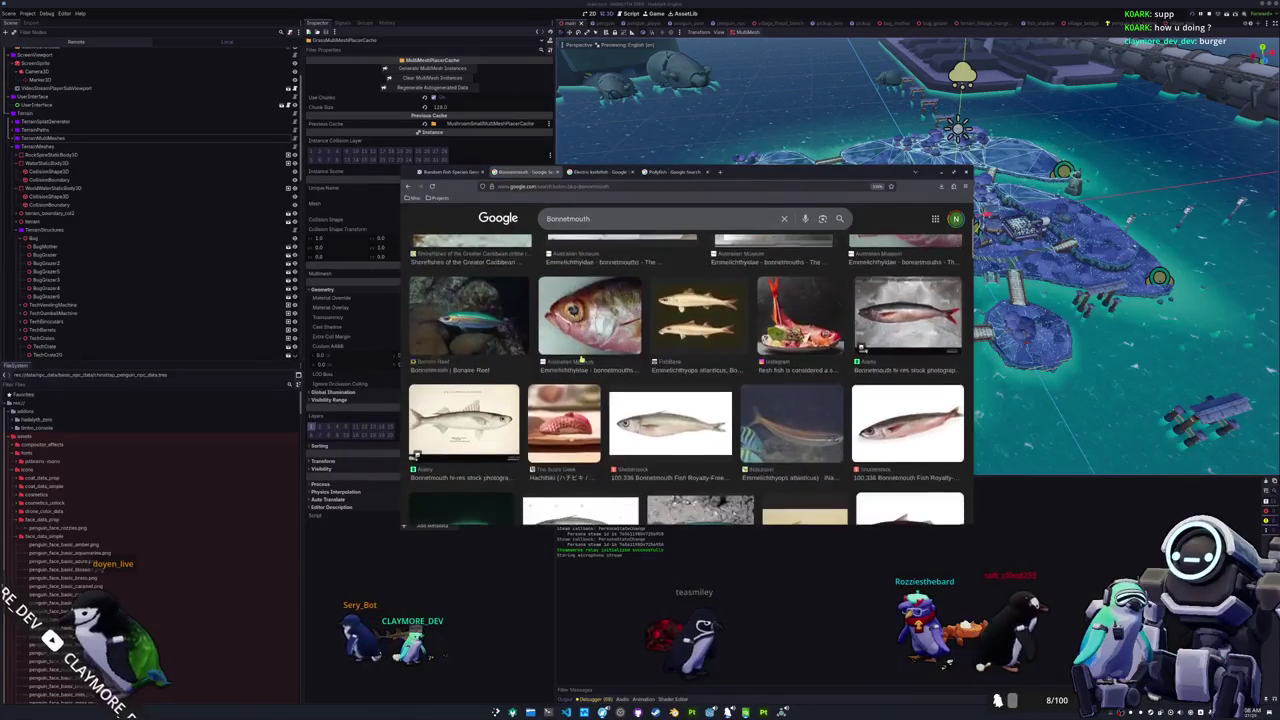
scroll(578, 358, up, 4)
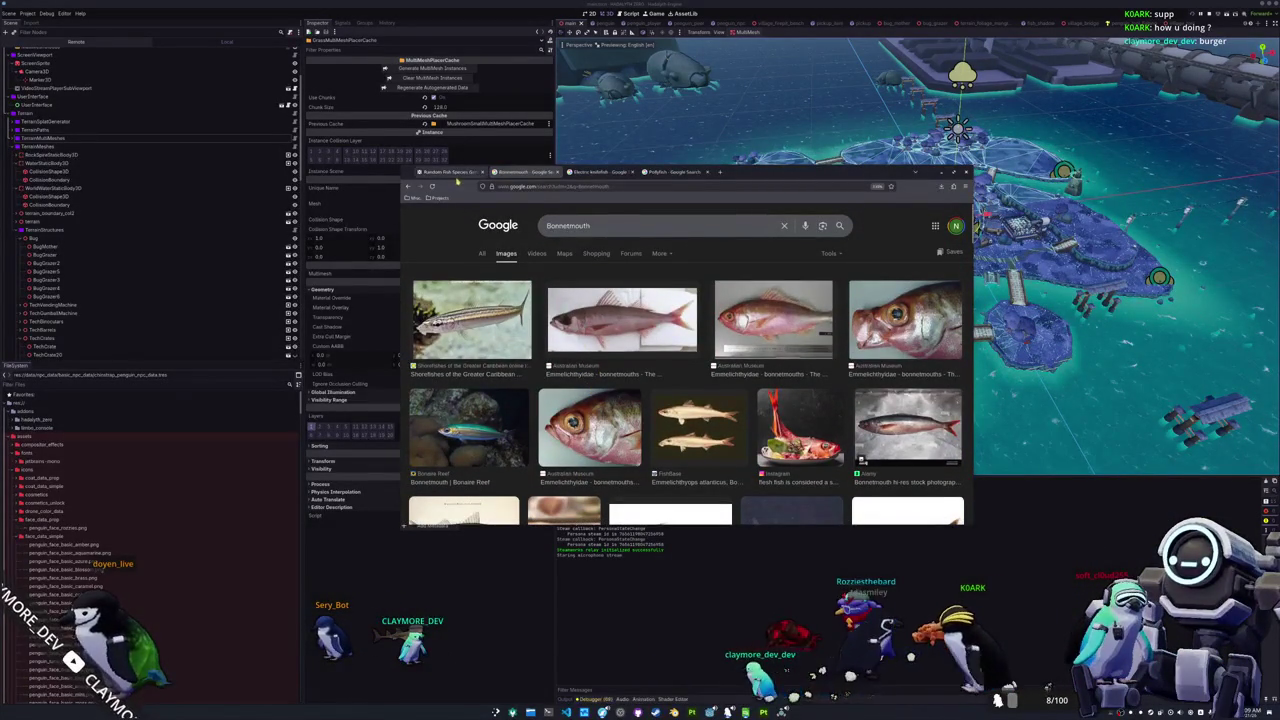
Step: Generate a new name and search Google for Baikal oilfish
click(452, 172)
click(654, 287)
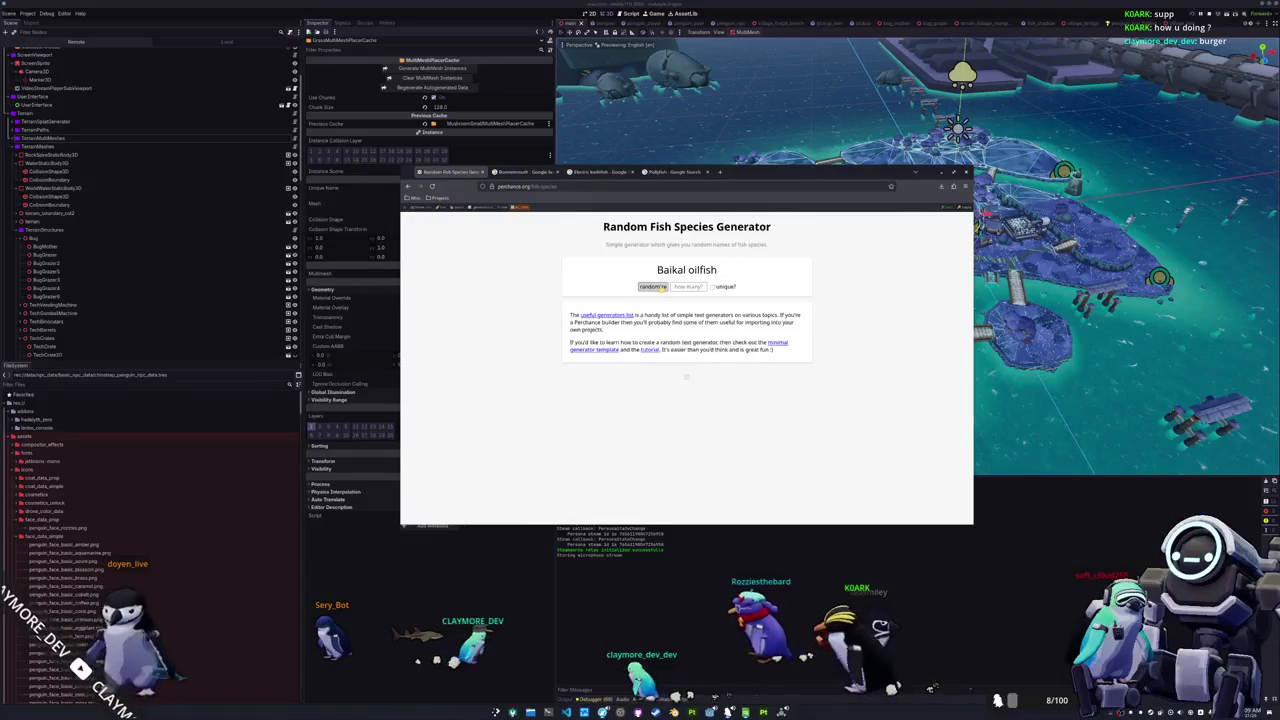
triple_click(686, 270)
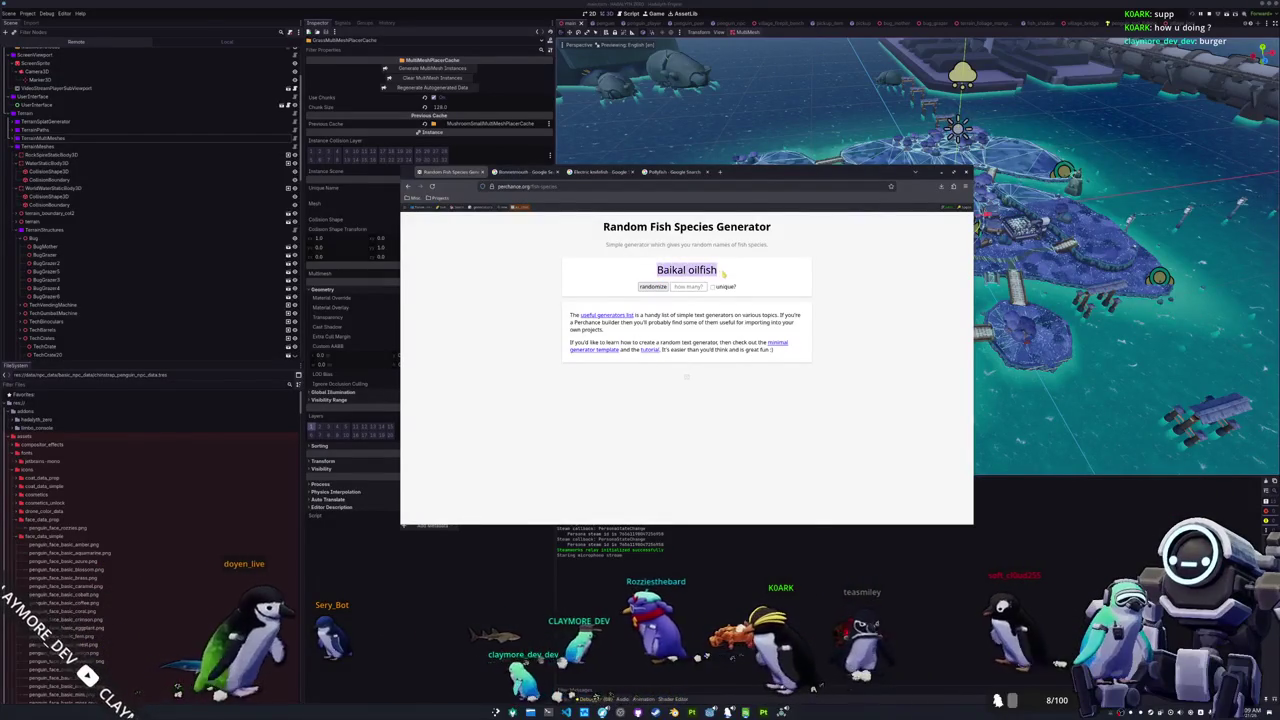
right_click(693, 273)
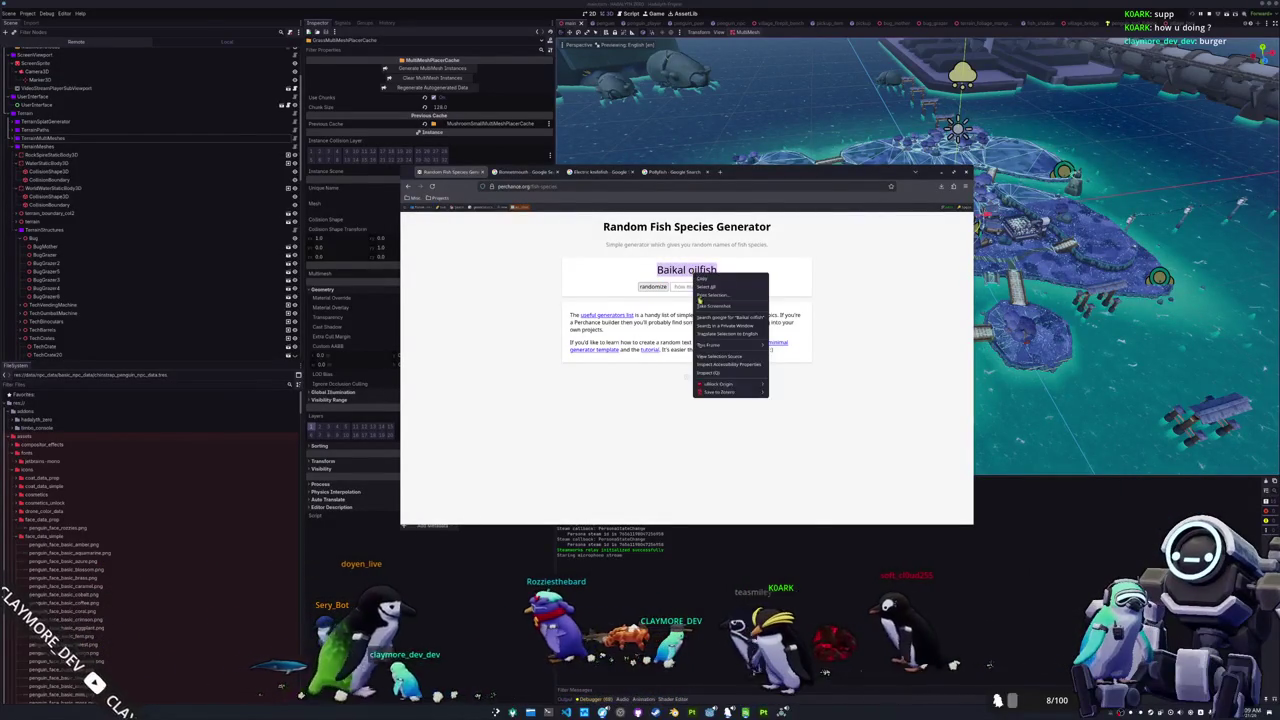
click(719, 319)
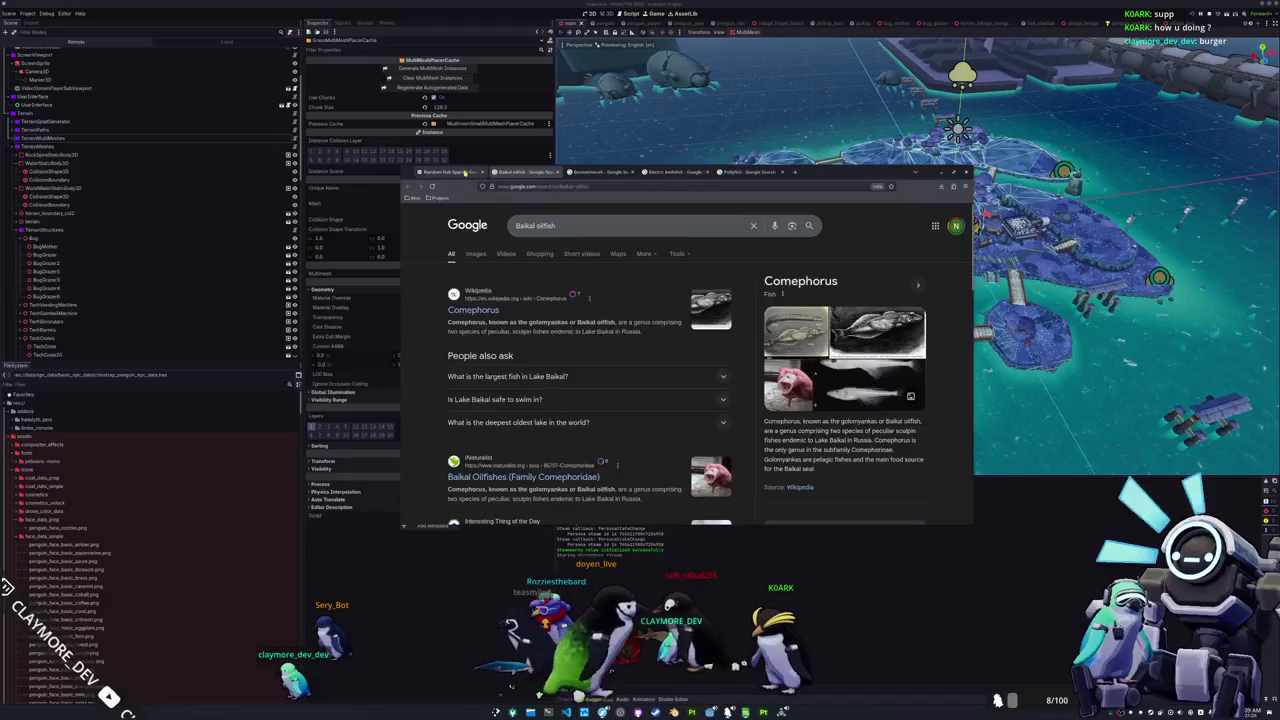
Step: Generate several more names and search Google for Hairtail
click(467, 173)
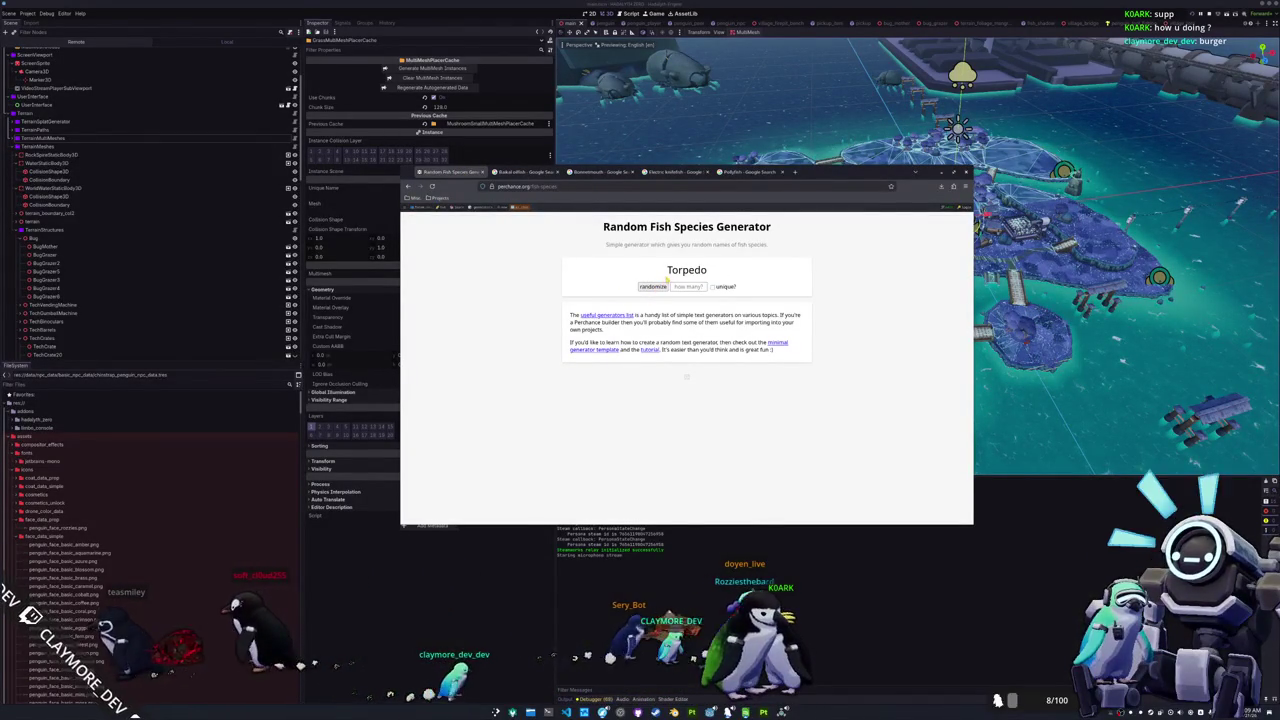
click(651, 287)
click(651, 287)
click(651, 287)
click(651, 287)
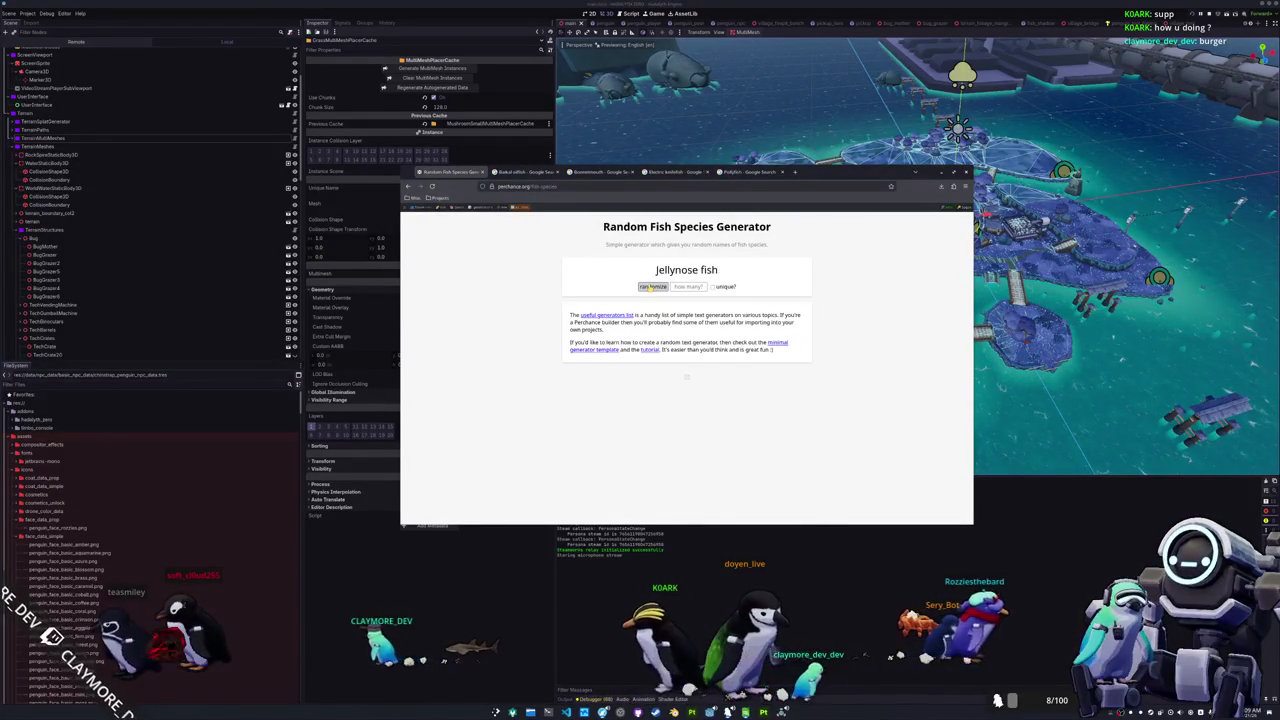
click(651, 287)
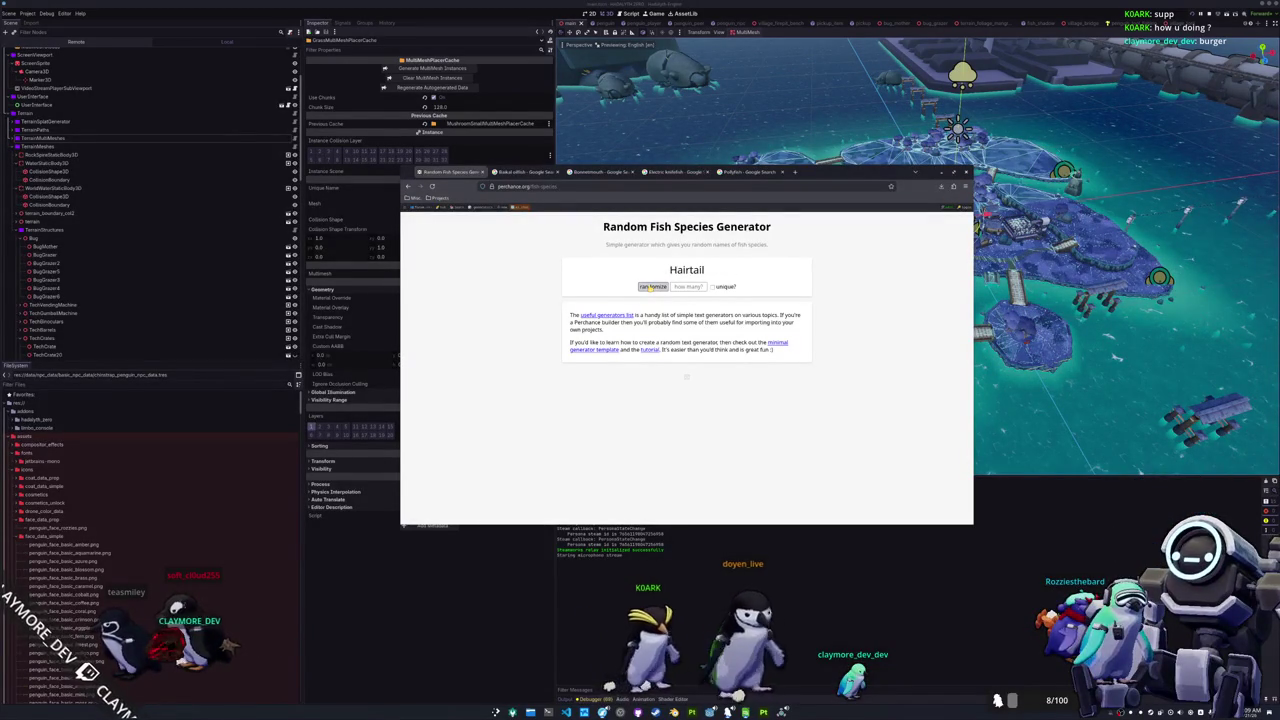
double_click(686, 270)
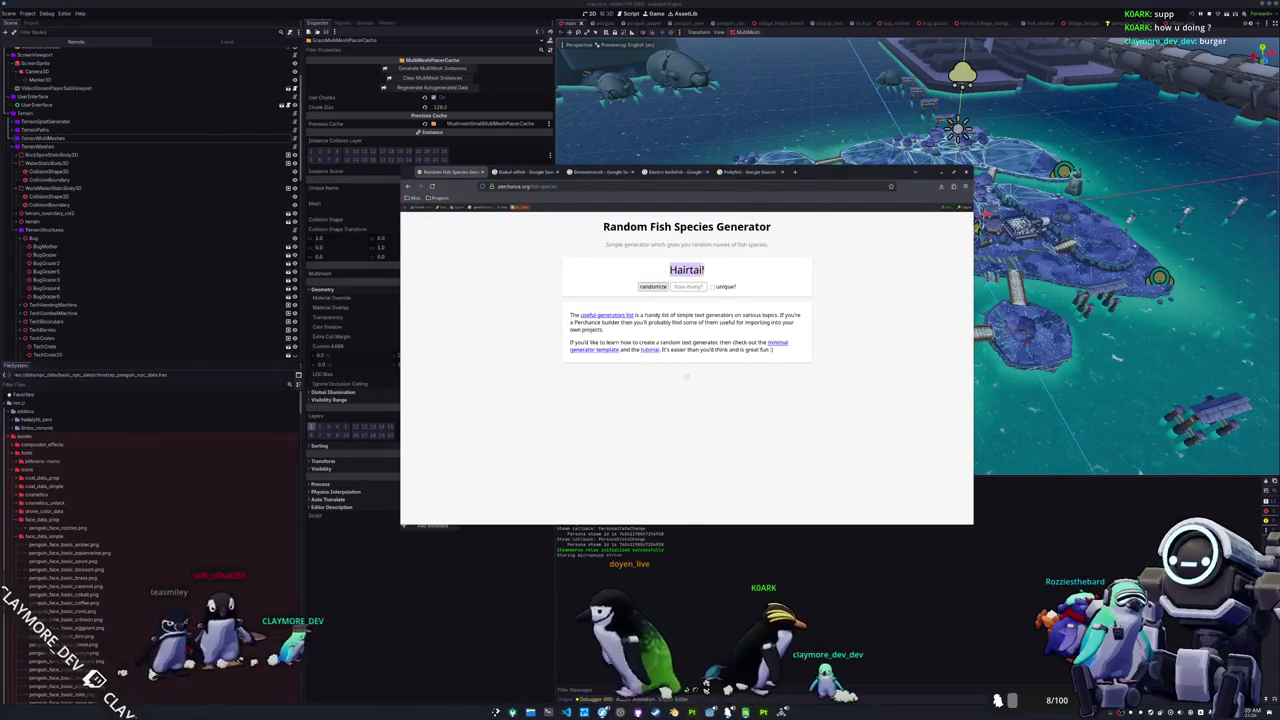
right_click(701, 272)
click(721, 320)
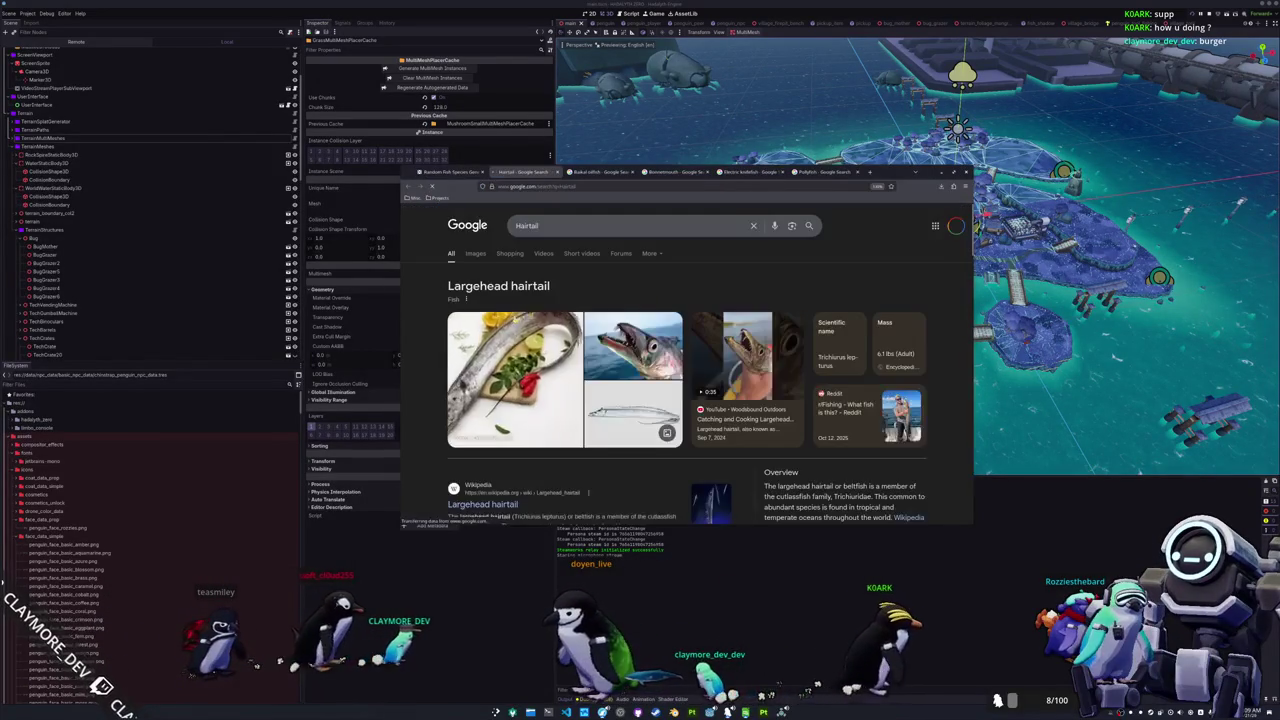
scroll(421, 337, down, 1)
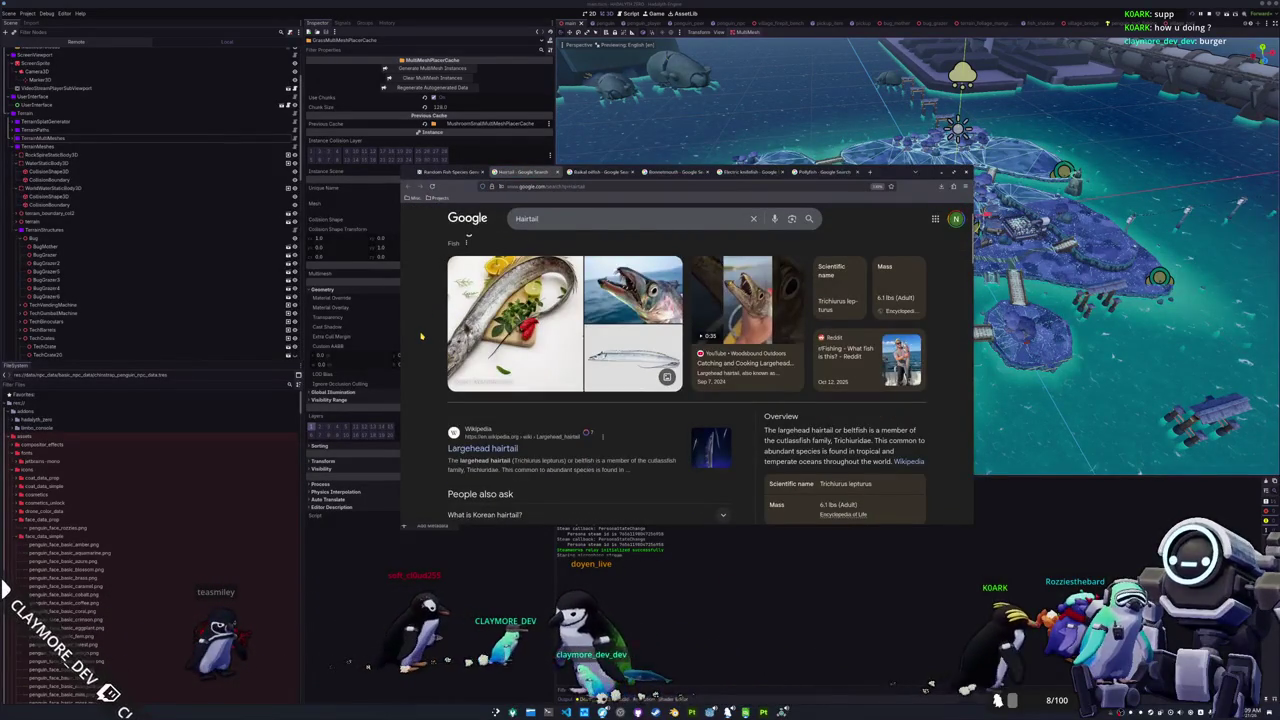
scroll(421, 337, up, 1)
Step: Regenerate names until Kelpfish appears and search Google for Kelpfish in a new tab
click(456, 172)
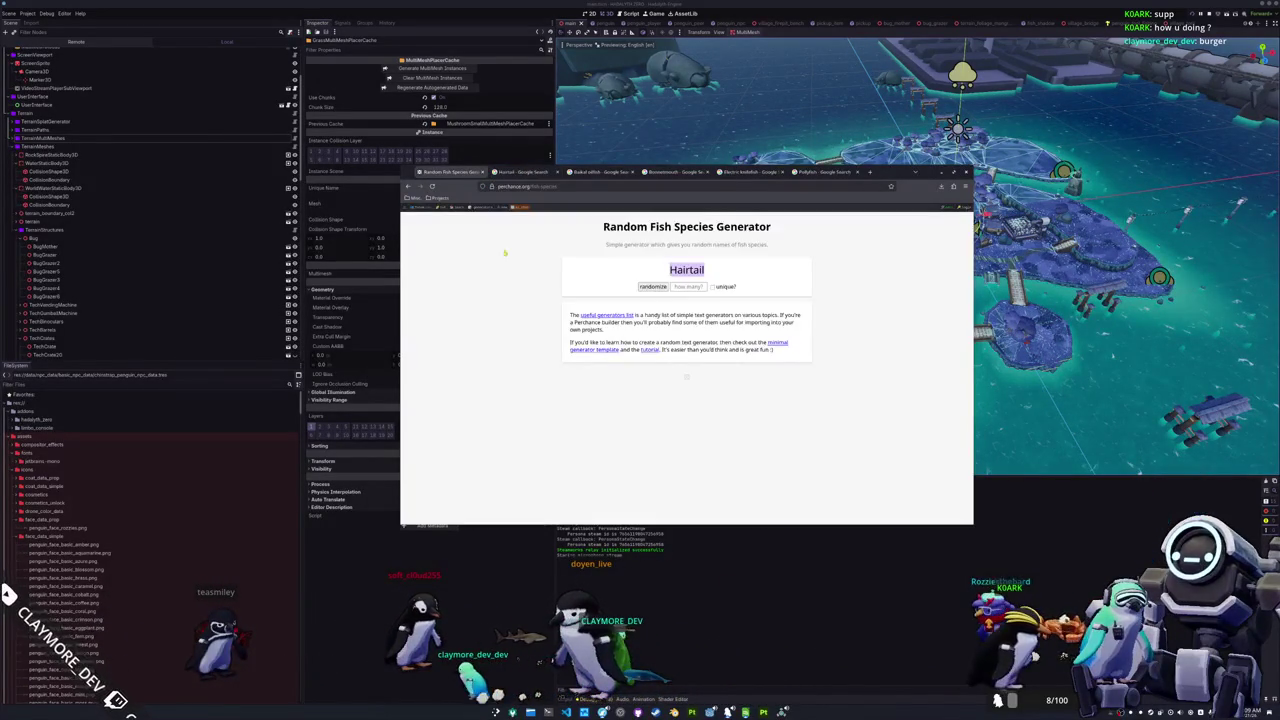
click(662, 287)
click(656, 287)
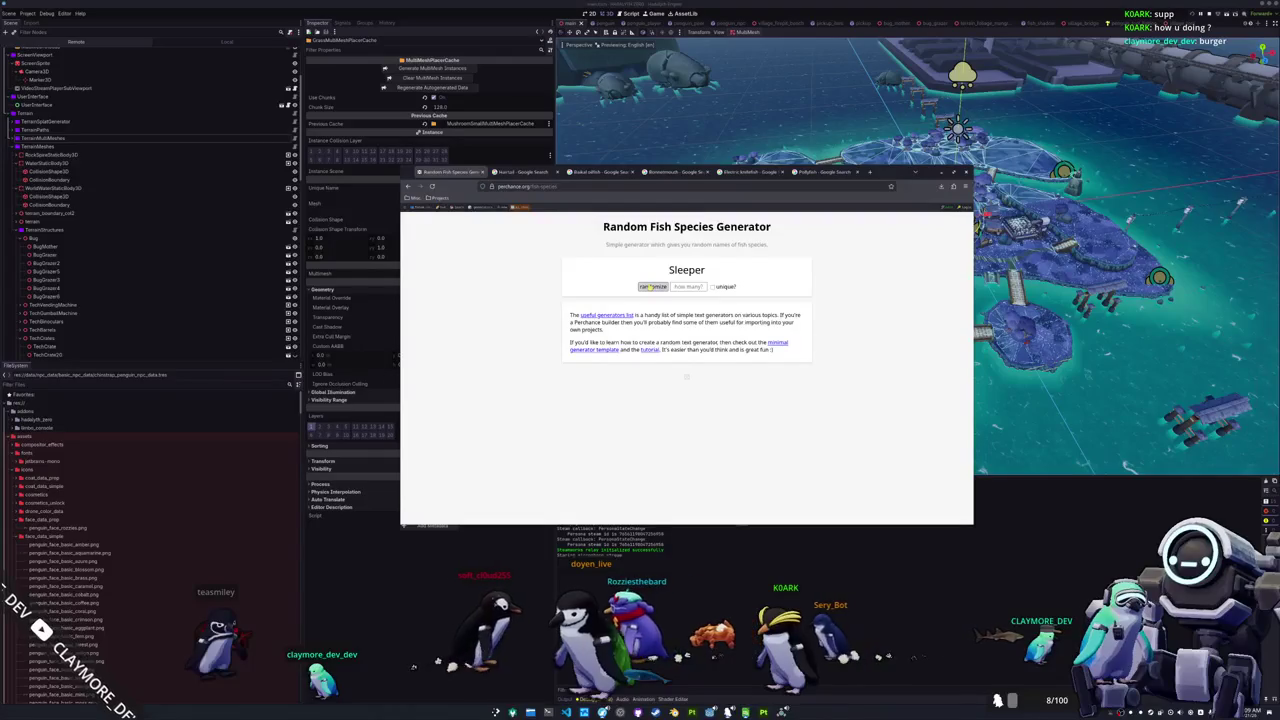
click(652, 287)
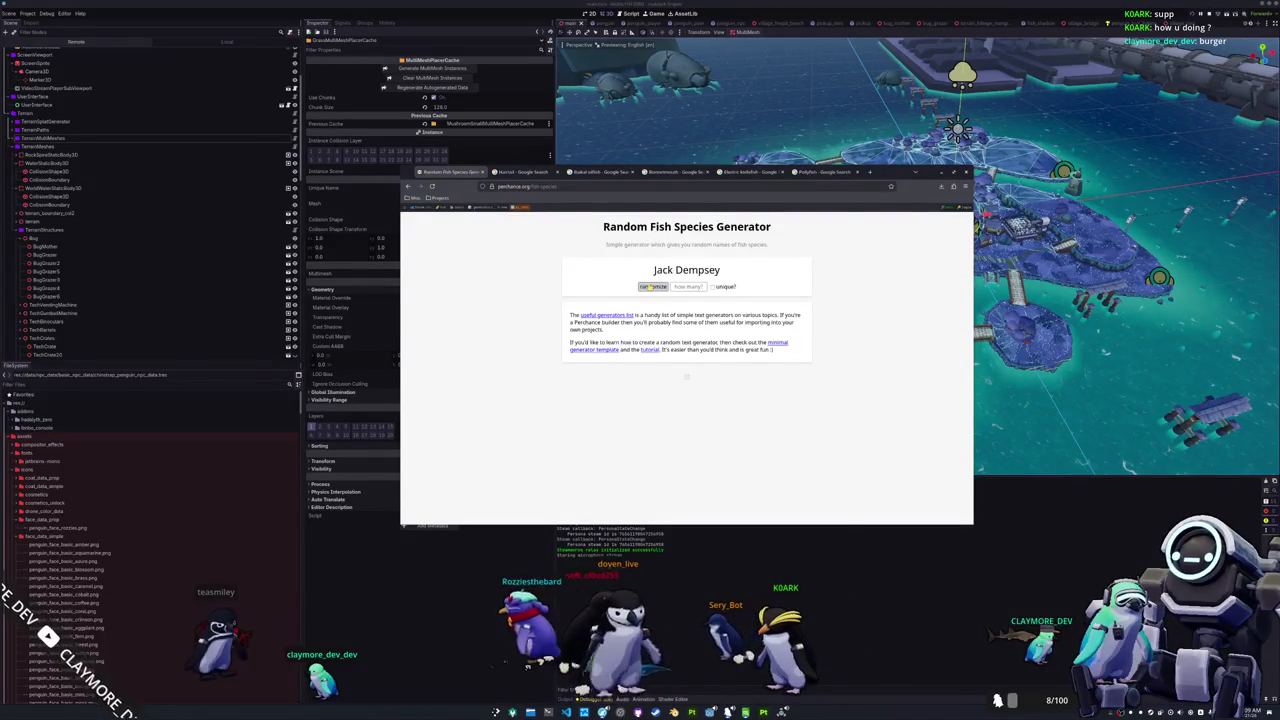
click(652, 287)
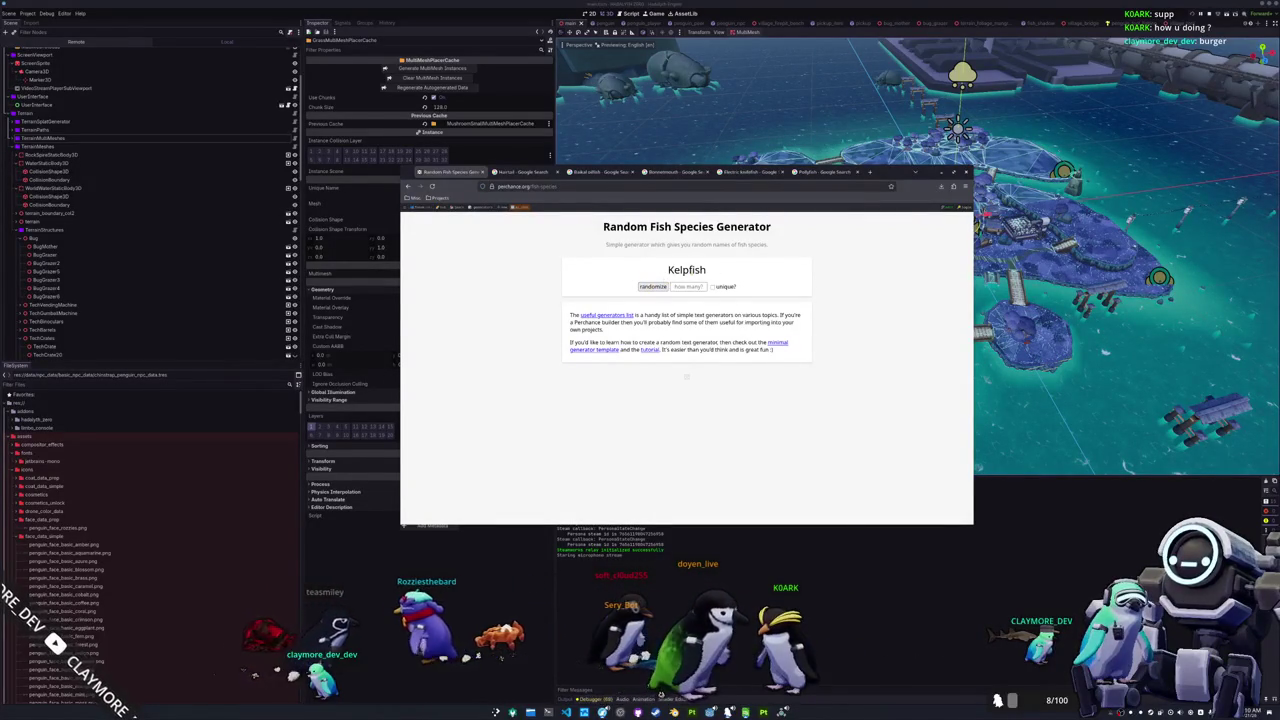
right_click(692, 273)
click(713, 321)
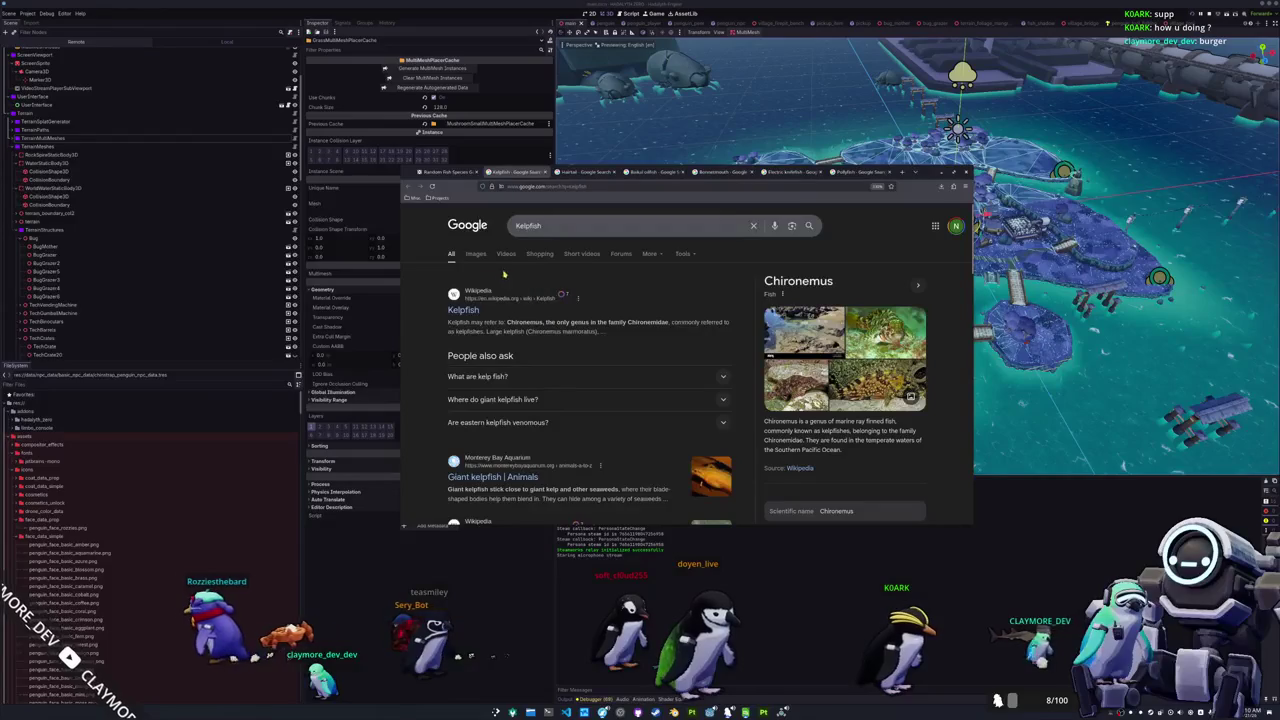
Step: Switch the kelpfish search results to Images and browse them
click(476, 254)
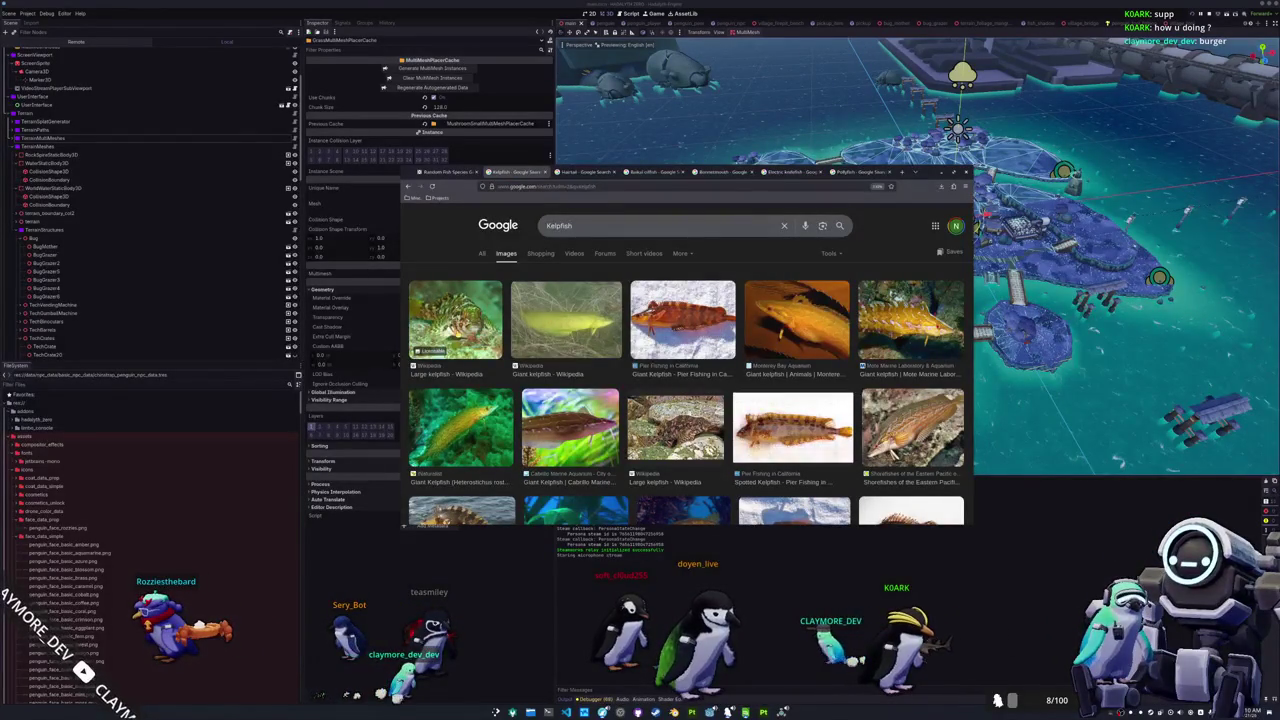
scroll(686, 400, down, 1)
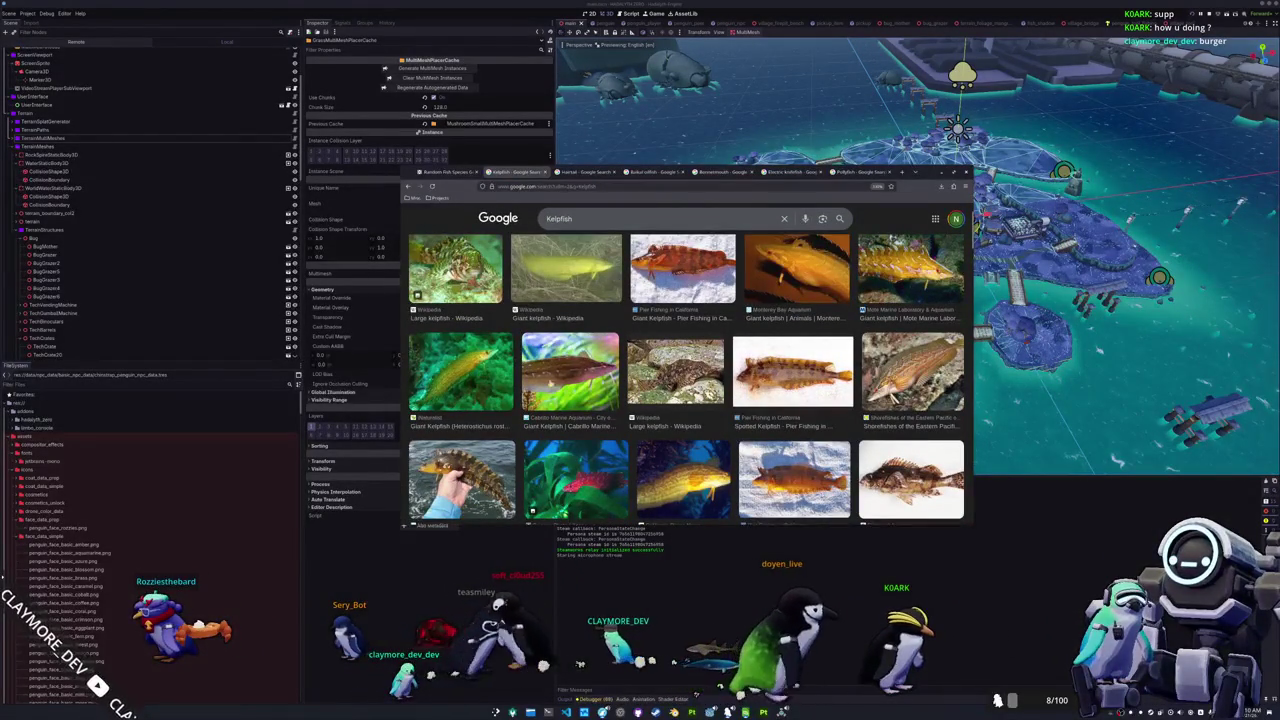
scroll(779, 350, up, 1)
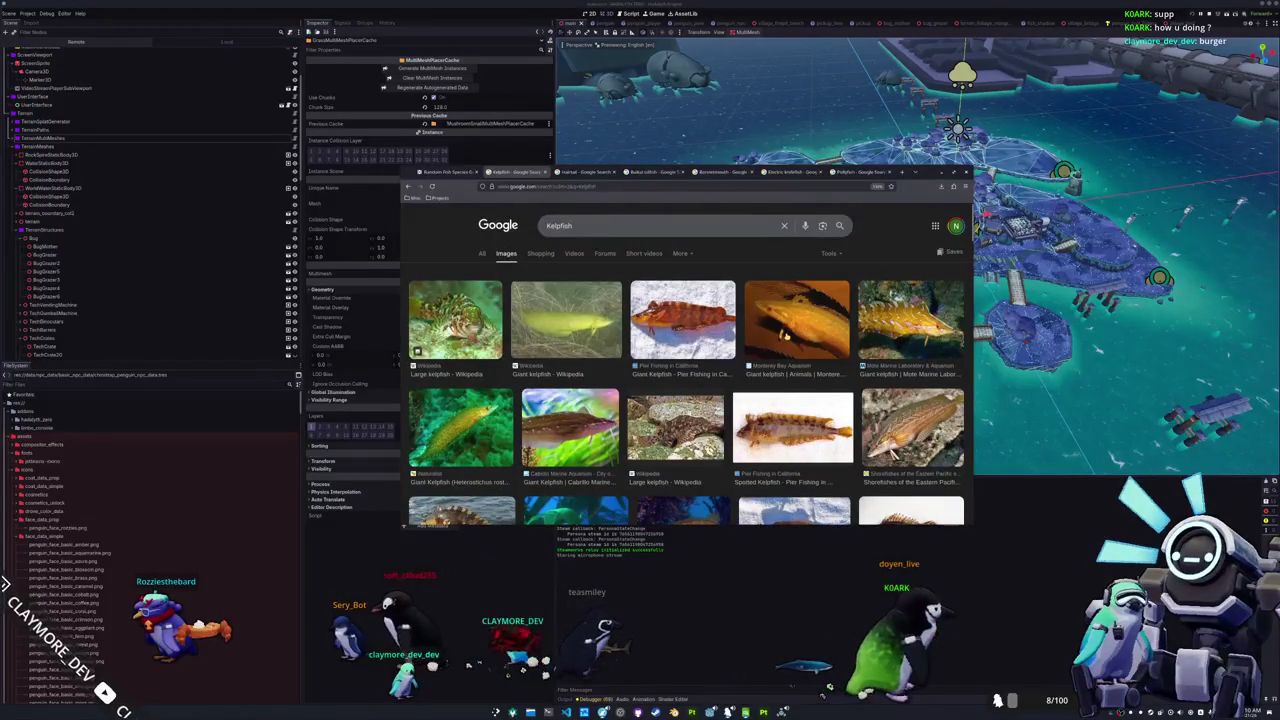
scroll(786, 336, down, 4)
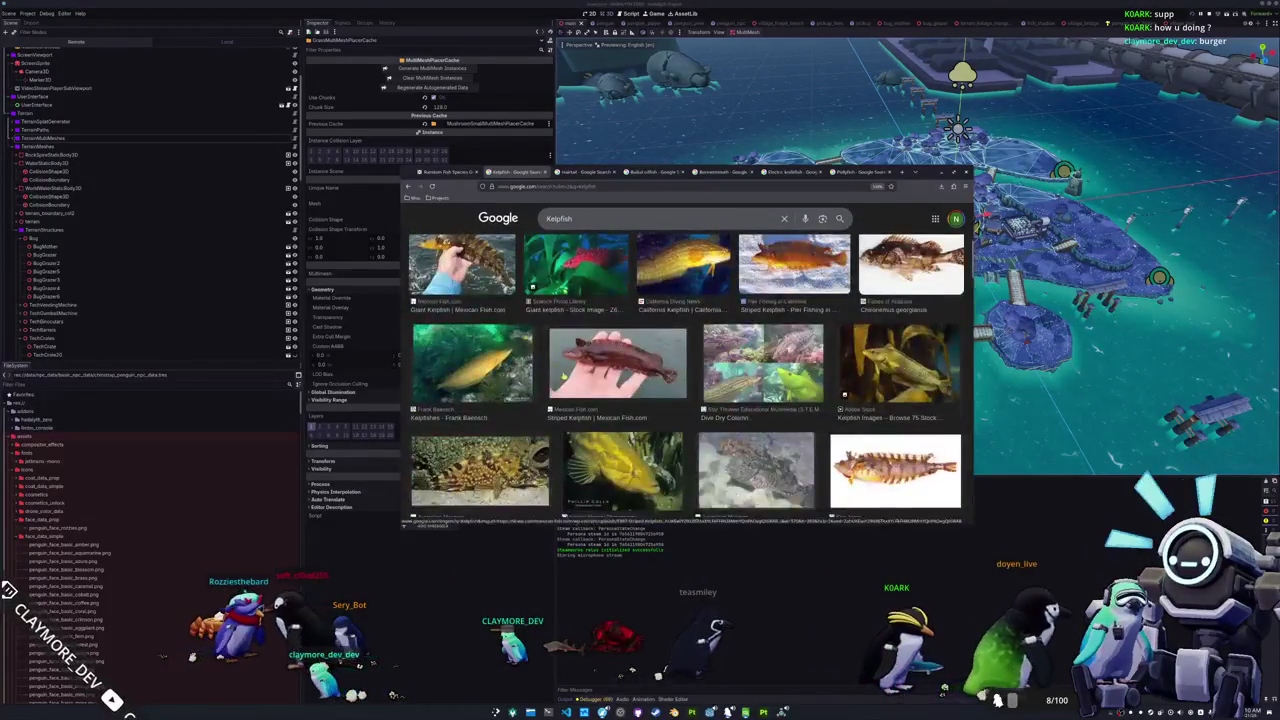
Step: Open the Adobe Stock and Giant Kelpfish photos in new tabs
click(478, 330)
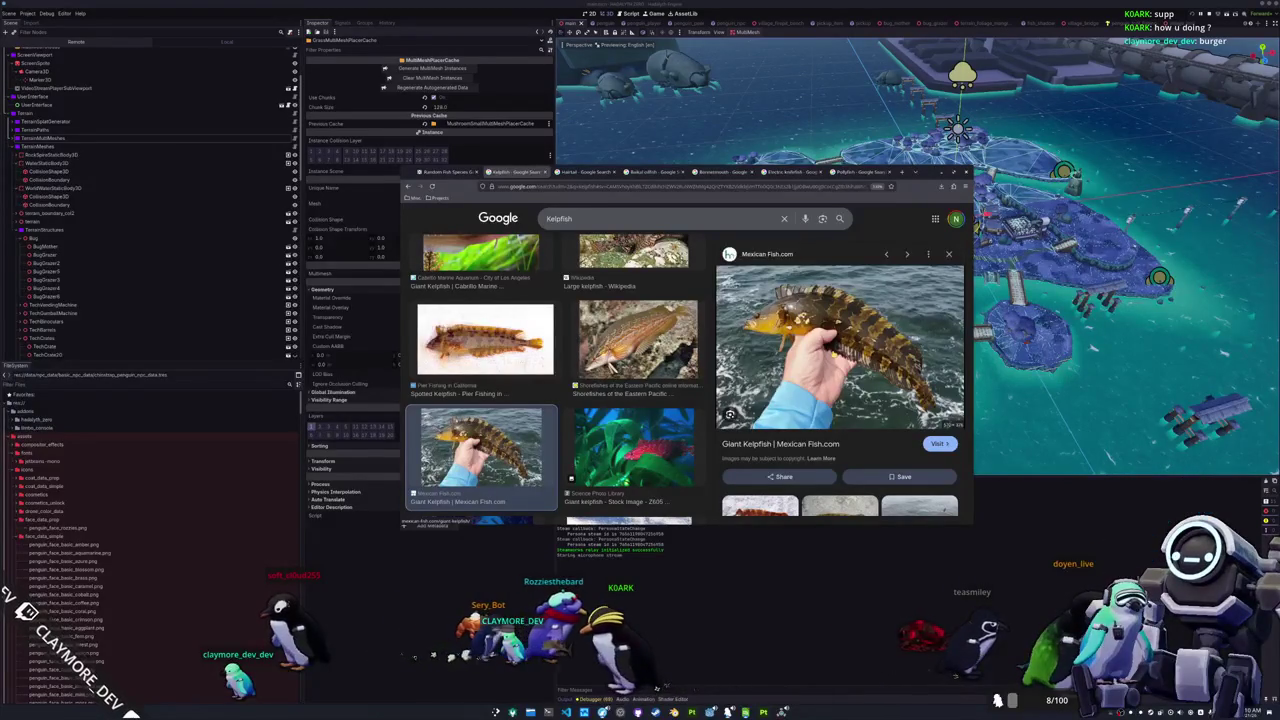
scroll(771, 357, down, 2)
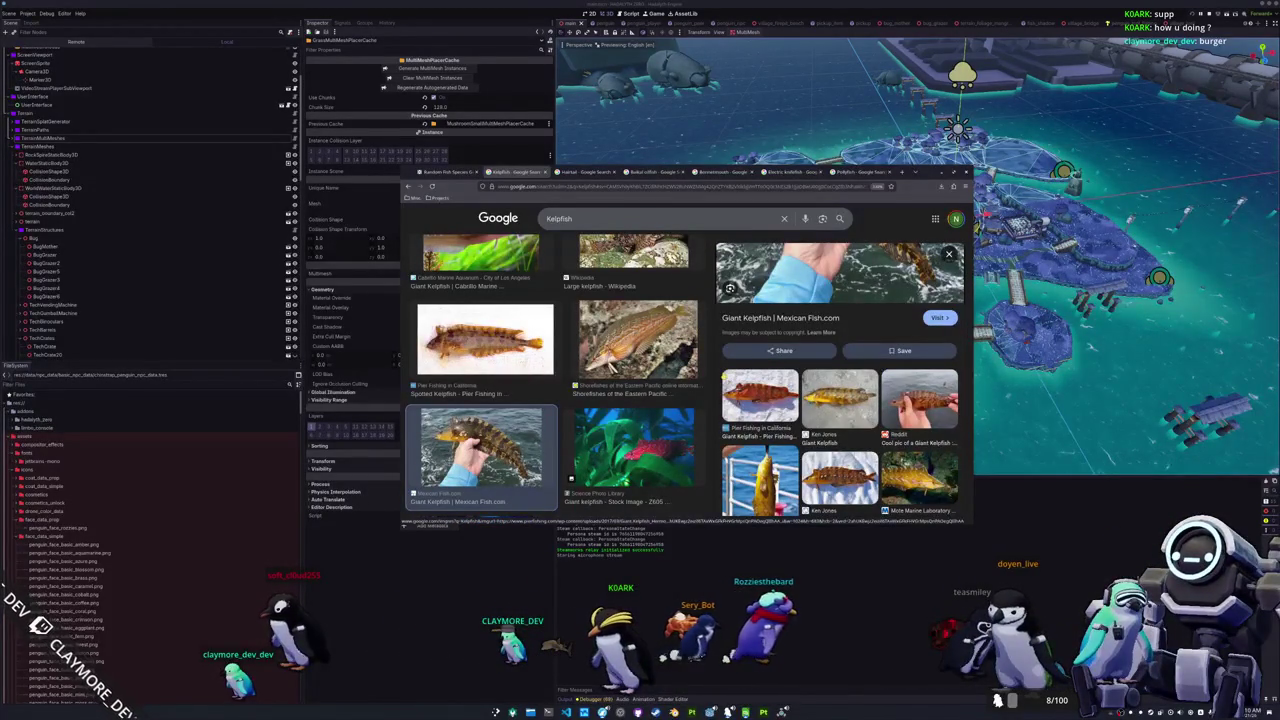
scroll(480, 450, down, 3)
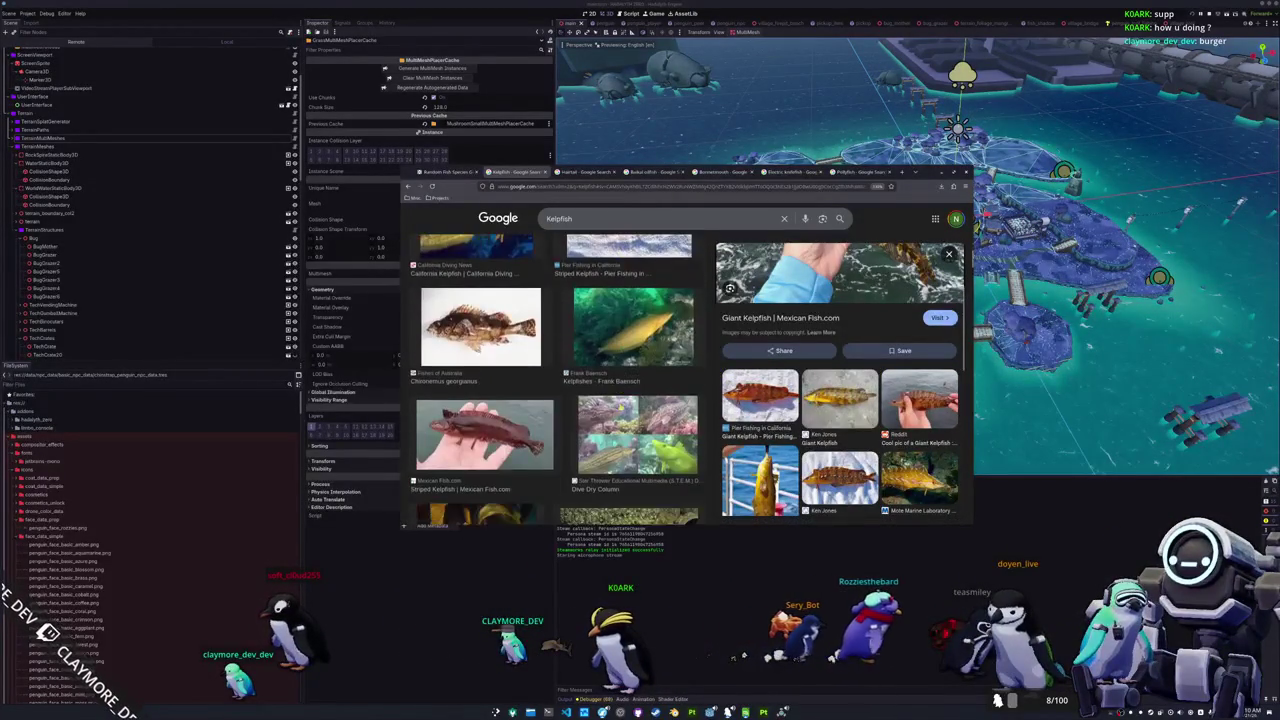
scroll(623, 391, down, 1)
scroll(623, 391, down, 1)
scroll(624, 389, down, 2)
scroll(626, 387, down, 1)
scroll(624, 386, up, 1)
click(475, 318)
right_click(803, 341)
click(835, 352)
click(480, 425)
right_click(800, 357)
click(797, 445)
Step: Open the Frank Baensch and Wikipedia Large kelpfish photos in new tabs
scroll(560, 380, down, 3)
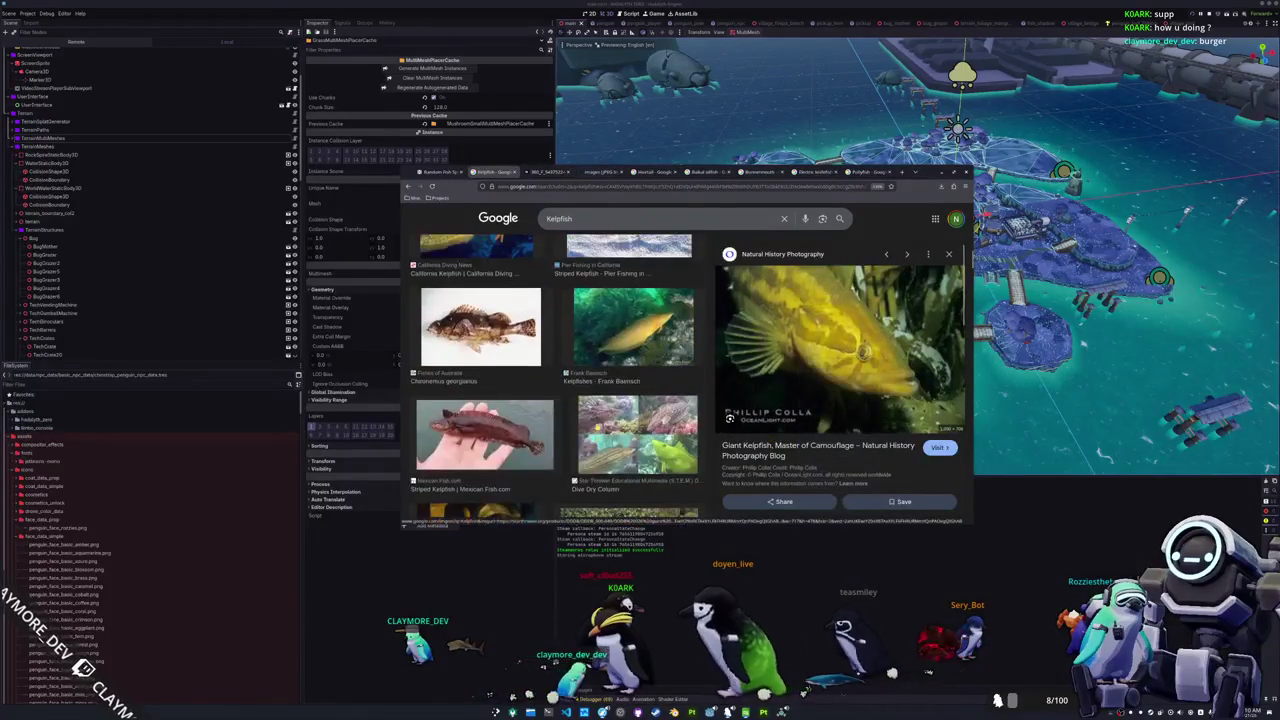
scroll(560, 380, up, 1)
click(633, 380)
right_click(811, 357)
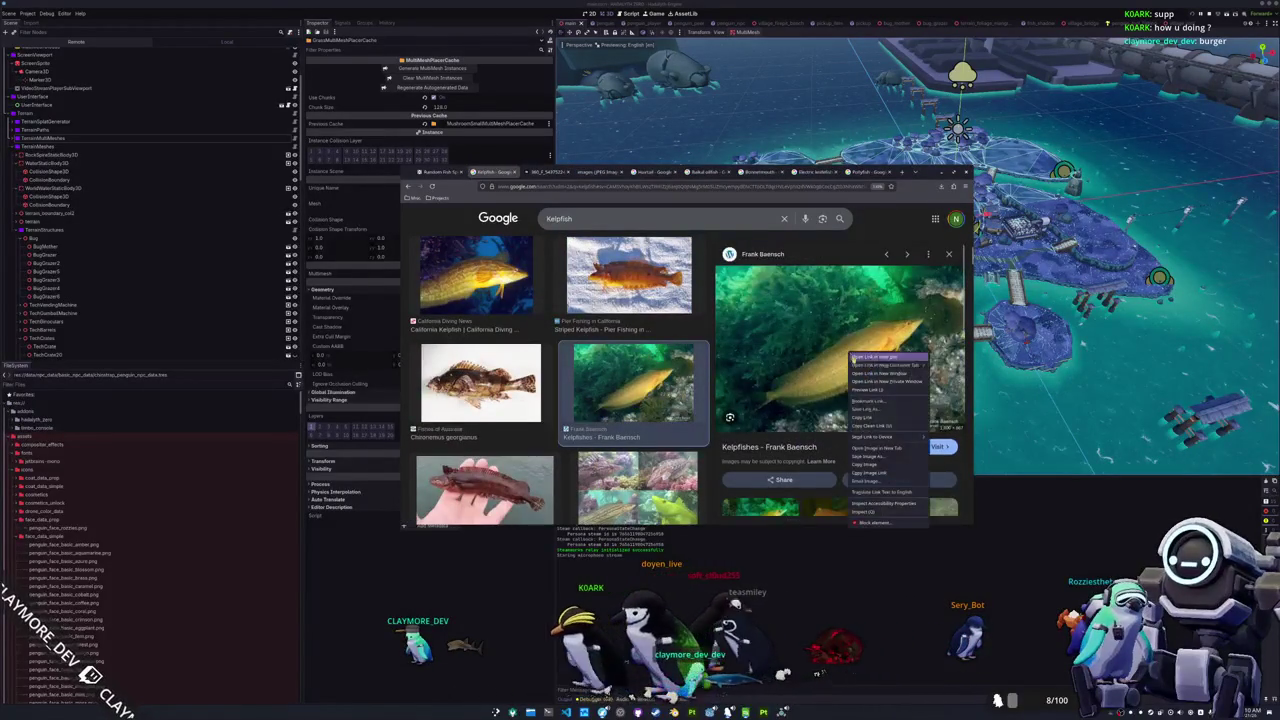
click(880, 446)
scroll(600, 395, up, 2)
scroll(599, 395, up, 2)
scroll(600, 394, up, 2)
scroll(603, 392, up, 2)
scroll(608, 389, up, 2)
scroll(608, 389, up, 1)
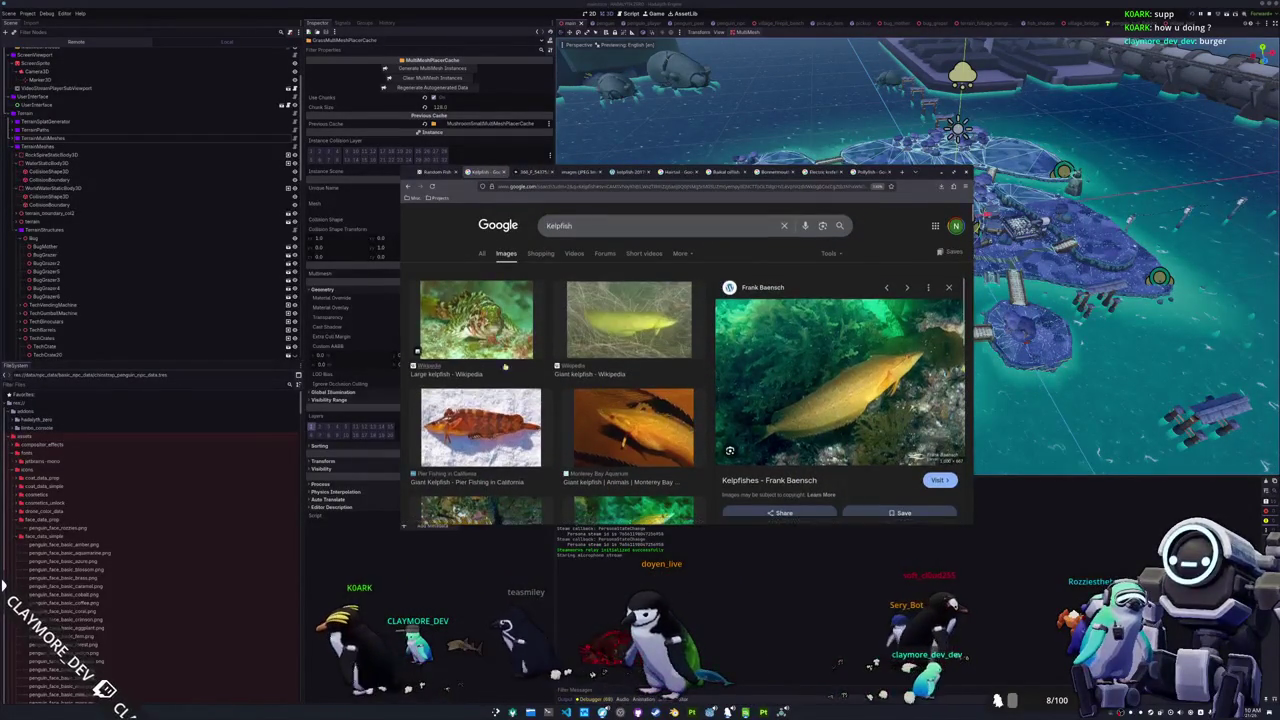
click(476, 318)
right_click(824, 384)
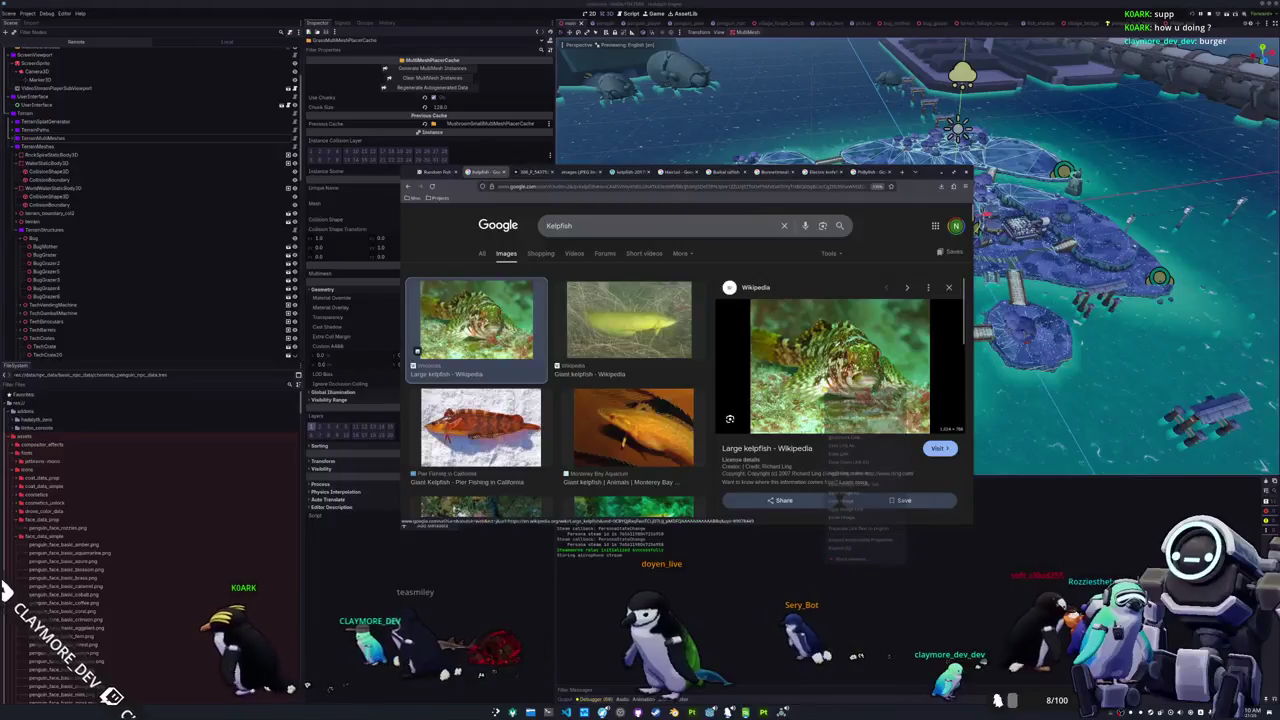
click(838, 477)
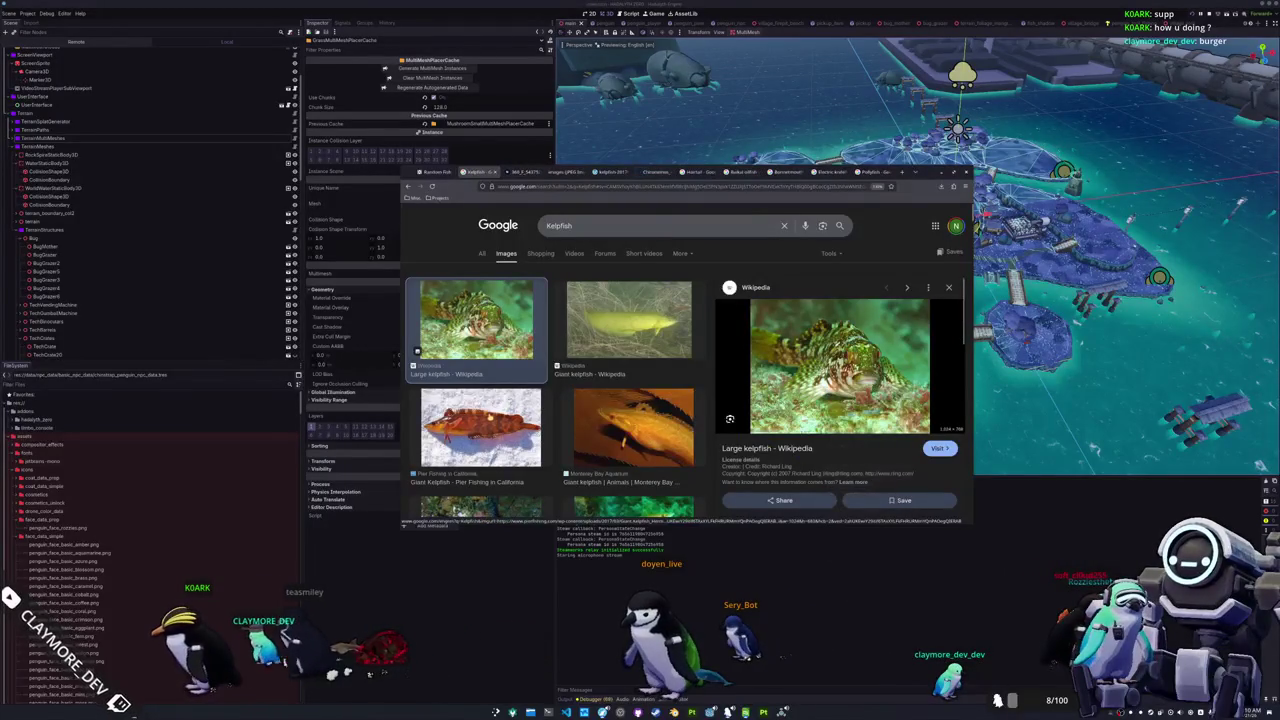
Step: Open another Giant Kelpfish photo and the yellow Wikipedia kelpfish in new tabs, then launch Dolphin
click(480, 428)
right_click(800, 380)
click(820, 474)
click(633, 428)
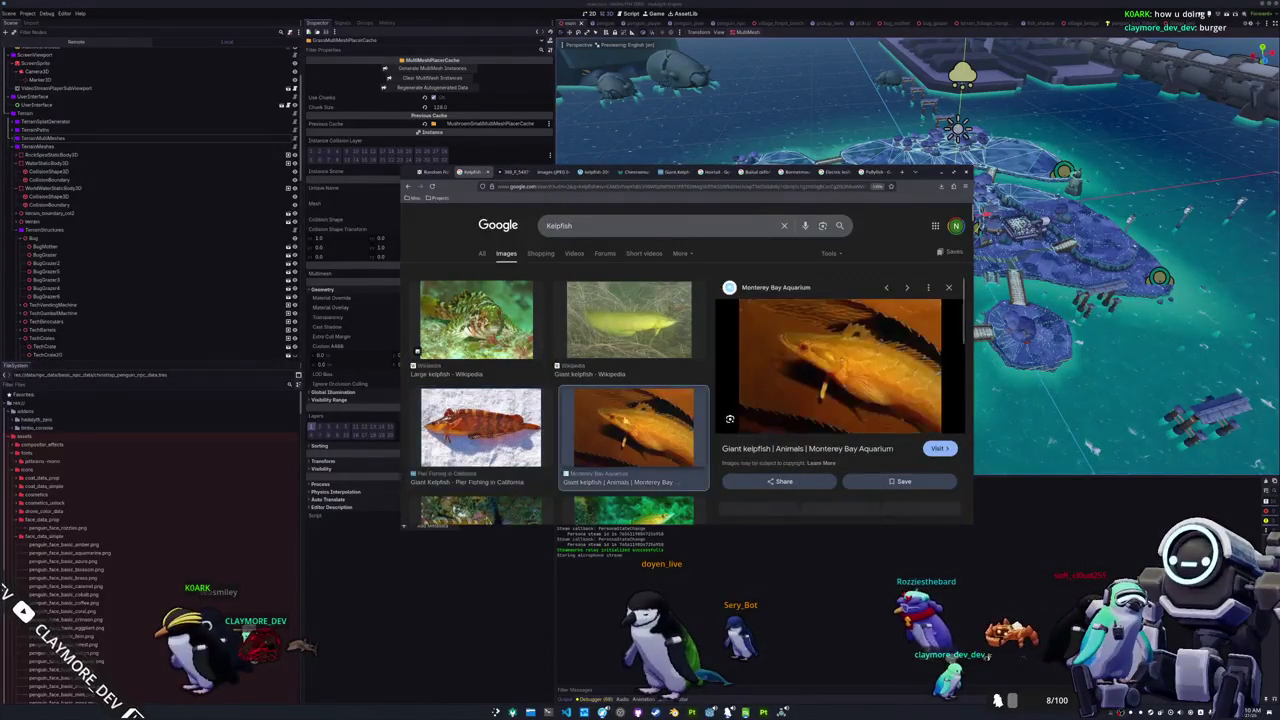
click(628, 320)
right_click(845, 378)
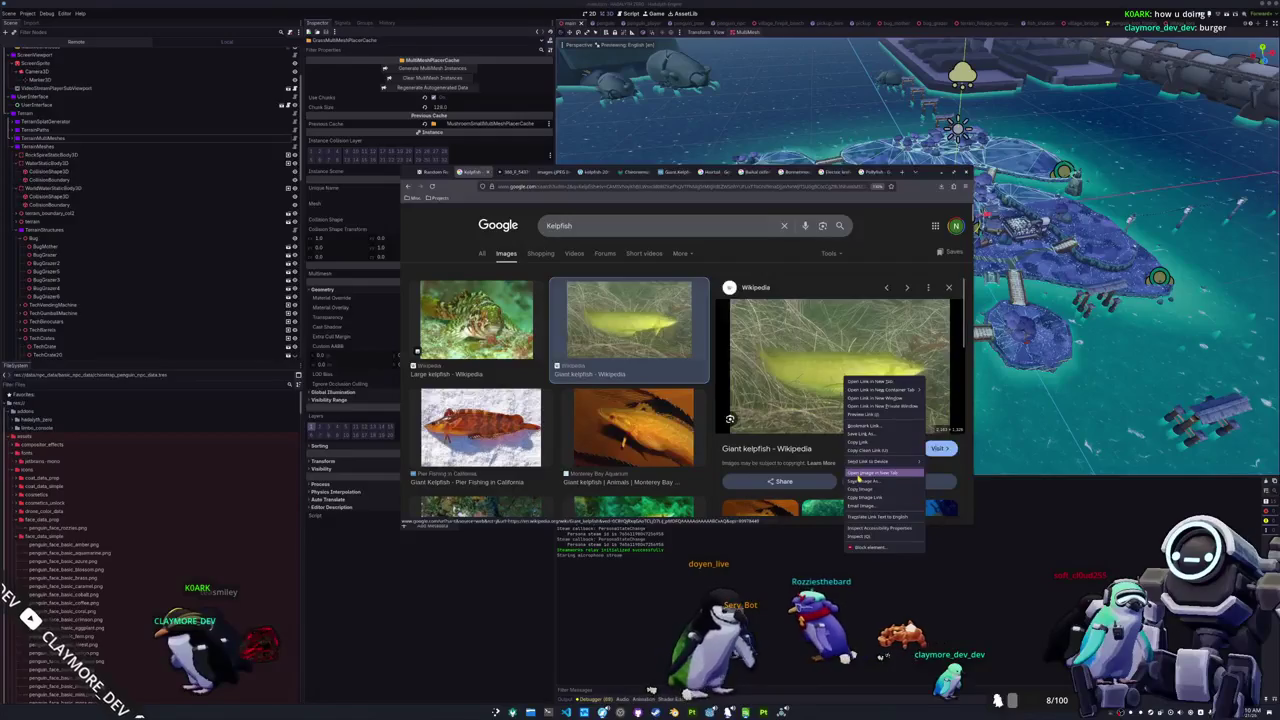
click(857, 476)
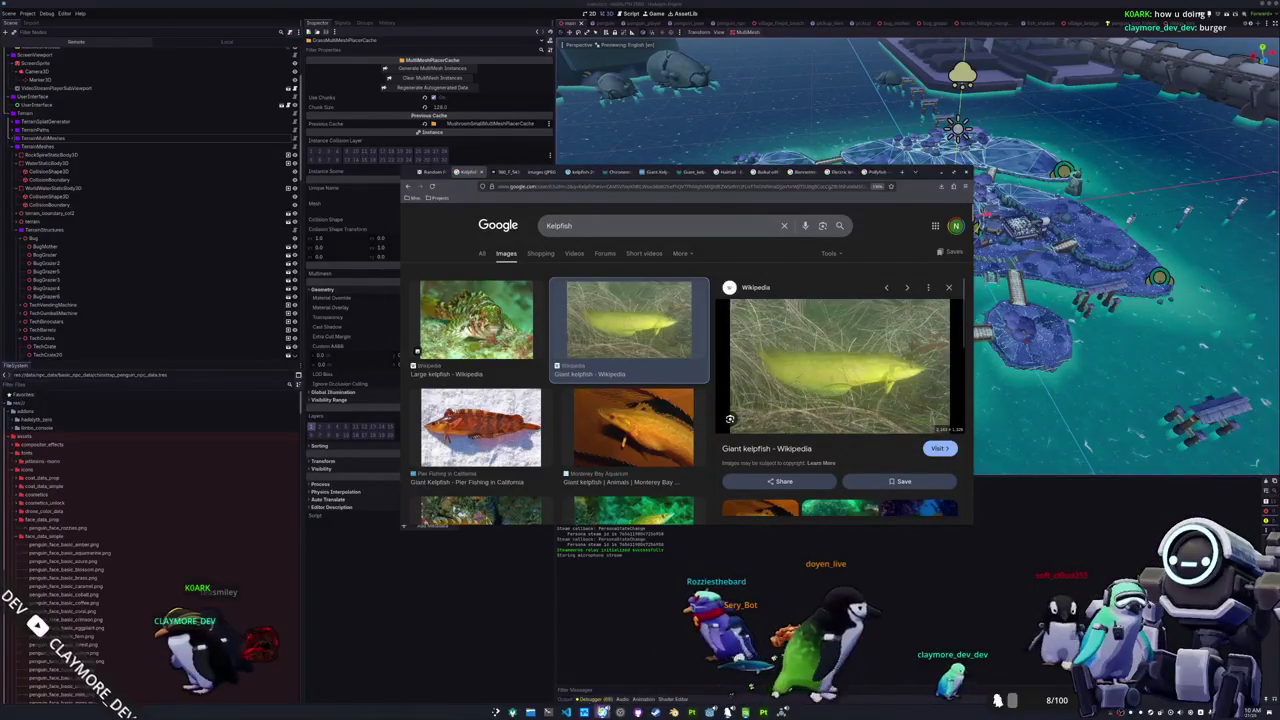
click(548, 711)
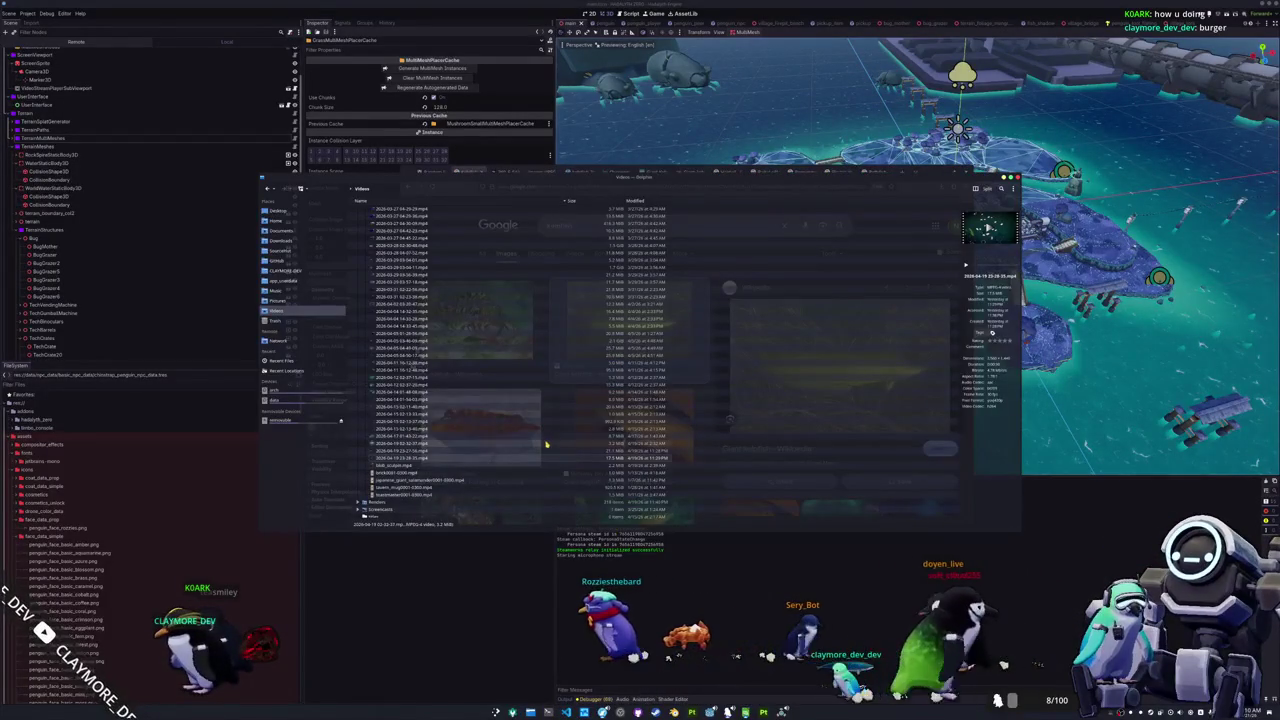
Step: Navigate from Documents through the GitHub game project to assets/meshes/fish/small
drag(540, 177, 850, 267)
click(595, 320)
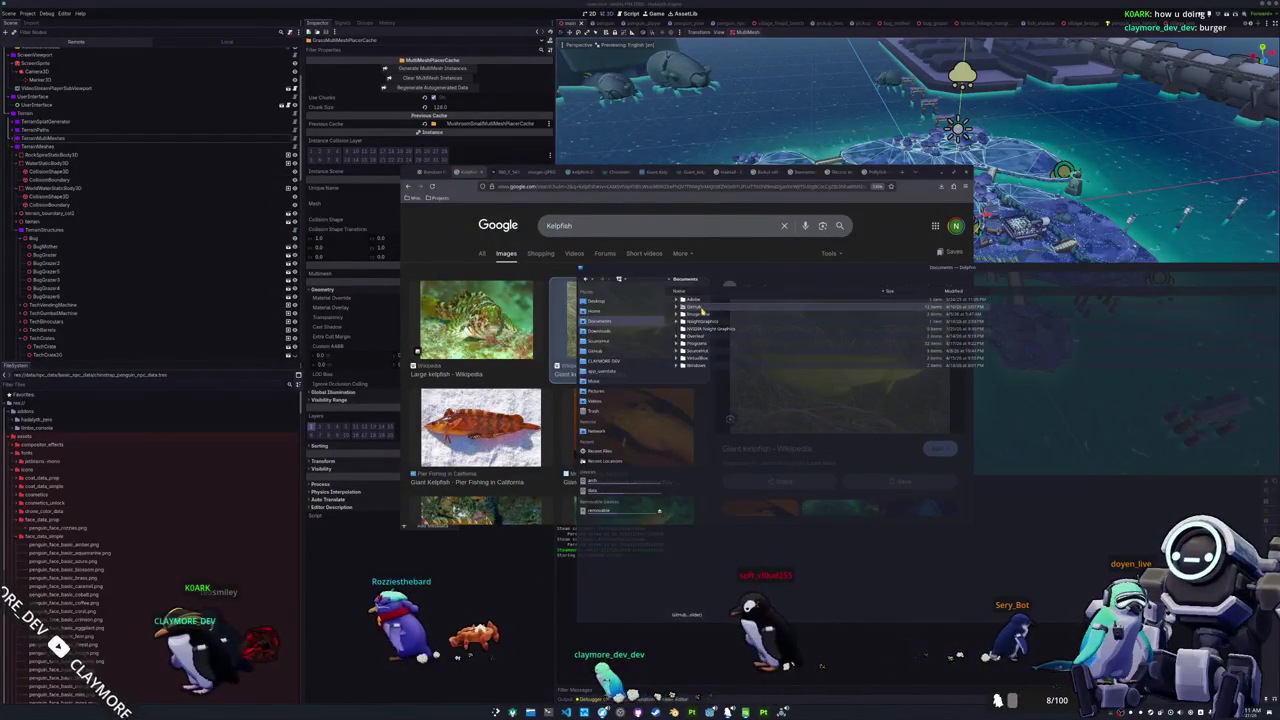
double_click(700, 307)
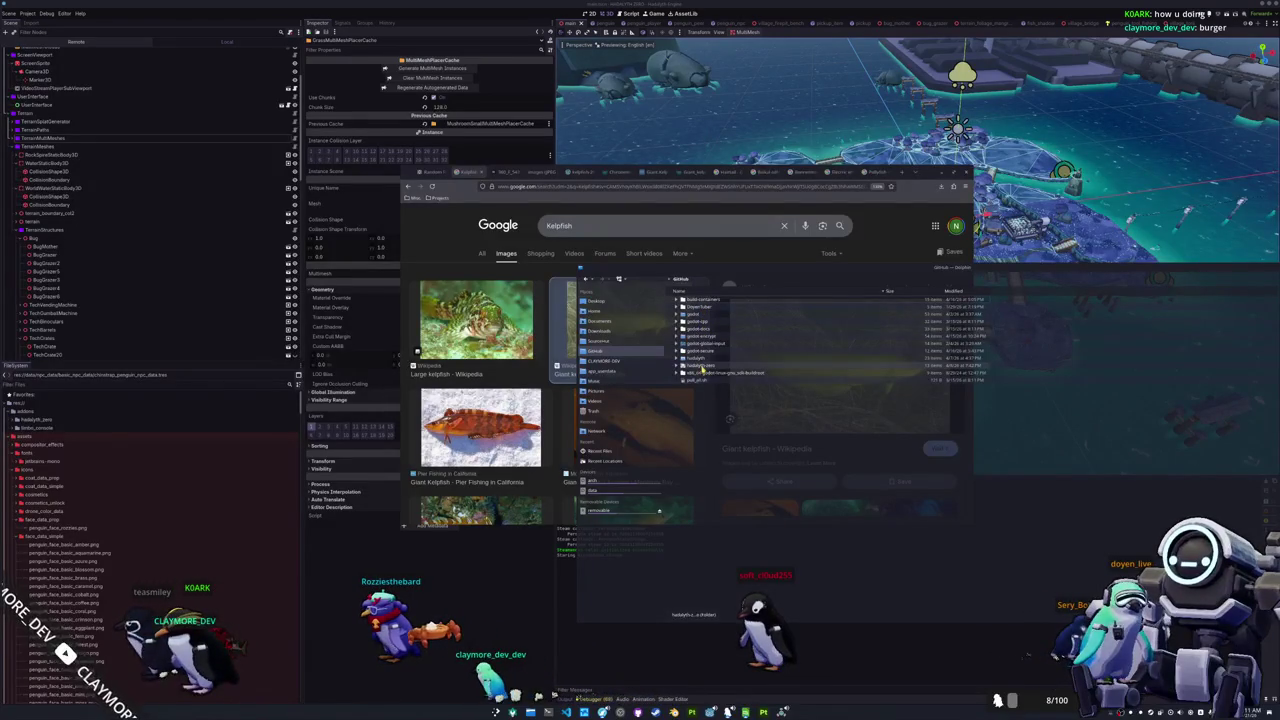
click(600, 371)
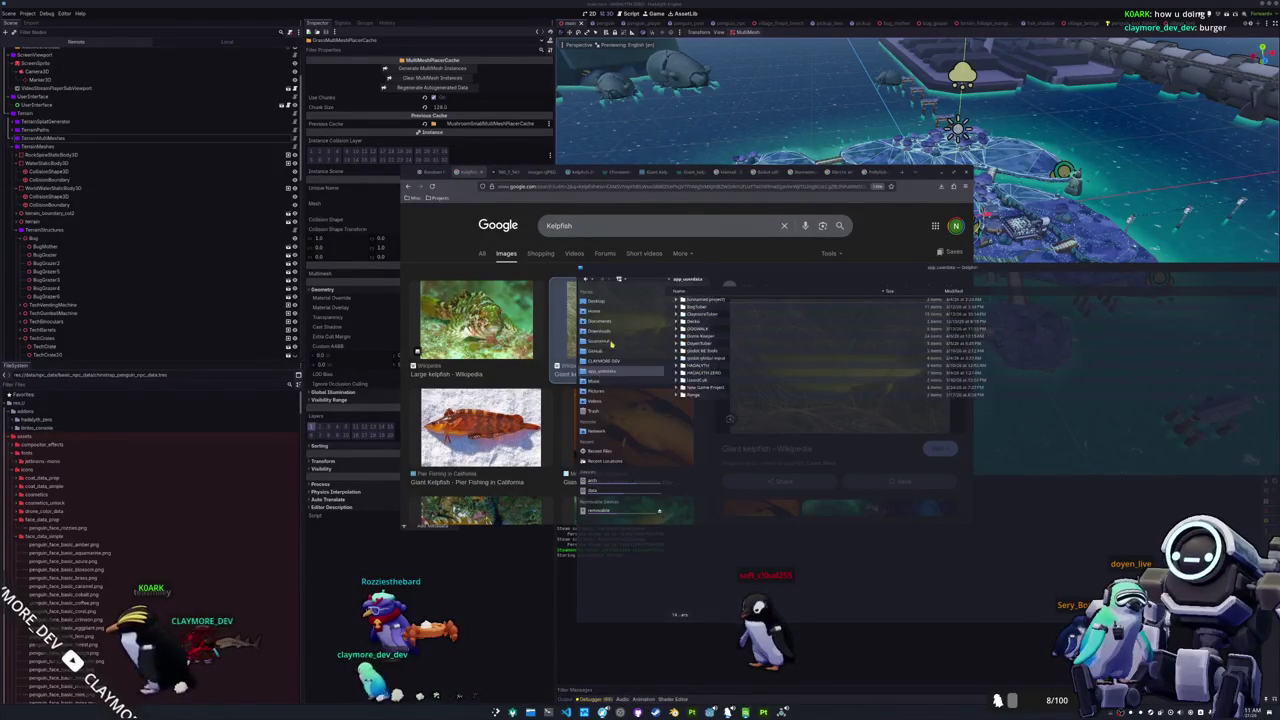
double_click(707, 328)
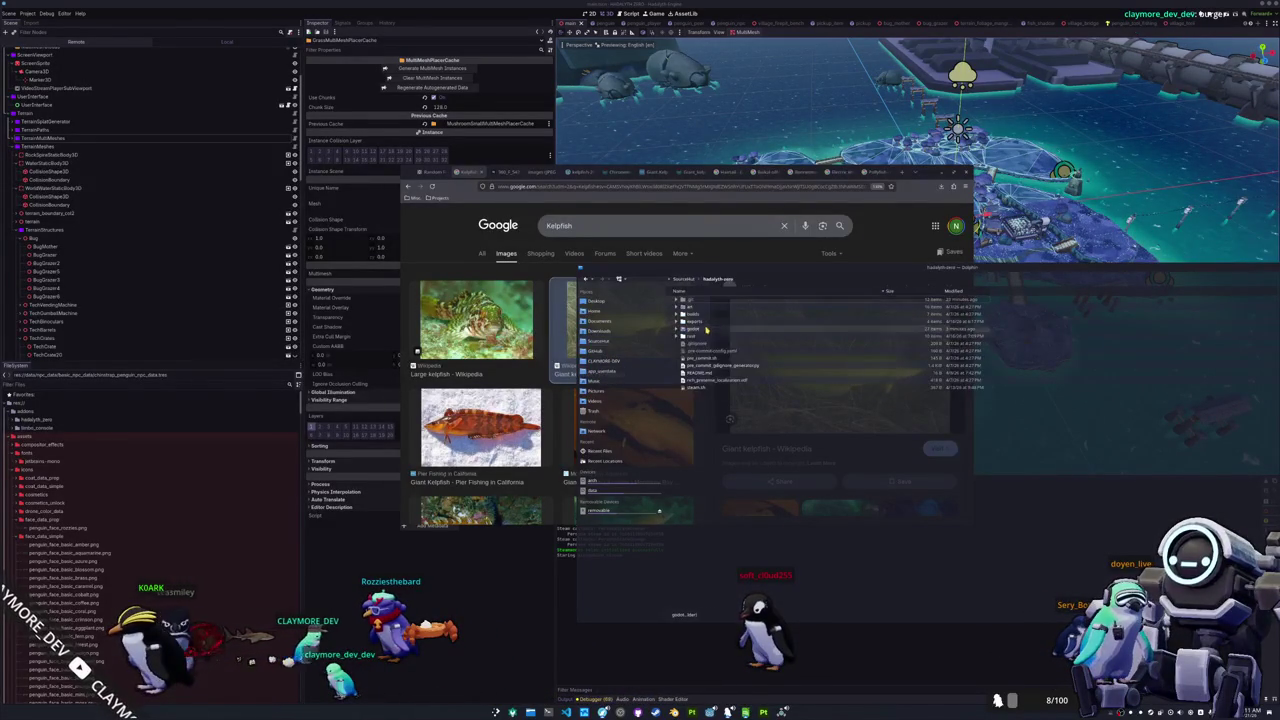
double_click(695, 328)
double_click(695, 324)
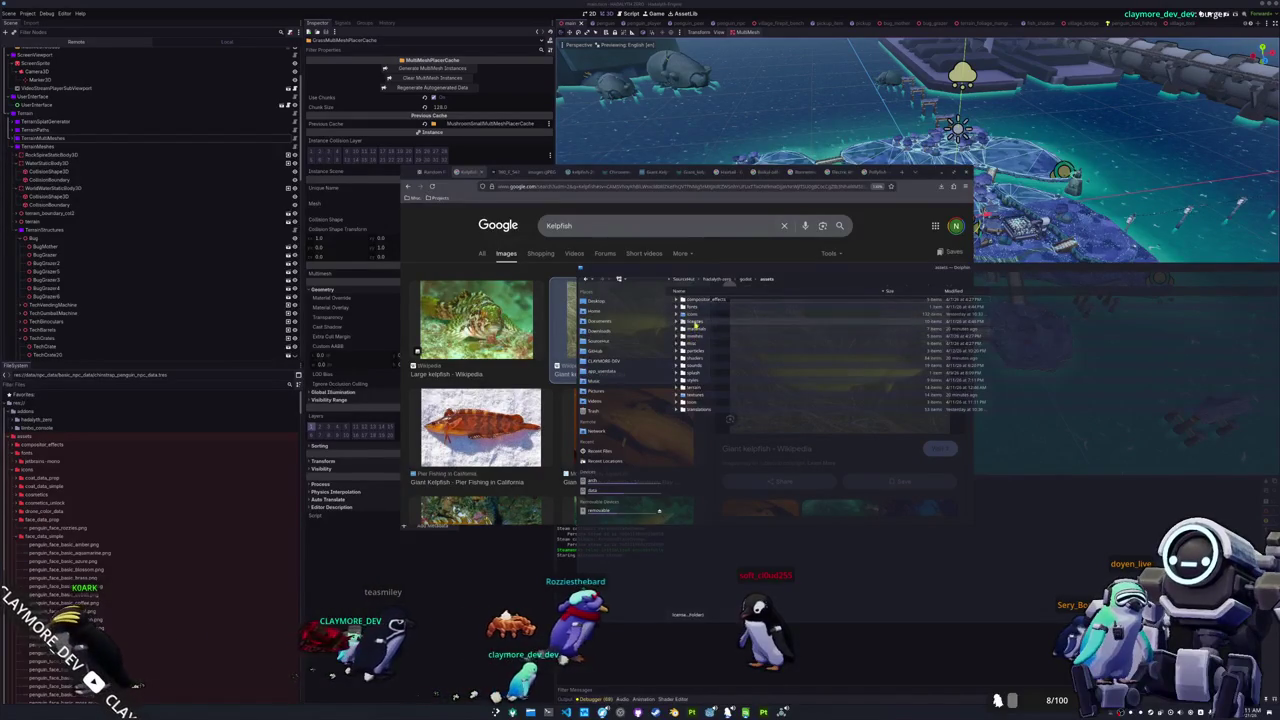
double_click(701, 330)
double_click(699, 308)
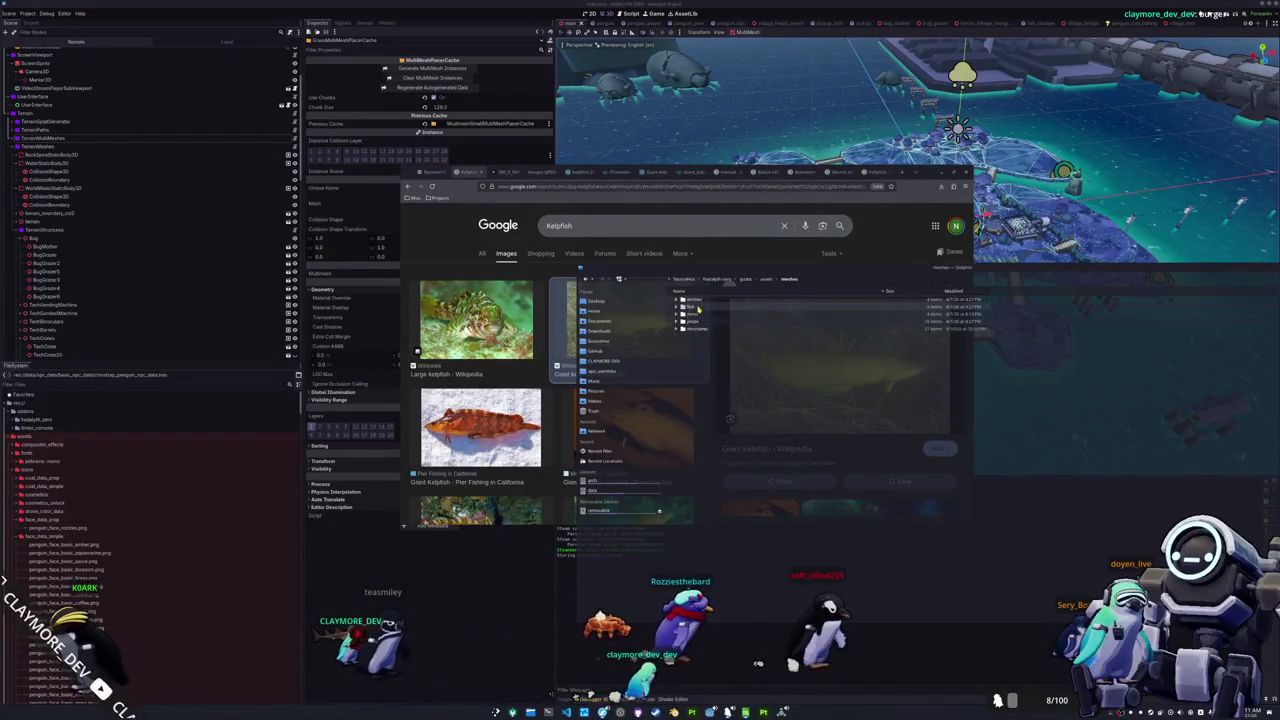
double_click(698, 320)
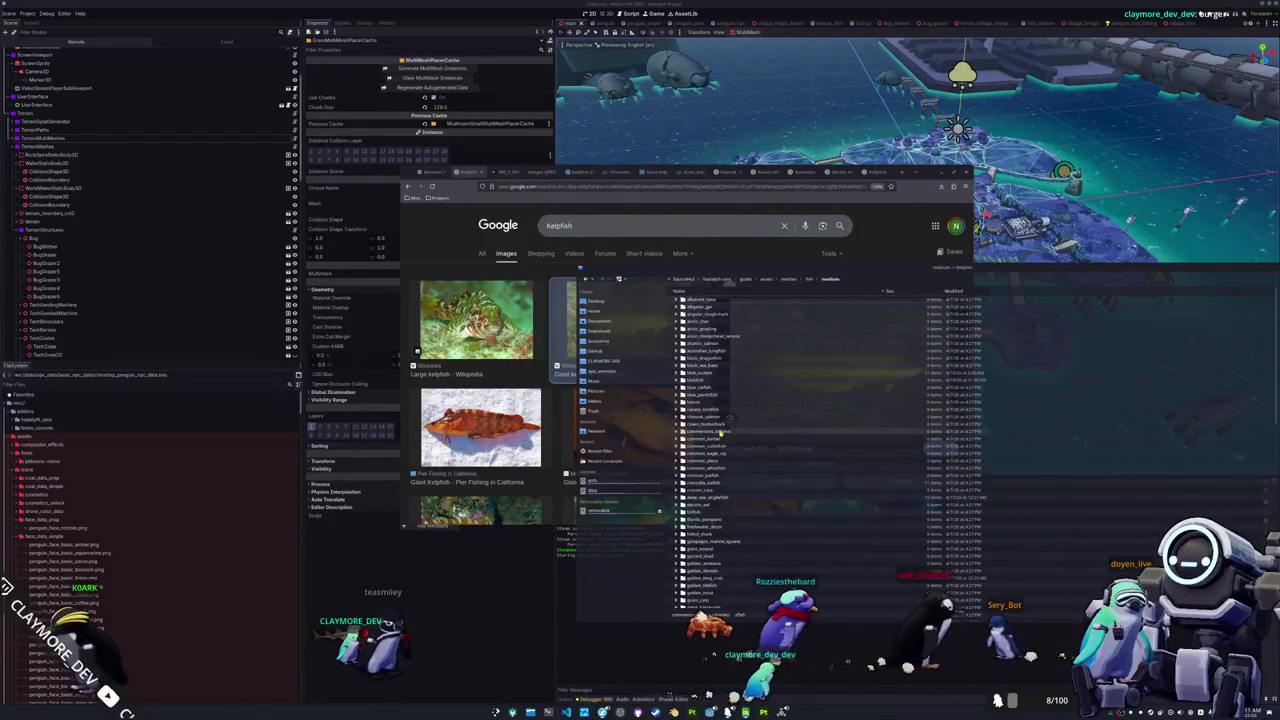
scroll(750, 390, up, 1)
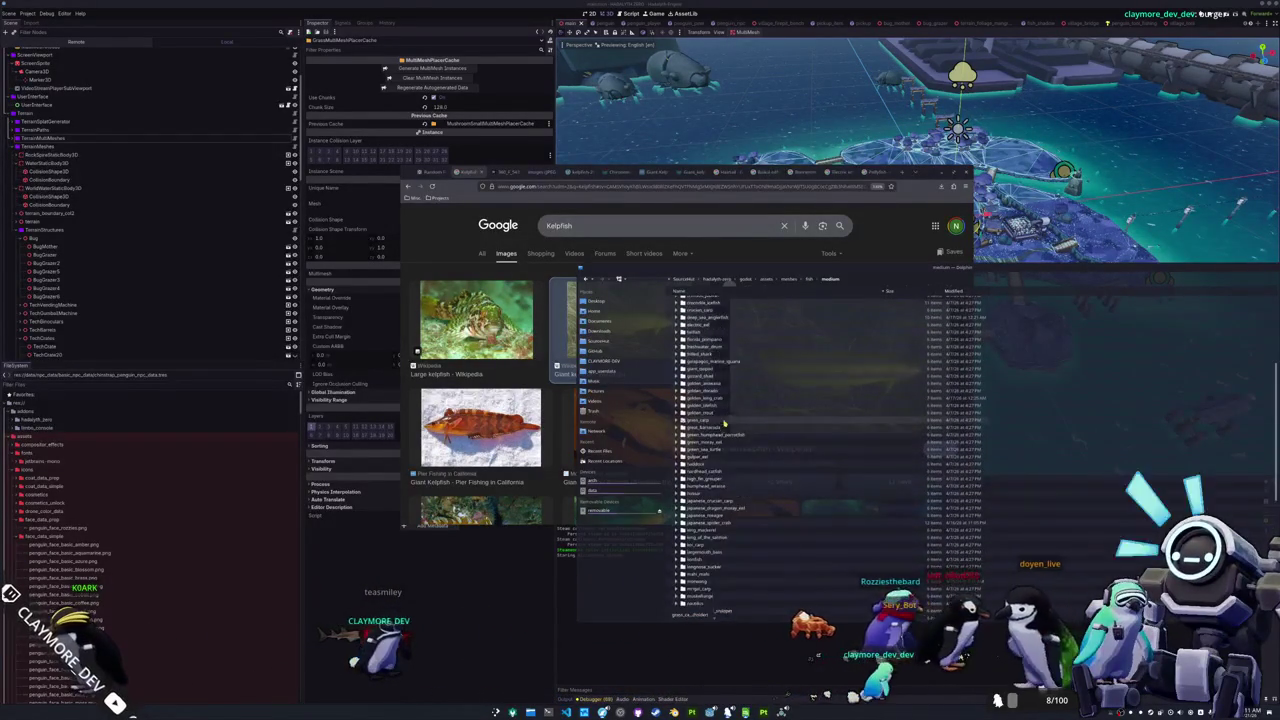
key(alt+Left)
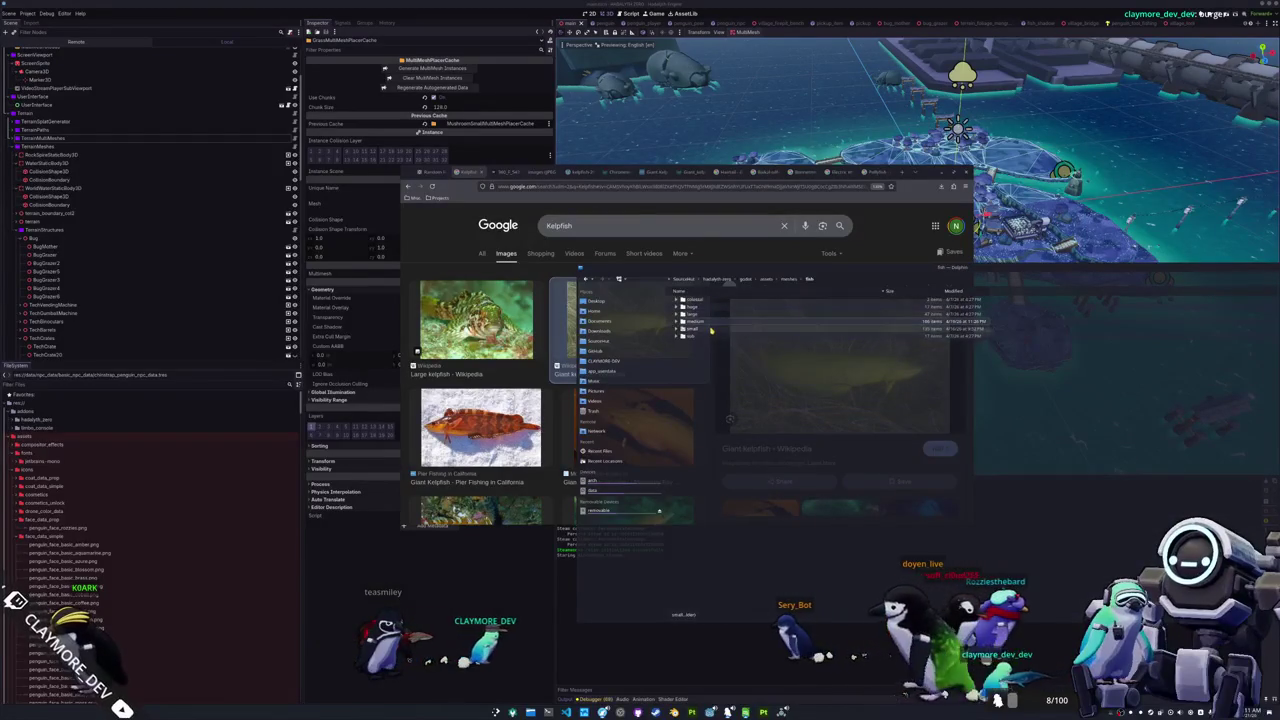
double_click(711, 329)
Step: Create a new folder named giant_kelpfish in the small fish folder
right_click(764, 393)
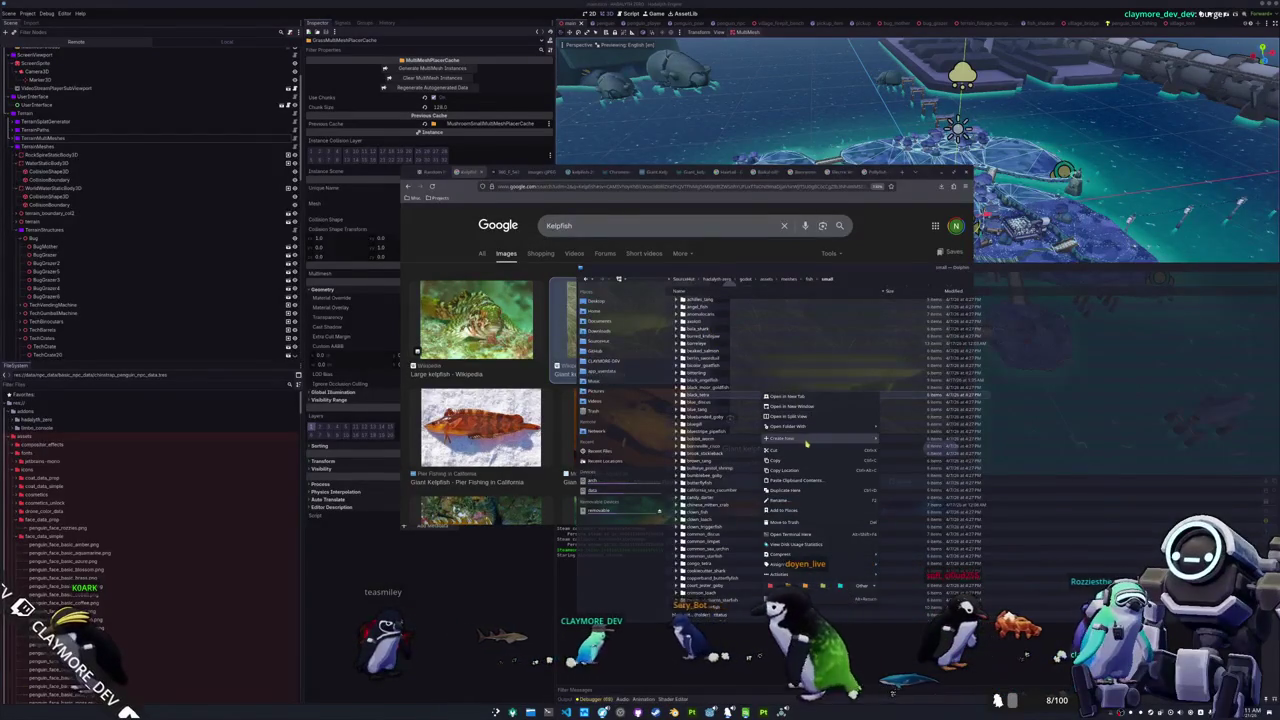
click(896, 440)
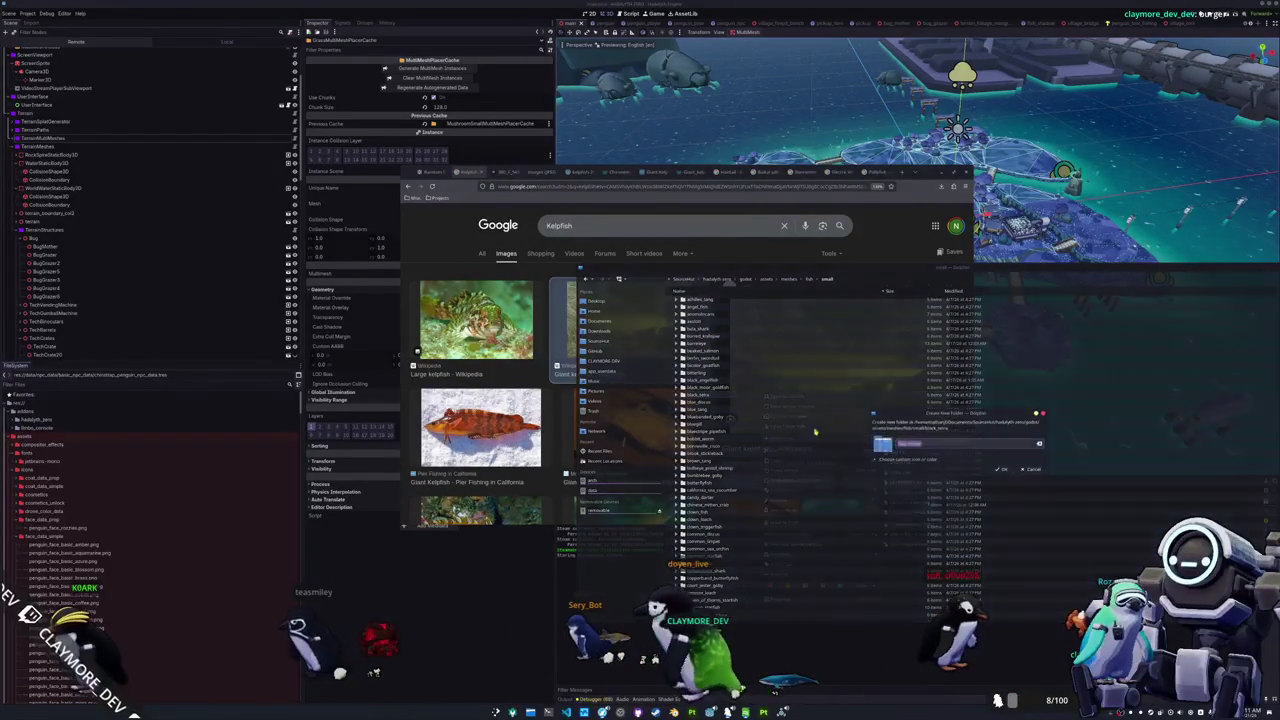
text(giant)
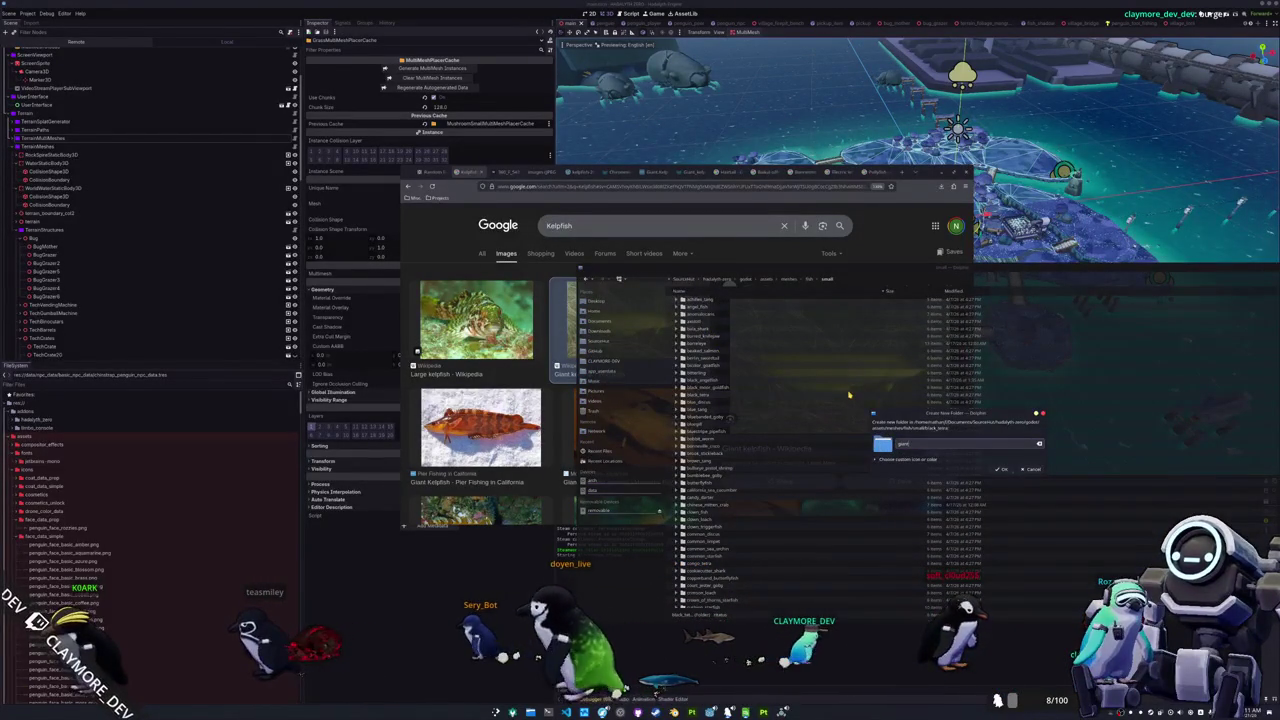
text(_kelpfish)
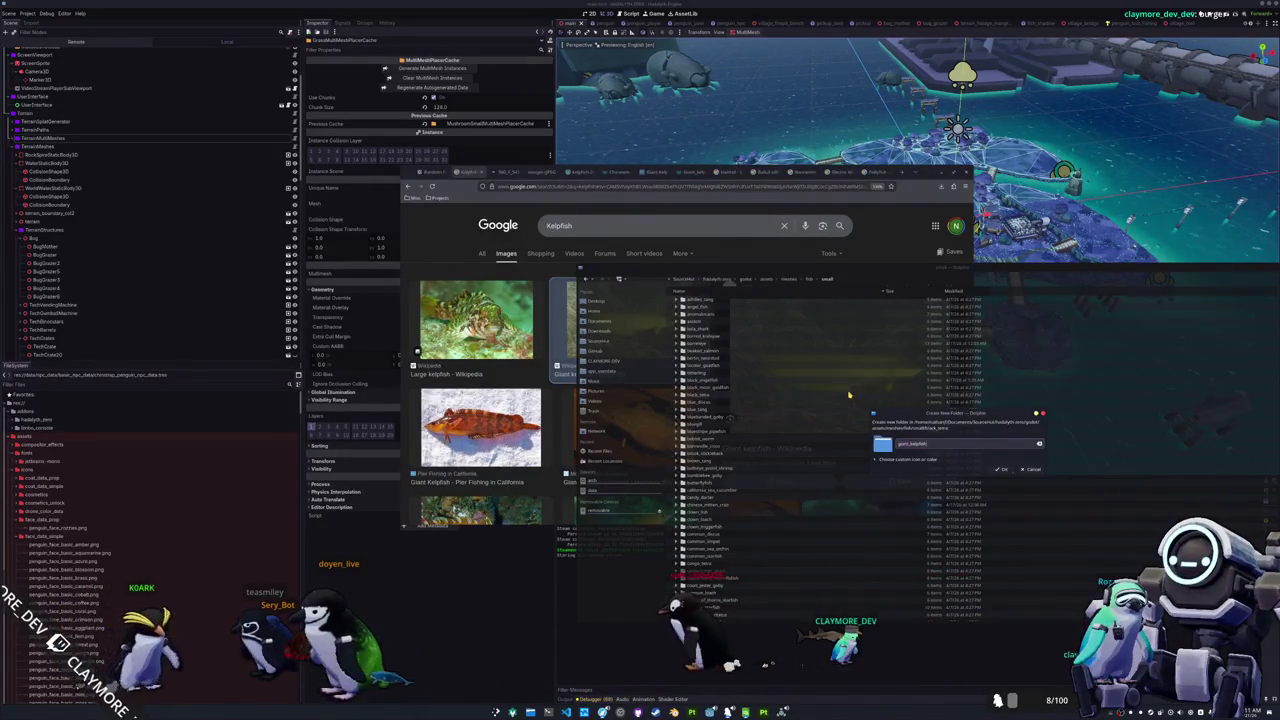
key(Return)
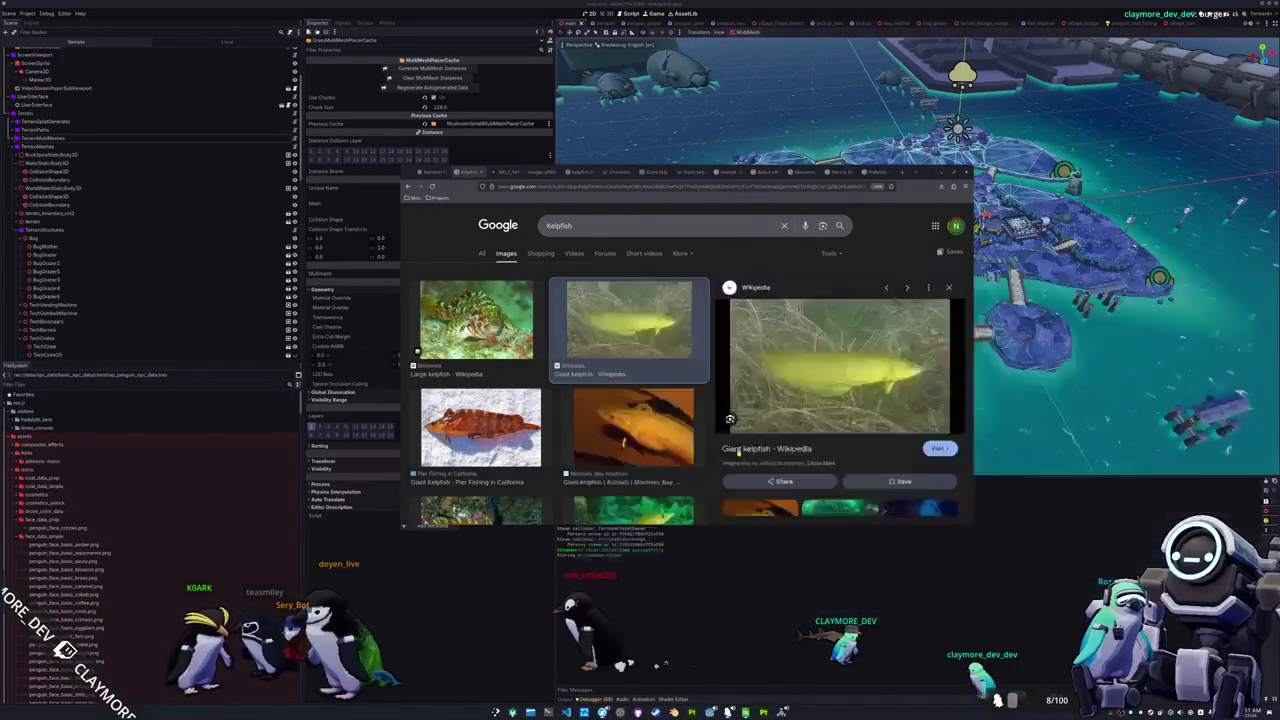
Step: Bring the kelpfish image results back in front and scroll through them
click(735, 450)
scroll(560, 400, down, 3)
scroll(560, 400, down, 2)
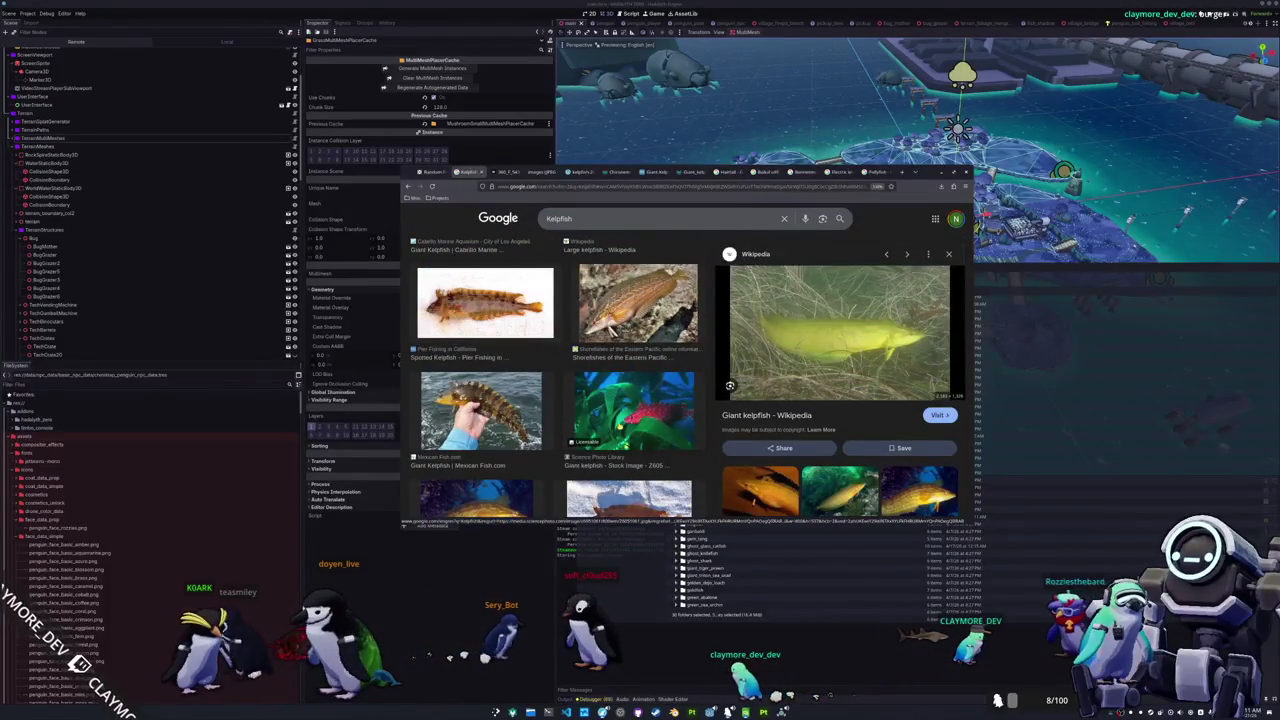
scroll(555, 400, down, 2)
scroll(555, 400, up, 1)
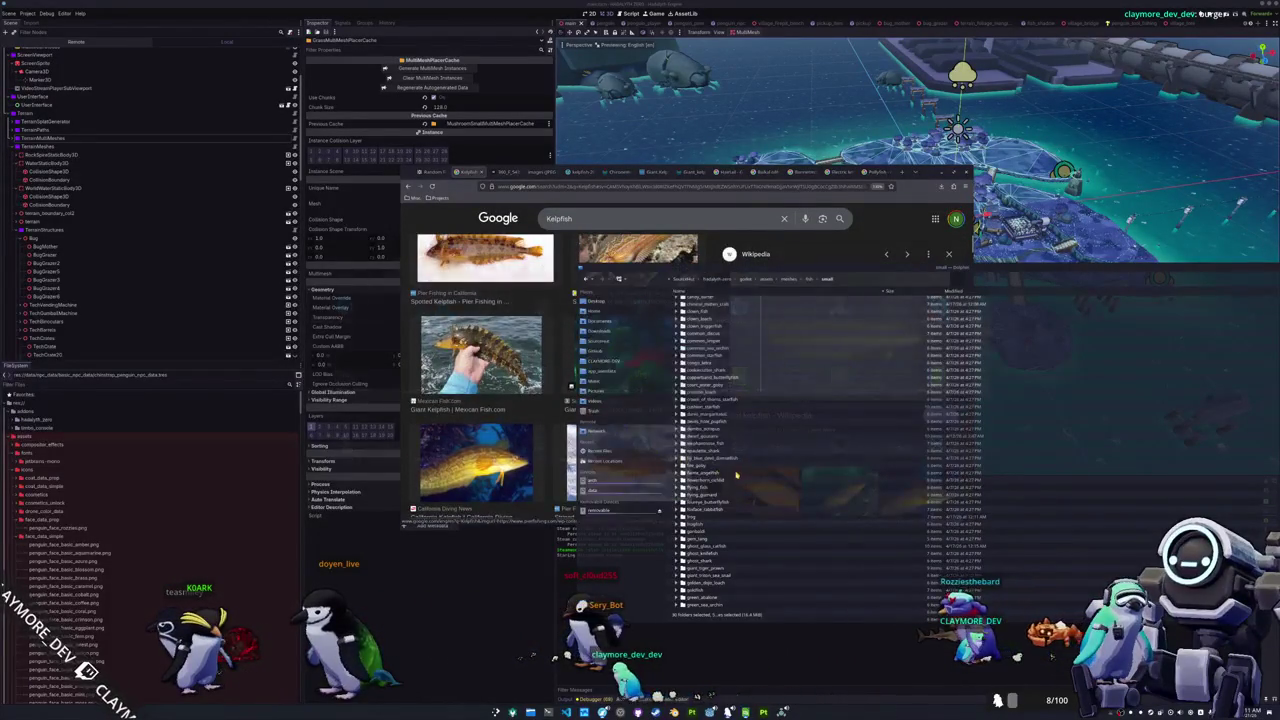
scroll(748, 462, down, 5)
scroll(748, 464, down, 5)
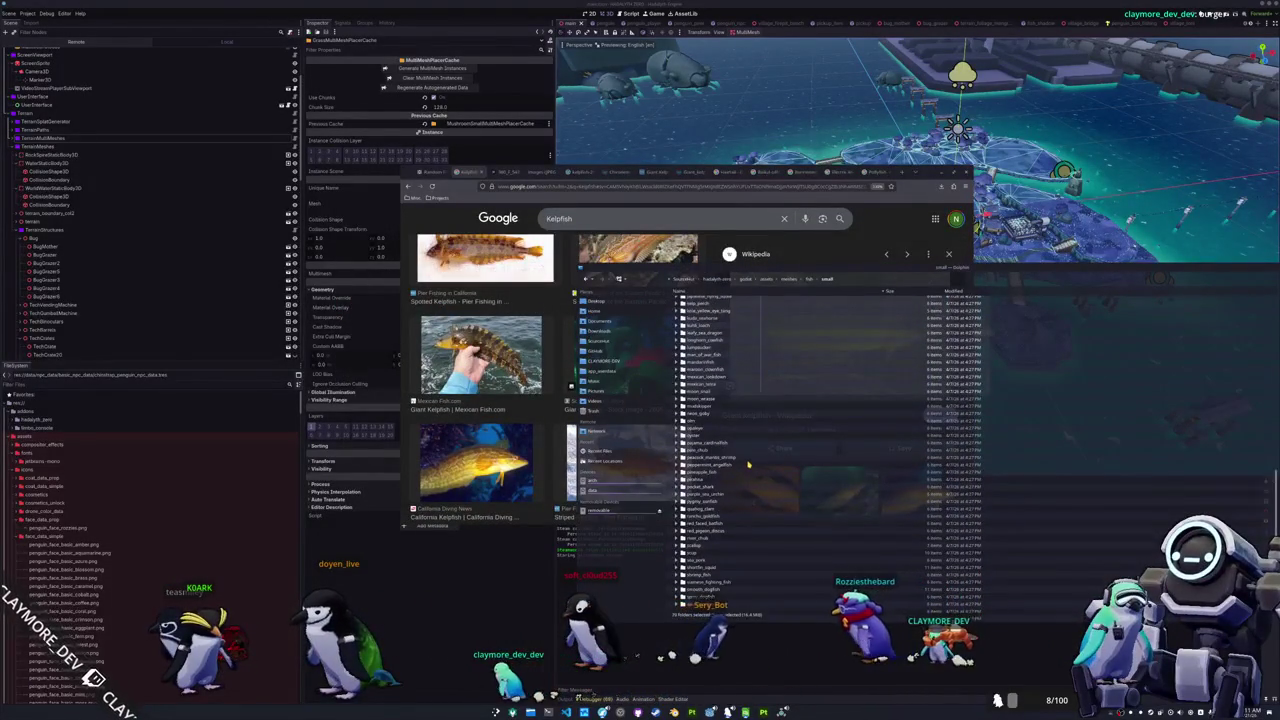
scroll(748, 464, up, 3)
scroll(748, 464, up, 3)
scroll(748, 464, up, 3)
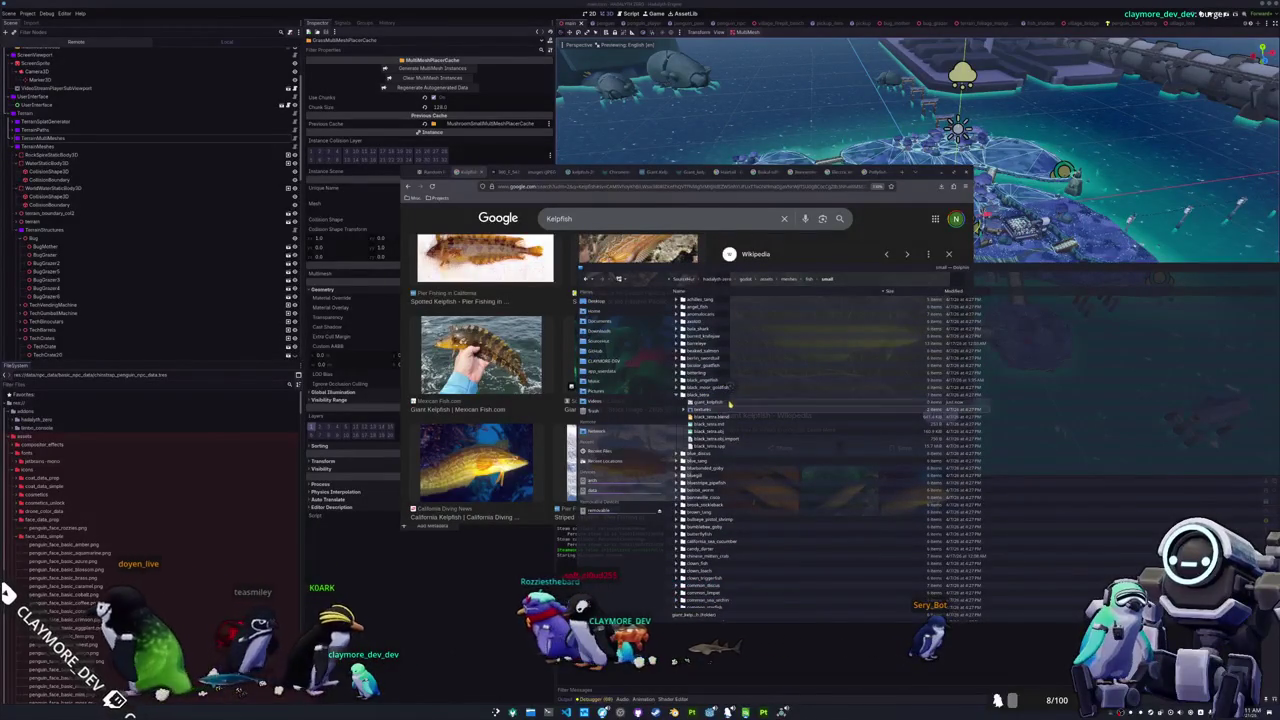
scroll(700, 440, down, 3)
scroll(670, 472, down, 2)
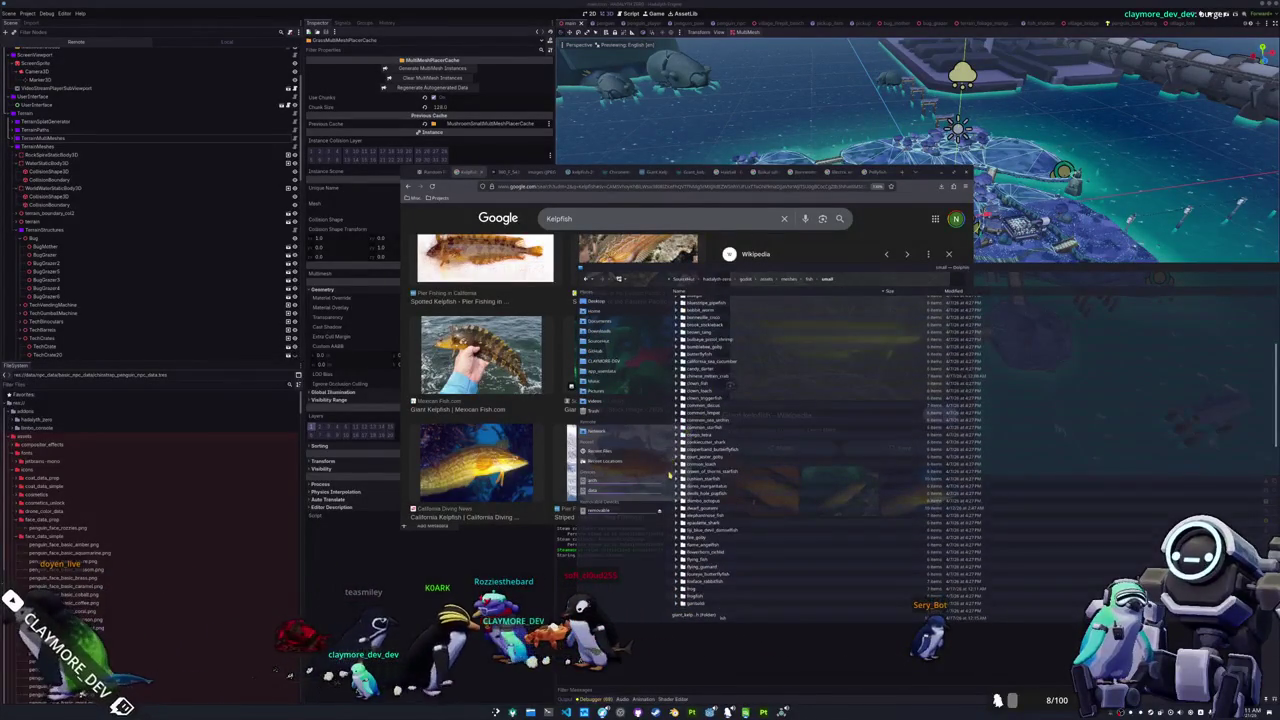
scroll(670, 476, down, 5)
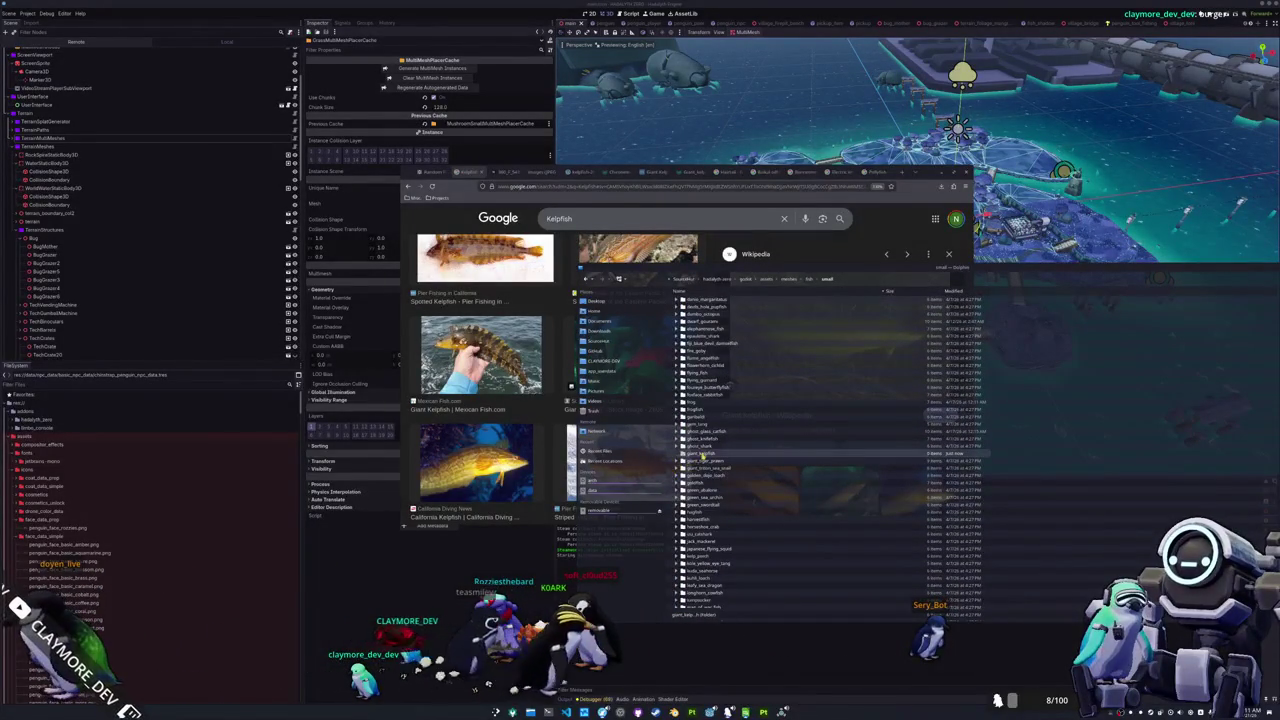
Step: Create a references folder inside giant_kelpfish and show a kelpfish image full-size
double_click(703, 455)
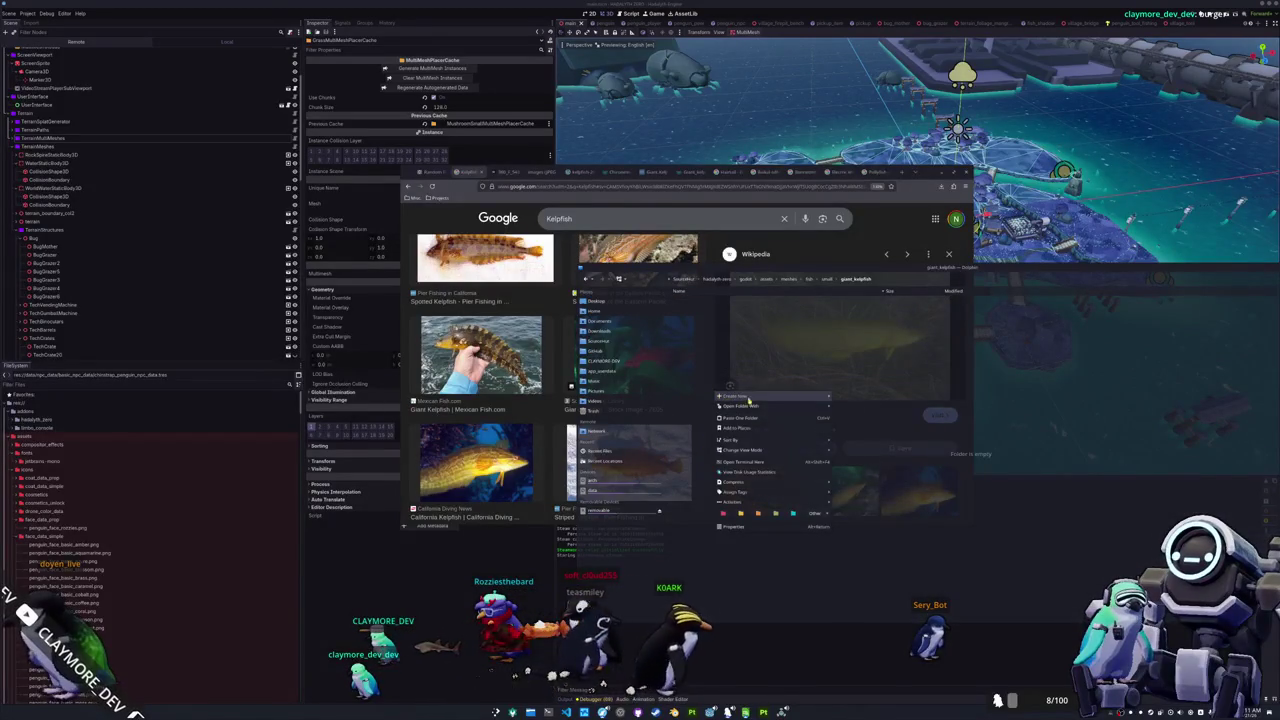
click(851, 399)
text(references)
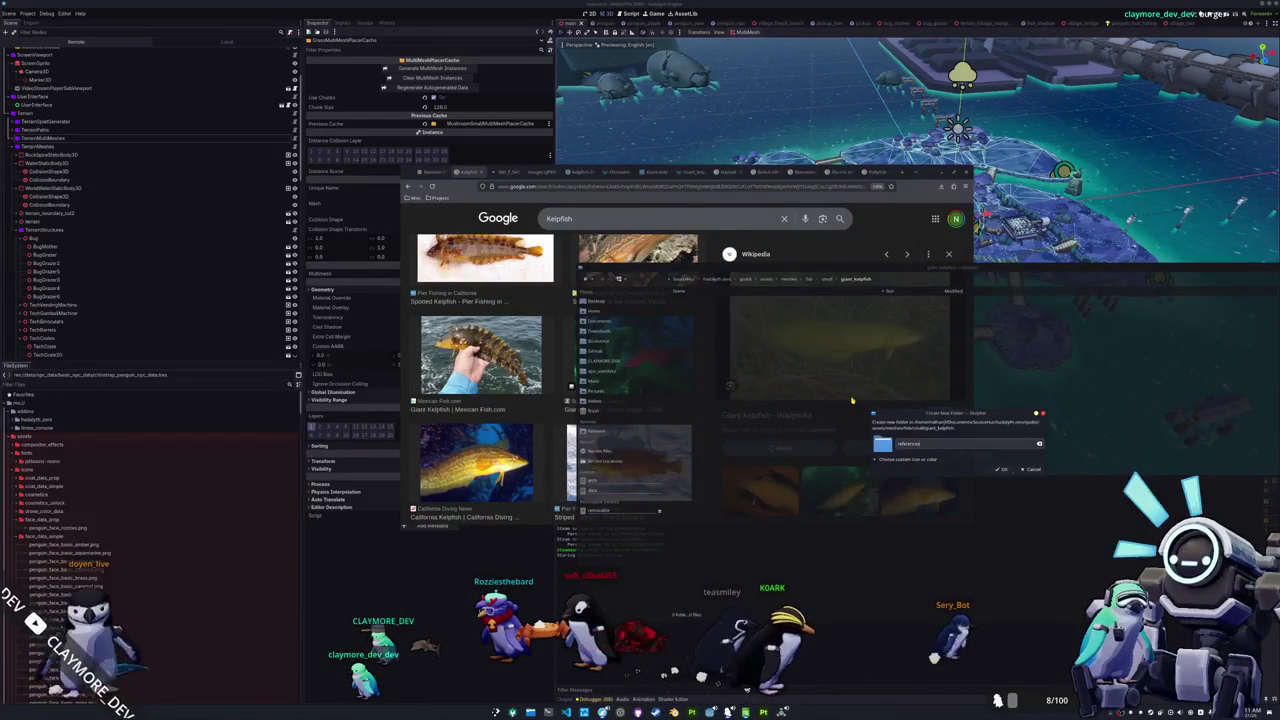
key(Return)
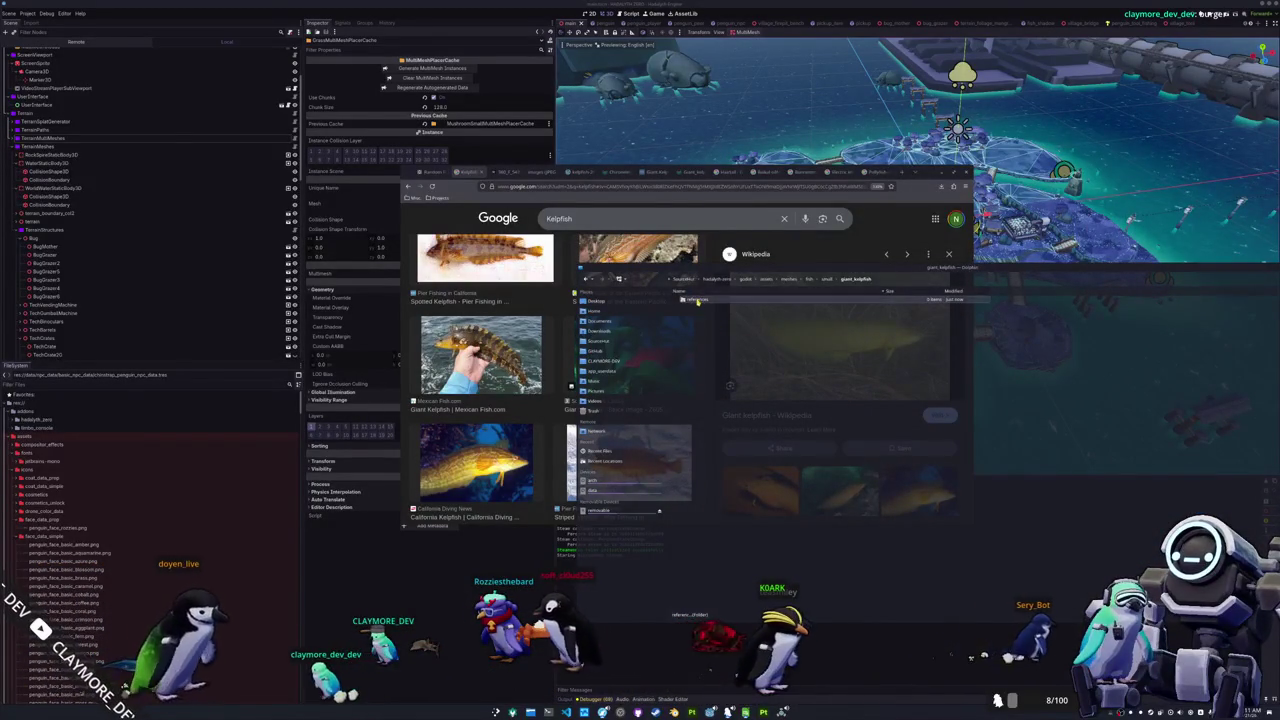
key(Return)
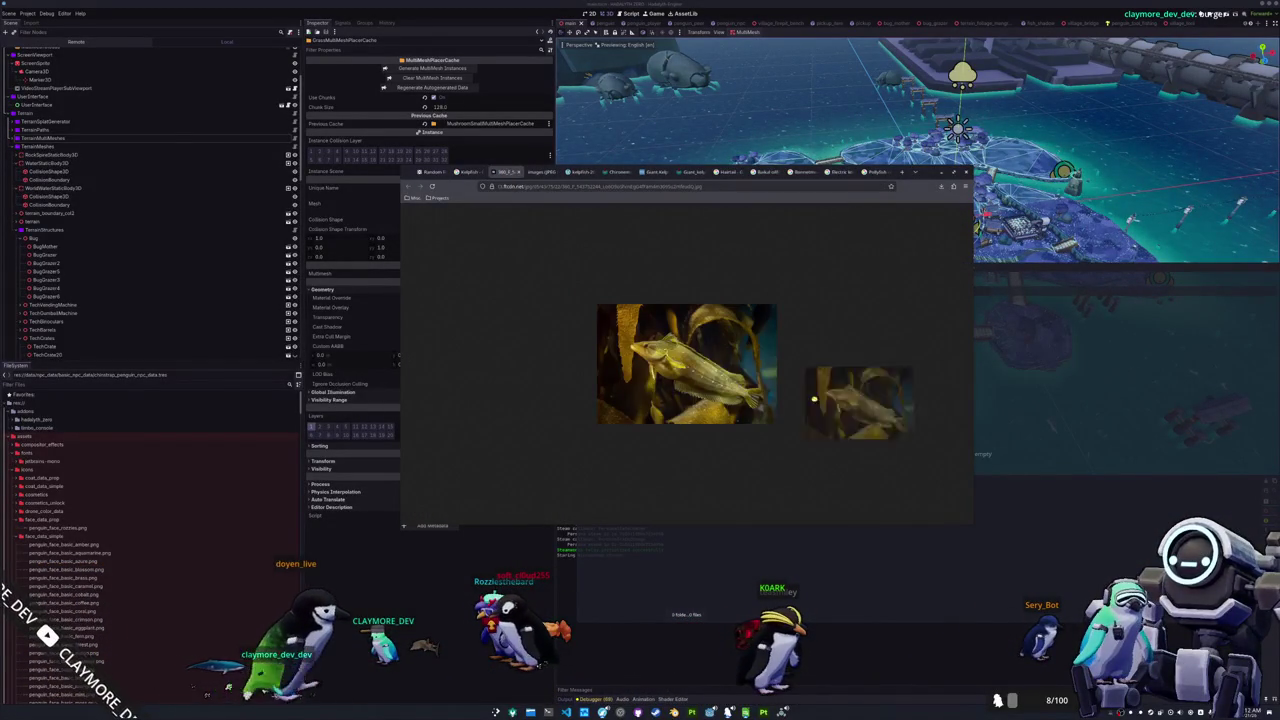
Step: Download the first kelpfish image and the yellow fish image into the references folder
drag(764, 388, 1057, 430)
click(1068, 432)
click(546, 174)
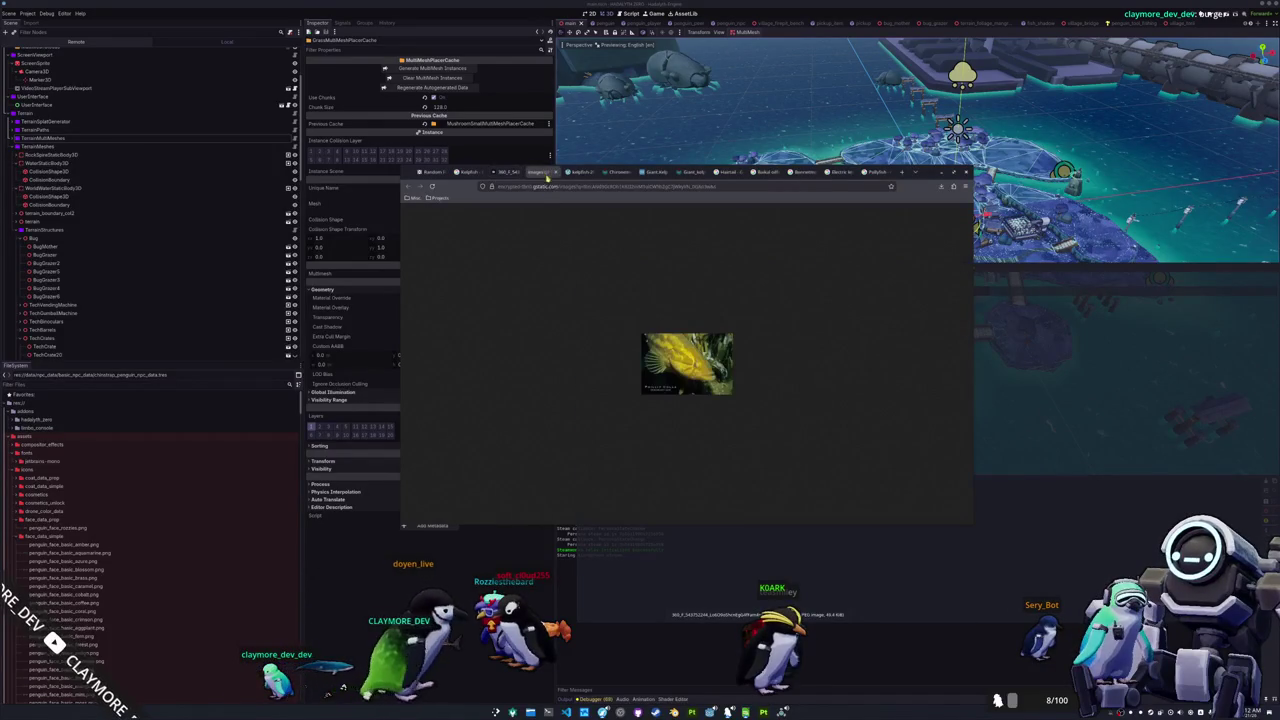
drag(686, 363, 1055, 440)
click(1070, 443)
Step: Save the remaining three kelpfish images, including the orange fish, into references
click(578, 172)
mouse_move(686, 363)
mouse_down()
mouse_move(1048, 437)
mouse_move(730, 355)
mouse_move(1082, 449)
mouse_up()
click(745, 366)
click(617, 172)
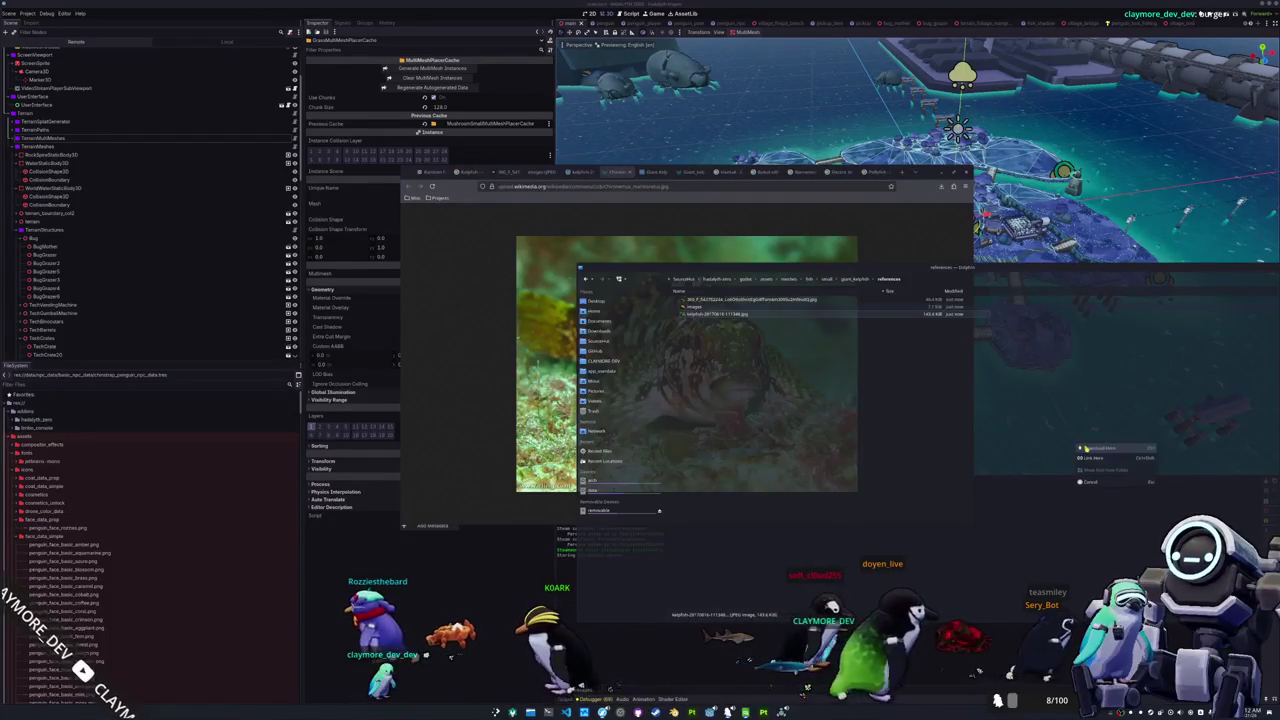
click(1088, 448)
click(655, 172)
drag(648, 355, 1063, 479)
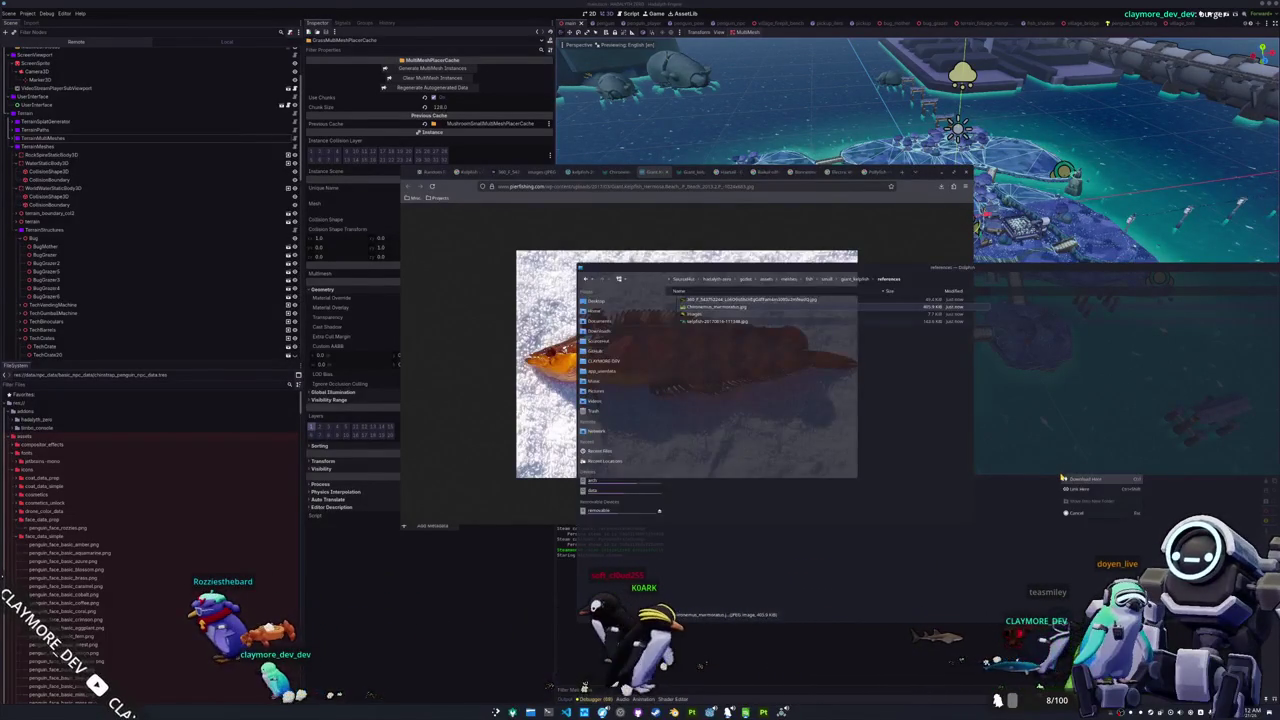
click(1075, 479)
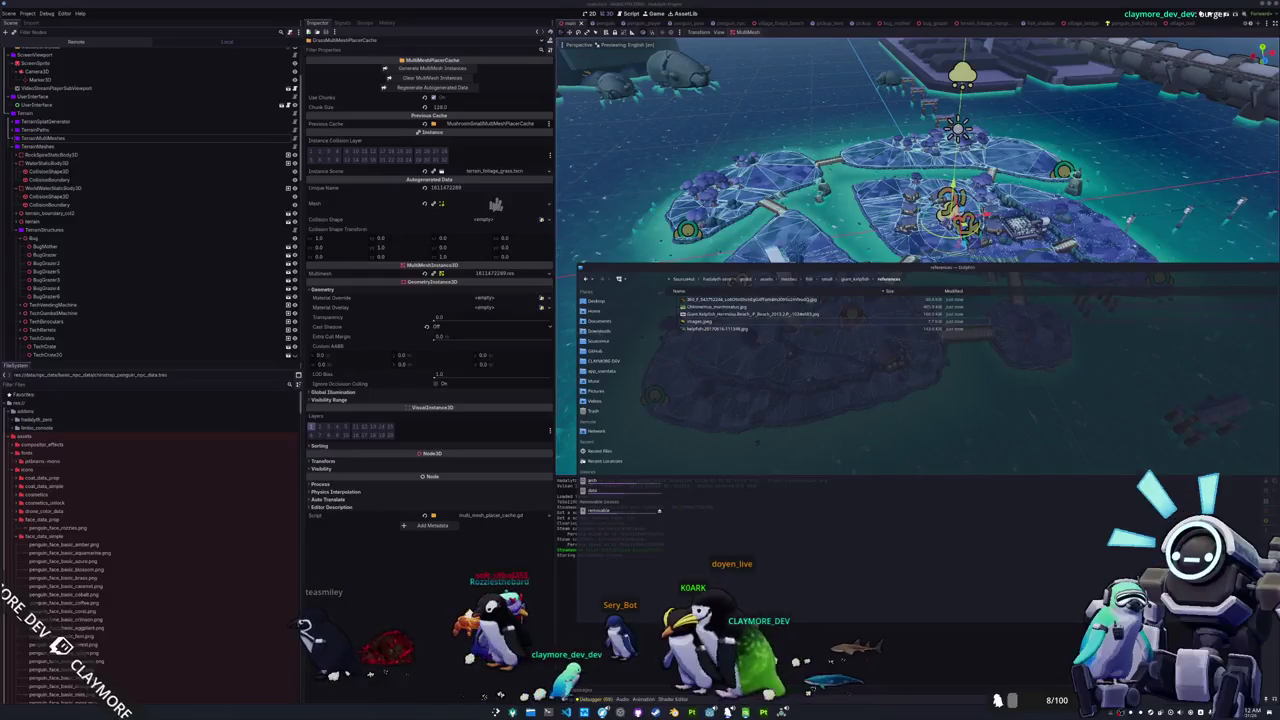
Step: Glance at the Godot editor, return to Dolphin, and dismiss Blender's startup splash
key(alt+Tab)
key(alt+Tab)
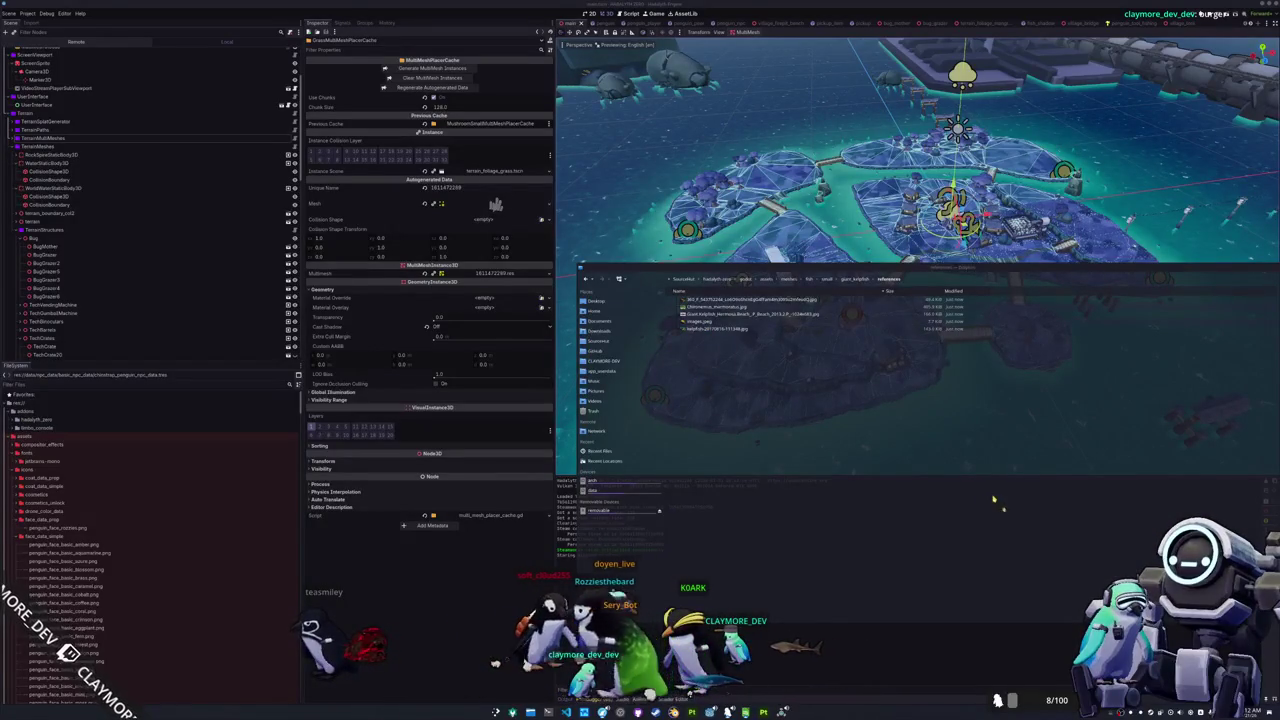
key(alt+Tab)
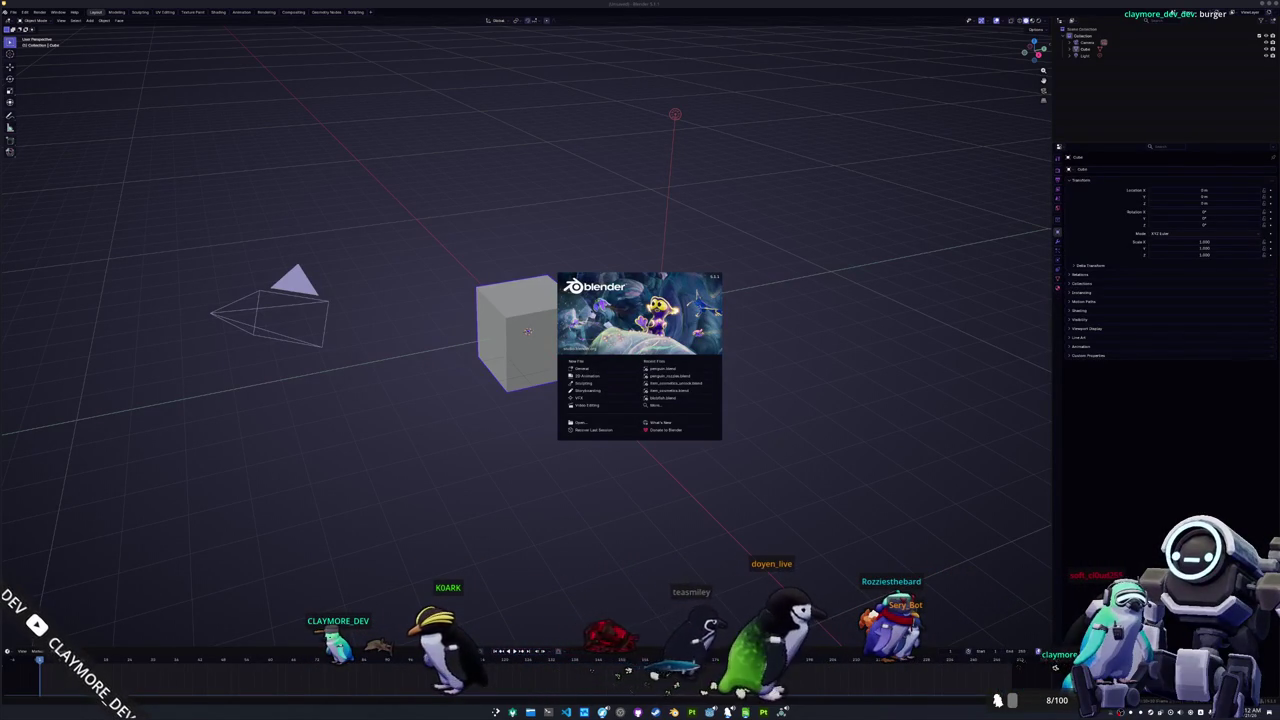
key(Escape)
Step: Select and delete all default objects in the Blender scene
key(a)
key(x)
click(600, 371)
Step: Save the file as giant_kelpfish.blend inside the fish/small/giant_kelpfish folder
key(ctrl+o)
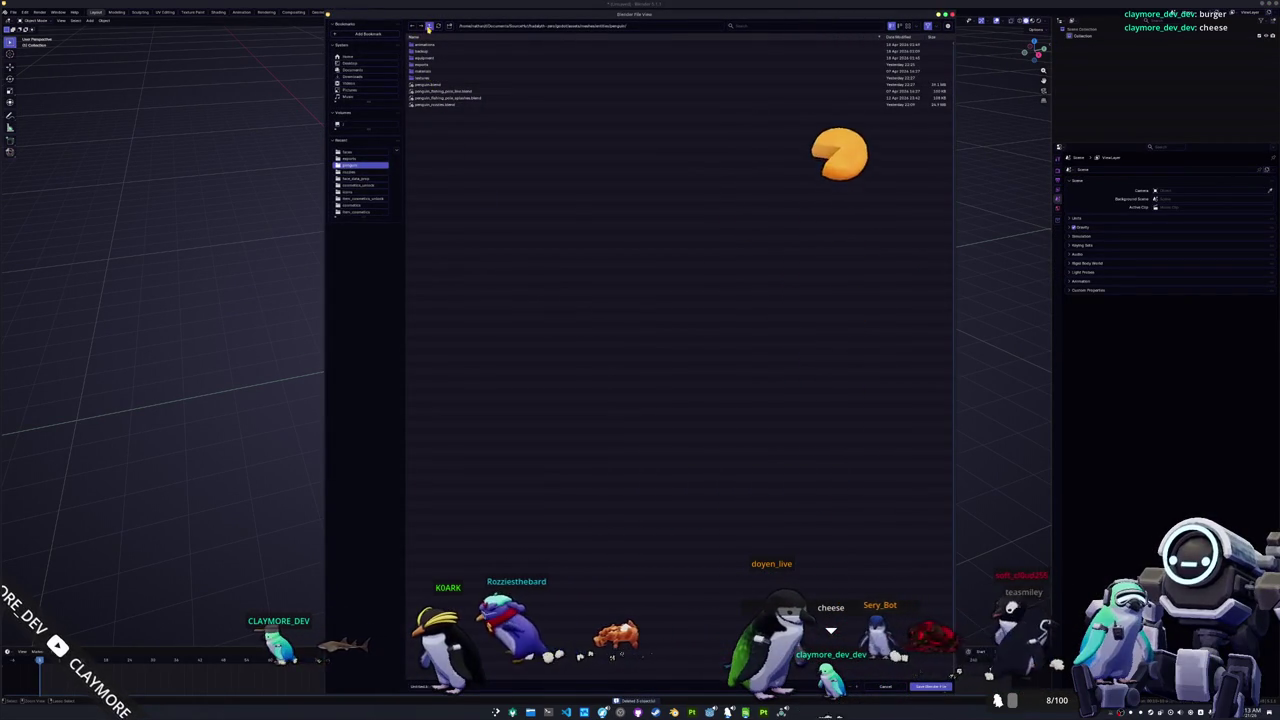
click(429, 26)
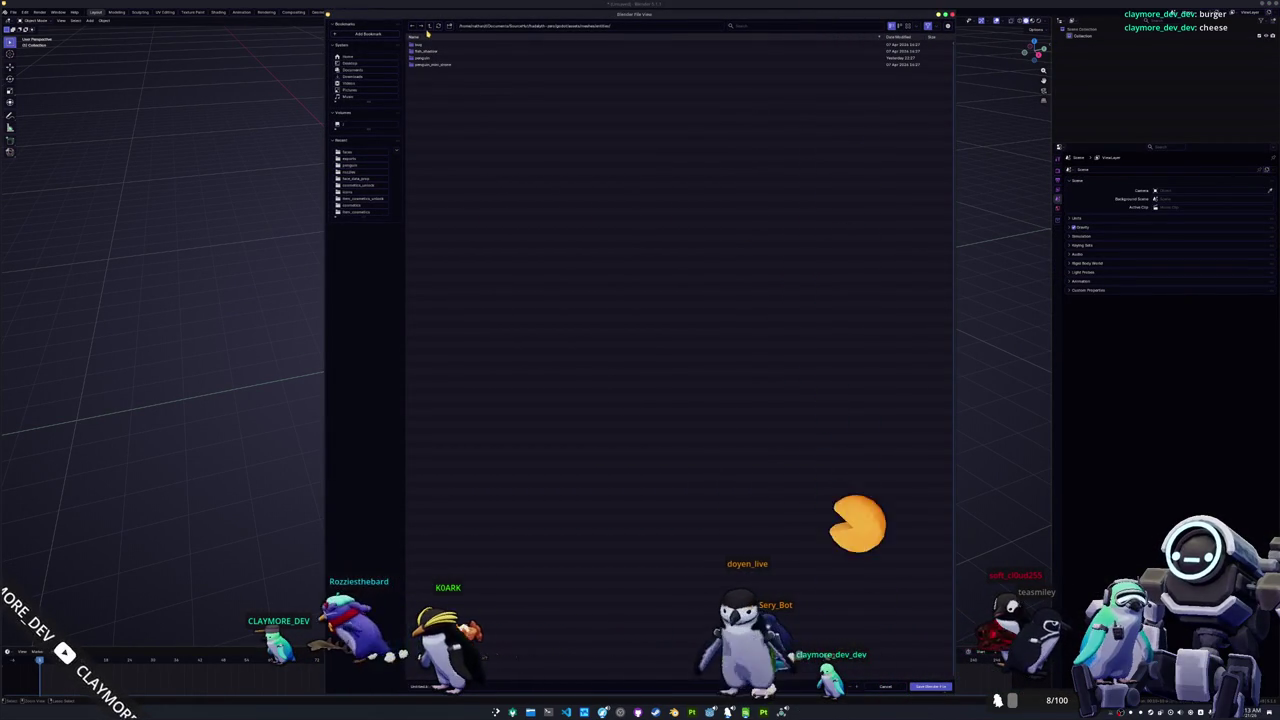
double_click(428, 53)
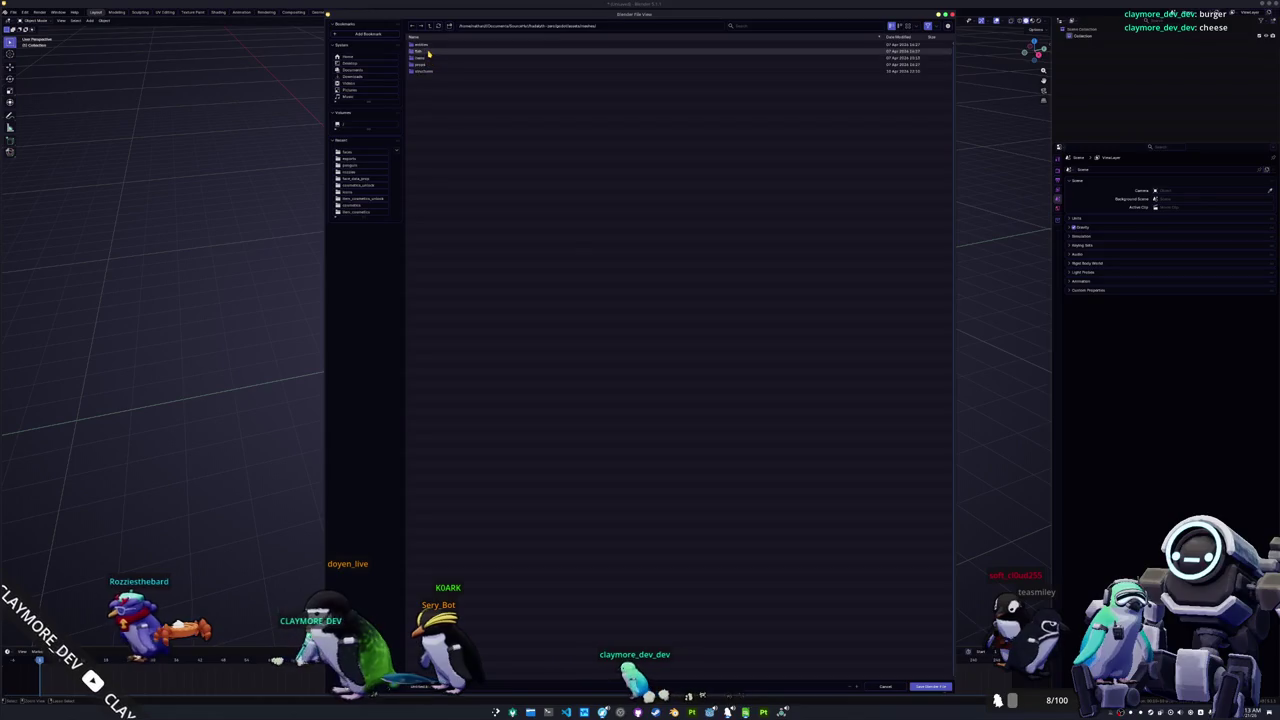
double_click(427, 52)
scroll(469, 360, down, 5)
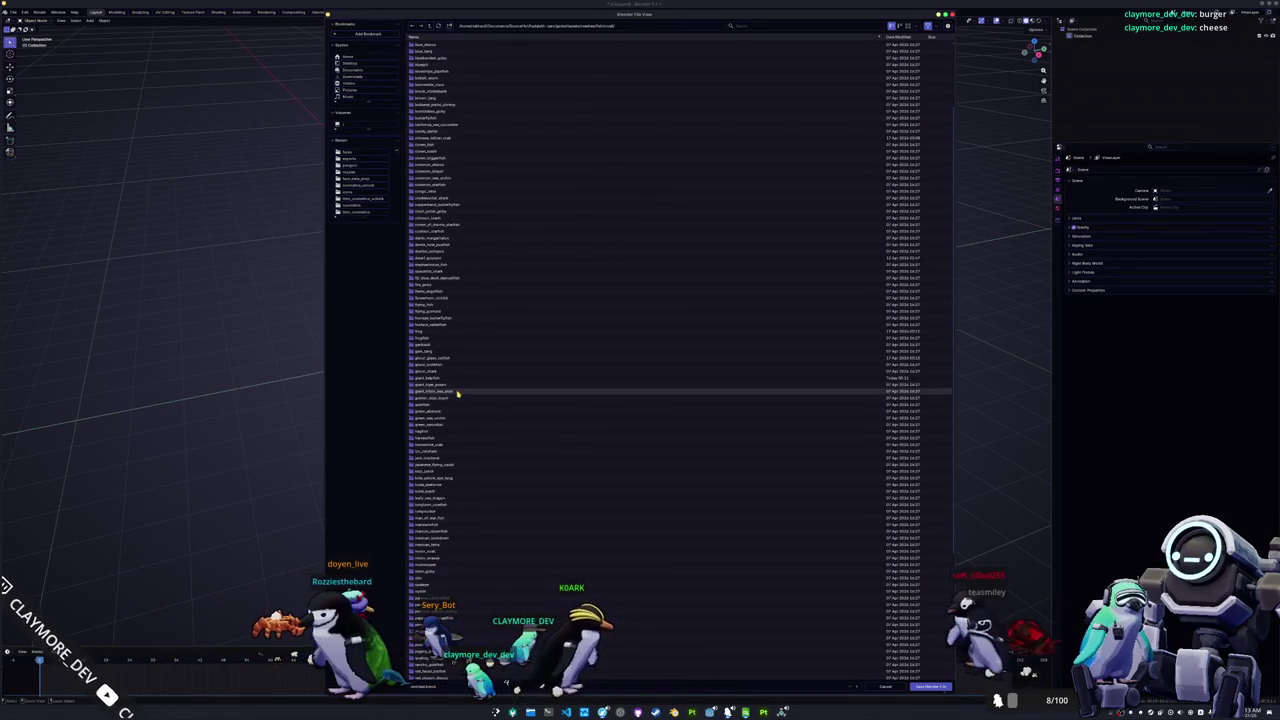
double_click(447, 380)
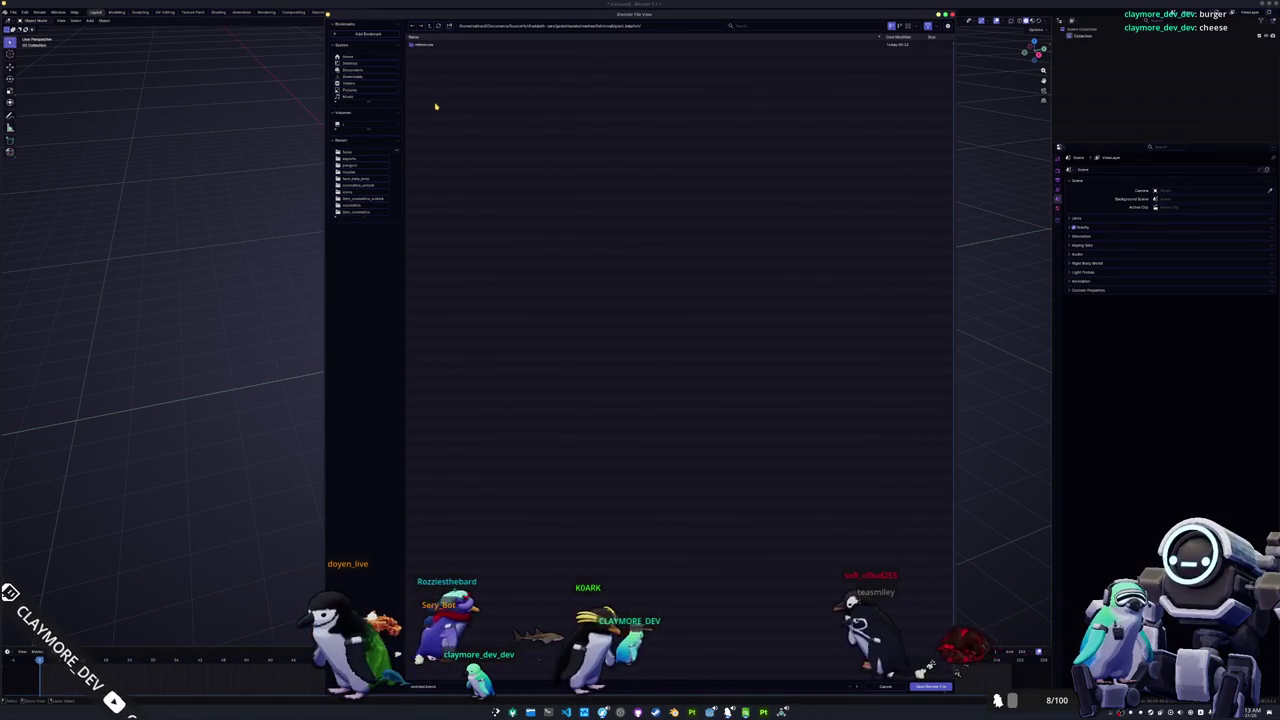
click(455, 688)
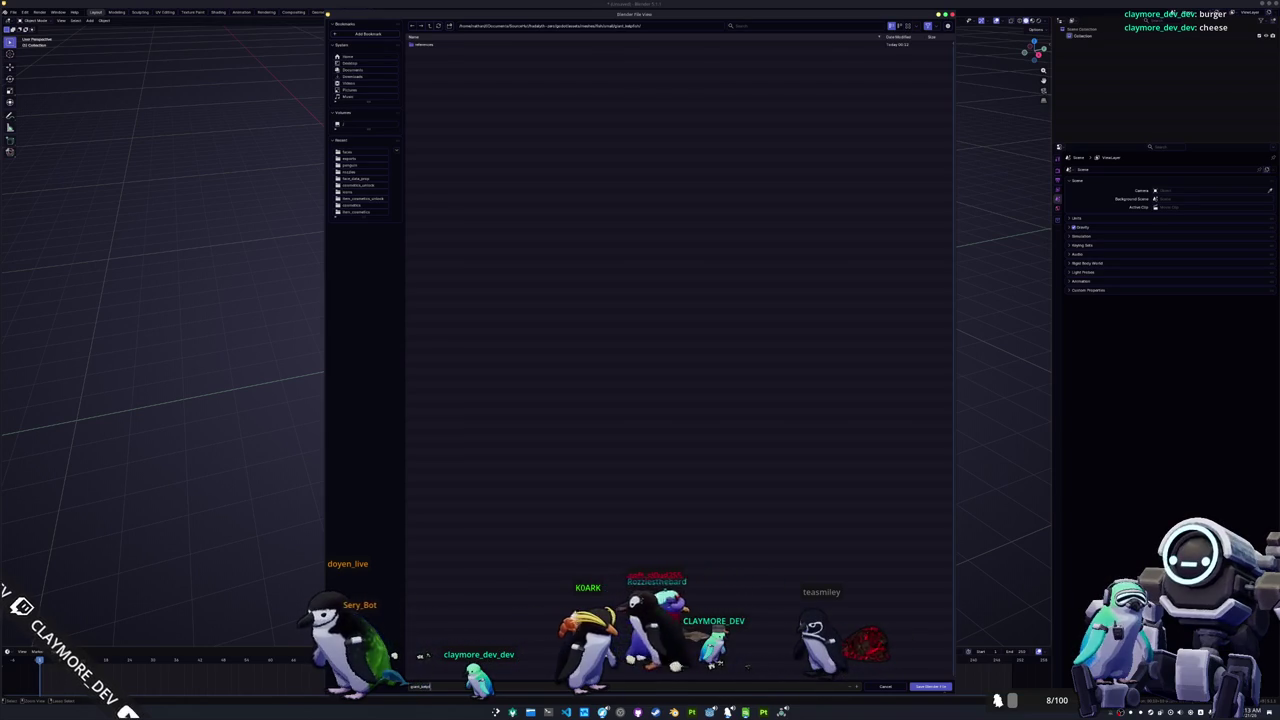
key(Return)
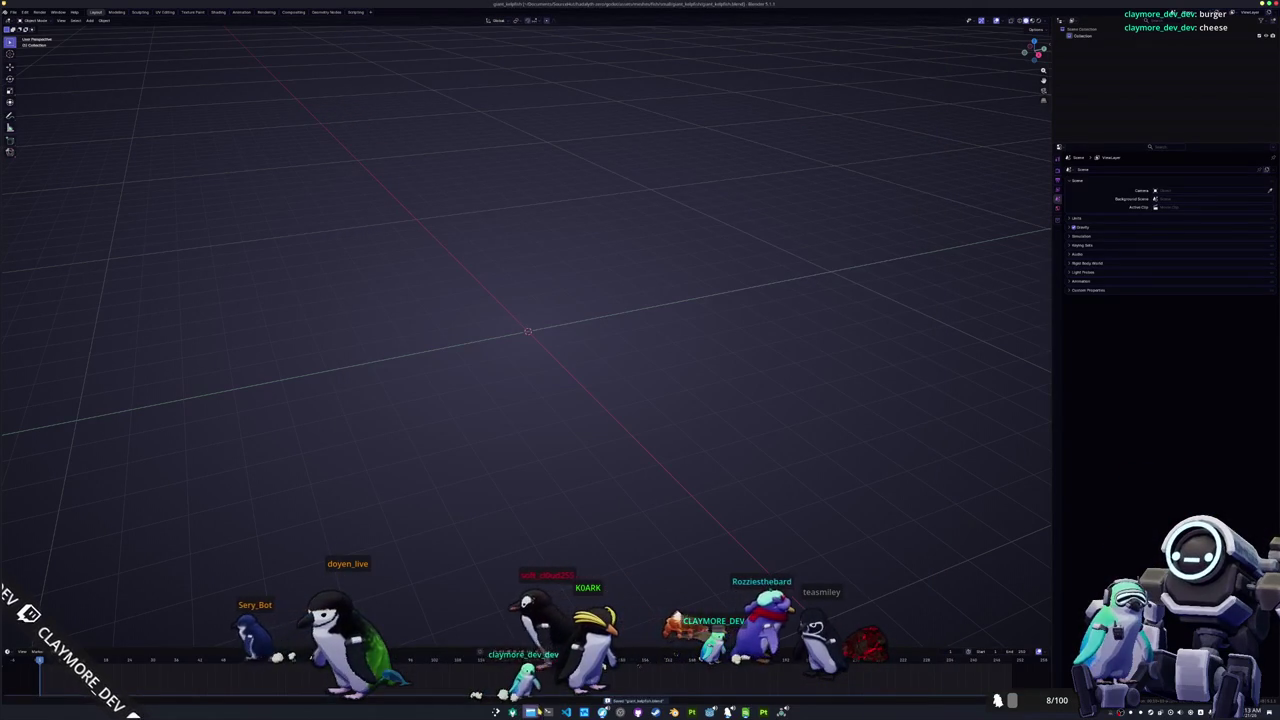
Step: Drag the five kelpfish reference photos from the references folder into the viewport
click(530, 712)
drag(714, 299, 443, 263)
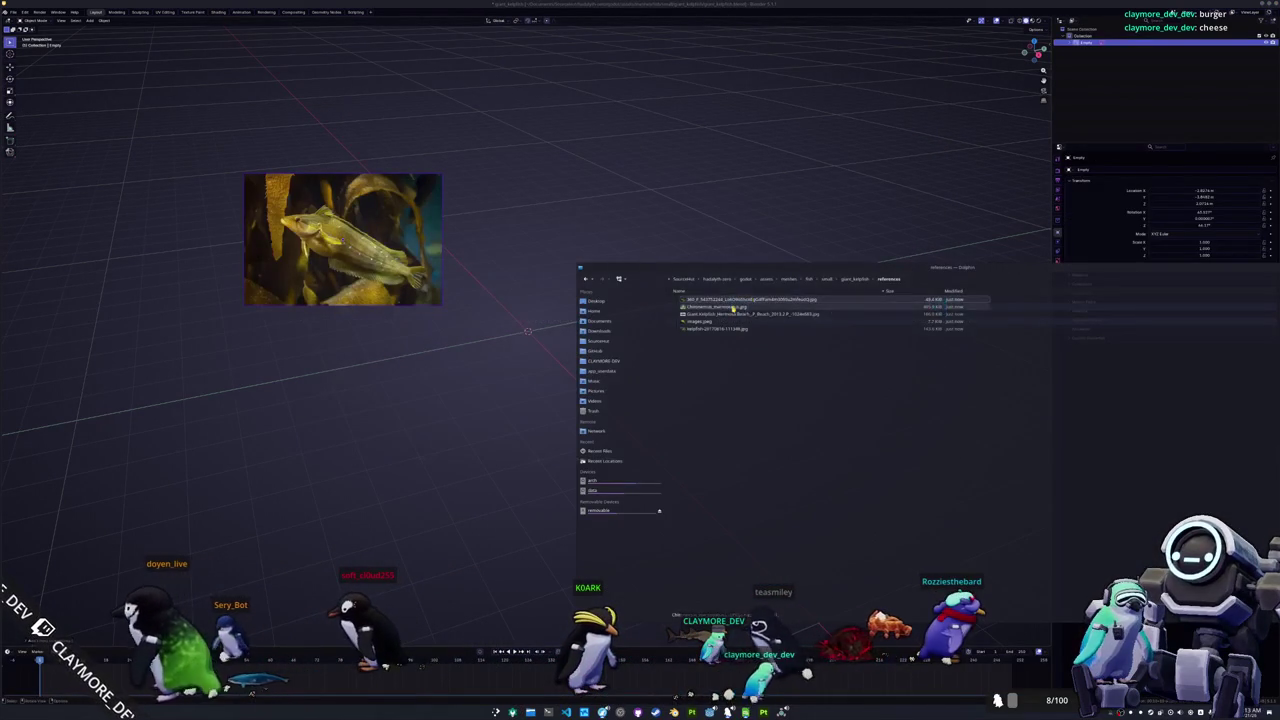
drag(731, 306, 560, 200)
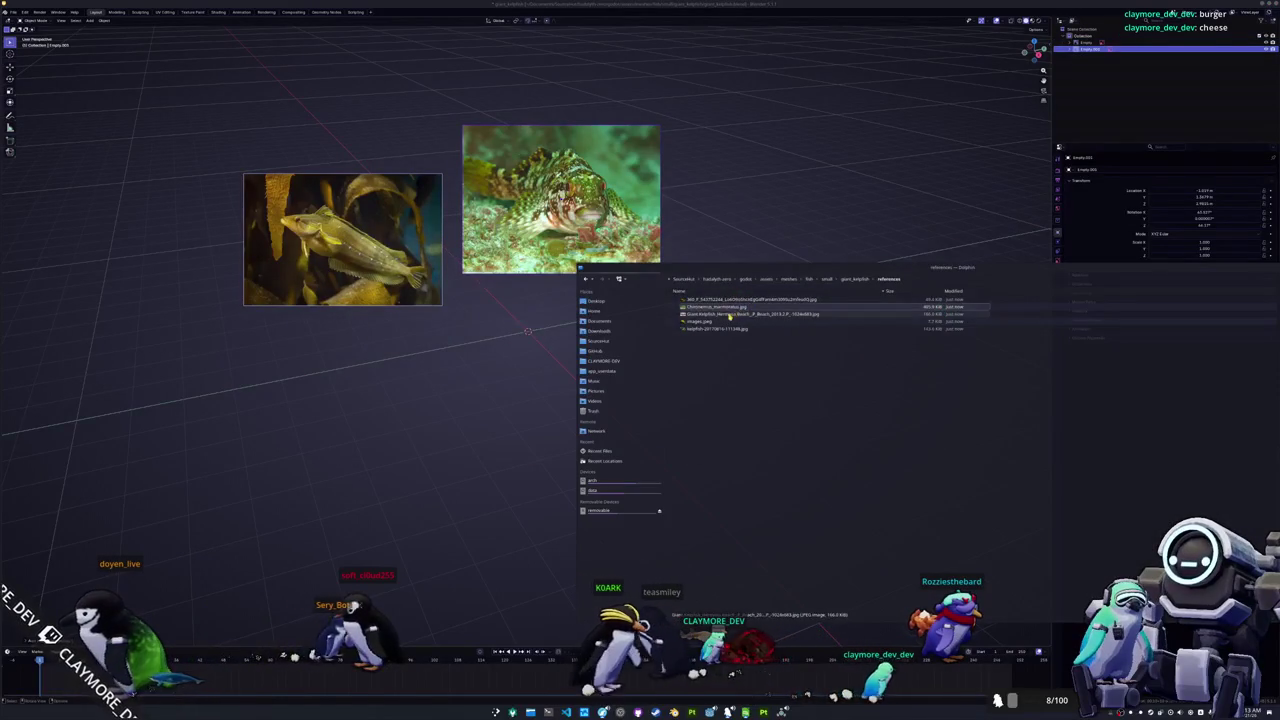
drag(740, 314, 780, 200)
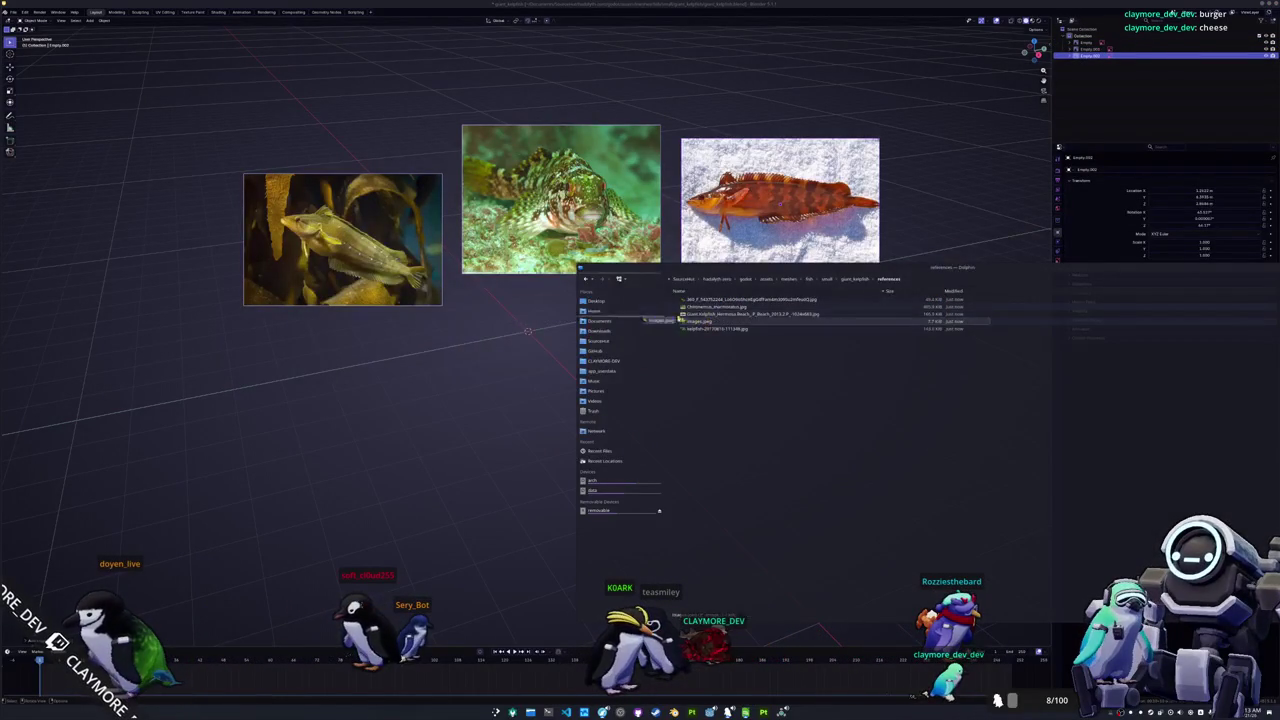
drag(645, 320, 488, 360)
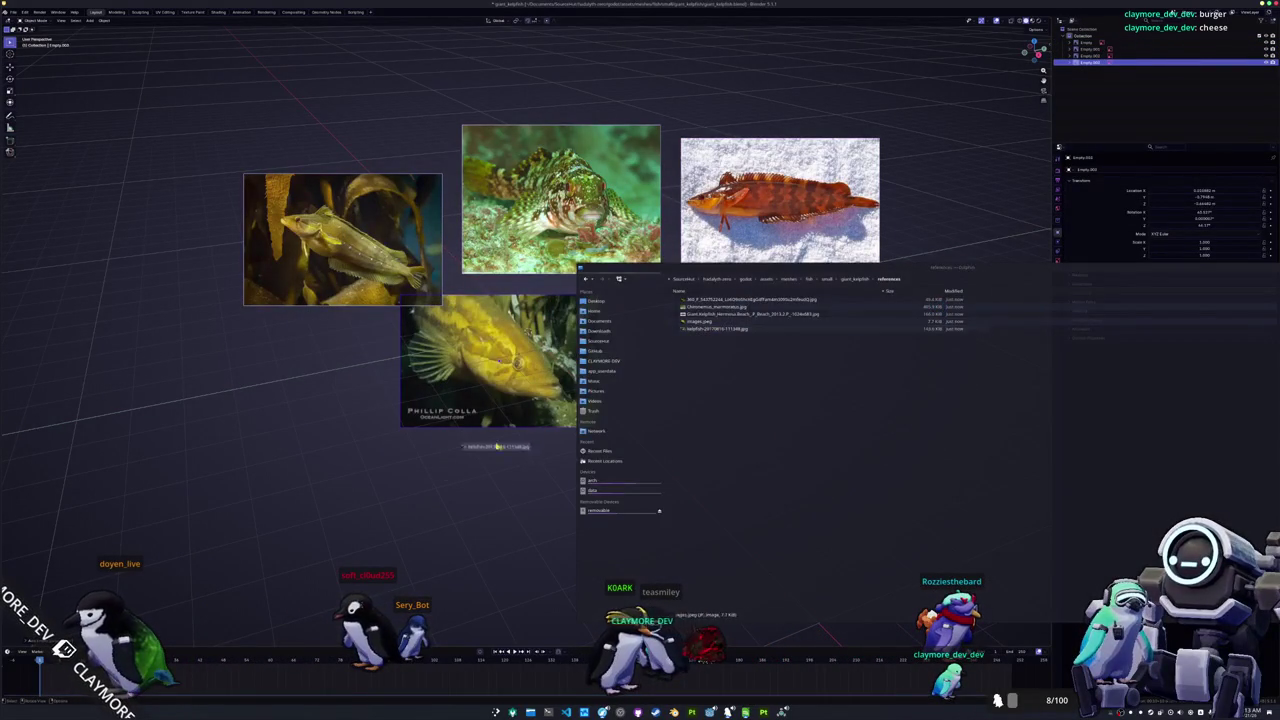
drag(496, 446, 474, 493)
Step: Arrange the photos into a two-row grid, then box-select all and move them together
key(g)
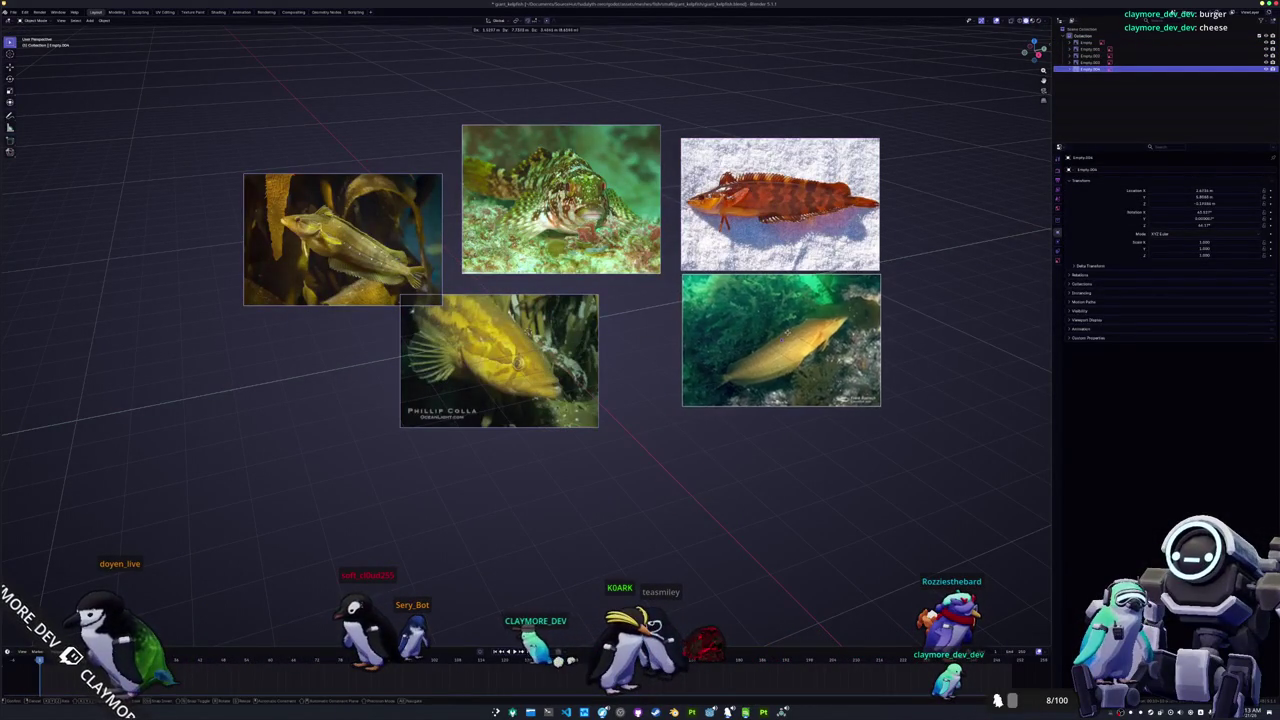
drag(585, 370, 663, 349)
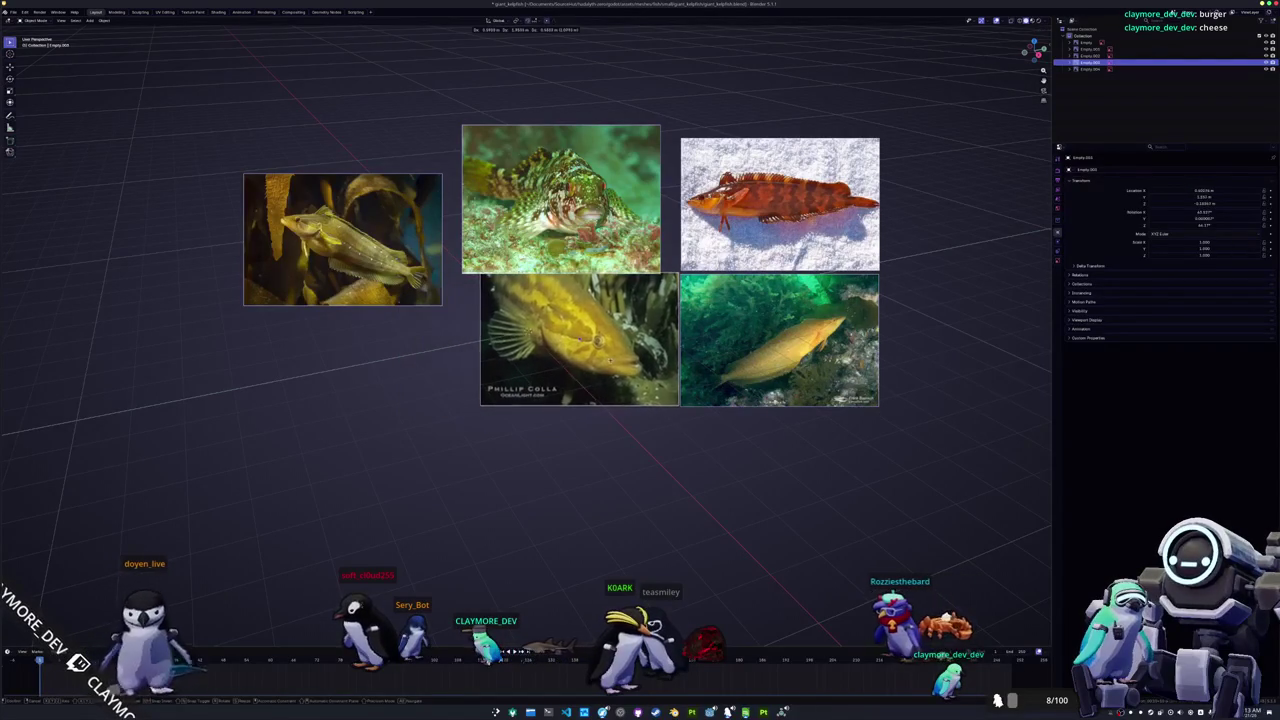
drag(560, 200, 576, 196)
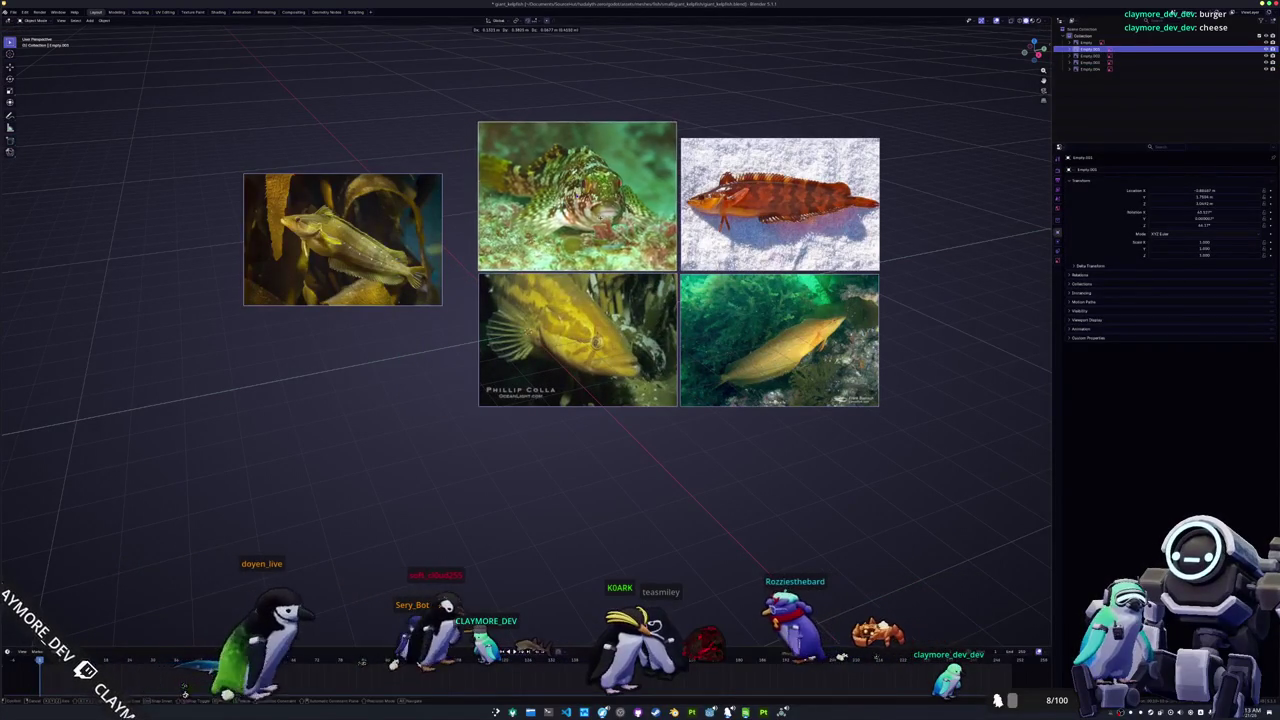
drag(451, 249, 486, 216)
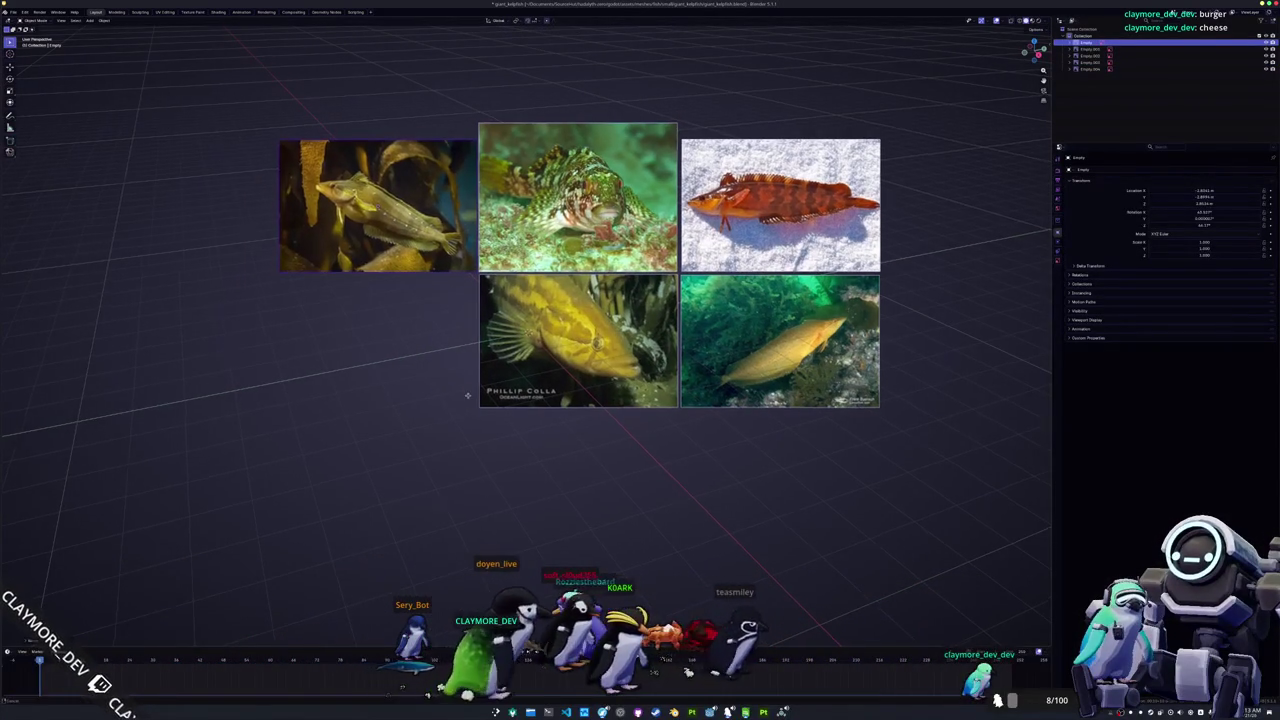
shift+middle_drag(463, 398, 580, 406)
drag(934, 510, 415, 148)
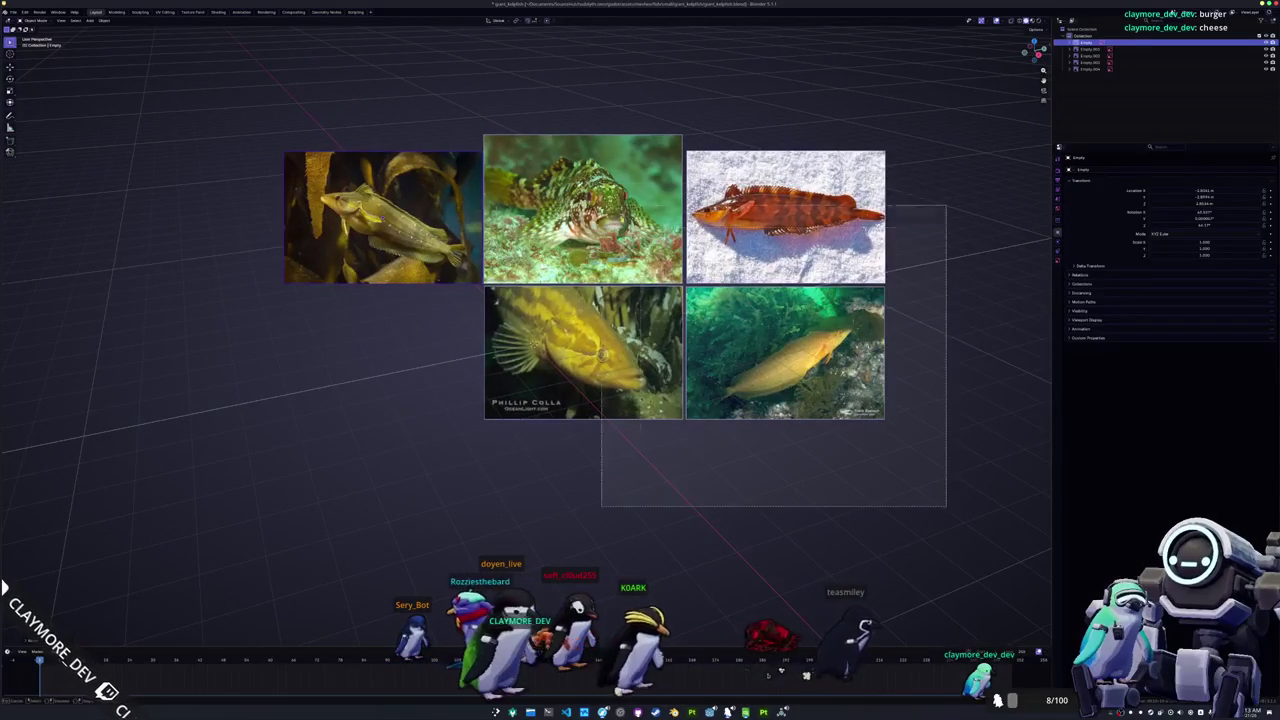
key(g)
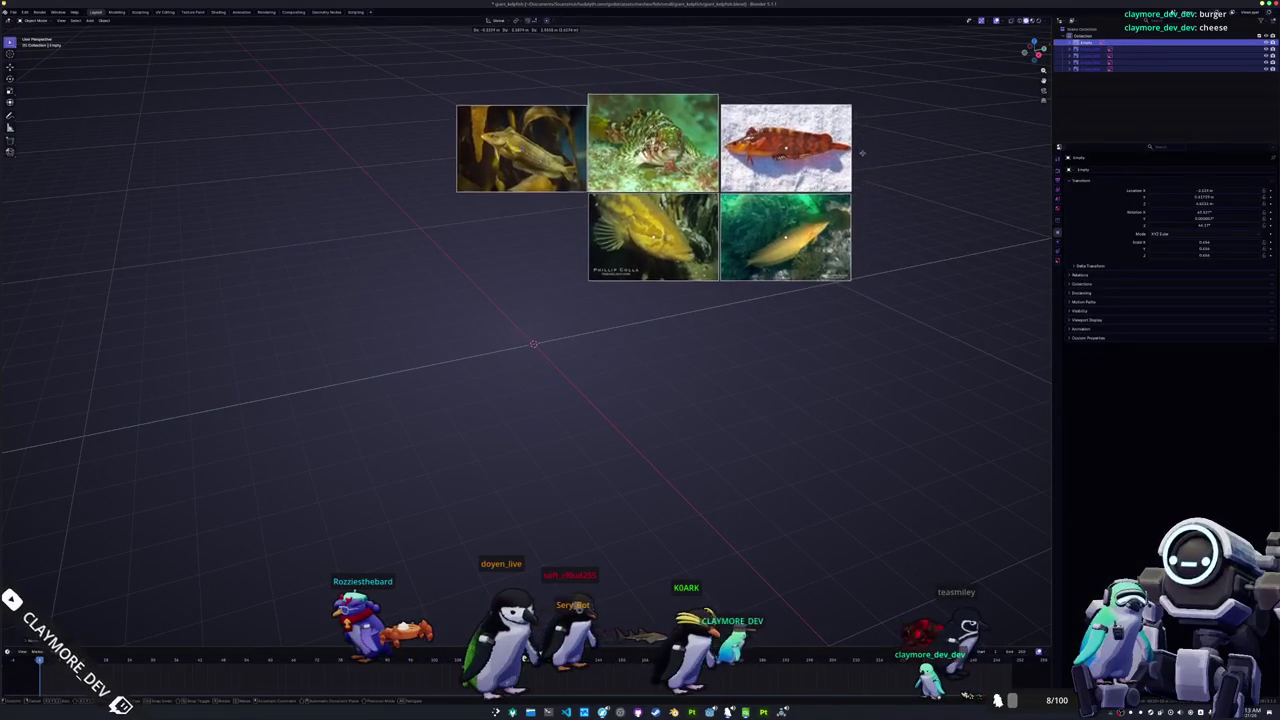
Step: Add a mesh cube at the origin and inspect it in Edit Mode with the sidebar
click(700, 310)
scroll(660, 363, up, 3)
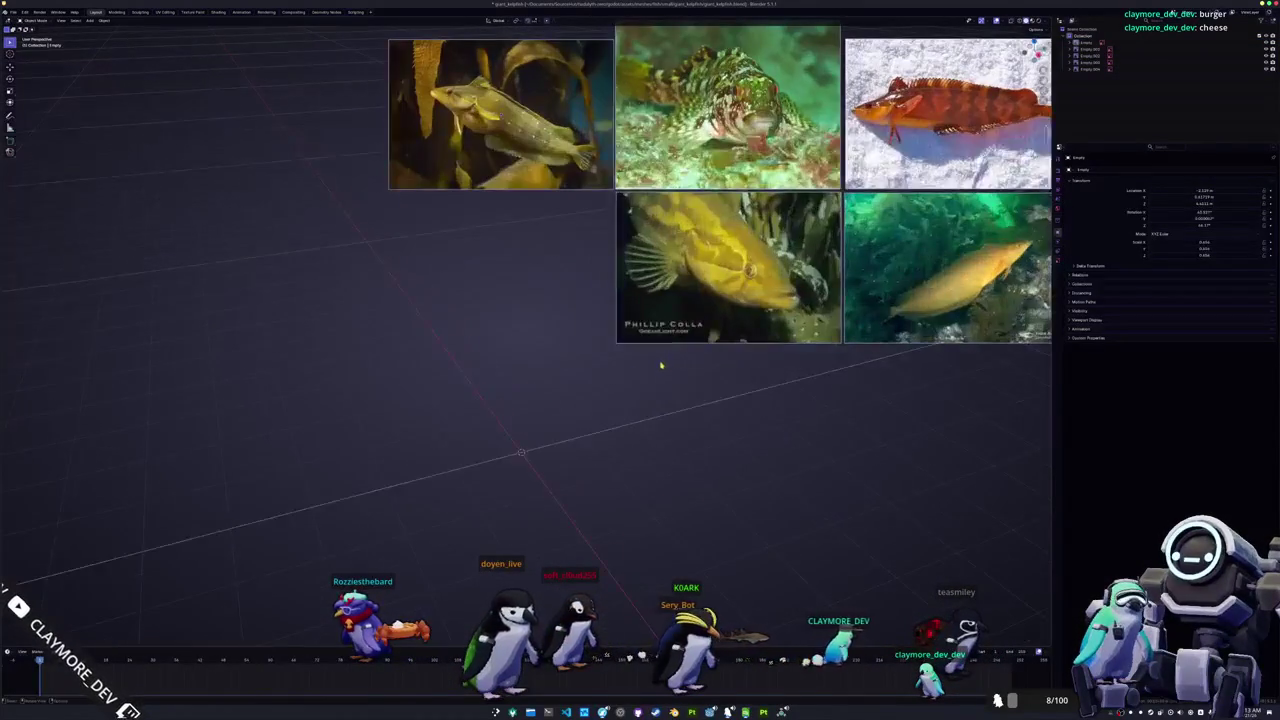
scroll(618, 399, down, 2)
scroll(600, 423, down, 1)
key(shift+a)
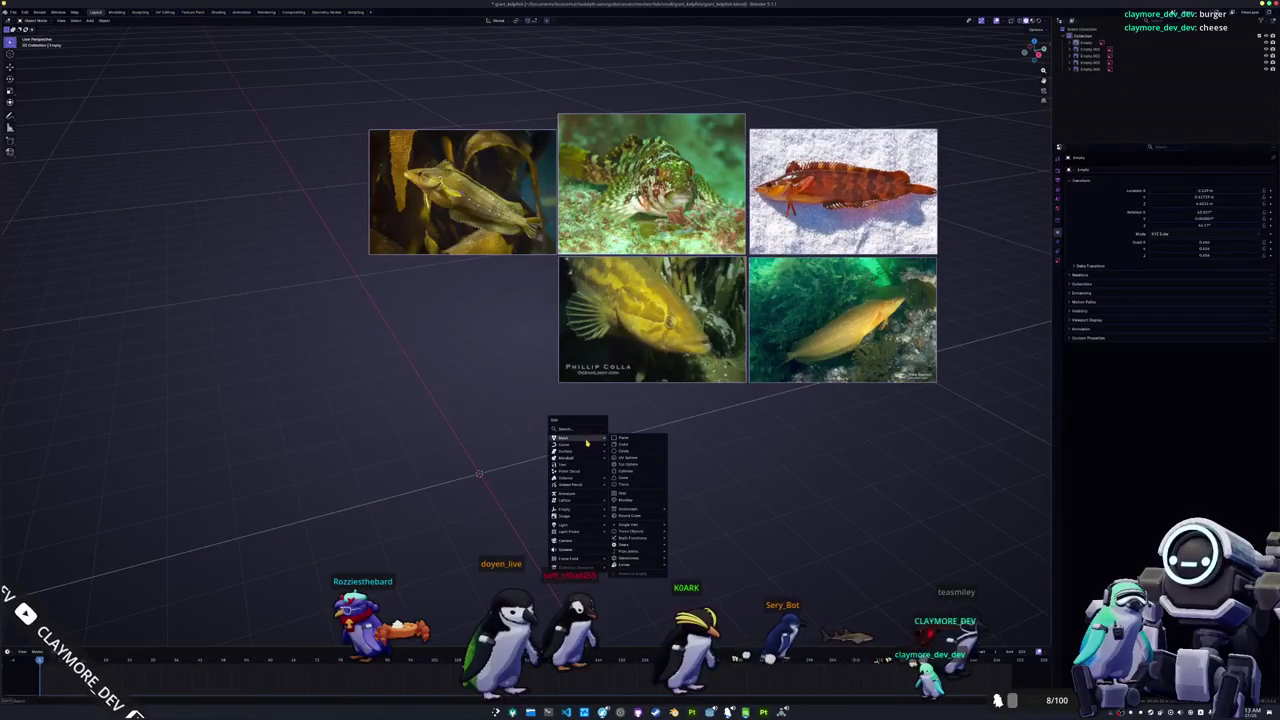
click(624, 445)
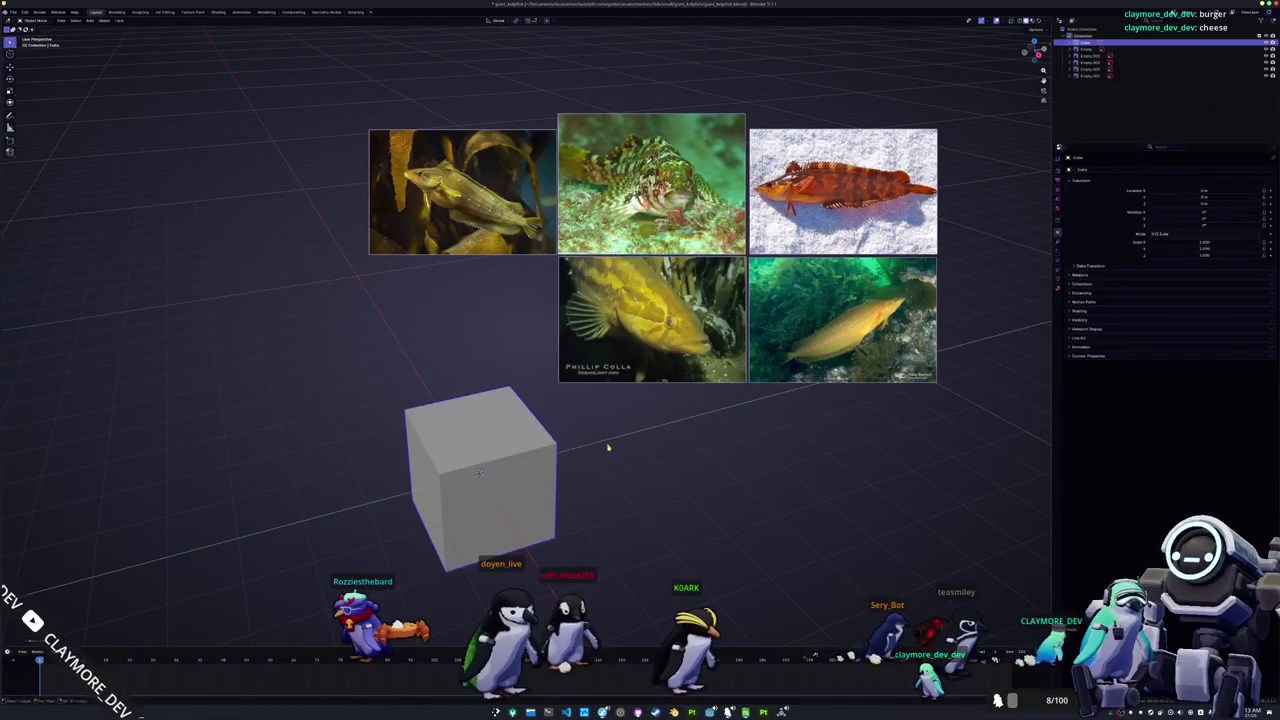
shift+middle_drag(606, 449, 636, 389)
key(Tab)
key(n)
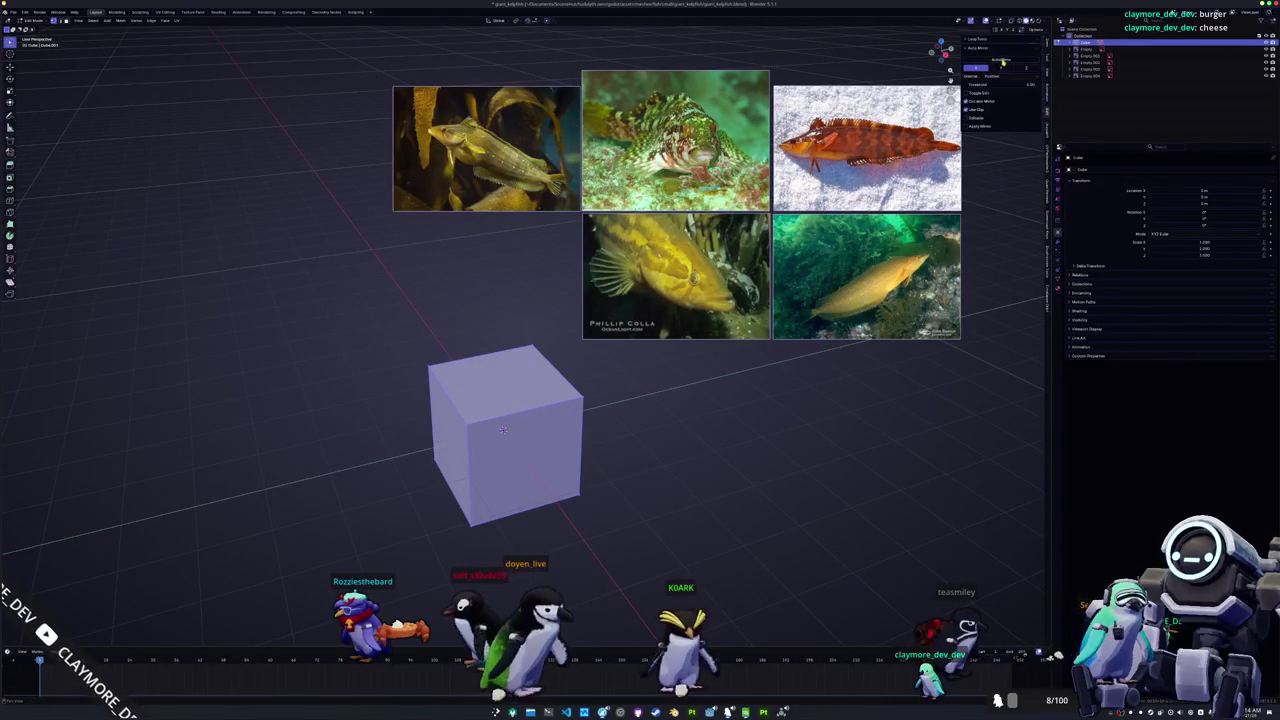
key(Tab)
Step: Clear the red kelpfish photo's transforms, then rotate it 90° on X and 90° on Z
middle_drag(680, 366, 703, 351)
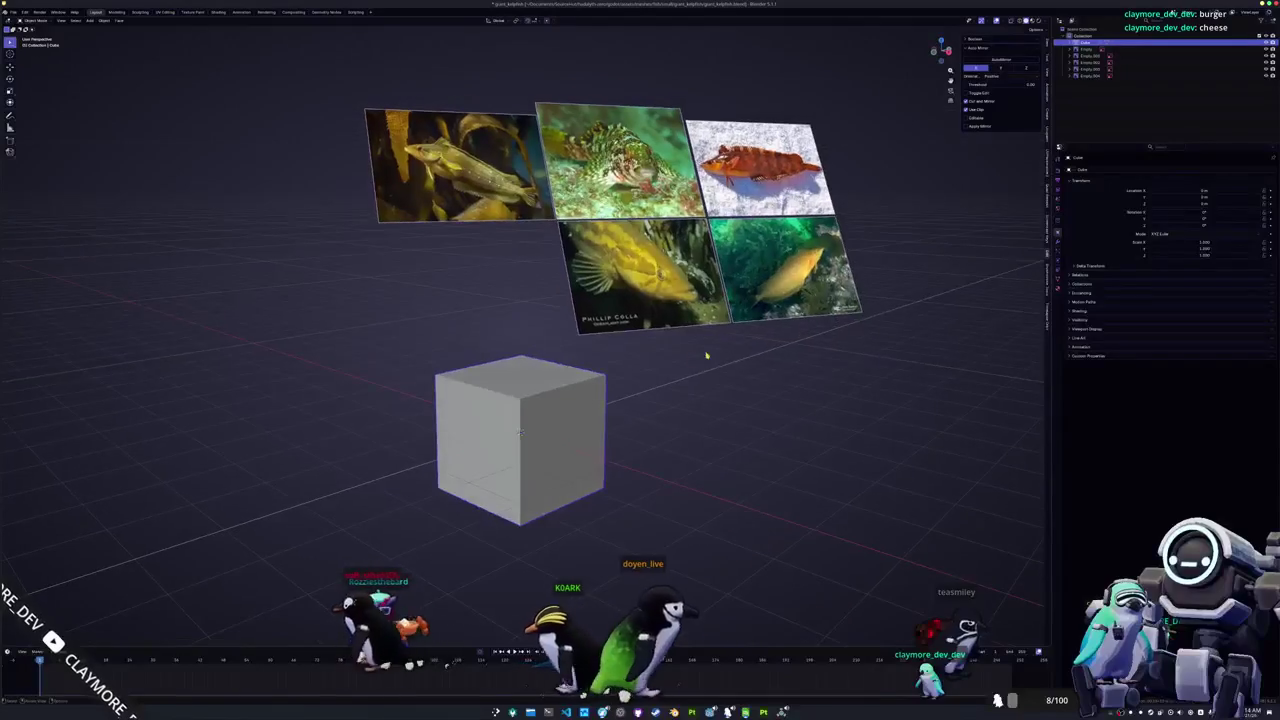
click(857, 287)
key(alt+r)
key(alt+g)
key(r)
key(x)
key(9)
key(0)
key(Return)
key(r)
key(z)
key(9)
key(0)
key(Return)
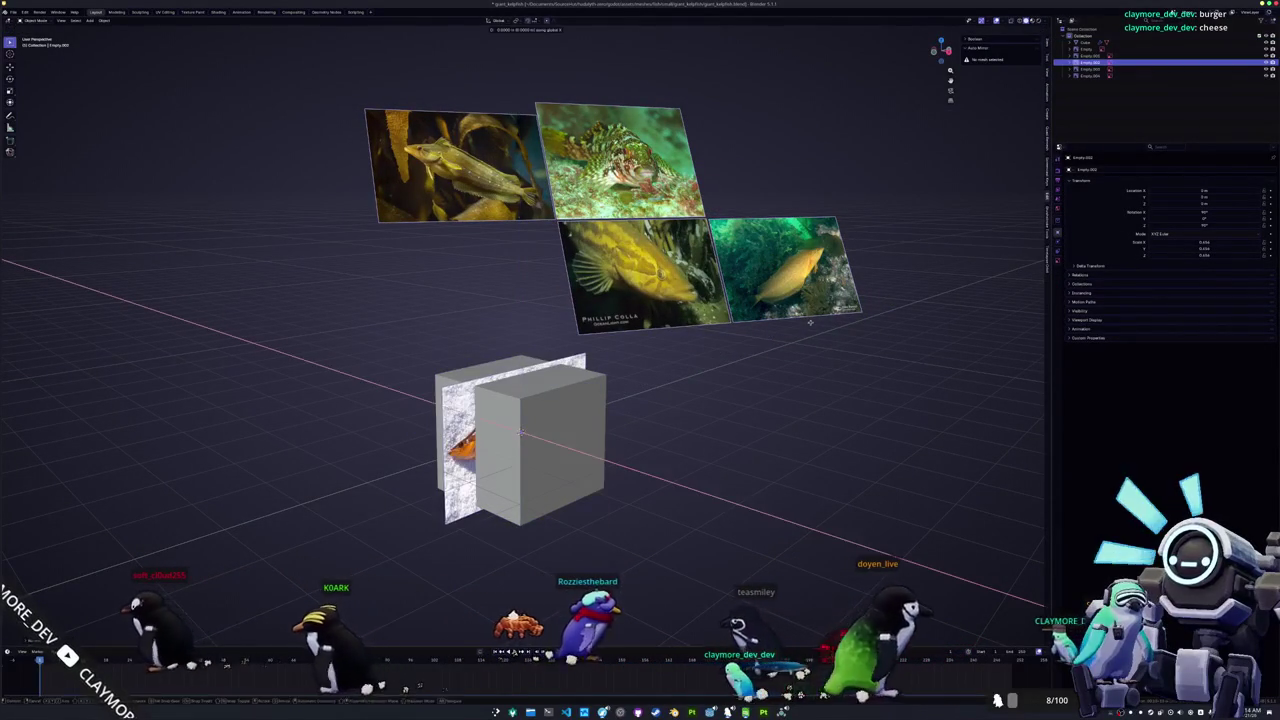
Step: Move the red kelpfish photo 2 units along Y so it sits beside the cube
key(g)
key(y)
key(2)
key(Return)
Step: Lower the red fish photo's opacity, then select it in the front orthographic view
click(1057, 261)
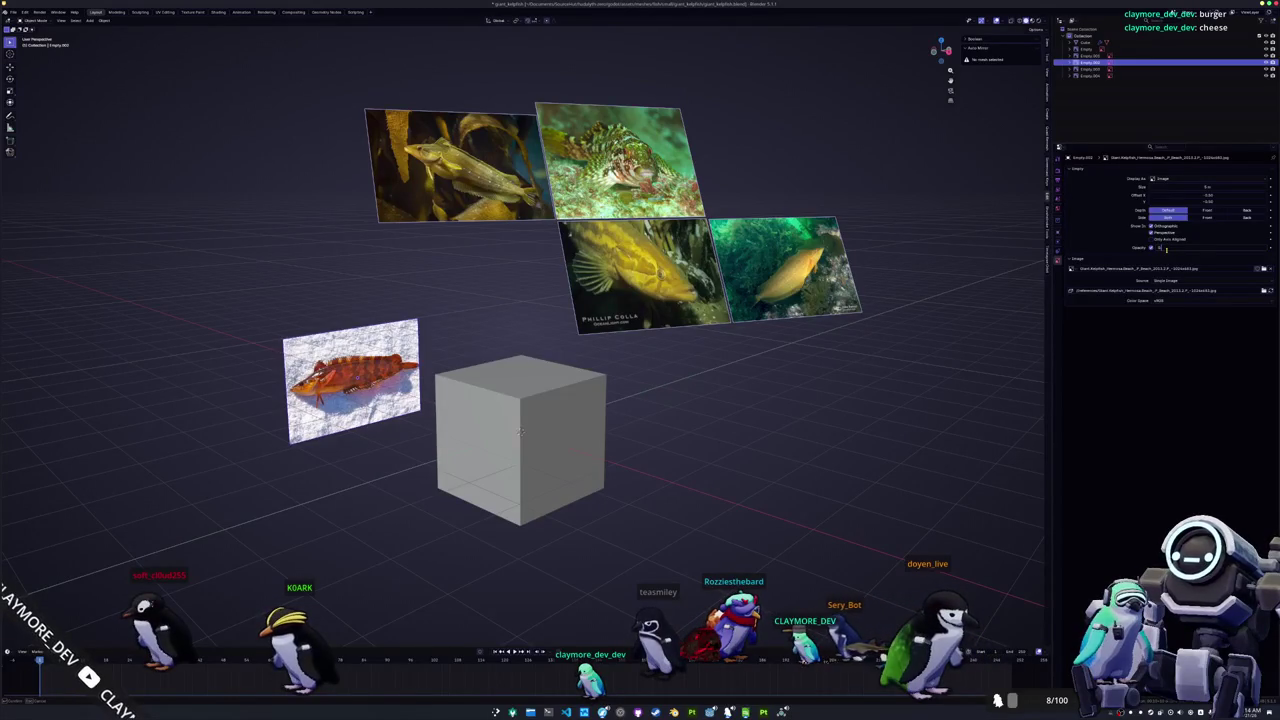
drag(1165, 250, 1167, 253)
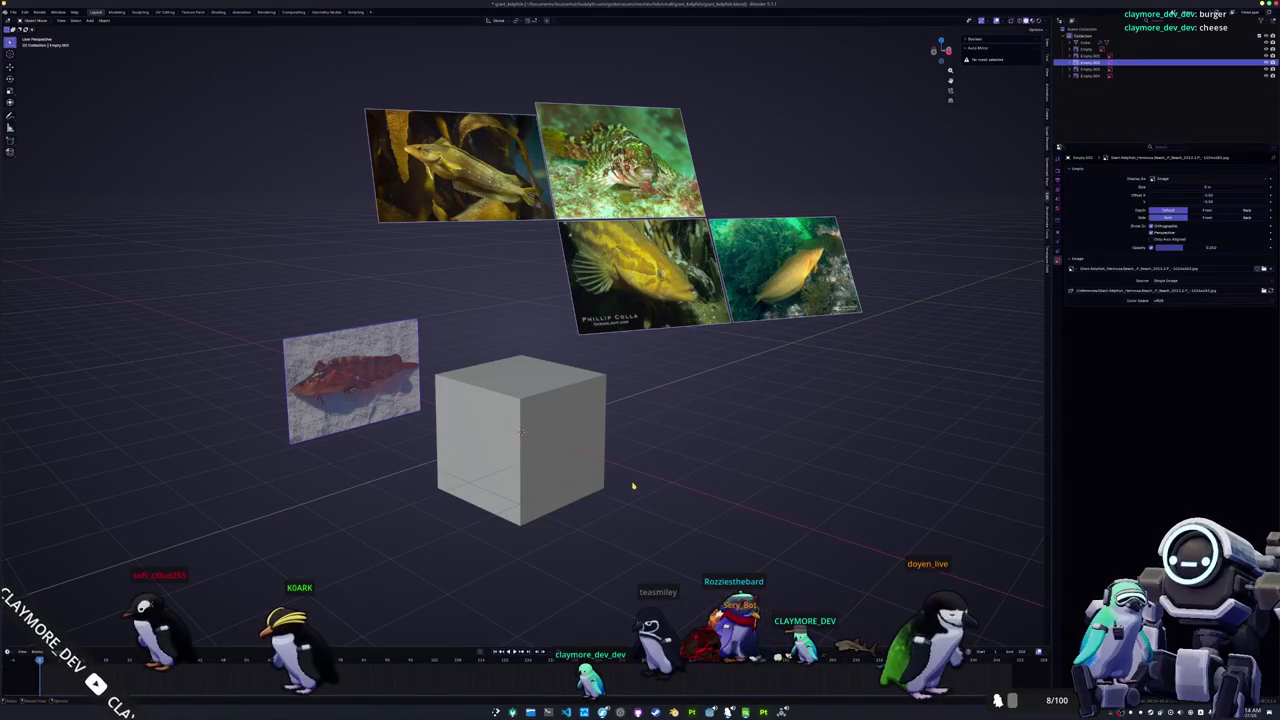
key(KP_1)
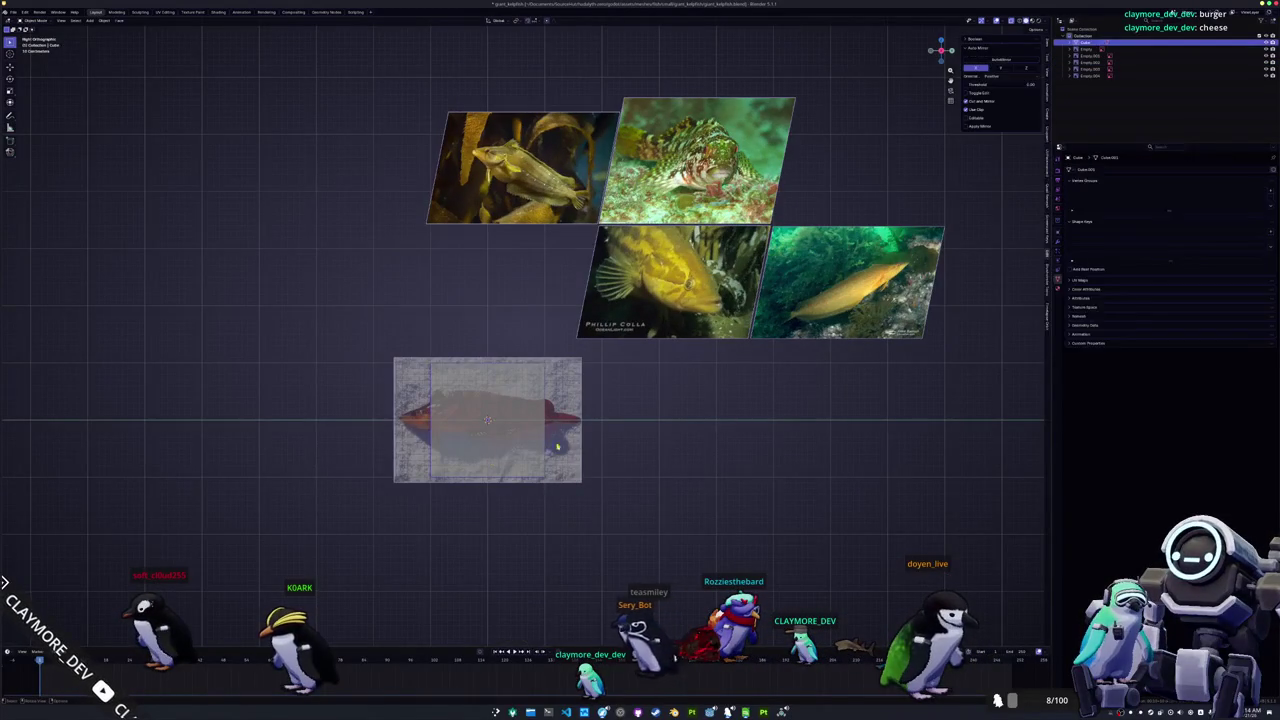
scroll(533, 463, up, 3)
mouse_move(533, 463)
shift+middle_down()
mouse_move(567, 392)
mouse_move(648, 401)
shift+middle_up()
click(490, 390)
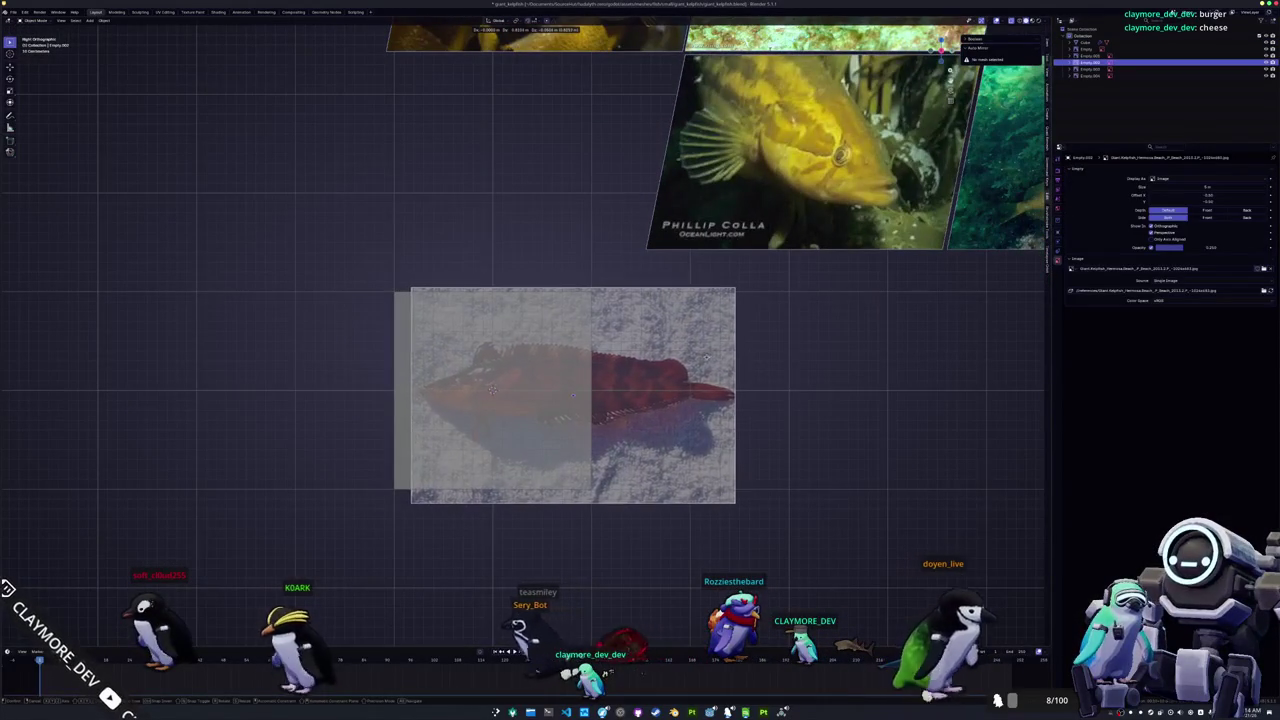
scroll(777, 357, down, 2)
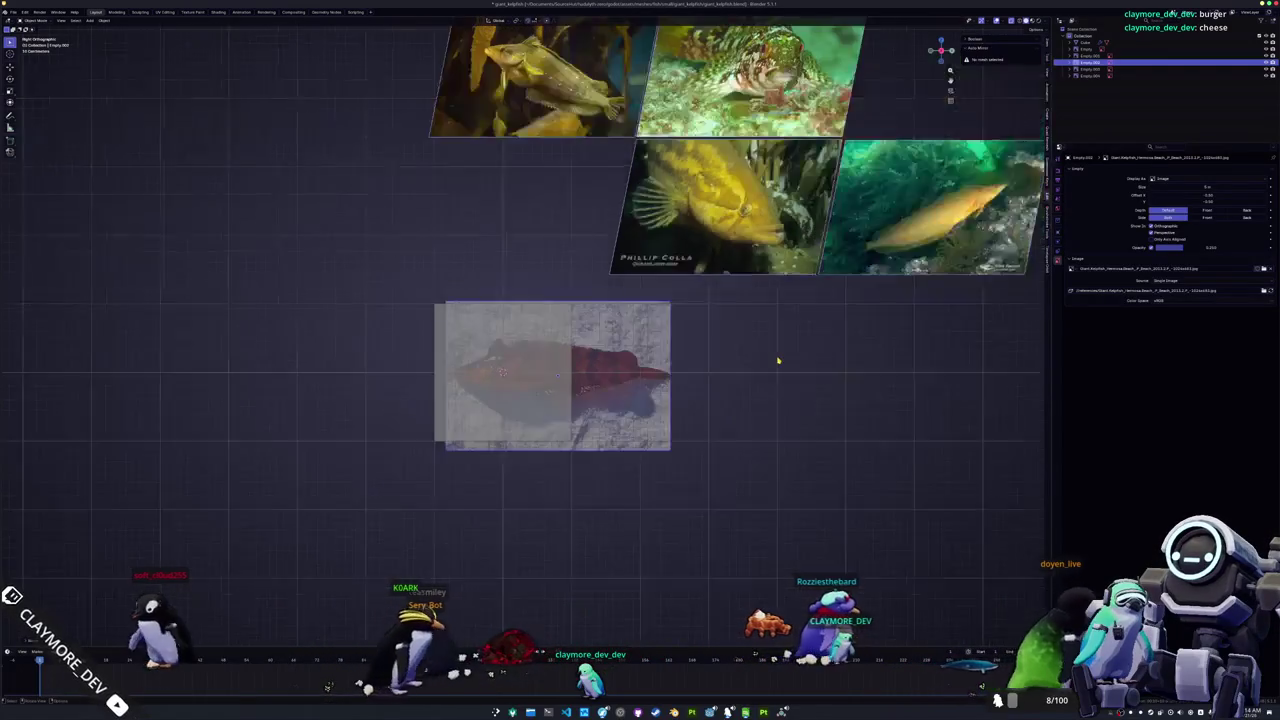
scroll(777, 357, down, 1)
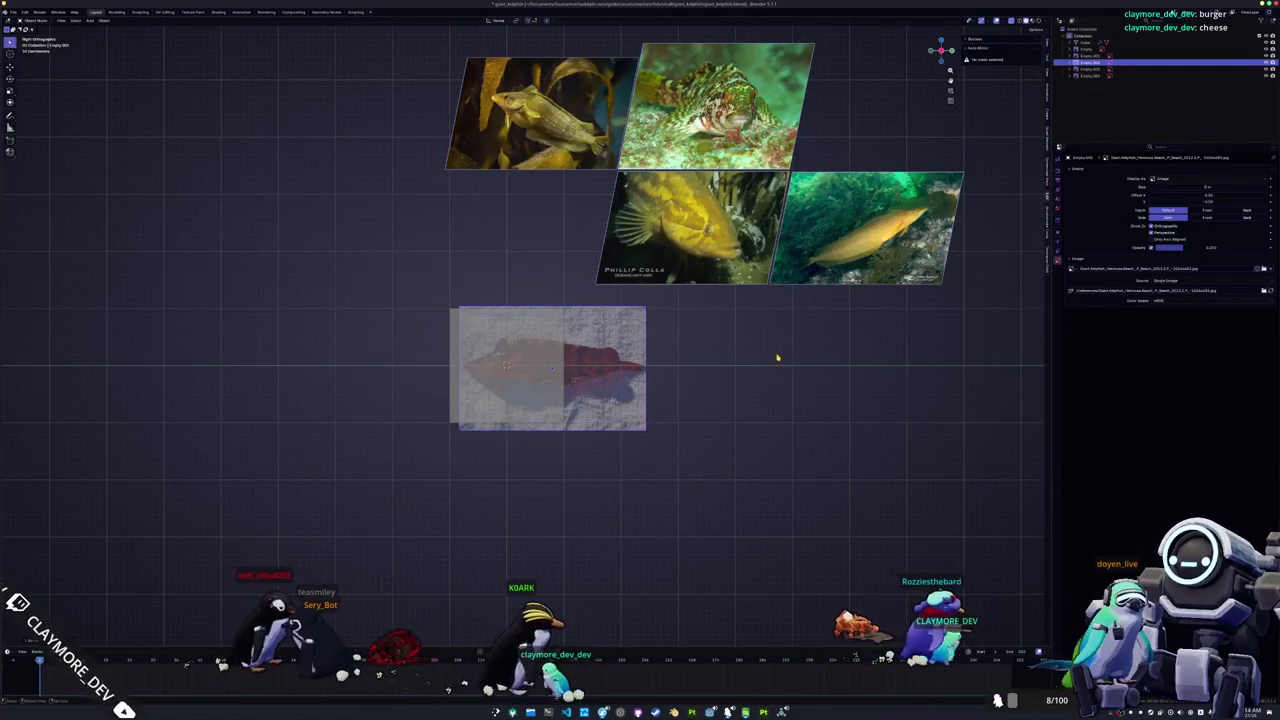
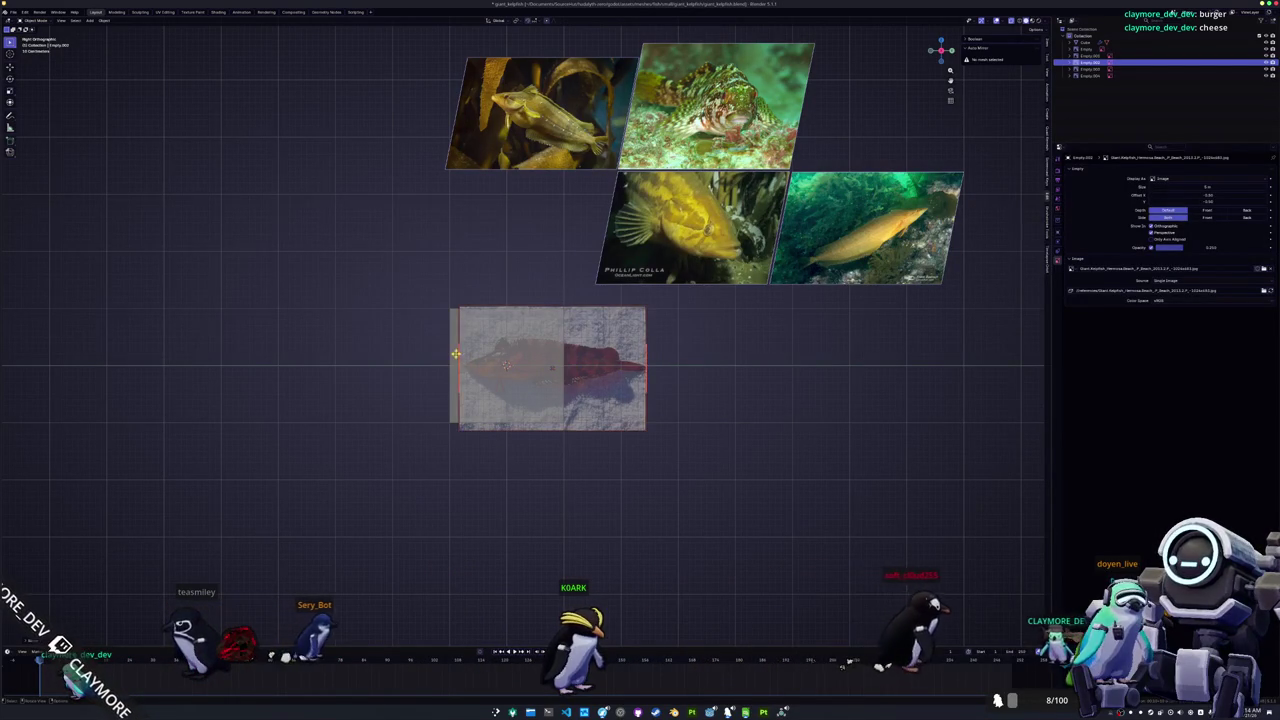
Step: Enter Edit Mode on the plane and pull a corner up along Z to start the taper
key(Tab)
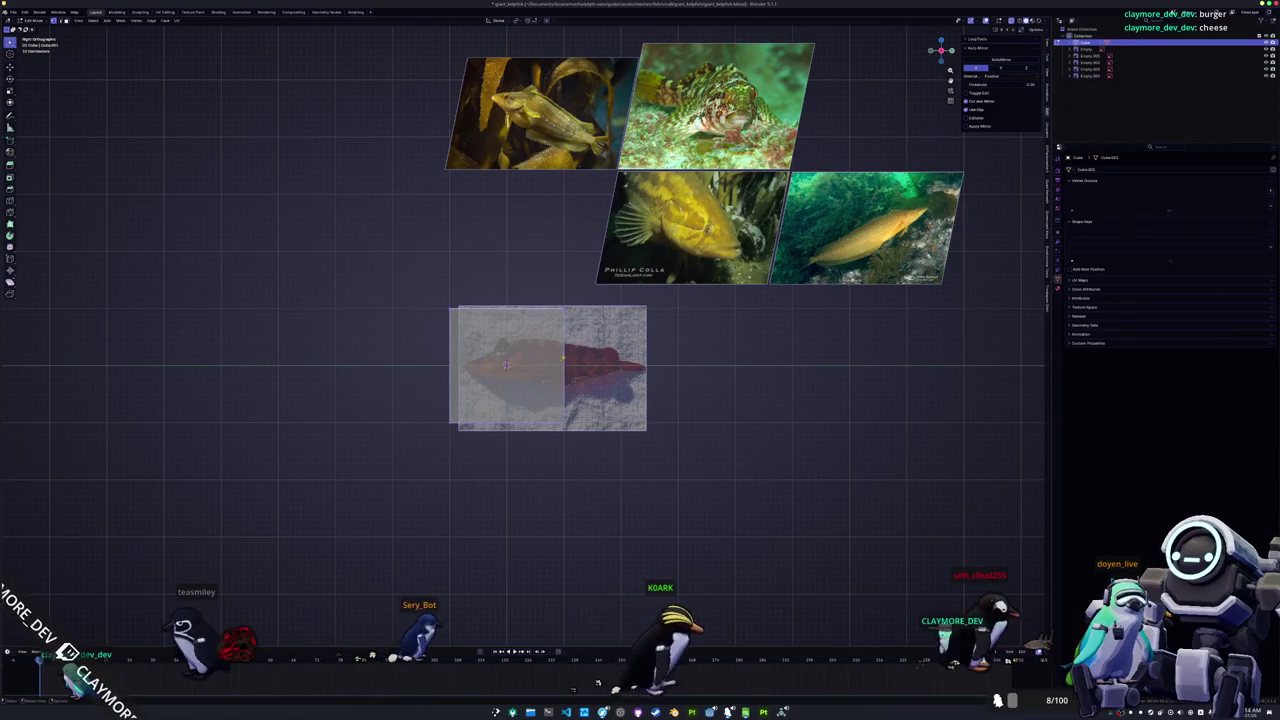
scroll(525, 333, up, 2)
scroll(525, 380, up, 2)
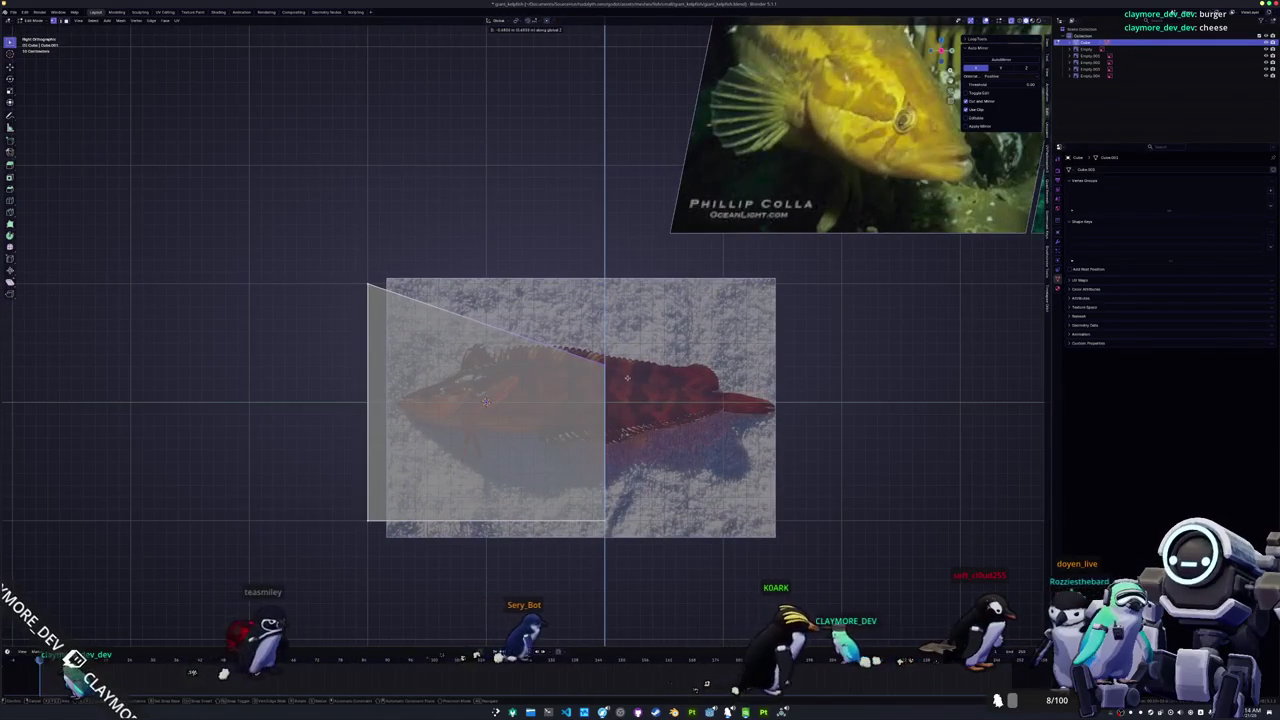
key(g)
key(z)
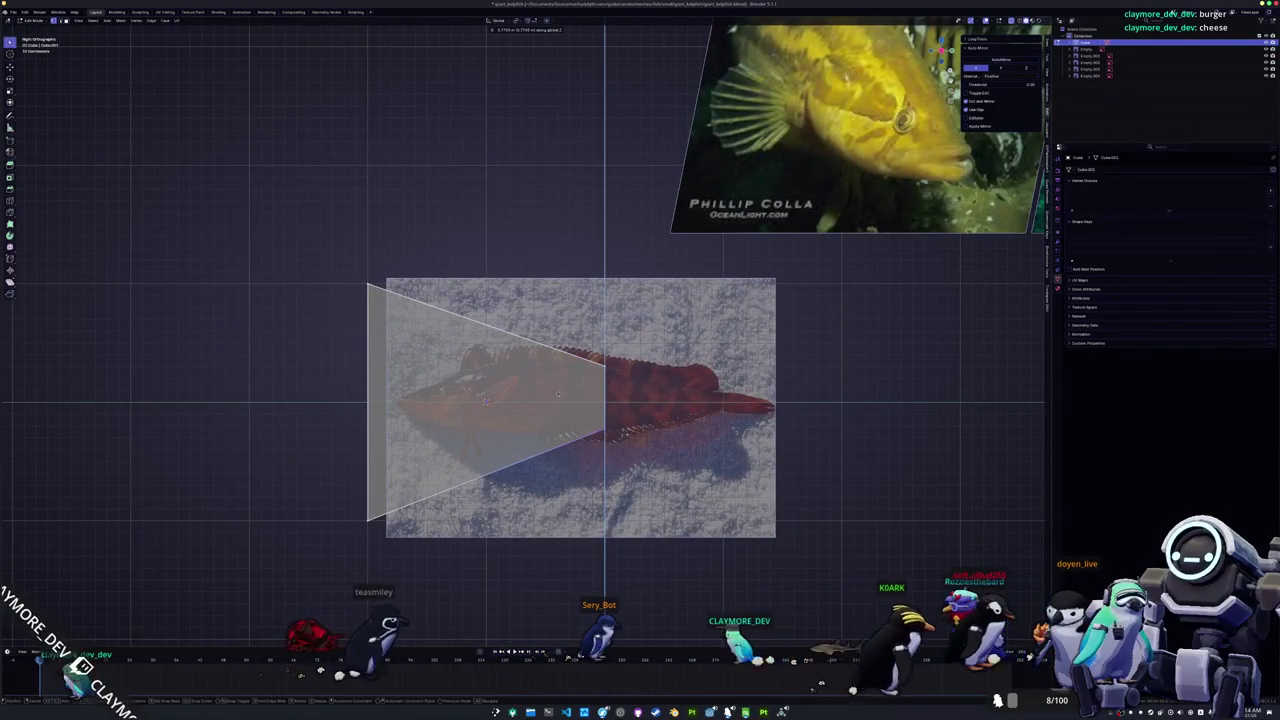
Step: Move the left edge in to the snout and fit both left corners onto the head outline
drag(414, 552, 326, 228)
key(g)
key(y)
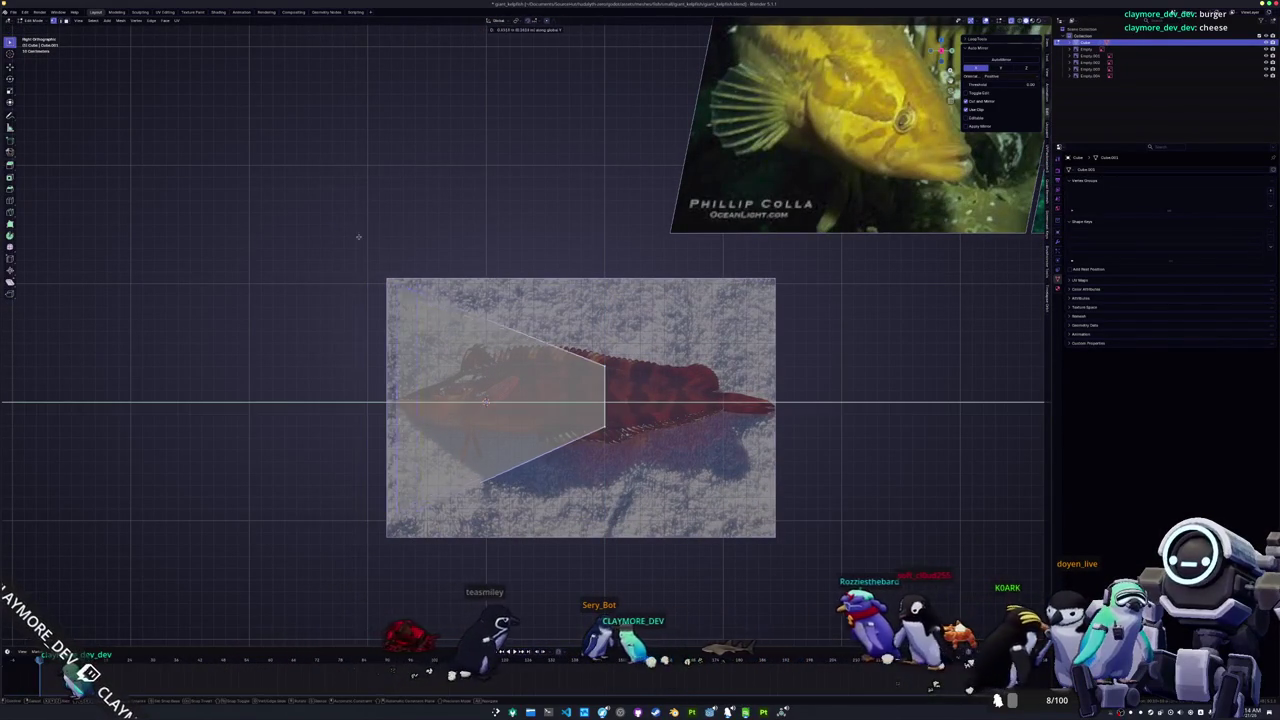
click(378, 241)
key(g)
key(z)
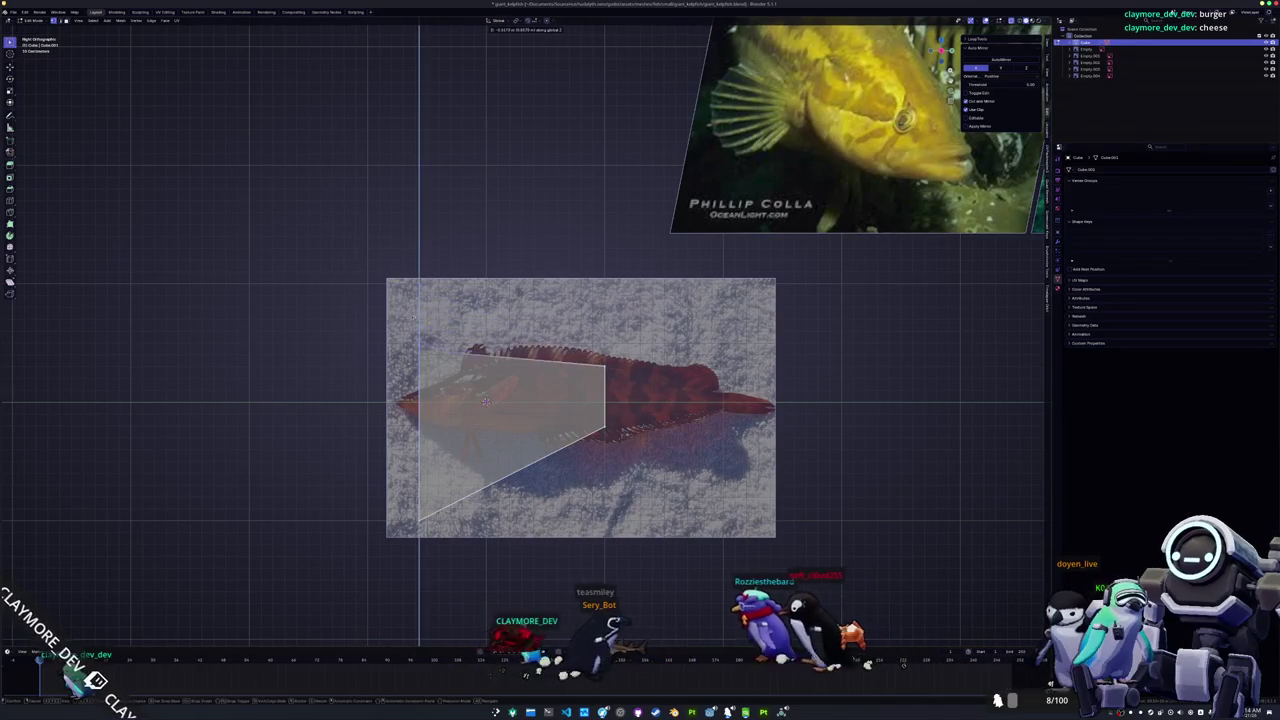
click(423, 357)
key(g)
key(z)
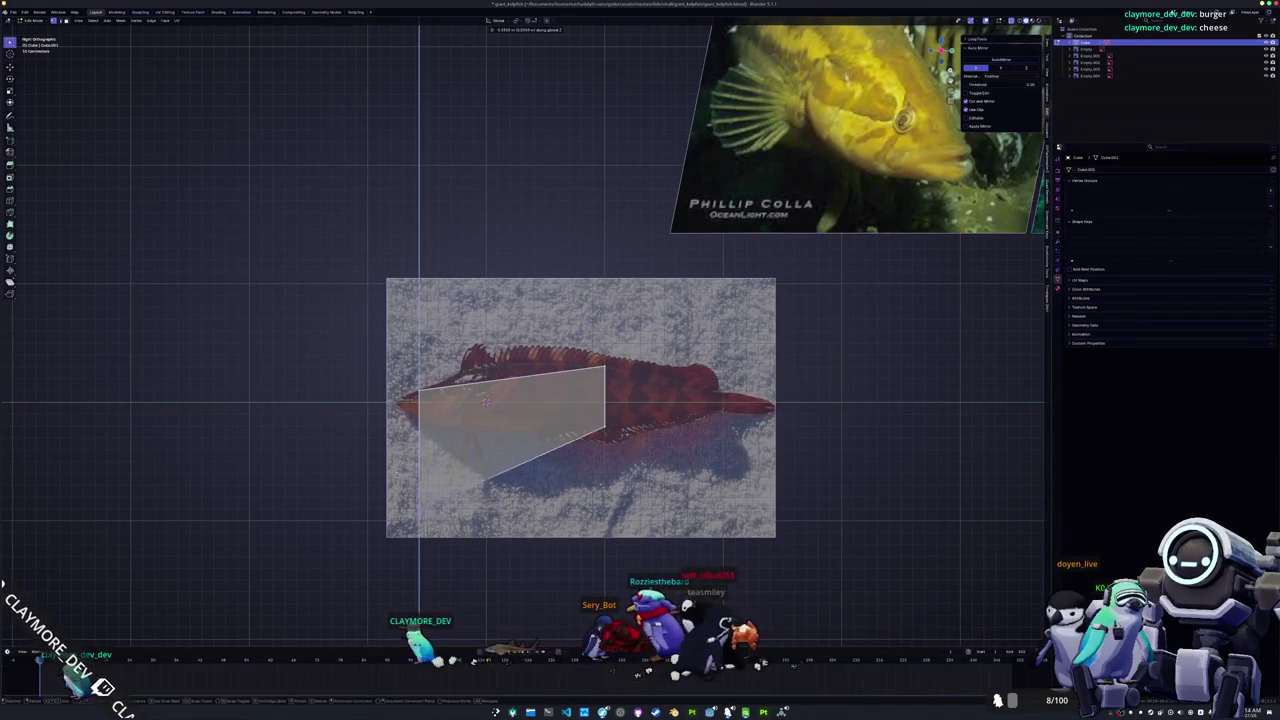
key(Return)
scroll(525, 340, up, 3)
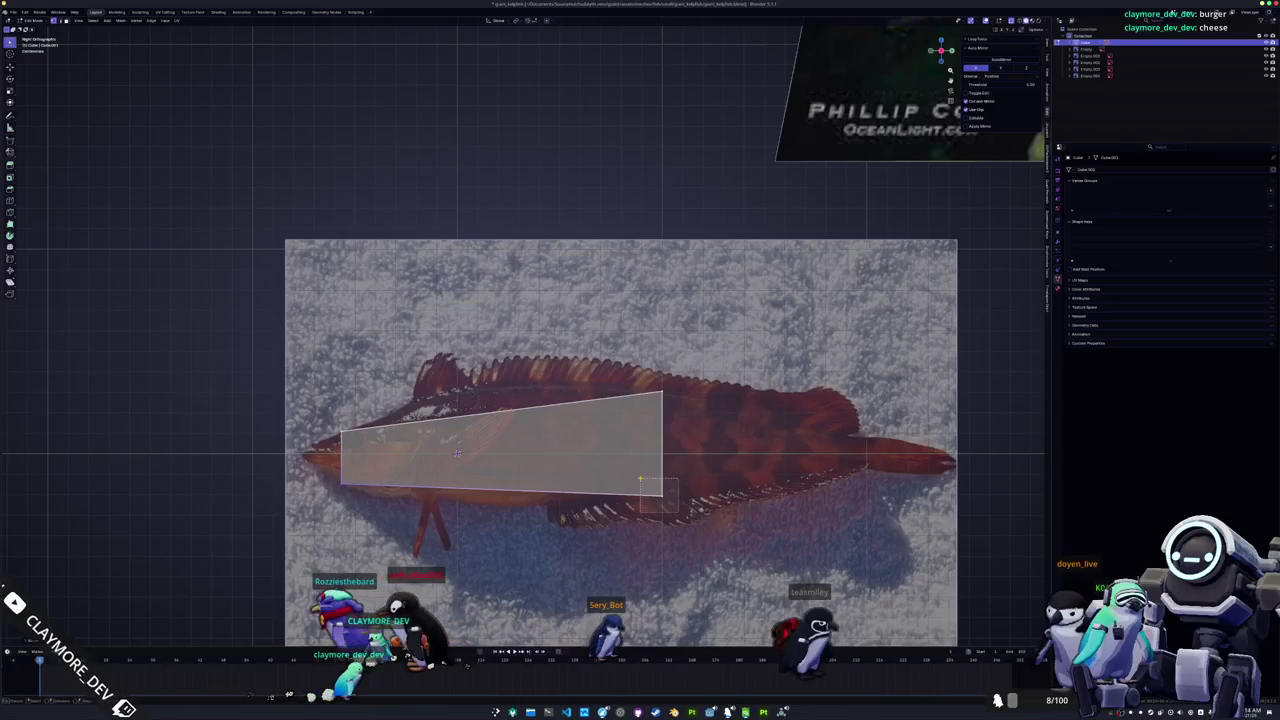
Step: Add two cross-section cuts to the body, raising the new vertex to follow the head profile
key(g)
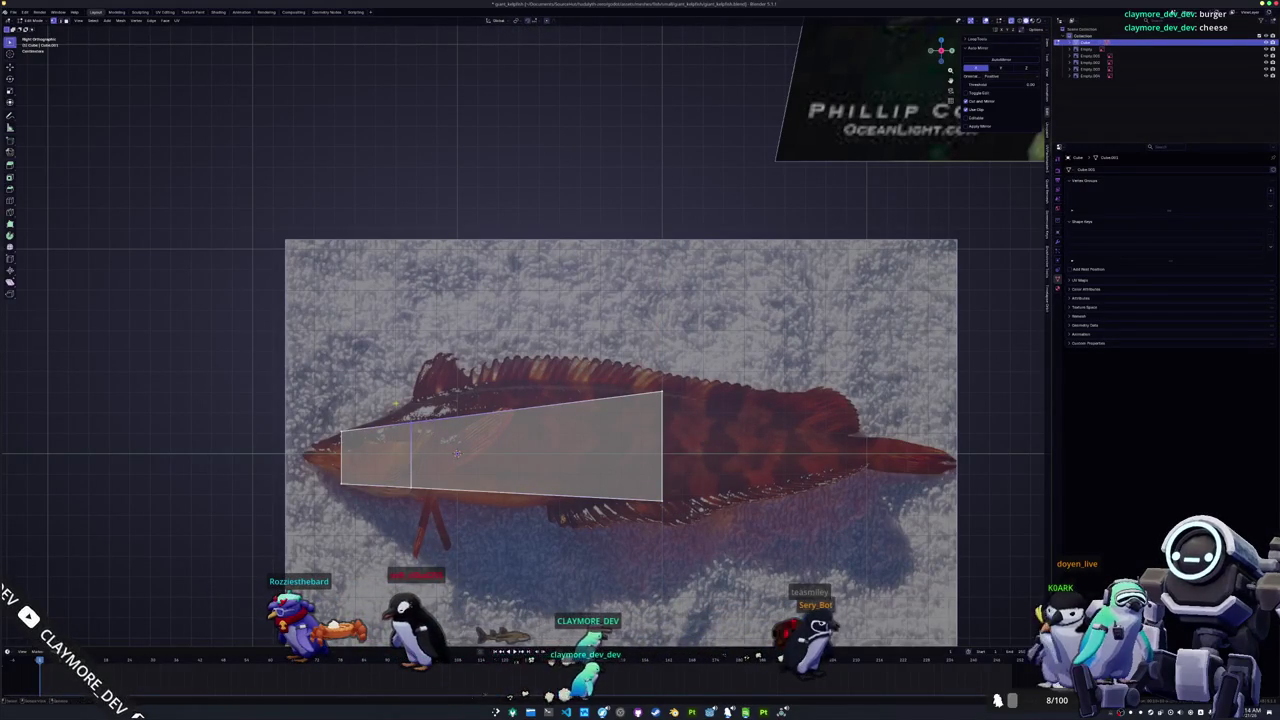
key(g)
key(z)
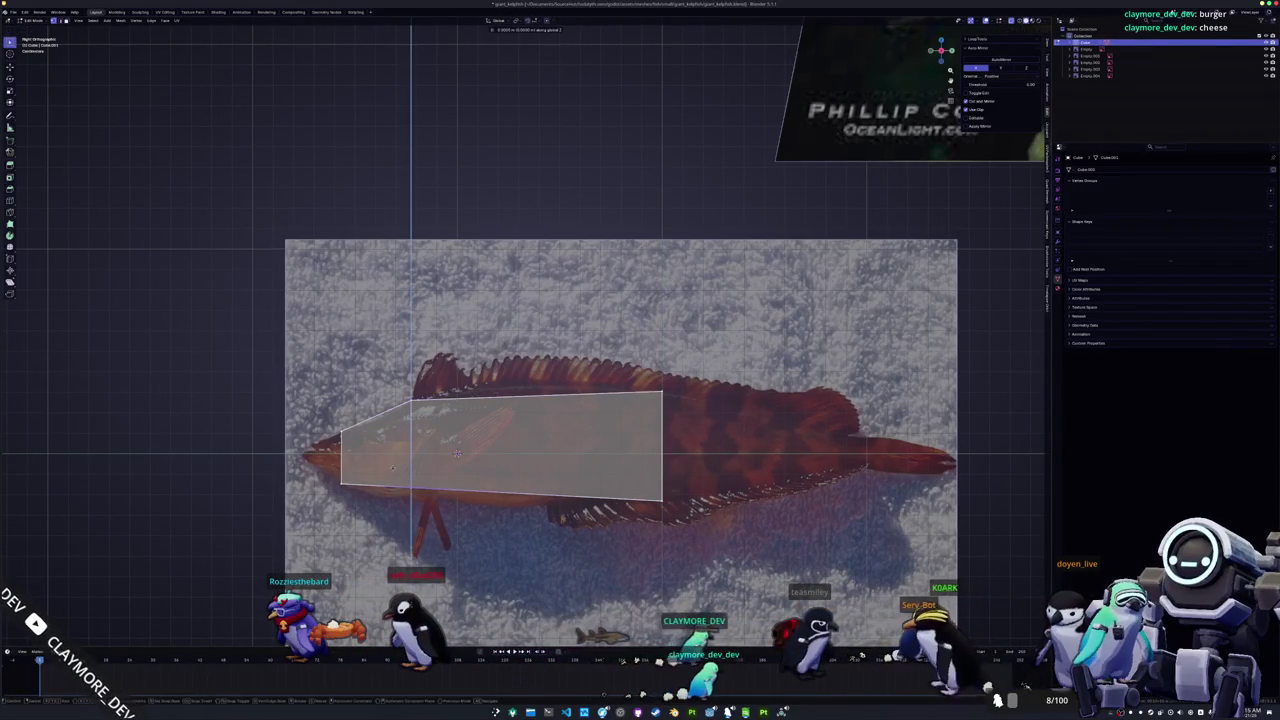
key(Return)
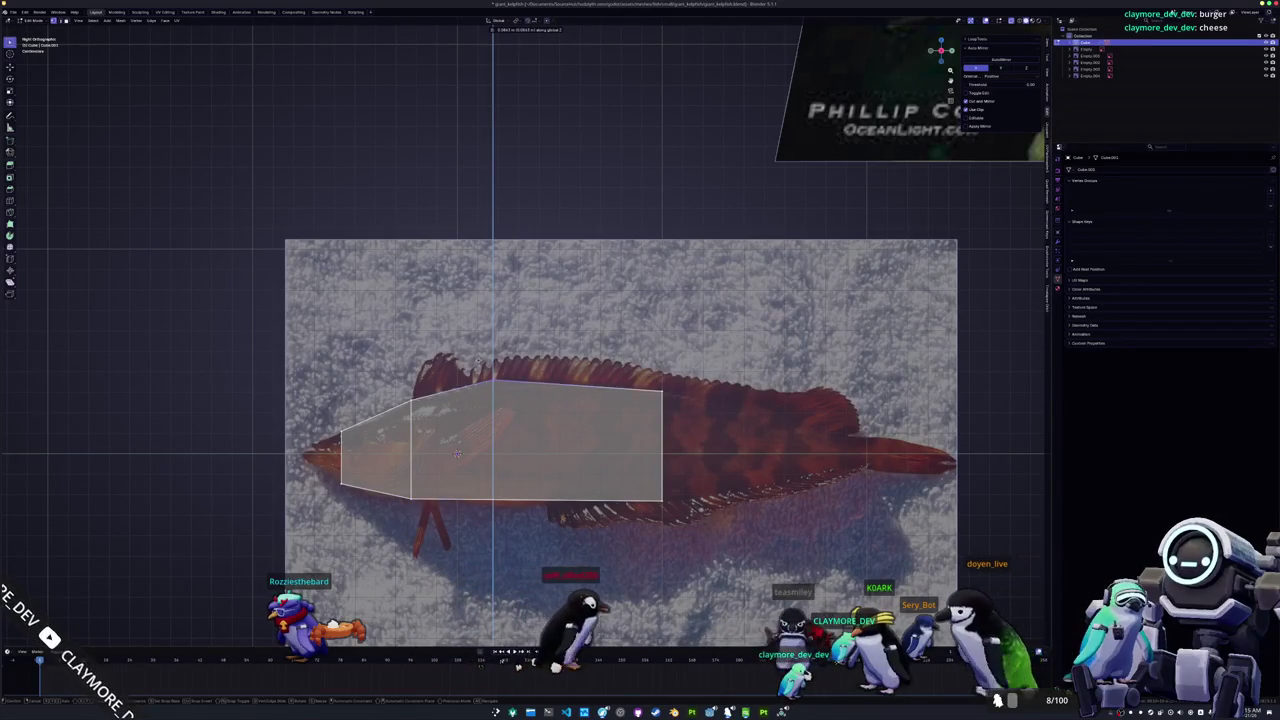
click(505, 470)
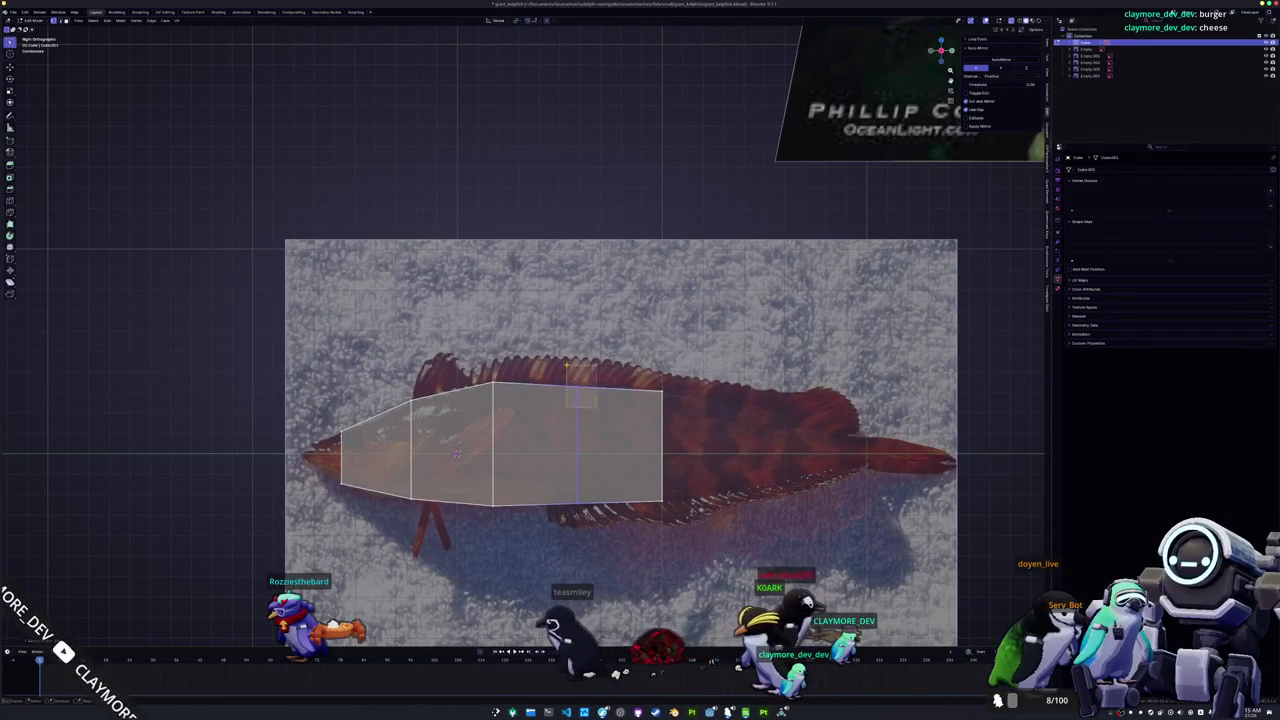
click(567, 367)
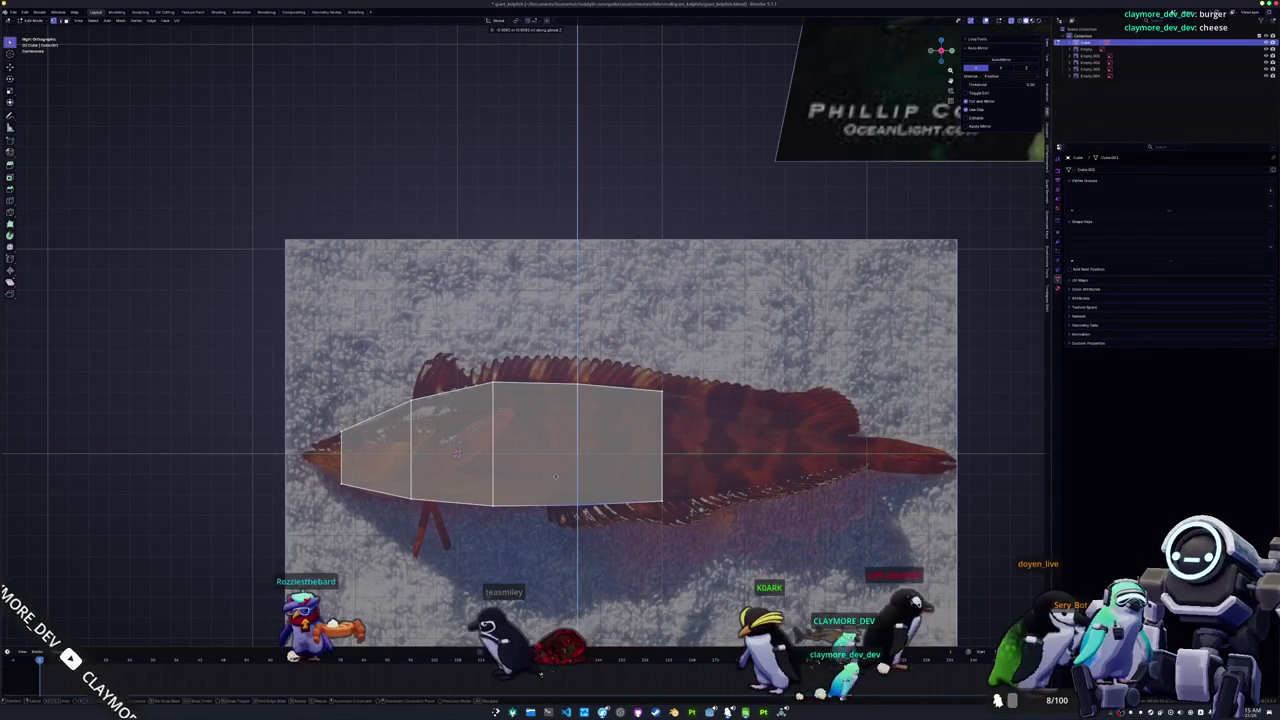
shift+middle_drag(756, 515, 661, 495)
Step: Extrude the end edge into a new body segment, scale it on Z and match the outline height
scroll(661, 495, down, 1)
scroll(661, 495, down, 2)
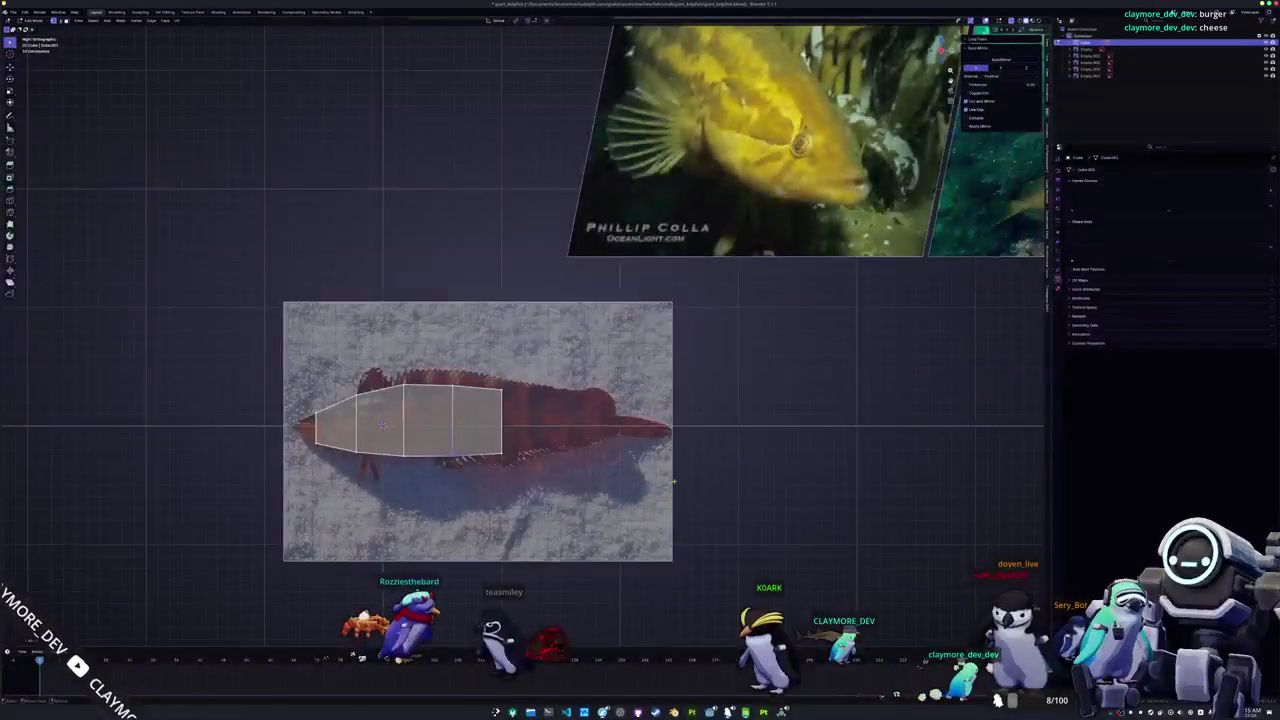
scroll(680, 469, down, 3)
scroll(525, 340, up, 5)
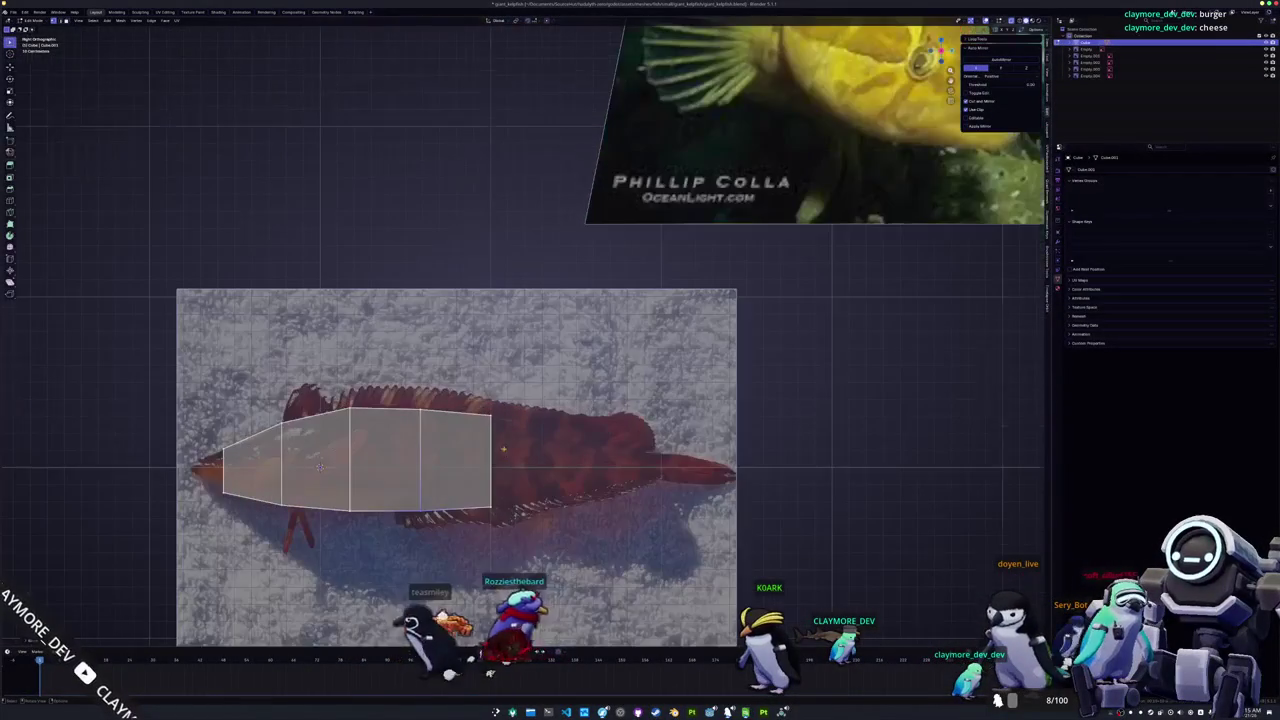
scroll(525, 340, up, 1)
key(e)
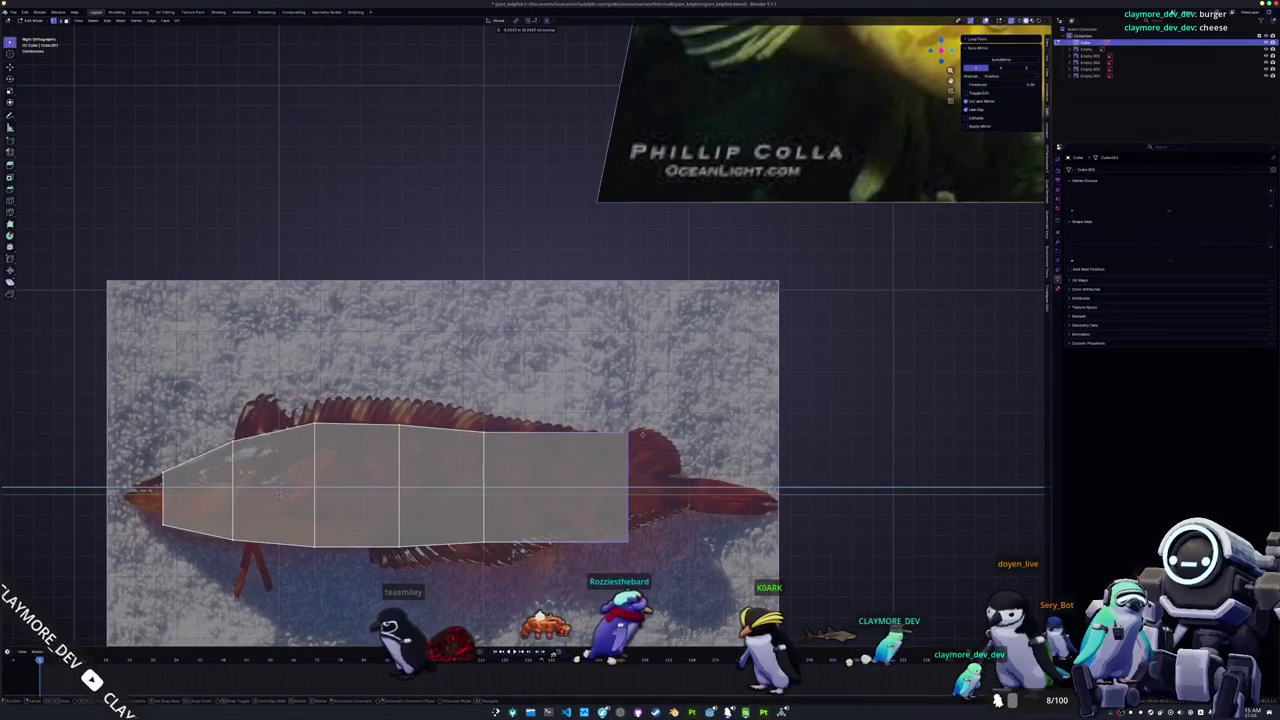
click(629, 404)
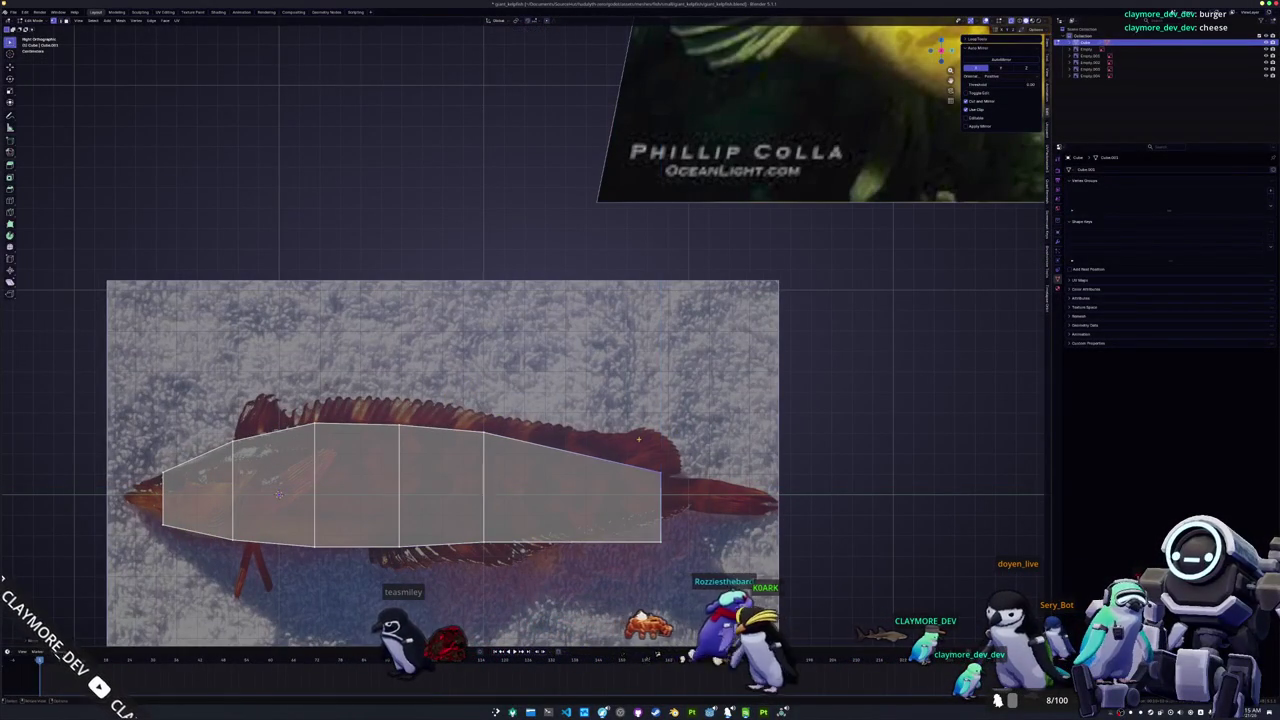
key(s)
key(z)
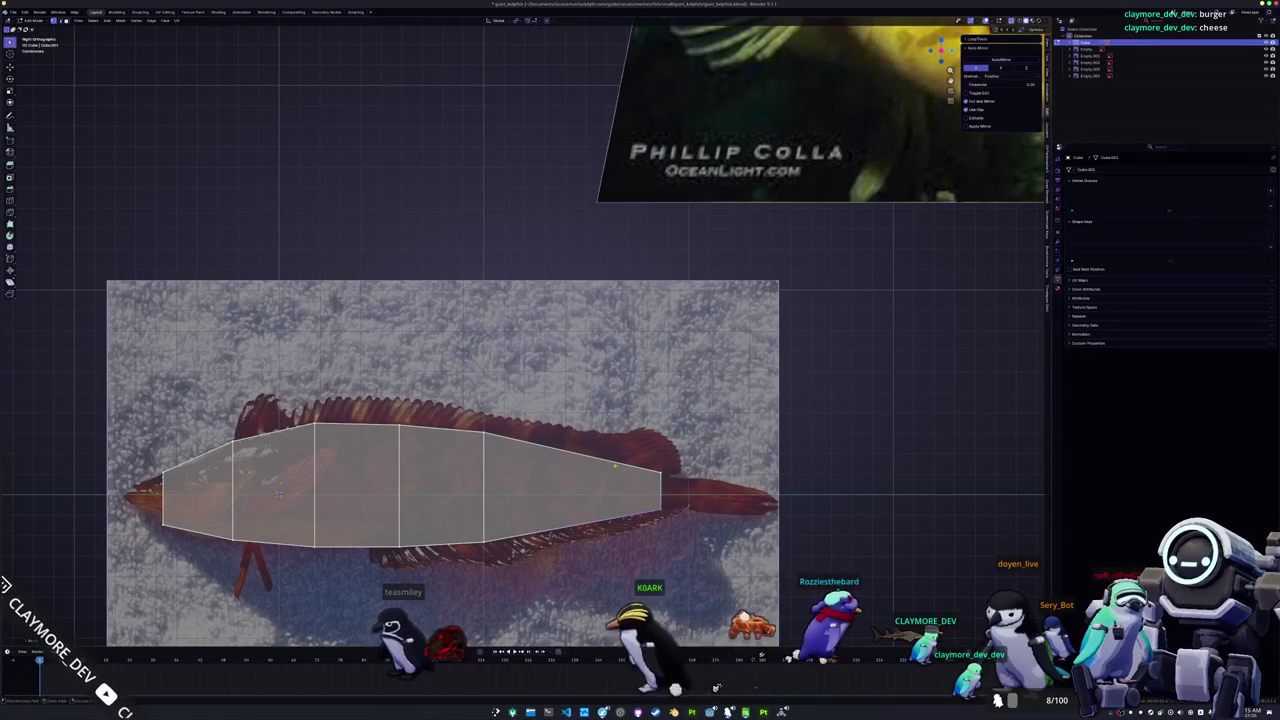
key(g)
key(z)
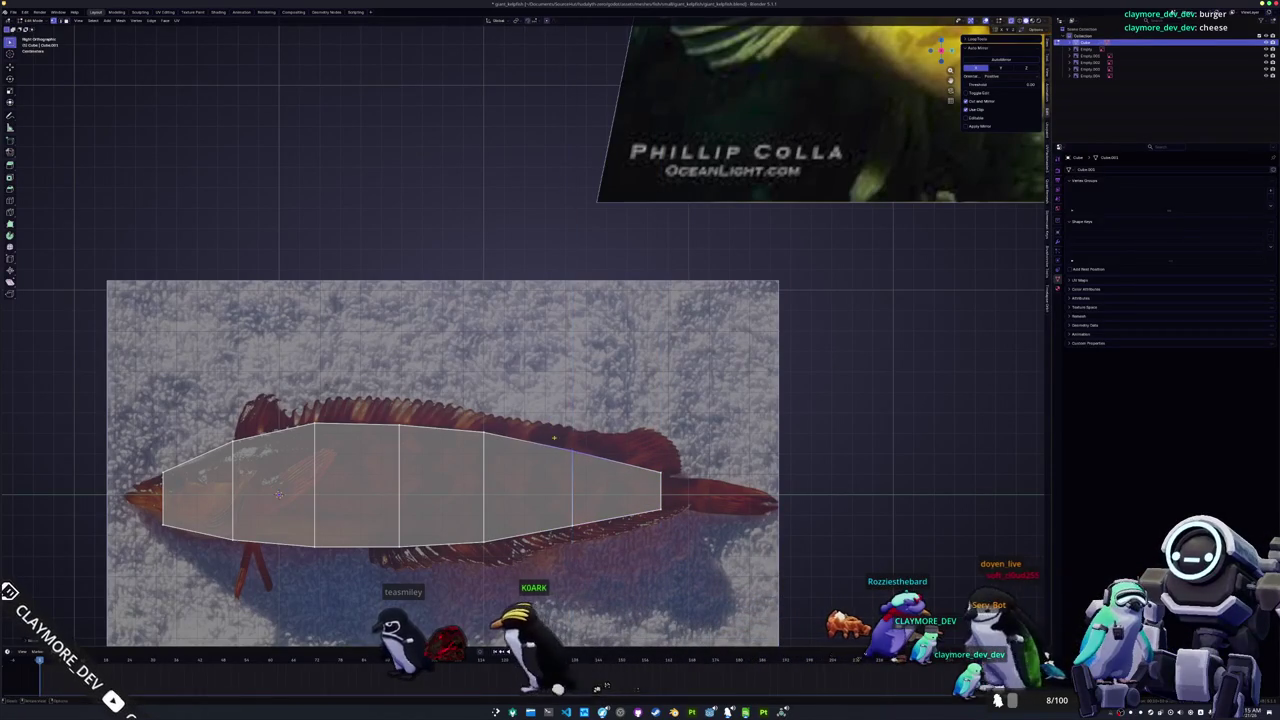
click(544, 503)
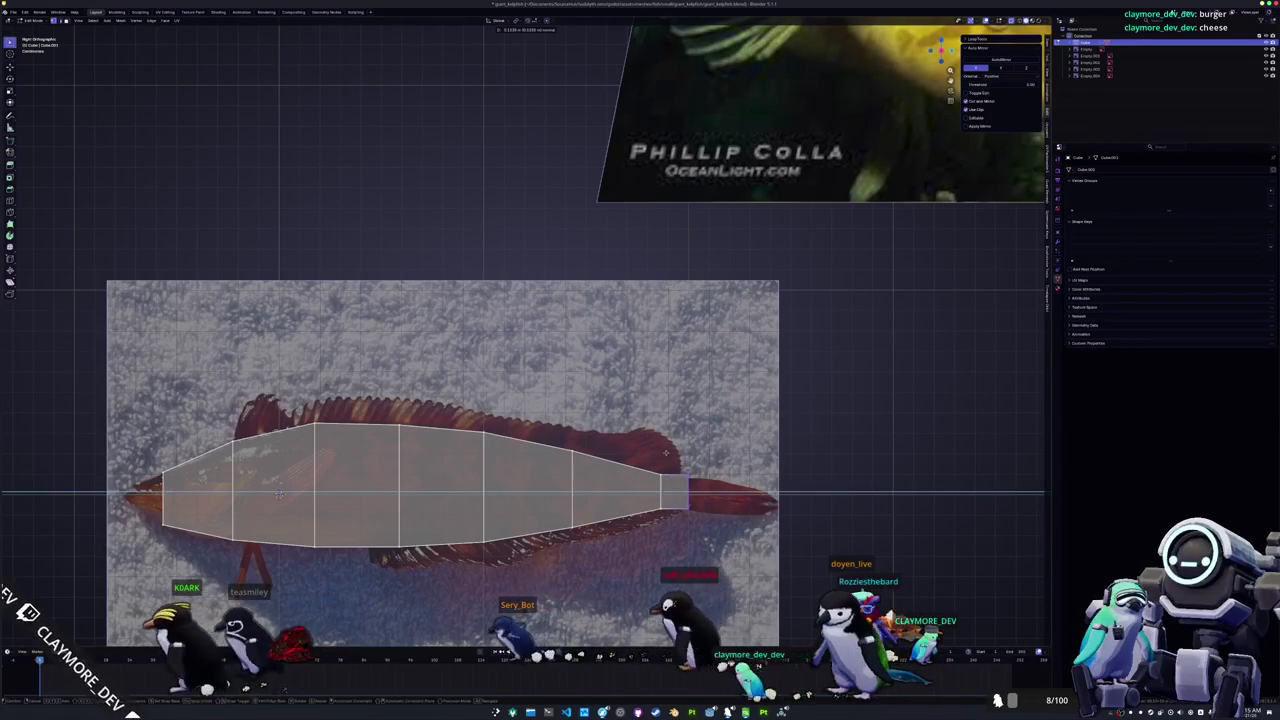
Step: Add a short segment toward the tail and squeeze its end edge down to the tail base
key(e)
key(z)
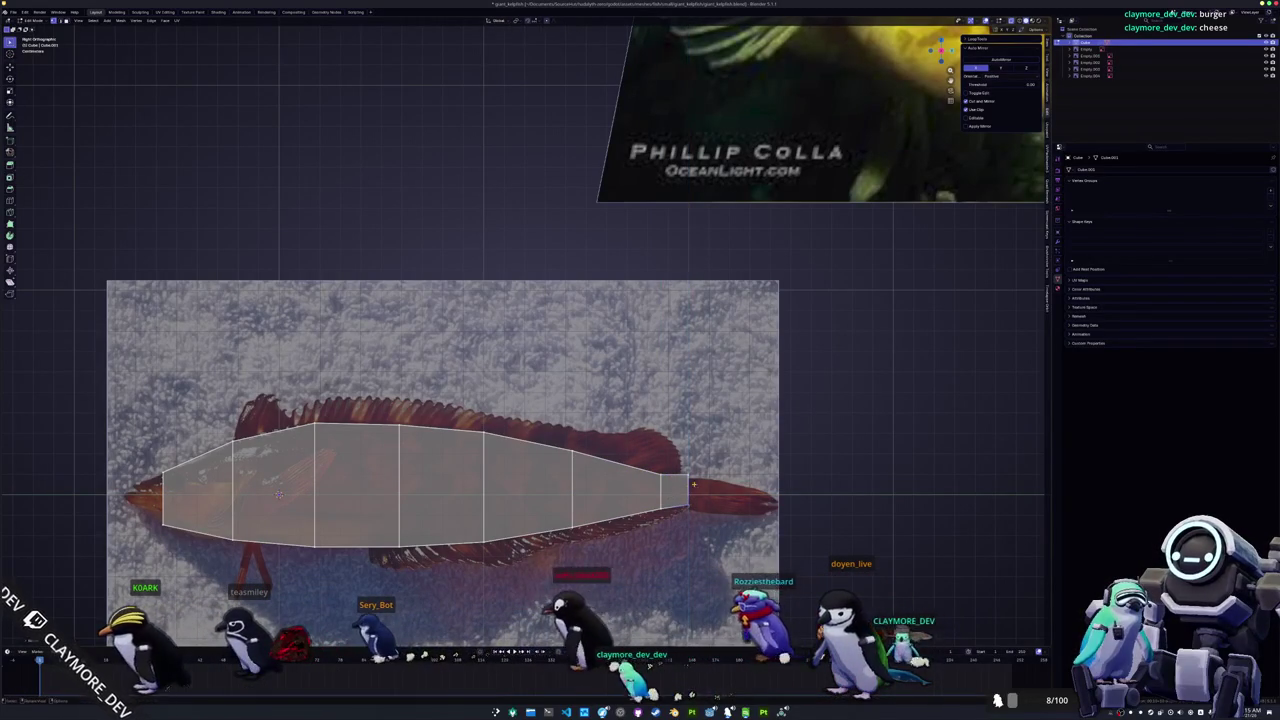
click(684, 490)
scroll(684, 455, down, 5)
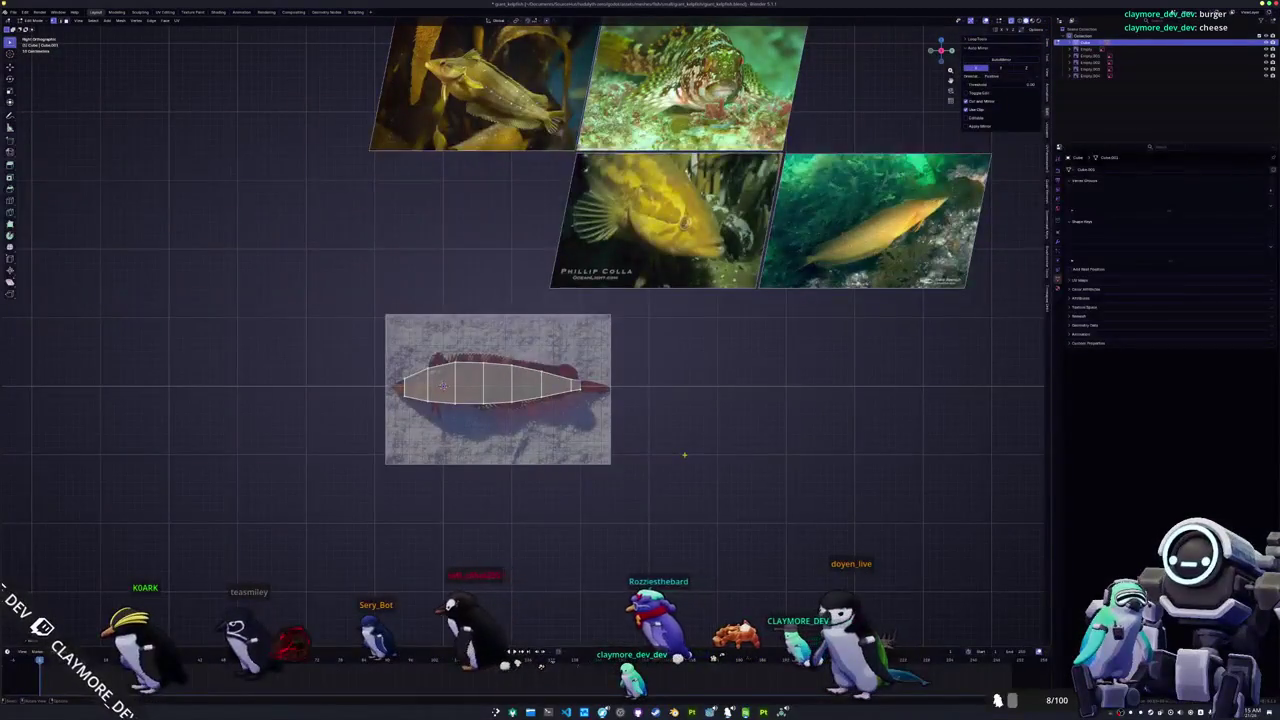
scroll(660, 410, up, 6)
scroll(649, 383, up, 2)
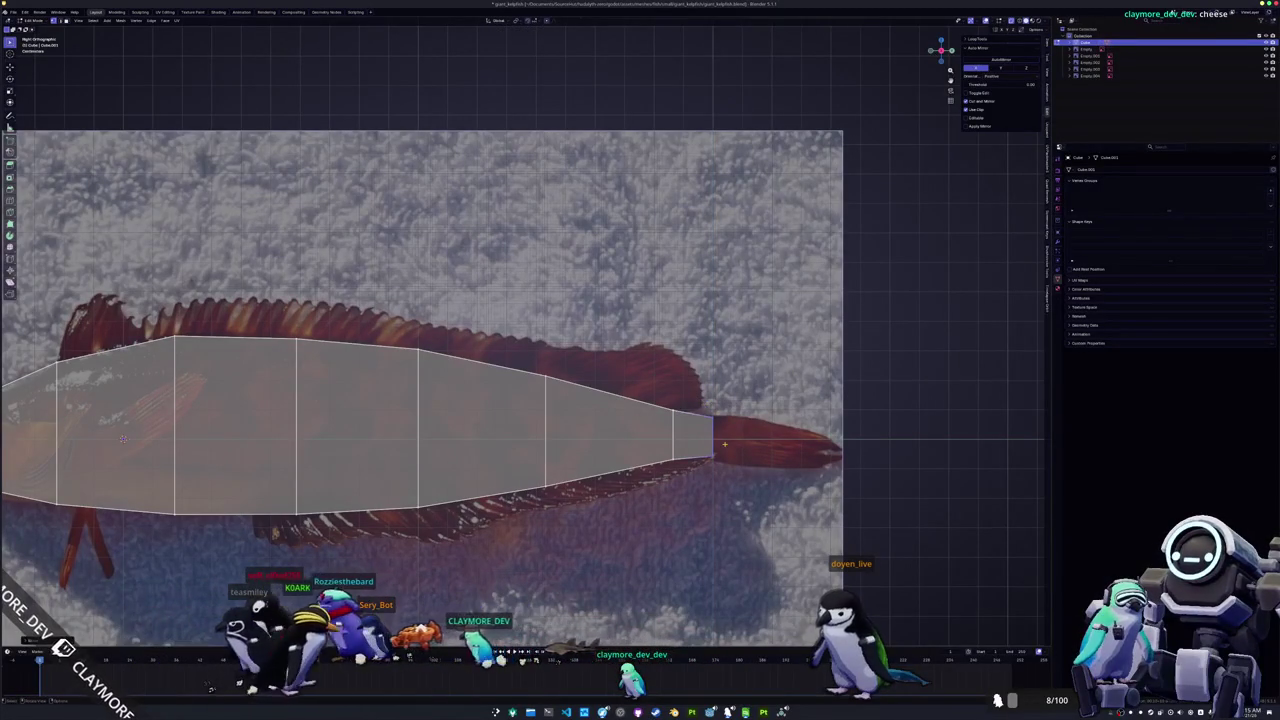
shift+middle_drag(724, 444, 676, 439)
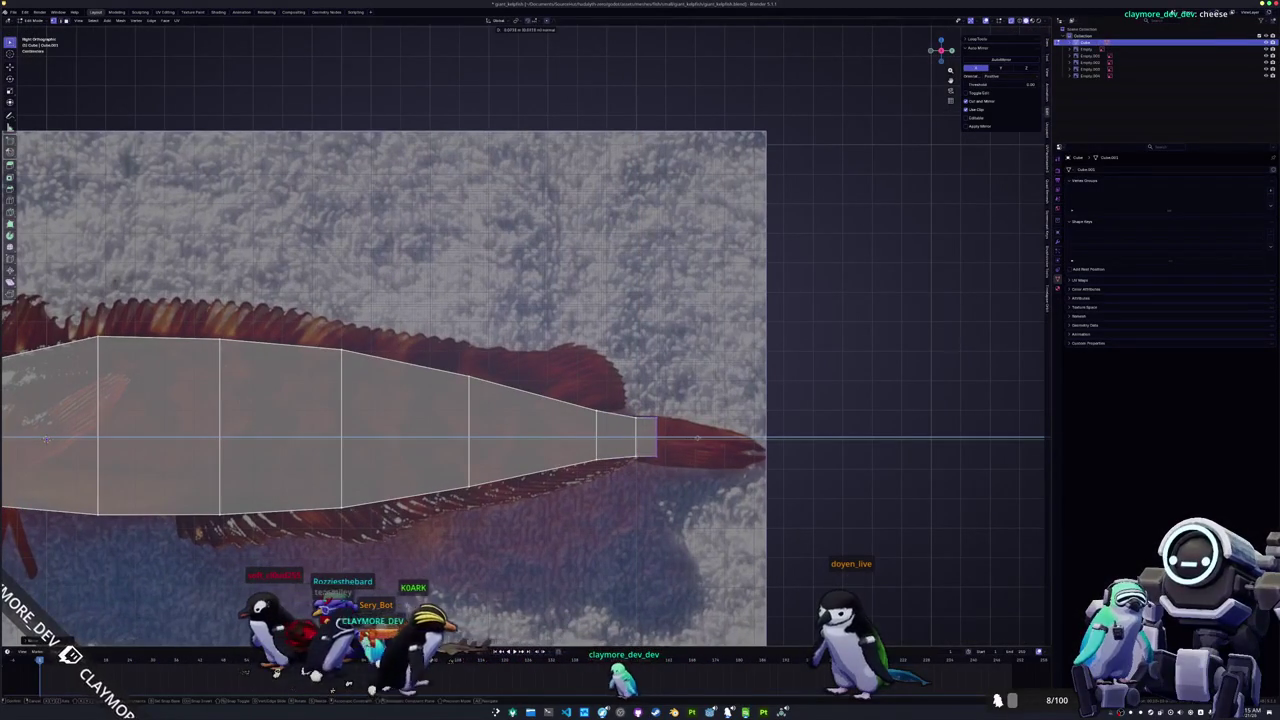
key(s)
key(z)
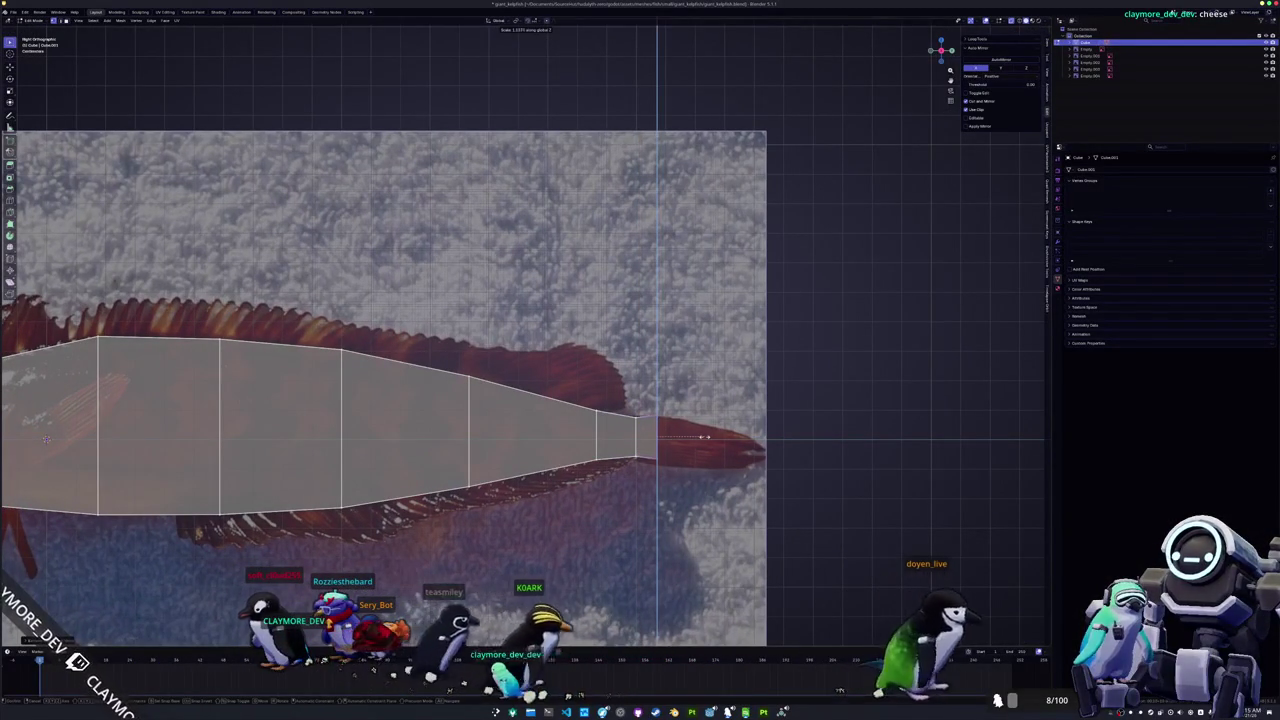
key(Escape)
Step: Extrude one more short tail segment and shrink its height along Z
key(e)
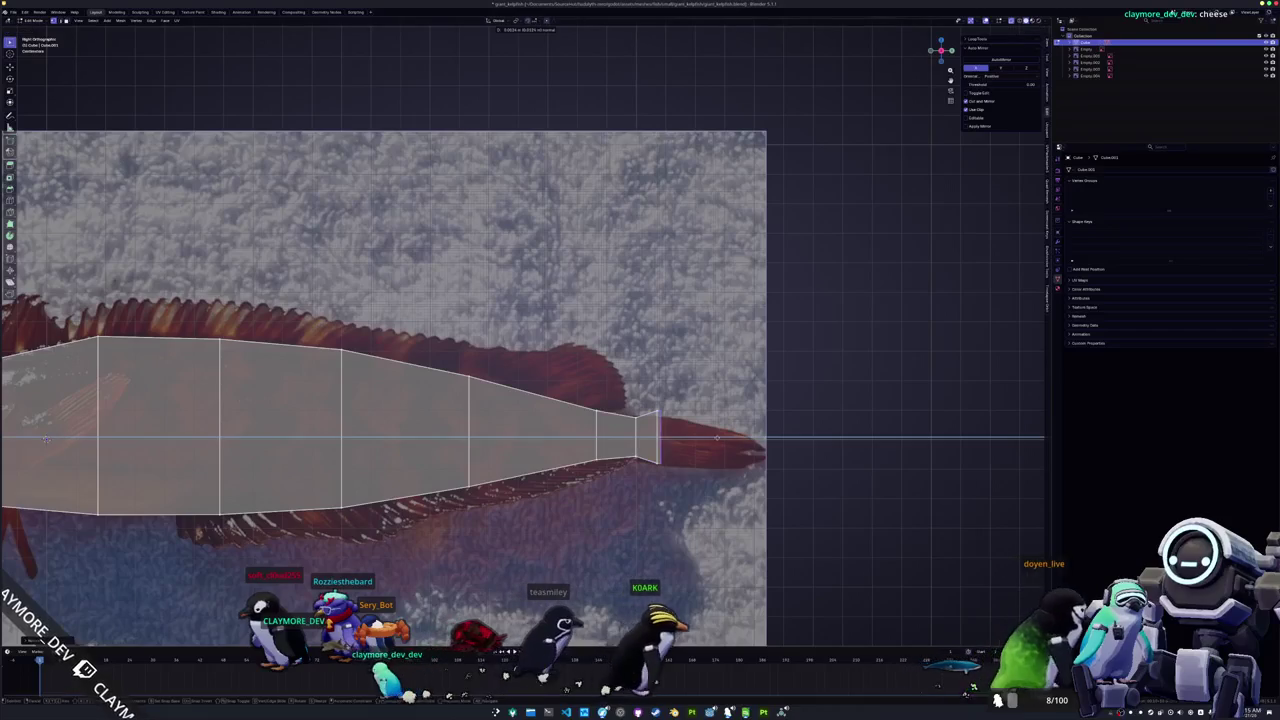
key(s)
key(z)
click(708, 432)
Step: Select the snout-end edges and slide them slightly forward along Y
scroll(708, 432, down, 3)
shift+middle_drag(460, 437, 745, 437)
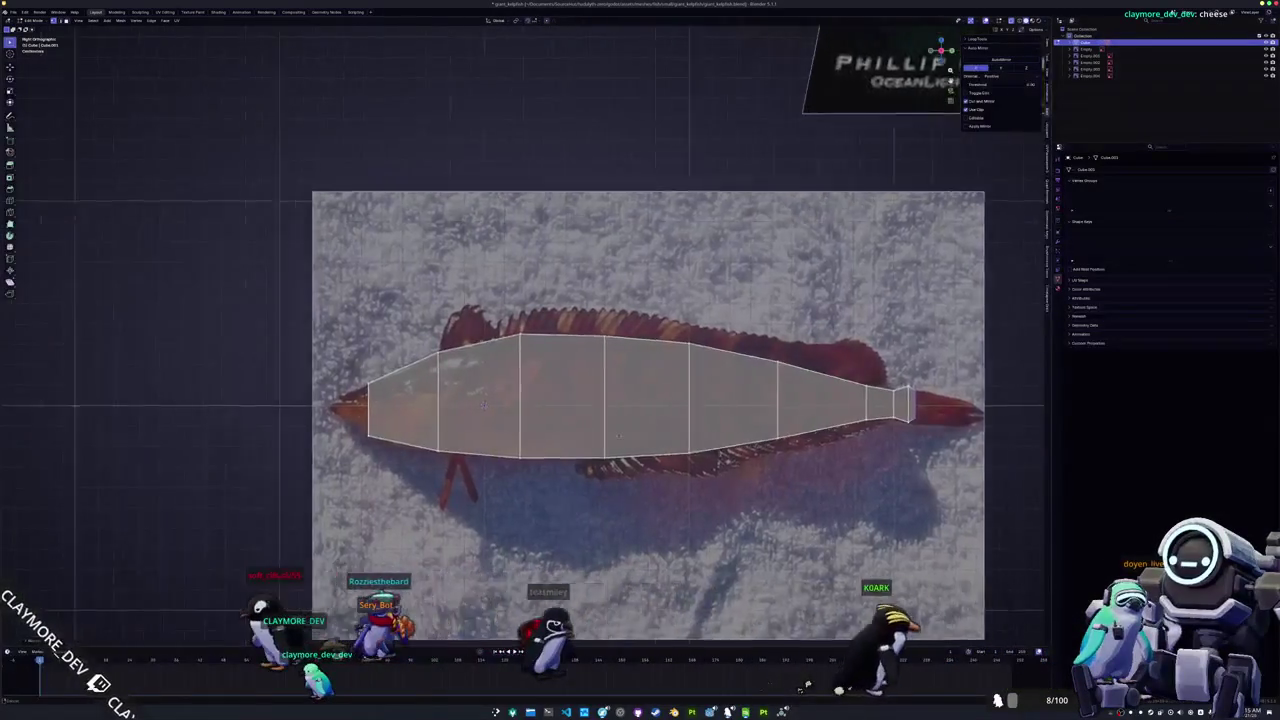
scroll(745, 437, up, 4)
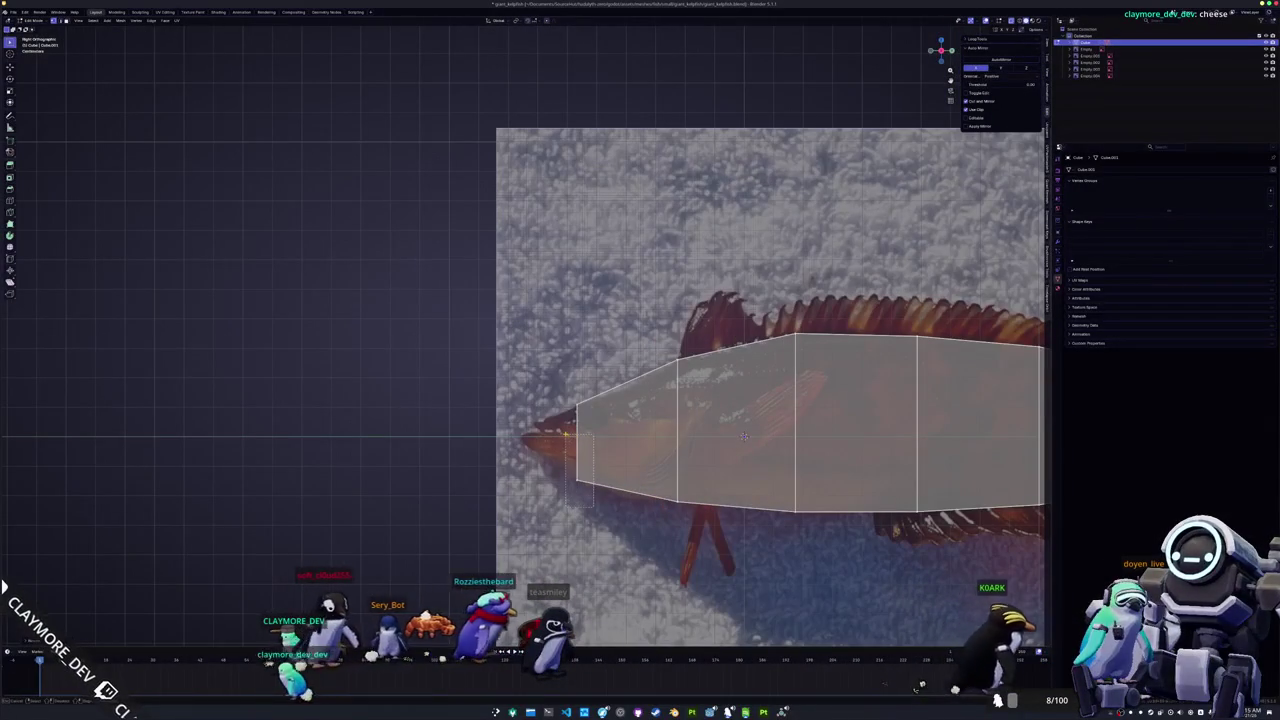
click(613, 378)
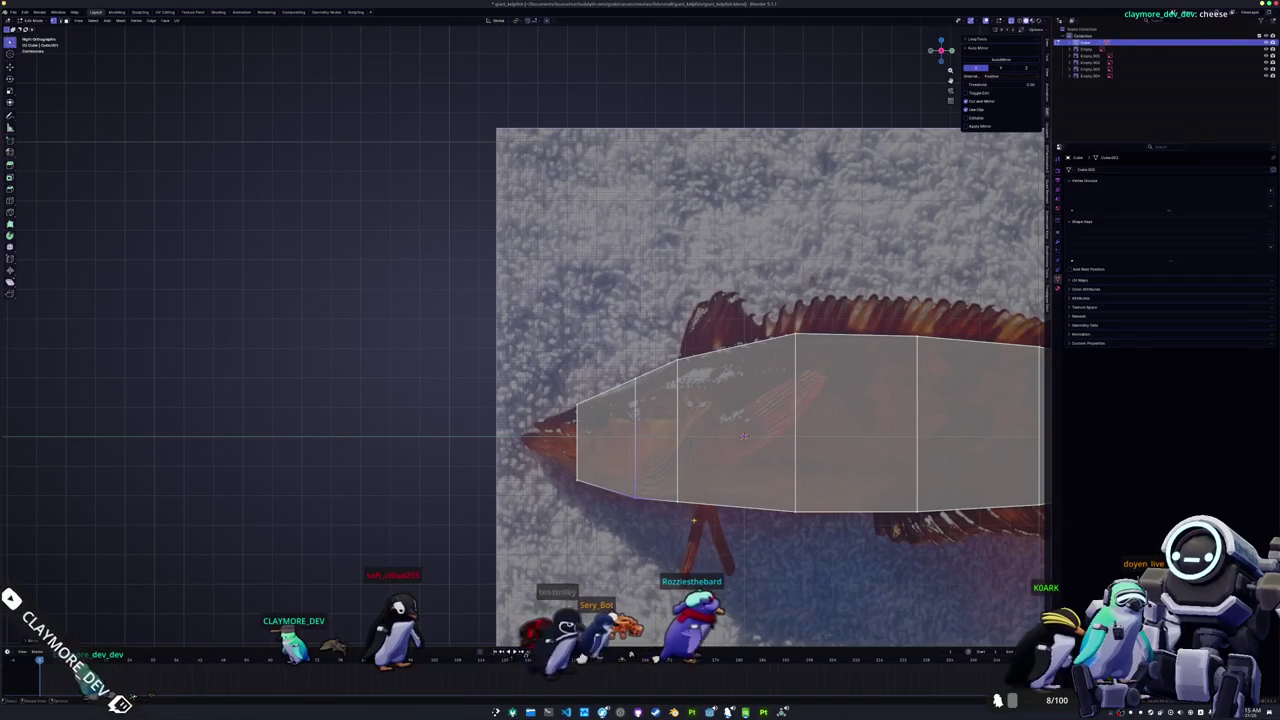
drag(607, 470, 655, 461)
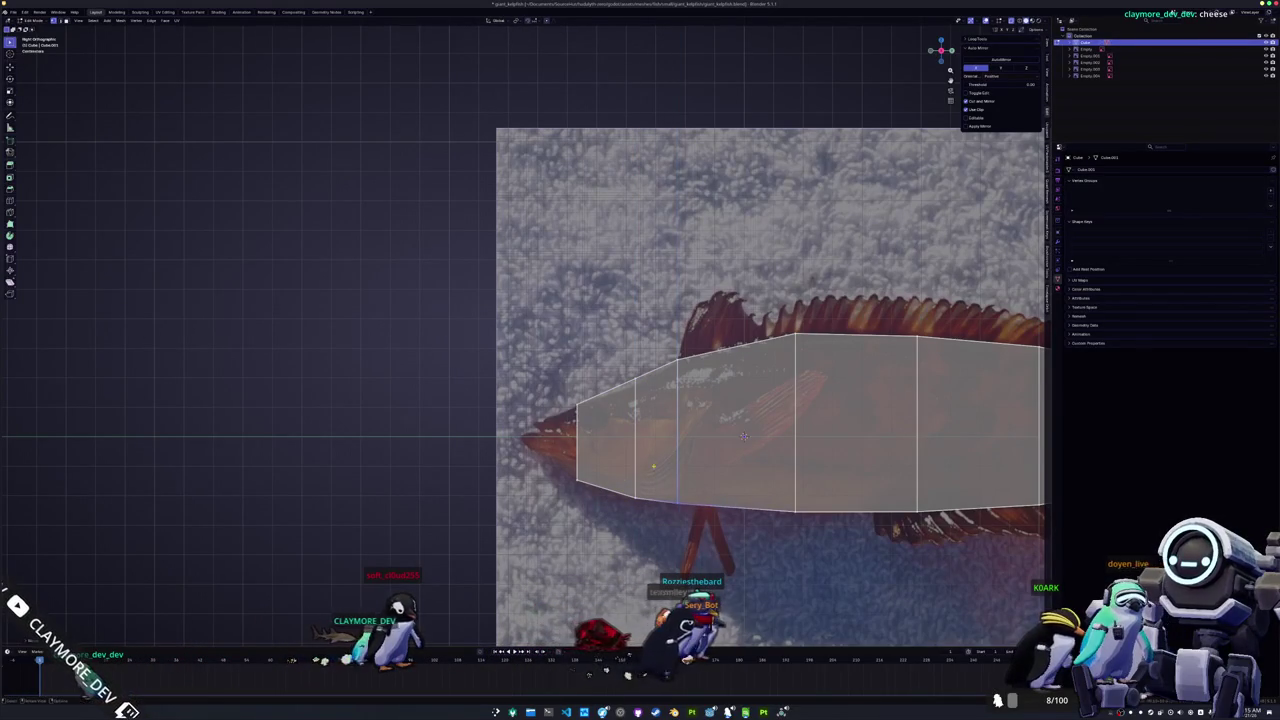
key(g)
key(y)
click(743, 436)
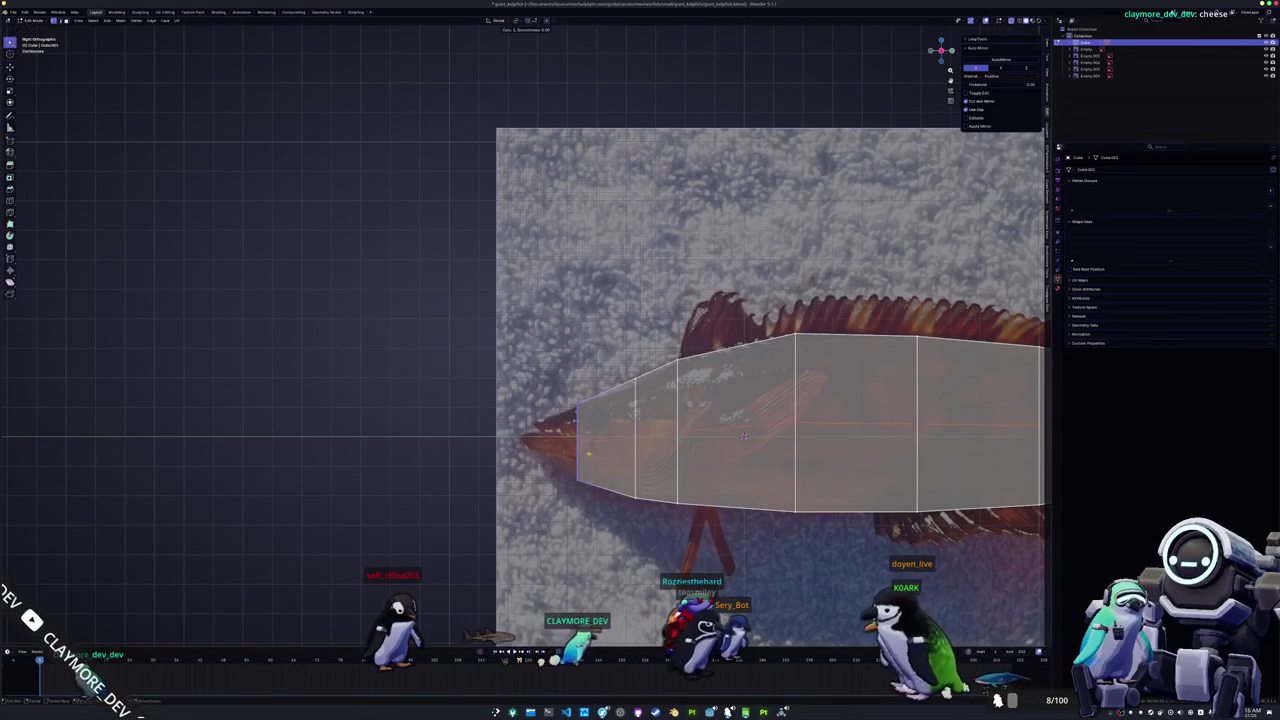
Step: Extrude the snout forward along Y and position the new edge at the snout tip
key(e)
key(y)
click(511, 427)
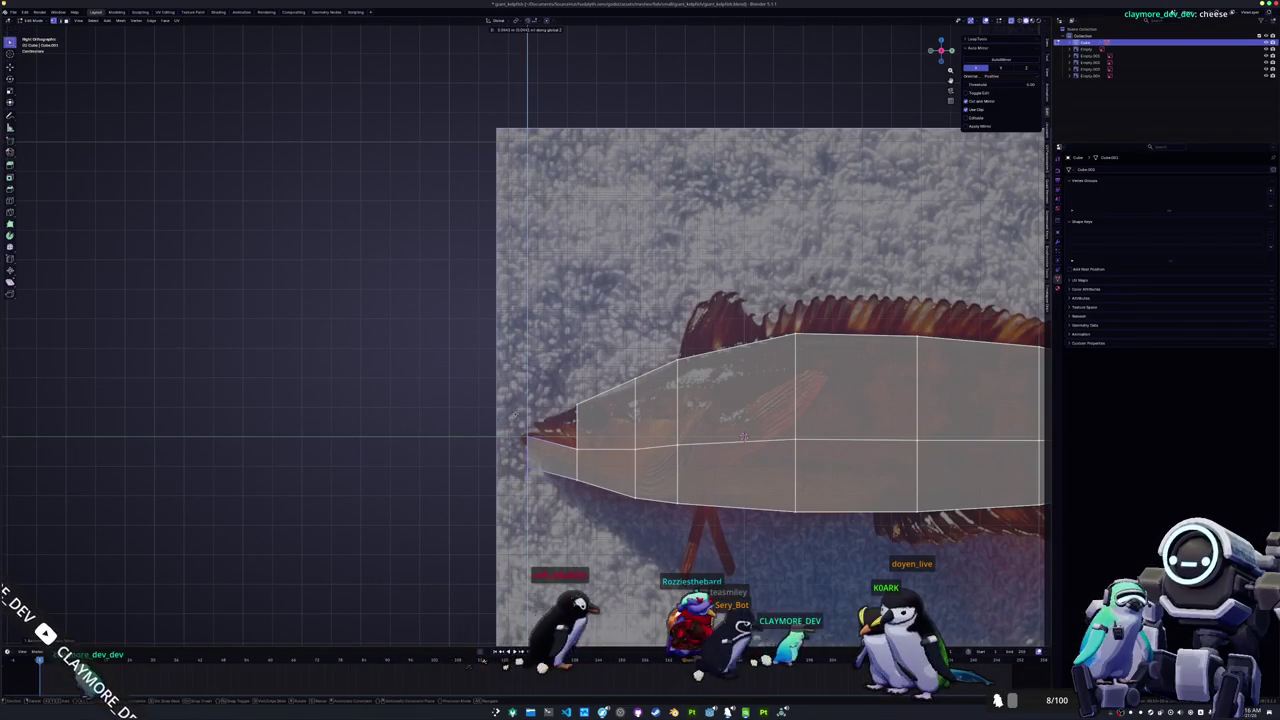
key(g)
key(y)
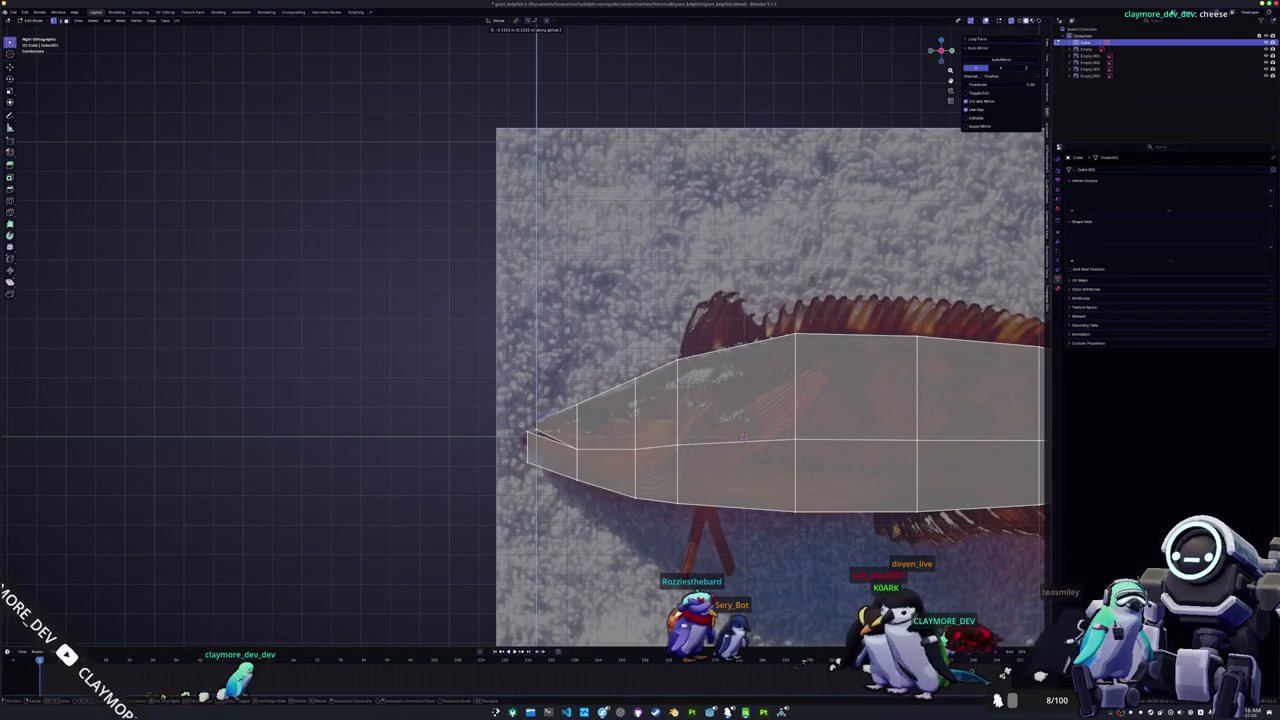
click(743, 437)
Step: Adjust the snout tip vertex vertically and complete the first vertical cut behind the snout
scroll(560, 425, up, 2)
scroll(570, 415, up, 2)
scroll(587, 403, up, 1)
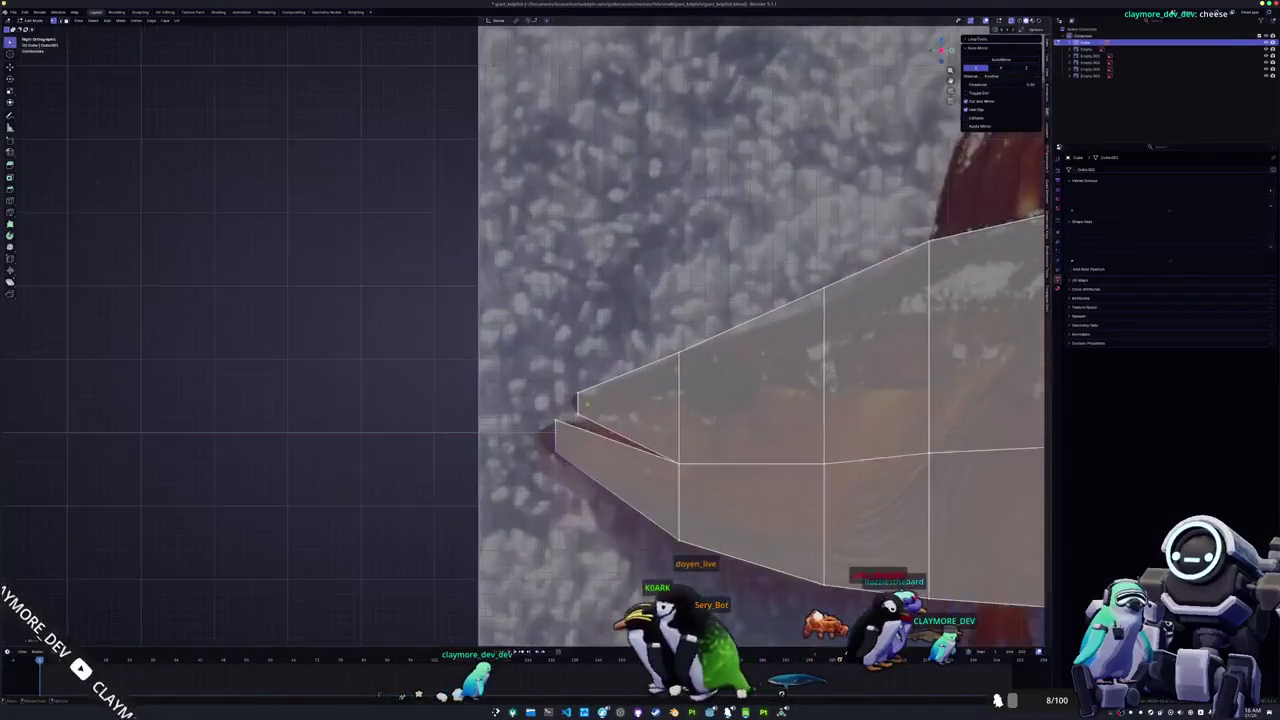
scroll(587, 403, up, 1)
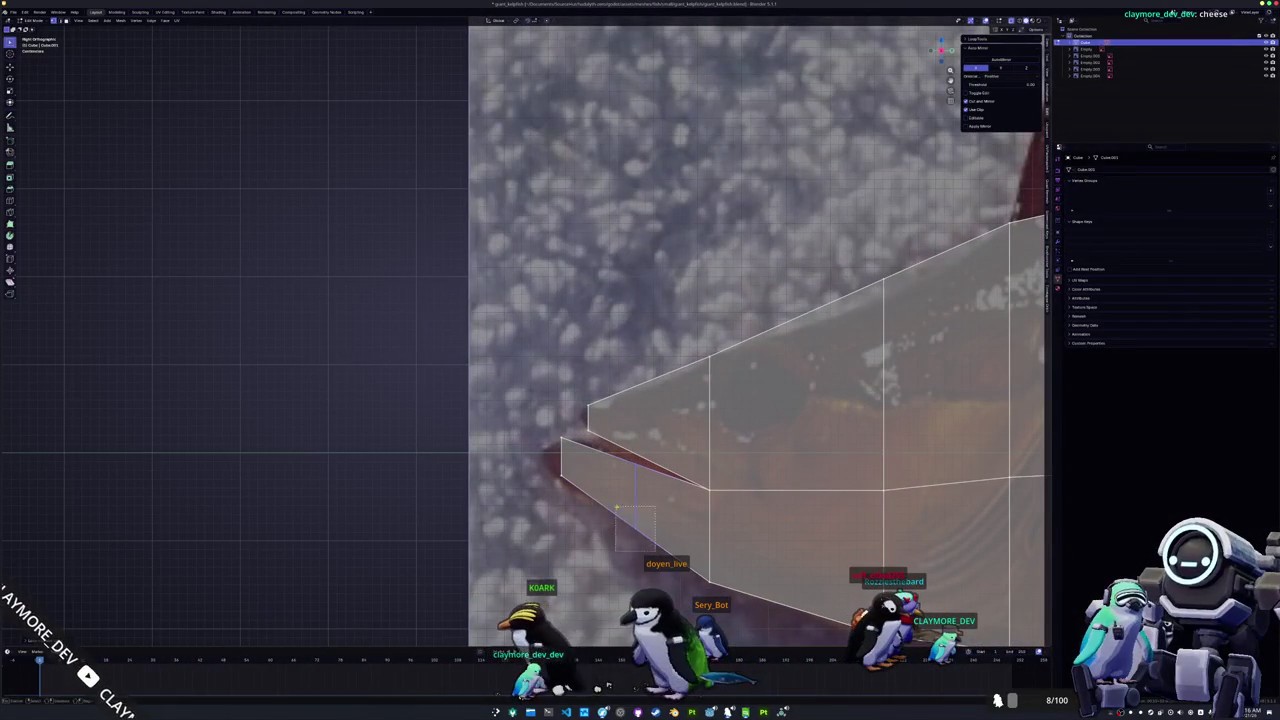
key(g)
key(z)
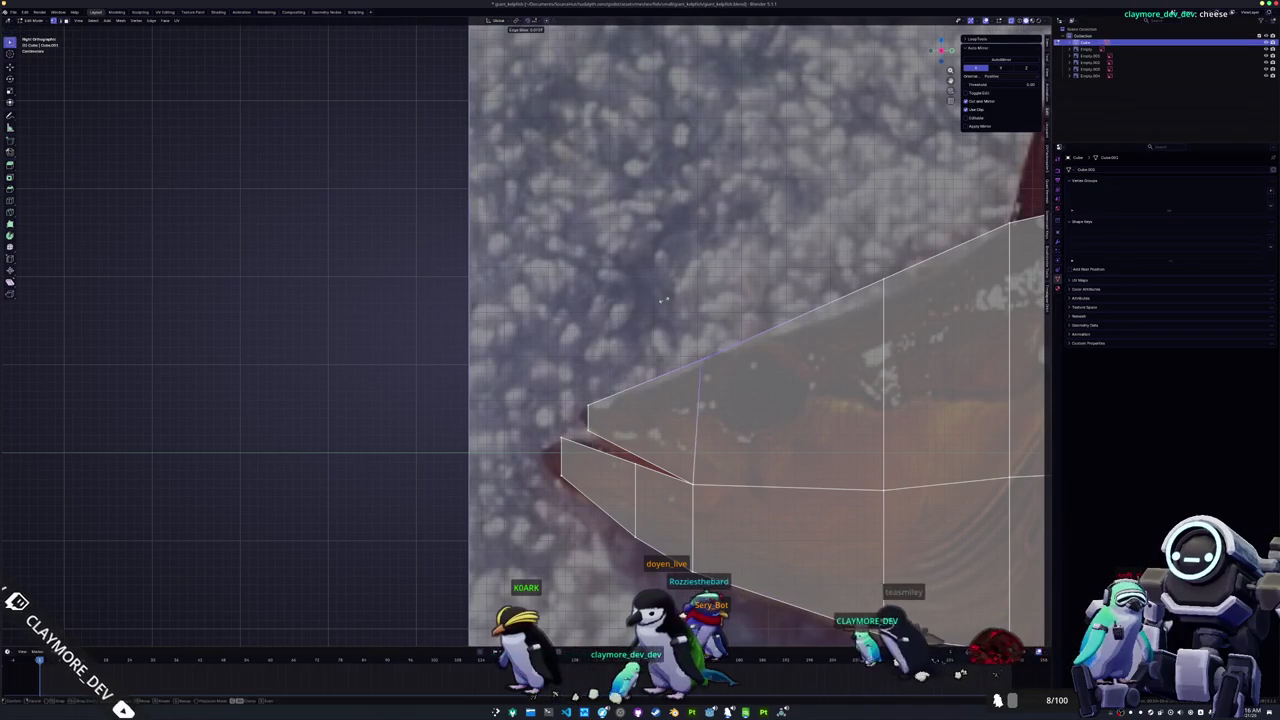
key(g)
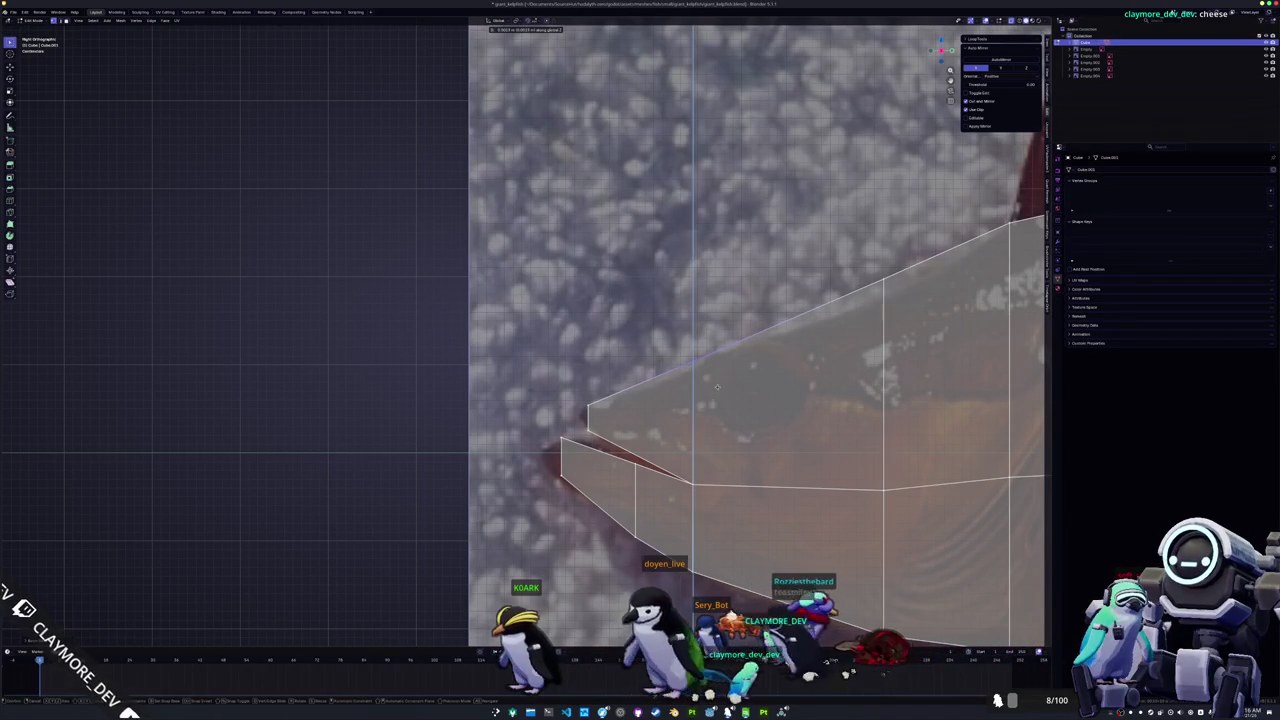
click(716, 388)
scroll(698, 481, down, 1)
key(Return)
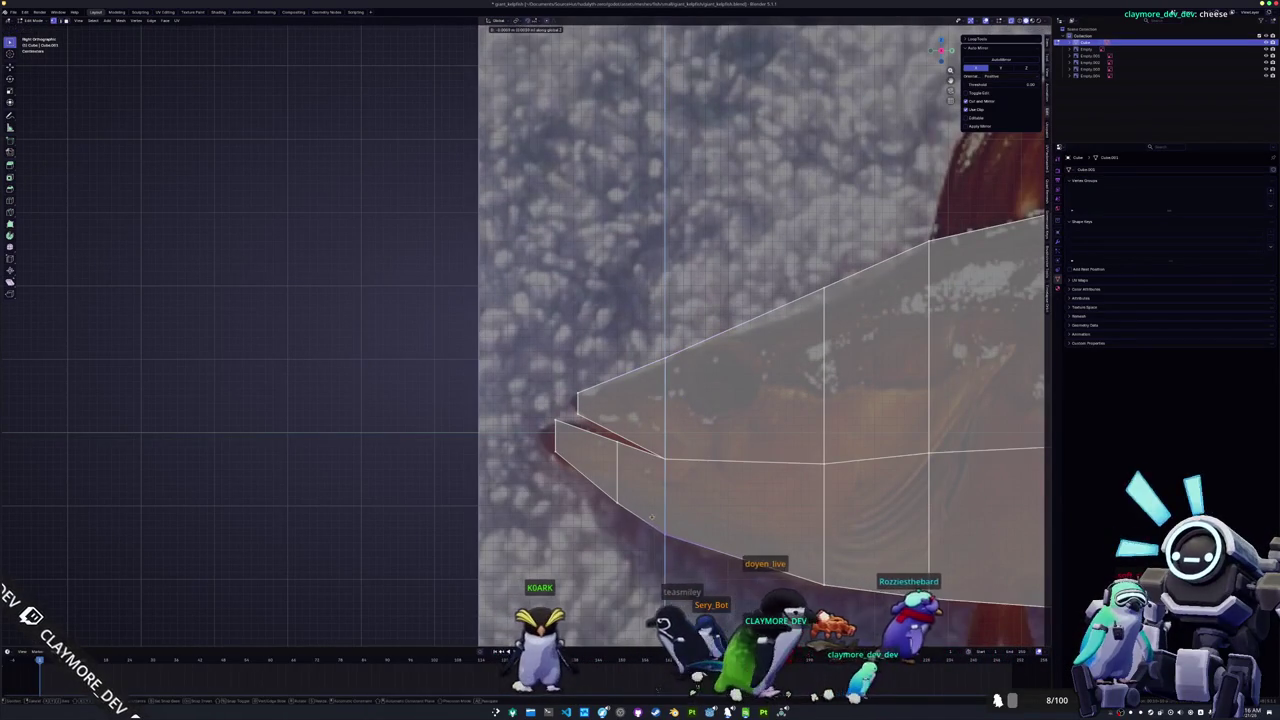
Step: Knife a second vertical cut across the body and shape the snout vertices into an open mouth
key(k)
click(745, 322)
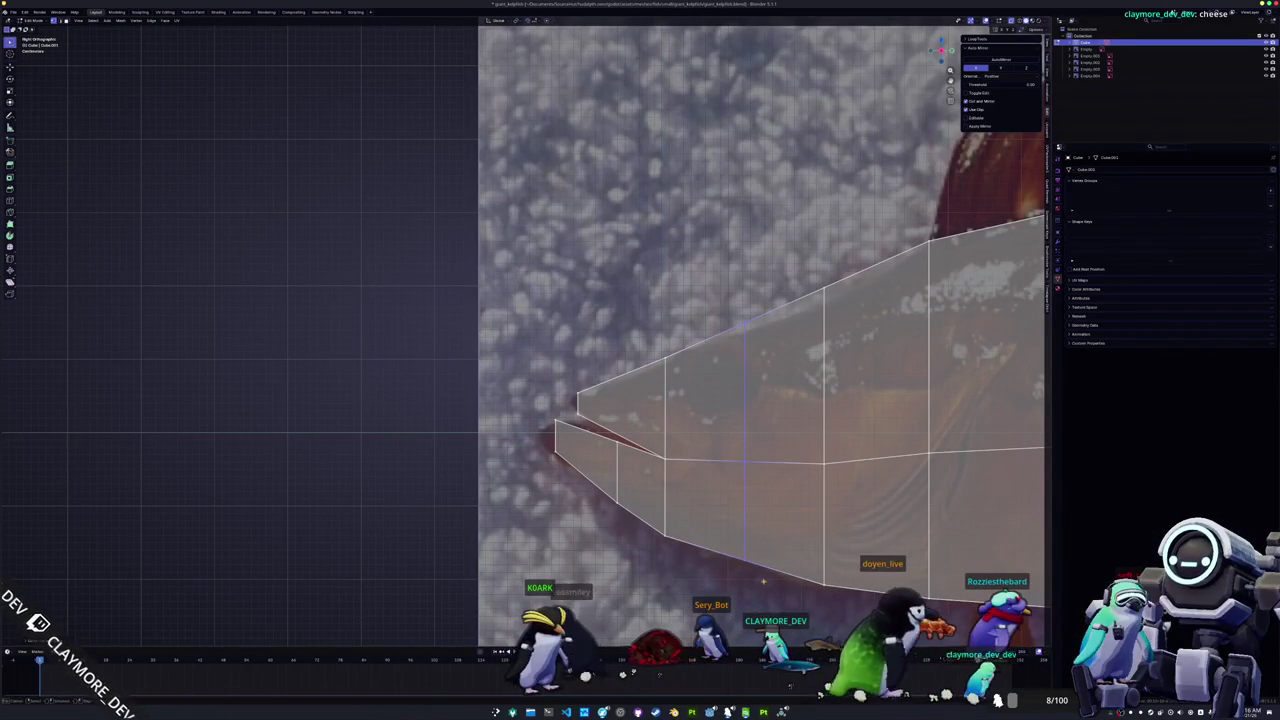
click(745, 561)
key(Return)
scroll(620, 500, up, 2)
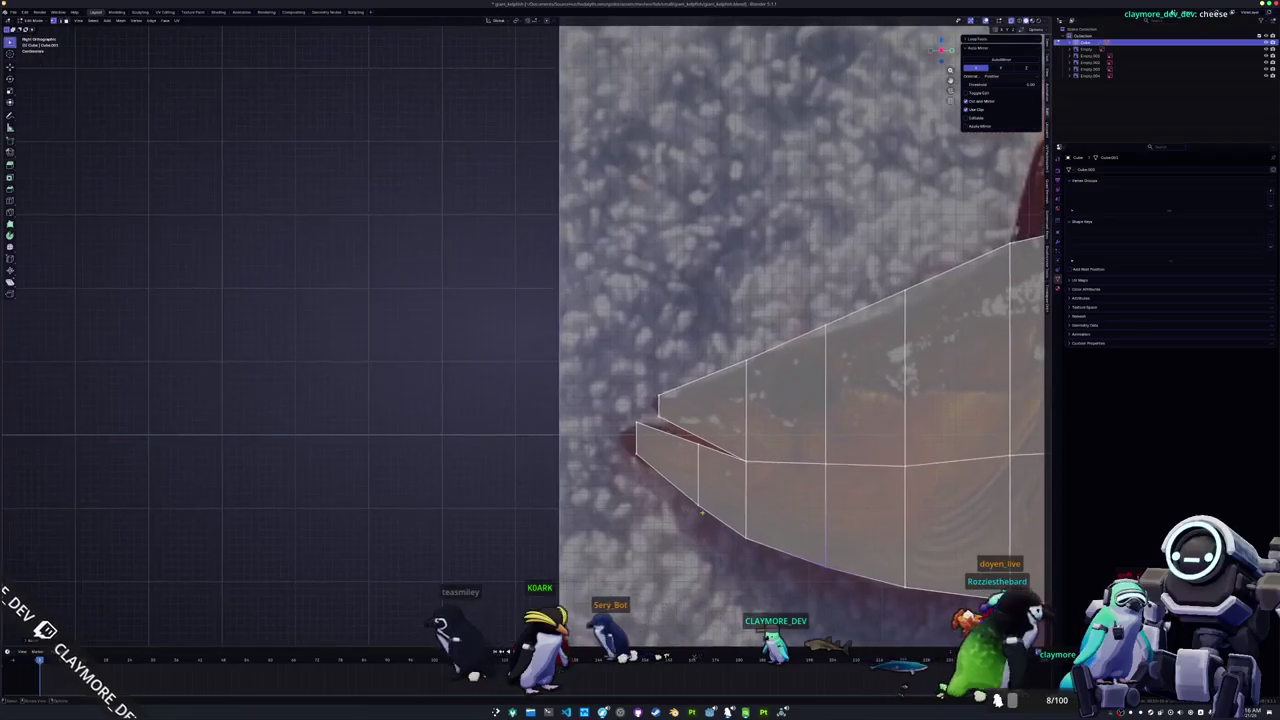
scroll(650, 485, up, 1)
key(g)
key(z)
click(674, 477)
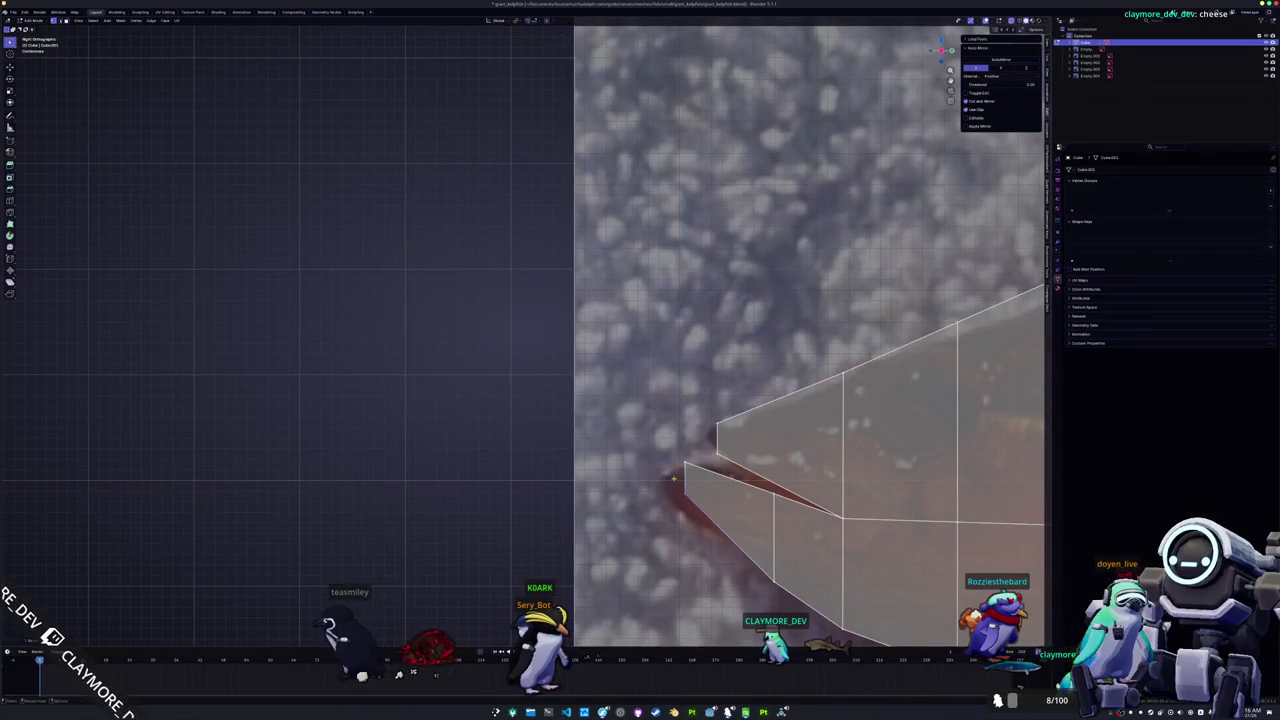
key(g)
key(z)
click(703, 411)
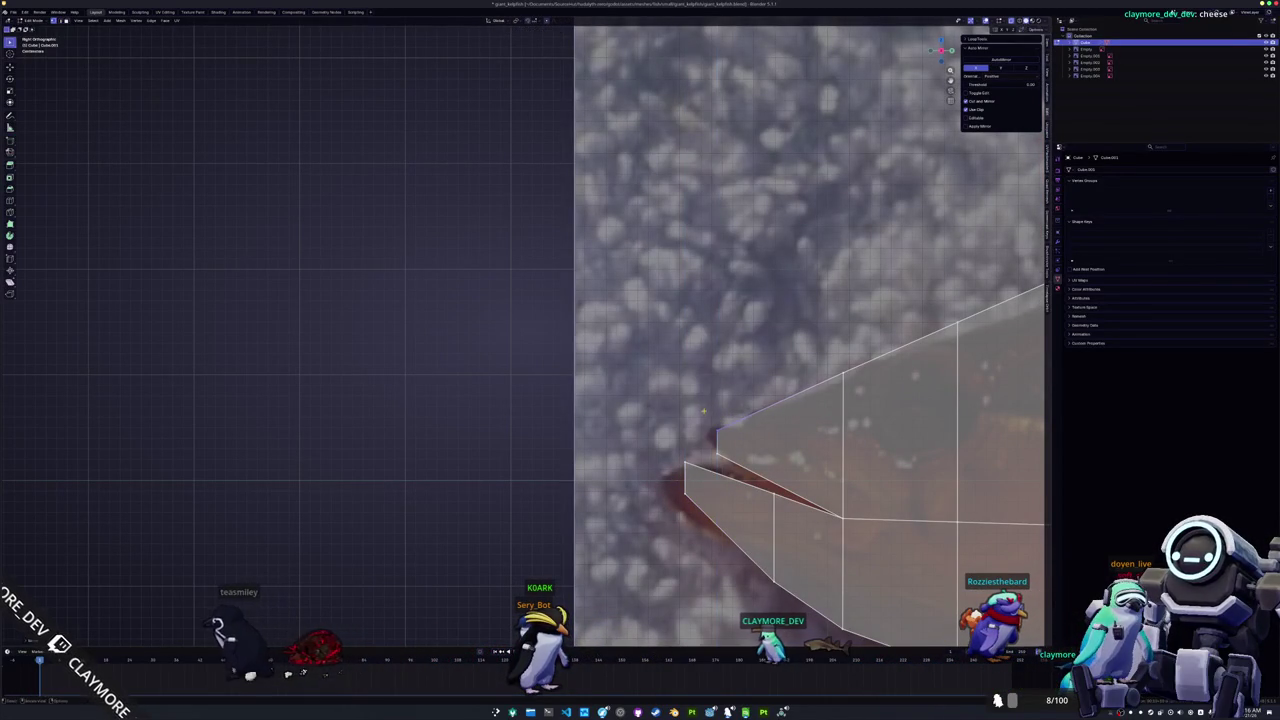
click(755, 411)
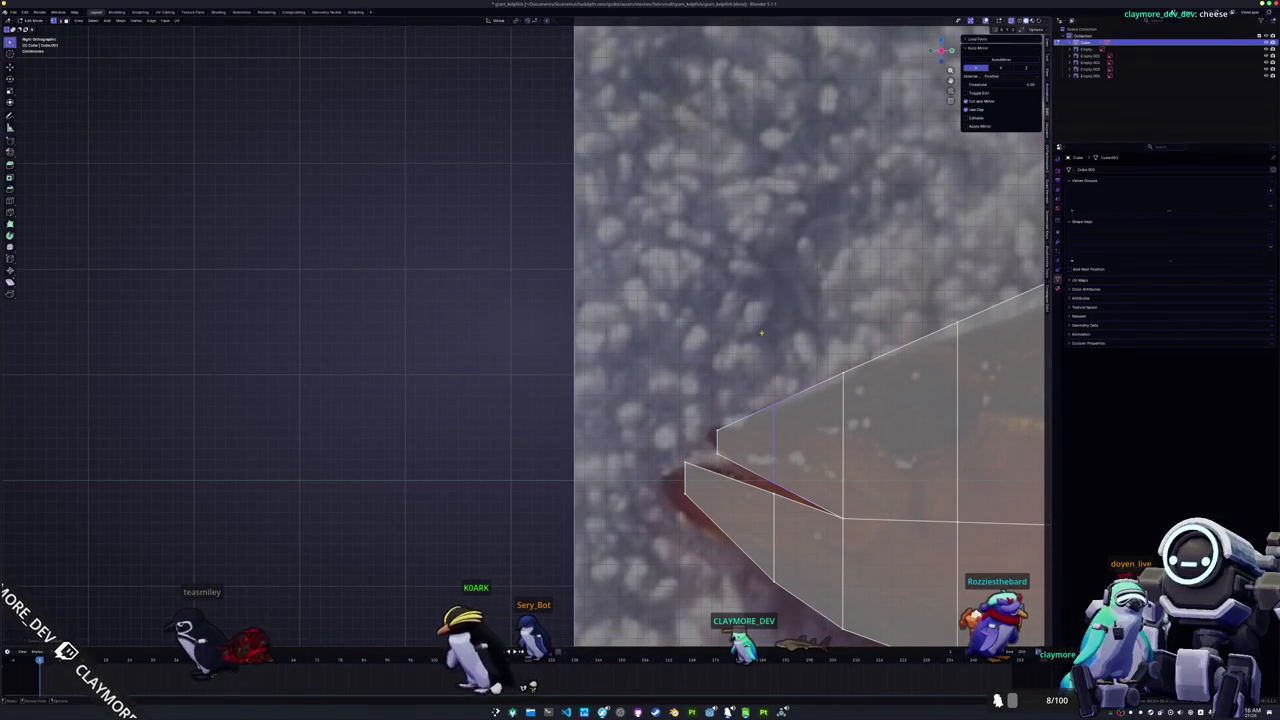
Step: Zoom out and orbit to a top-down view of the fish
scroll(525, 360, down, 2)
scroll(525, 360, down, 2)
scroll(525, 360, down, 2)
scroll(525, 360, down, 2)
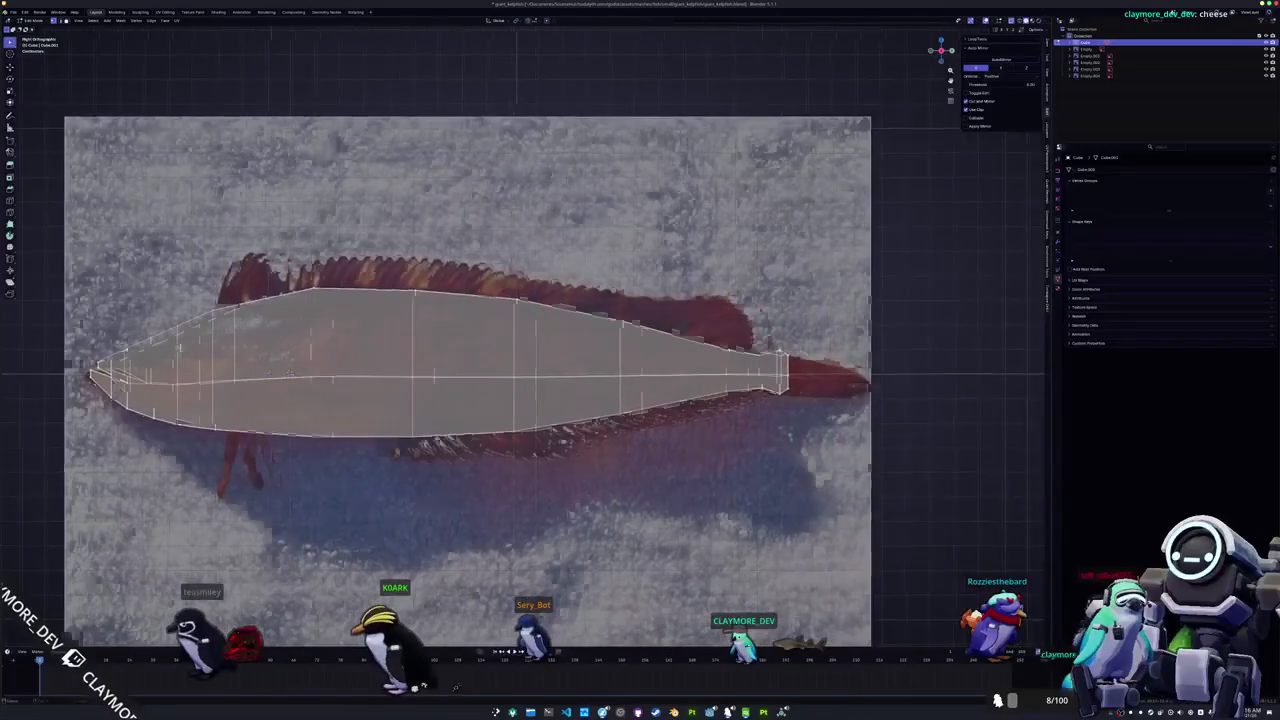
scroll(508, 371, down, 2)
scroll(508, 371, down, 2)
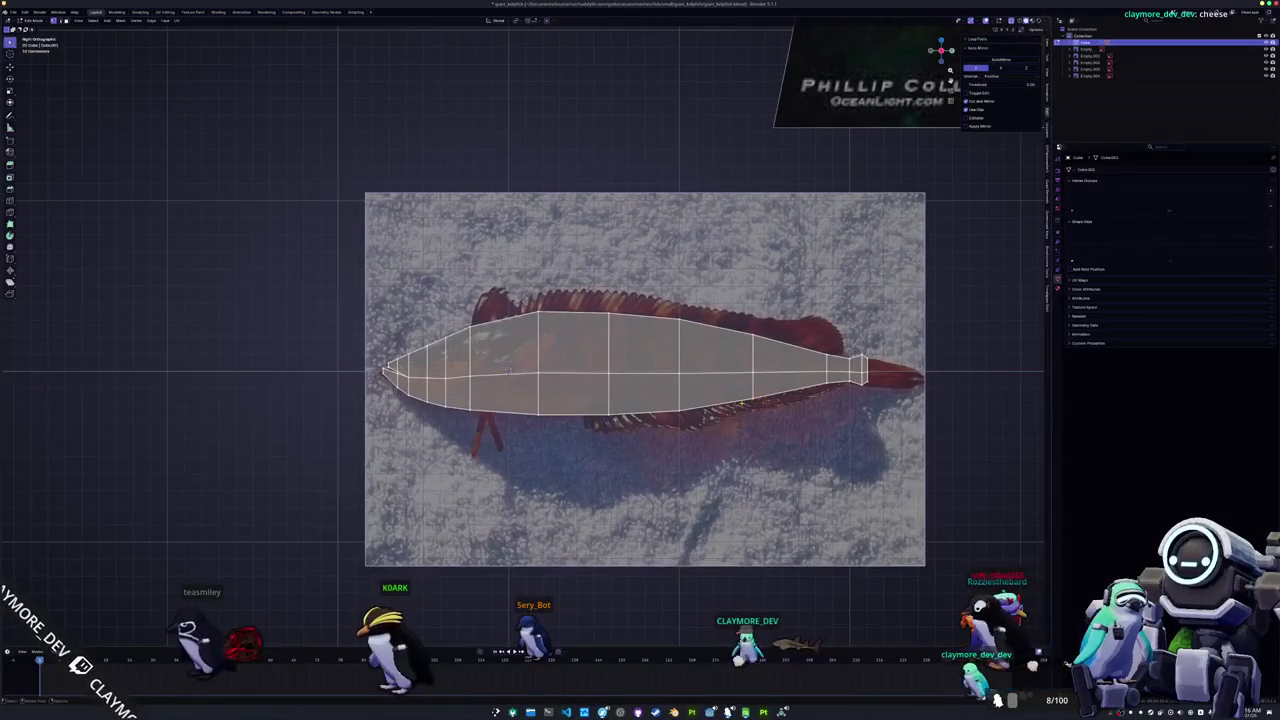
middle_drag(508, 371, 619, 349)
Step: Shift the bottom vertices along X to slant the bottom edge in top view
key(g)
key(x)
click(731, 483)
key(g)
key(x)
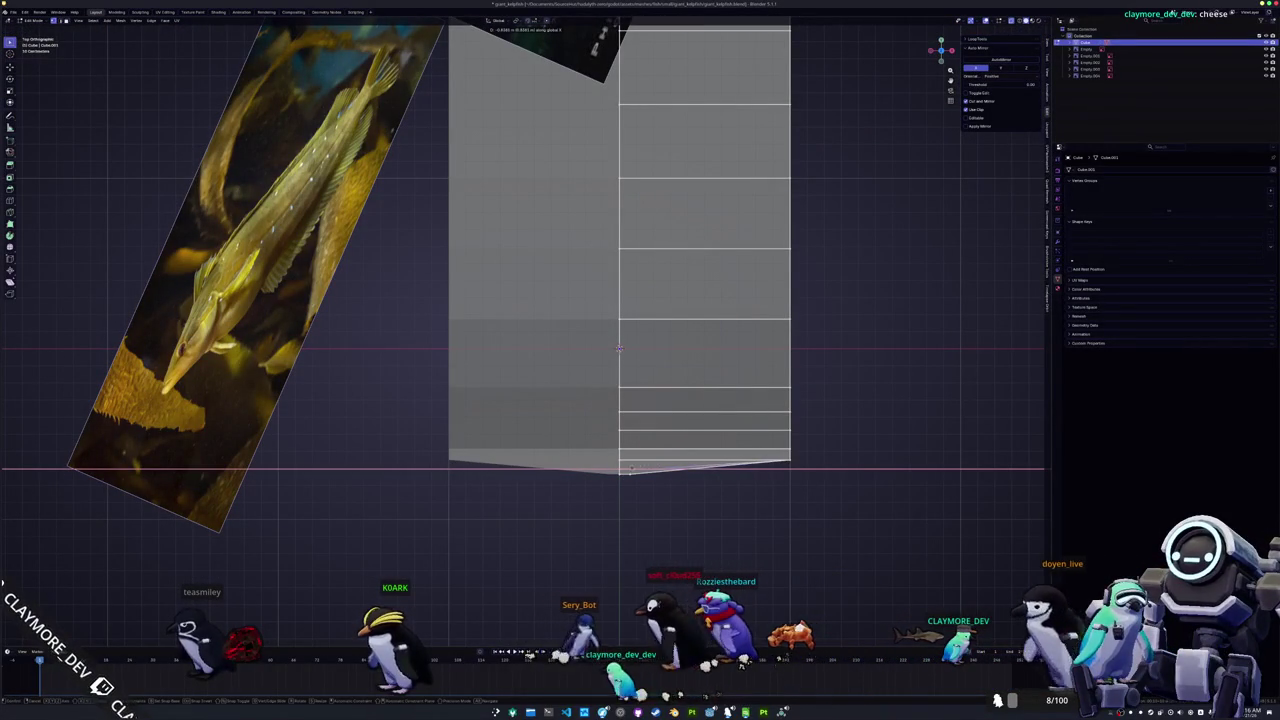
click(619, 347)
mouse_move(619, 347)
middle_down()
mouse_move(626, 472)
mouse_move(581, 404)
middle_up()
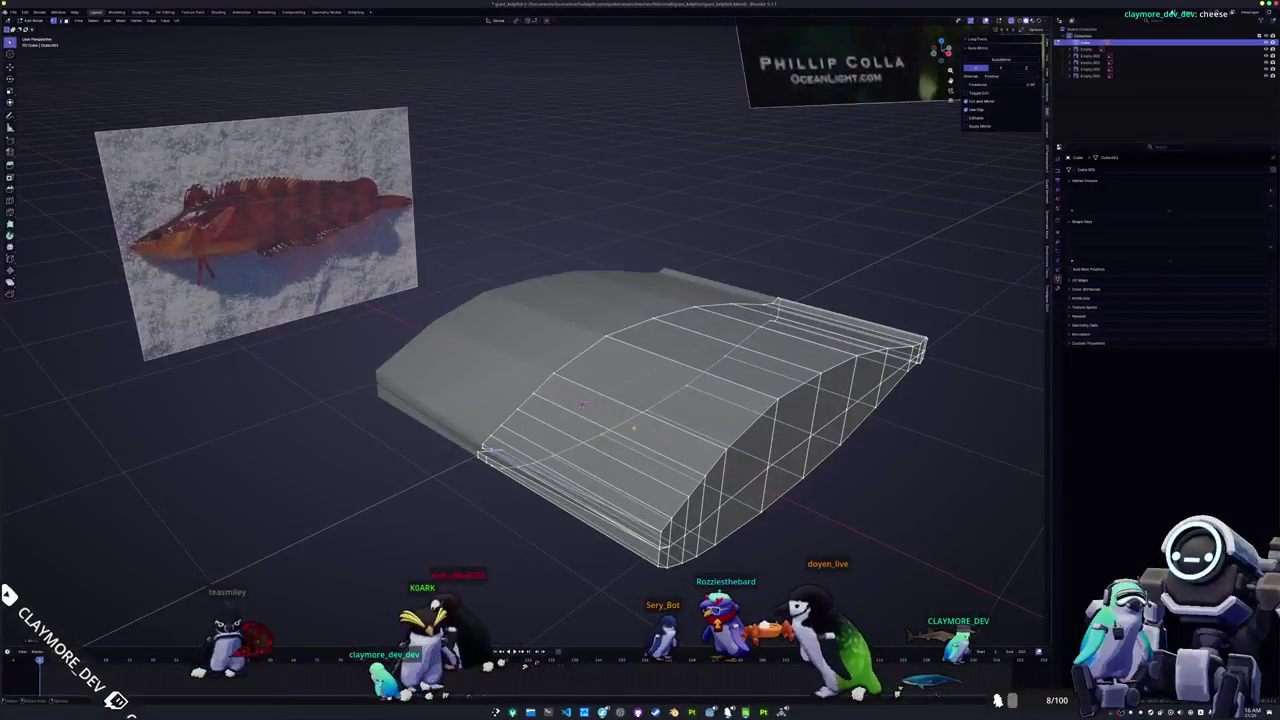
key(KP_7)
Step: Notch the bottom end by moving its vertices along X and raising them
key(g)
key(x)
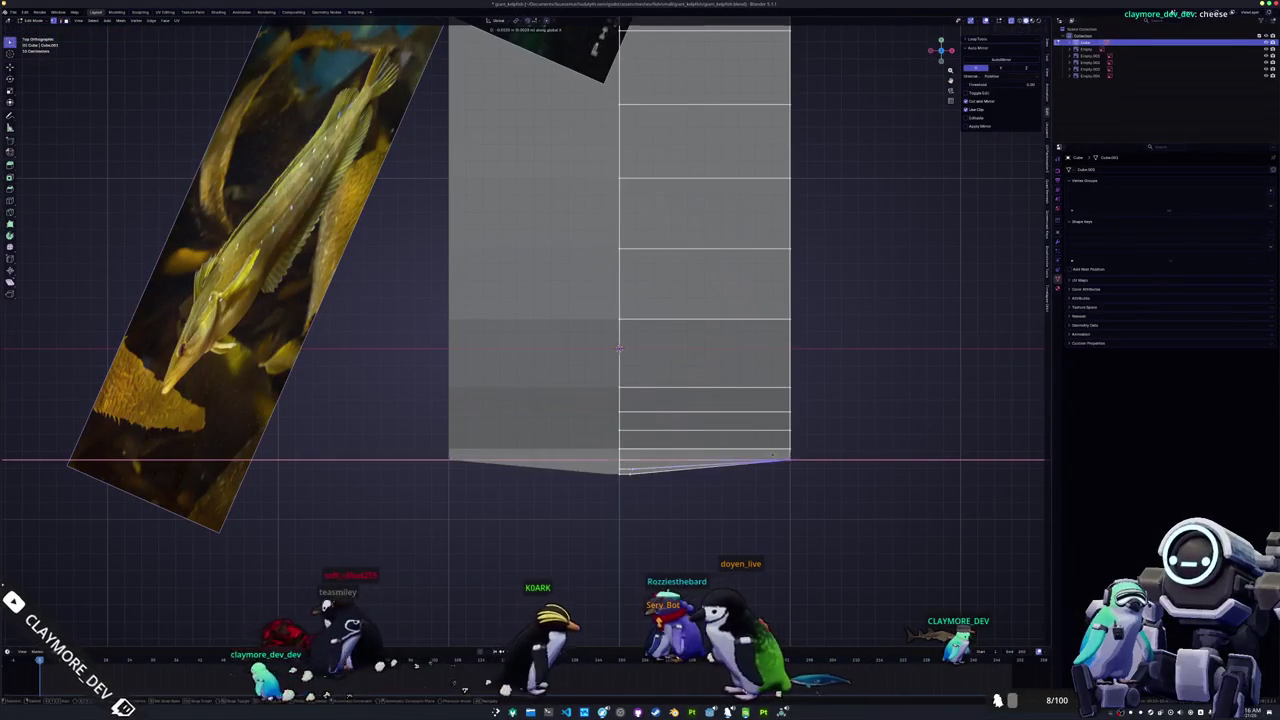
click(665, 471)
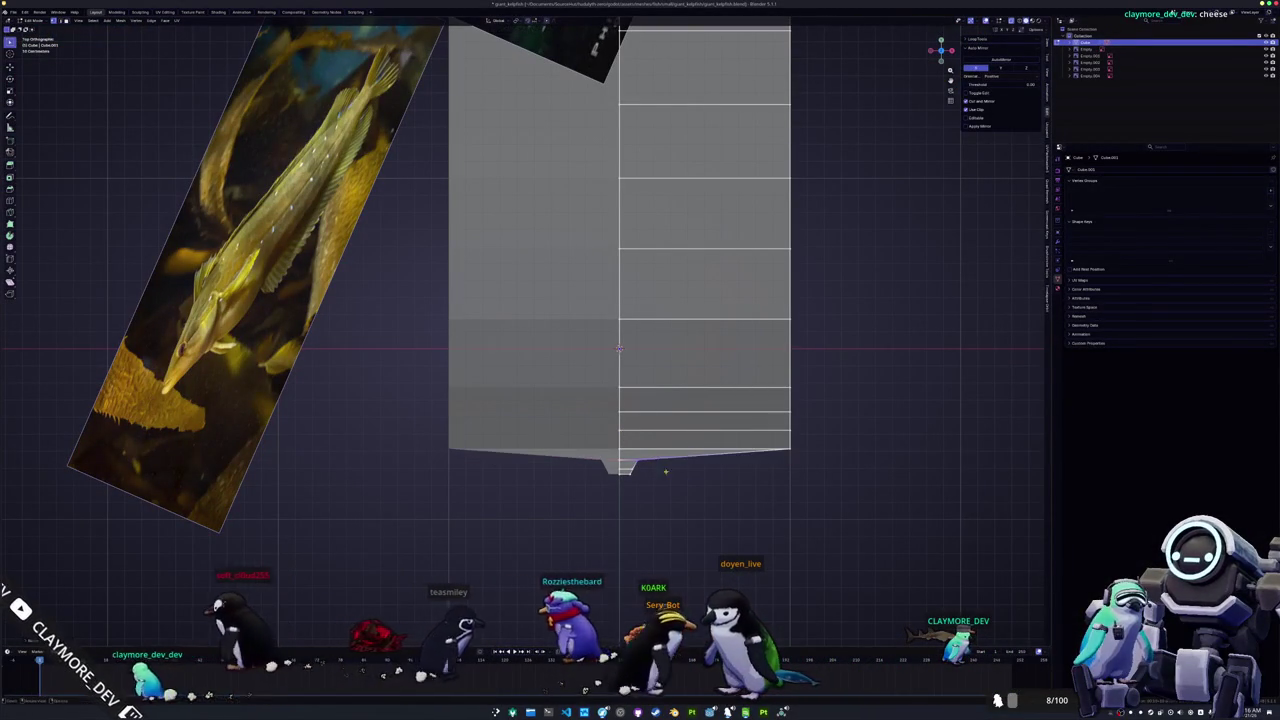
key(g)
key(x)
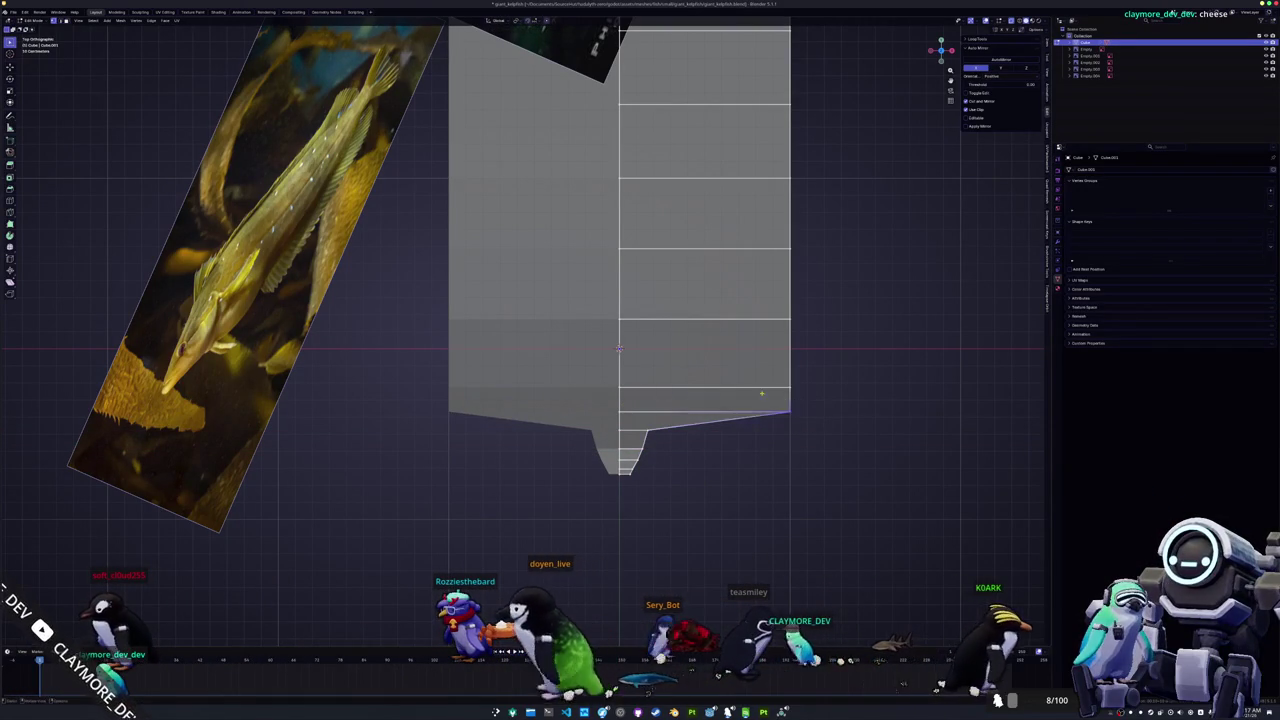
click(621, 360)
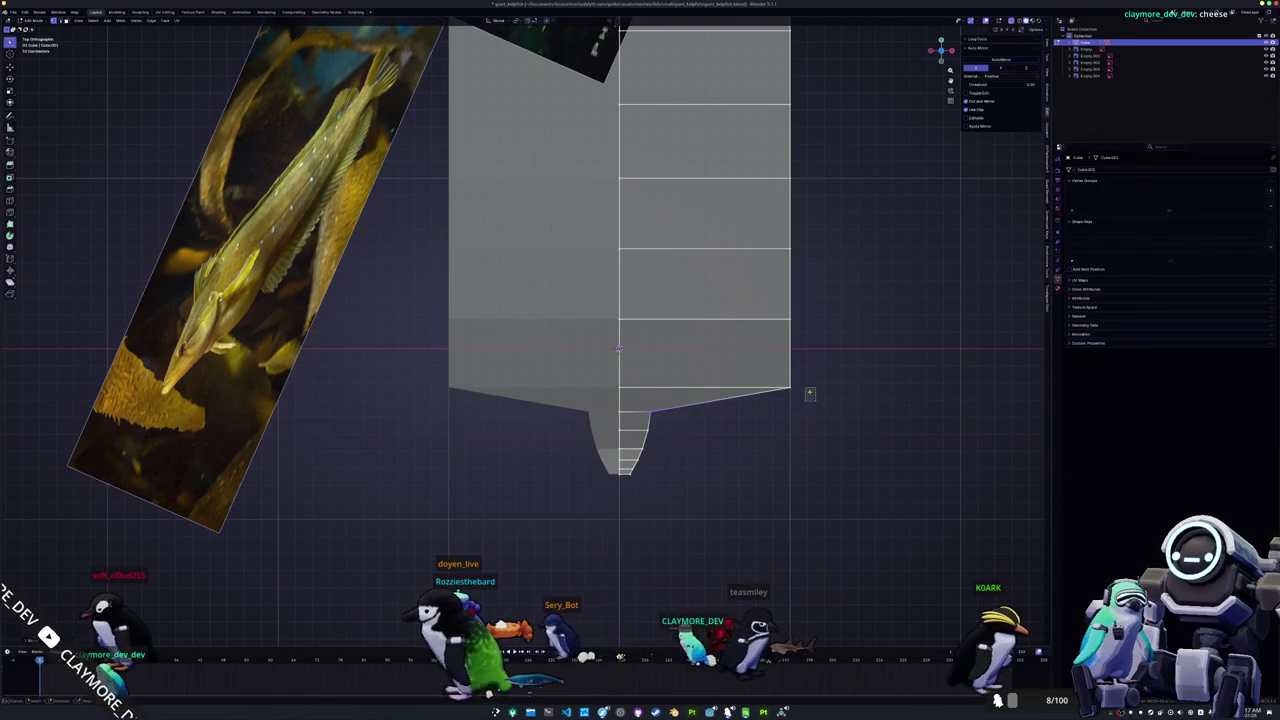
key(g)
key(y)
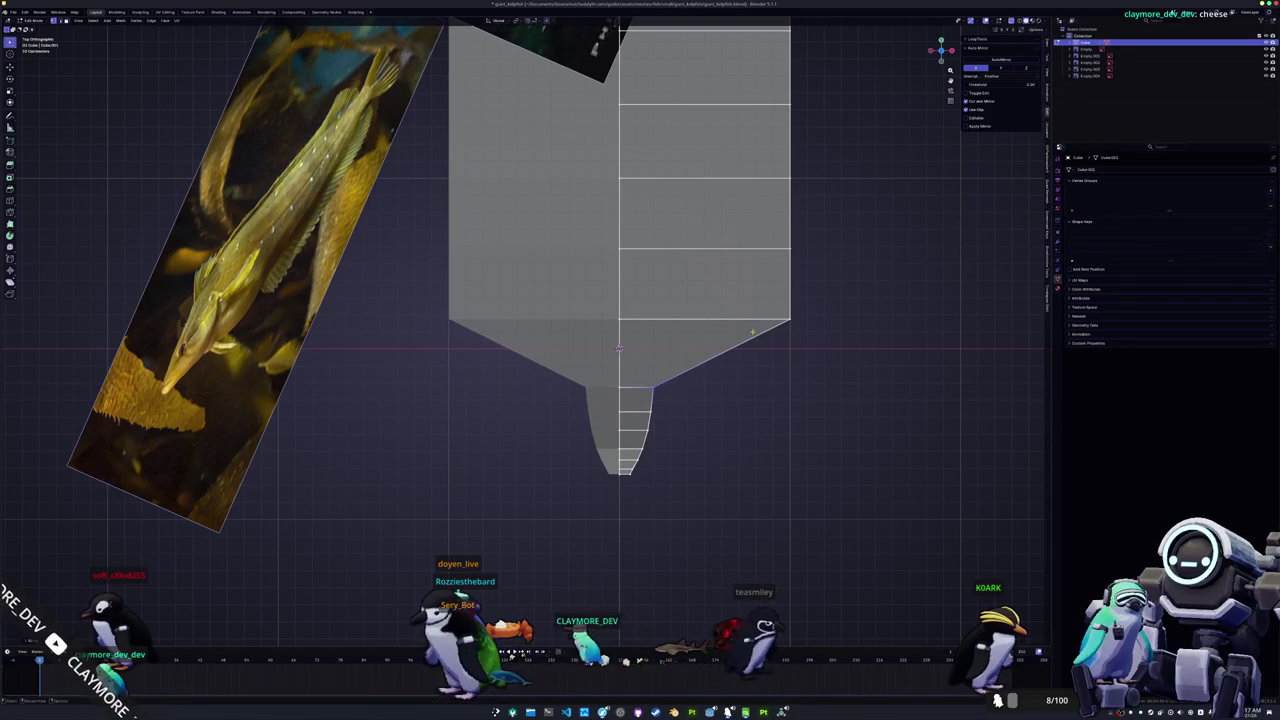
Step: Narrow the bottom edge loop with S X and move the lower loops up along Y
key(g)
key(y)
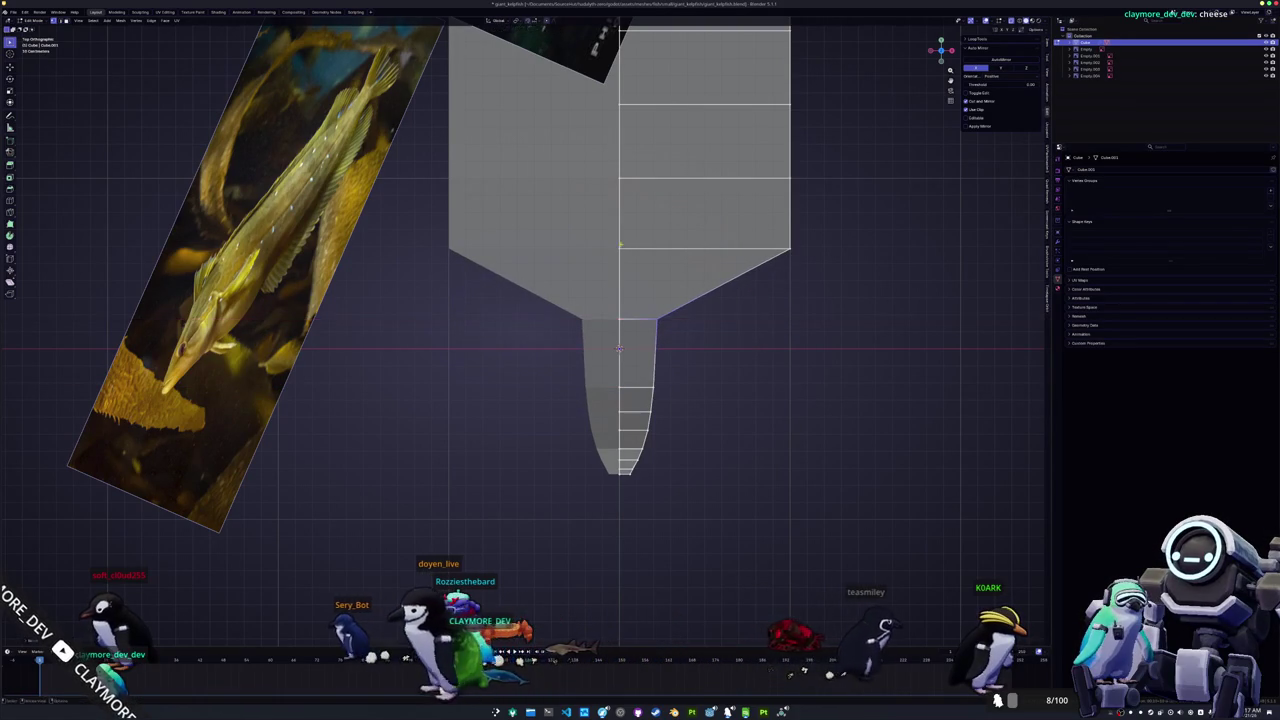
scroll(618, 347, up, 3)
key(s)
key(x)
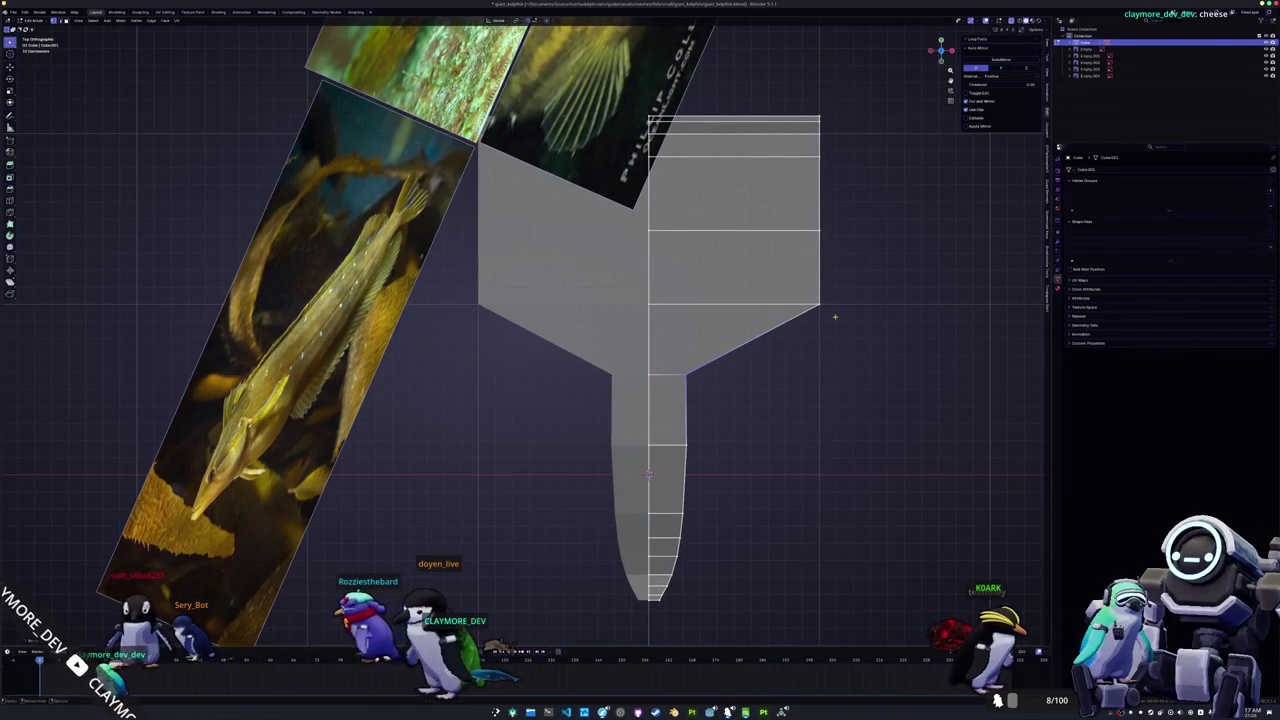
key(Return)
key(g)
key(y)
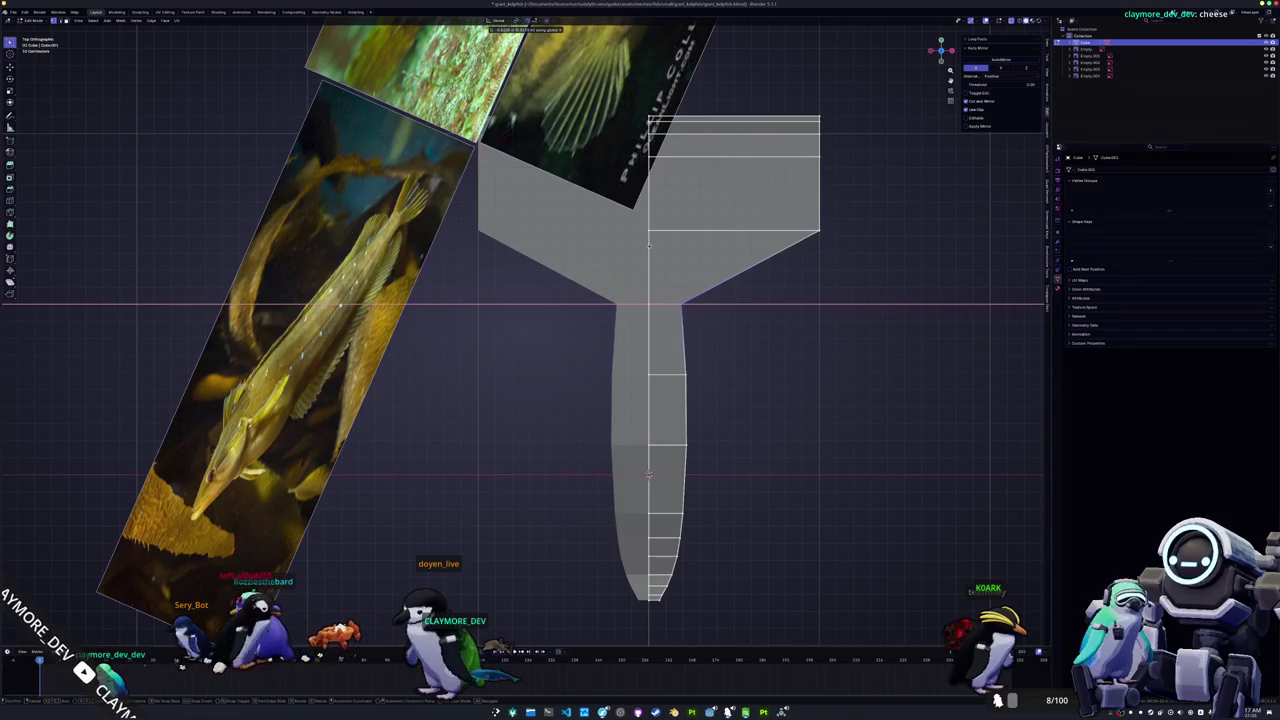
scroll(648, 475, up, 3)
key(g)
key(y)
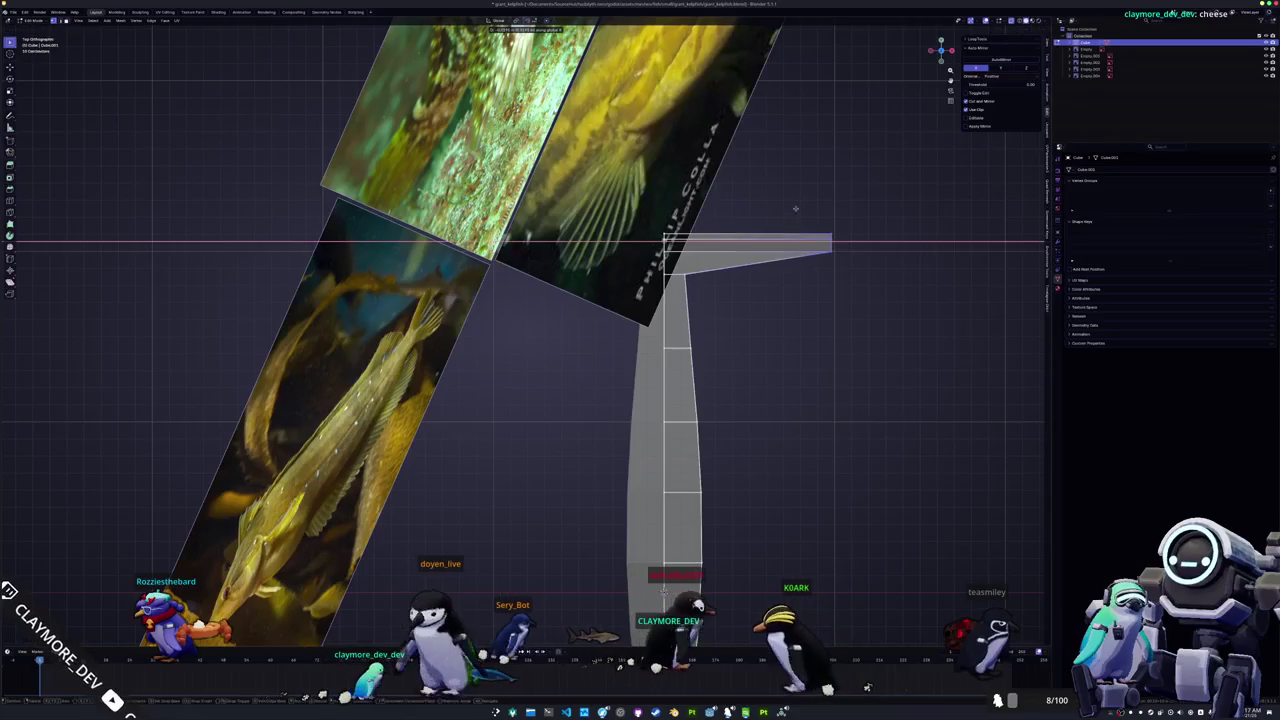
Step: Nudge the selected edge loops sideways along X to refine the body outline
click(695, 237)
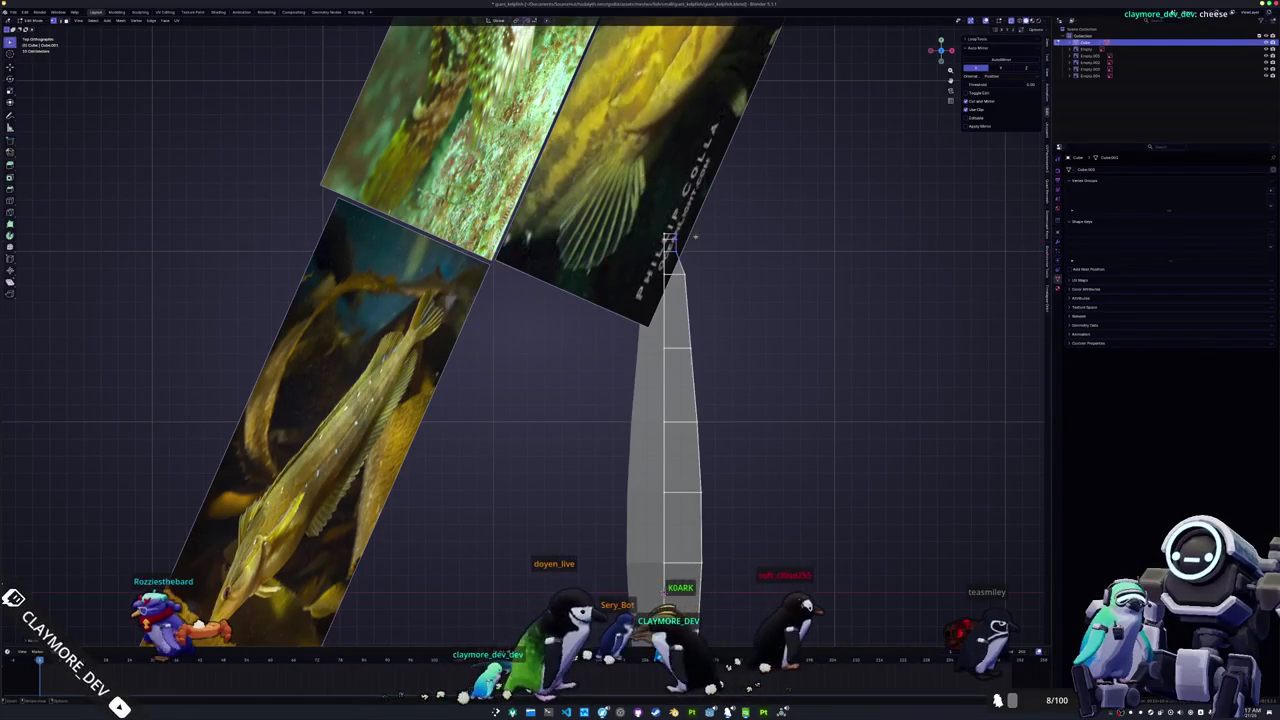
key(g)
key(x)
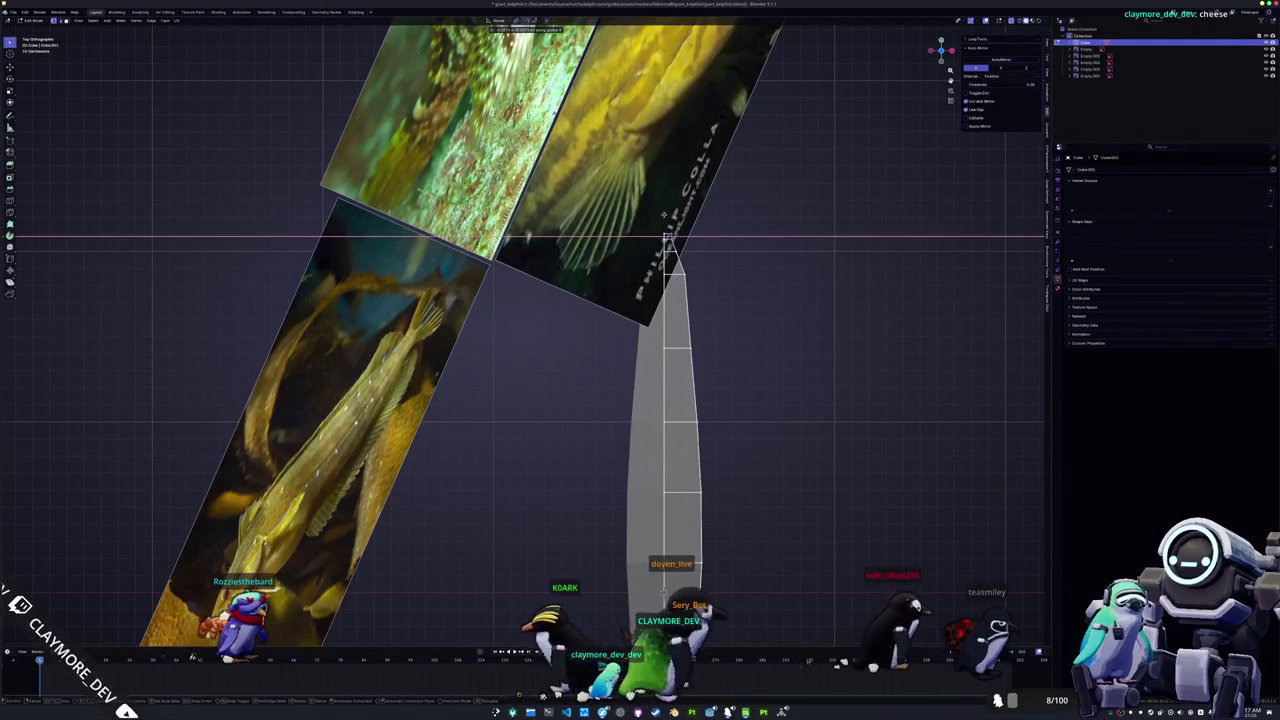
click(663, 214)
scroll(690, 300, up, 1)
scroll(717, 370, up, 1)
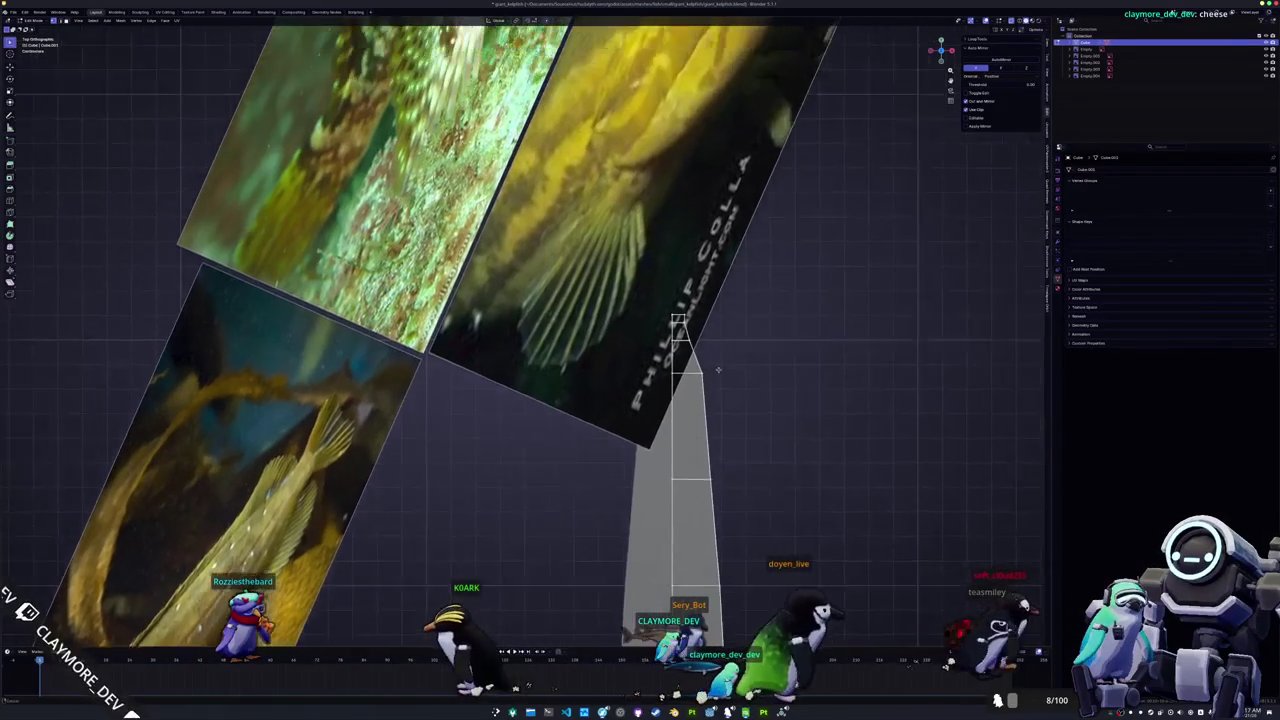
scroll(717, 370, up, 1)
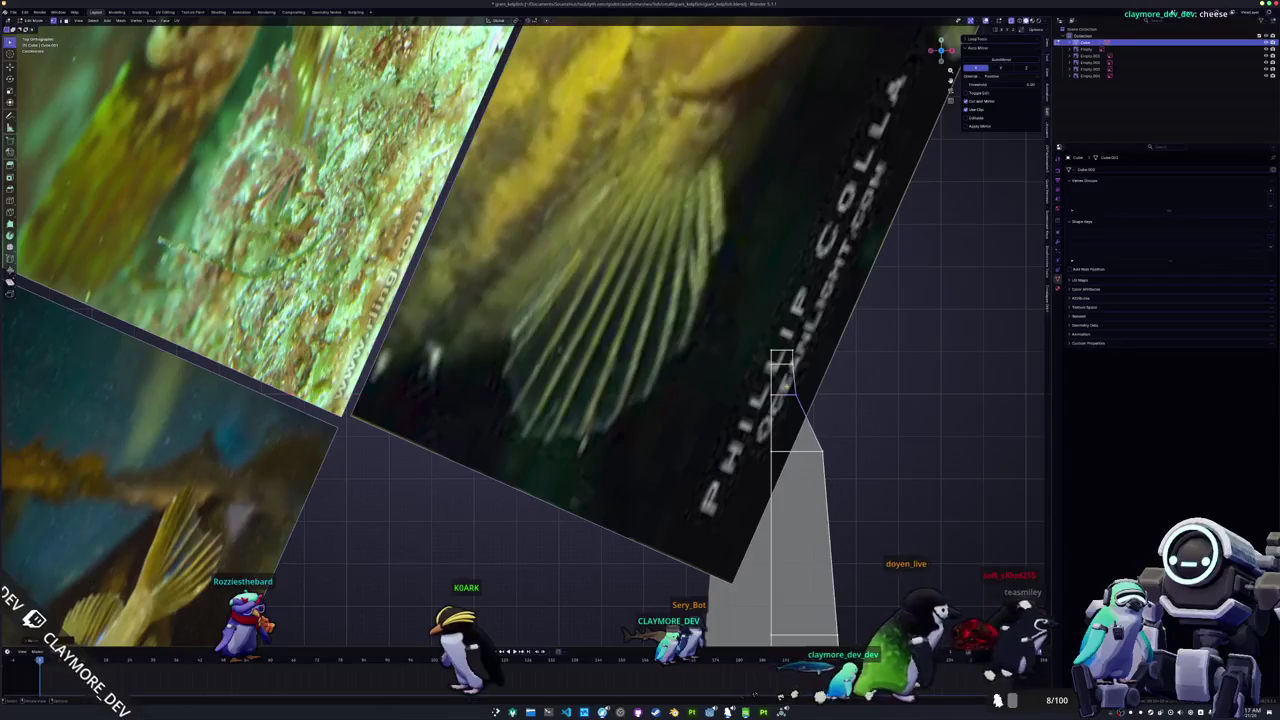
key(g)
key(x)
click(784, 336)
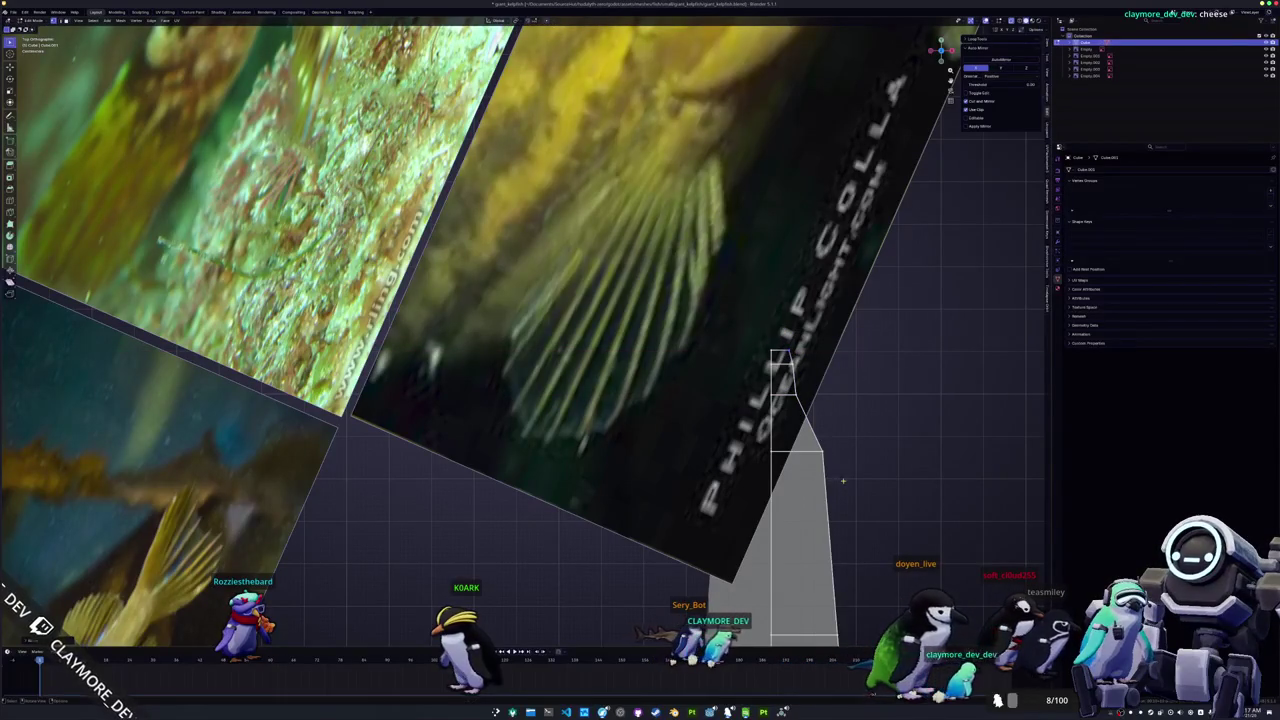
key(g)
key(x)
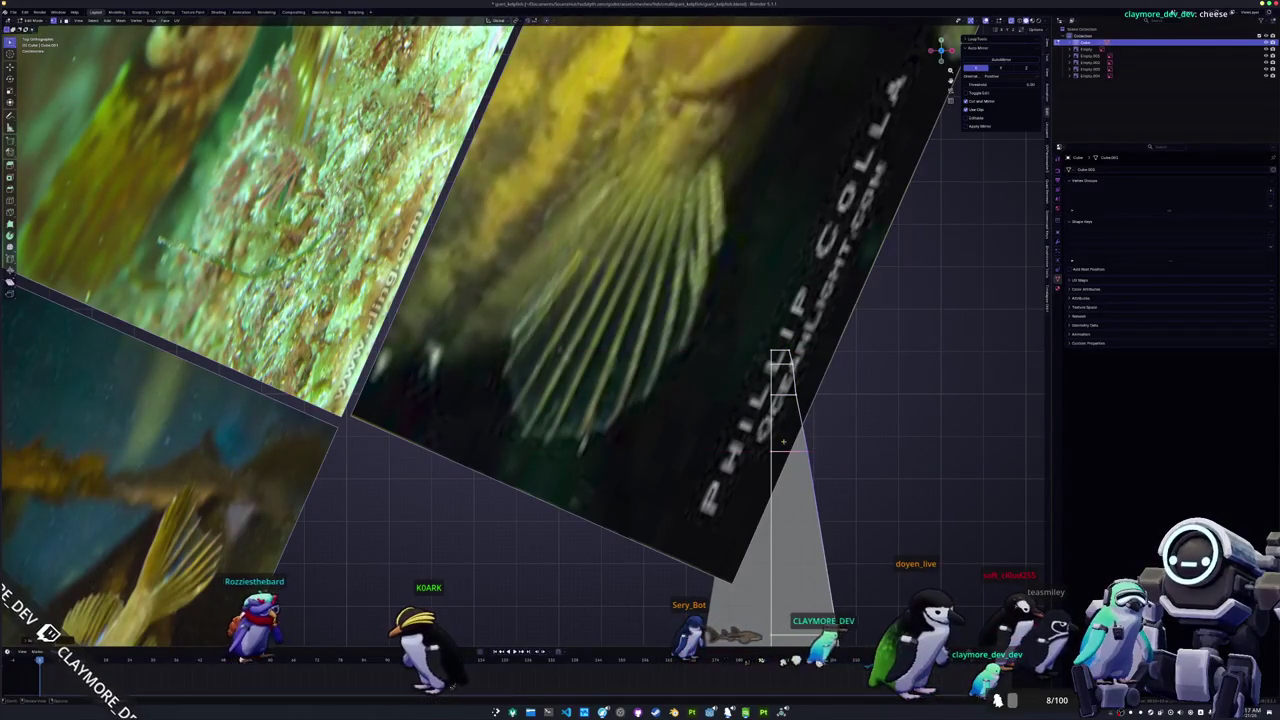
click(784, 440)
Step: Cancel a pending X move and zoom the top view onto the mesh's narrow lower tip
scroll(777, 443, down, 3)
scroll(766, 349, down, 2)
scroll(653, 238, up, 1)
key(g)
key(x)
key(Escape)
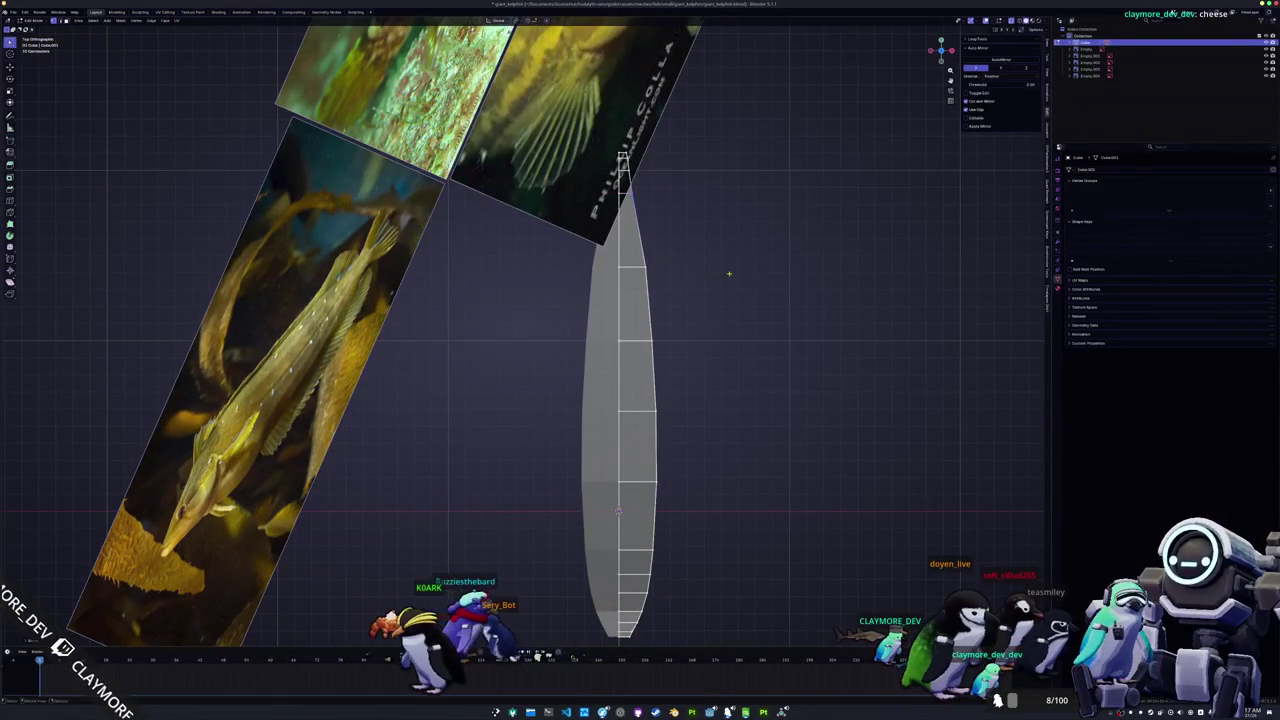
scroll(655, 443, down, 2)
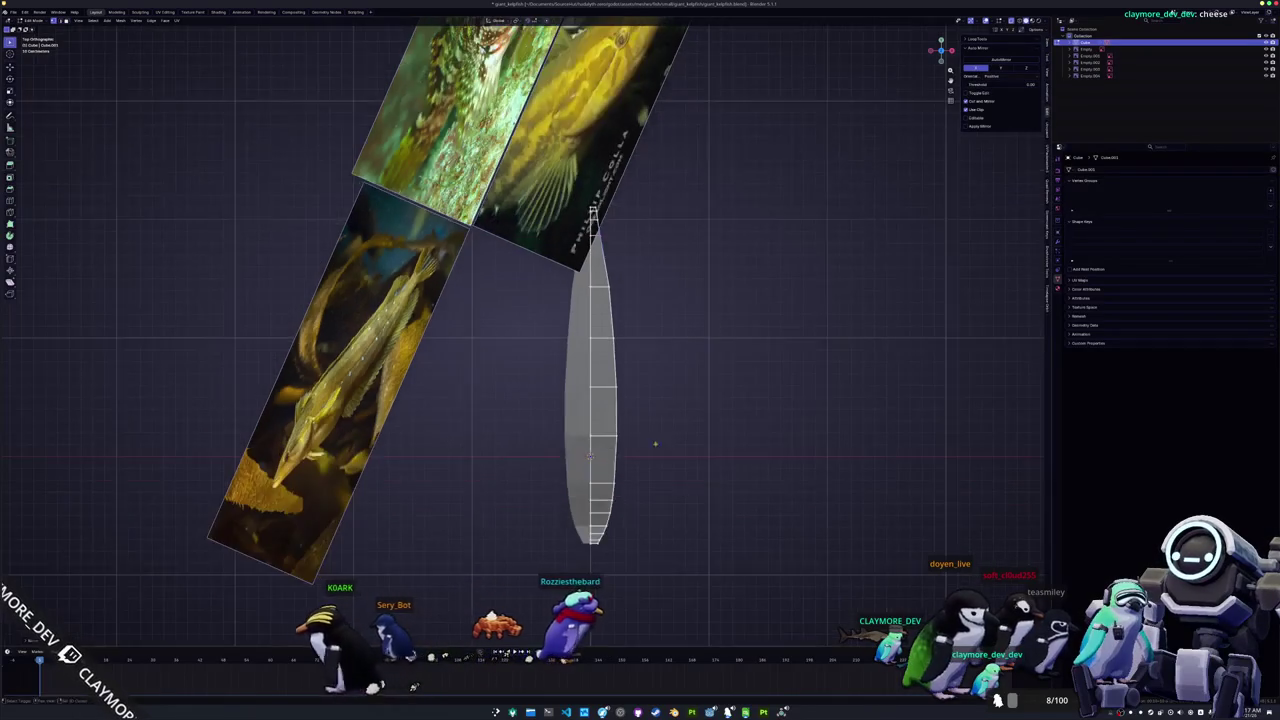
shift+middle_drag(655, 443, 651, 343)
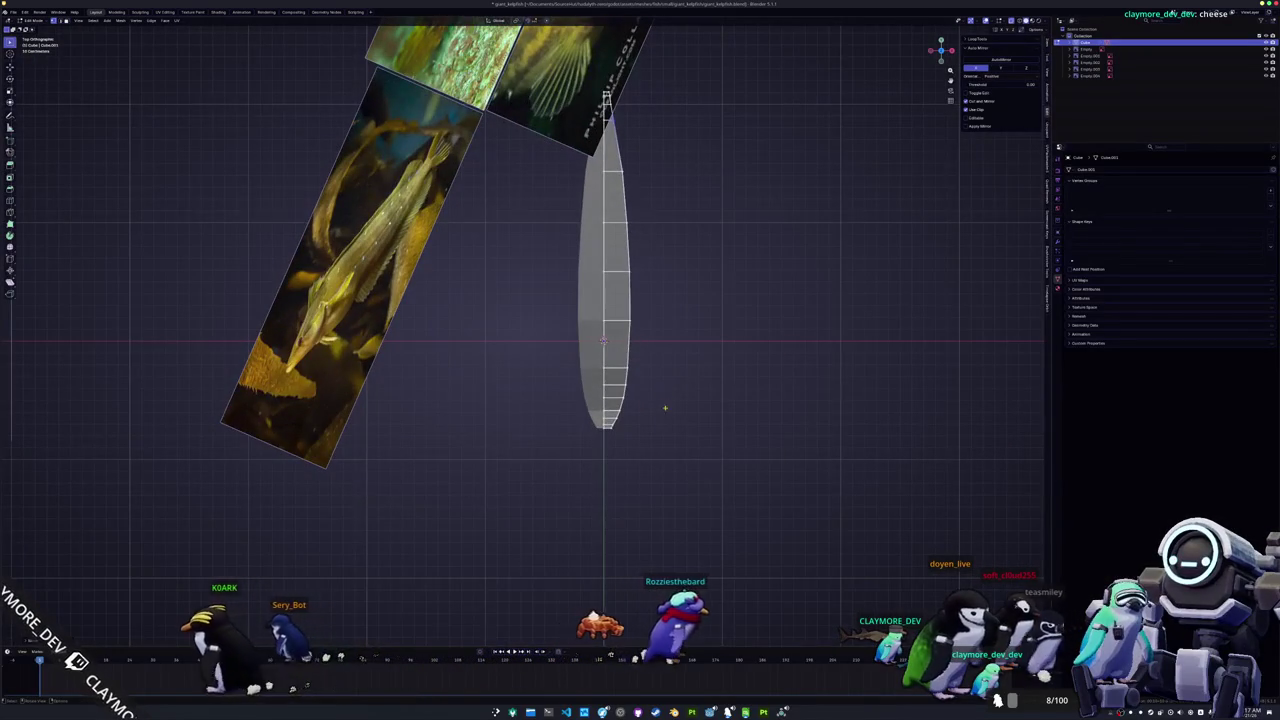
scroll(665, 408, up, 4)
scroll(659, 381, up, 2)
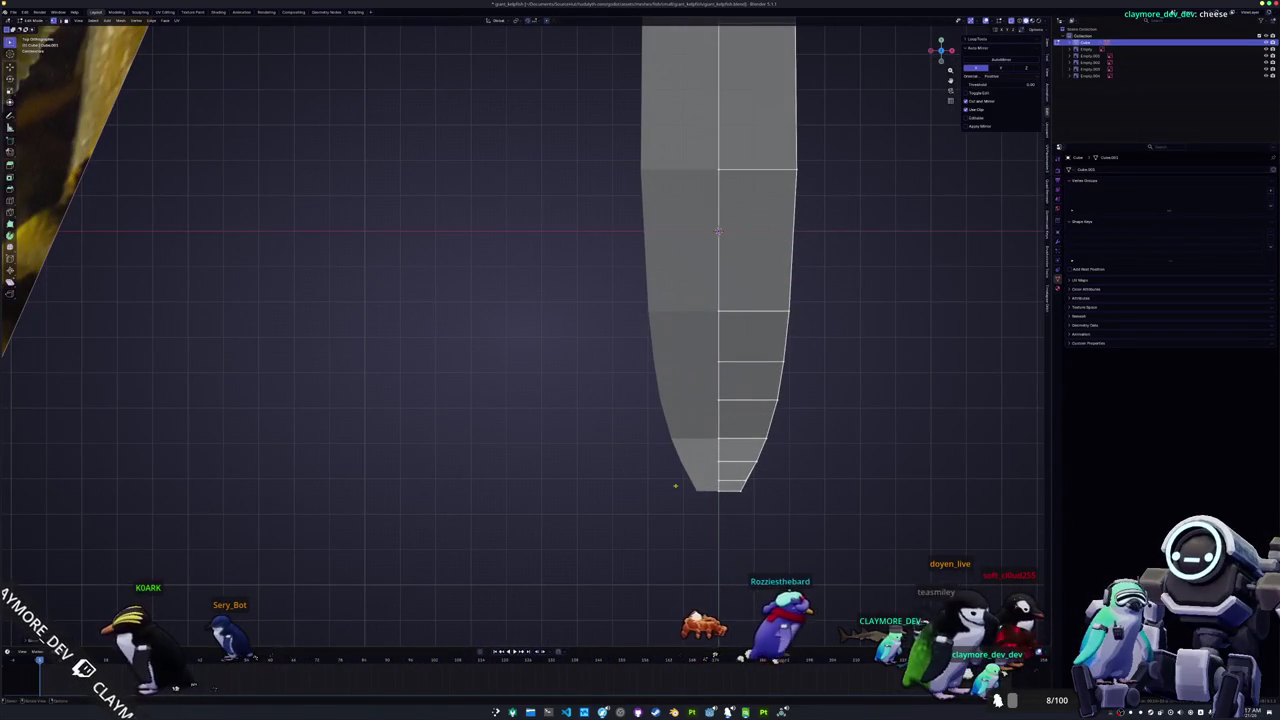
Step: Pull the tip vertices inward along X in several small moves to tighten the taper
key(g)
key(x)
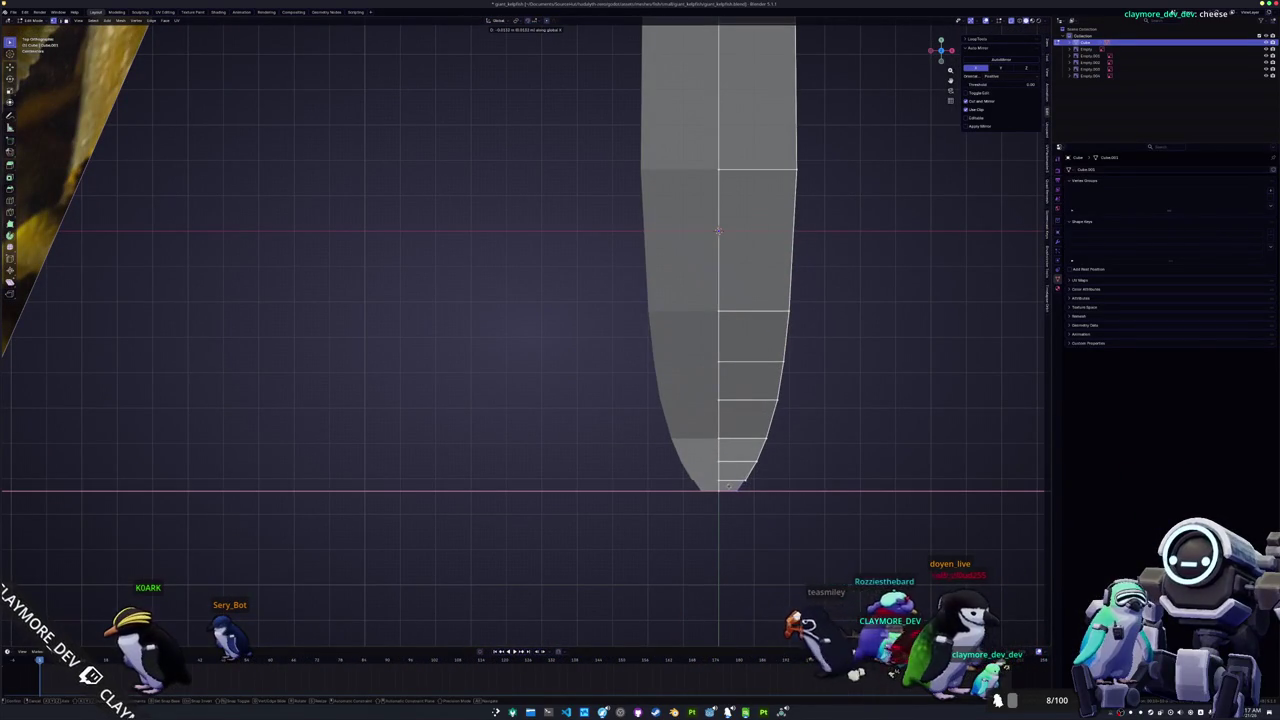
key(Return)
key(g)
key(x)
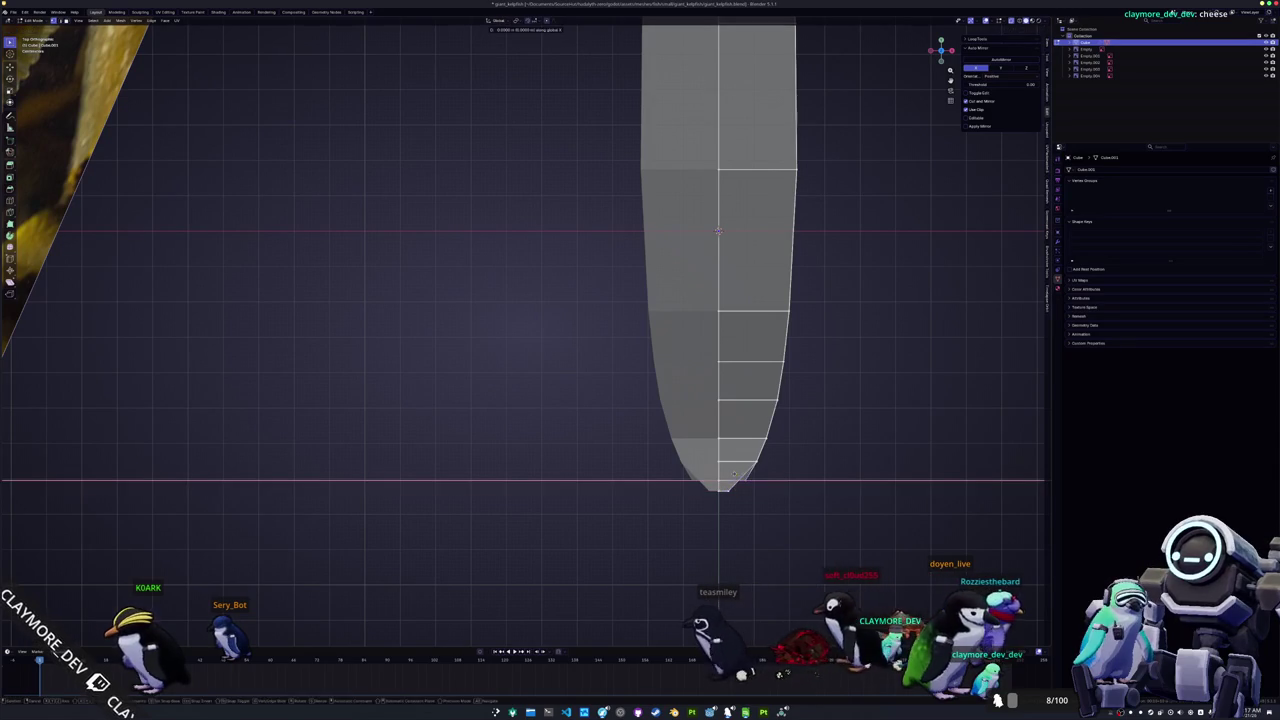
key(Return)
key(g)
key(x)
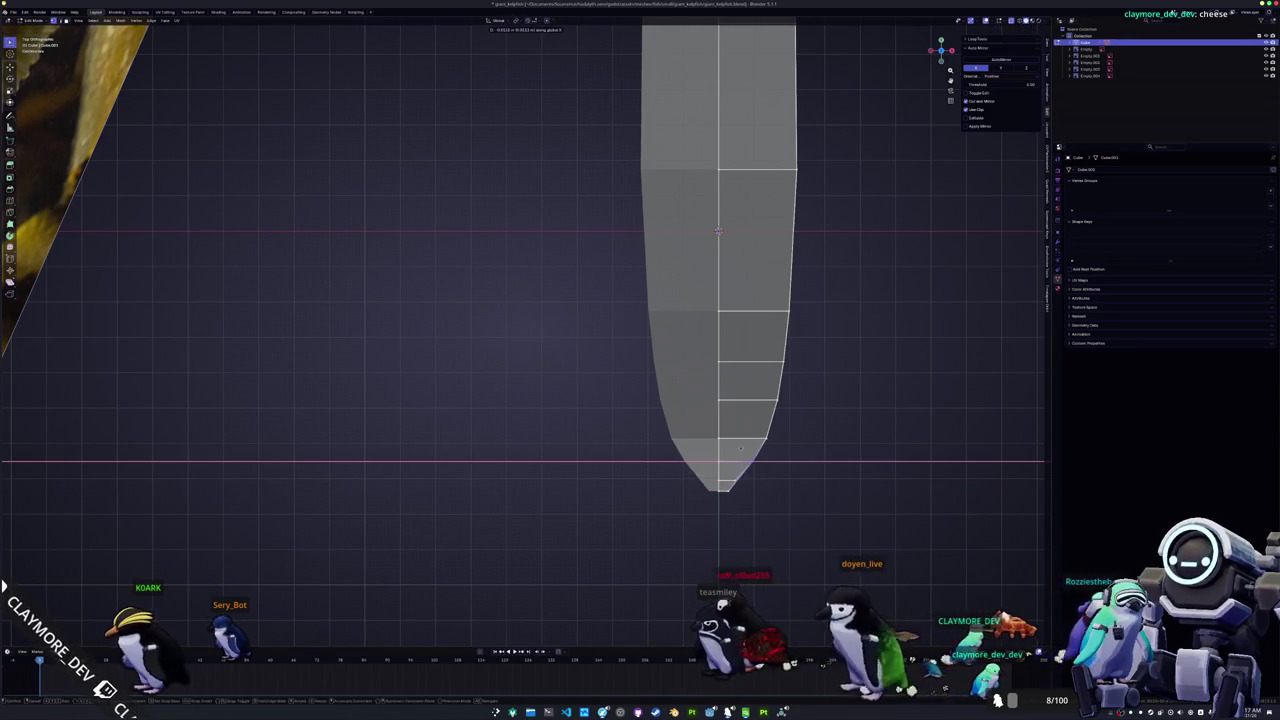
key(Return)
key(g)
key(x)
key(Return)
key(g)
key(x)
key(Return)
Step: Move the edges higher up the body along X to smooth the curve into the tip
key(g)
key(x)
key(Return)
drag(812, 328, 792, 380)
key(g)
key(x)
key(Return)
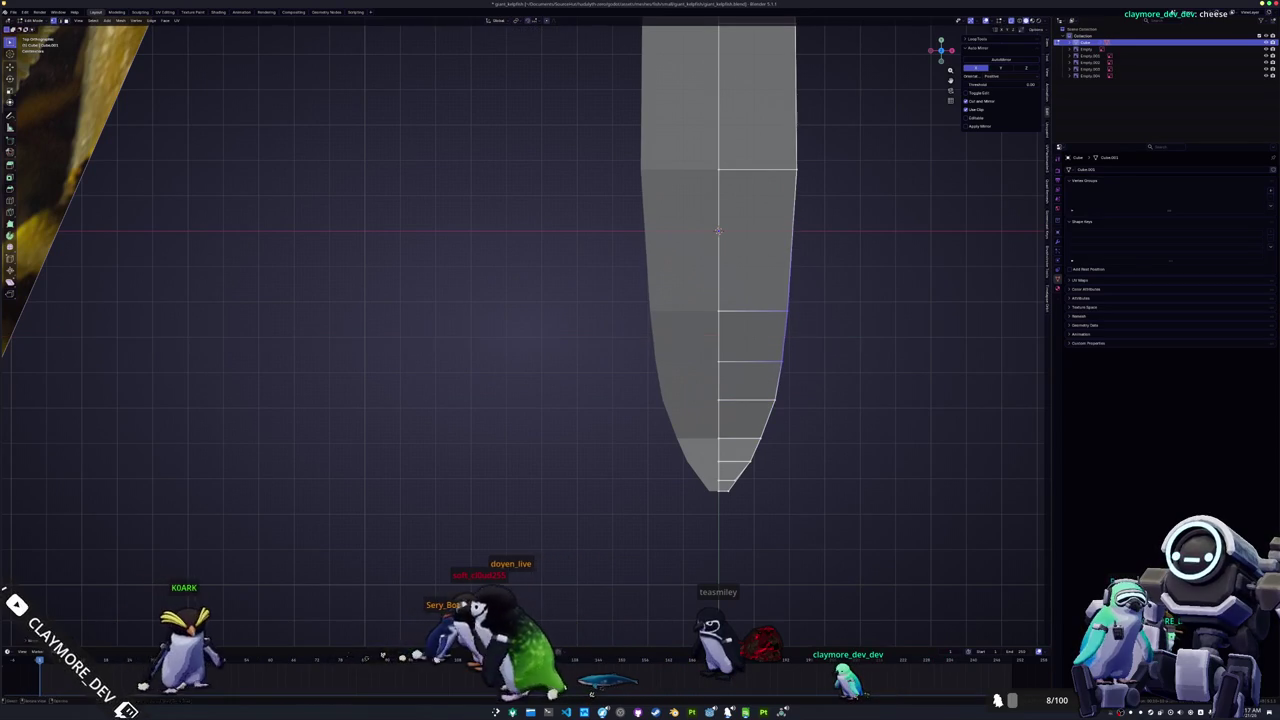
middle_drag(840, 336, 672, 347)
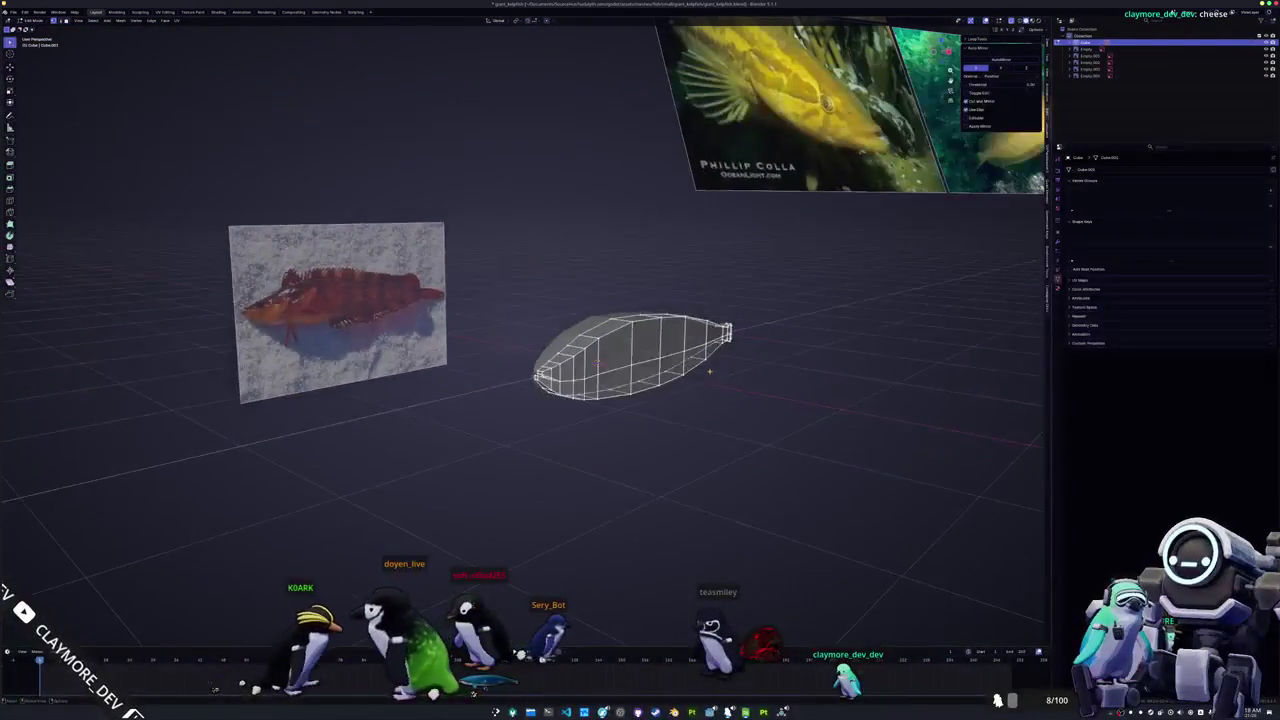
Step: Edge-slide a loop along the fish body by -0.2
scroll(597, 362, up, 2)
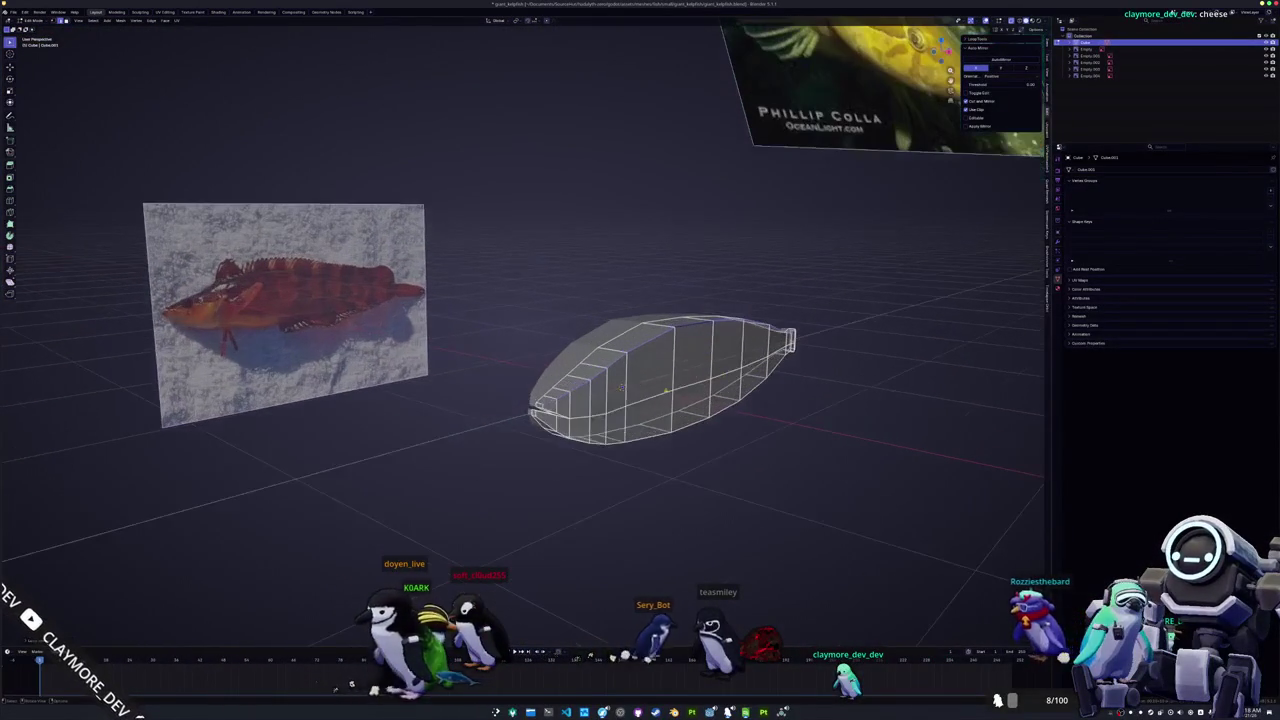
key(g)
key(g)
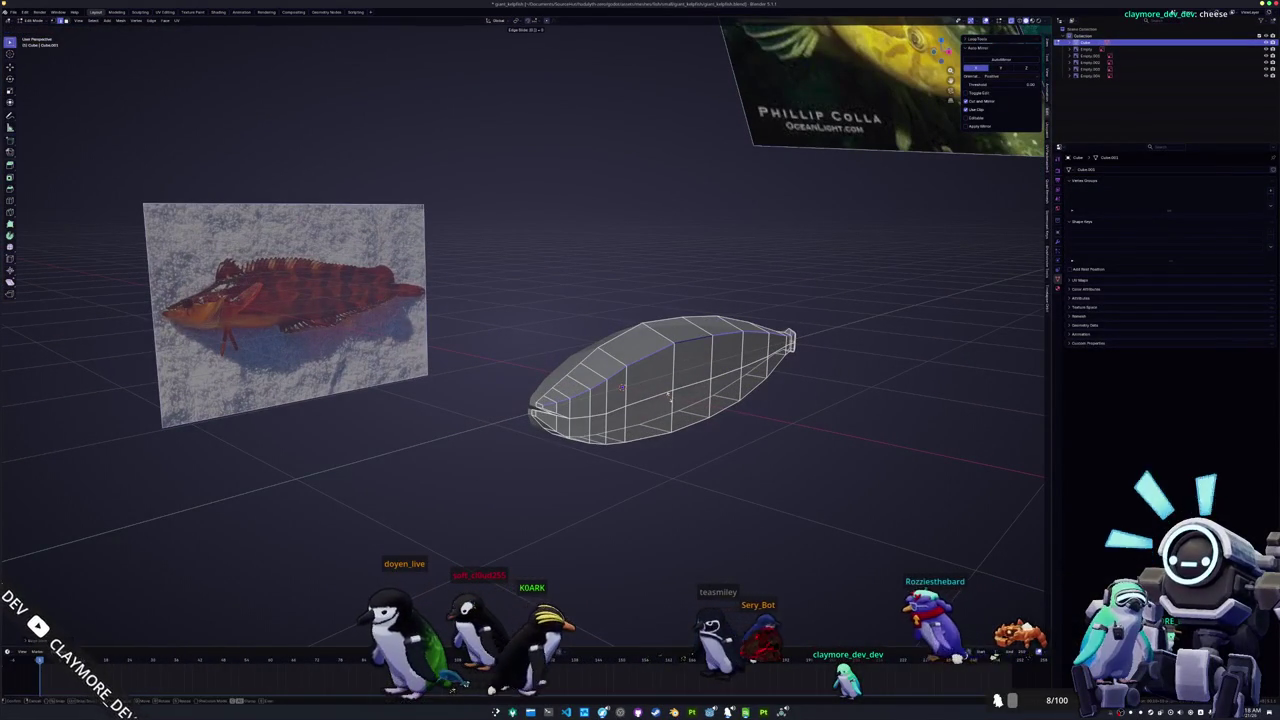
click(669, 397)
middle_drag(669, 397, 663, 403)
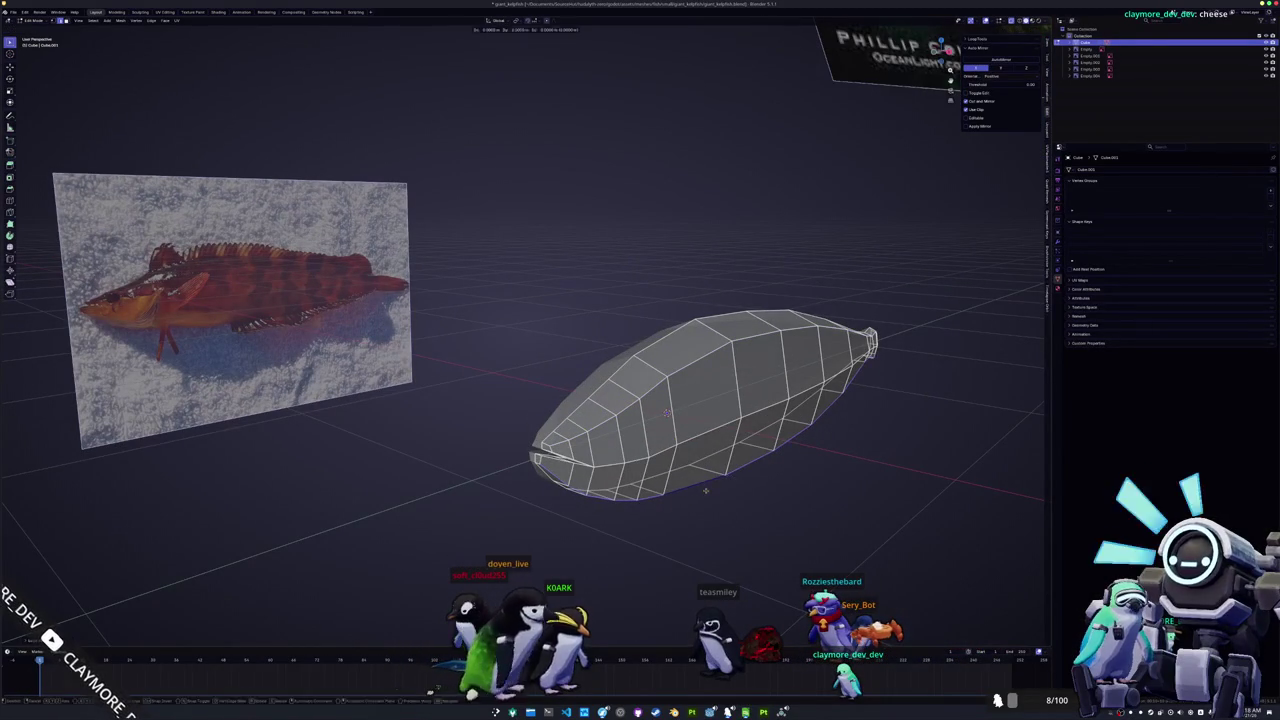
text(-0.2)
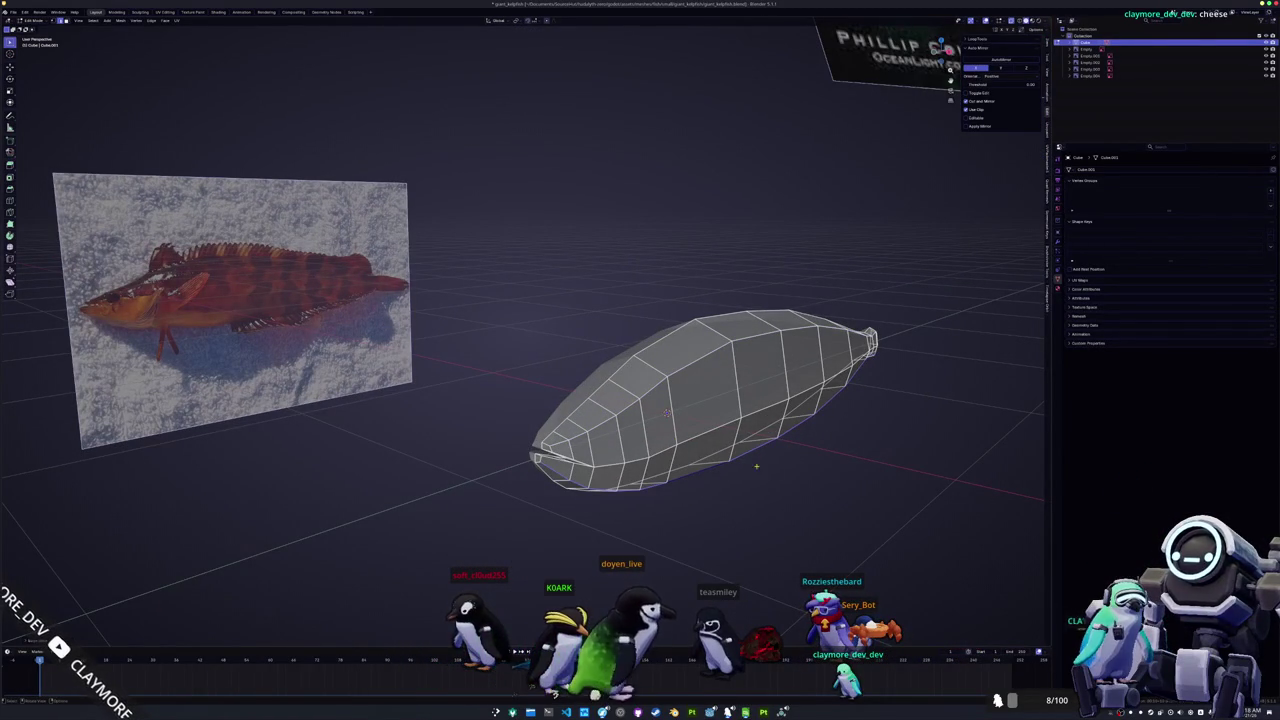
middle_drag(693, 366, 747, 371)
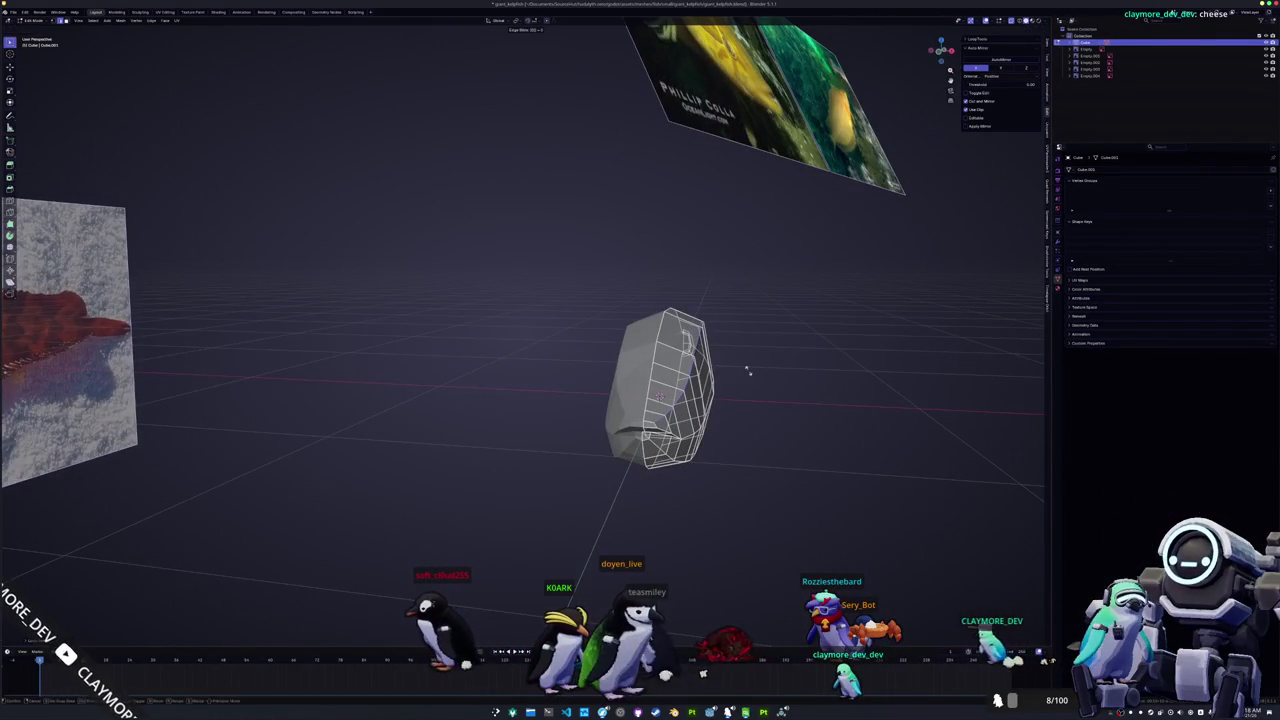
Step: Inspect the solid body outside Edit Mode, then resume editing in Right view
key(Tab)
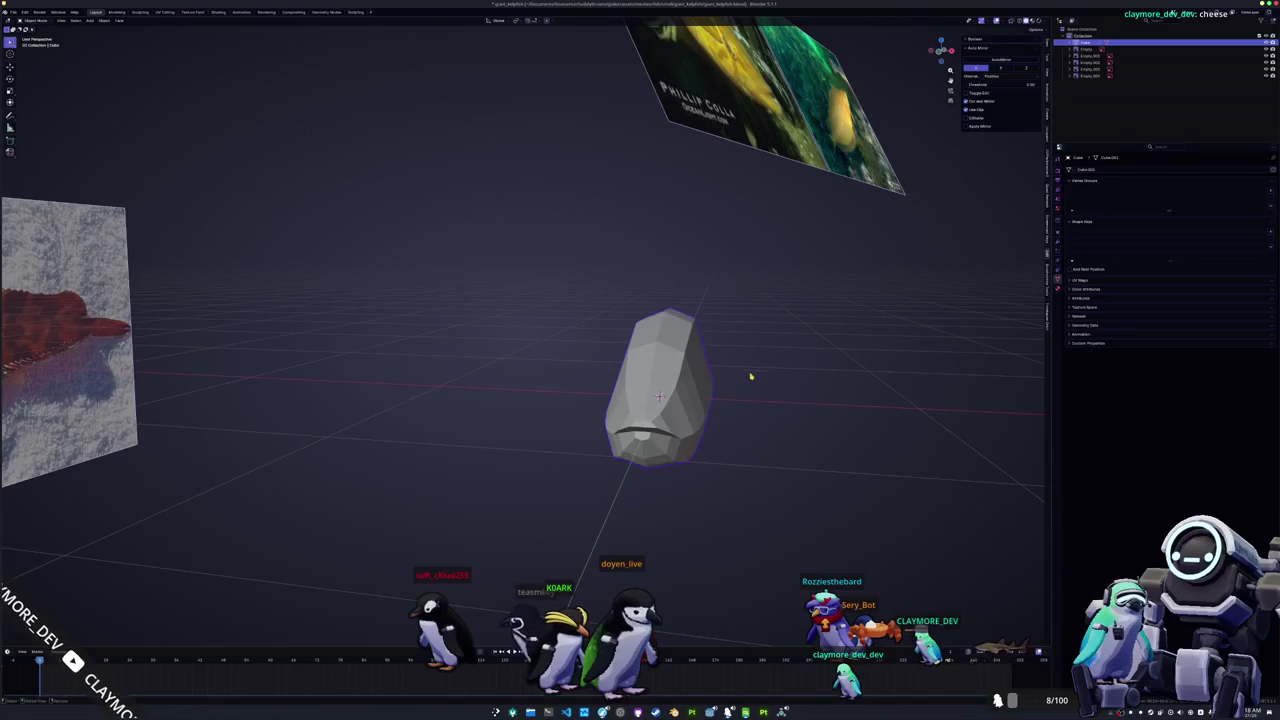
middle_drag(747, 371, 700, 380)
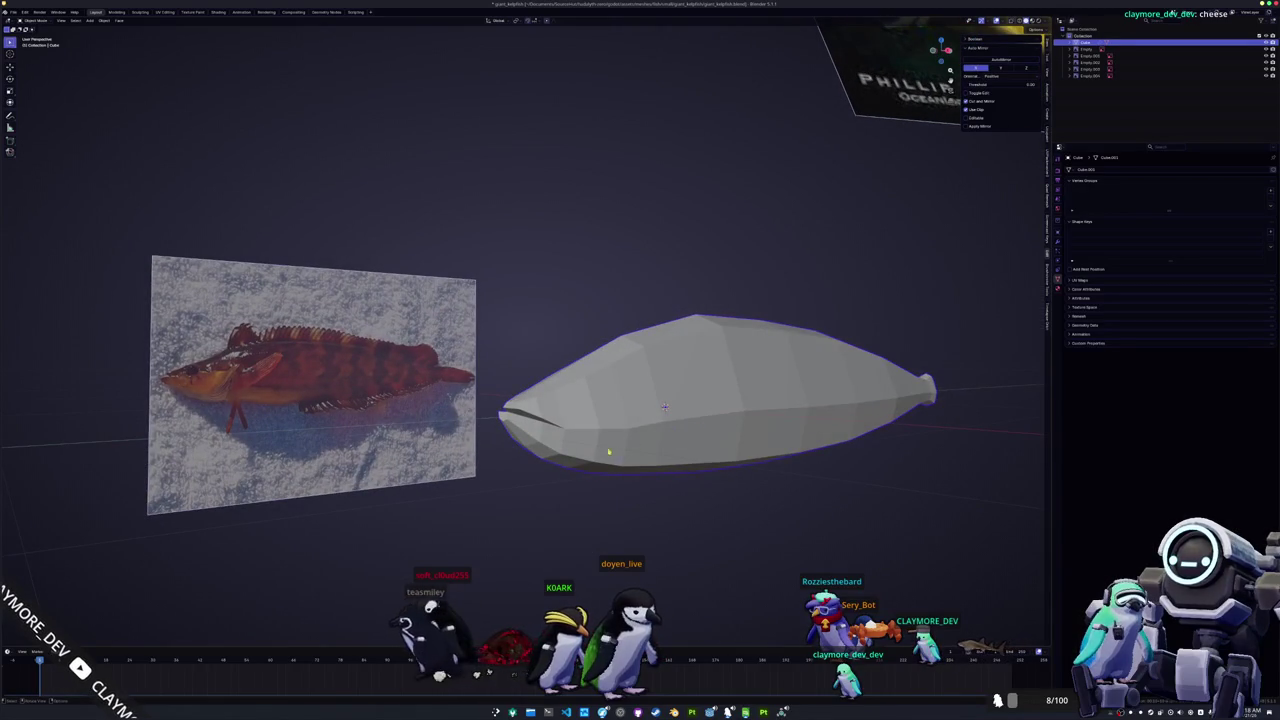
middle_drag(608, 452, 590, 487)
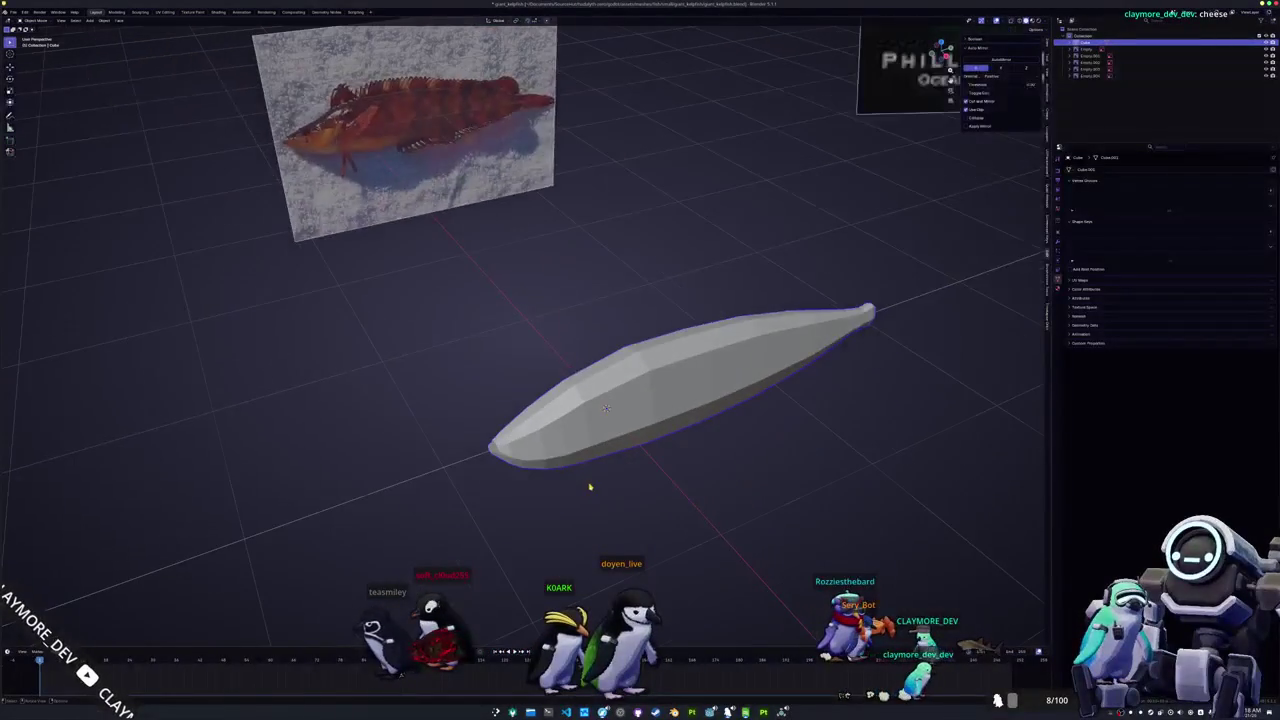
key(KP_3)
key(Tab)
scroll(430, 435, up, 5)
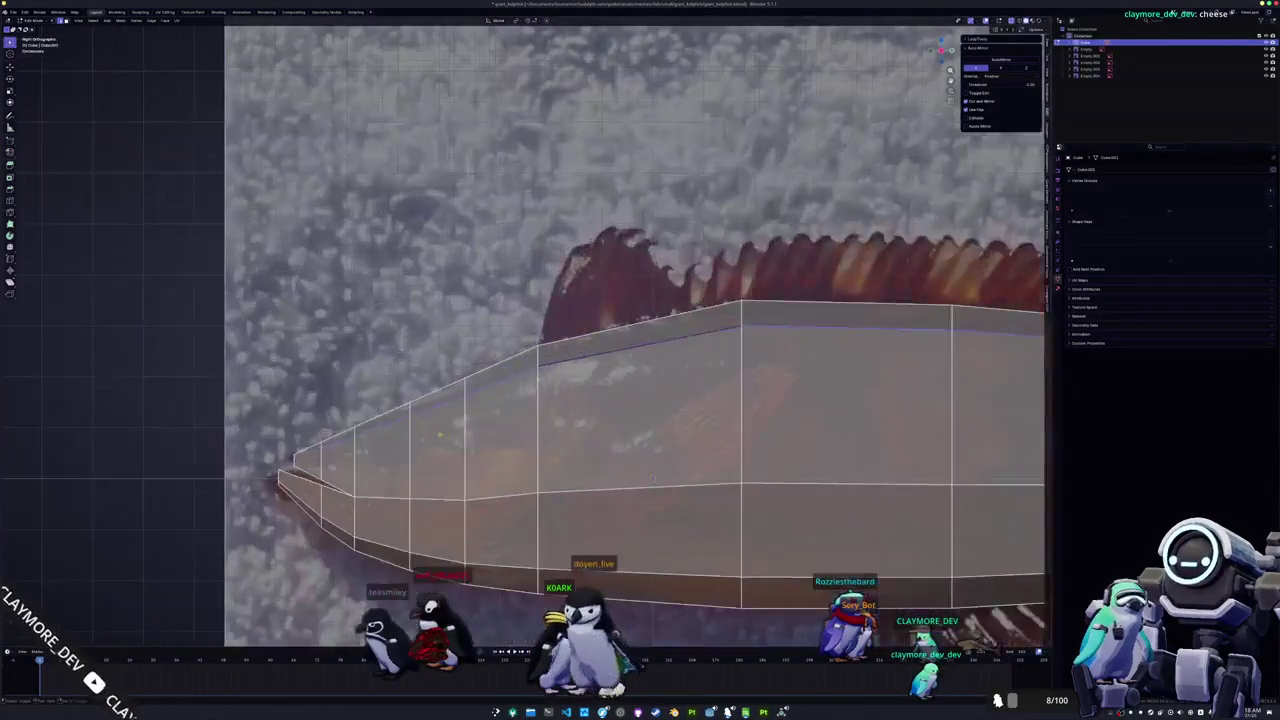
Step: Commit the new loop cuts near the fish's head end
shift+middle_drag(230, 435, 430, 435)
scroll(430, 435, up, 3)
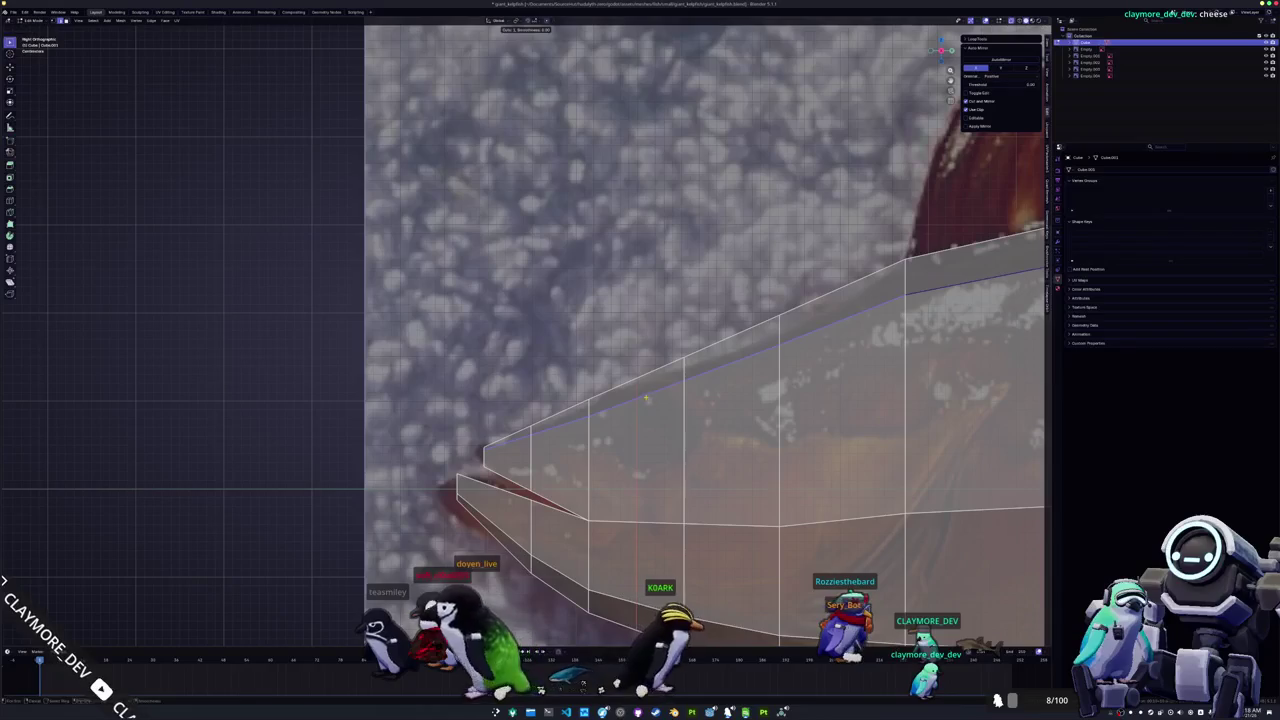
click(701, 489)
click(637, 477)
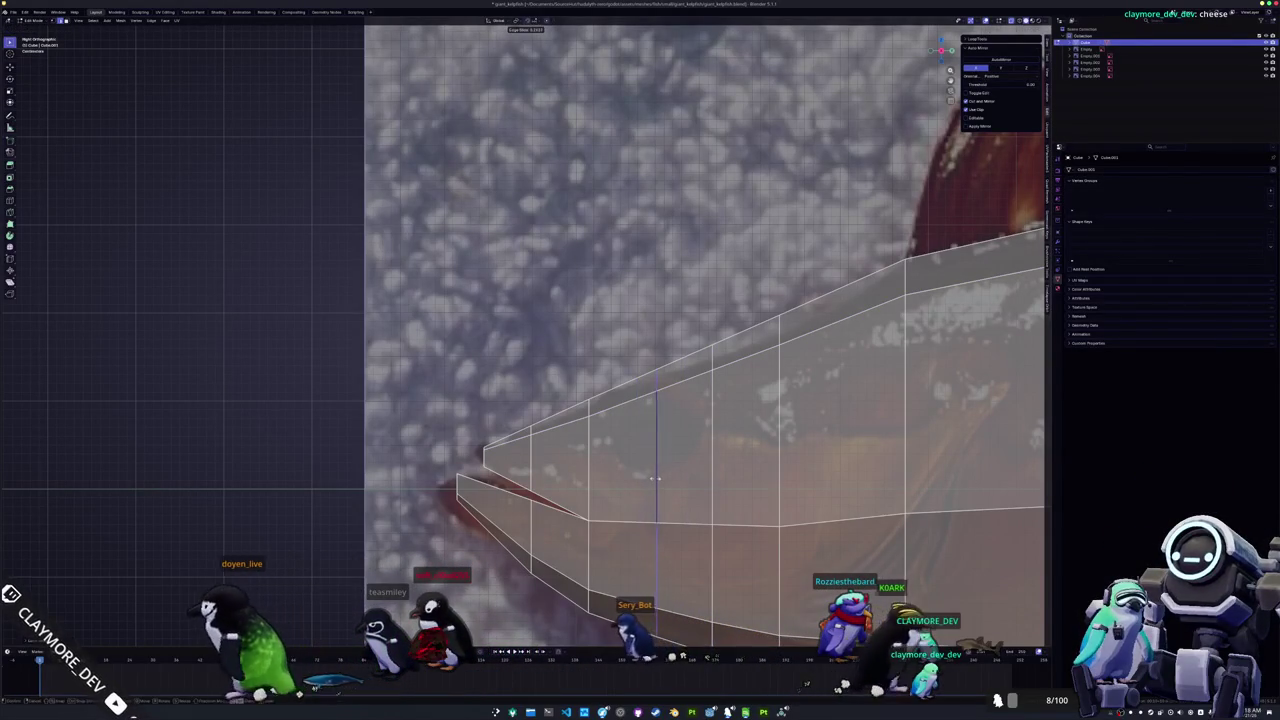
Step: Inset two side faces of the head into one eye face and scale it
key(3)
click(680, 455)
shift+click(620, 450)
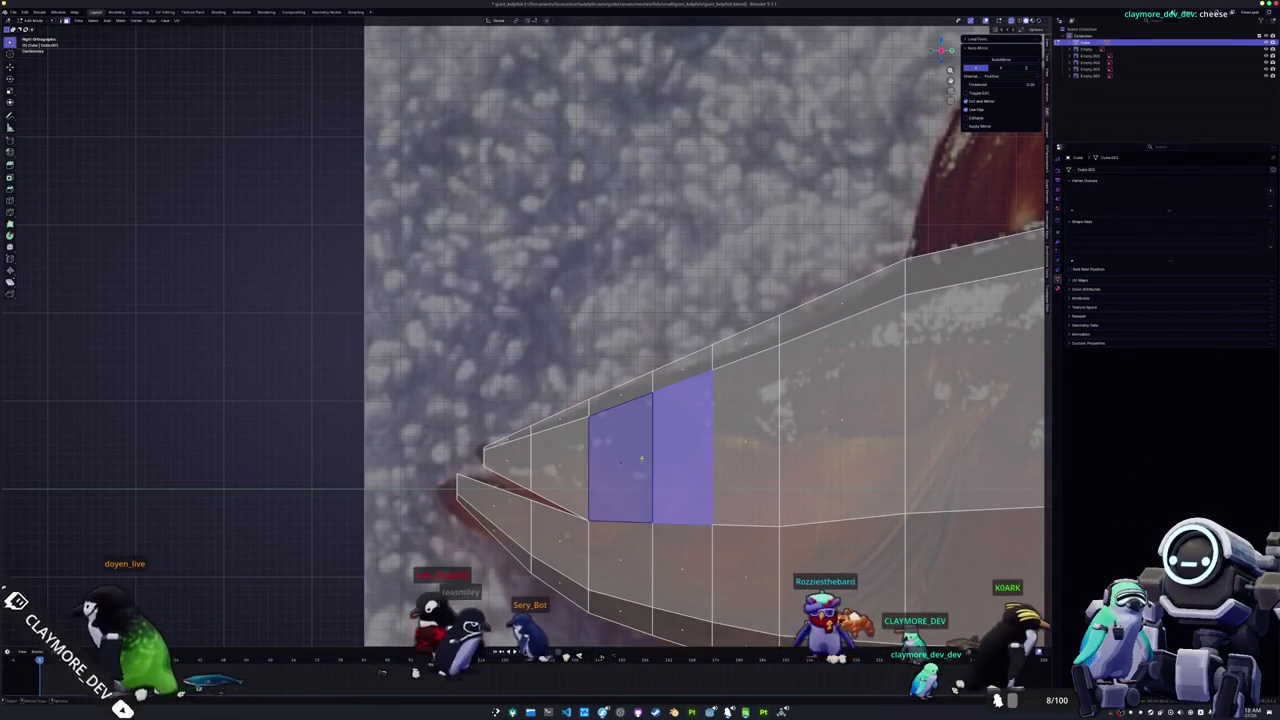
scroll(1007, 462, down, 1)
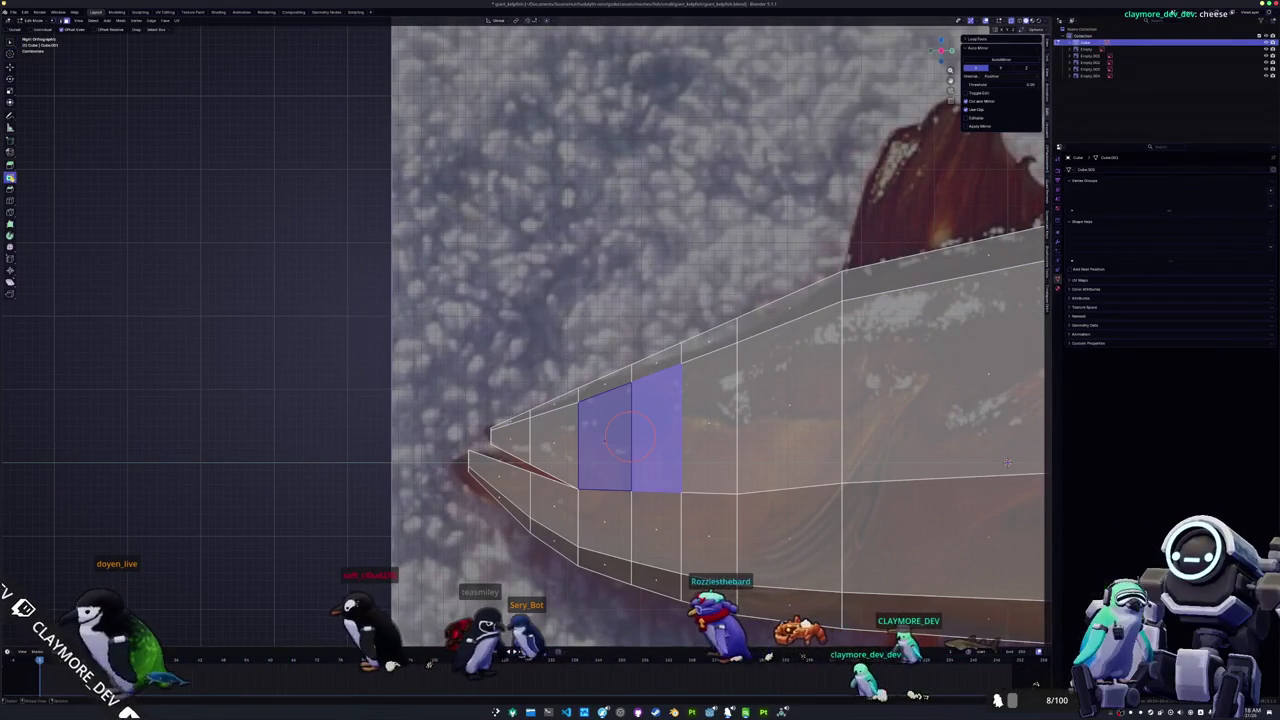
click(10, 177)
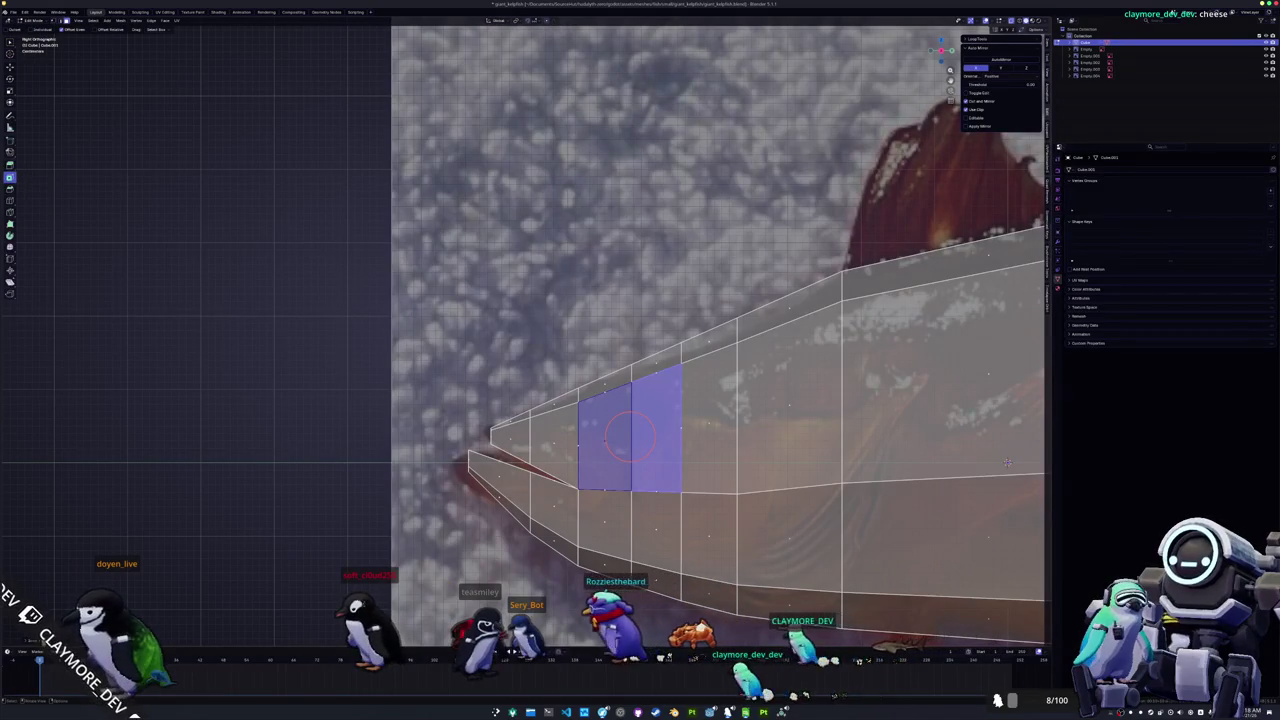
key(i)
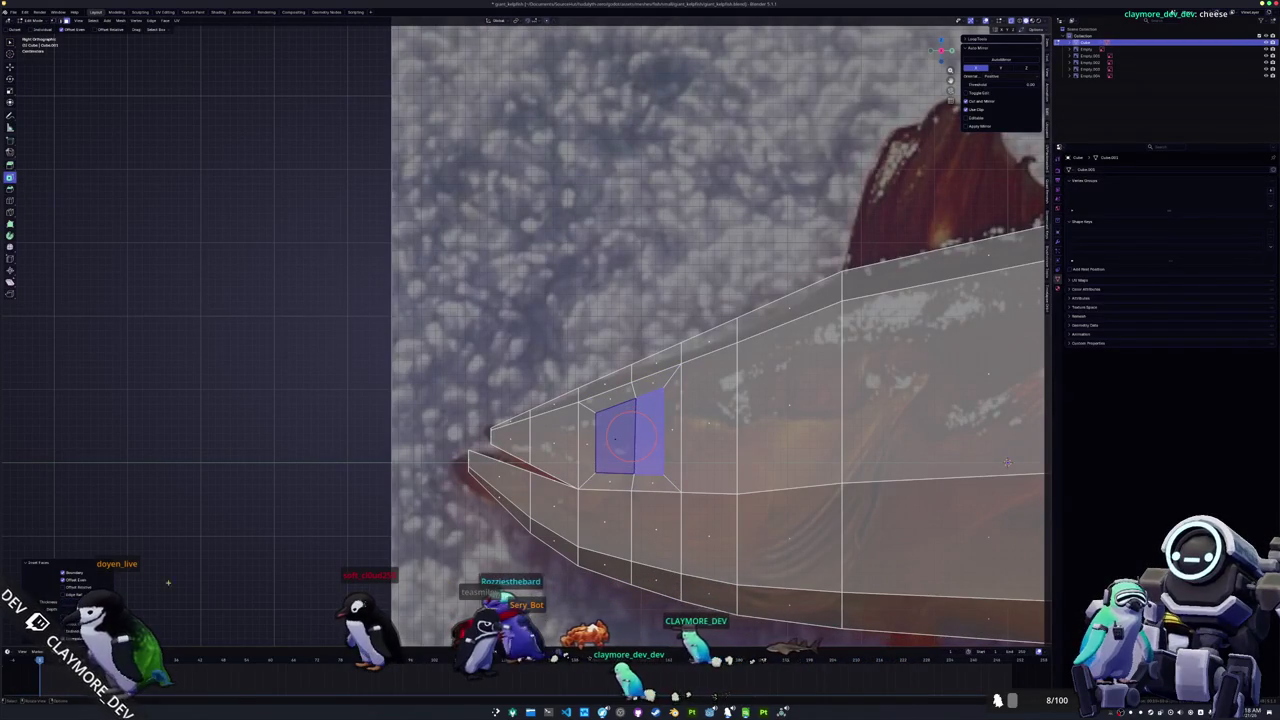
key(i)
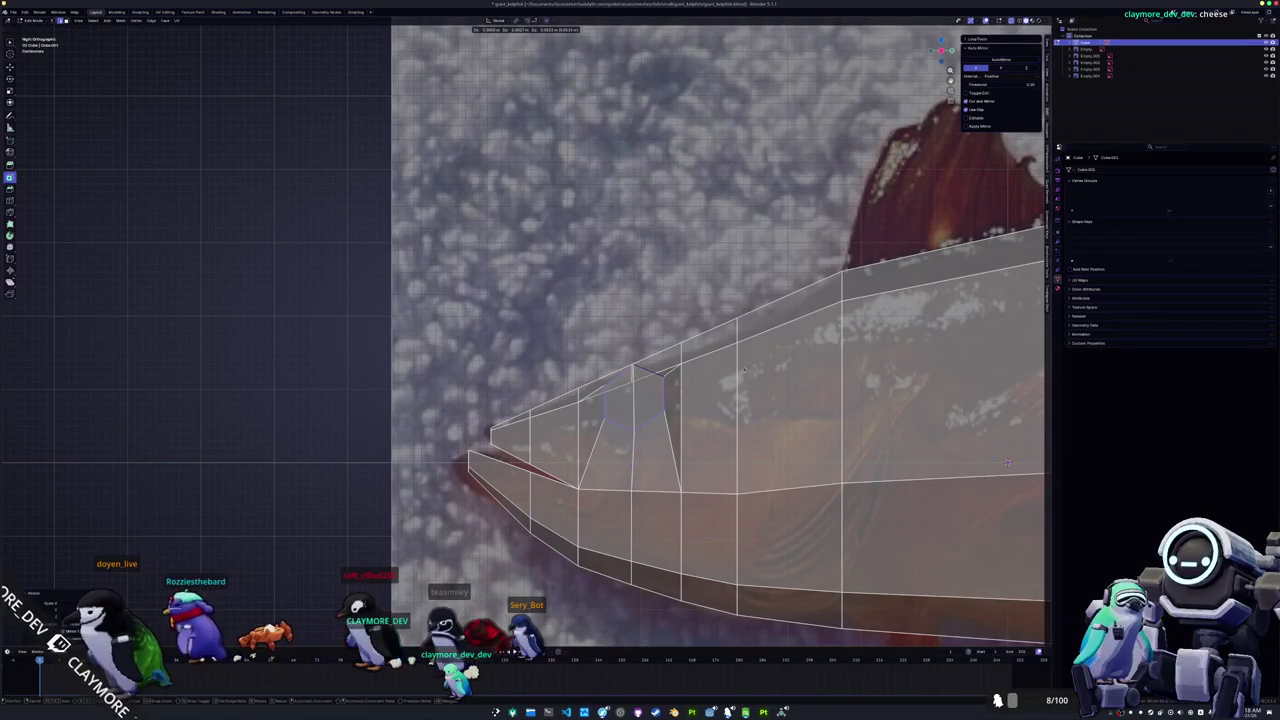
key(s)
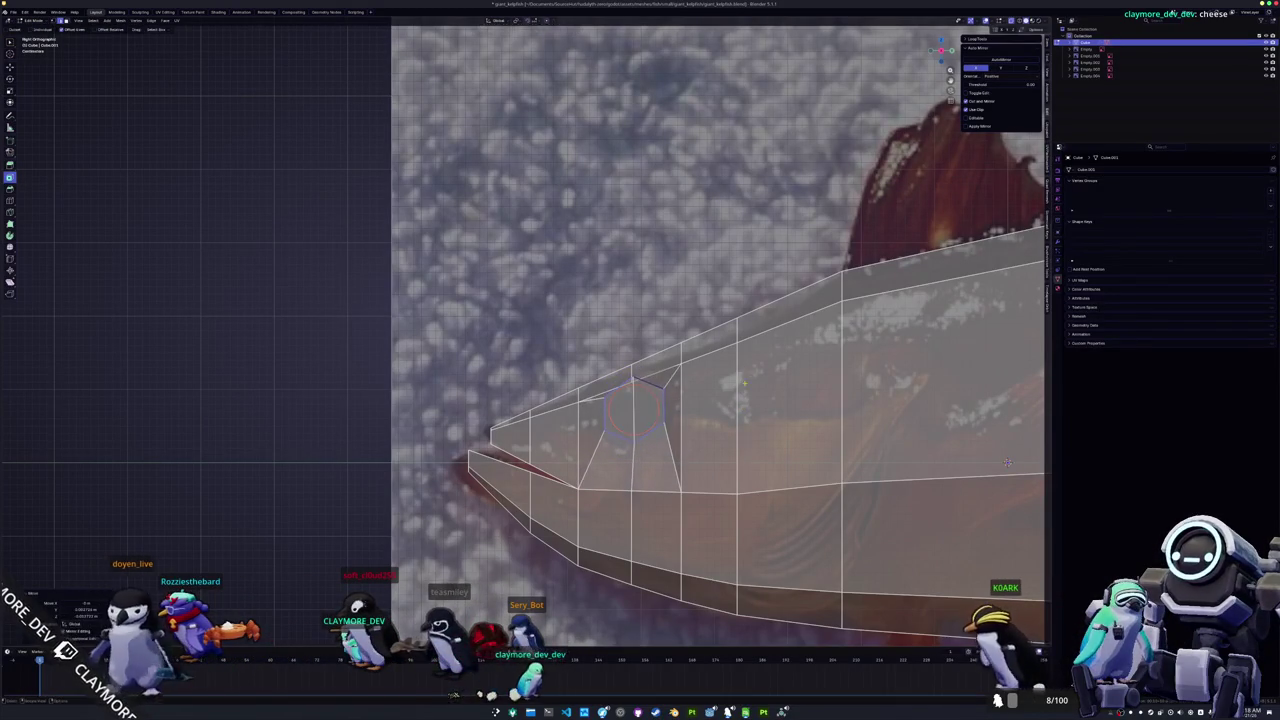
click(776, 381)
key(KP_1)
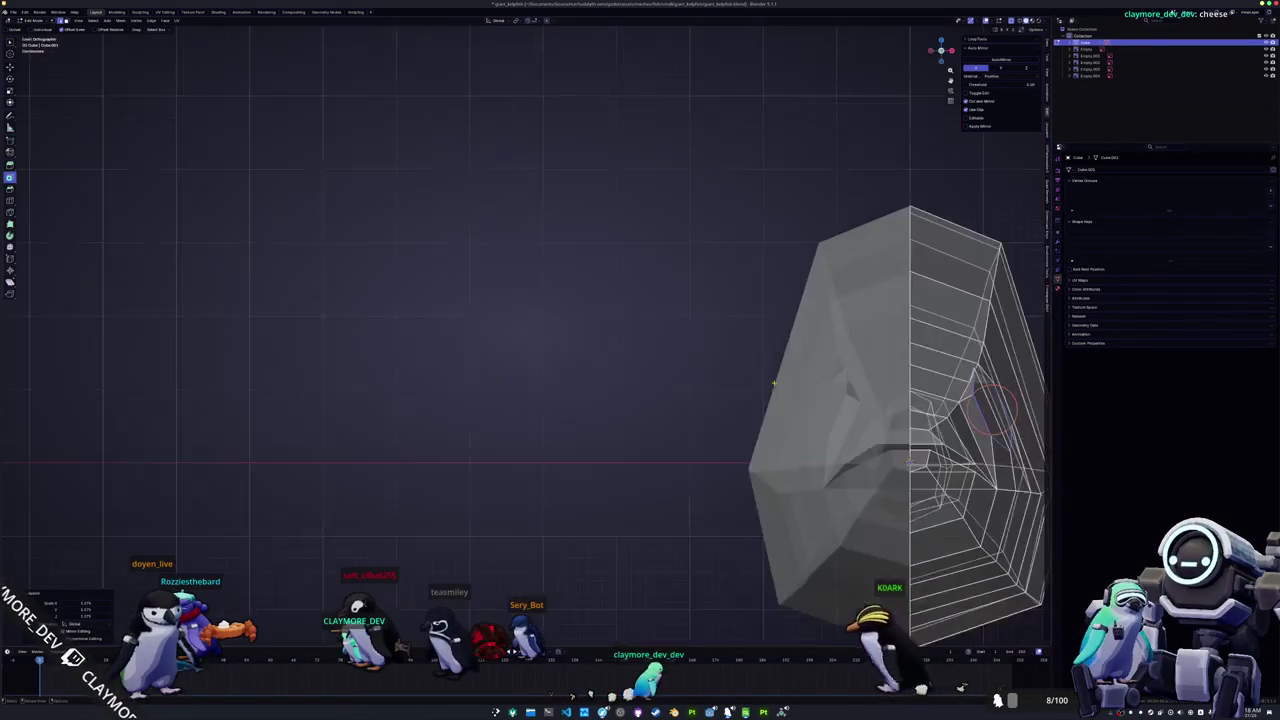
Step: Shift the eye faces along X to set the socket's depth
key(g)
key(x)
click(688, 369)
middle_drag(688, 369, 667, 463)
key(r)
key(g)
key(x)
click(790, 360)
scroll(790, 360, up, 4)
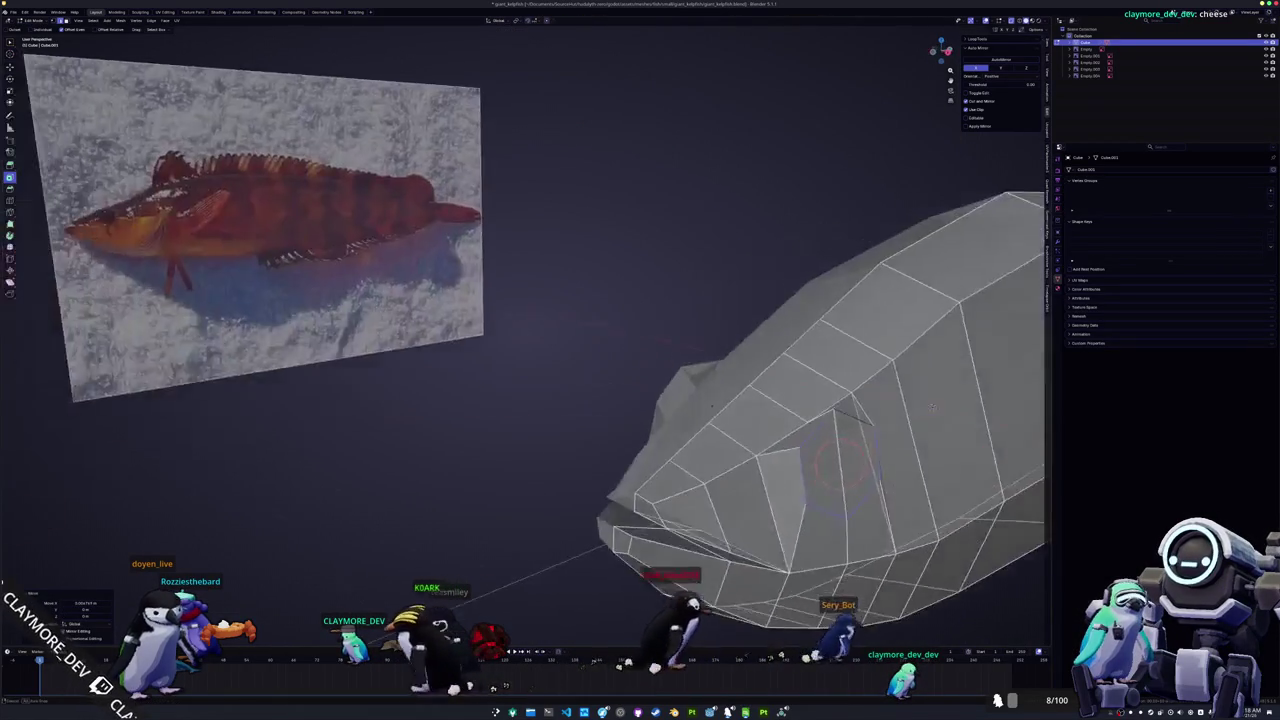
middle_drag(790, 360, 923, 362)
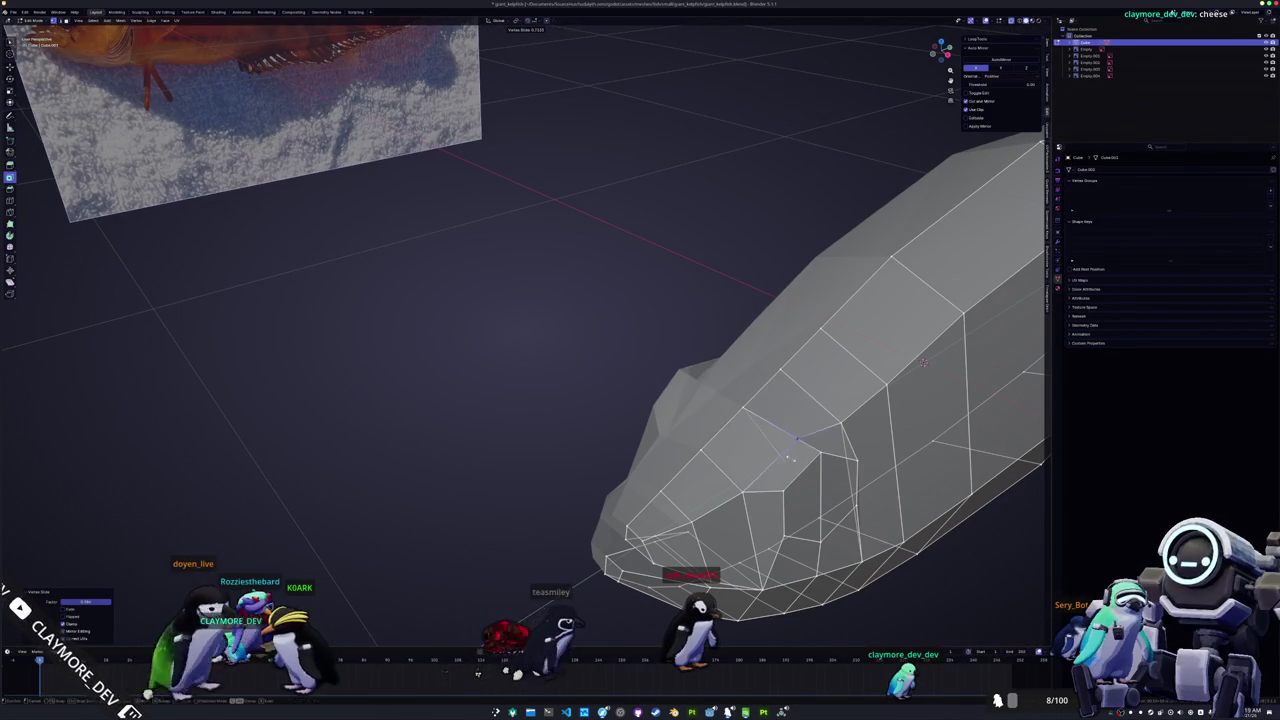
mouse_move(790, 463)
middle_down()
mouse_move(727, 455)
mouse_move(731, 361)
middle_up()
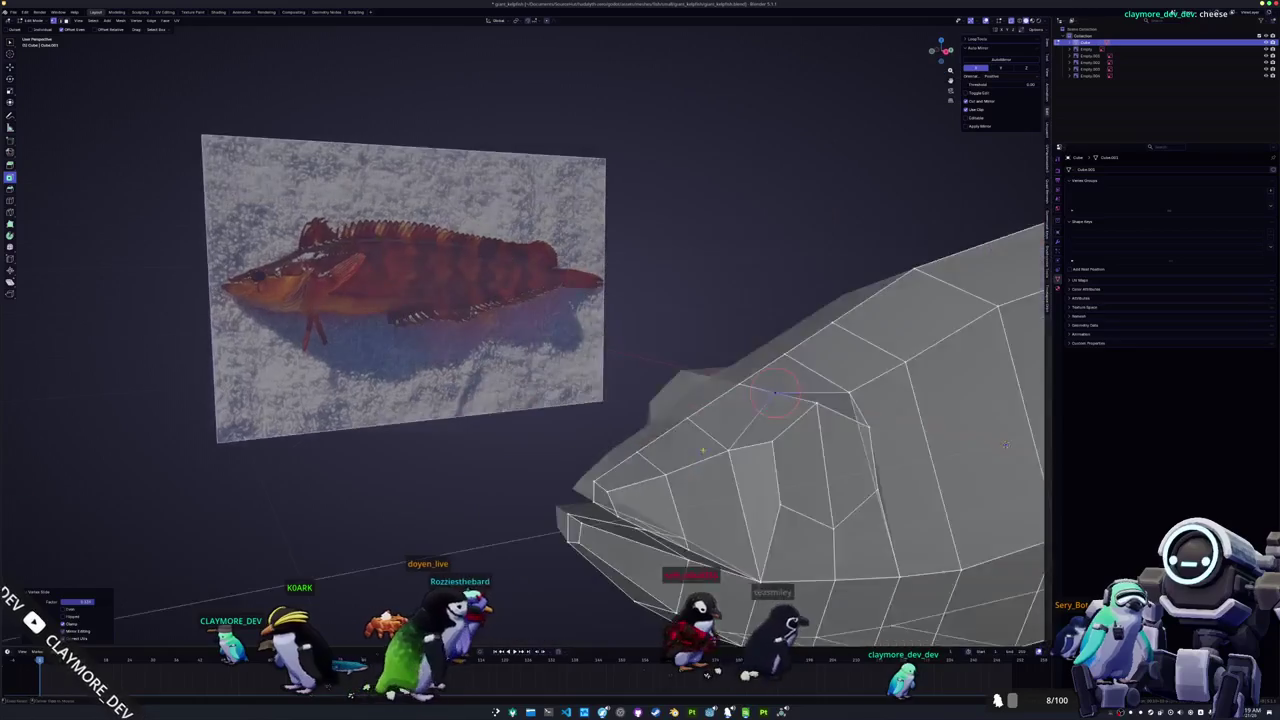
Step: Raise a head vertex along the Z axis
key(g)
key(z)
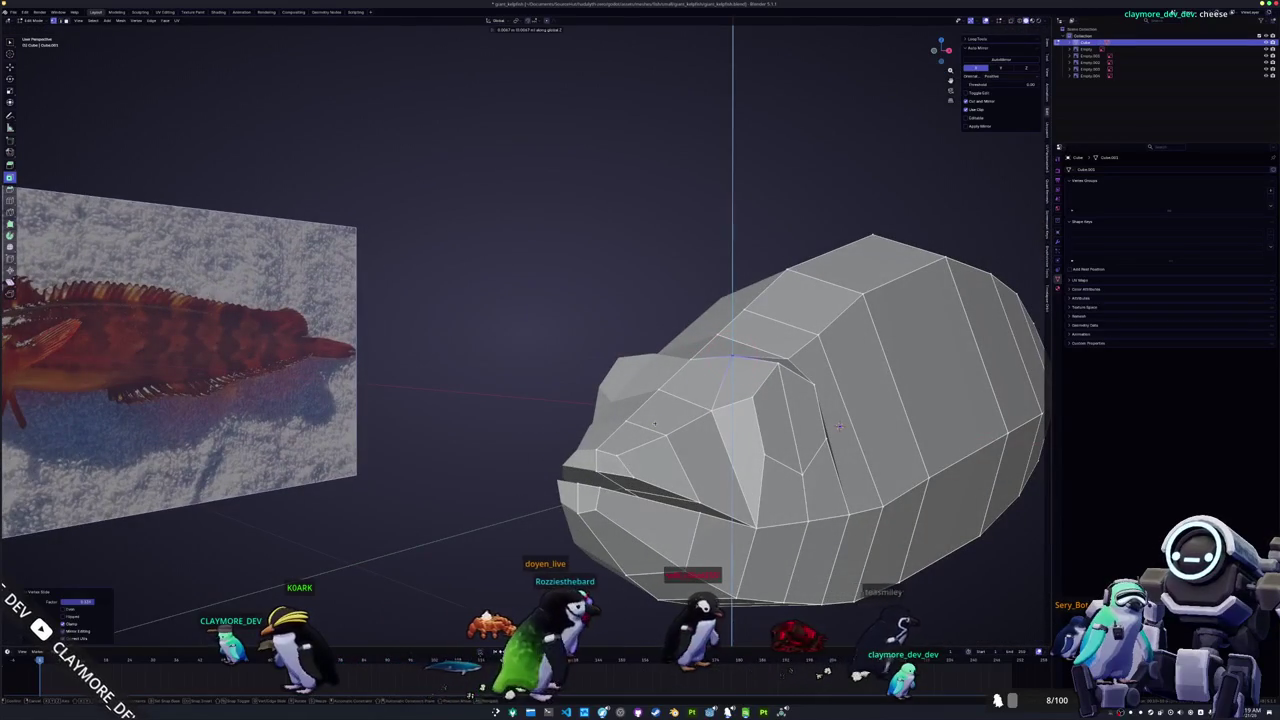
click(838, 426)
middle_drag(838, 426, 963, 484)
scroll(963, 484, up, 4)
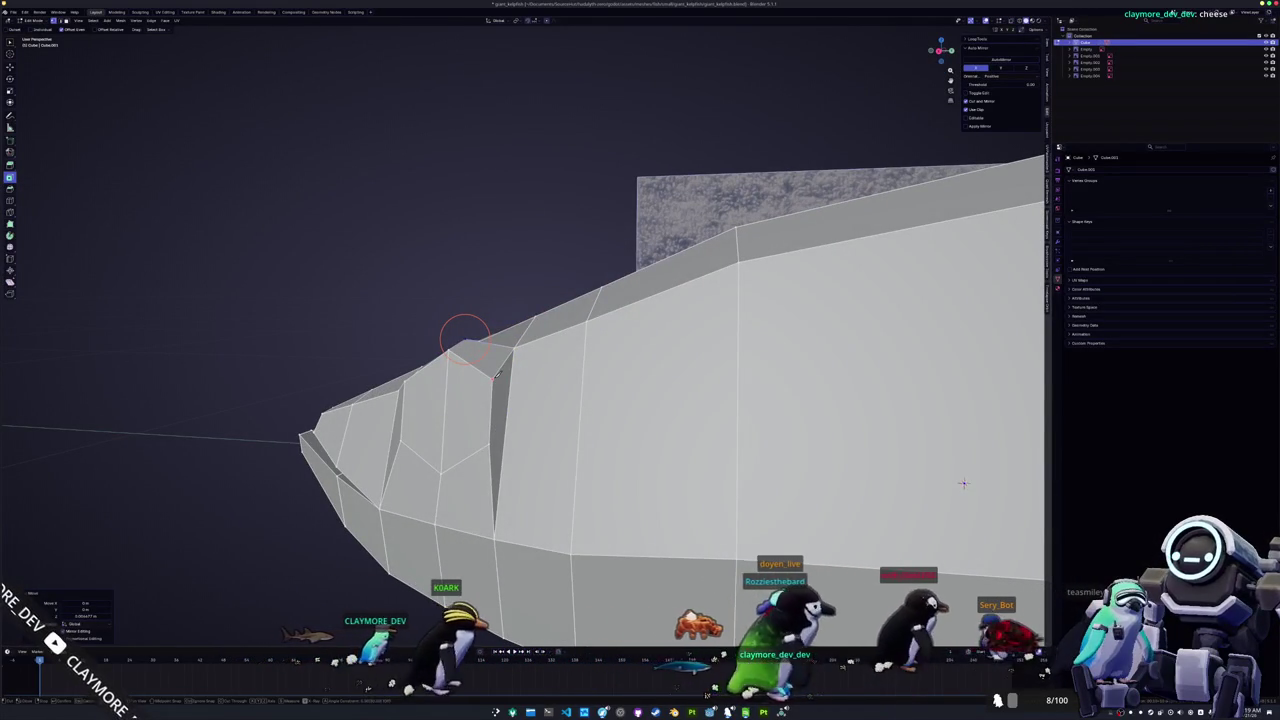
Step: Knife-cut a diagonal edge across the head and slide its new vertex along the edge
click(510, 348)
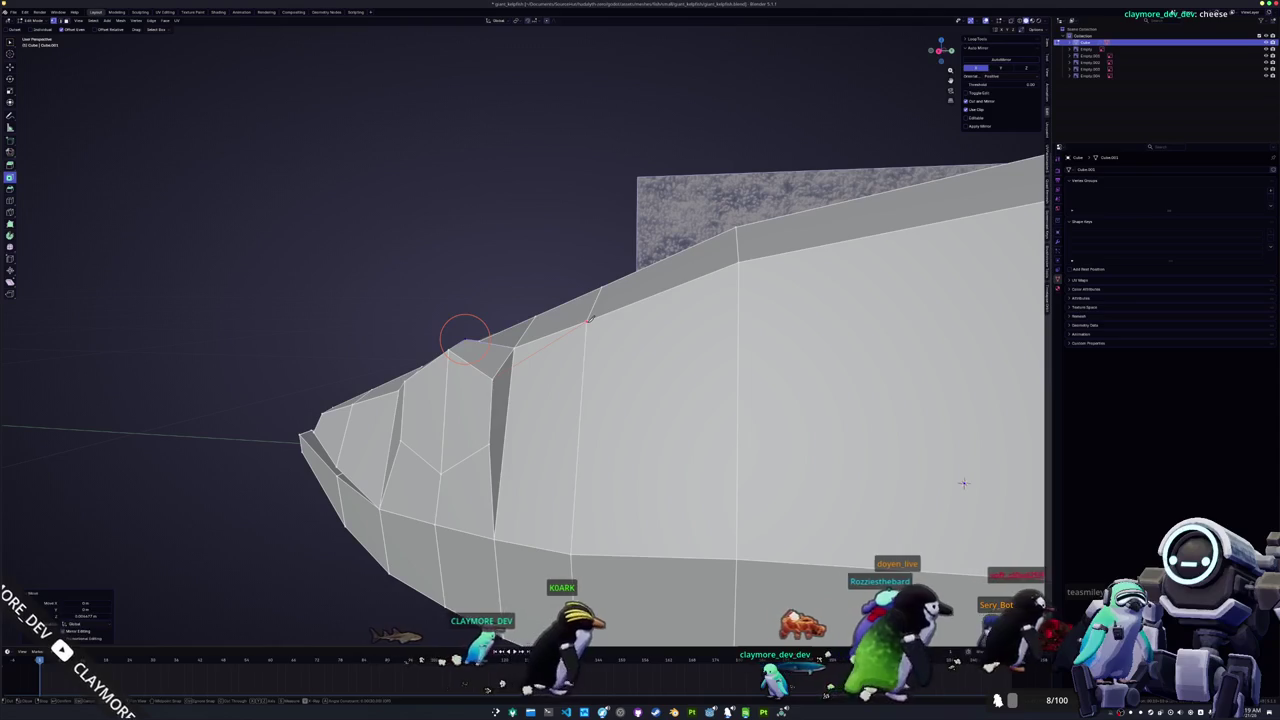
click(505, 355)
key(Return)
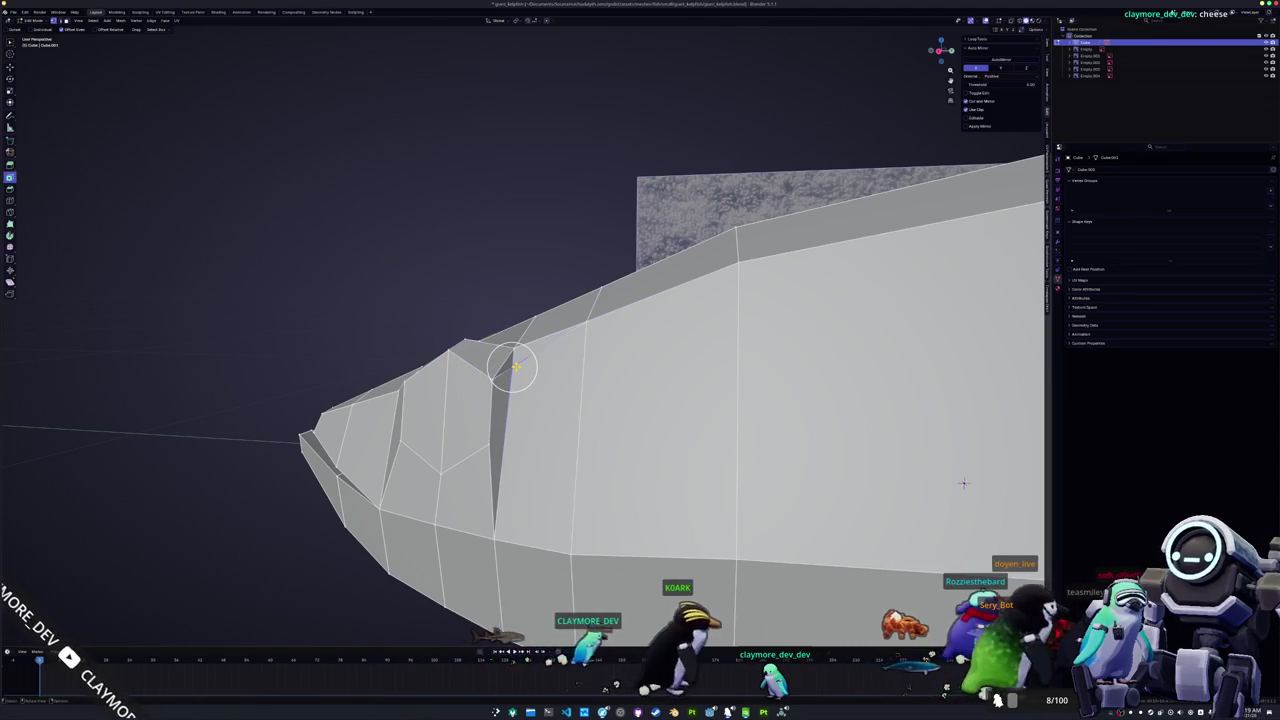
key(g)
key(g)
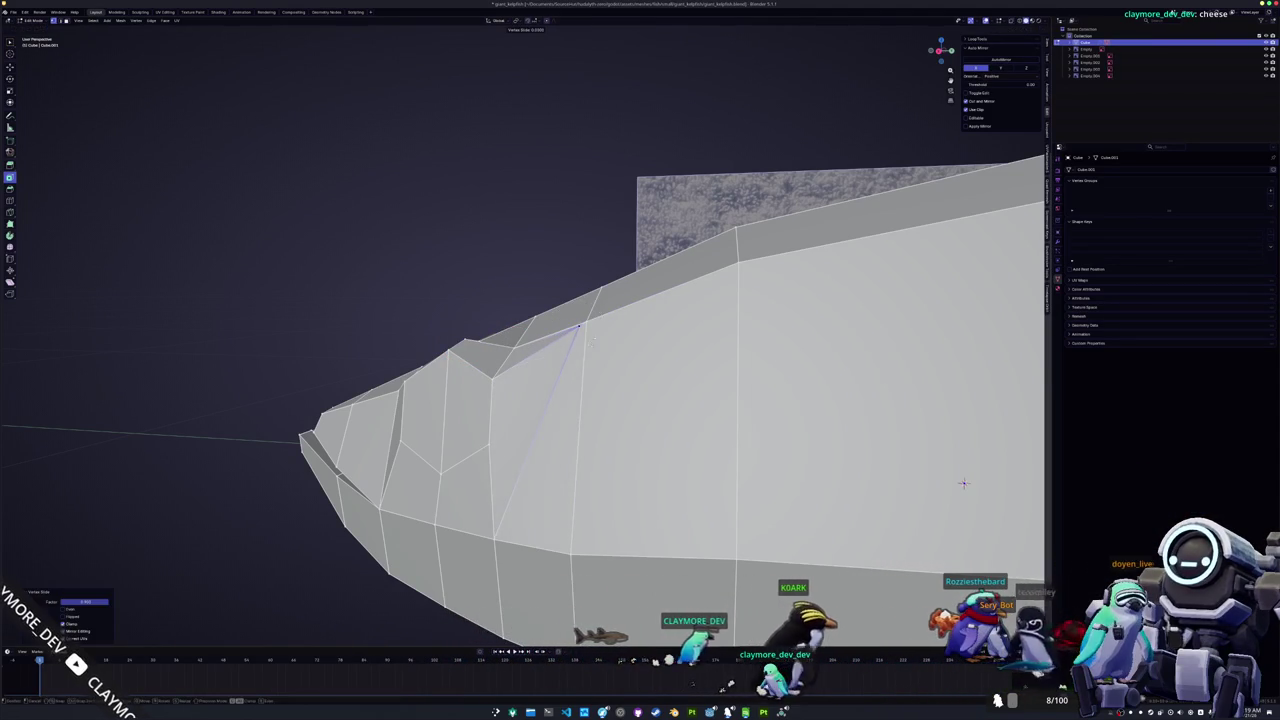
click(963, 484)
middle_drag(963, 484, 755, 368)
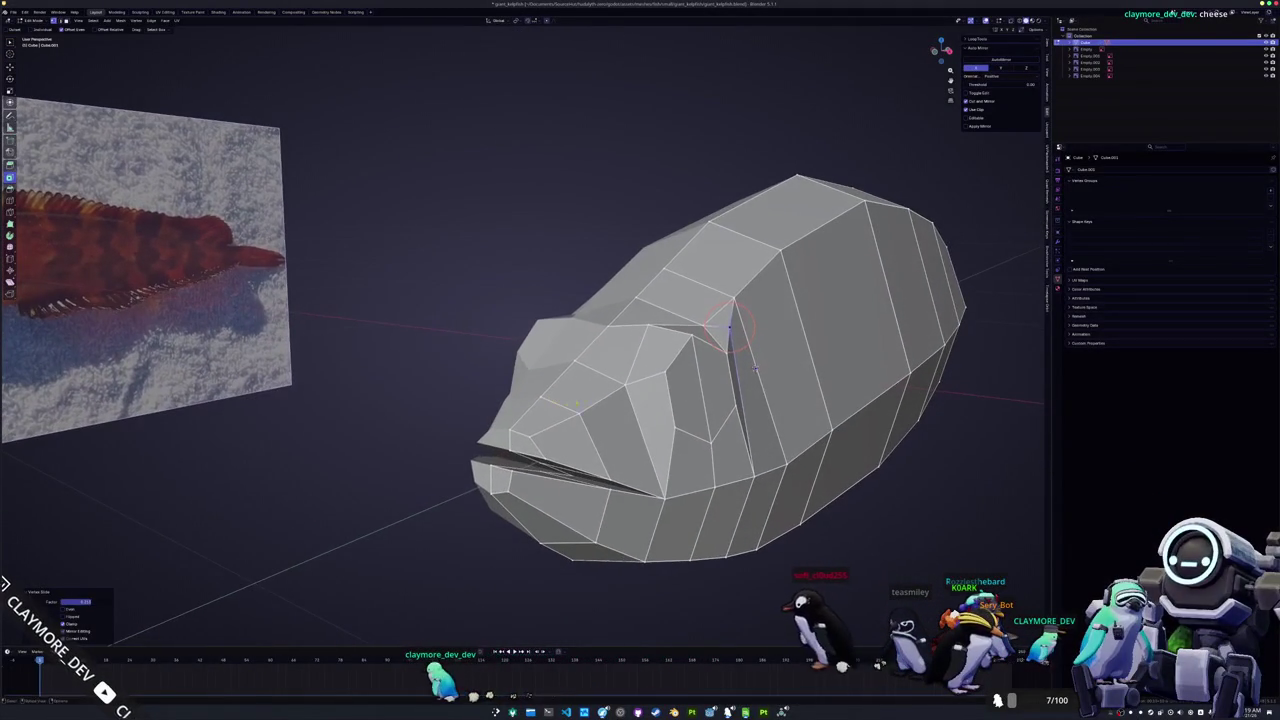
middle_drag(755, 368, 838, 361)
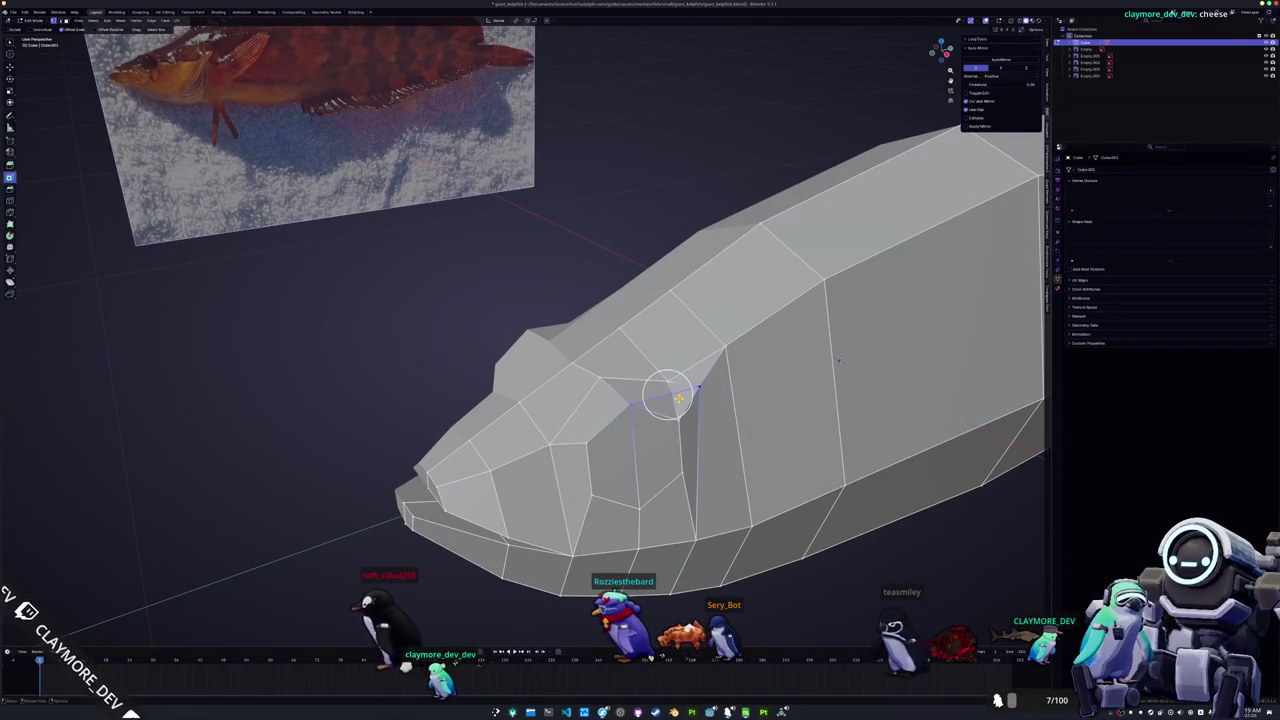
Step: Pull the gill-step vertex higher on the head
shift+right_click(676, 389)
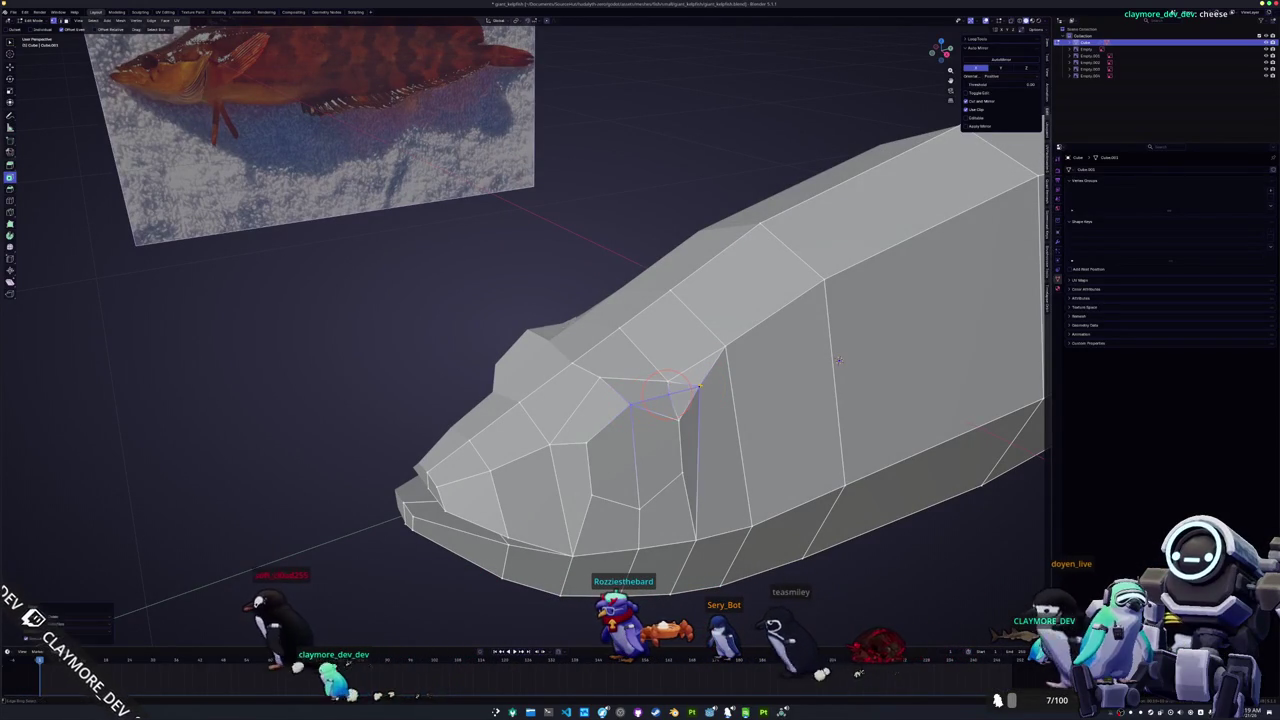
middle_drag(838, 361, 882, 405)
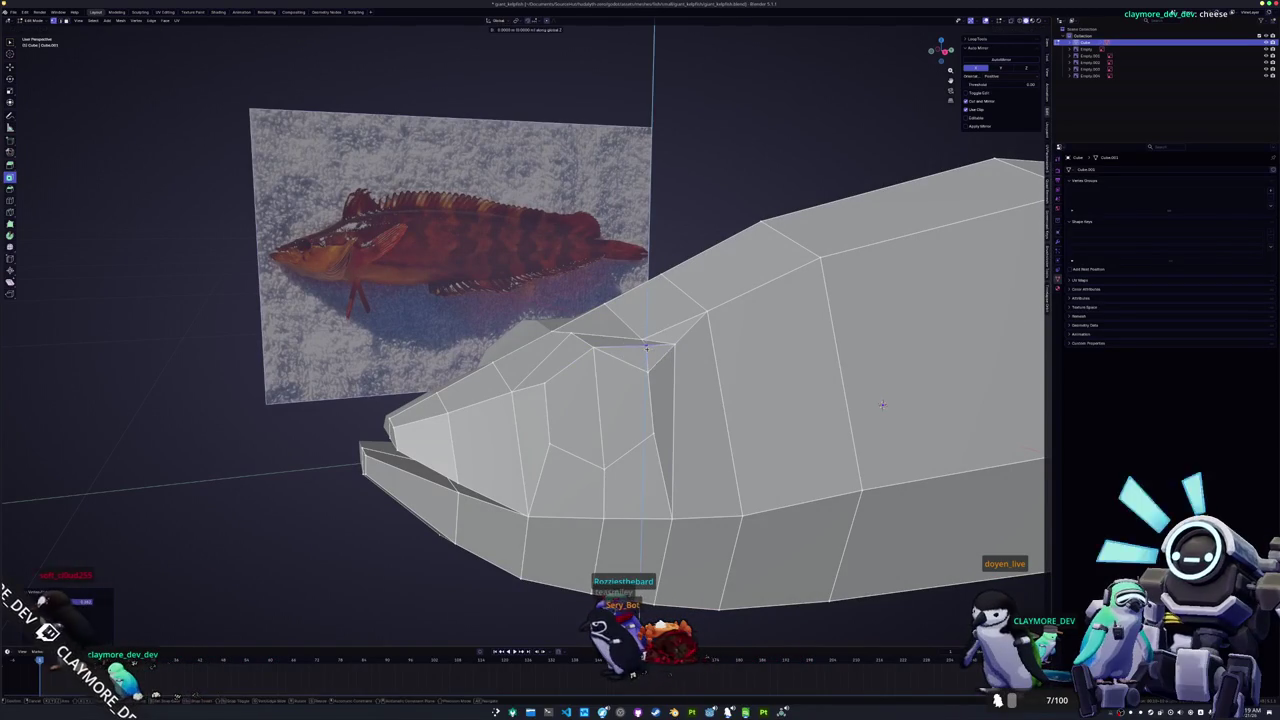
middle_drag(882, 405, 797, 375)
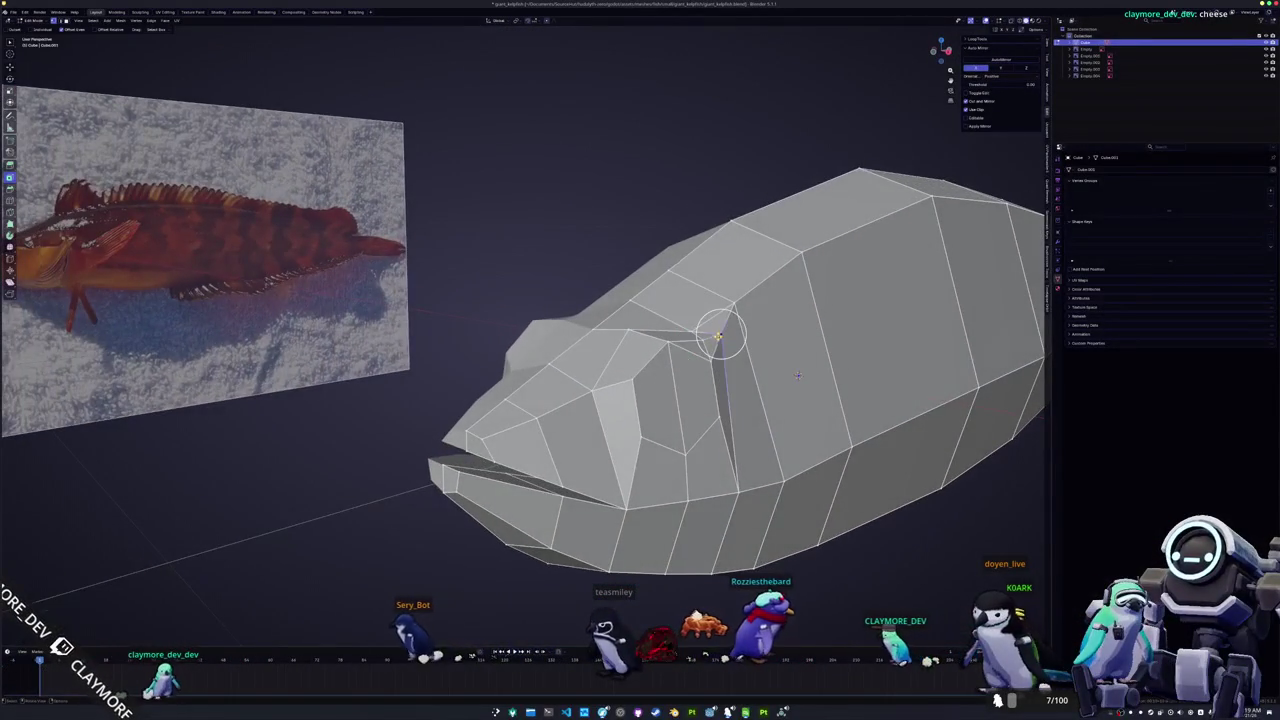
middle_drag(797, 375, 801, 354)
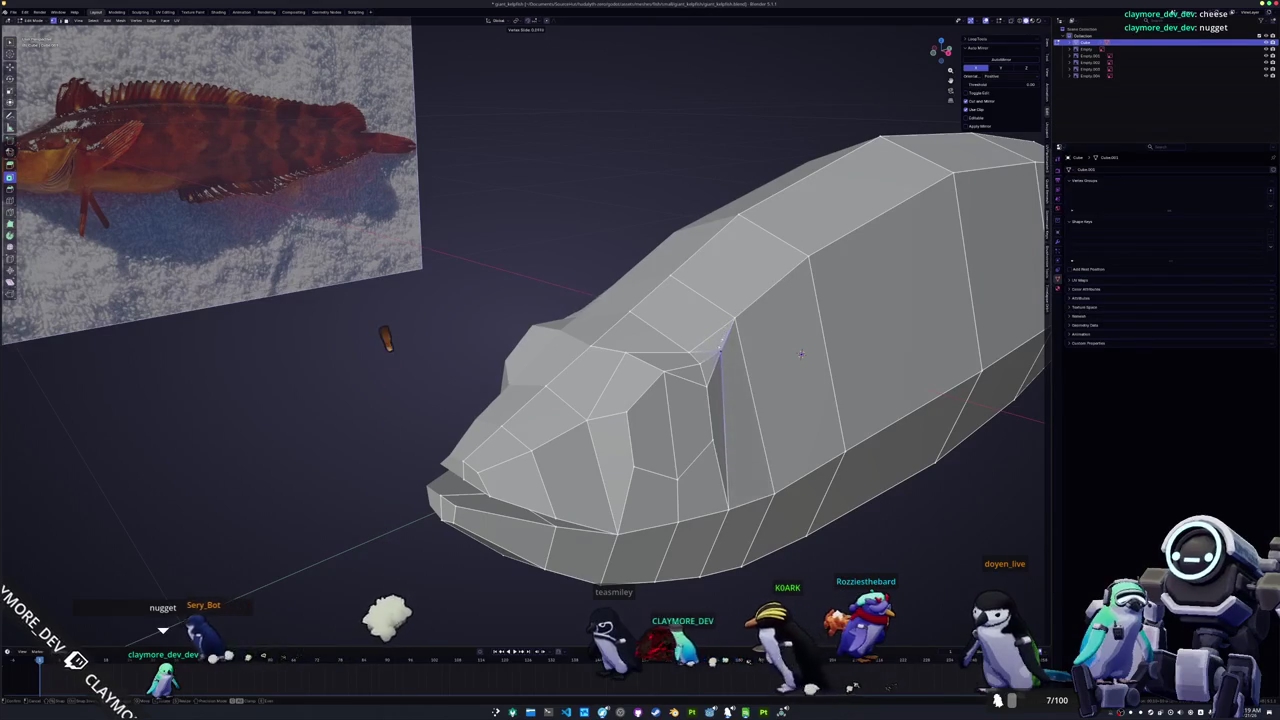
mouse_move(801, 354)
middle_down()
mouse_move(942, 422)
mouse_move(870, 393)
middle_up()
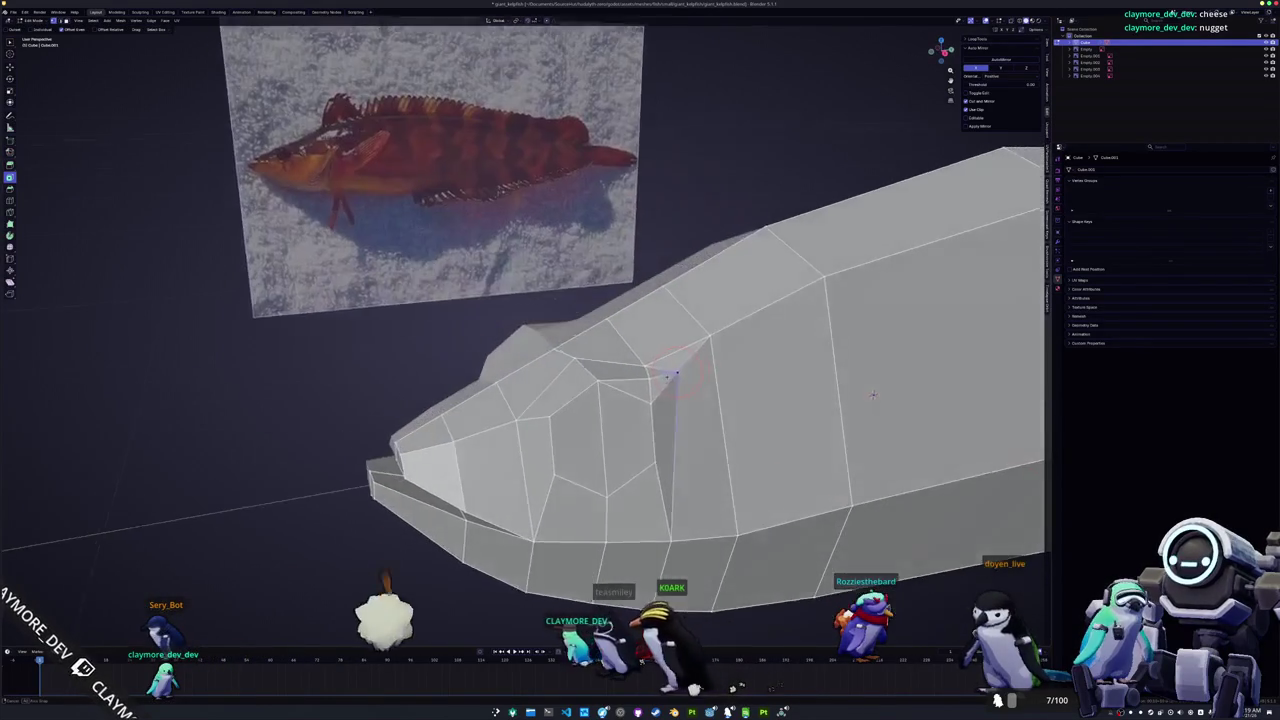
drag(677, 455, 663, 370)
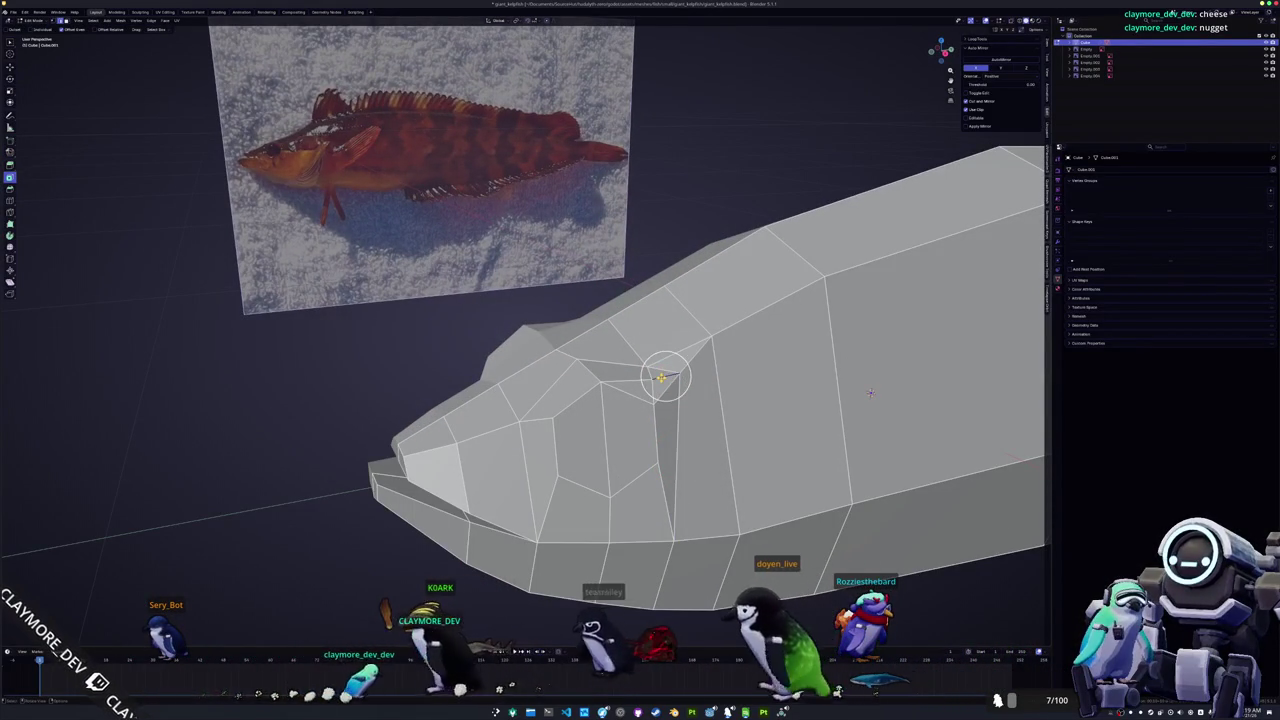
Step: Dissolve the unneeded vertex on the head
key(m)
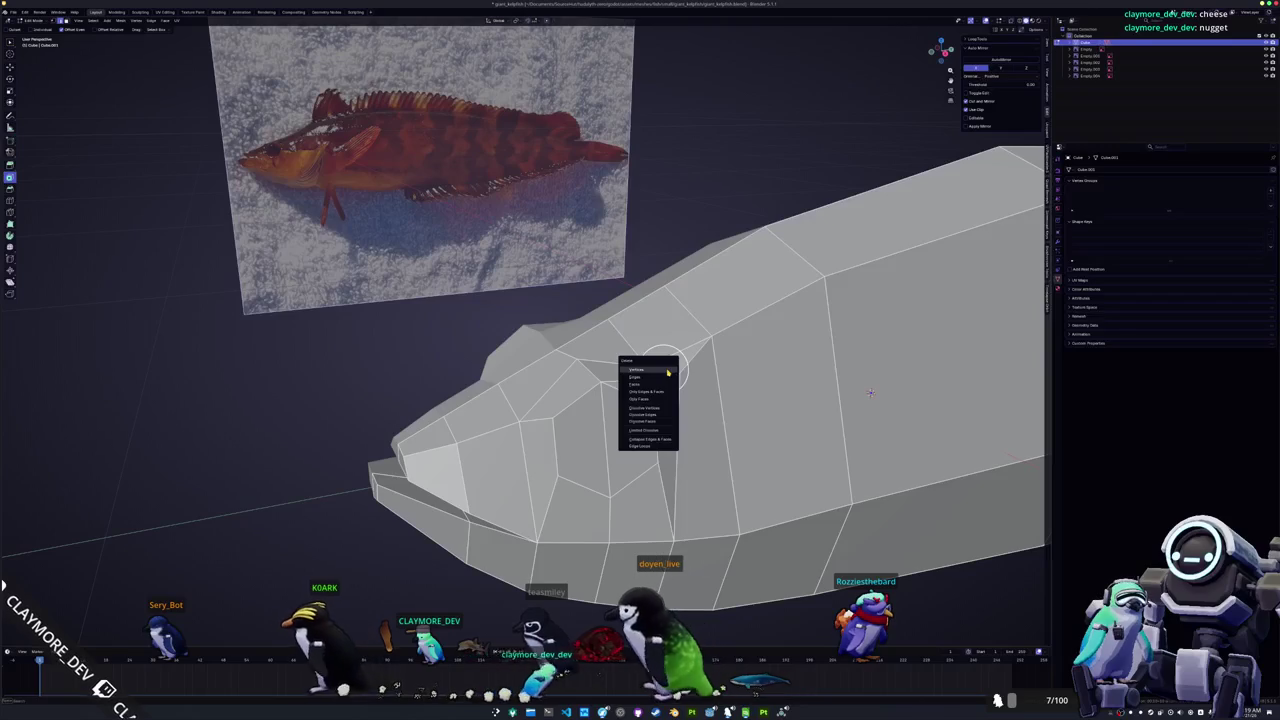
click(662, 407)
scroll(869, 392, up, 1)
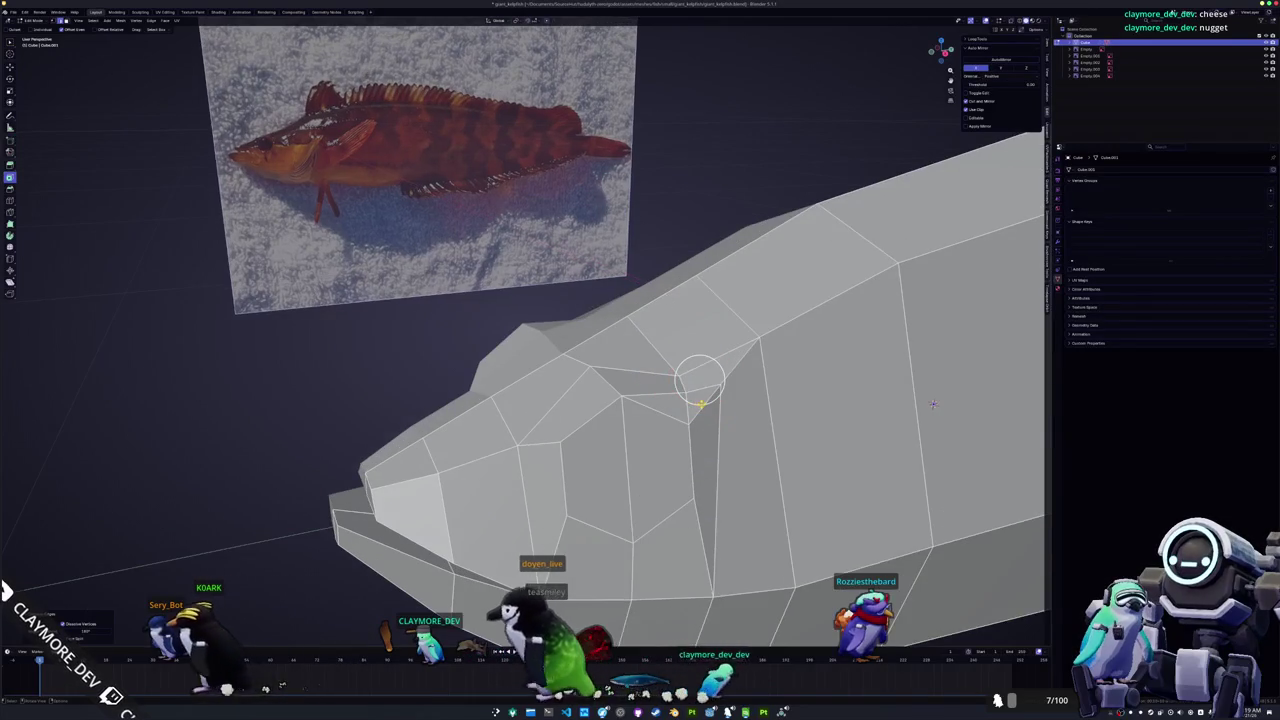
Step: Select the edge near the snout and slide it to reshape the front of the mouth
click(703, 388)
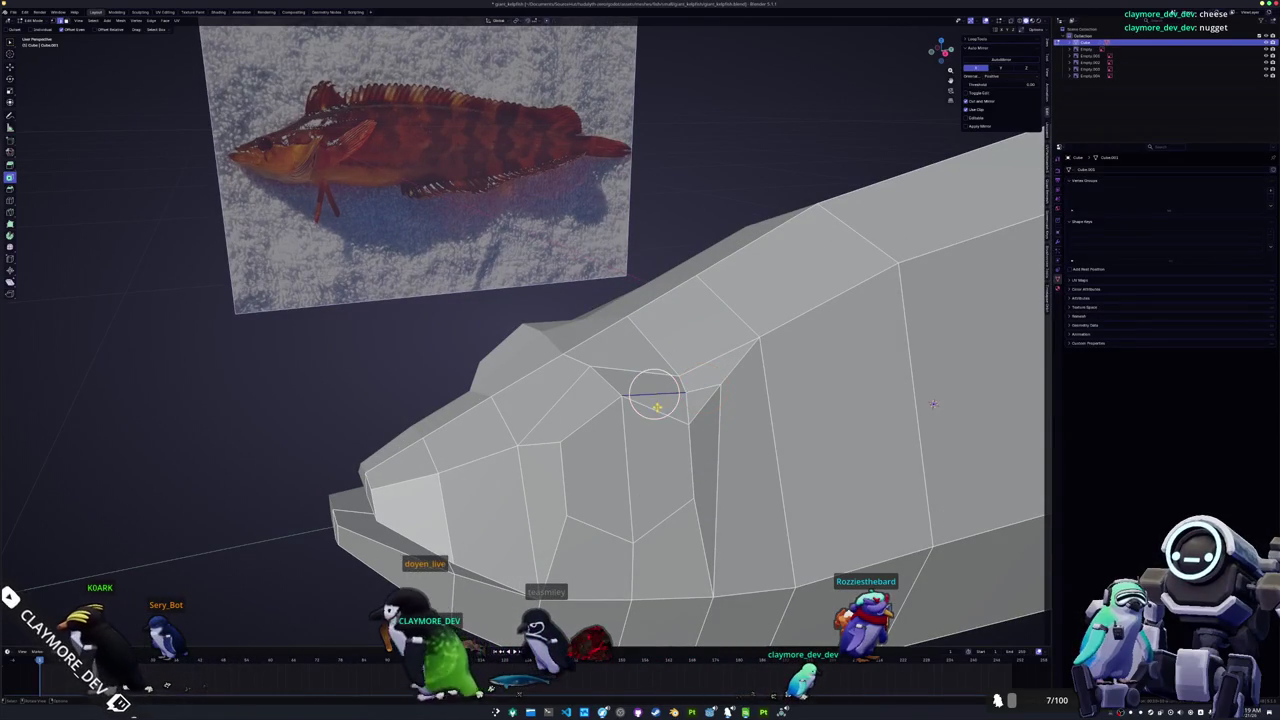
click(712, 365)
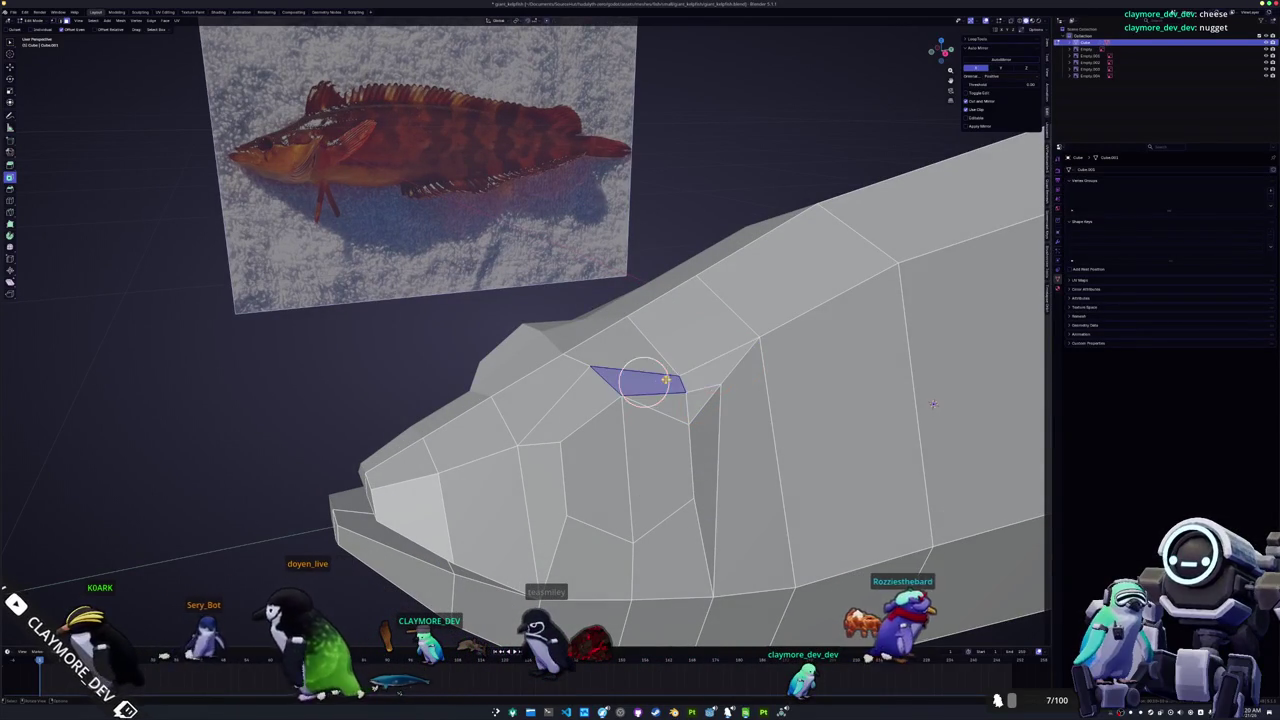
middle_drag(710, 368, 670, 360)
click(665, 360)
click(648, 455)
scroll(648, 450, down, 3)
mouse_move(563, 386)
middle_down()
mouse_move(563, 414)
mouse_move(680, 375)
mouse_move(796, 215)
middle_up()
scroll(680, 375, up, 5)
key(g)
key(g)
click(796, 215)
mouse_move(796, 215)
middle_down()
mouse_move(851, 357)
mouse_move(815, 378)
middle_up()
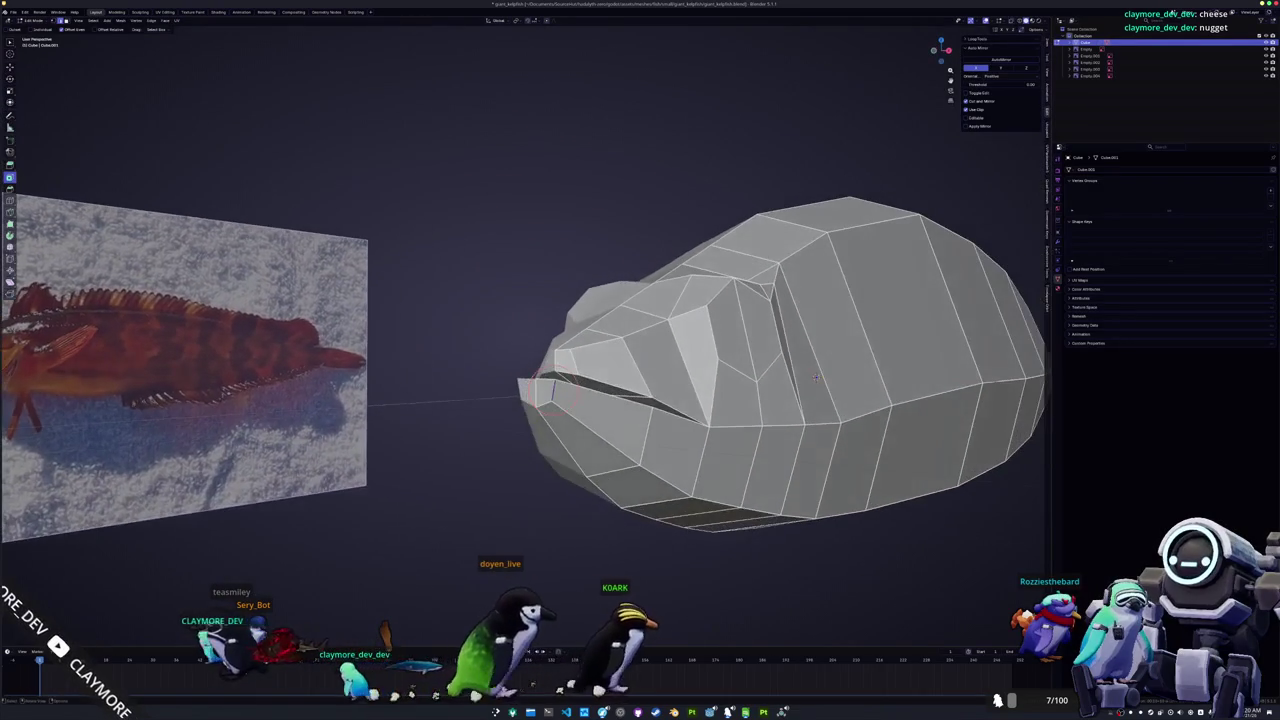
key(g)
key(g)
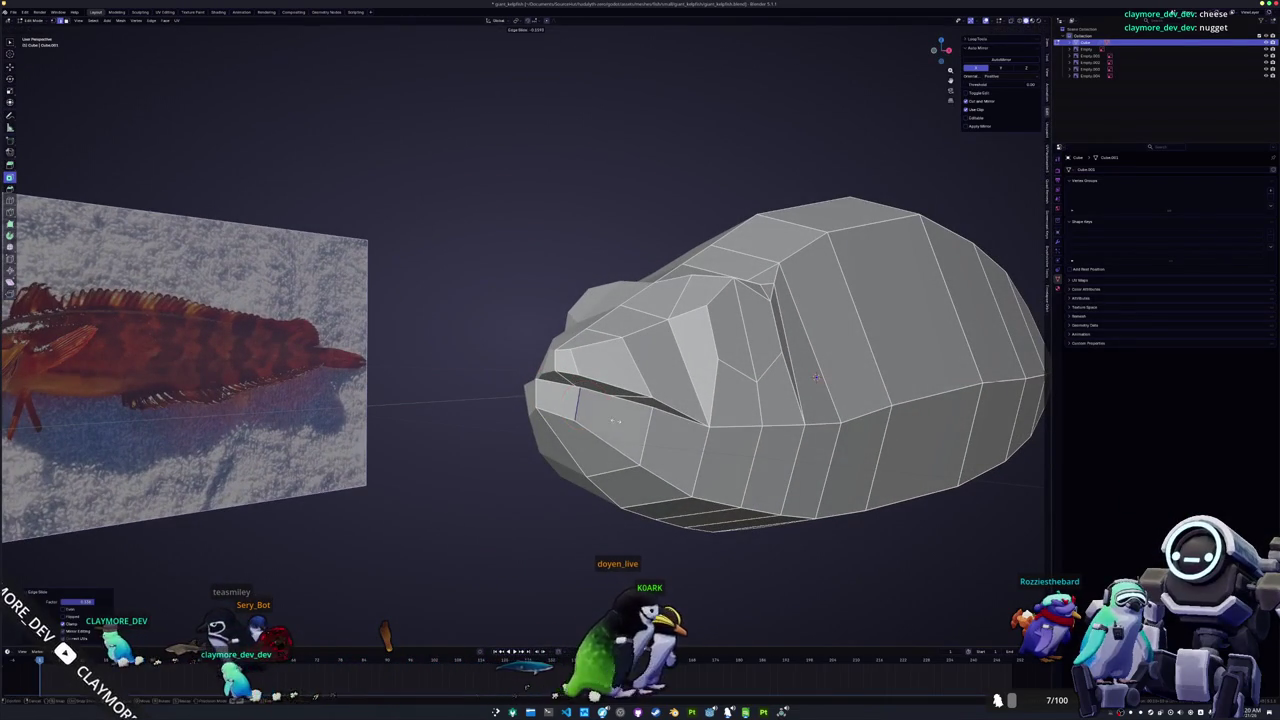
mouse_move(815, 378)
middle_down()
mouse_move(682, 450)
mouse_move(810, 425)
middle_up()
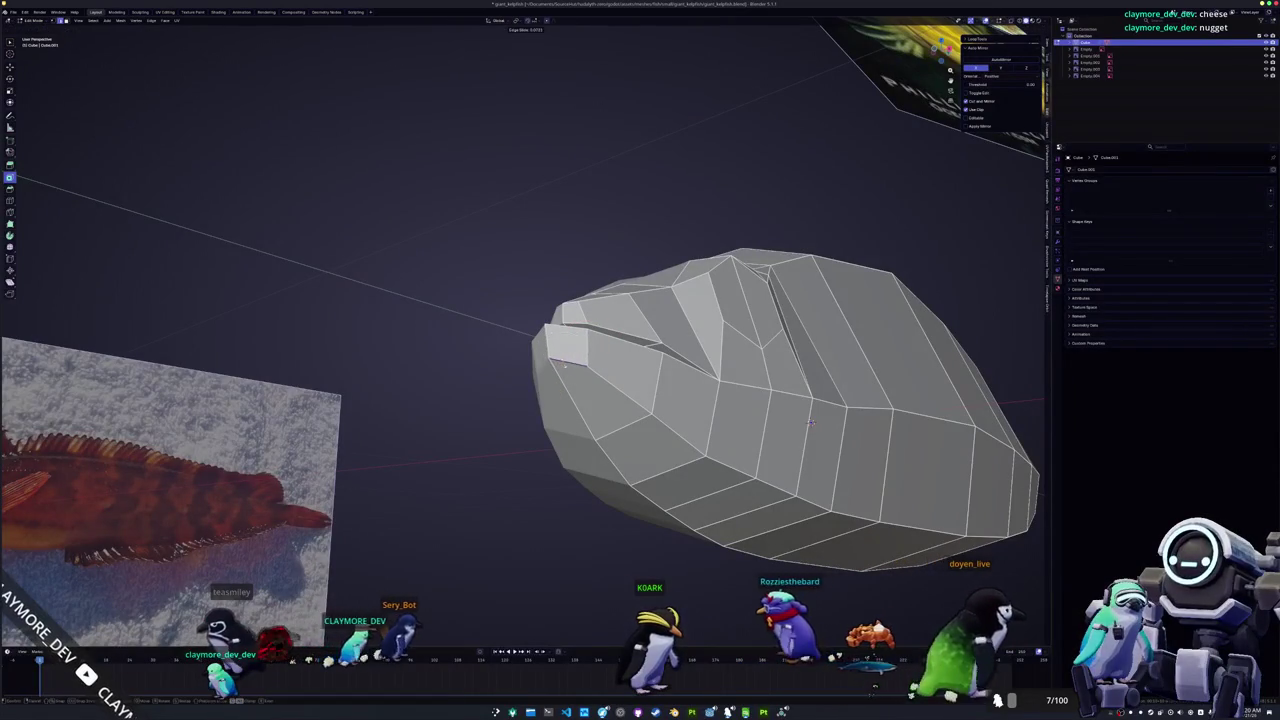
Step: Select a vertex near the mouth and view the mesh in X-ray Right view over the reference
click(565, 364)
middle_drag(565, 364, 572, 460)
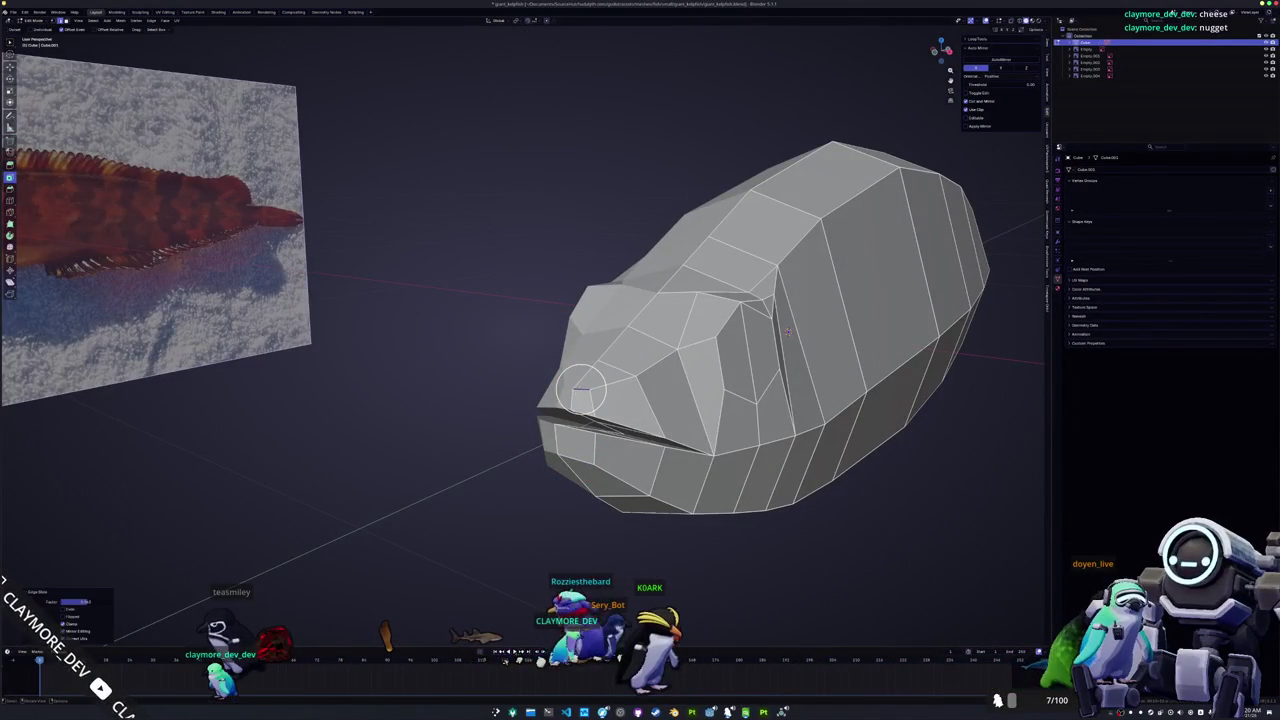
key(KP_3)
scroll(583, 395, up, 5)
key(alt+z)
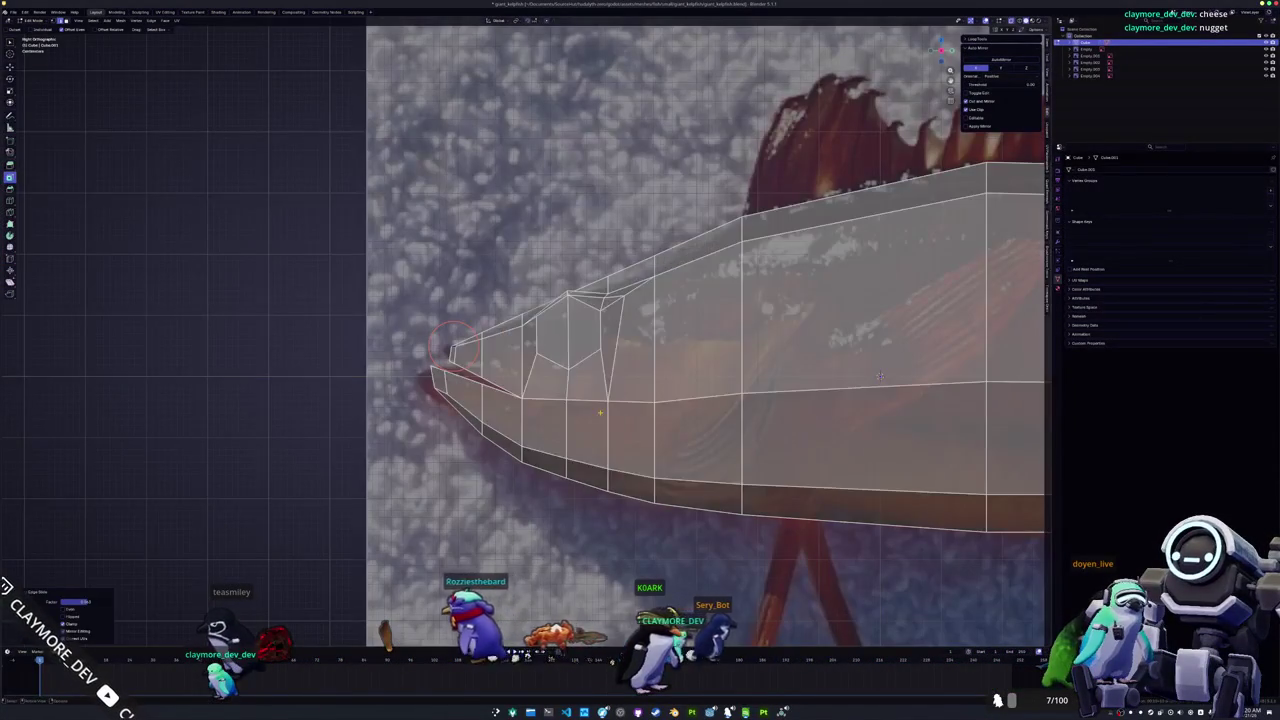
Step: Knife-cut new edges across the lower snout near the jaw
scroll(583, 404, up, 2)
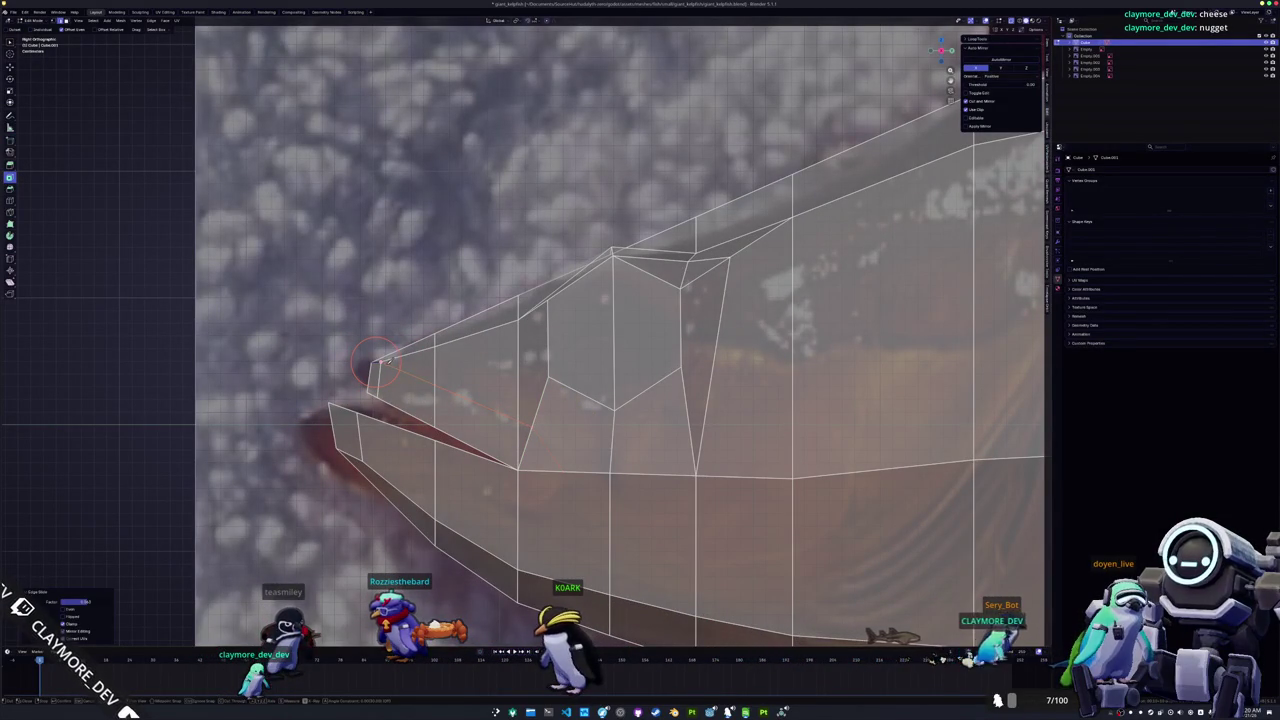
shift+middle_drag(481, 467, 530, 392)
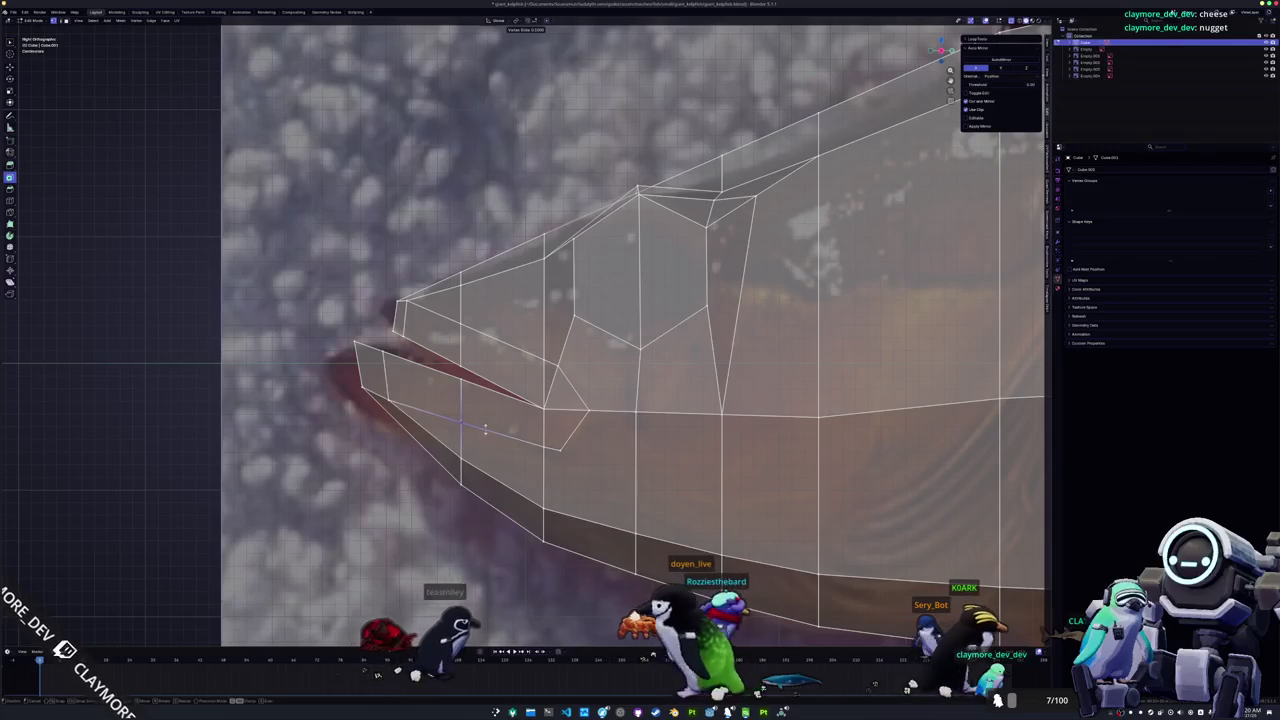
key(Return)
click(560, 450)
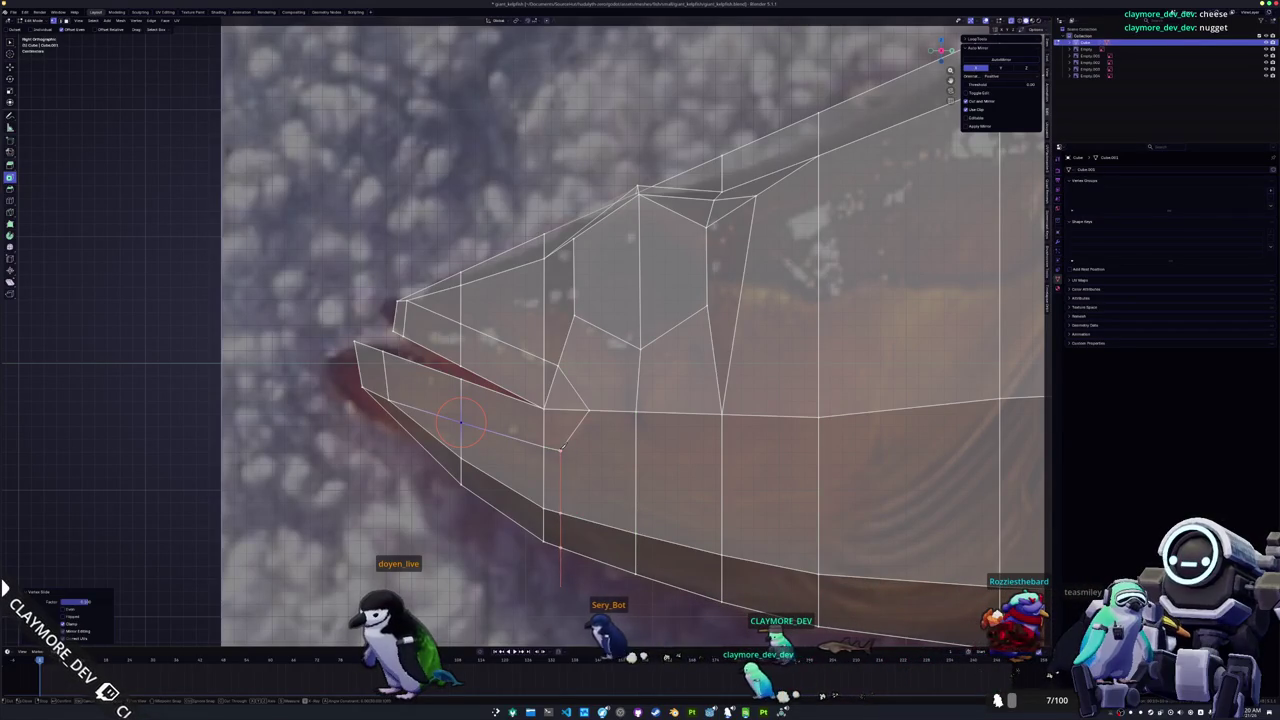
click(684, 455)
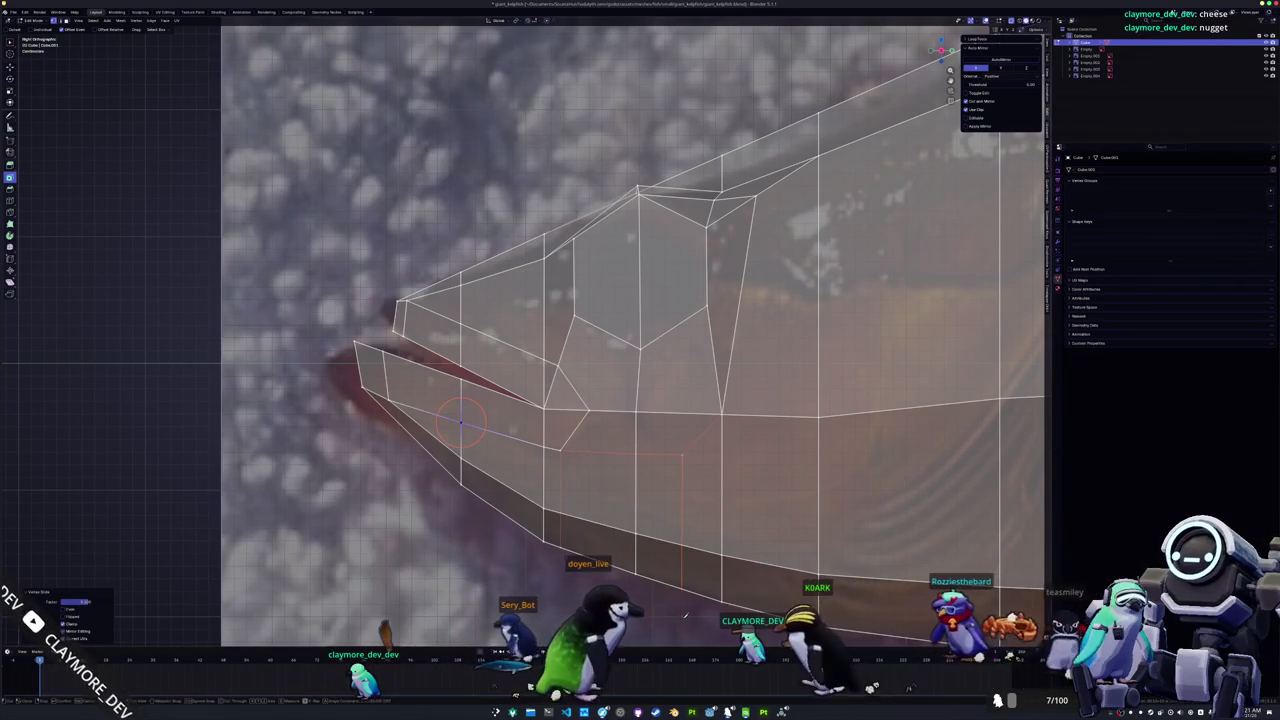
key(Return)
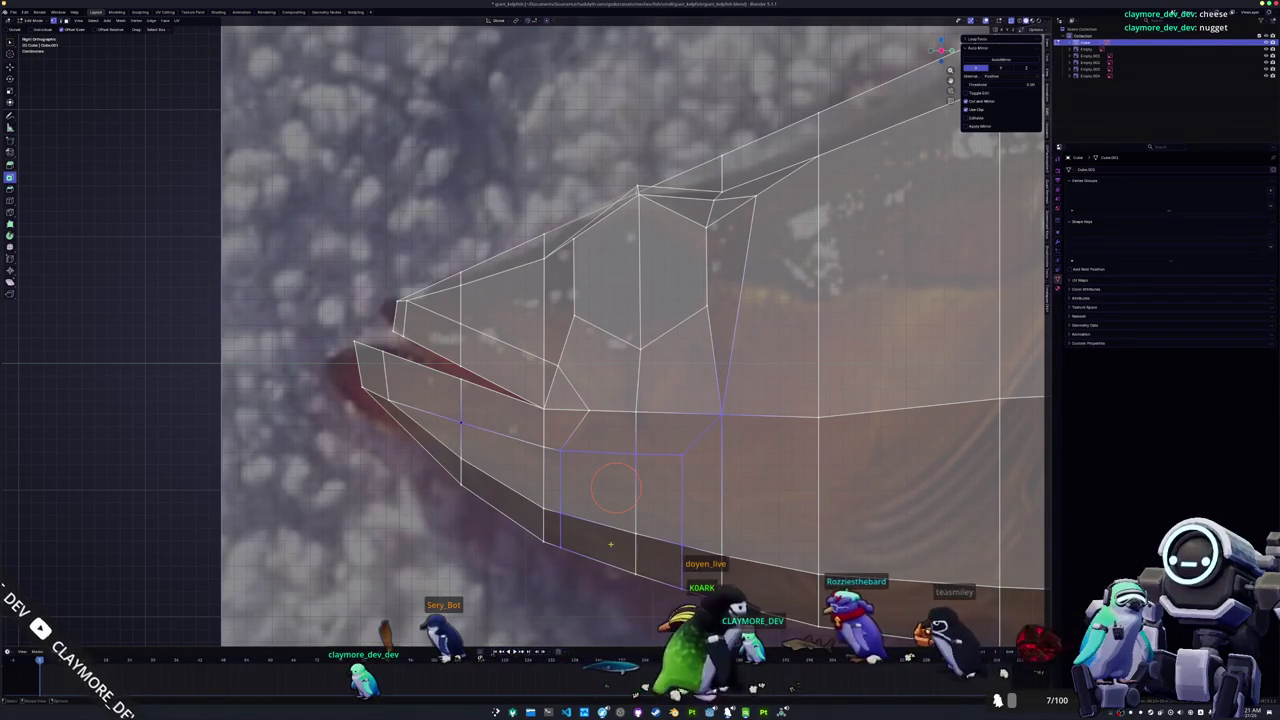
Step: Select the upper and lower lip faces plus the mouth-corner triangle and puff them outward
shift+middle_drag(614, 487, 630, 469)
scroll(652, 490, up, 1)
key(3)
click(590, 415)
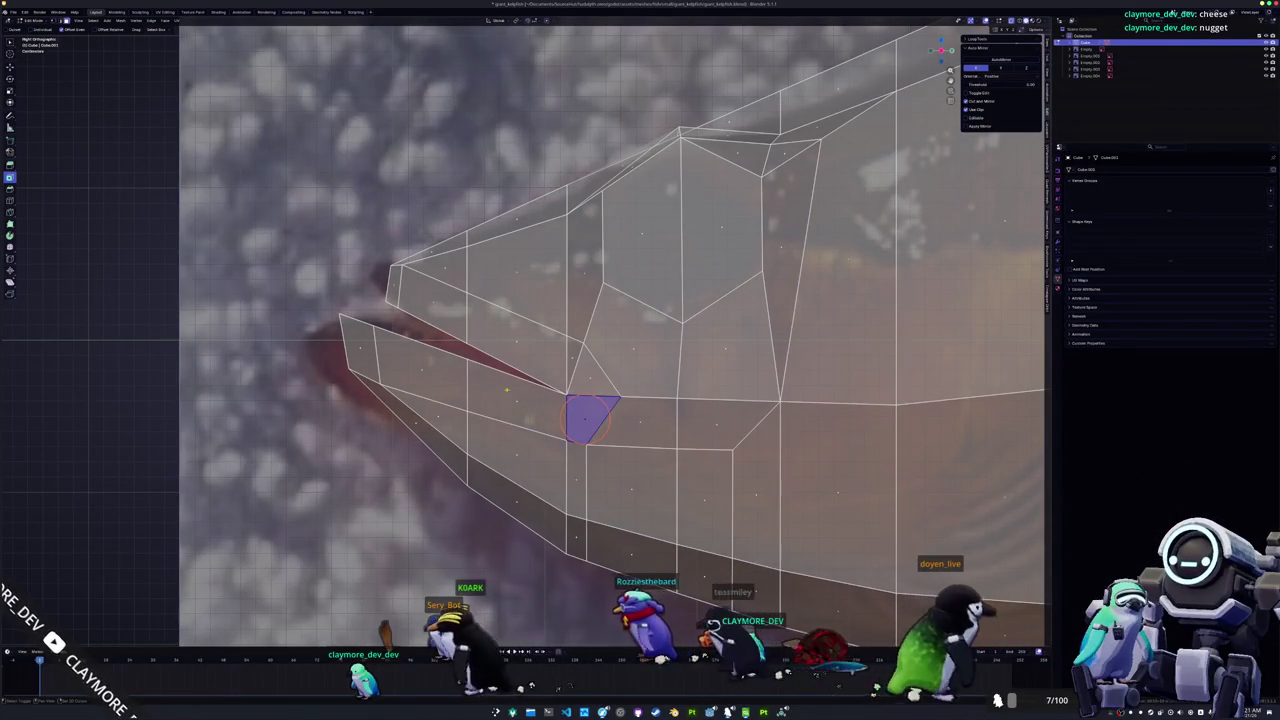
drag(598, 418, 472, 385)
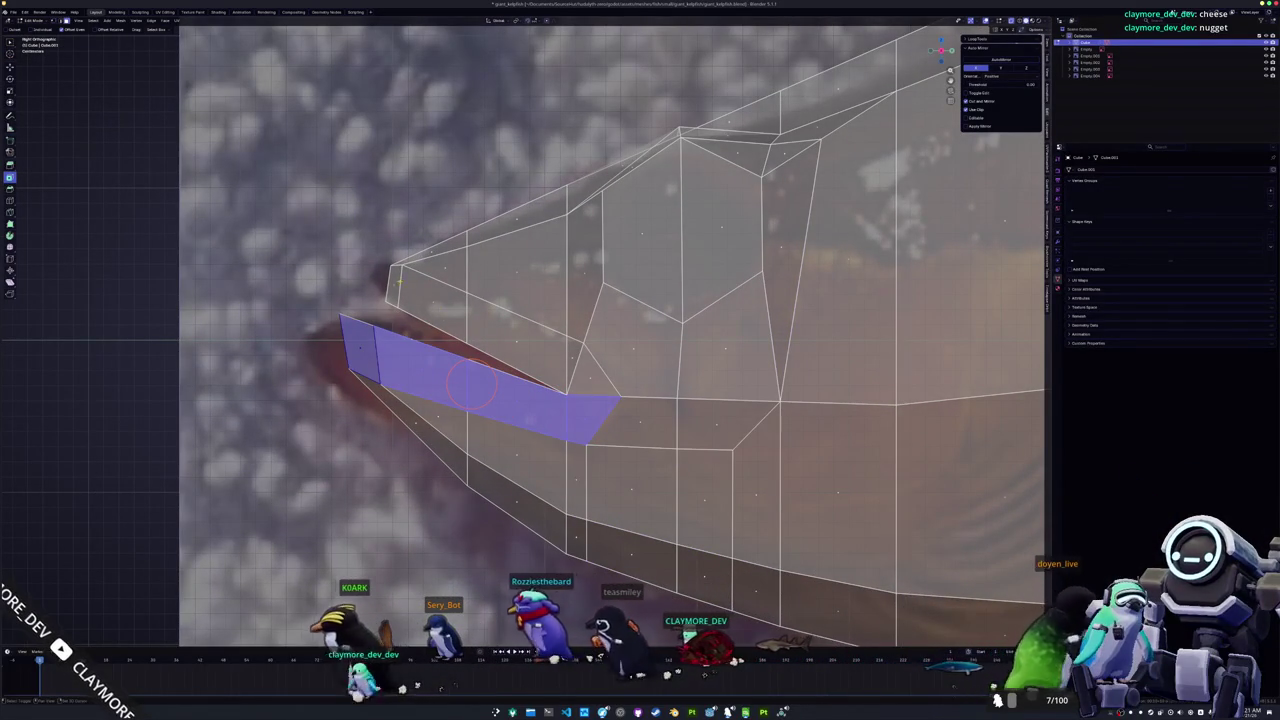
shift+drag(398, 282, 518, 341)
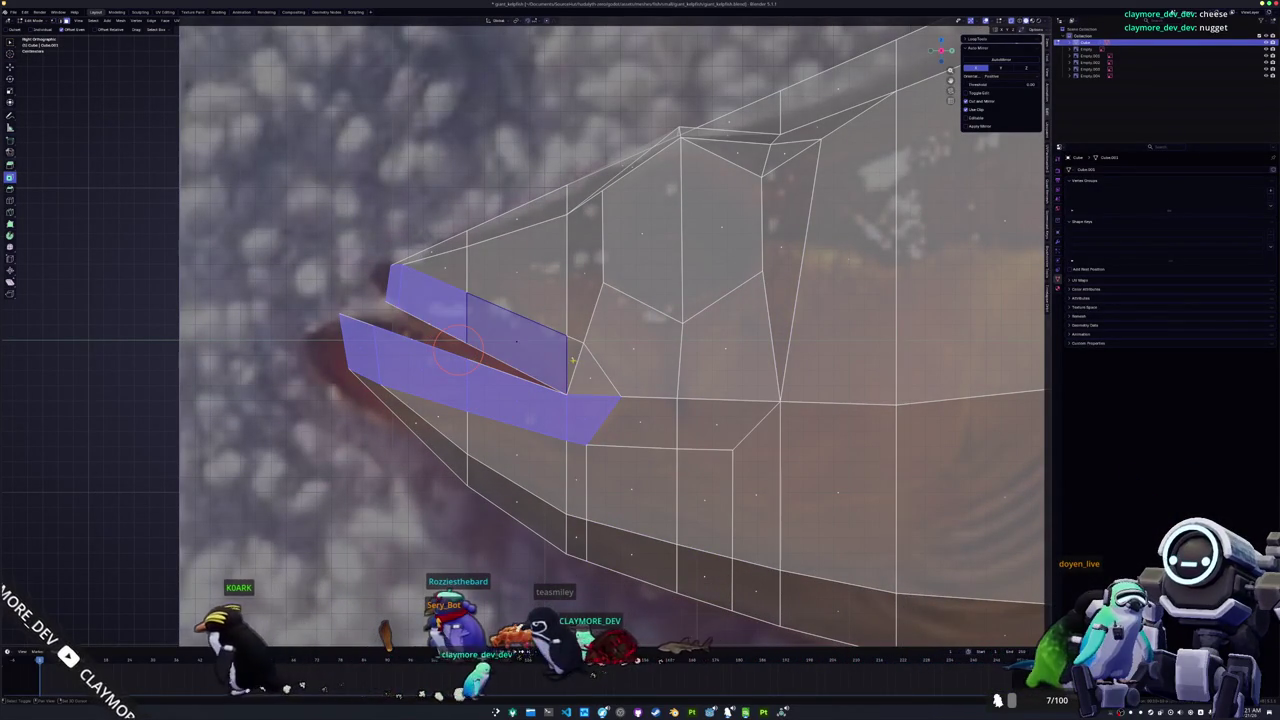
shift+click(572, 358)
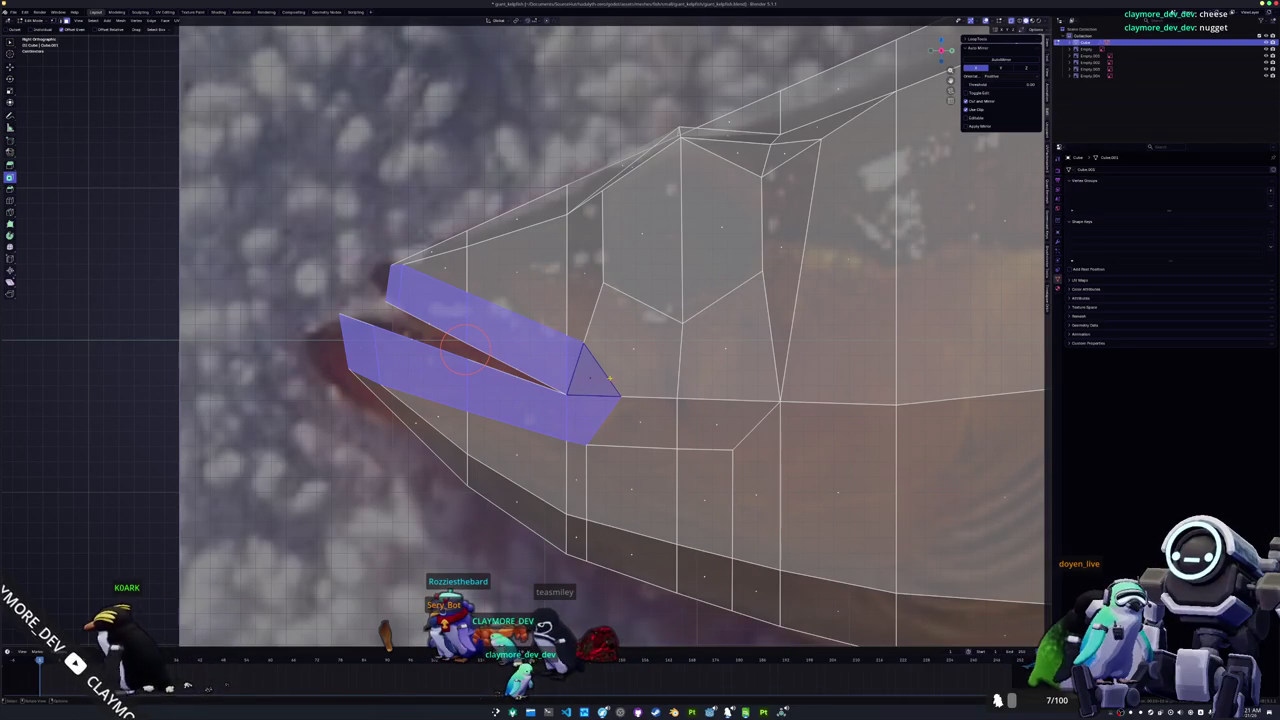
key(alt+s)
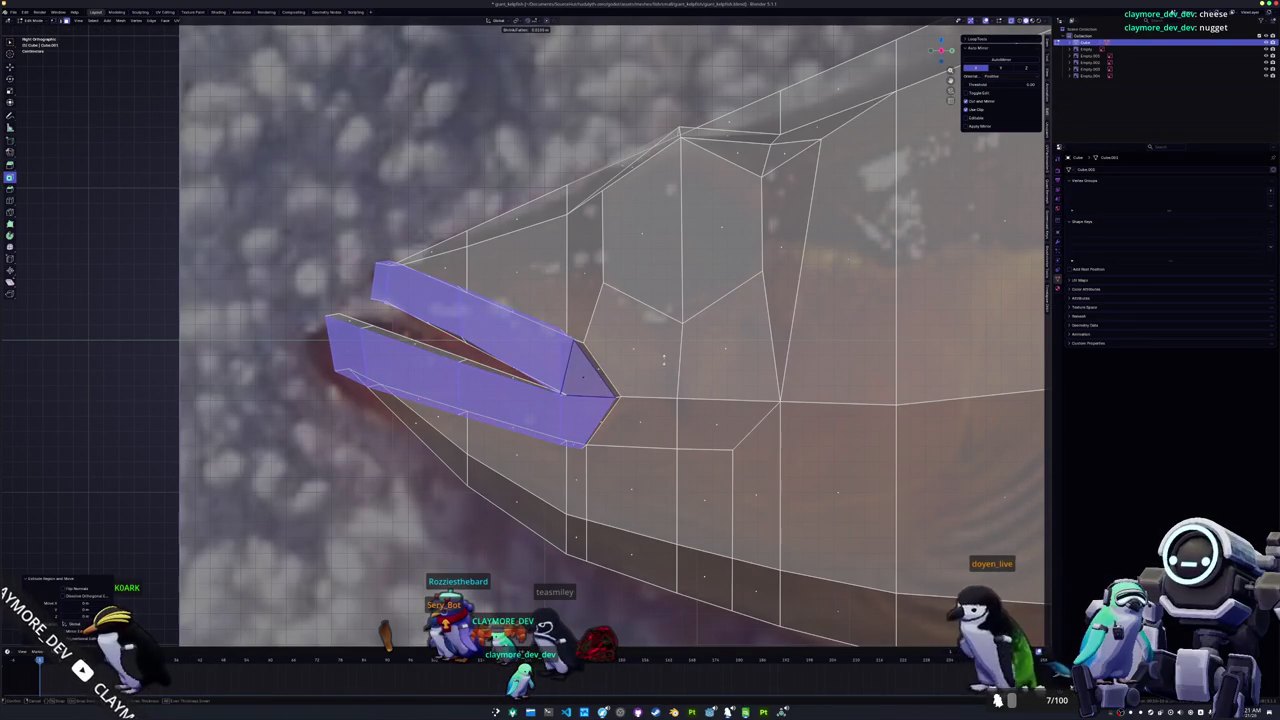
click(662, 360)
Step: Slide the mouth-corner vertex along its edge with Shift+V
middle_drag(662, 360, 669, 362)
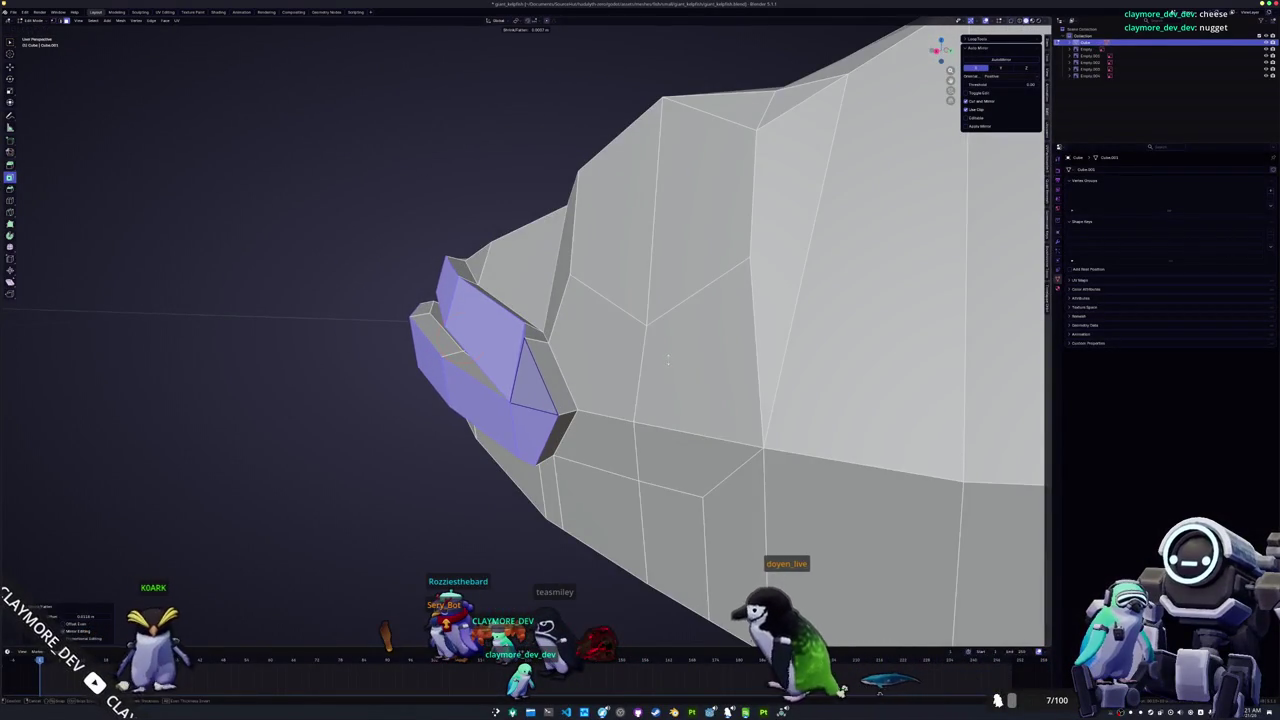
middle_drag(669, 362, 552, 412)
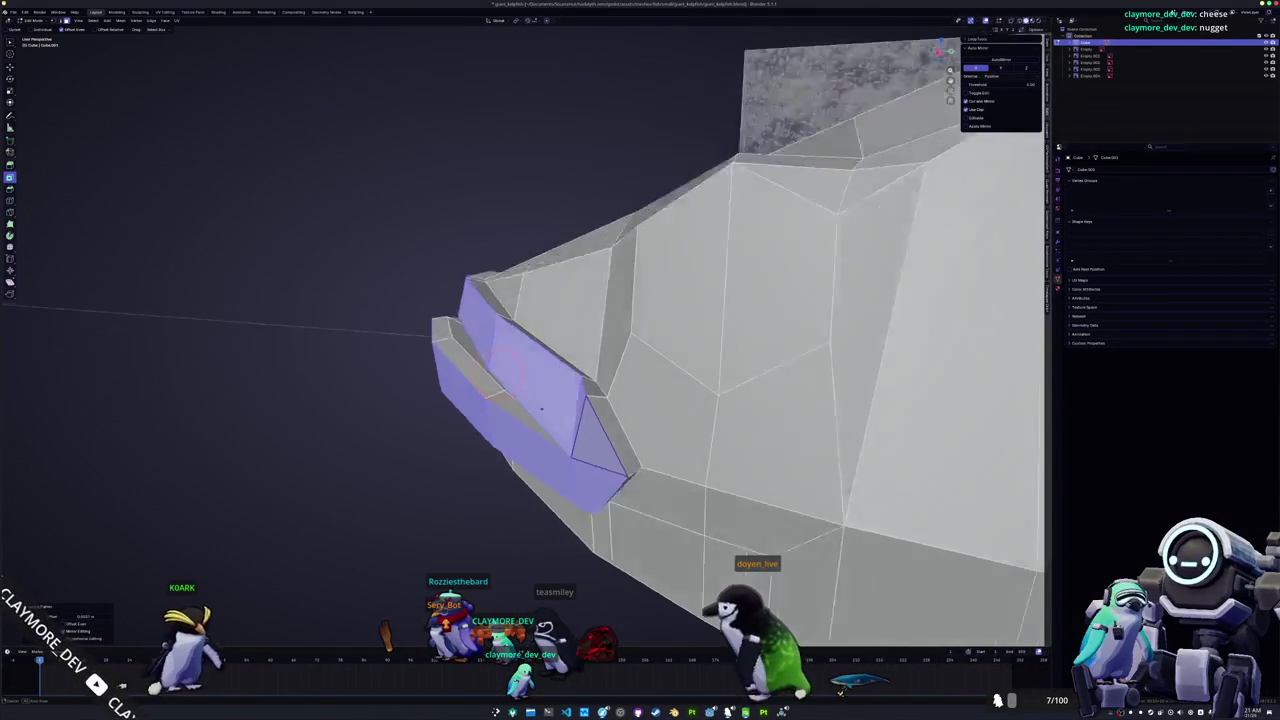
key(alt+a)
middle_drag(629, 457, 634, 476)
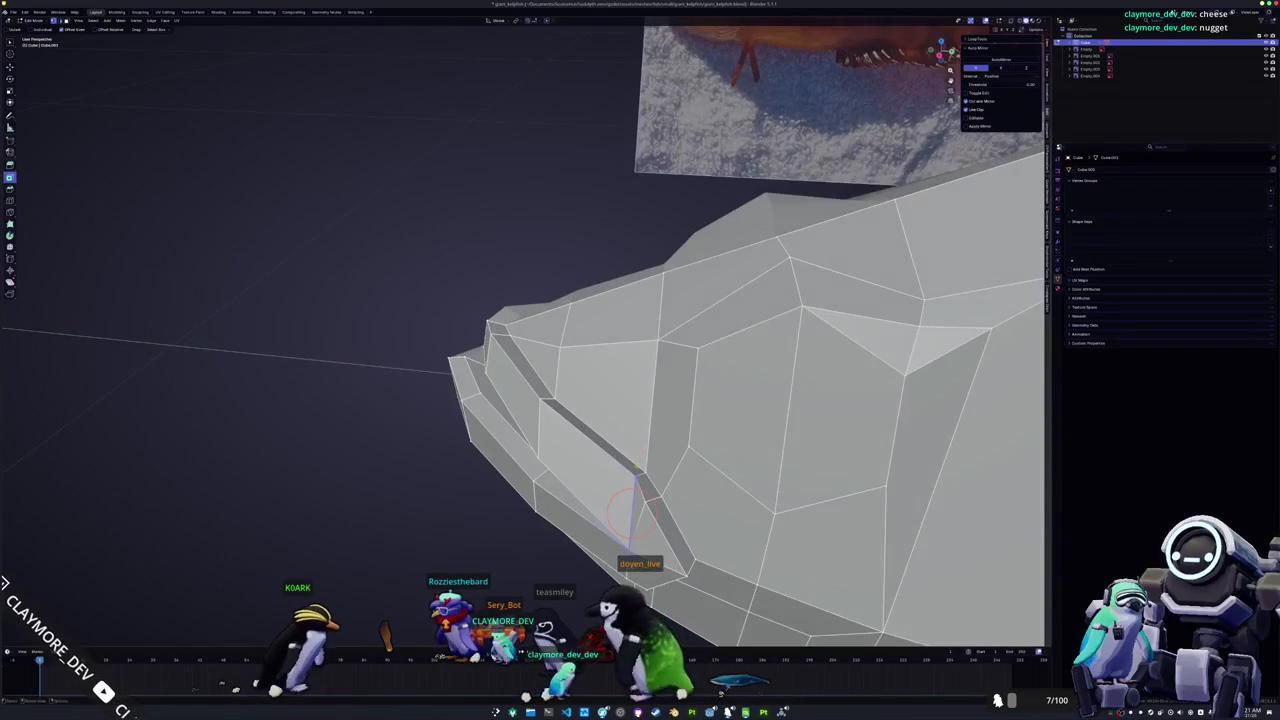
click(634, 473)
key(shift+v)
click(628, 480)
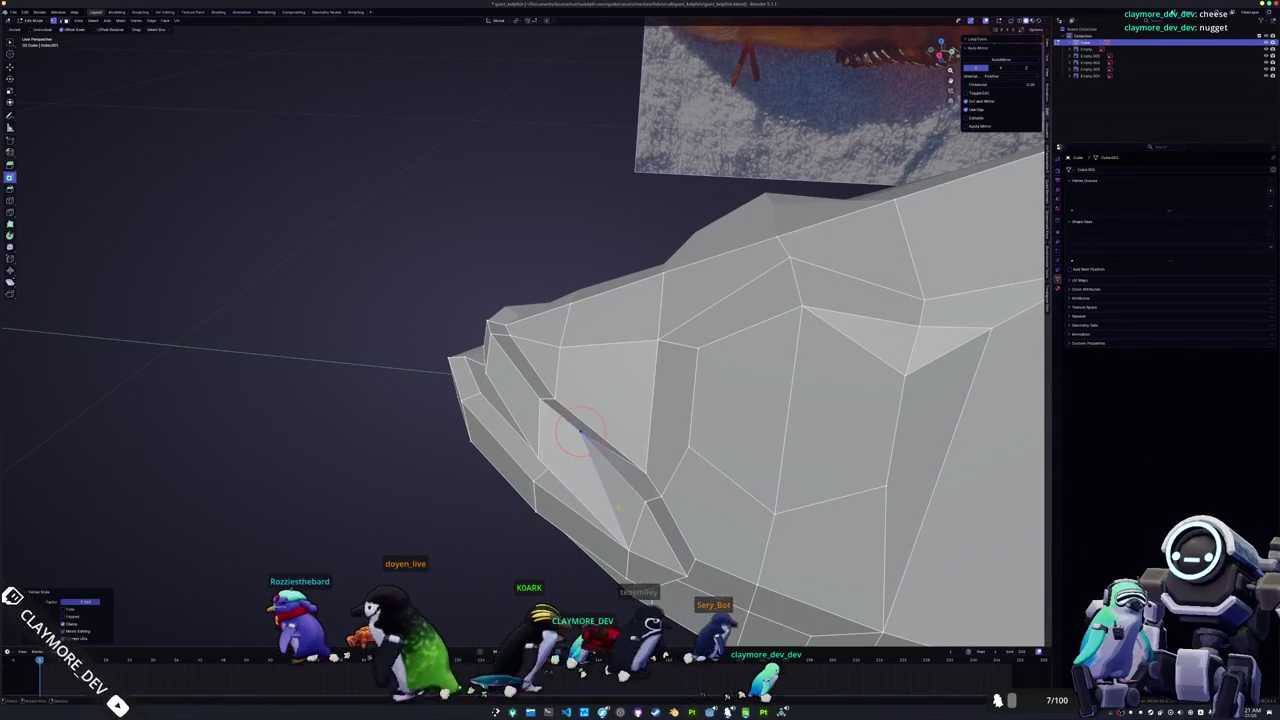
Step: Move the mouth-corner vertex along global X, checking the head from several angles
middle_drag(624, 484, 505, 425)
scroll(505, 425, up, 2)
scroll(523, 334, up, 5)
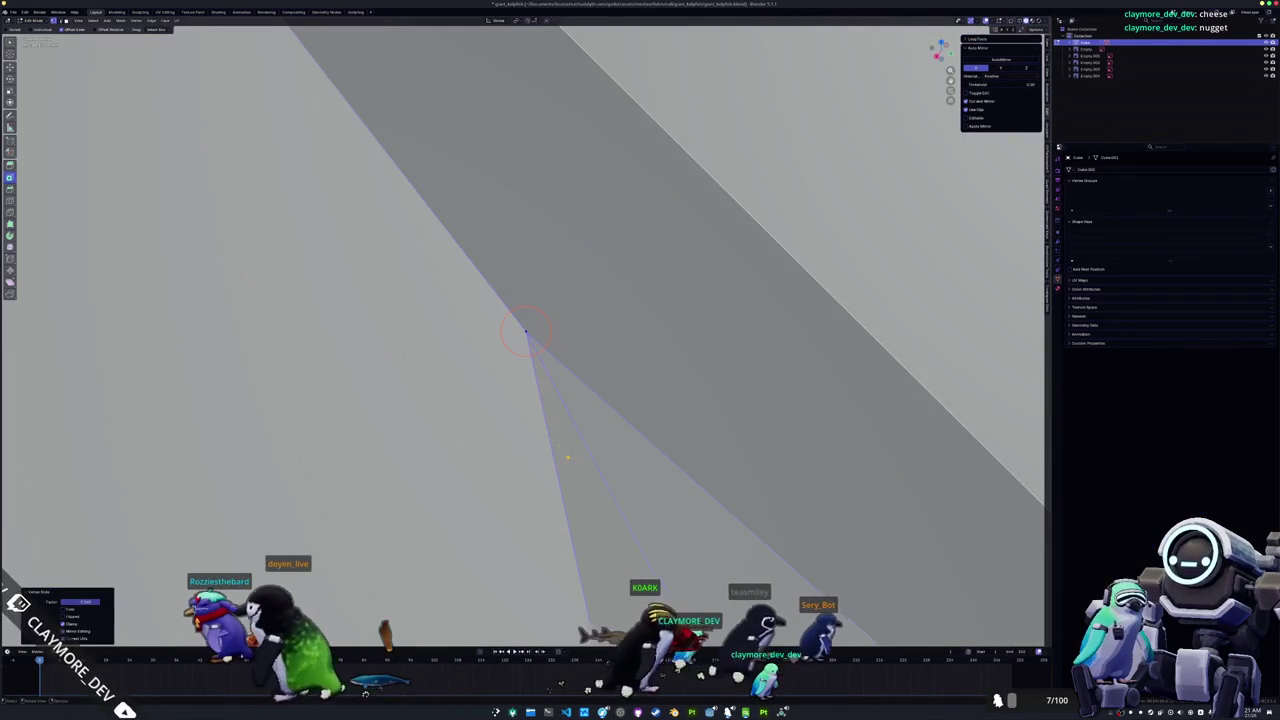
scroll(525, 330, down, 4)
scroll(525, 330, down, 5)
middle_drag(525, 330, 520, 537)
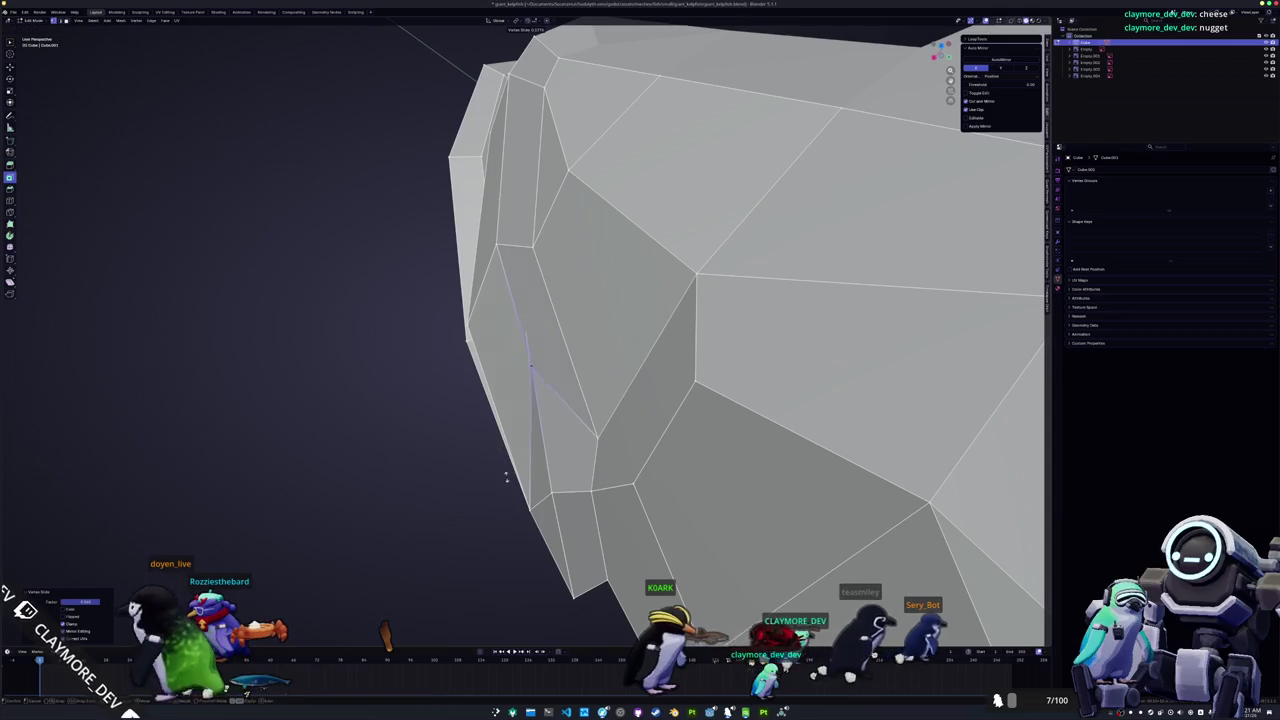
scroll(523, 531, down, 3)
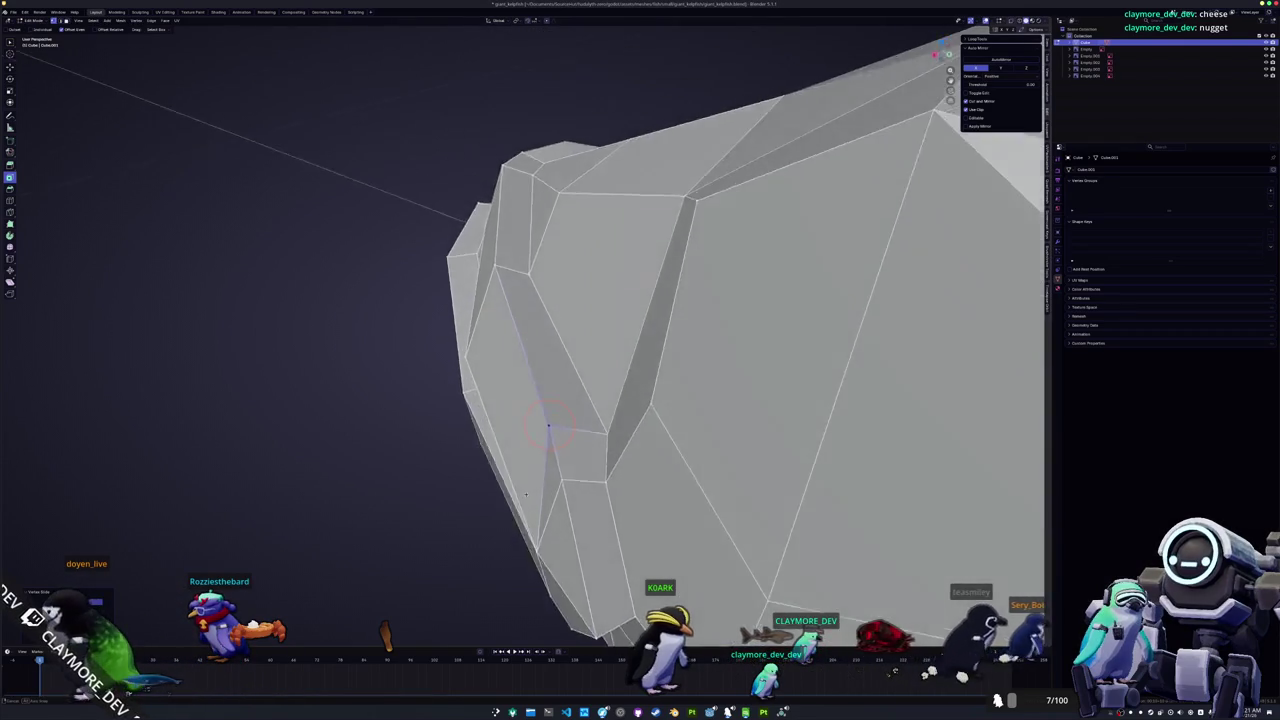
scroll(548, 437, up, 3)
mouse_move(548, 437)
middle_down()
mouse_move(597, 437)
mouse_move(580, 452)
middle_up()
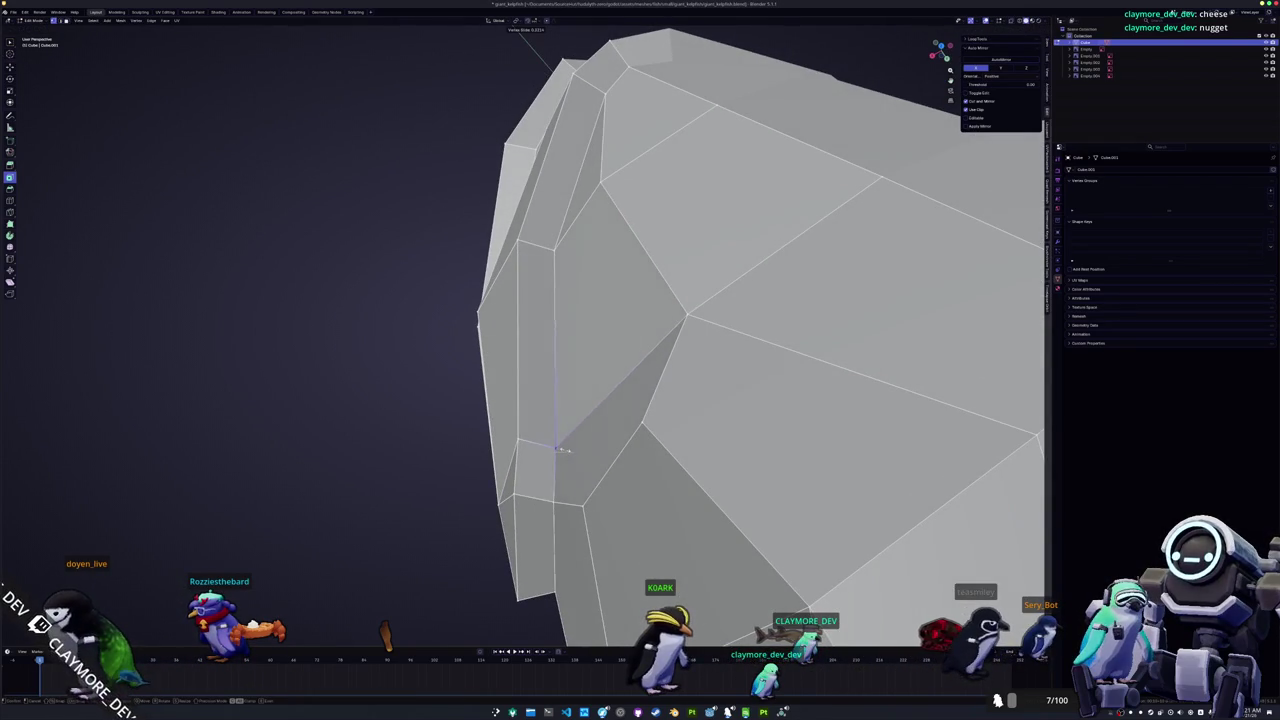
middle_drag(683, 318, 667, 345)
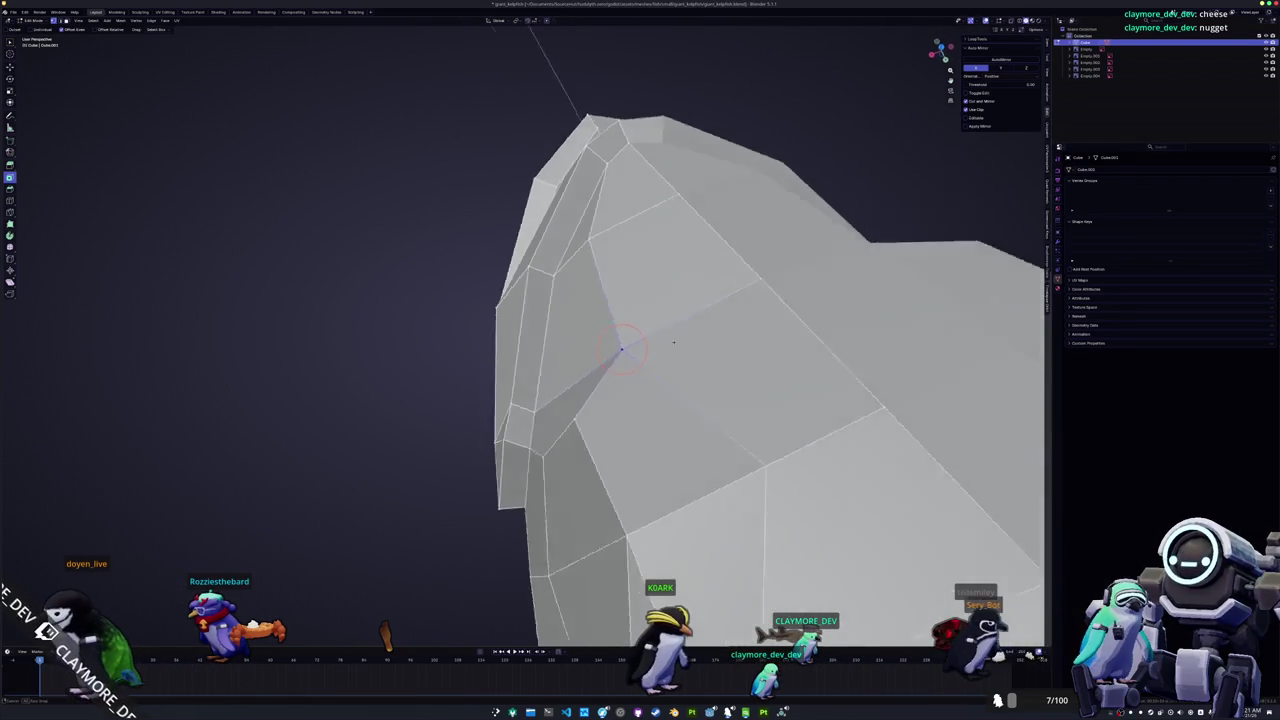
key(g)
key(x)
middle_drag(646, 342, 635, 344)
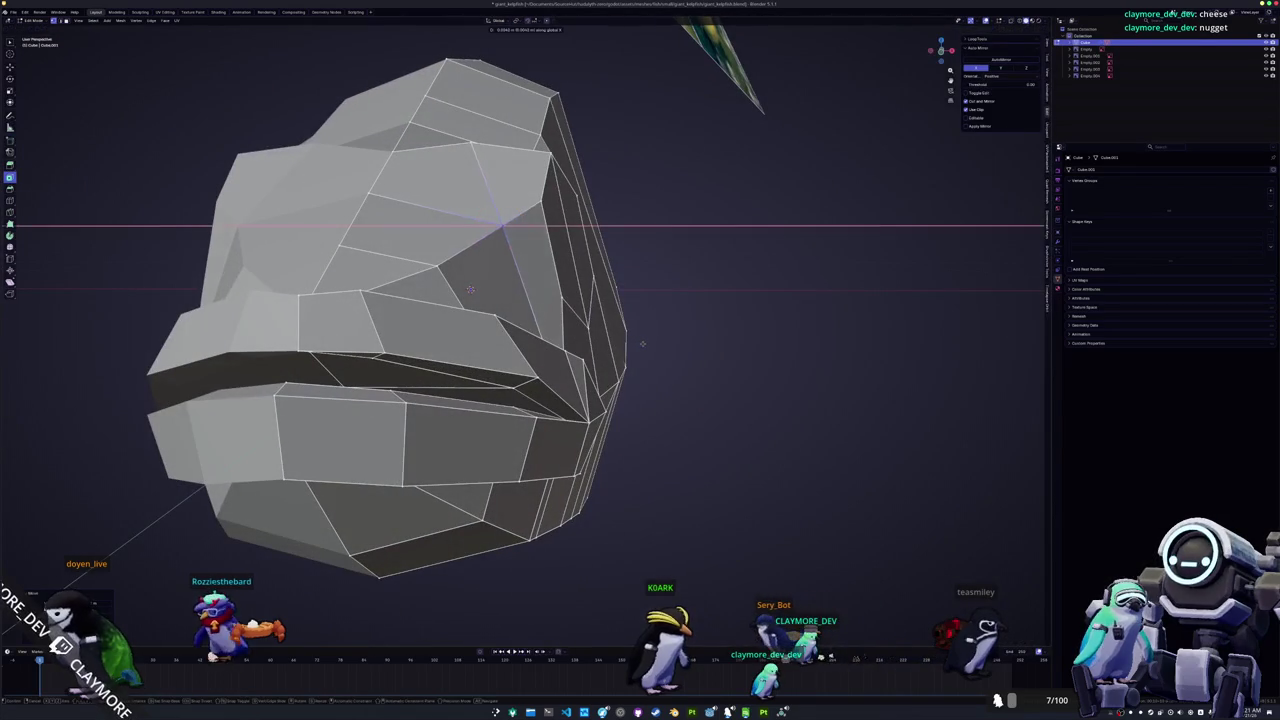
mouse_move(470, 289)
middle_down()
mouse_move(440, 418)
mouse_move(577, 687)
middle_up()
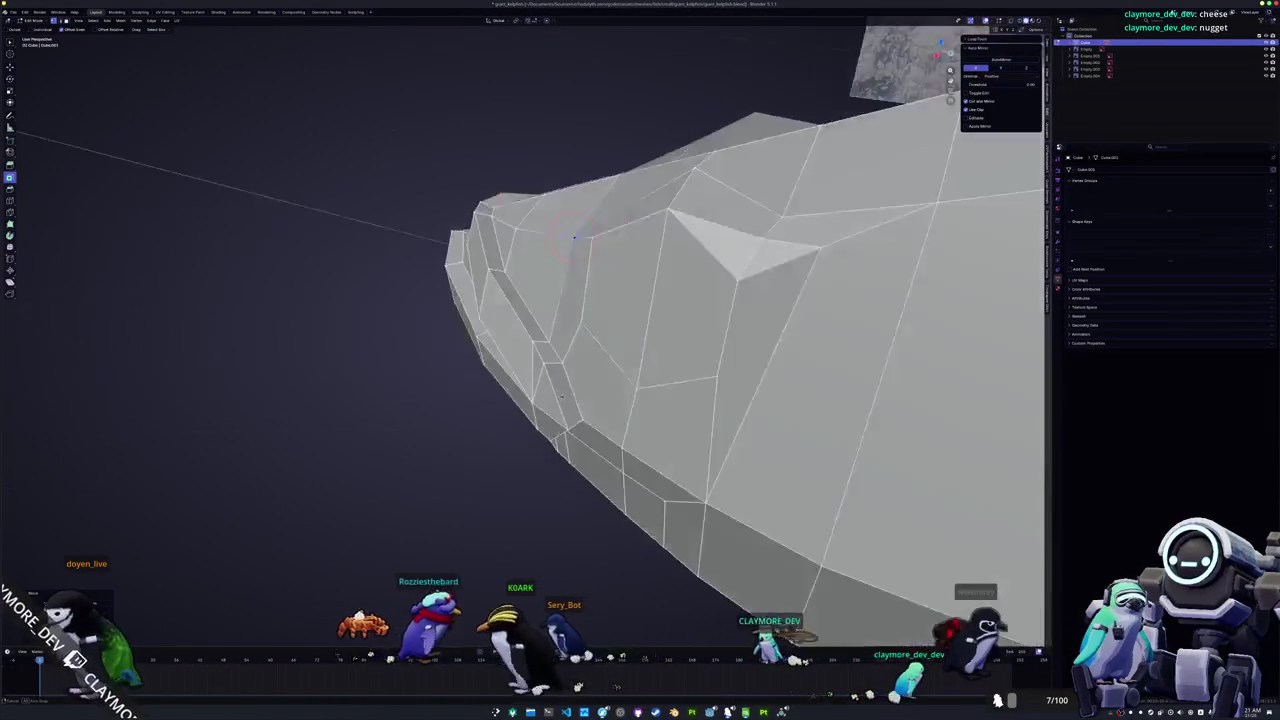
Step: Select the edge loop near the mouth and open its context menu
alt+click(521, 330)
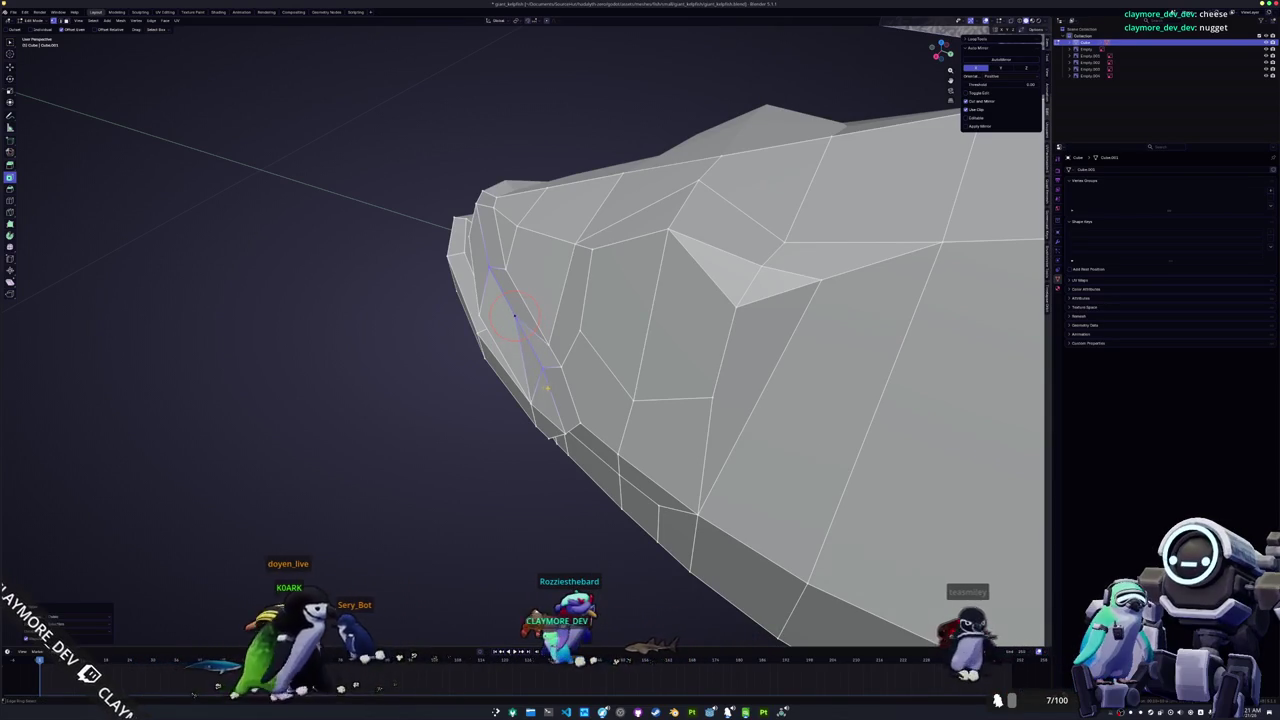
shift+right_click(560, 366)
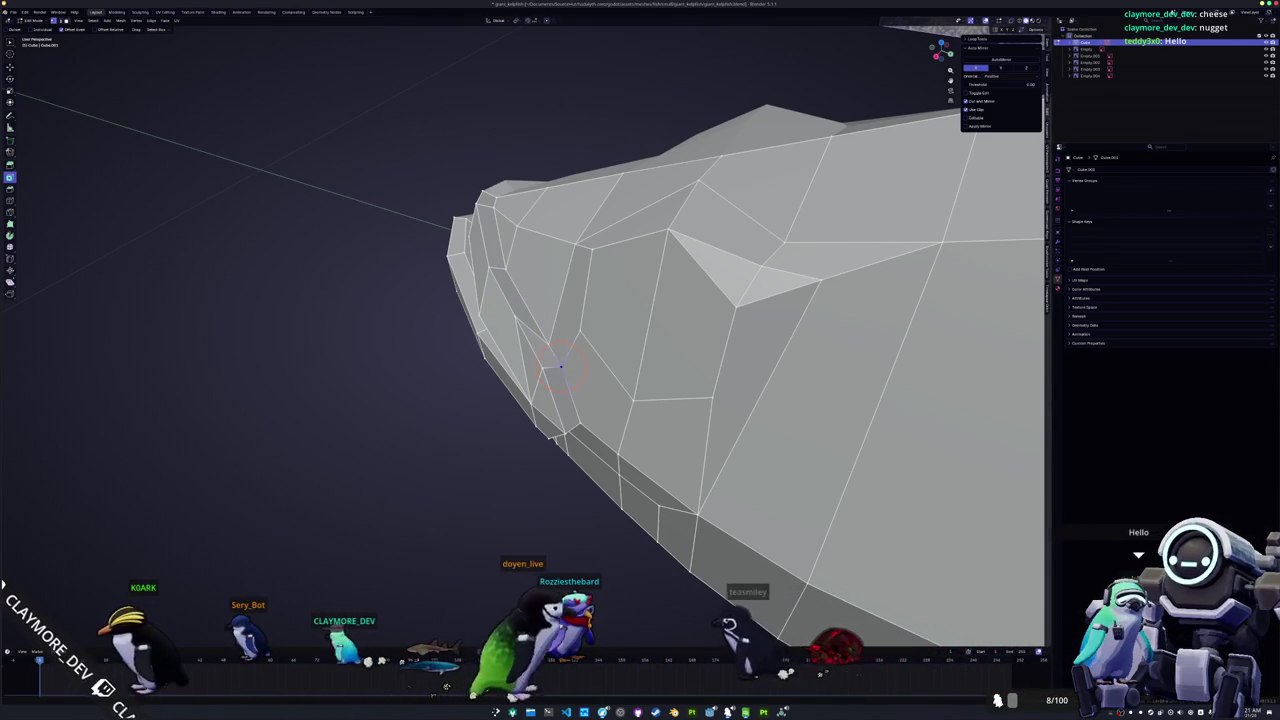
middle_drag(614, 353, 533, 343)
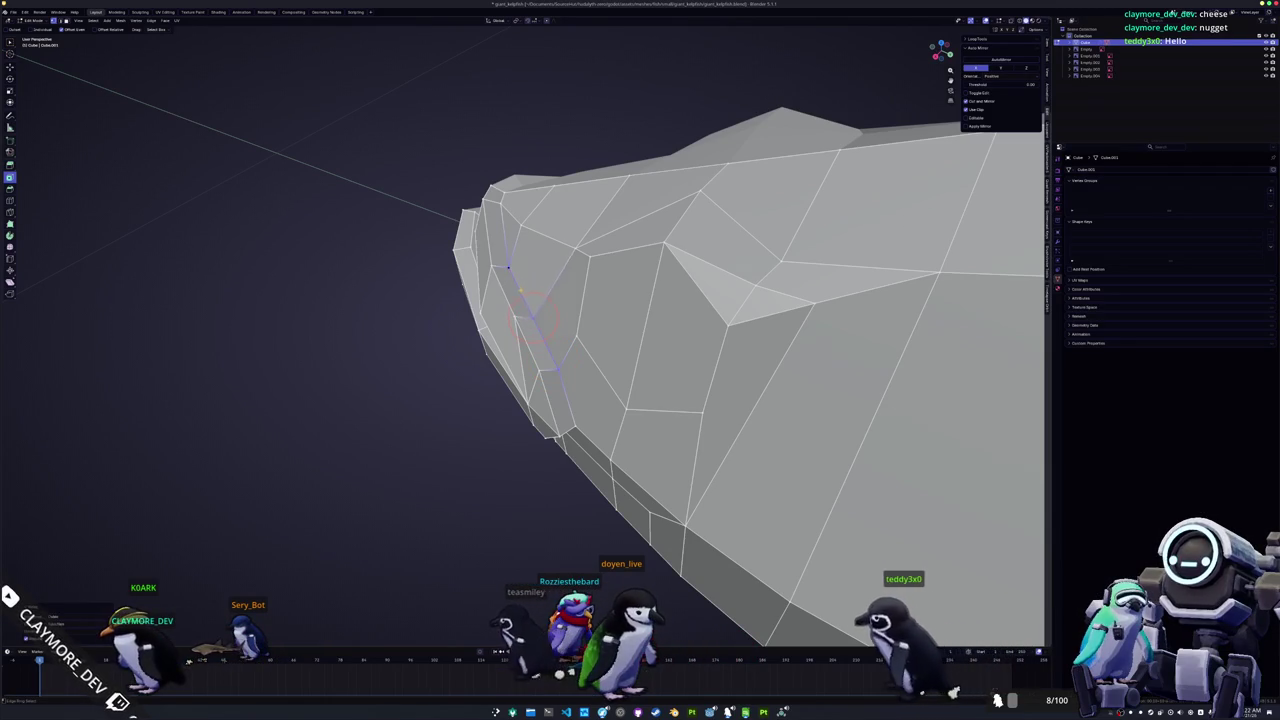
middle_drag(900, 330, 958, 365)
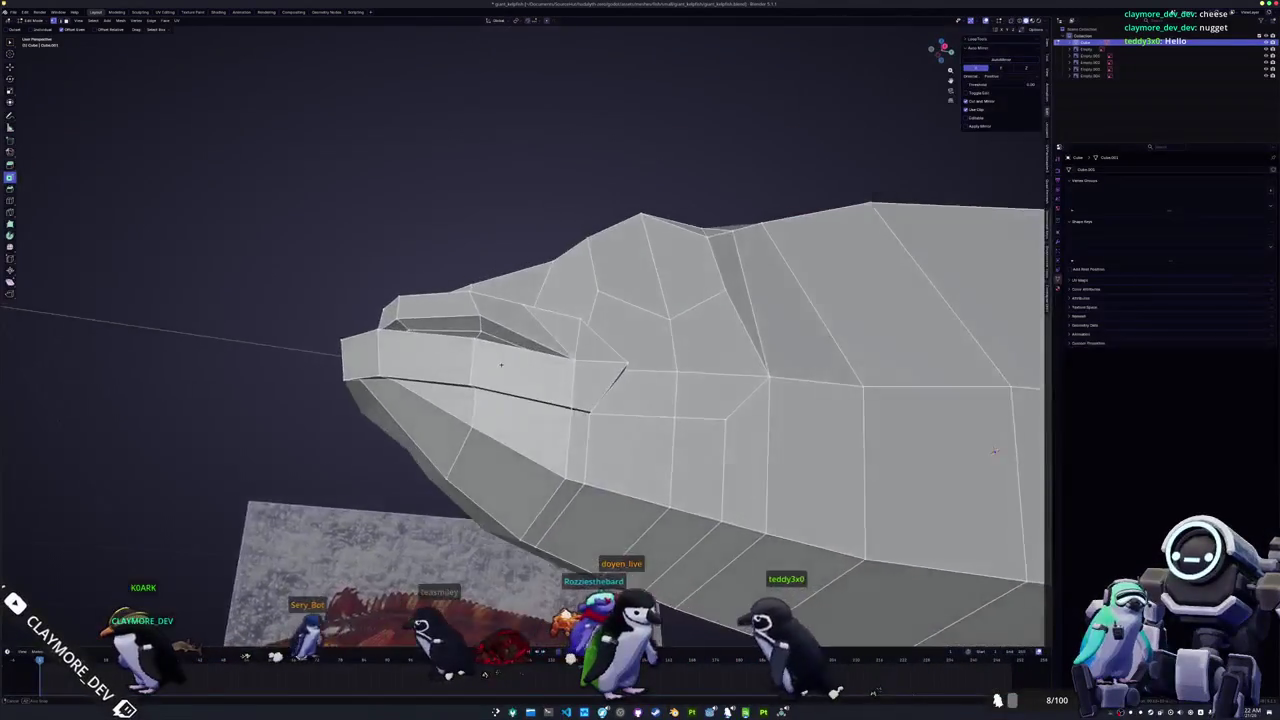
Step: Dissolve the extra snout edges with X › Dissolve Edges
click(547, 341)
middle_drag(548, 338, 570, 348)
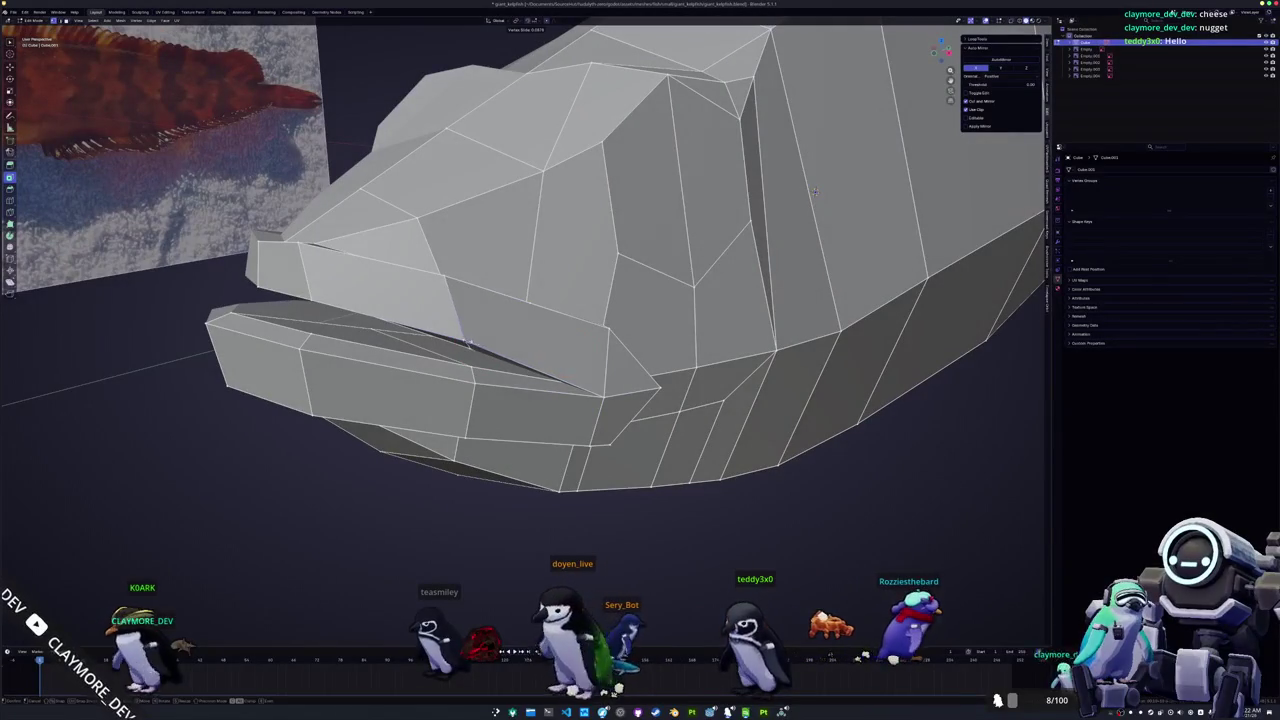
middle_drag(457, 337, 443, 343)
key(x)
click(524, 317)
Step: Knife-cut a new edge from the upper head down to the mouth
middle_drag(531, 283, 580, 172)
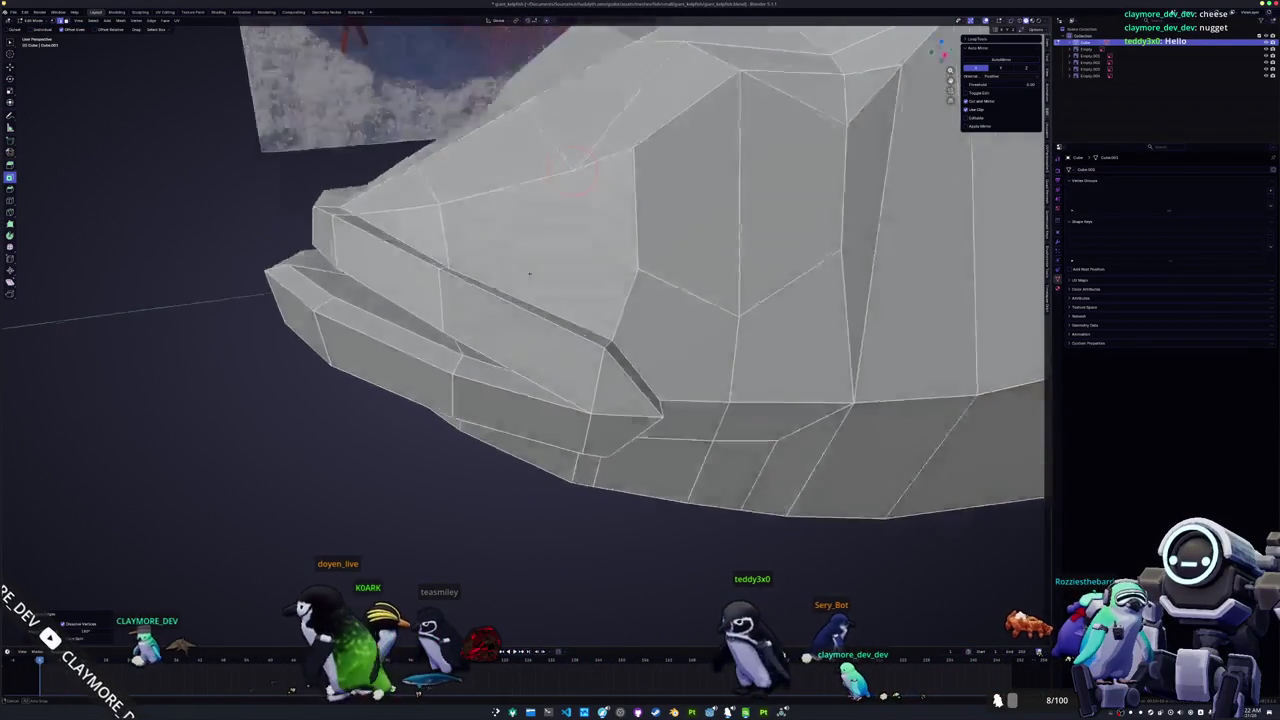
click(580, 175)
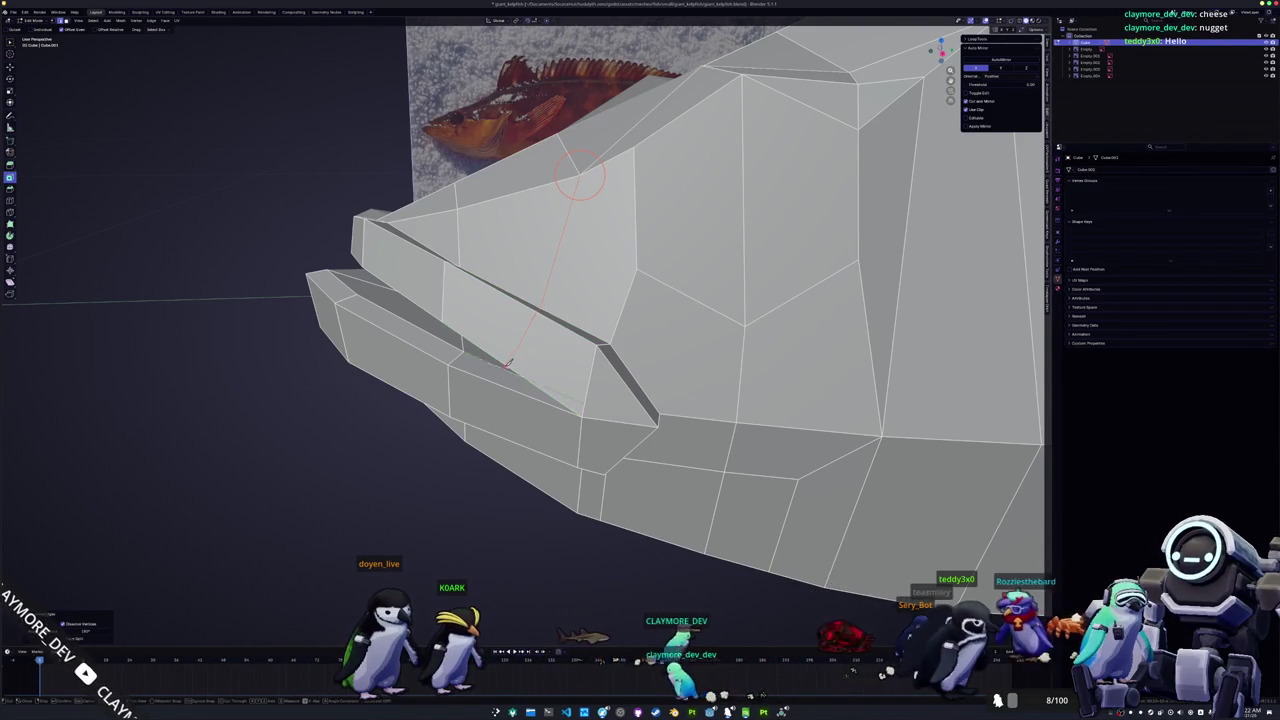
middle_drag(507, 363, 533, 341)
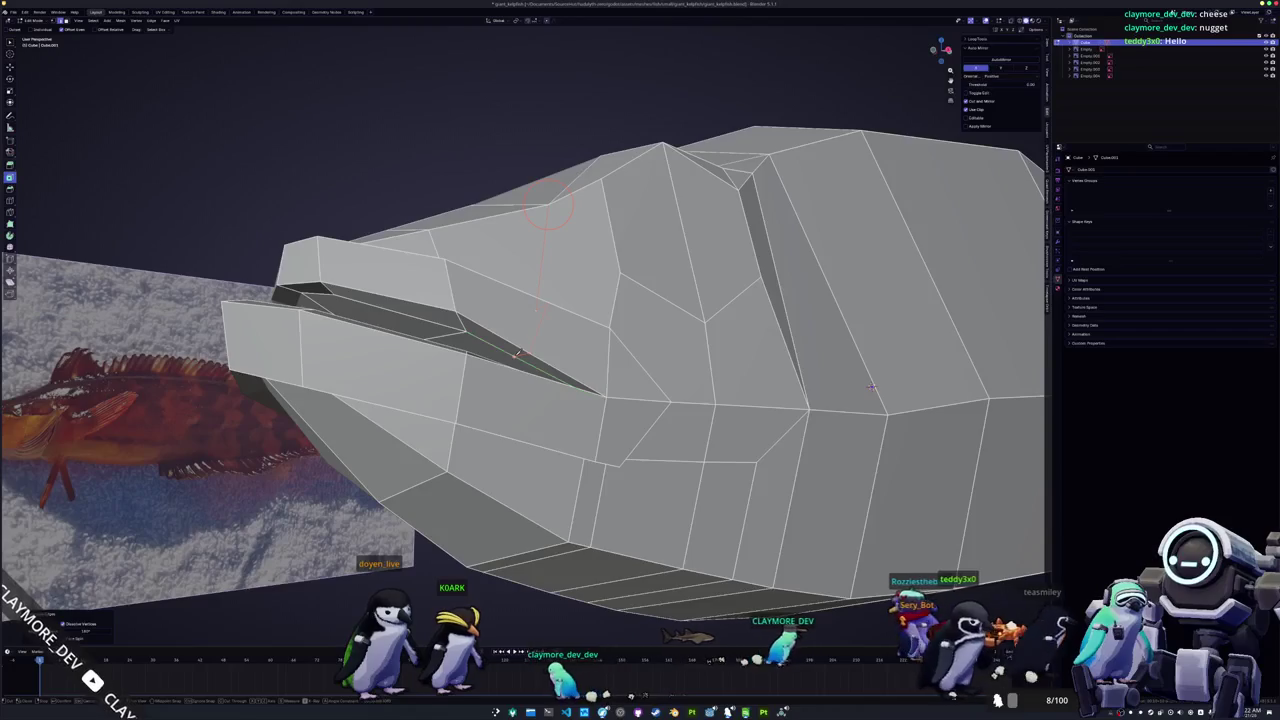
middle_drag(871, 386, 1034, 306)
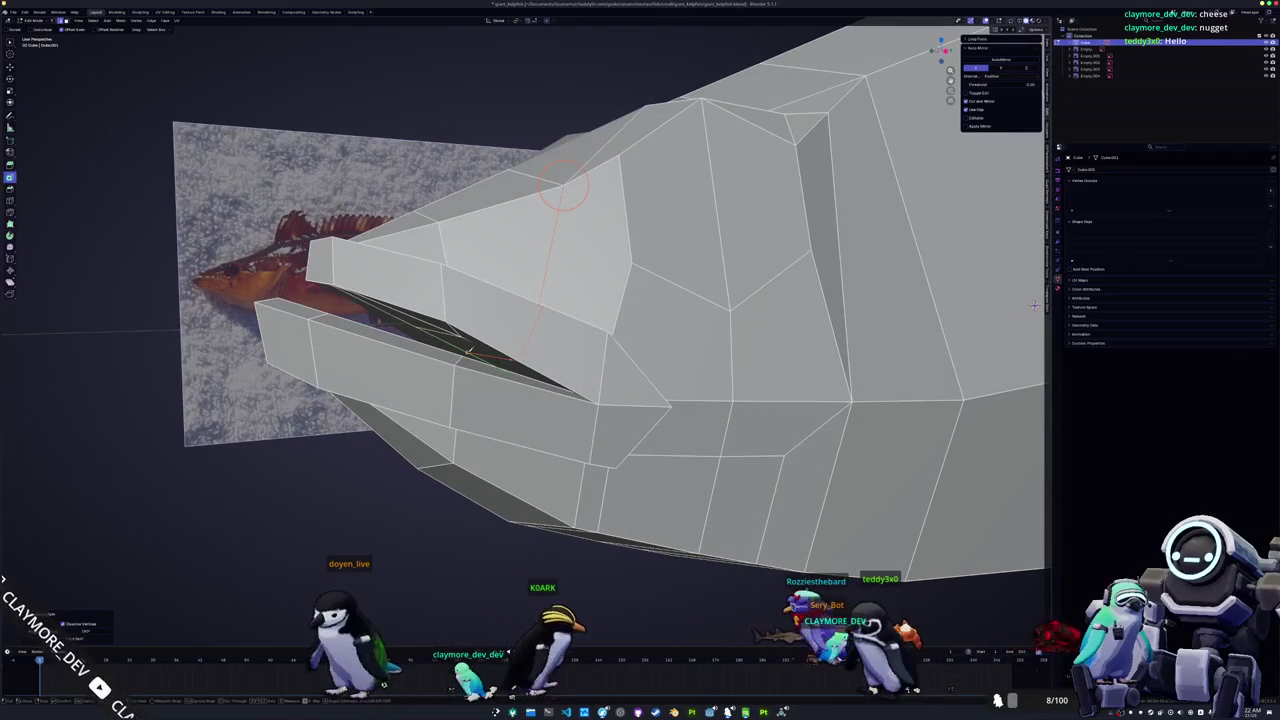
click(563, 189)
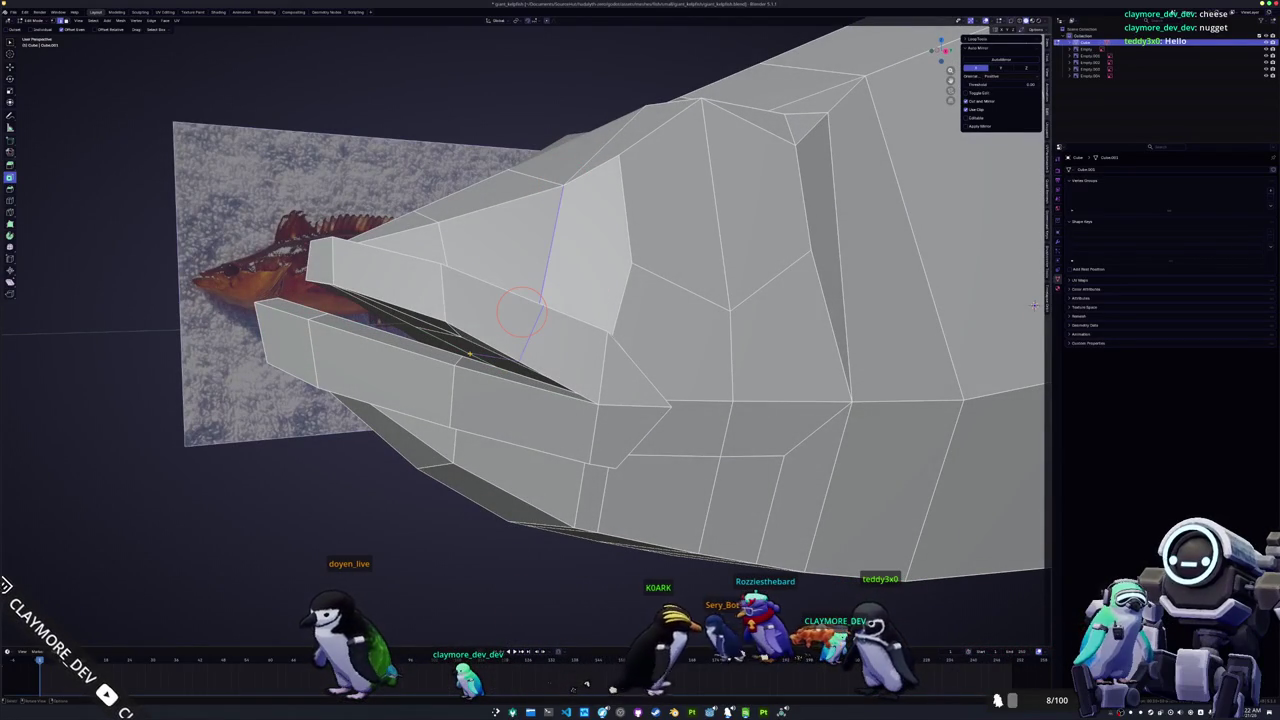
middle_drag(1034, 306, 937, 218)
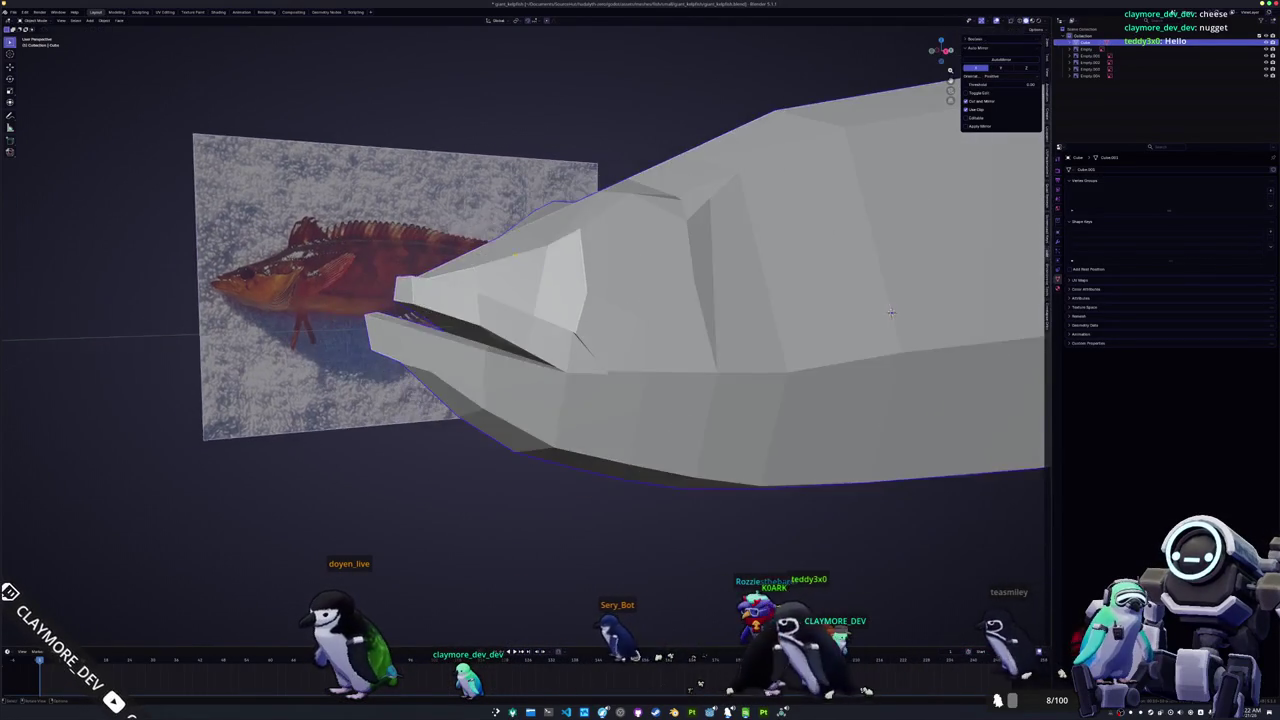
Step: Add a new cut edge across the cheek above the mouth
scroll(937, 218, up, 2)
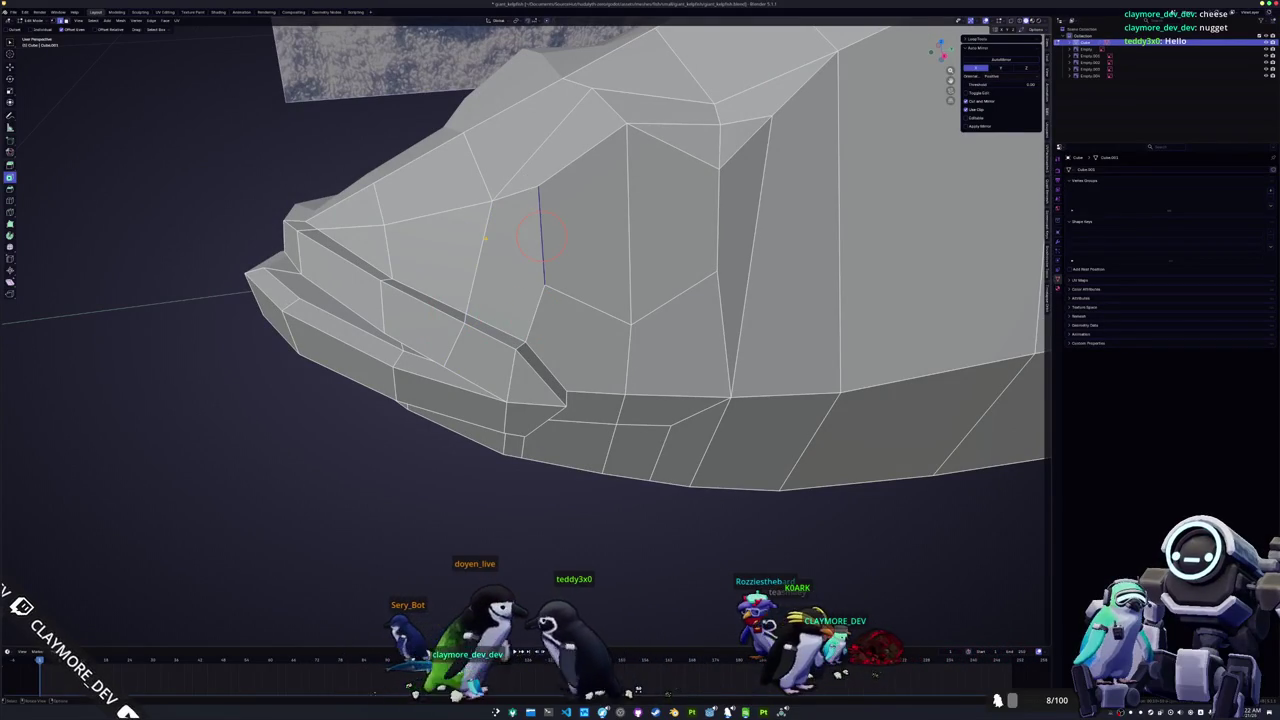
middle_drag(493, 325, 526, 330)
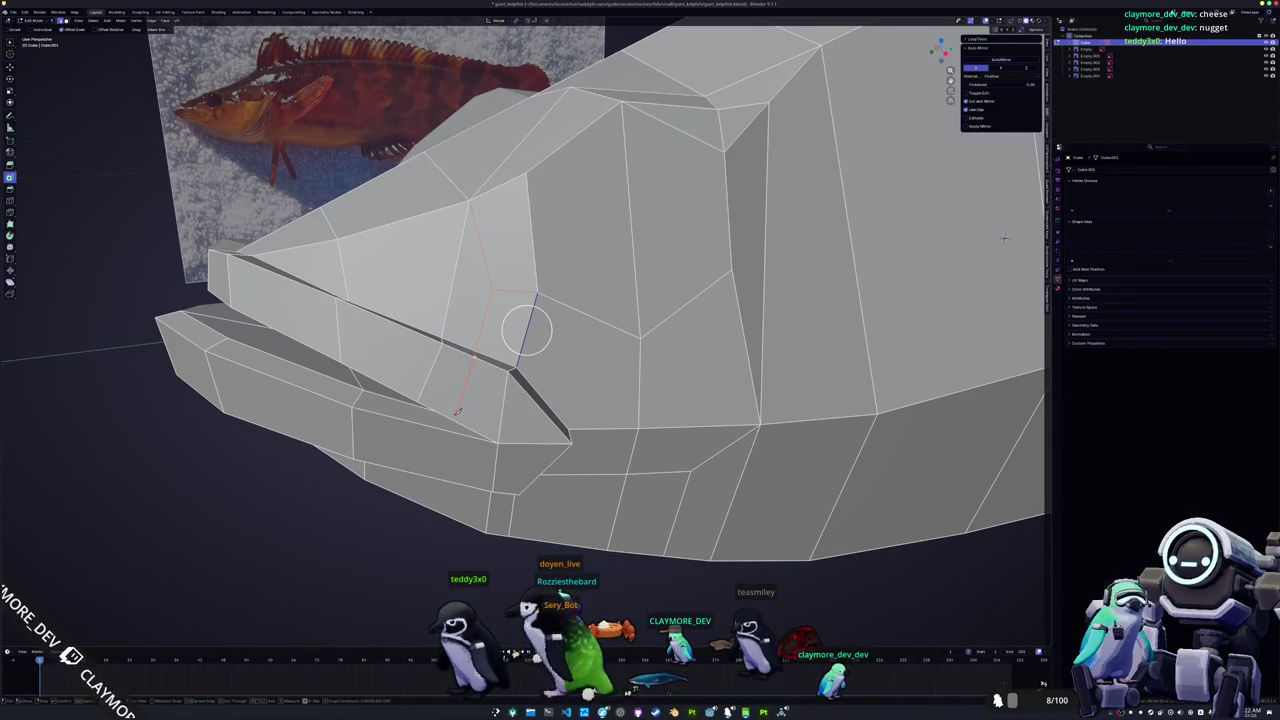
mouse_move(1004, 238)
middle_down()
mouse_move(852, 379)
mouse_move(410, 395)
mouse_move(316, 436)
middle_up()
scroll(410, 395, up, 3)
scroll(410, 395, up, 3)
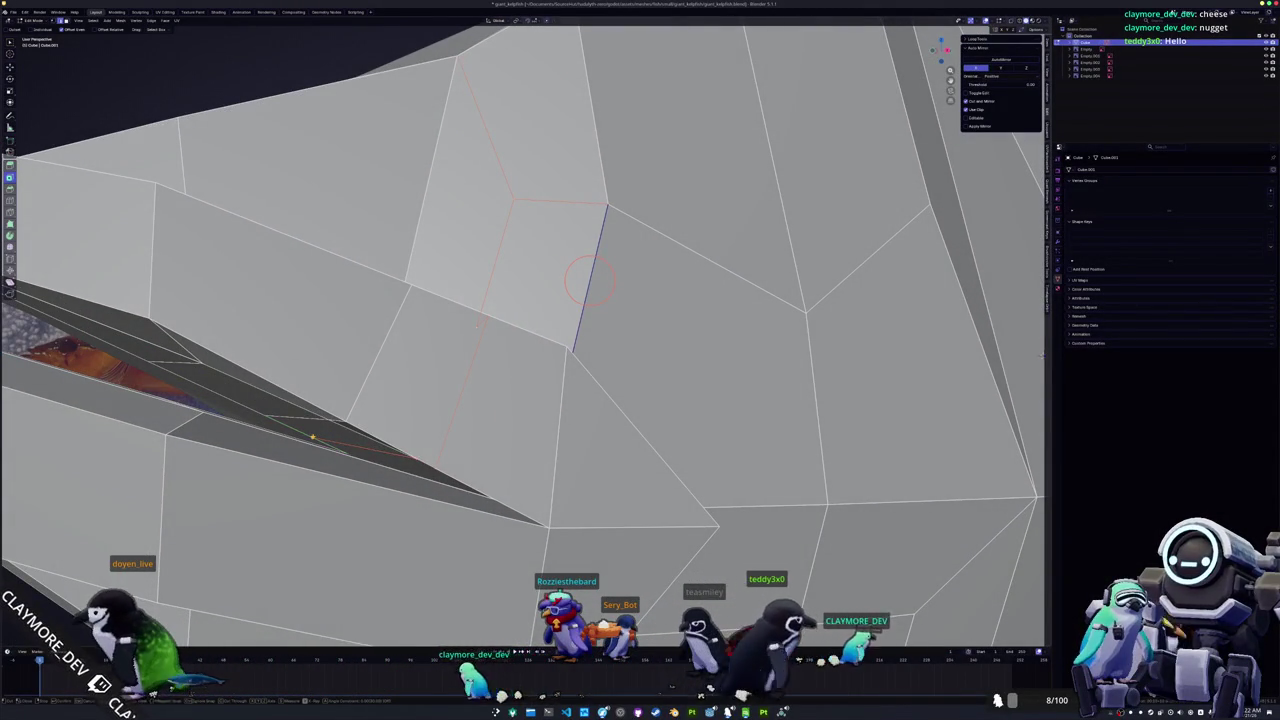
scroll(313, 437, down, 2)
mouse_move(313, 437)
middle_down()
mouse_move(406, 360)
mouse_move(427, 384)
middle_up()
scroll(406, 360, up, 4)
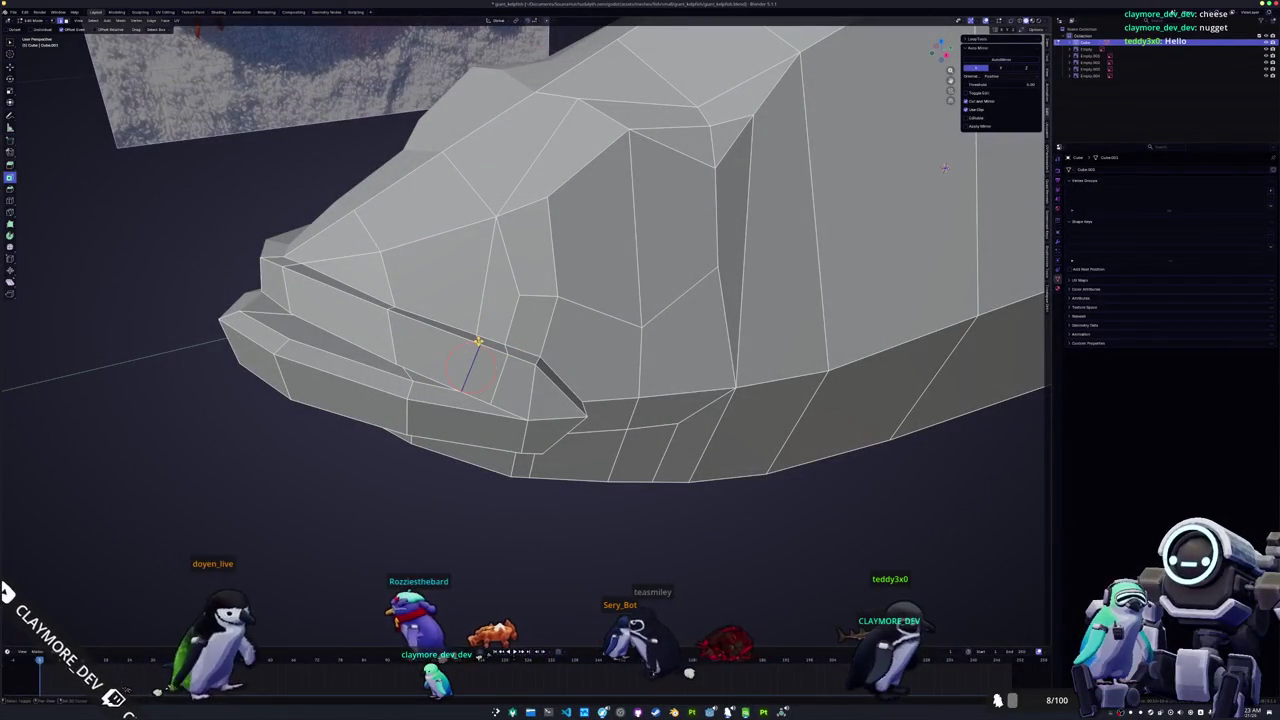
scroll(449, 371, up, 3)
mouse_move(439, 367)
middle_down()
mouse_move(420, 378)
mouse_move(457, 378)
mouse_move(494, 351)
mouse_move(522, 366)
middle_up()
click(407, 372)
click(534, 371)
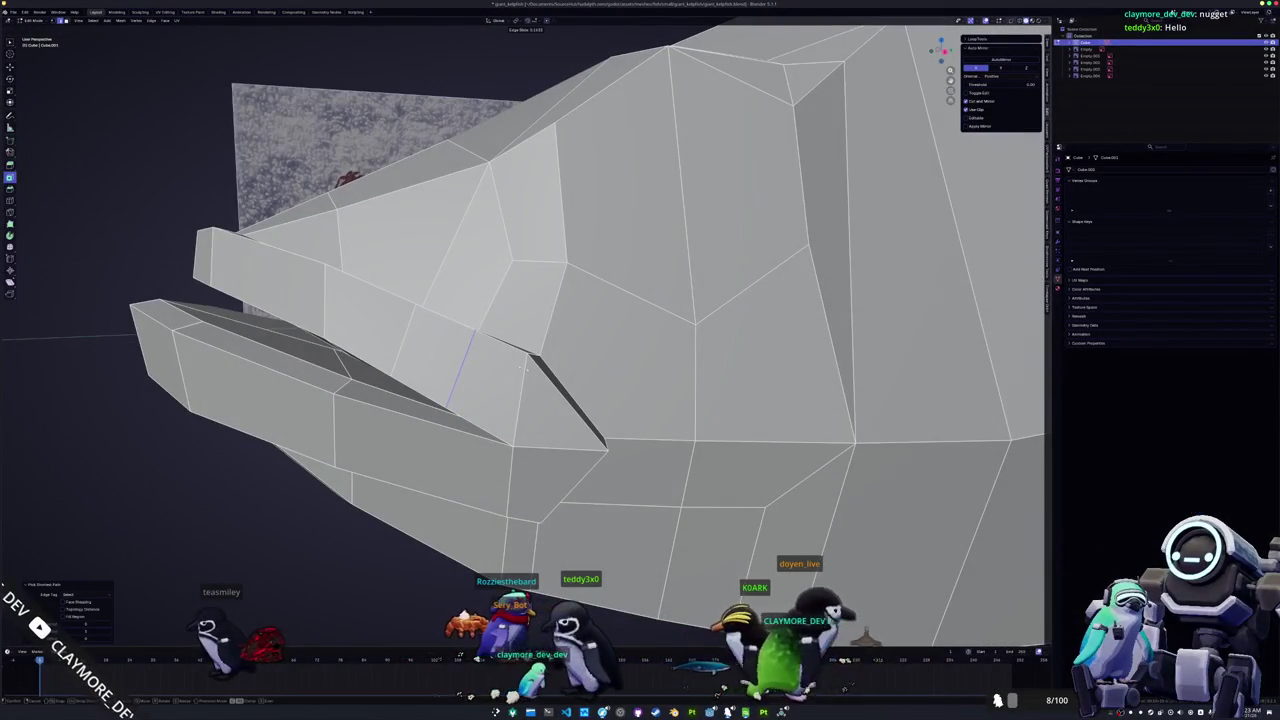
Step: Slide the new vertex above the mouth into position along its edge
key(g)
key(g)
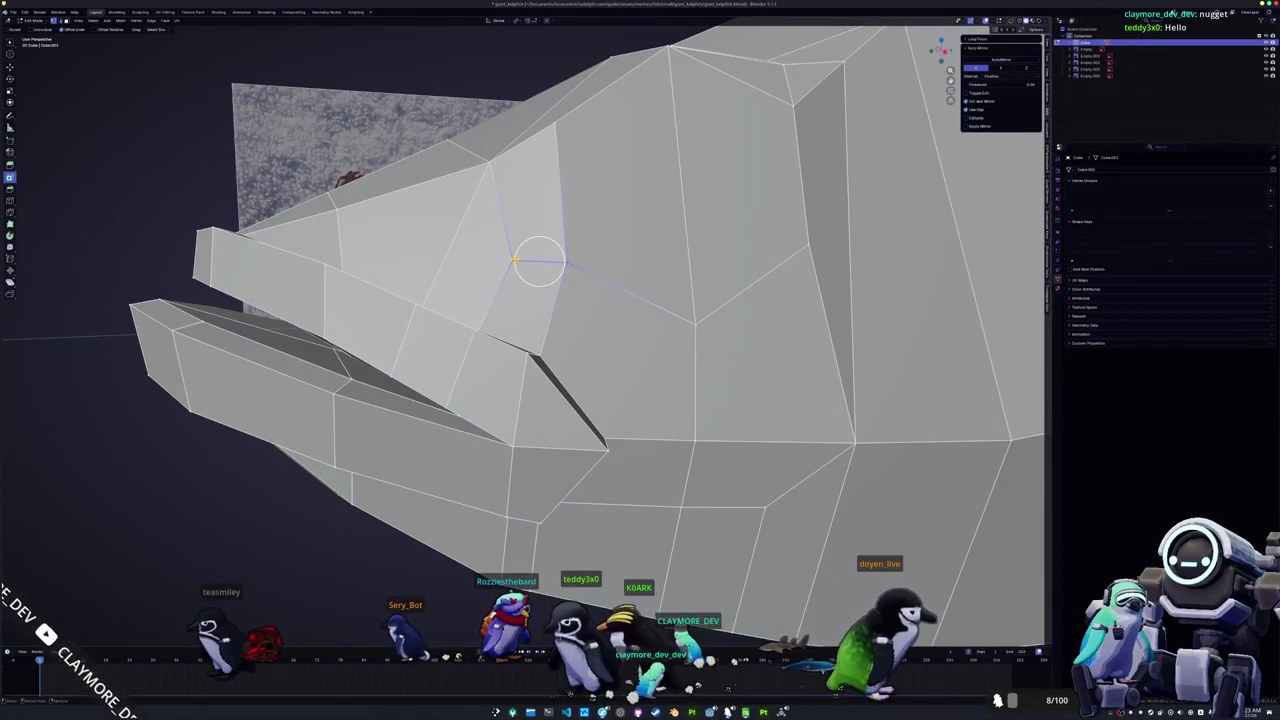
click(510, 250)
mouse_move(510, 250)
middle_down()
mouse_move(514, 263)
mouse_move(503, 105)
mouse_move(521, 284)
mouse_move(808, 537)
mouse_move(880, 505)
middle_up()
key(Tab)
key(Tab)
key(g)
key(g)
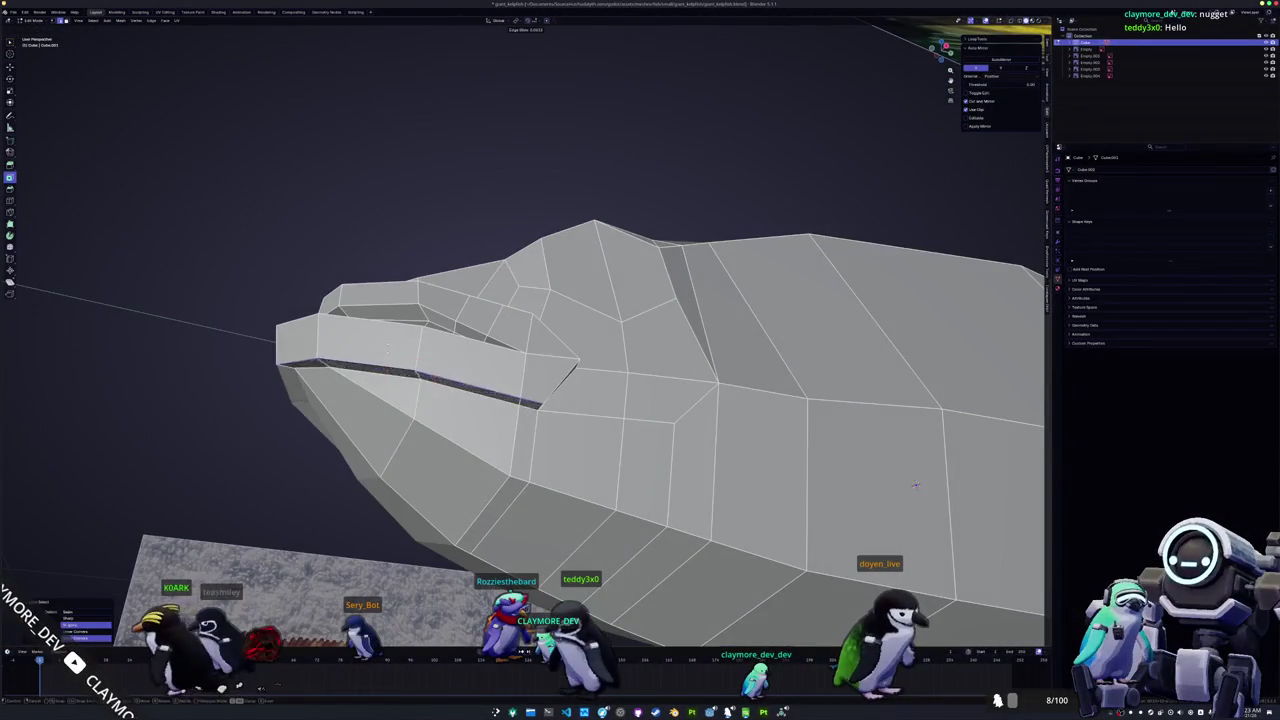
Step: Slide the mouth edge loop into its new position, comparing with the reference
mouse_move(915, 485)
middle_down()
mouse_move(972, 395)
mouse_move(376, 397)
mouse_move(916, 248)
mouse_move(760, 300)
middle_up()
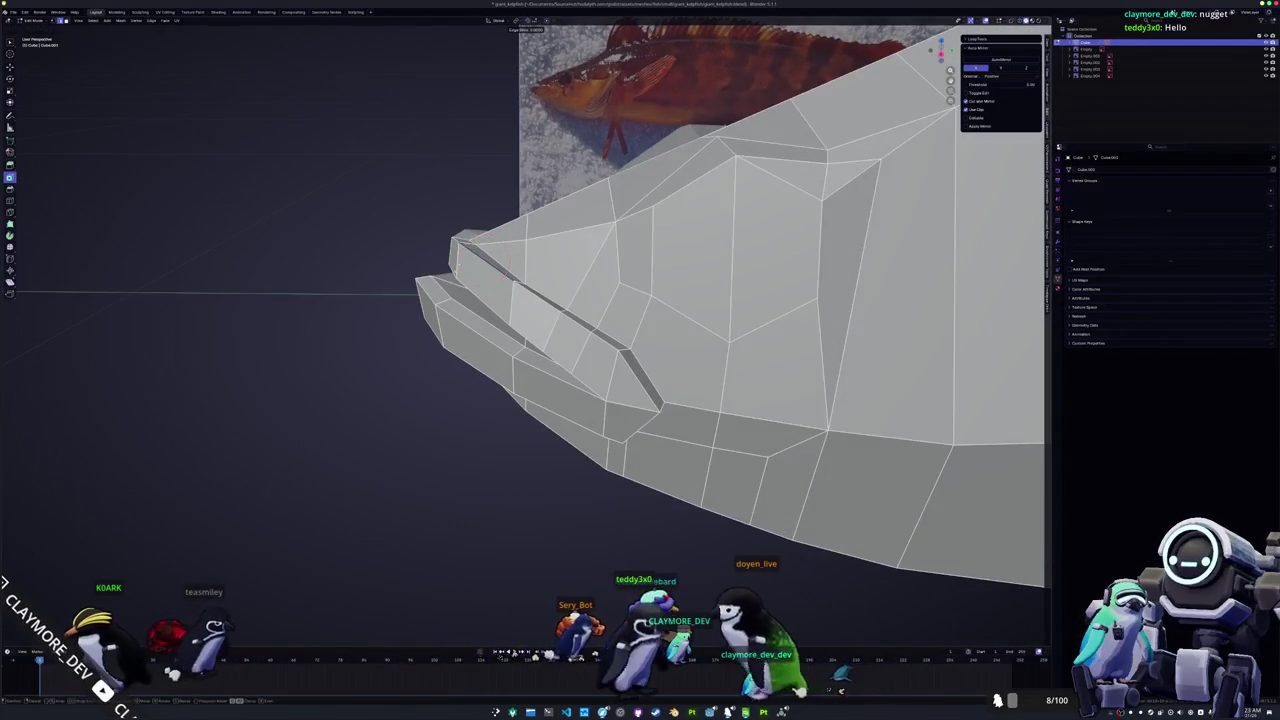
middle_drag(460, 258, 460, 255)
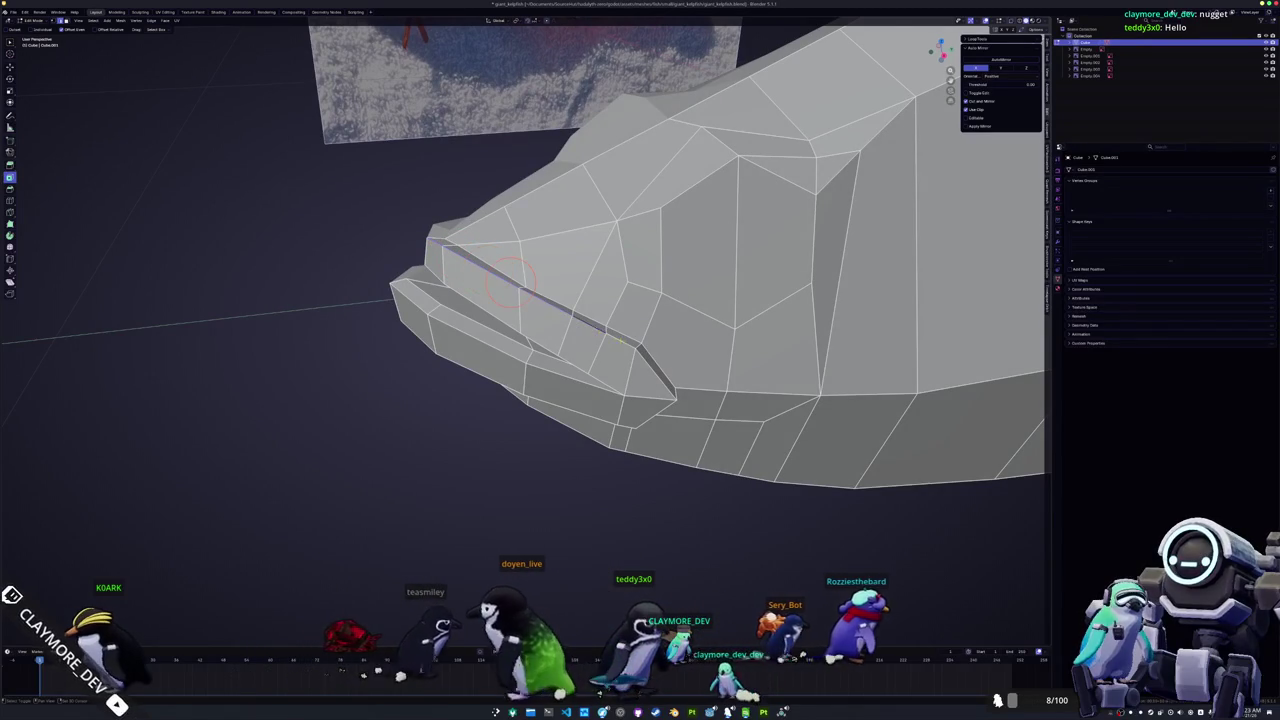
middle_drag(460, 258, 531, 279)
middle_drag(576, 328, 551, 317)
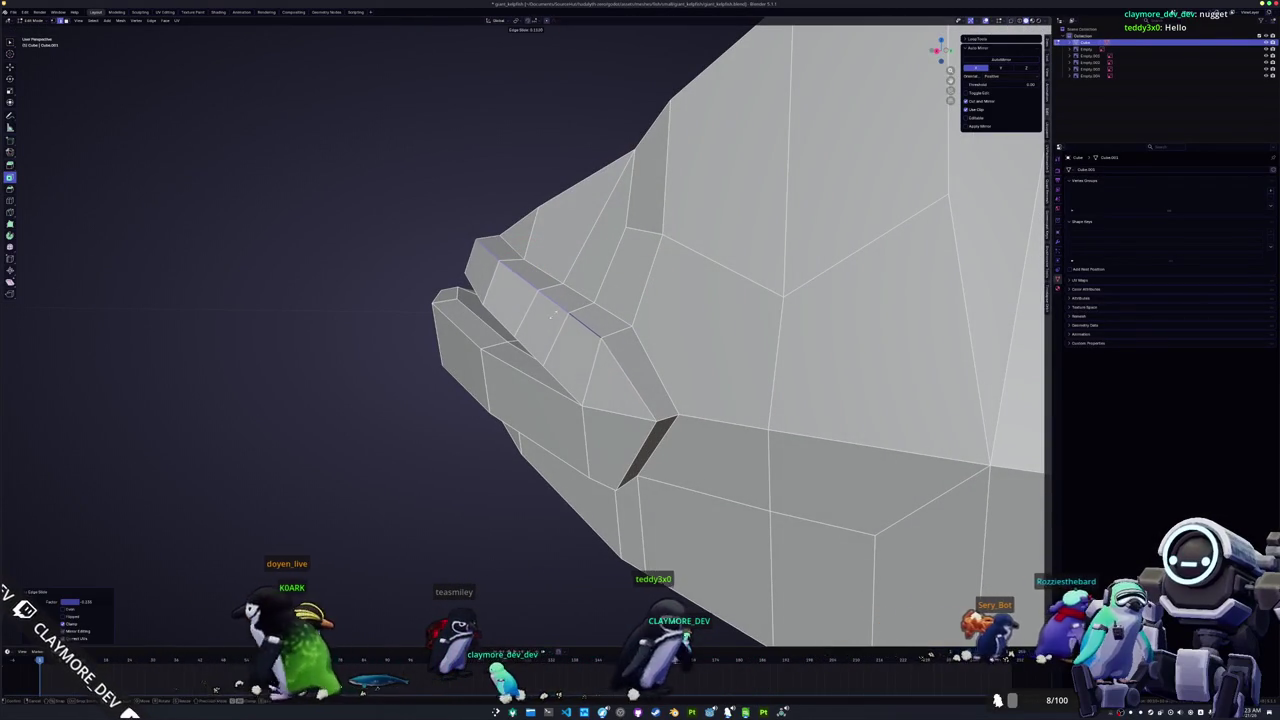
click(520, 268)
Step: Vertex-slide several crease vertices to tighten the upper lip line
middle_drag(520, 268, 423, 286)
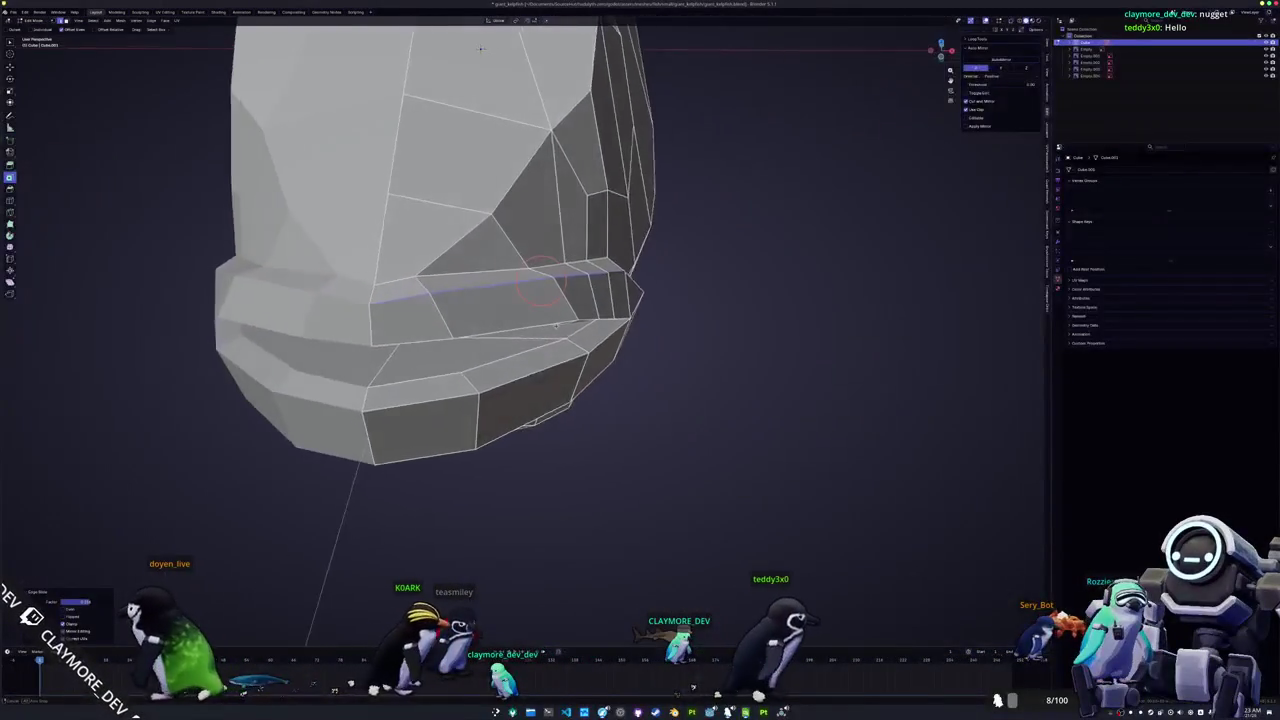
key(g)
key(g)
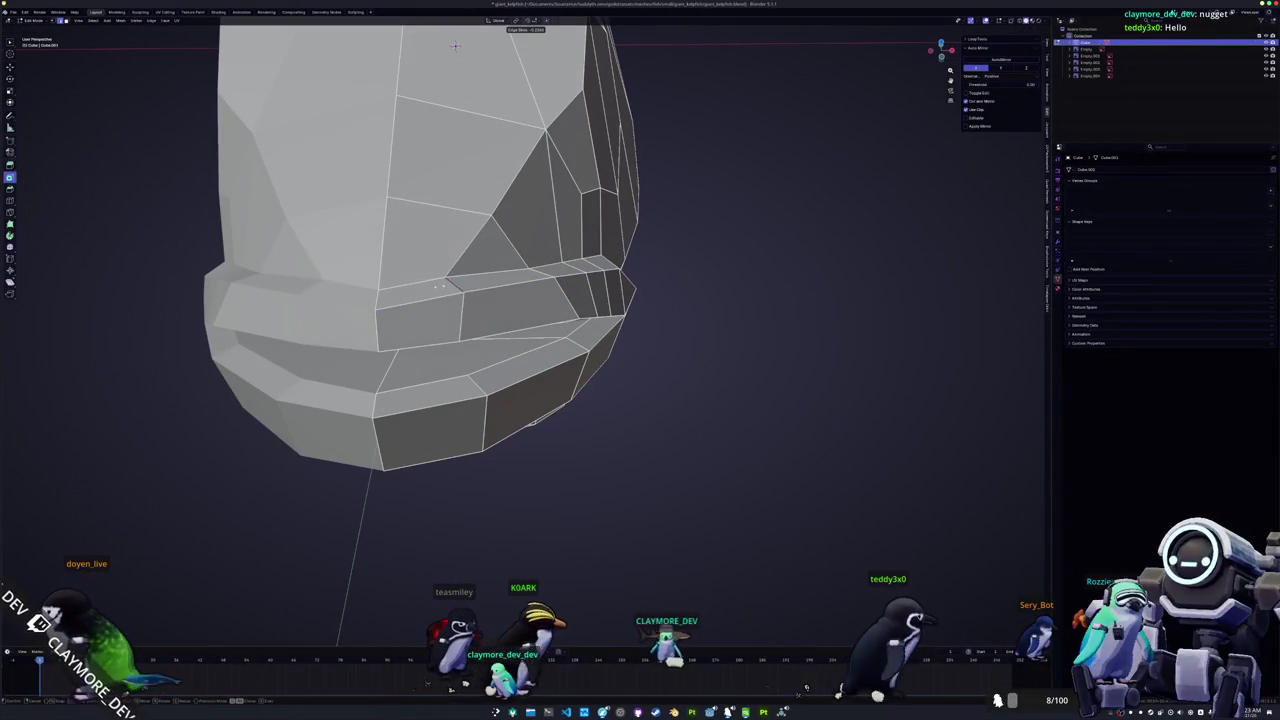
mouse_move(455, 45)
middle_down()
mouse_move(443, 277)
mouse_move(423, 229)
mouse_move(410, 263)
middle_up()
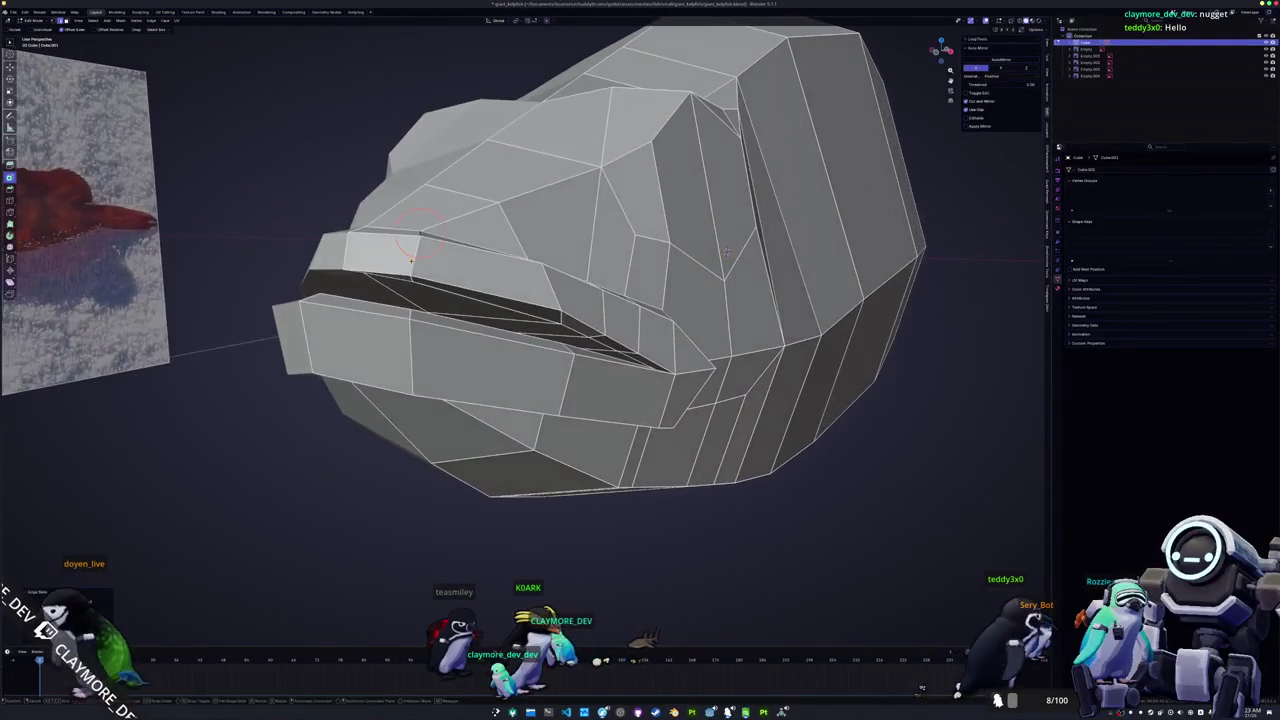
key(g)
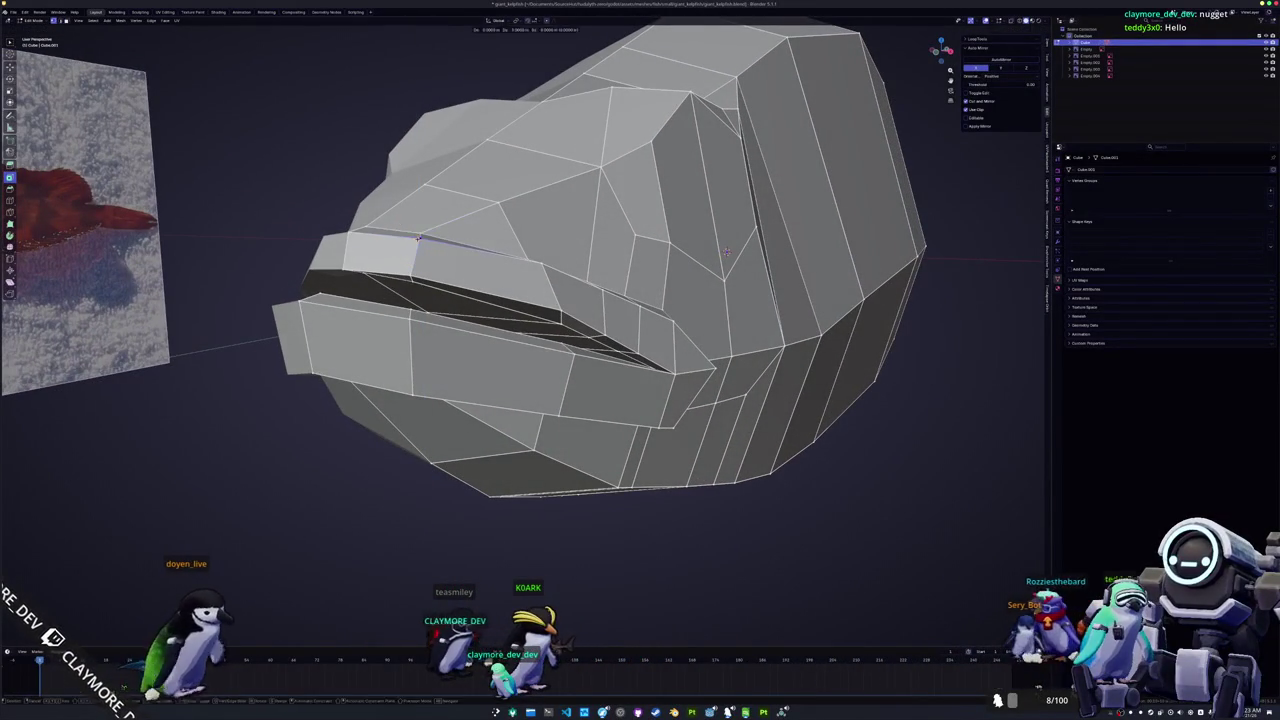
click(727, 252)
mouse_move(727, 252)
middle_down()
mouse_move(899, 276)
mouse_move(518, 266)
middle_up()
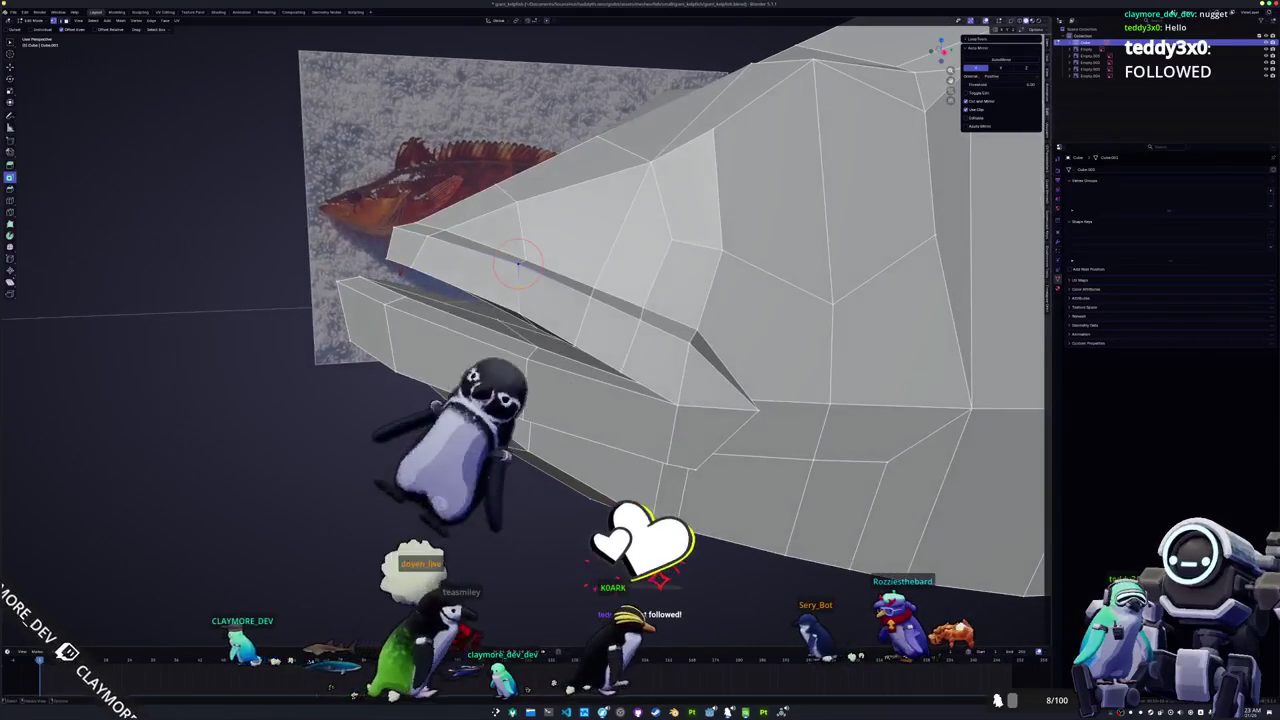
key(g)
key(g)
click(518, 266)
shift+right_click(517, 268)
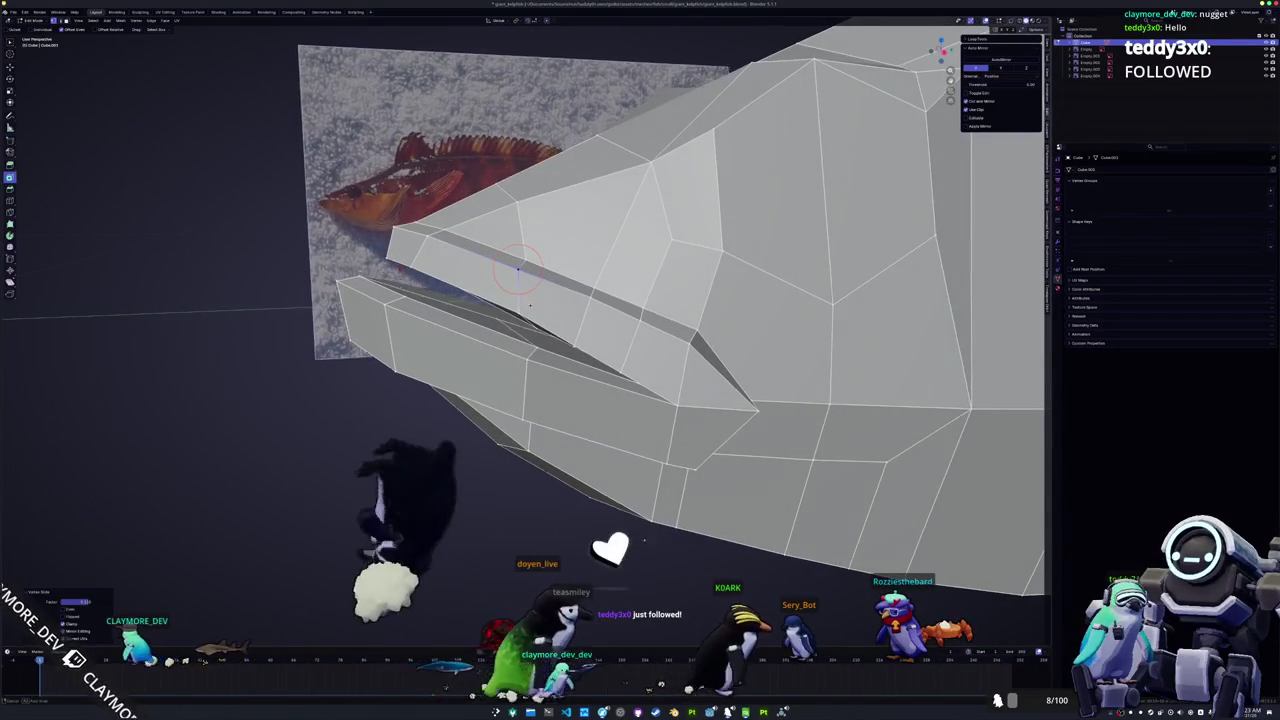
middle_drag(529, 304, 1027, 357)
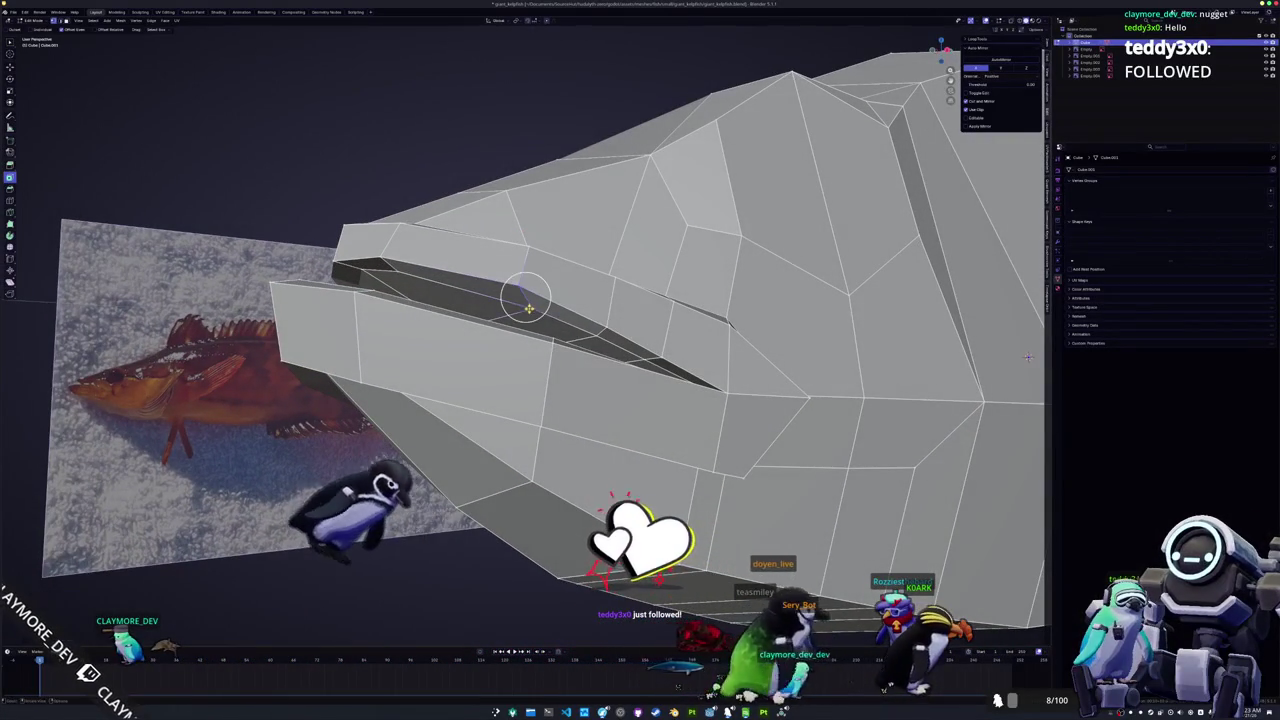
key(ctrl+z)
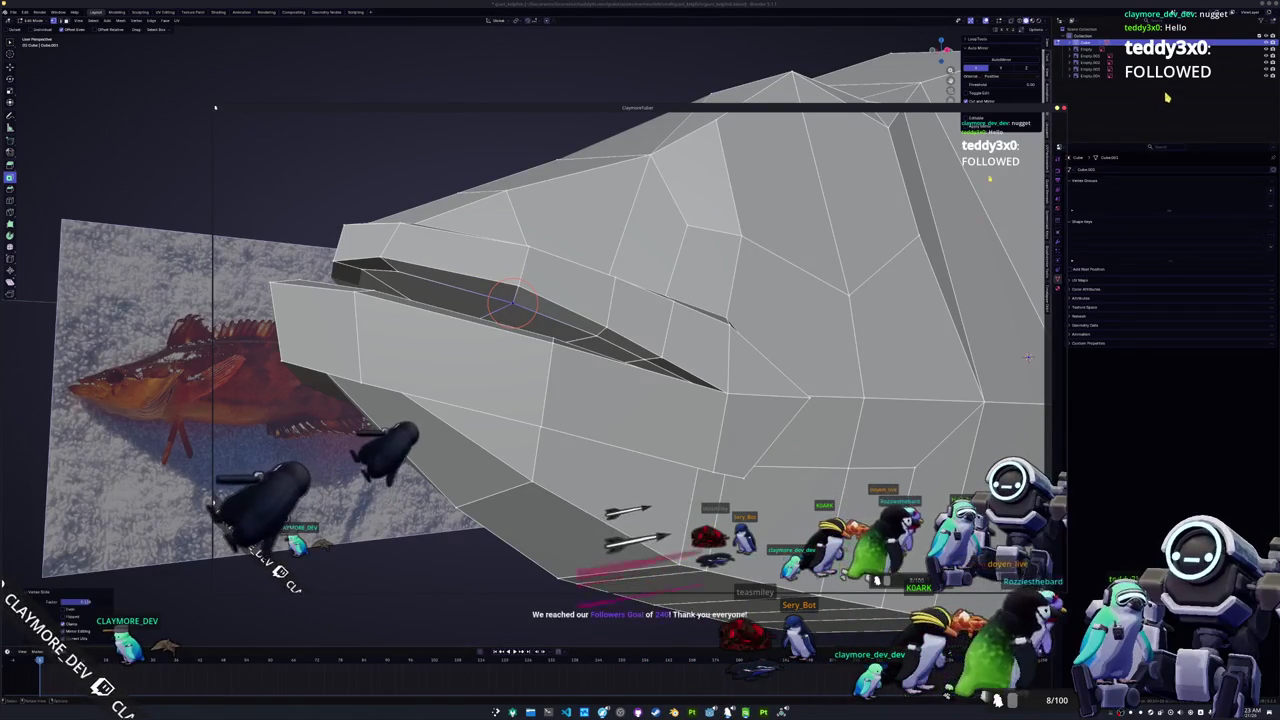
Step: Select the hexagonal eye faces on the head and inset them to form a rim
mouse_move(1028, 357)
middle_down()
mouse_move(968, 319)
mouse_move(966, 263)
mouse_move(1016, 281)
mouse_move(625, 326)
mouse_move(865, 283)
mouse_move(755, 298)
mouse_move(824, 288)
middle_up()
key(Tab)
key(Tab)
click(614, 278)
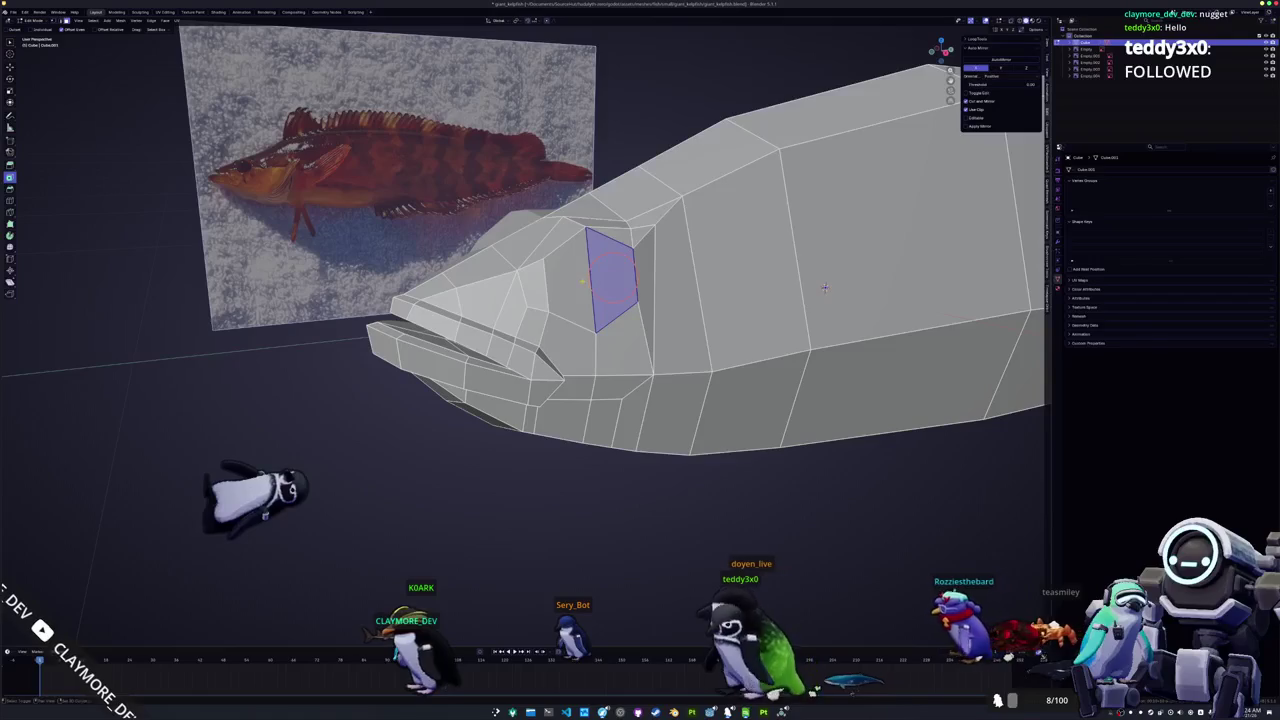
click(590, 282)
middle_drag(590, 282, 527, 306)
key(i)
click(527, 306)
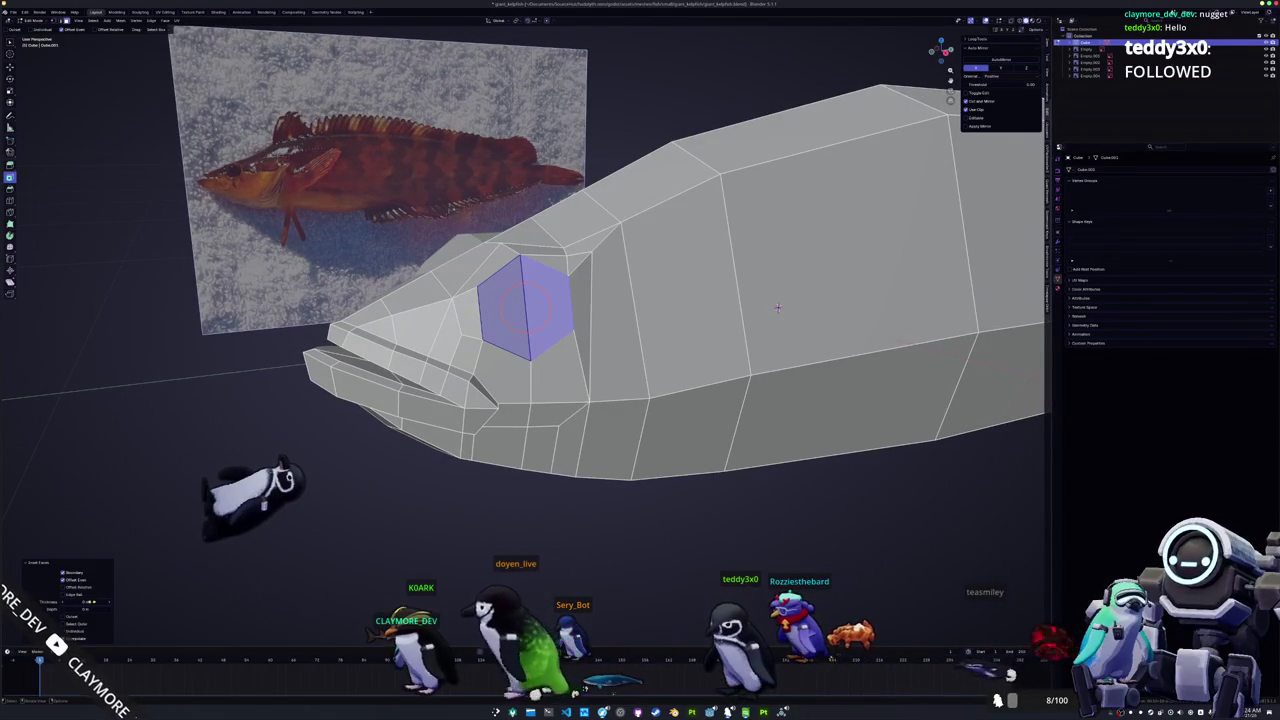
drag(85, 601, 95, 601)
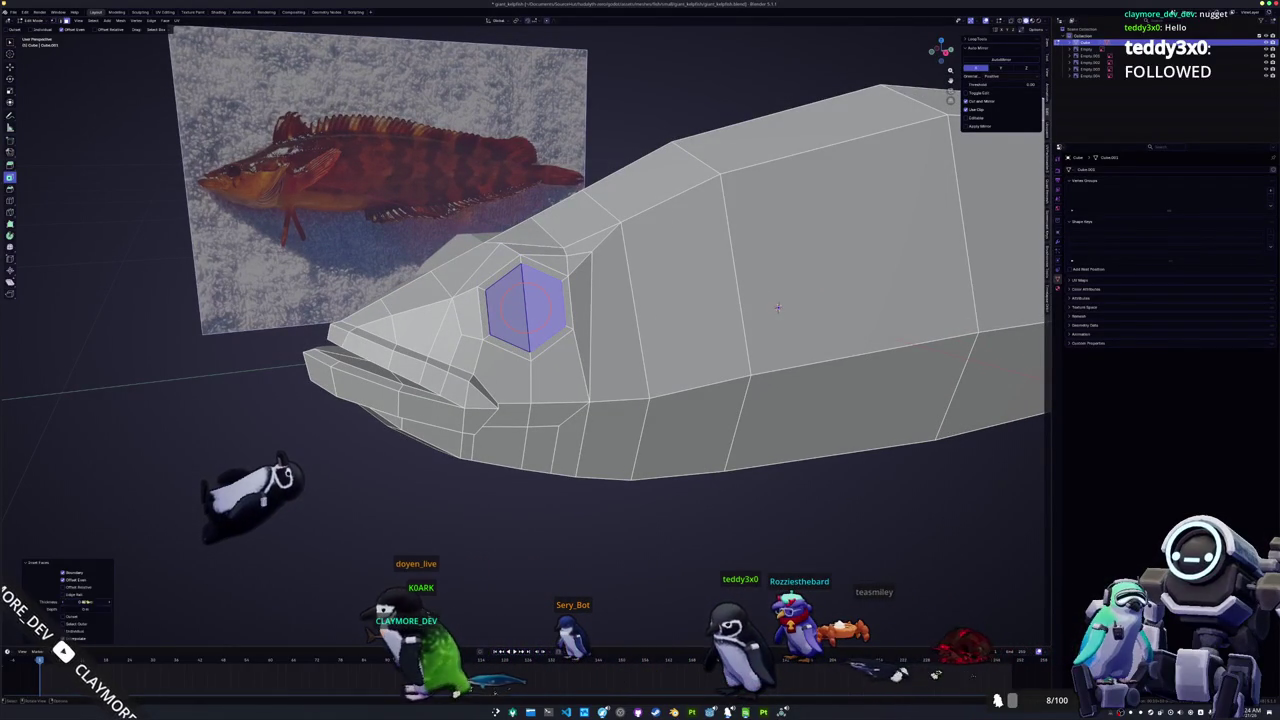
Step: Extrude the eye face into the head and scale it inward to recess the socket
middle_drag(778, 307, 557, 270)
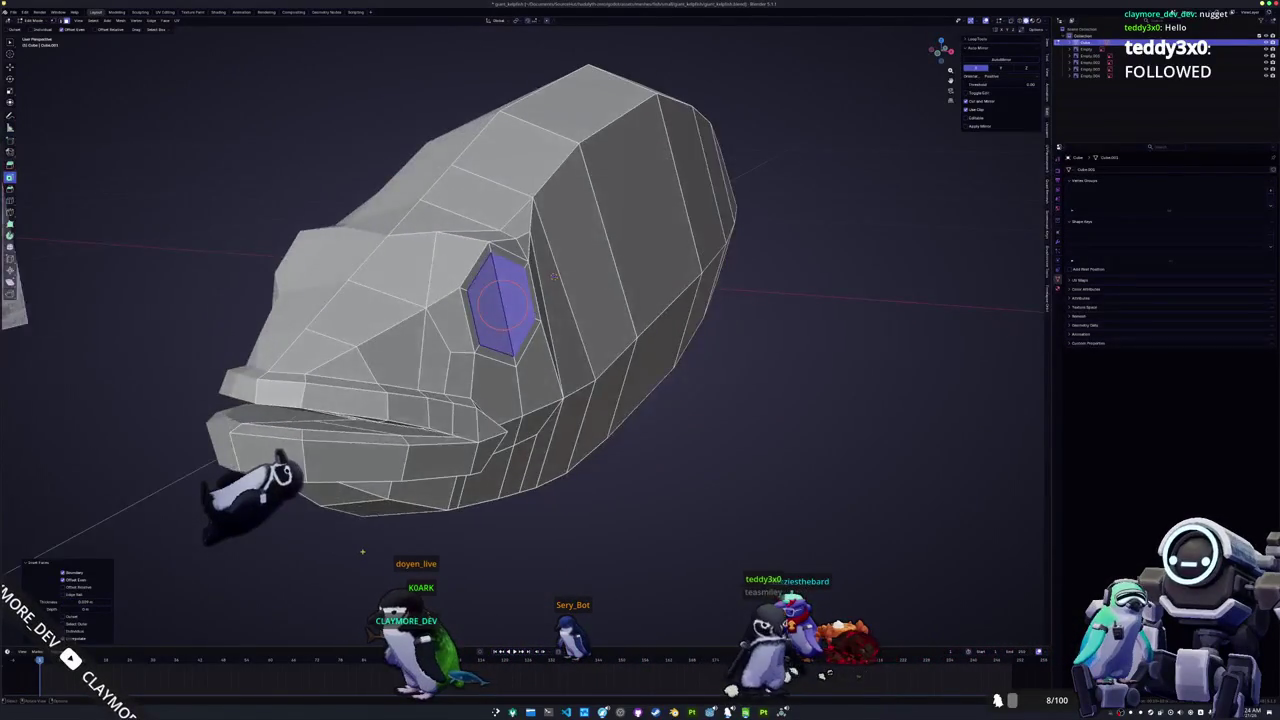
key(e)
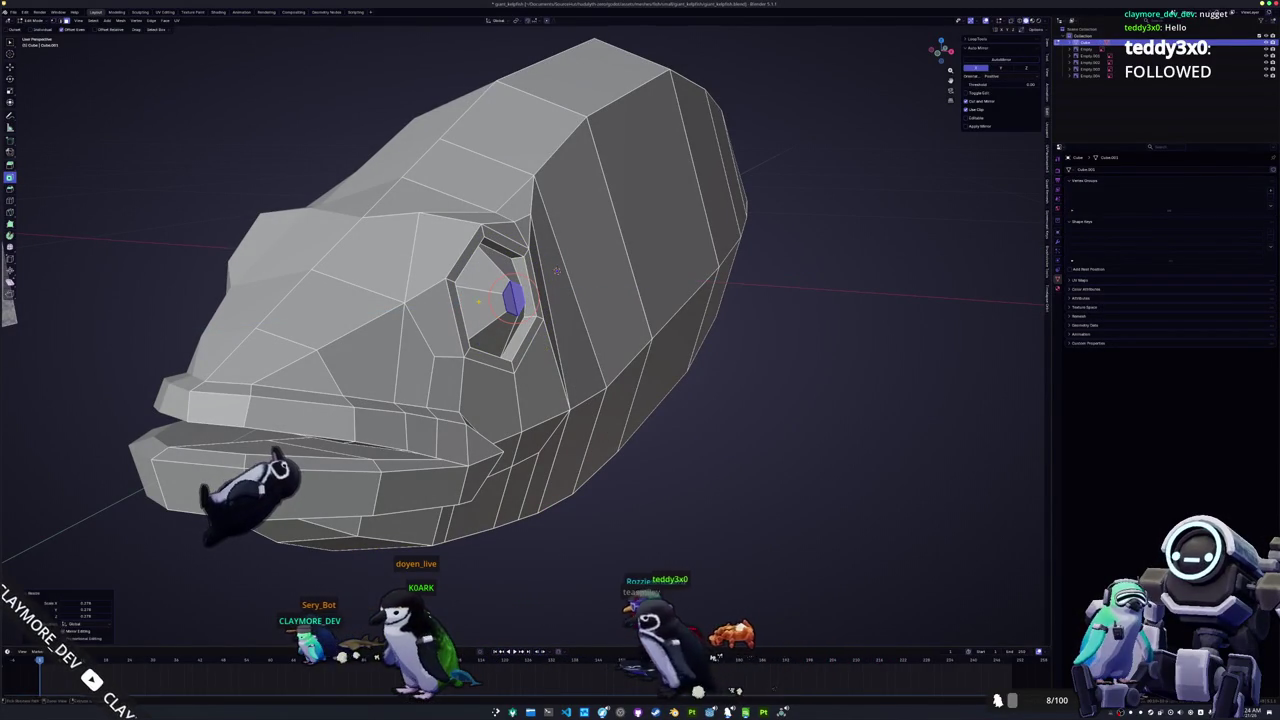
middle_drag(556, 270, 782, 270)
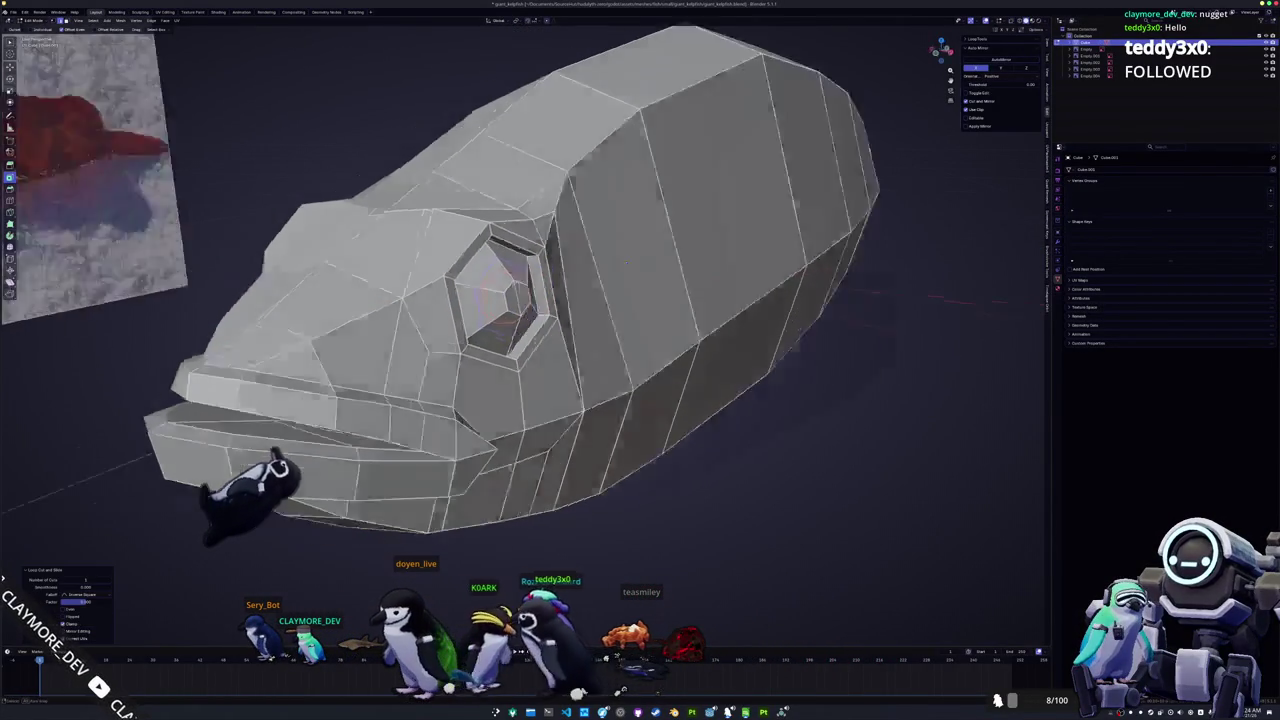
click(621, 332)
mouse_move(621, 332)
middle_down()
mouse_move(624, 346)
mouse_move(644, 300)
mouse_move(543, 420)
mouse_move(620, 360)
mouse_move(560, 420)
mouse_move(692, 366)
middle_up()
key(g)
key(Escape)
Step: Return to Object Mode and view the fish in Right Ortho with X-ray
key(Tab)
key(Tab)
key(KP_3)
key(alt+z)
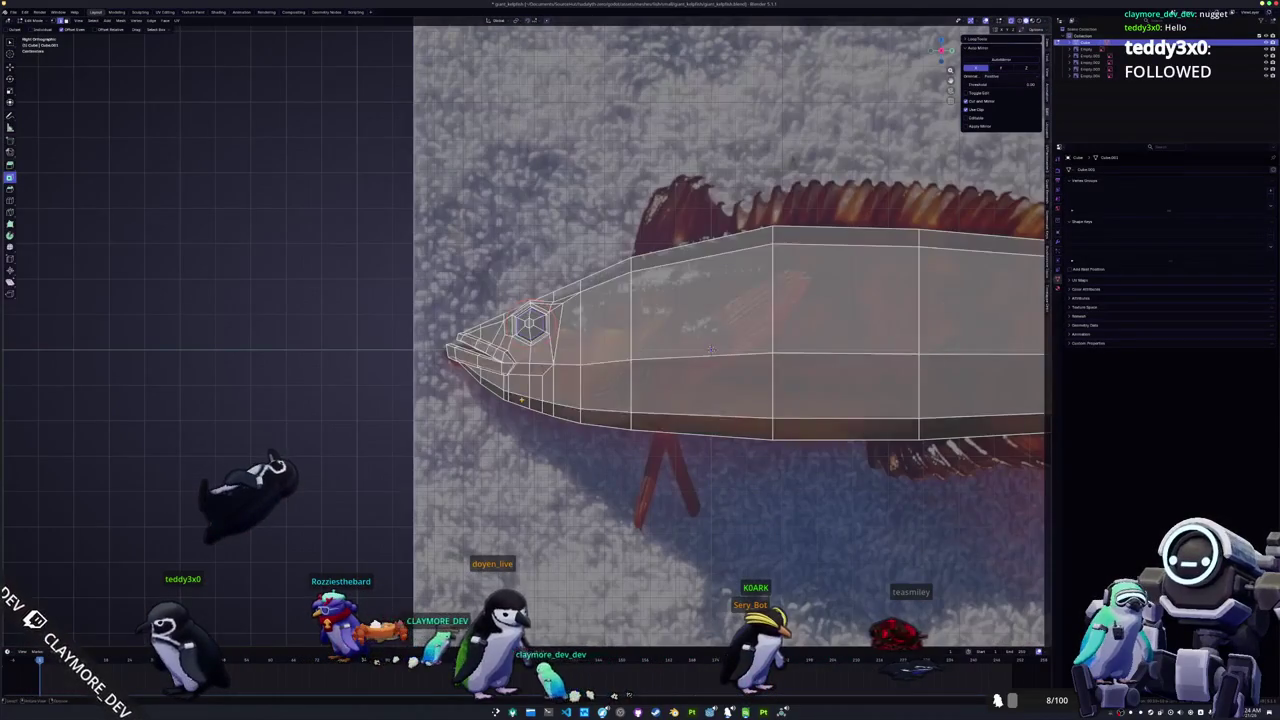
Step: Knife-cut a line down the fish's side behind the eye
scroll(700, 360, up, 2)
scroll(735, 347, up, 2)
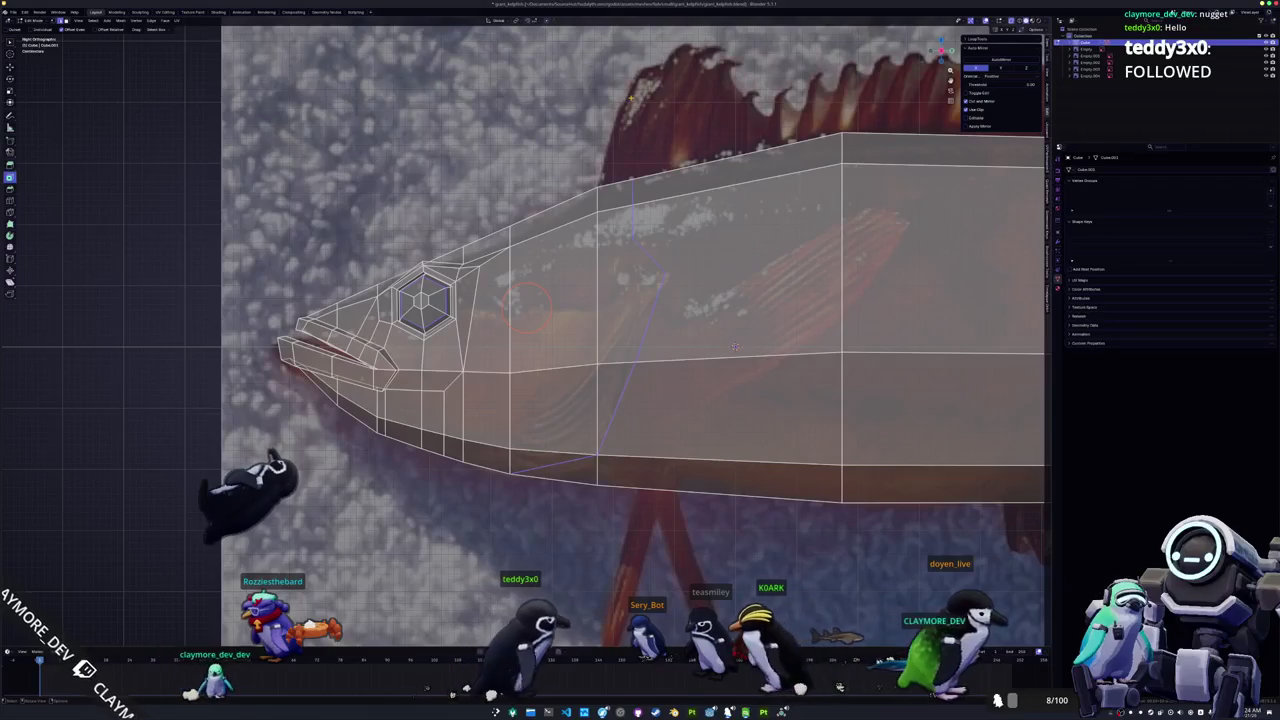
shift+middle_drag(735, 347, 610, 378)
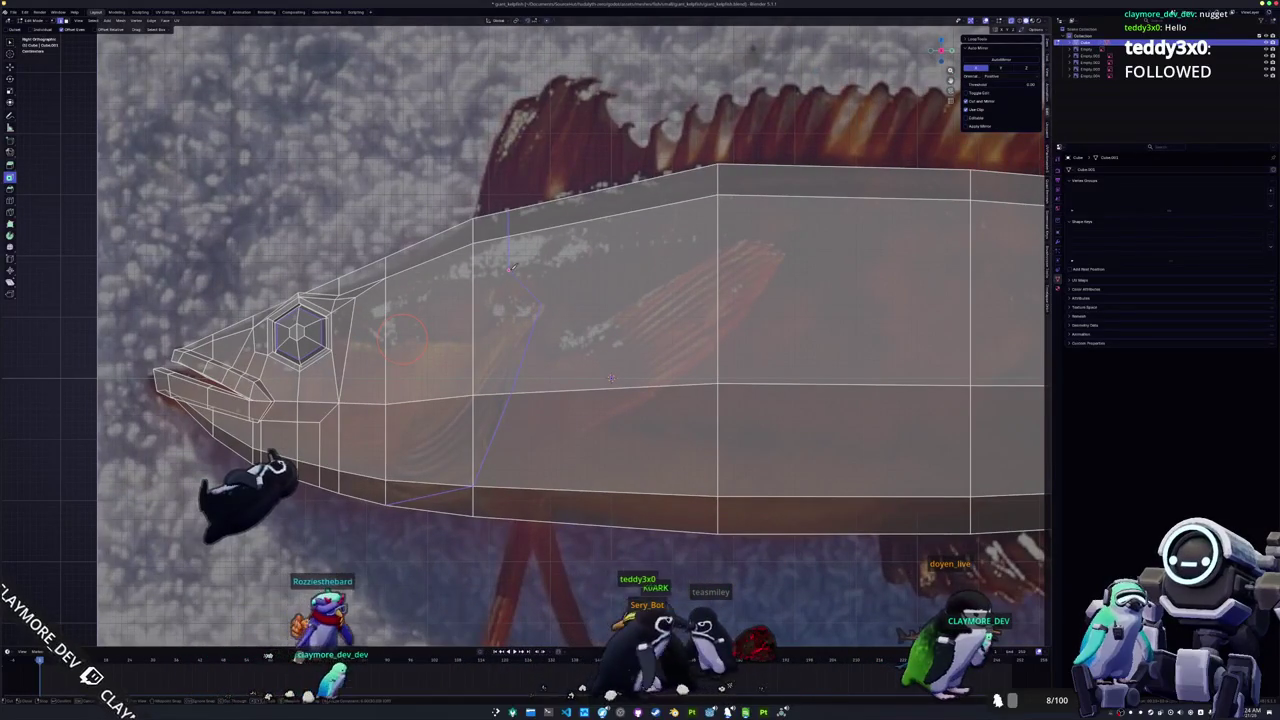
click(541, 303)
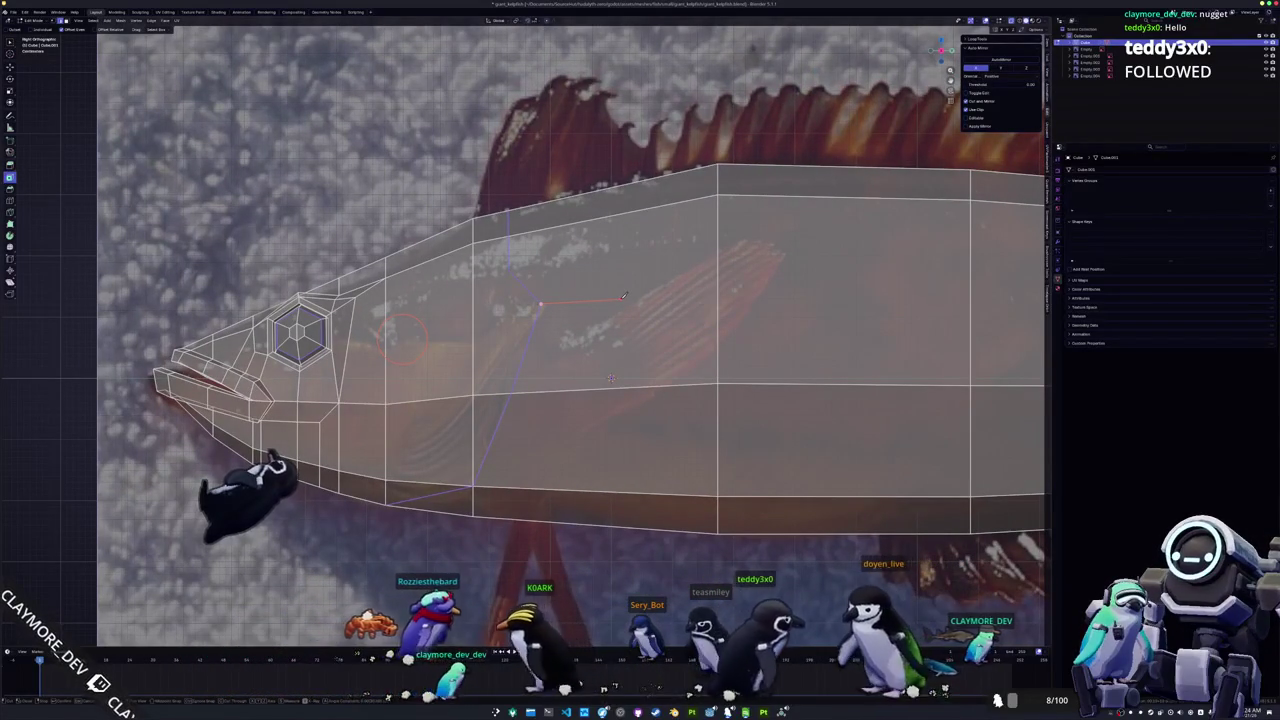
click(718, 381)
click(622, 296)
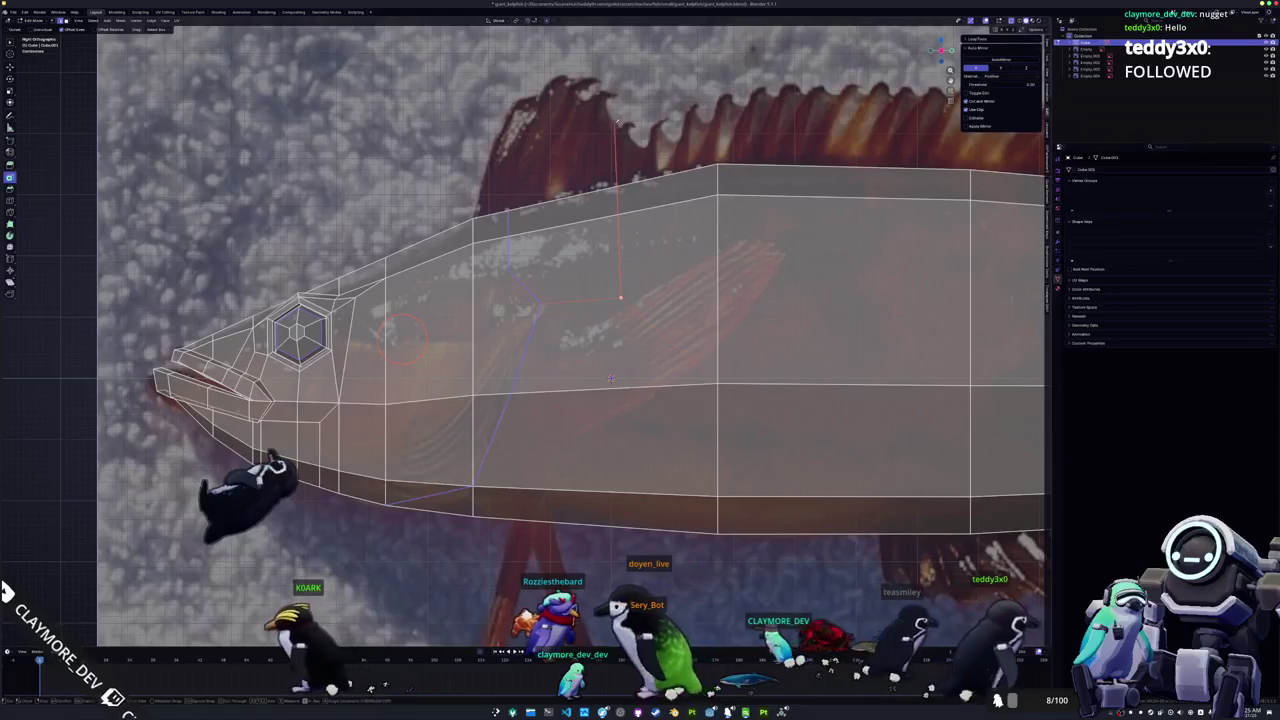
key(Return)
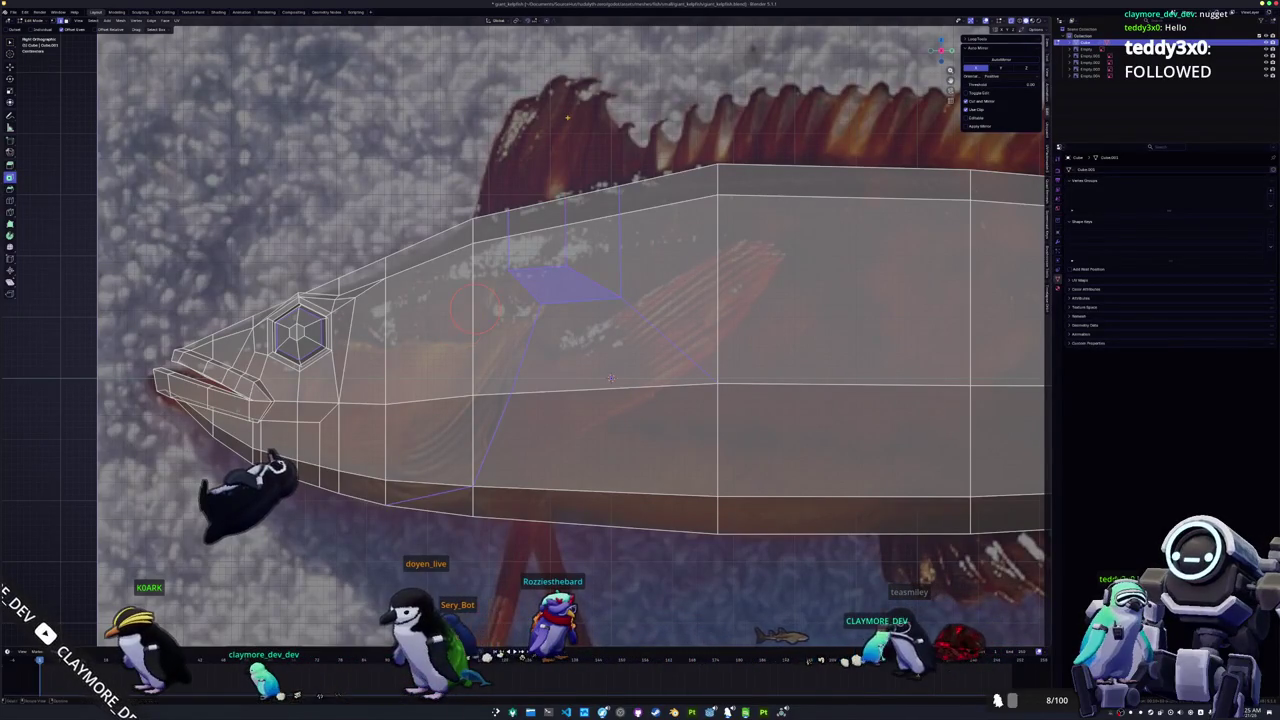
Step: Select the lower edge of the cut and move it along Y to form the groove
shift+middle_drag(610, 378, 626, 204)
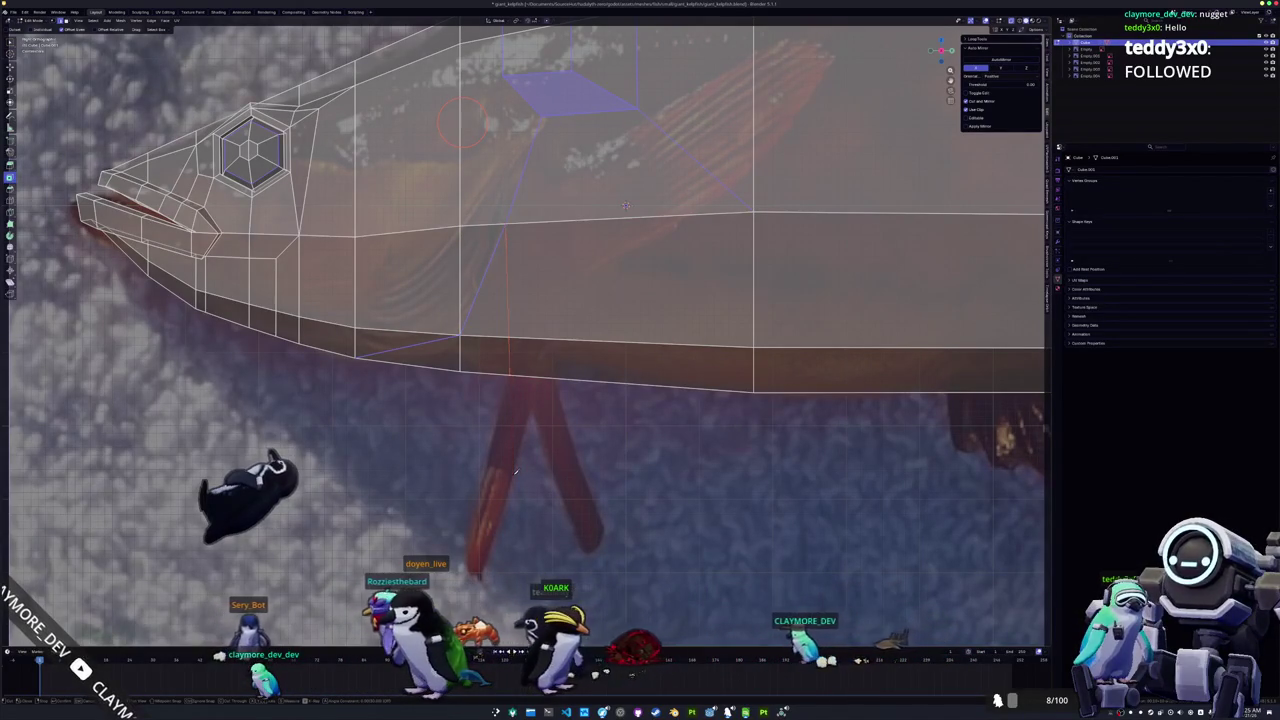
shift+middle_drag(496, 372, 504, 420)
click(413, 400)
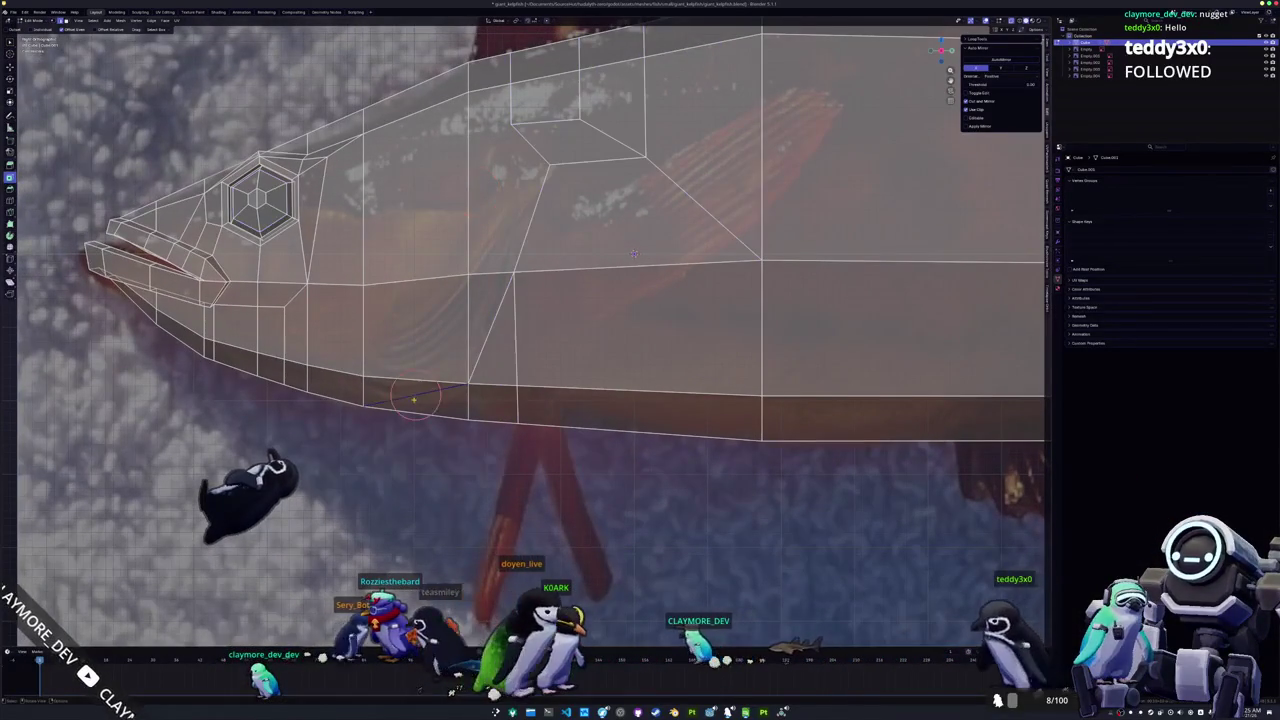
middle_drag(633, 253, 672, 259)
key(y)
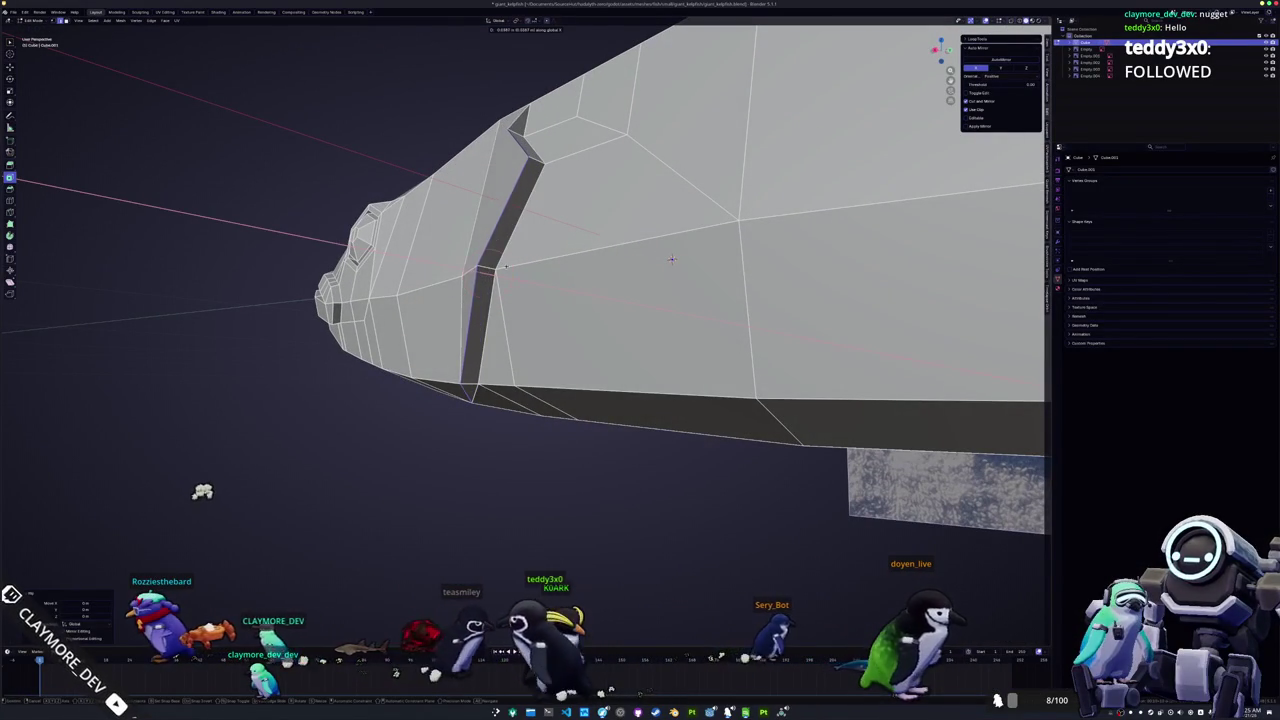
Step: Push the gill groove edges inward and slide the step's top vertex forward
click(672, 259)
middle_drag(672, 259, 697, 298)
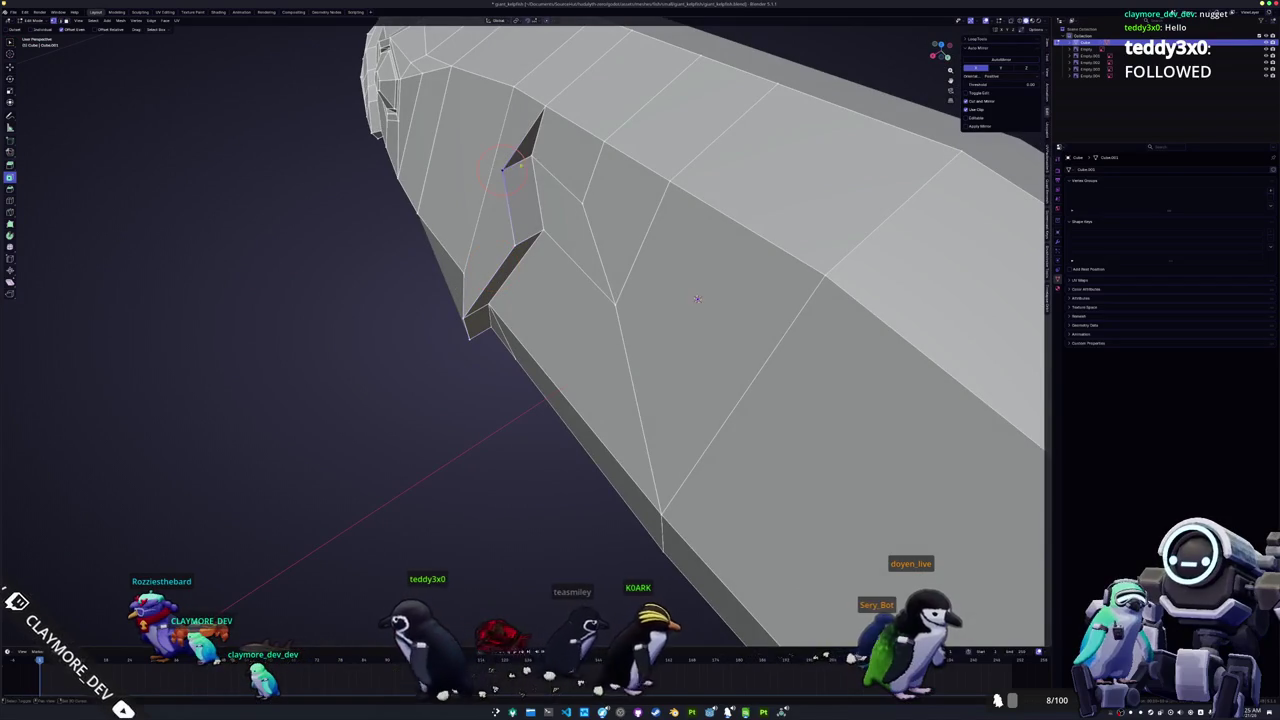
mouse_move(697, 298)
middle_down()
mouse_move(684, 249)
mouse_move(669, 369)
middle_up()
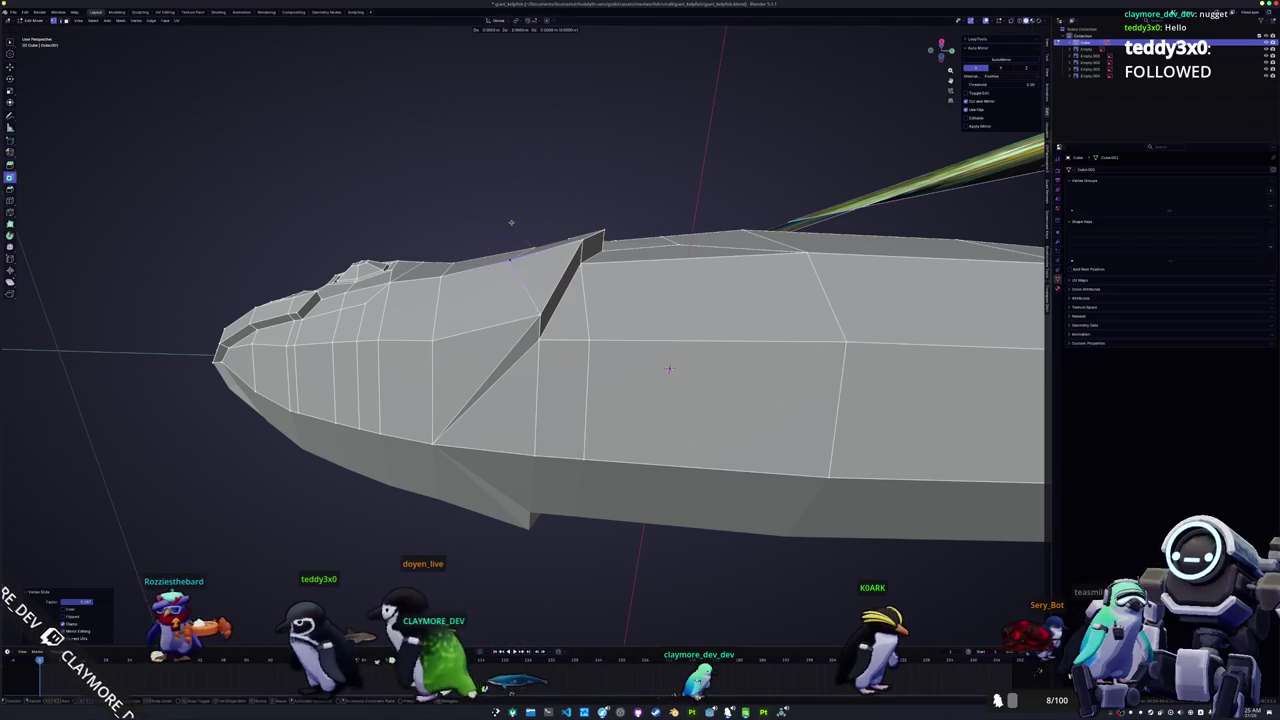
mouse_move(669, 369)
middle_down()
mouse_move(763, 339)
mouse_move(743, 343)
middle_up()
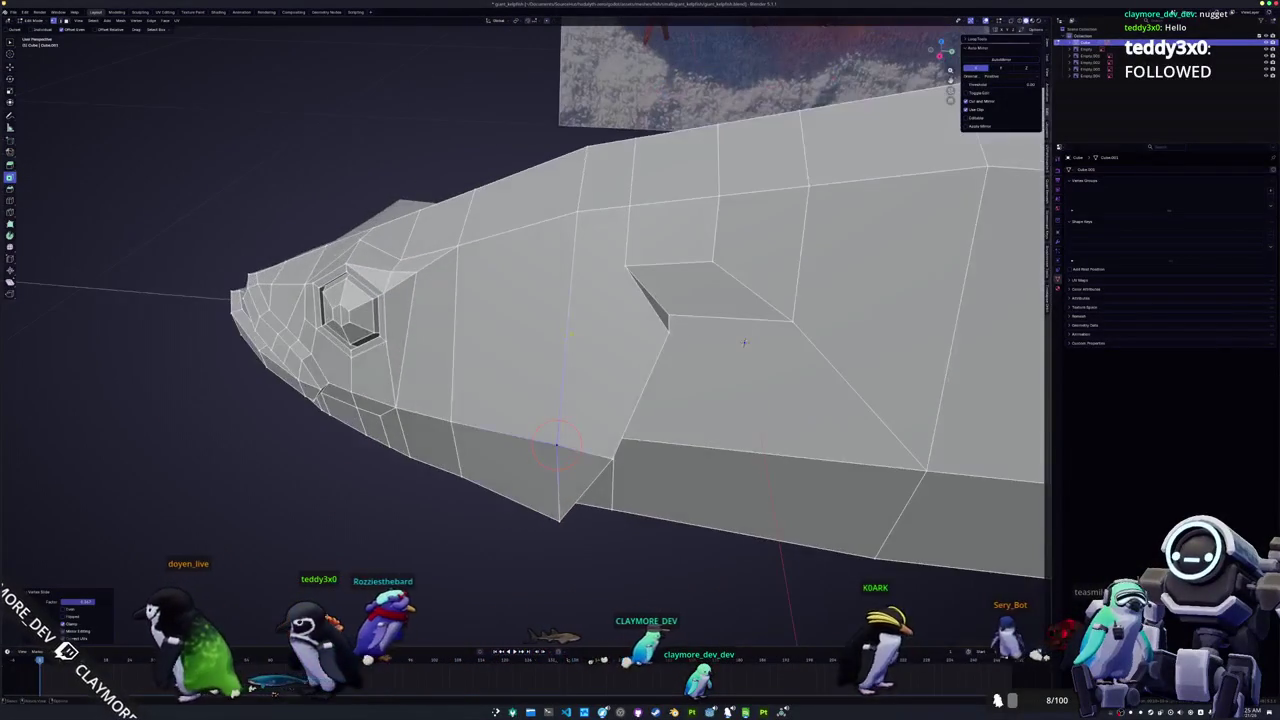
key(ctrl+z)
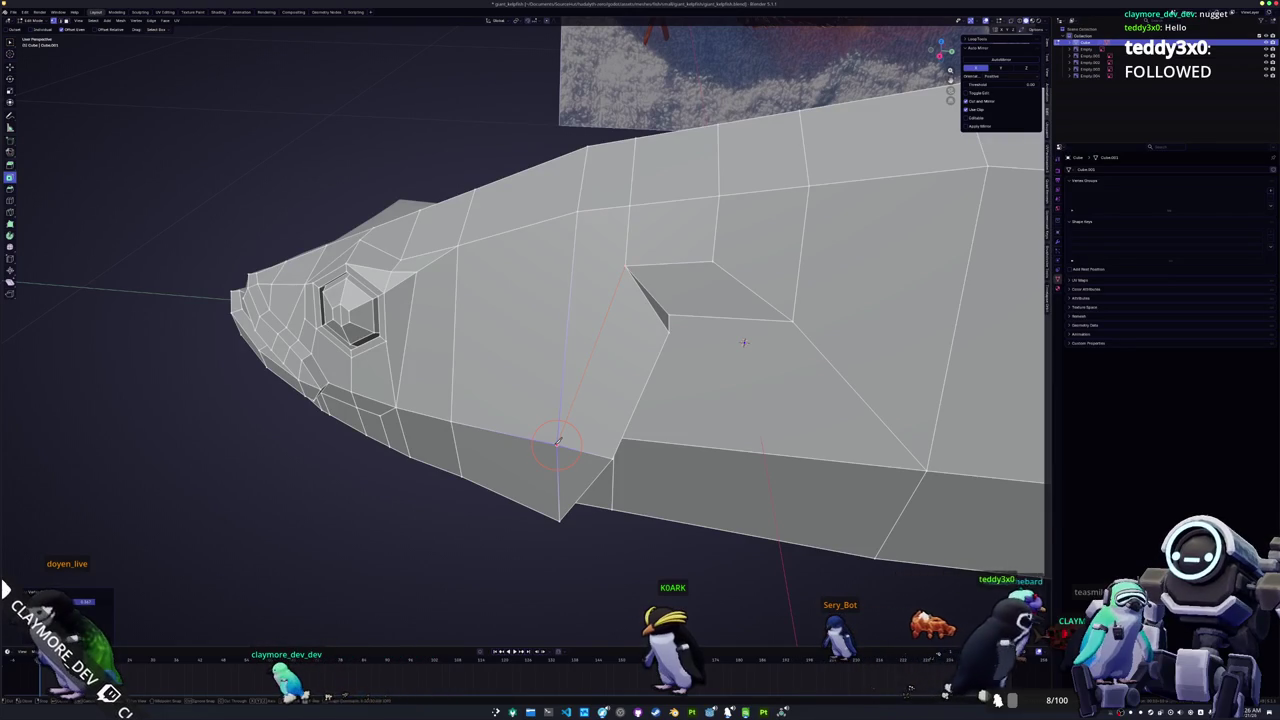
Step: Select the gill step's side faces and start moving them along Z
mouse_move(743, 343)
middle_down()
mouse_move(752, 371)
mouse_move(748, 354)
mouse_move(794, 357)
mouse_move(803, 371)
mouse_move(766, 329)
mouse_move(795, 345)
mouse_move(714, 337)
mouse_move(688, 240)
mouse_move(692, 116)
middle_up()
key(3)
key(ctrl+z)
key(g)
key(z)
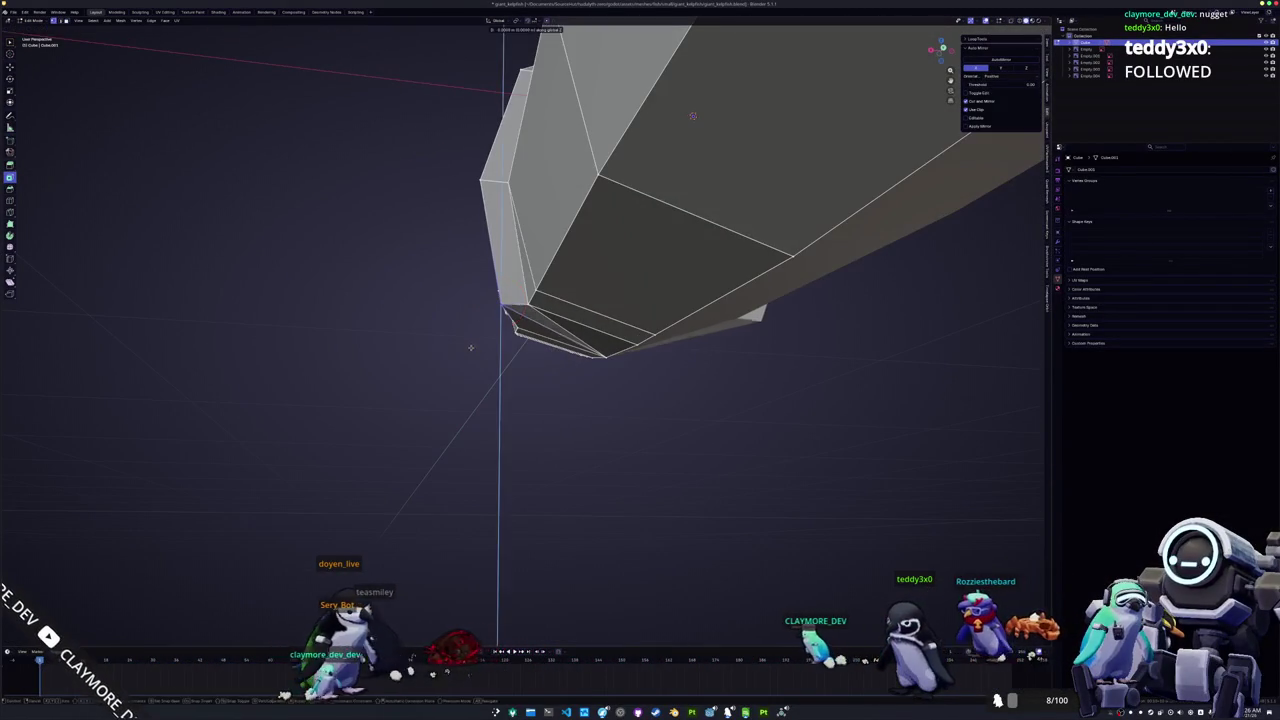
Step: Nudge the selected body vertices along X, inspect the fish from several angles, then return to Object Mode
mouse_move(692, 115)
middle_down()
mouse_move(784, 210)
mouse_move(720, 240)
middle_up()
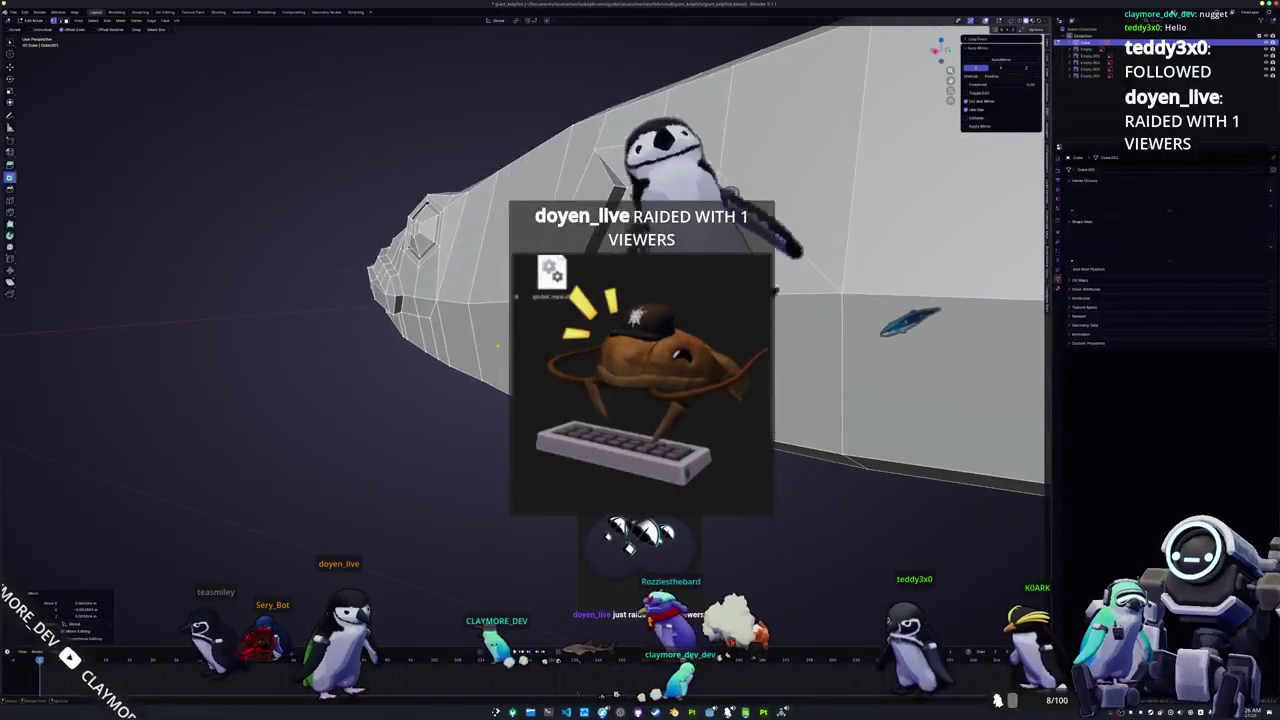
mouse_move(720, 240)
middle_down()
mouse_move(786, 241)
mouse_move(740, 235)
middle_up()
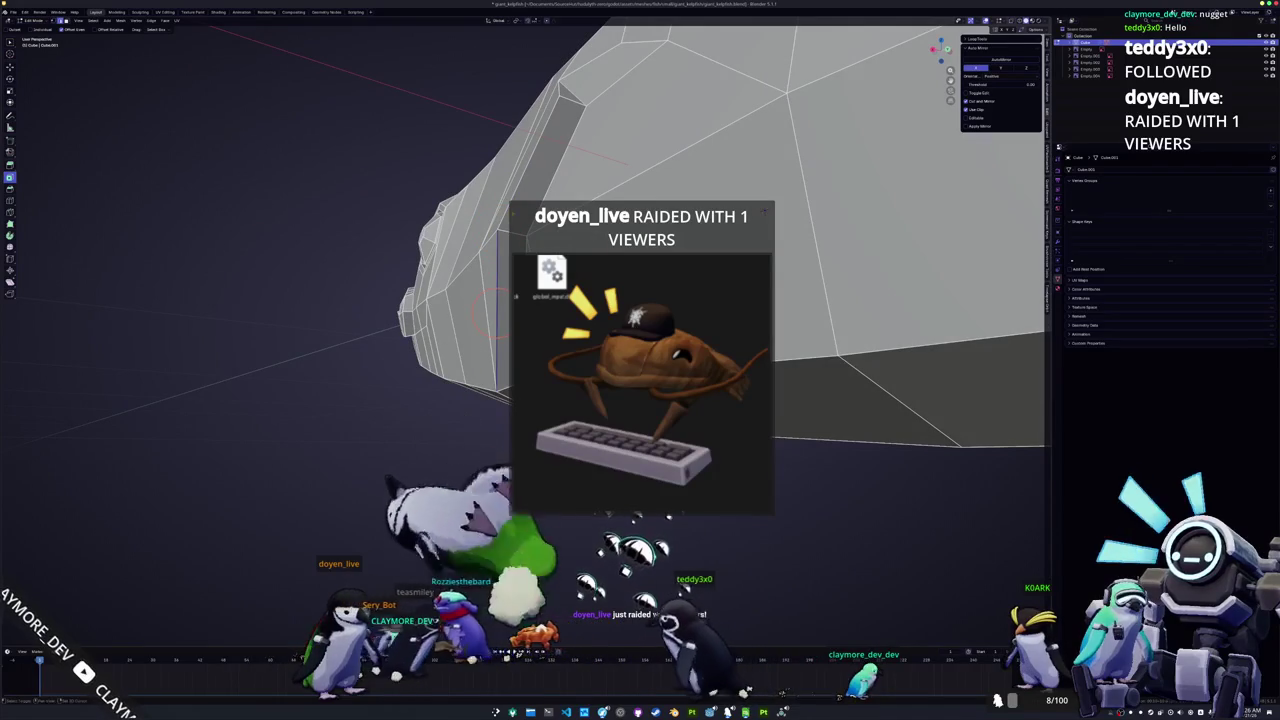
mouse_move(513, 296)
middle_down()
mouse_move(507, 236)
mouse_move(699, 118)
middle_up()
key(g)
key(x)
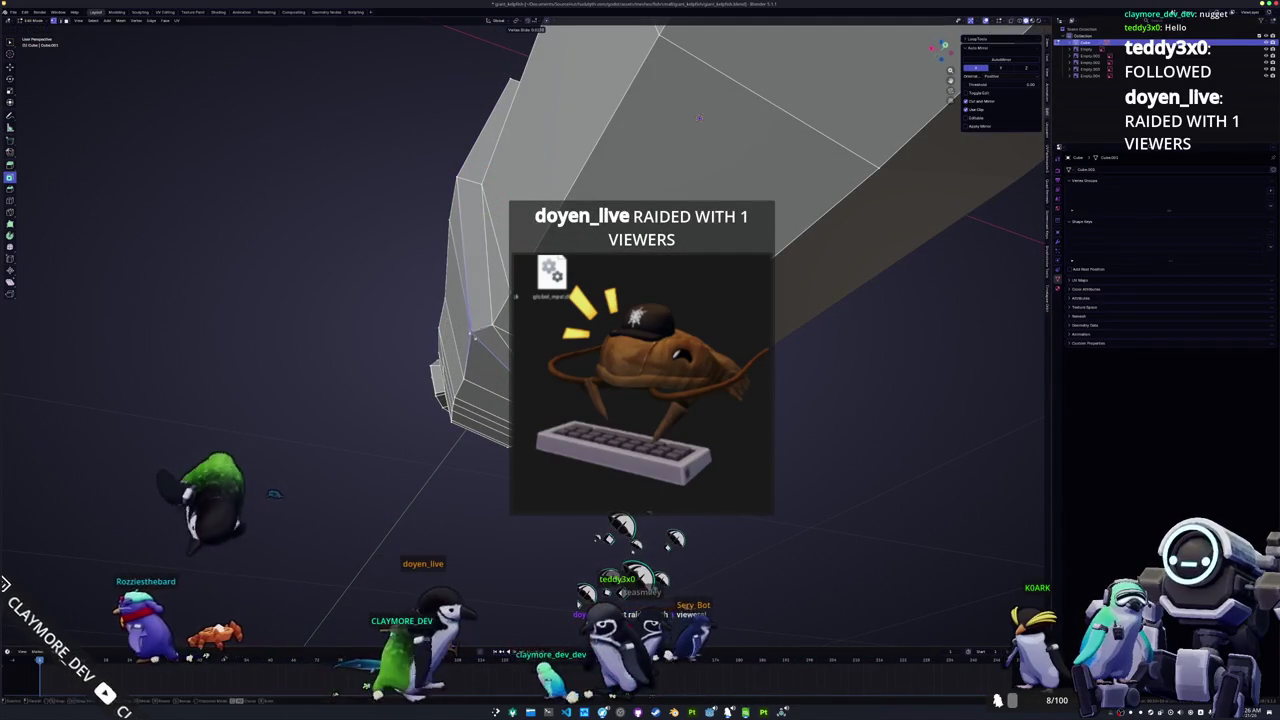
middle_drag(699, 118, 792, 251)
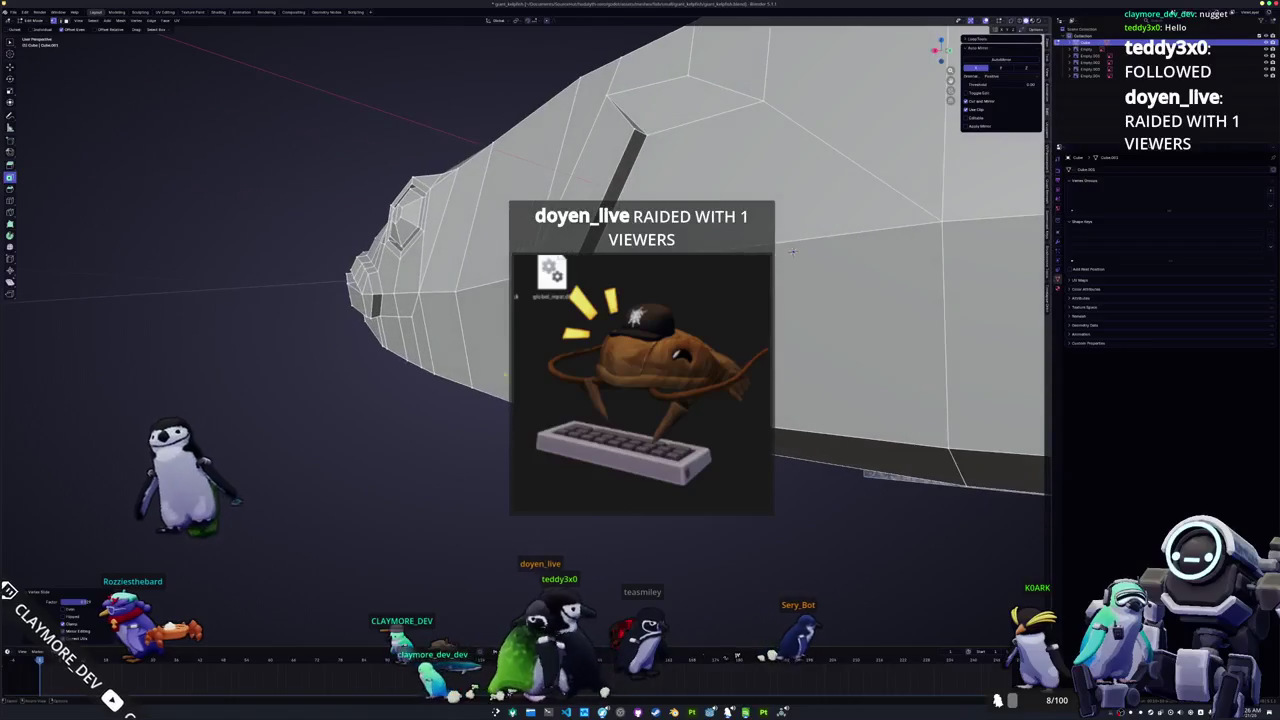
key(g)
mouse_move(792, 251)
middle_down()
mouse_move(797, 273)
mouse_move(669, 273)
middle_up()
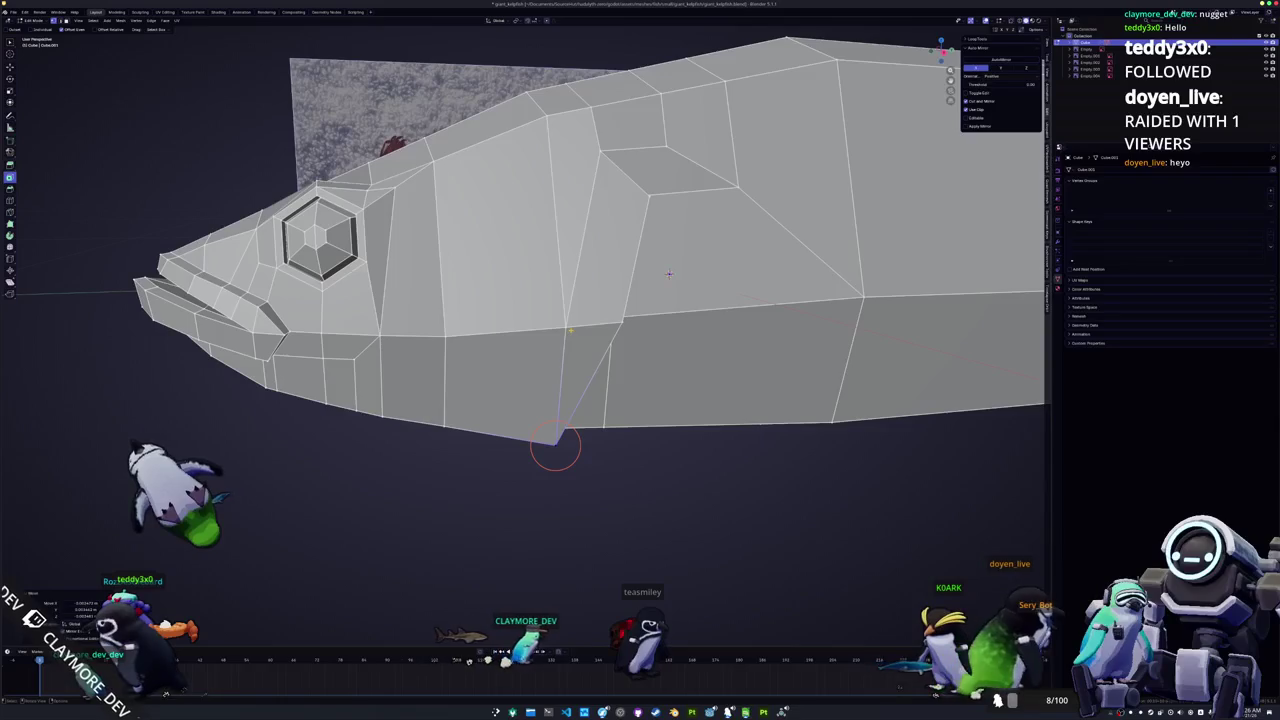
mouse_move(669, 273)
middle_down()
mouse_move(713, 389)
mouse_move(573, 313)
mouse_move(627, 393)
middle_up()
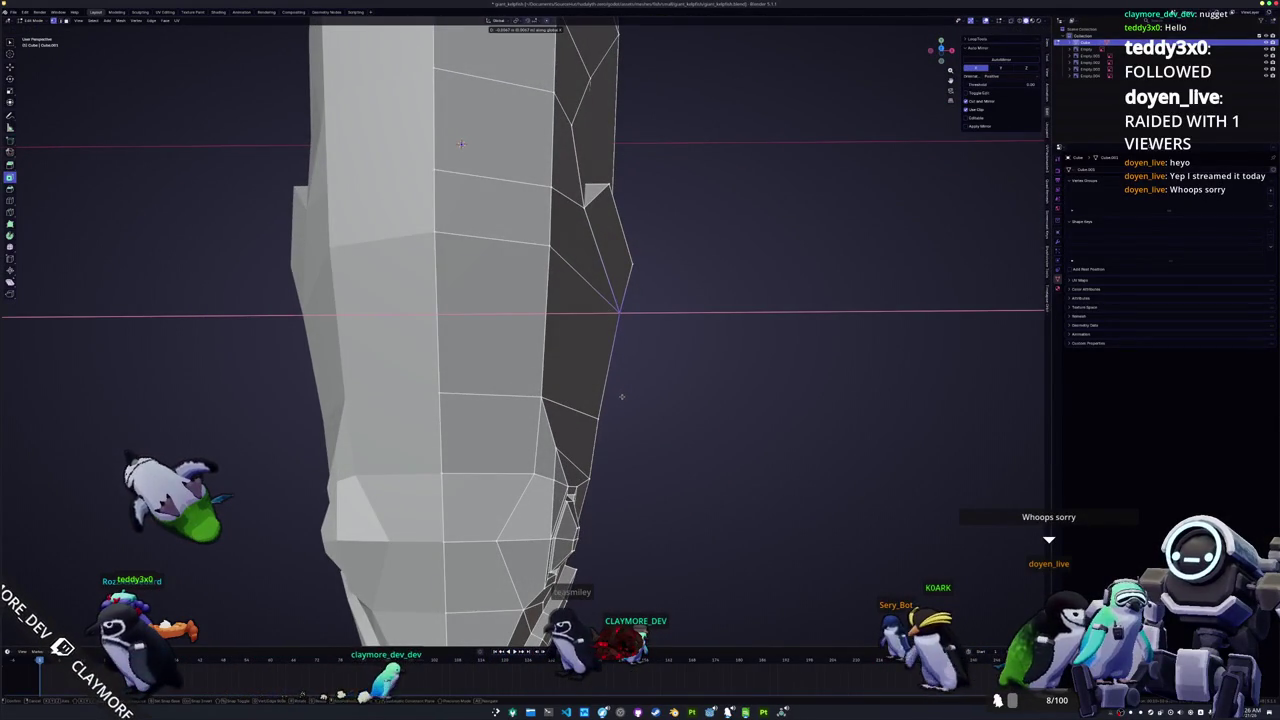
mouse_move(622, 397)
middle_down()
mouse_move(476, 368)
mouse_move(540, 305)
middle_up()
key(Tab)
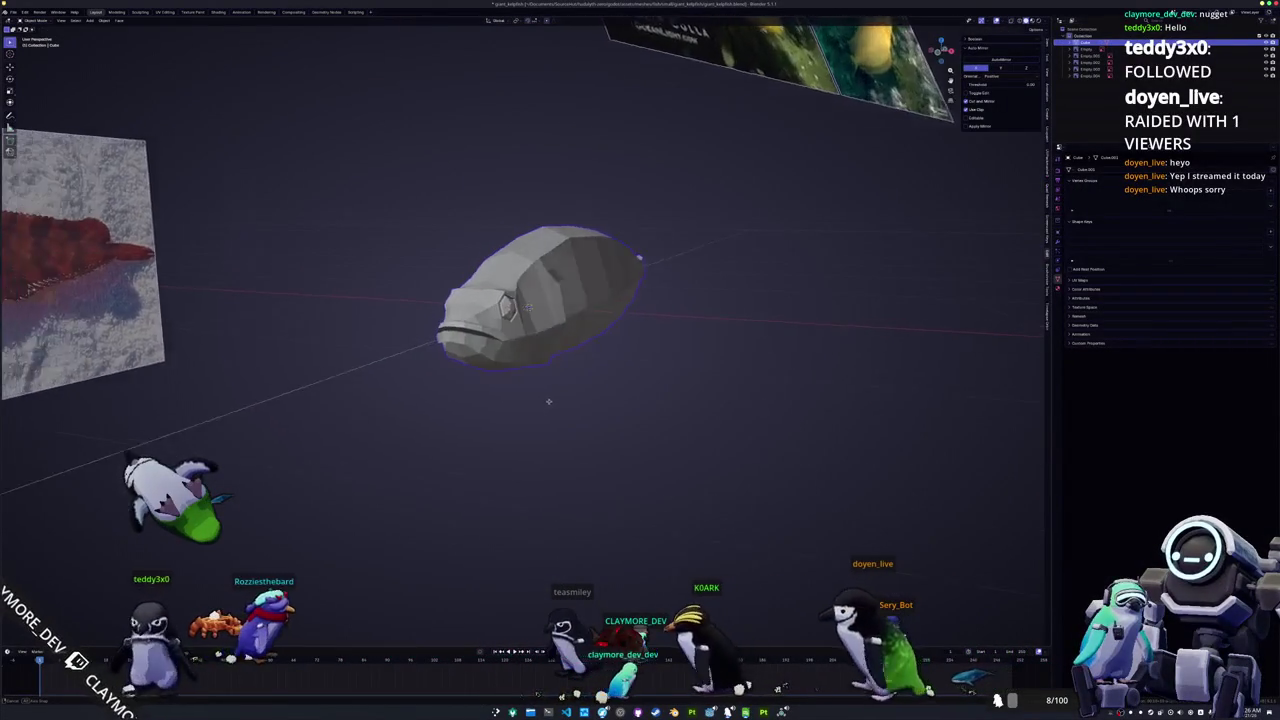
Step: Start Hadalyth Zero in Singleplayer and browse the penguin's Equipment cosmetics
scroll(540, 305, up, 2)
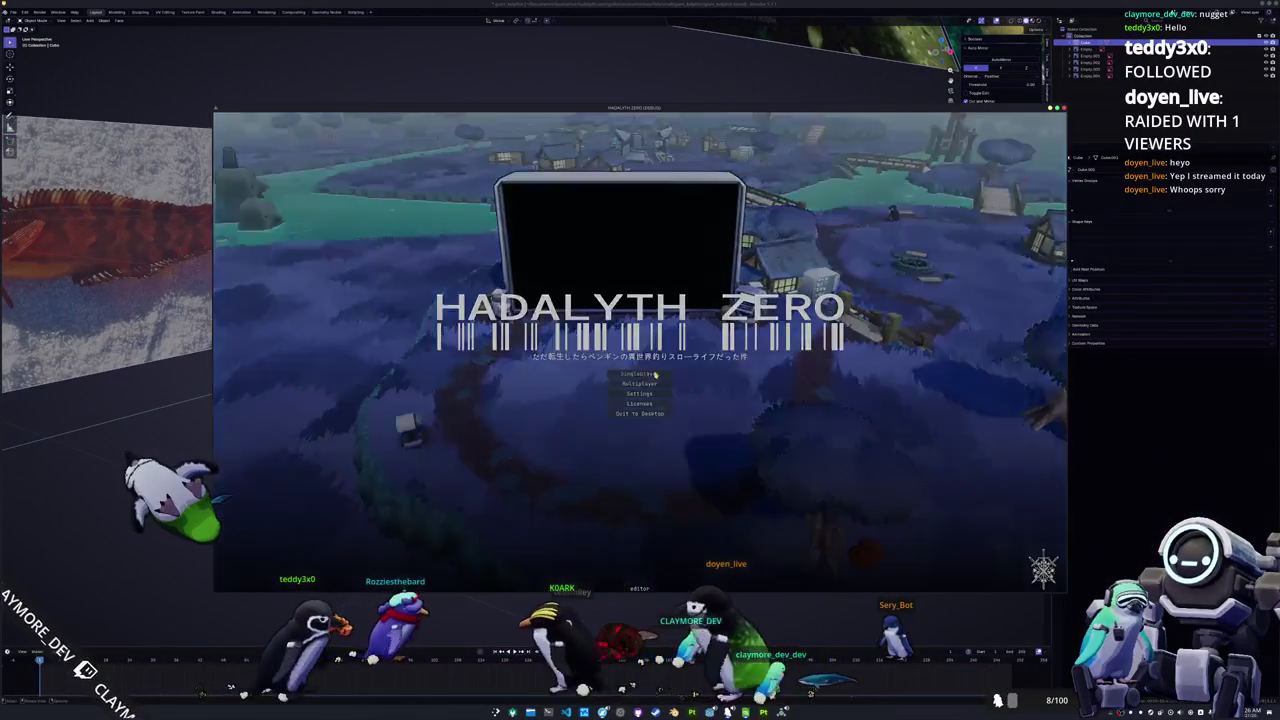
click(655, 374)
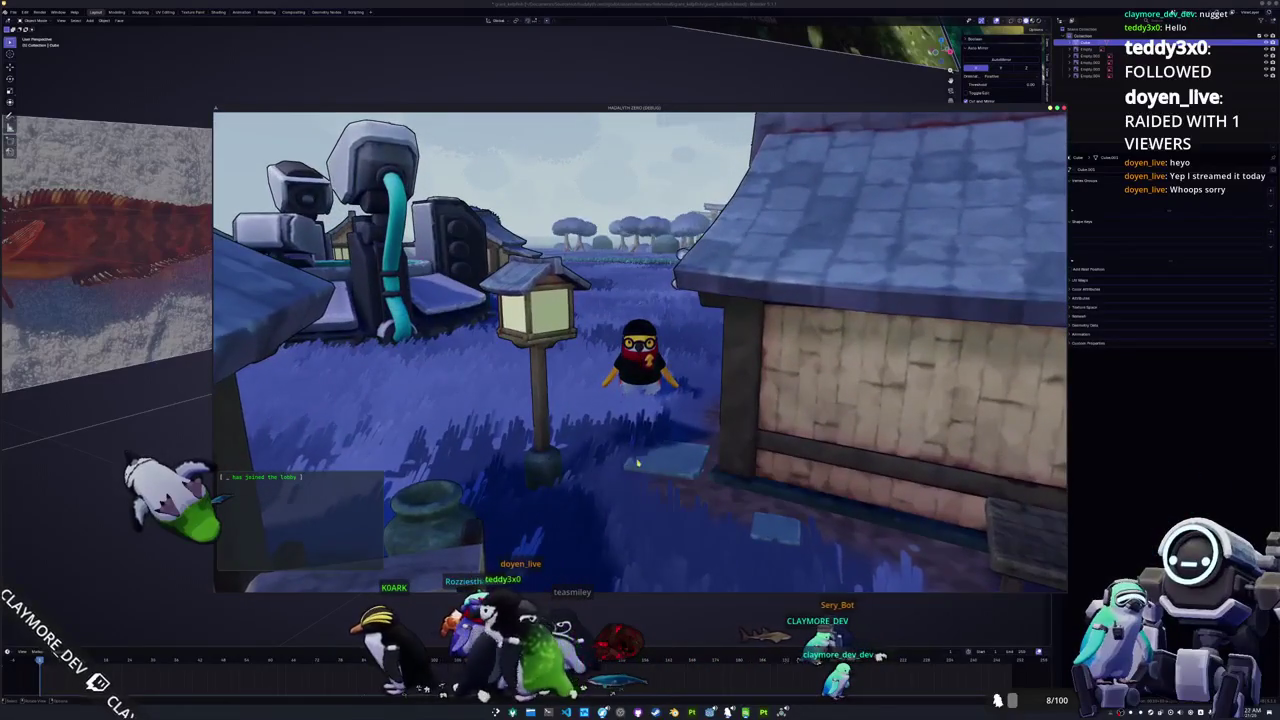
key(Tab)
click(628, 128)
scroll(620, 280, down, 2)
scroll(620, 280, down, 2)
scroll(620, 280, down, 2)
scroll(568, 263, down, 2)
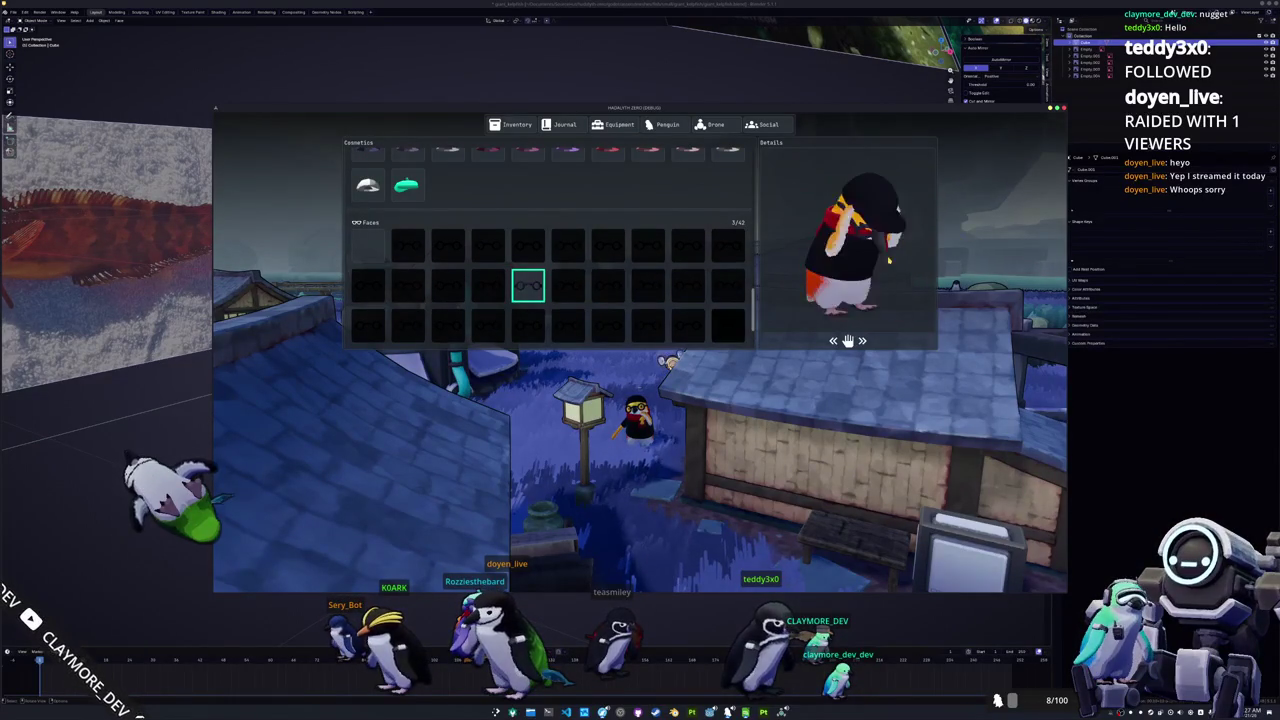
key(Escape)
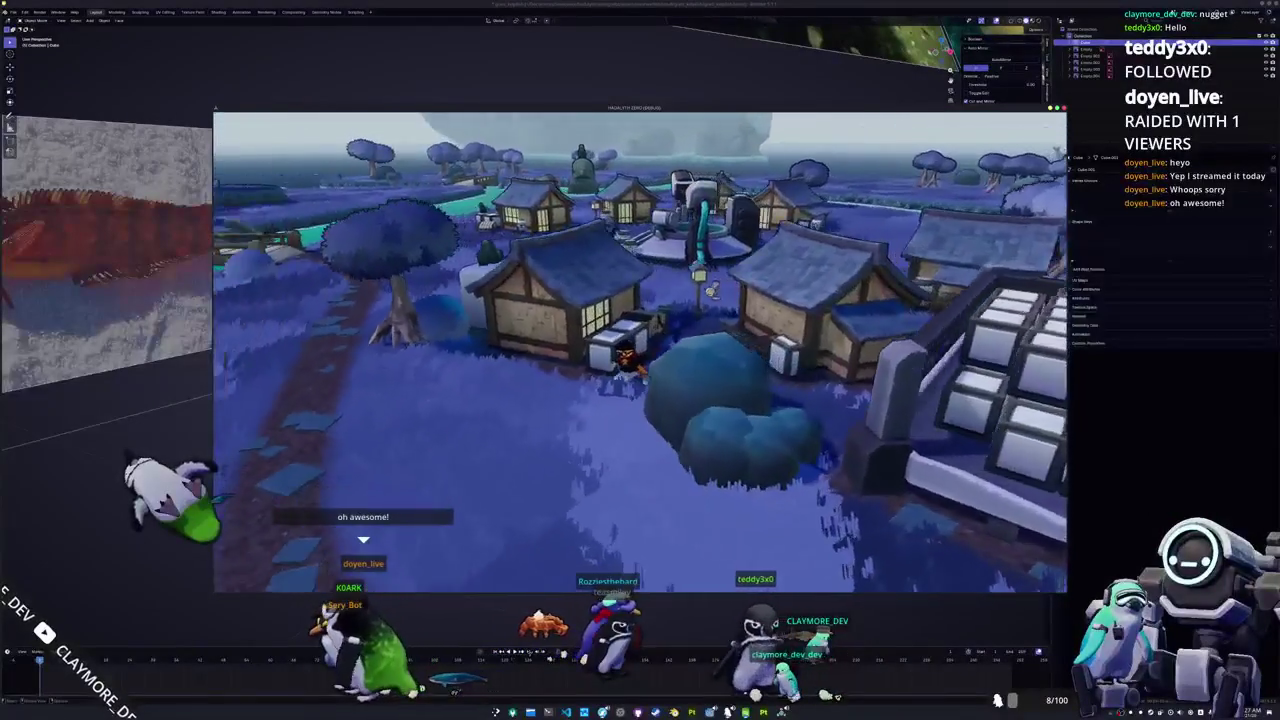
Step: Walk the penguin along the river path to the vendor and open its shop
key(w)
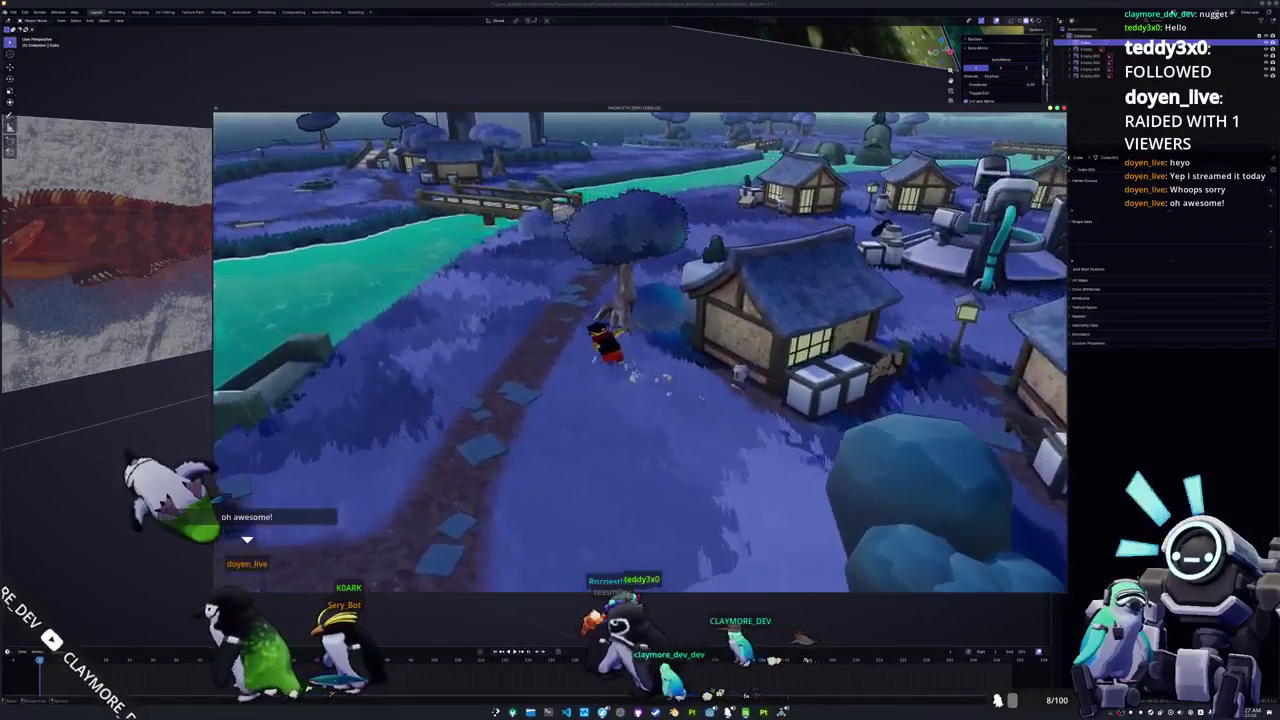
key(w)
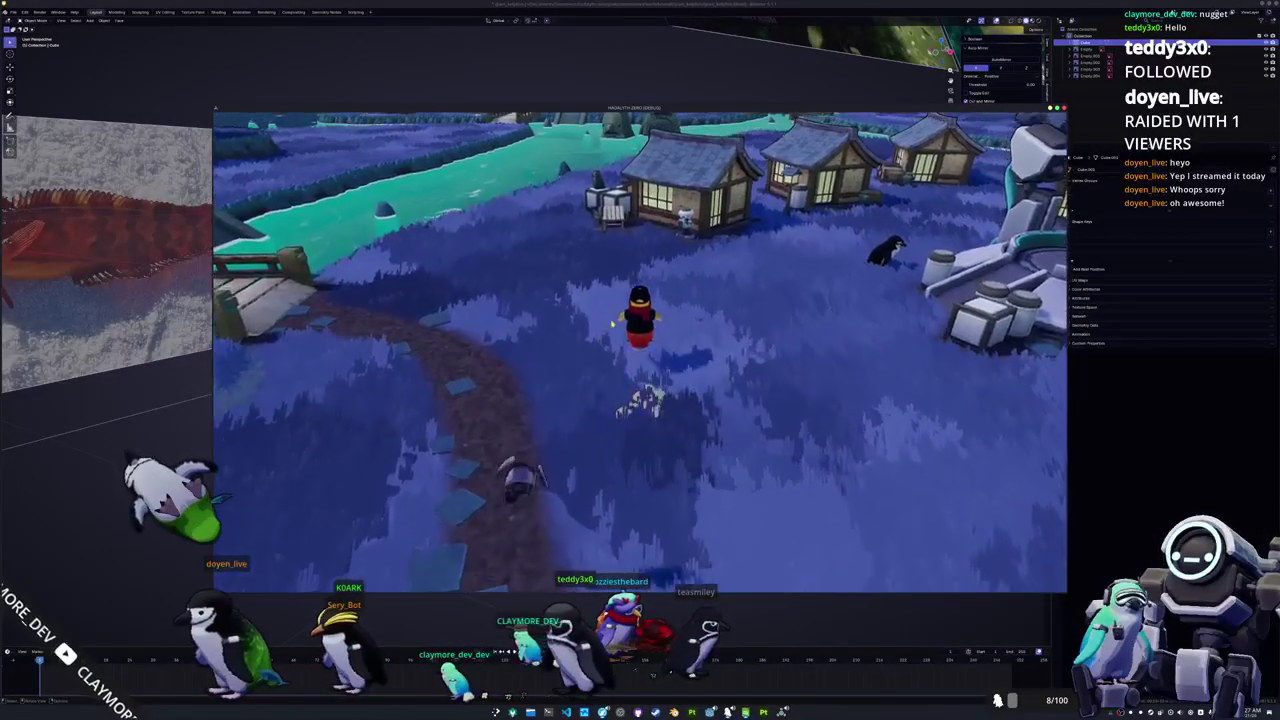
key(w)
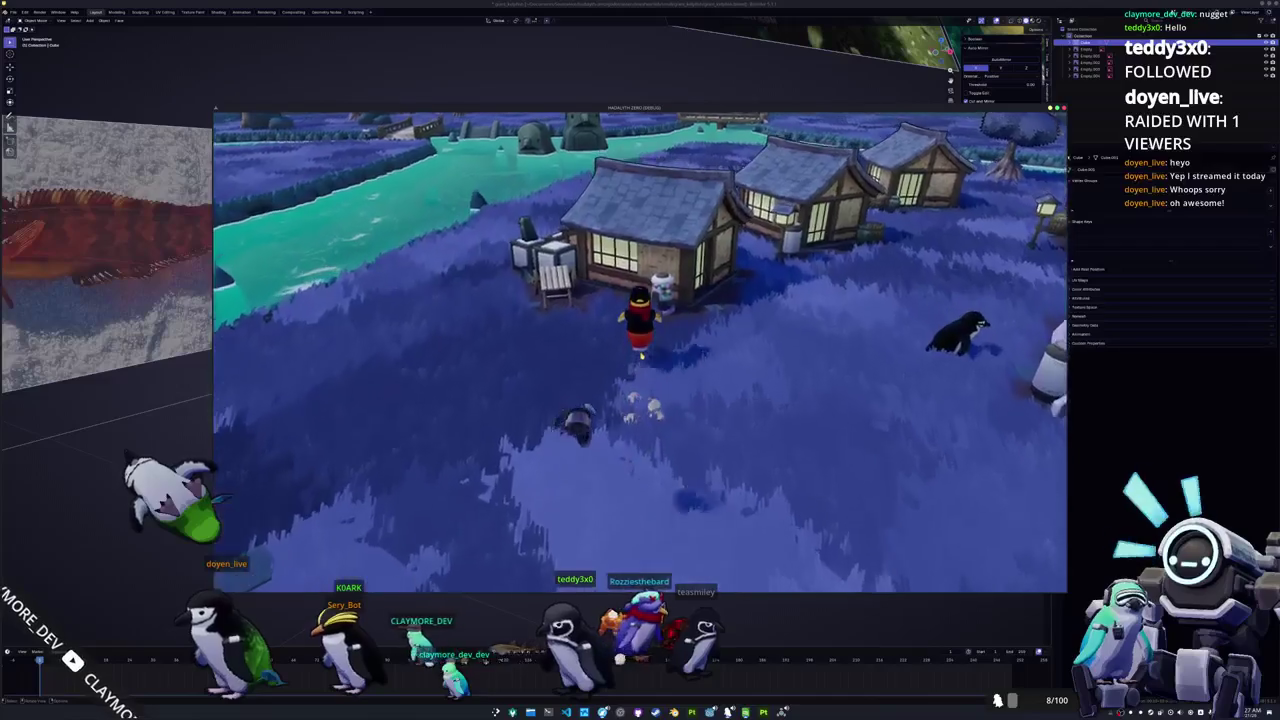
key(e)
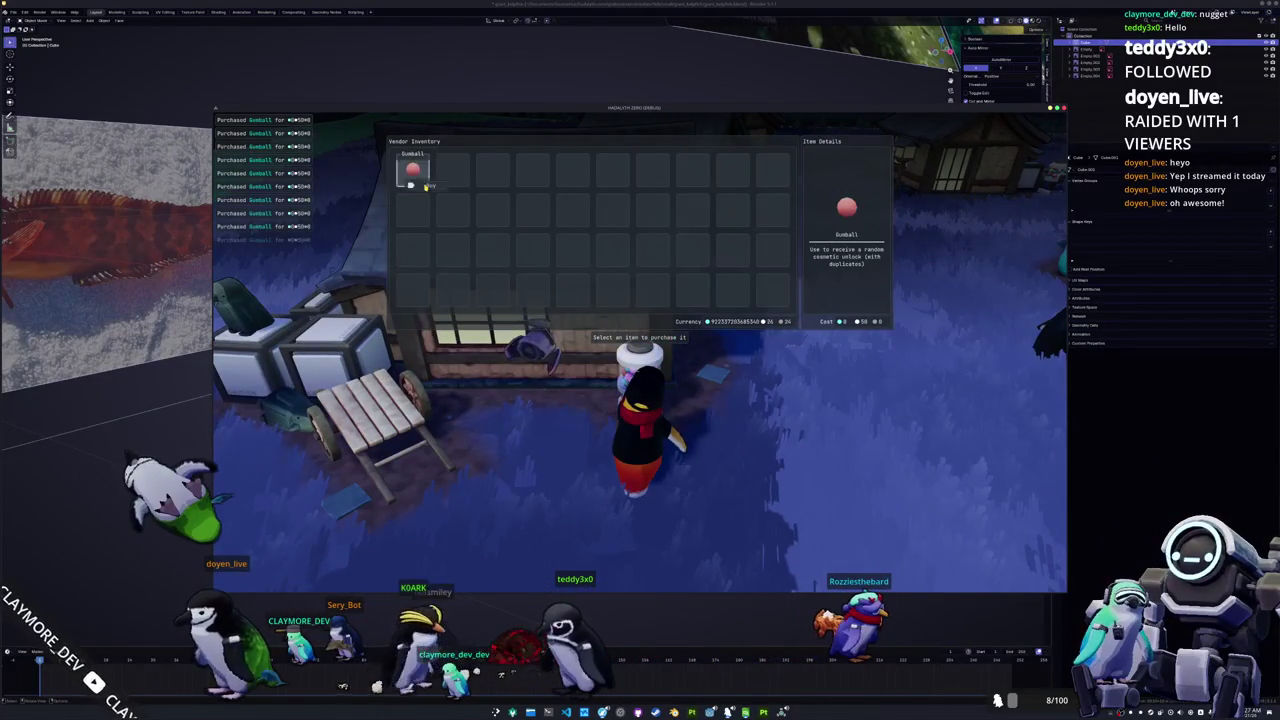
Step: Leave the vendor and use five Gumballs from the inventory to unlock cosmetics
key(Escape)
key(s)
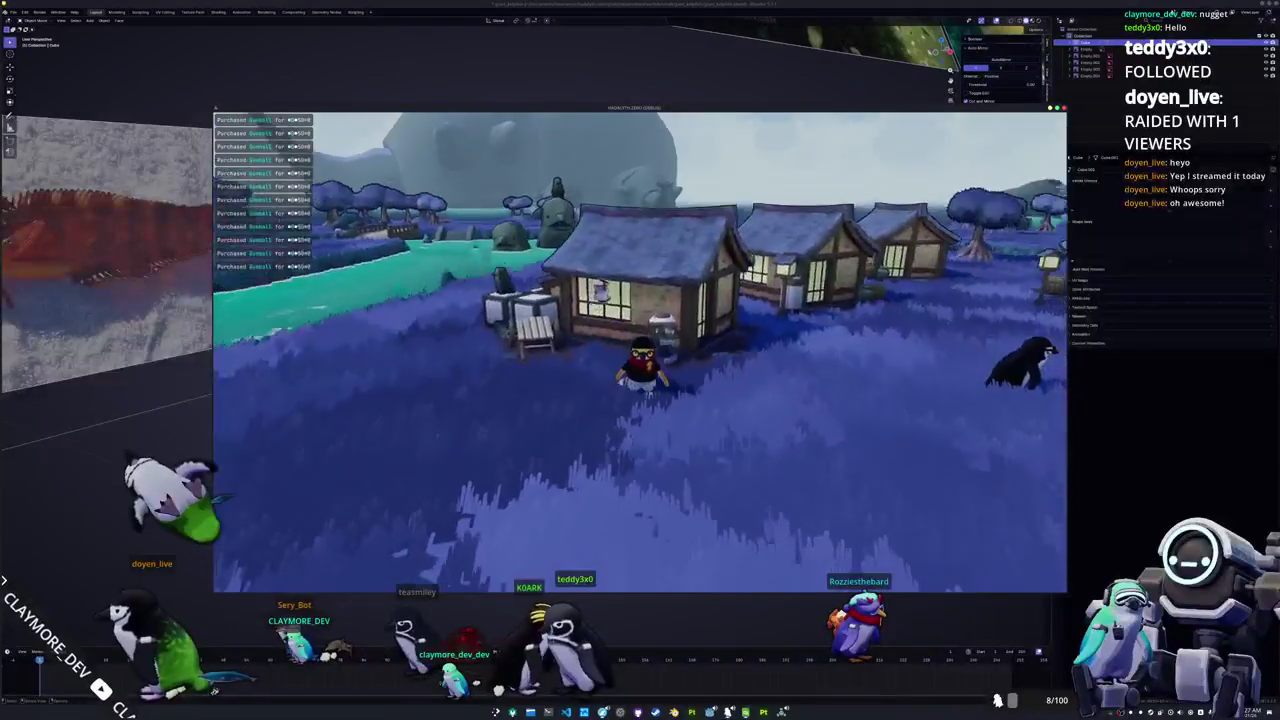
key(i)
right_click(613, 251)
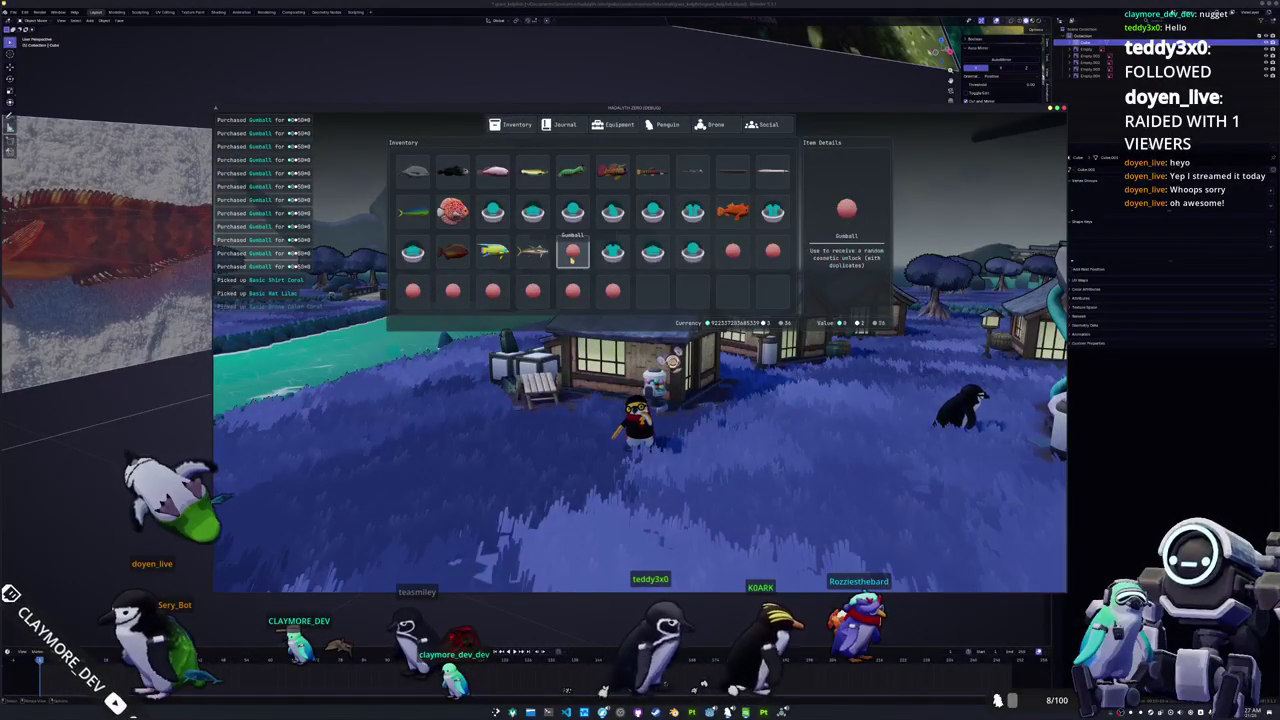
click(587, 267)
right_click(733, 251)
click(746, 267)
right_click(773, 251)
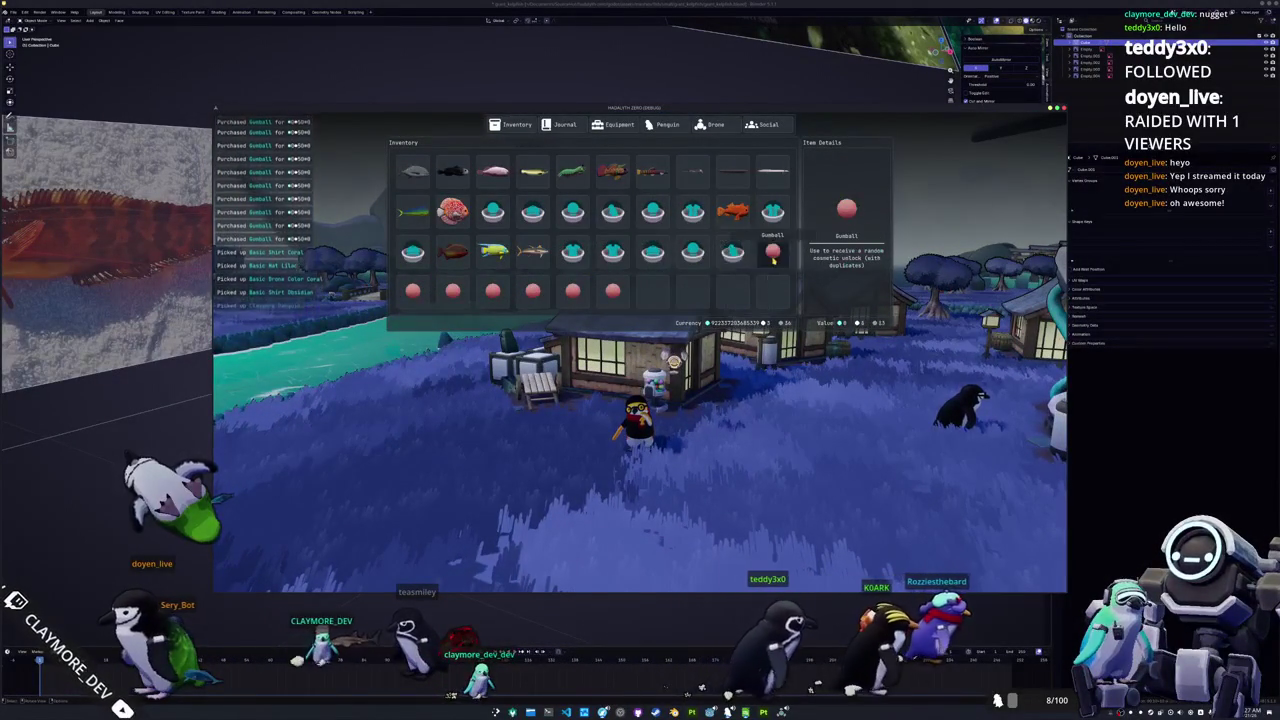
click(777, 265)
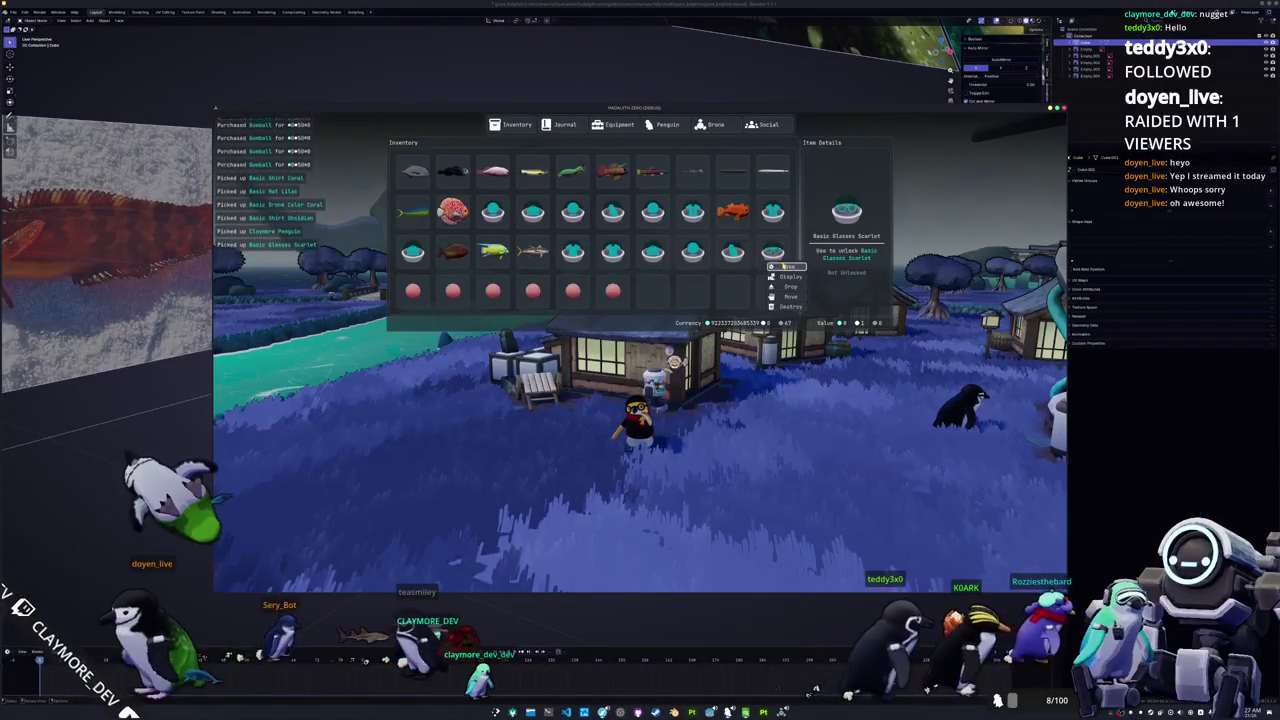
right_click(613, 291)
click(622, 306)
right_click(573, 292)
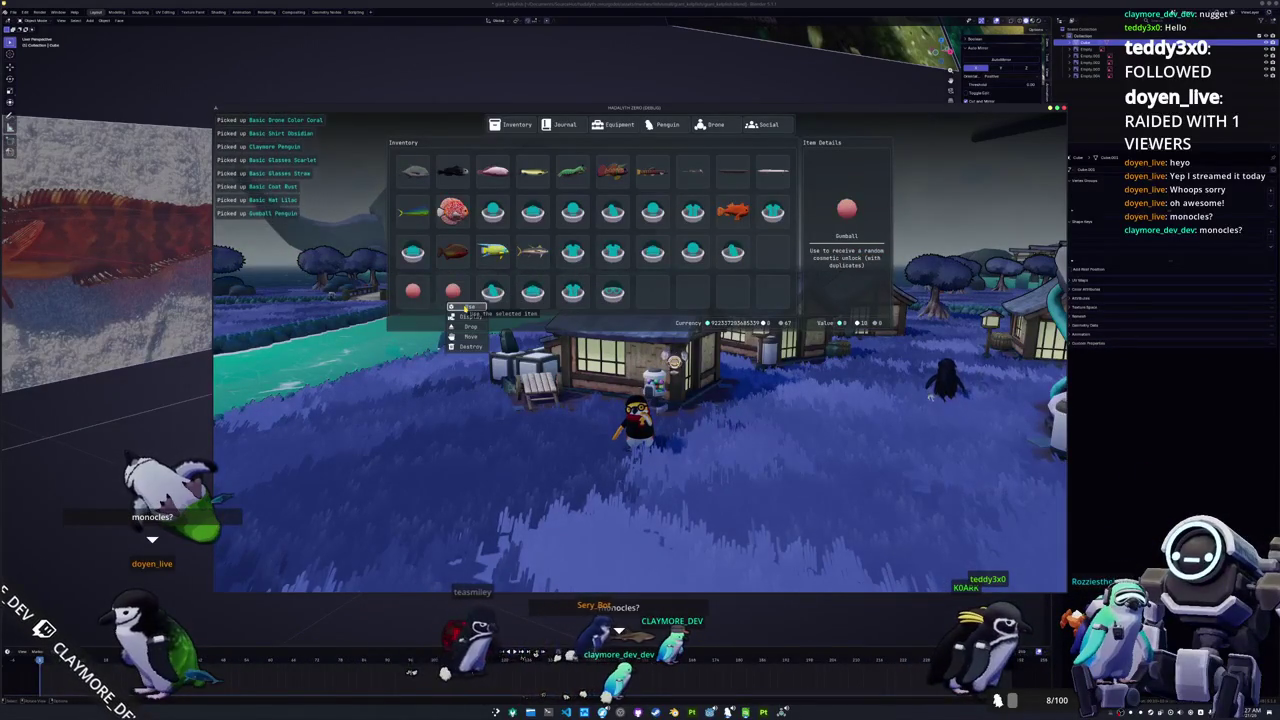
click(416, 307)
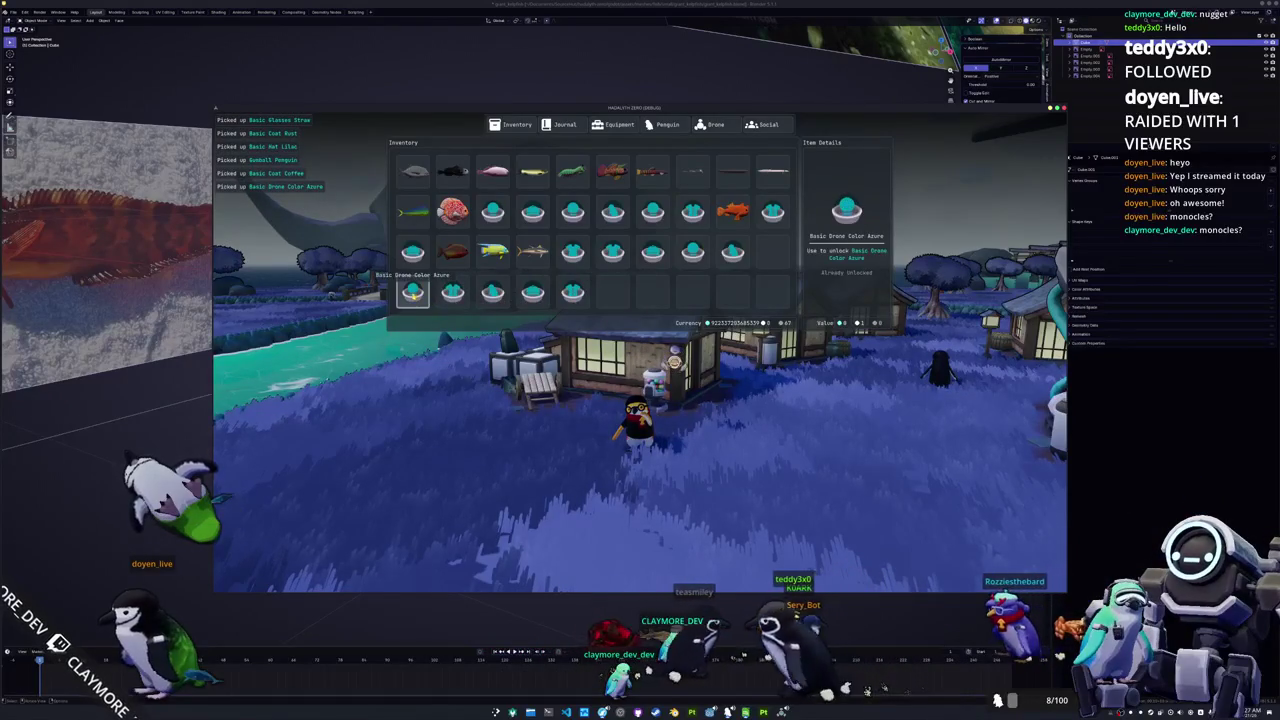
key(Escape)
Step: Walk toward the house and review the penguin's unlocked cosmetics
key(w)
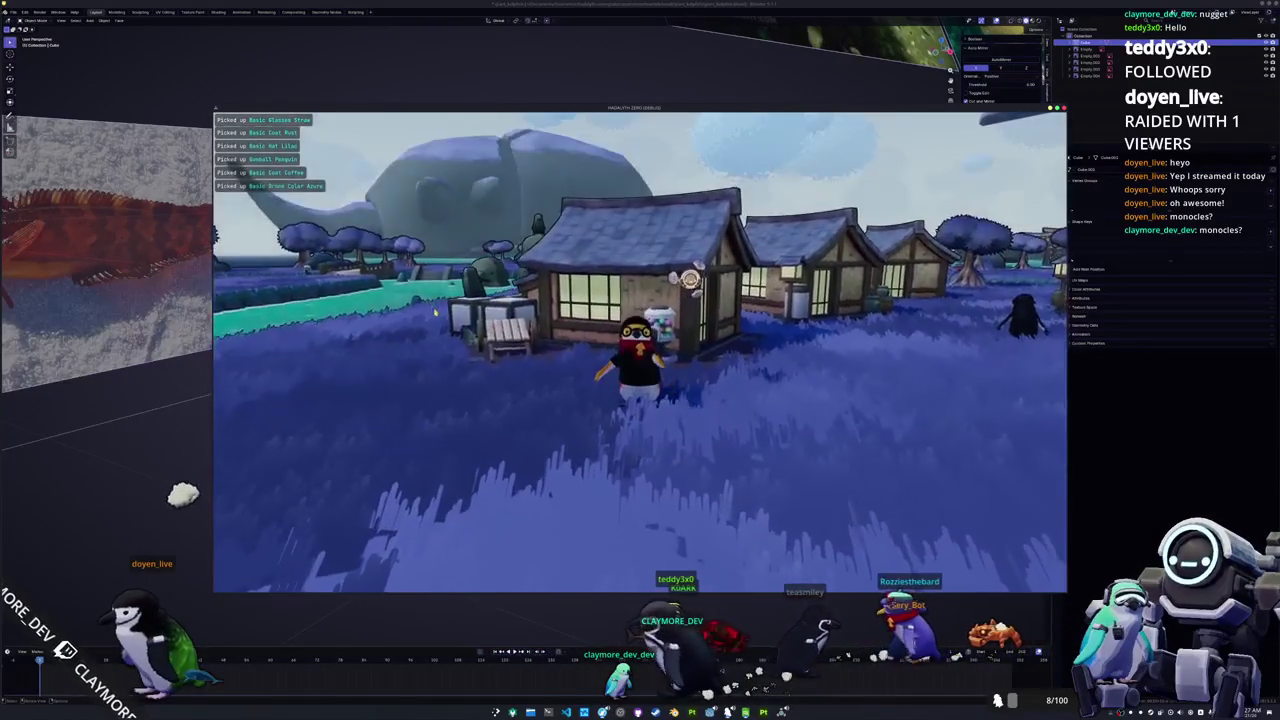
right_drag(577, 397, 577, 480)
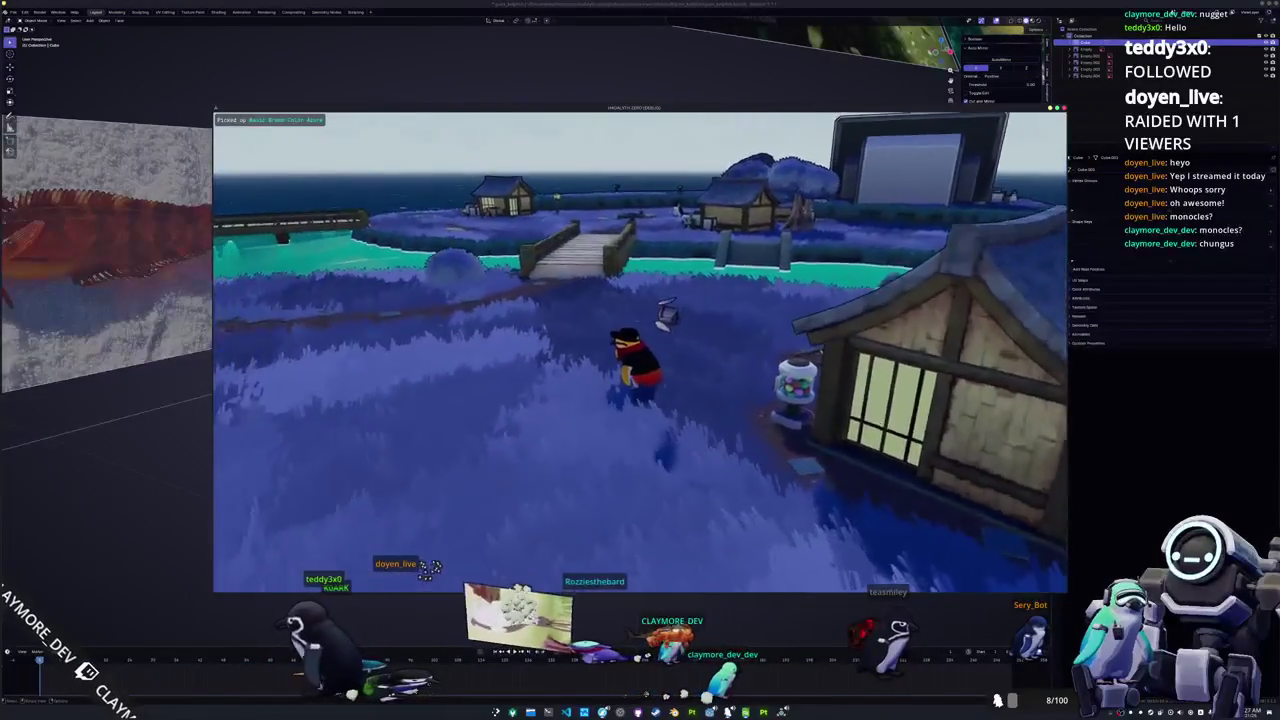
key(i)
click(668, 125)
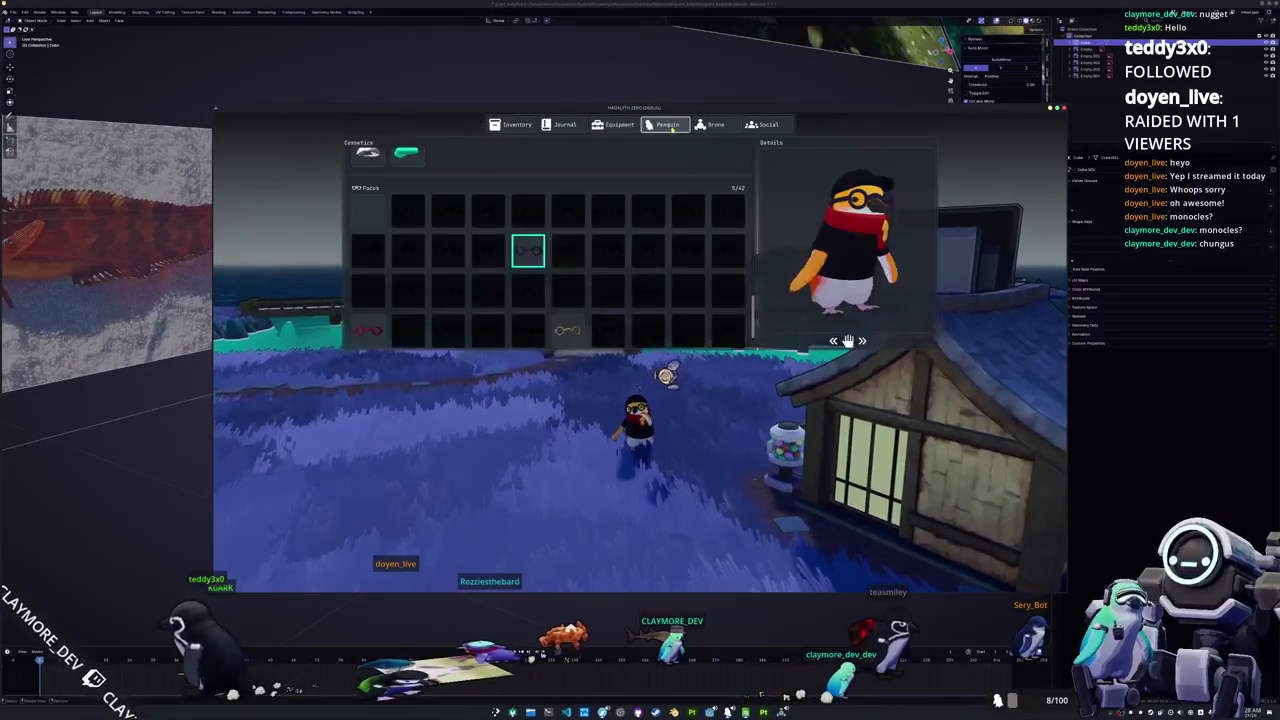
scroll(565, 270, down, 1)
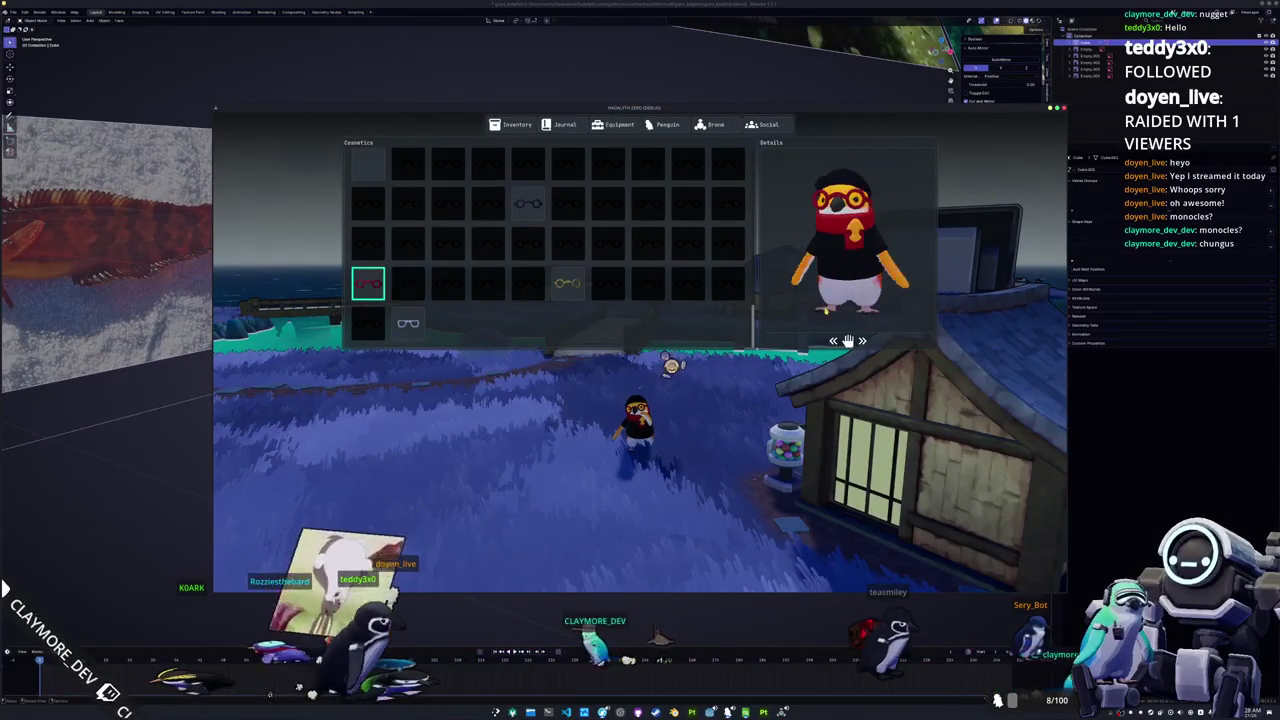
key(Escape)
Step: Run toward the bridge, preview the penguin's new outfit, then return to Blender
key(w)
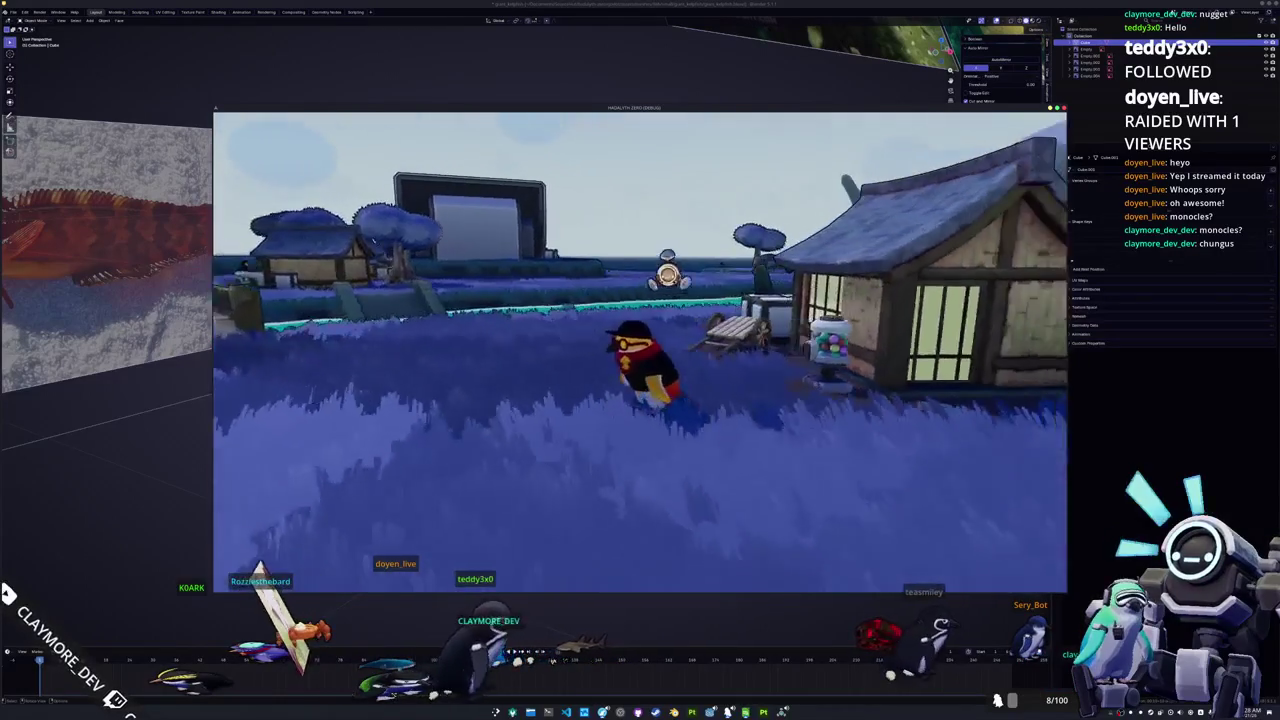
key(Tab)
click(665, 124)
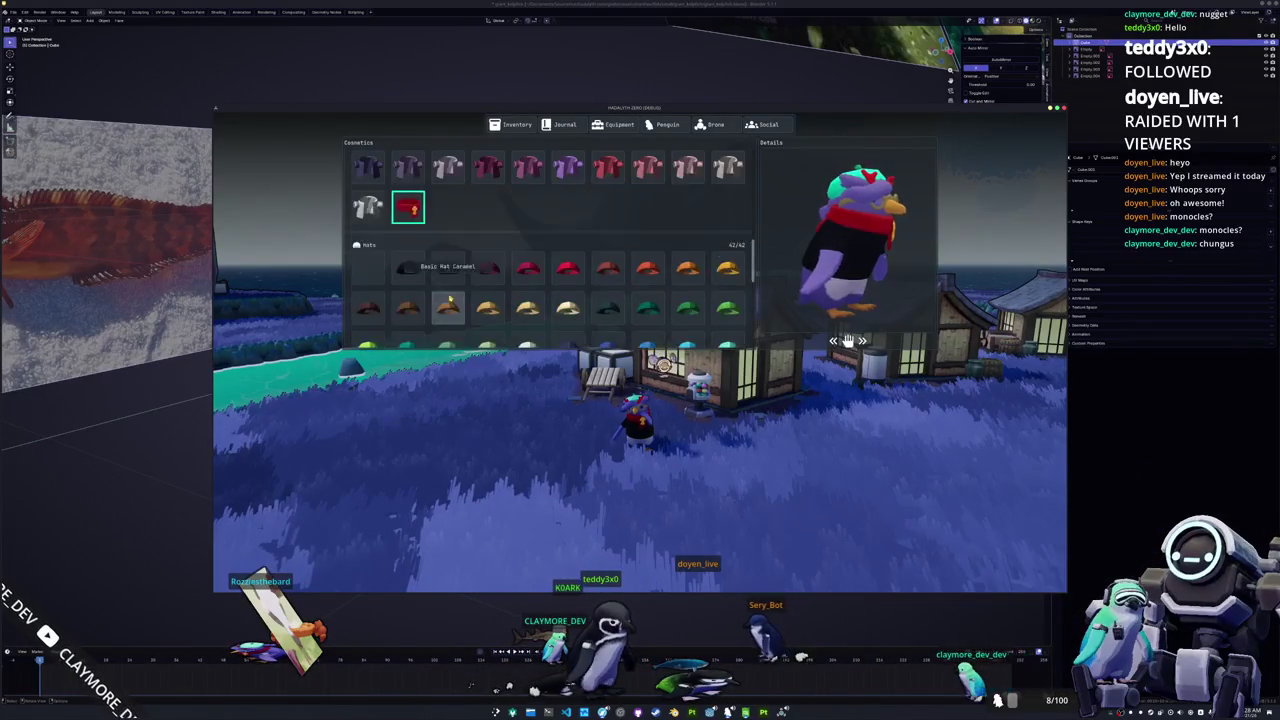
scroll(368, 296, down, 2)
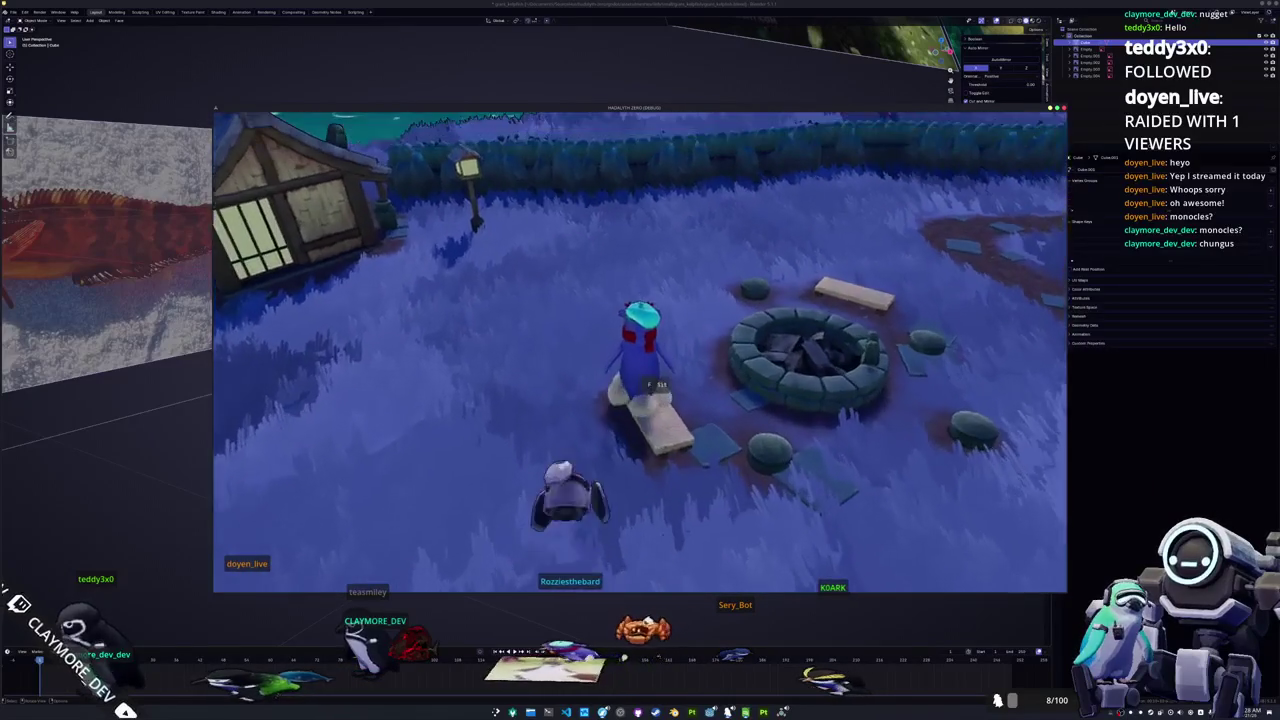
click(609, 615)
Step: In Edit Mode's Right Ortho view, move the selected body vertices vertically to match the reference
middle_drag(540, 304, 617, 308)
key(Tab)
scroll(580, 306, up, 5)
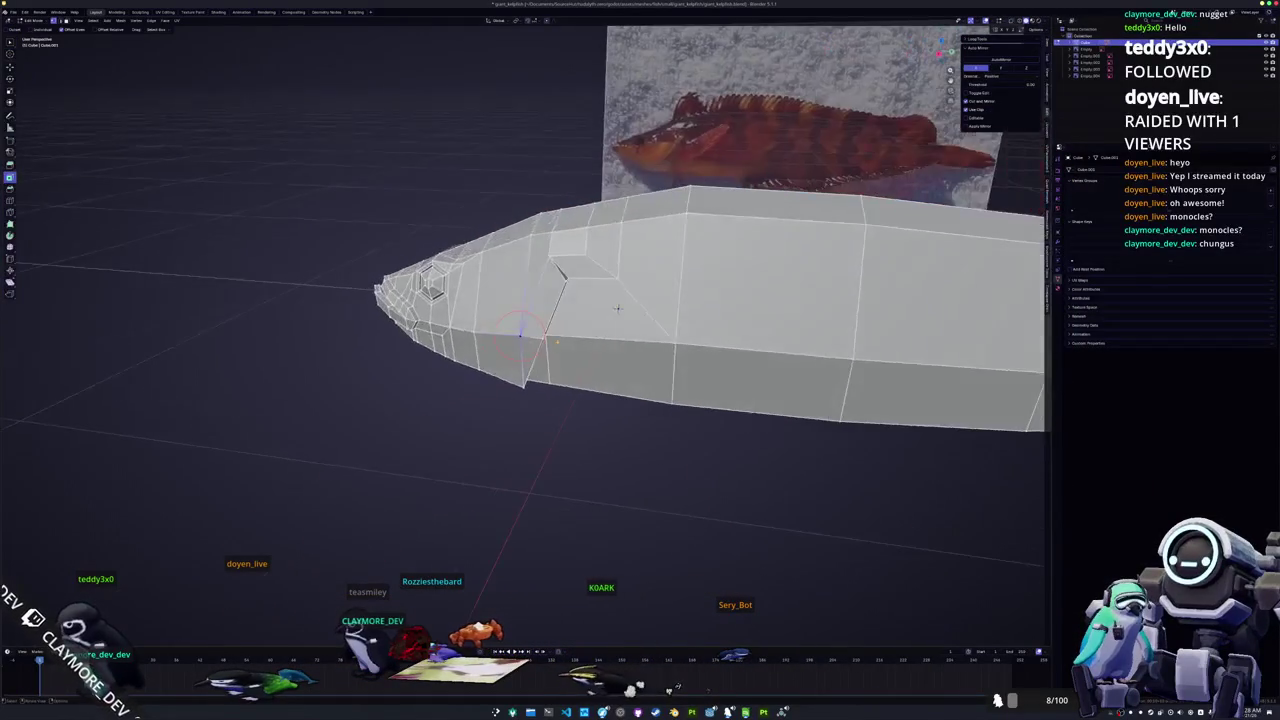
key(KP_3)
shift+middle_drag(700, 310, 360, 330)
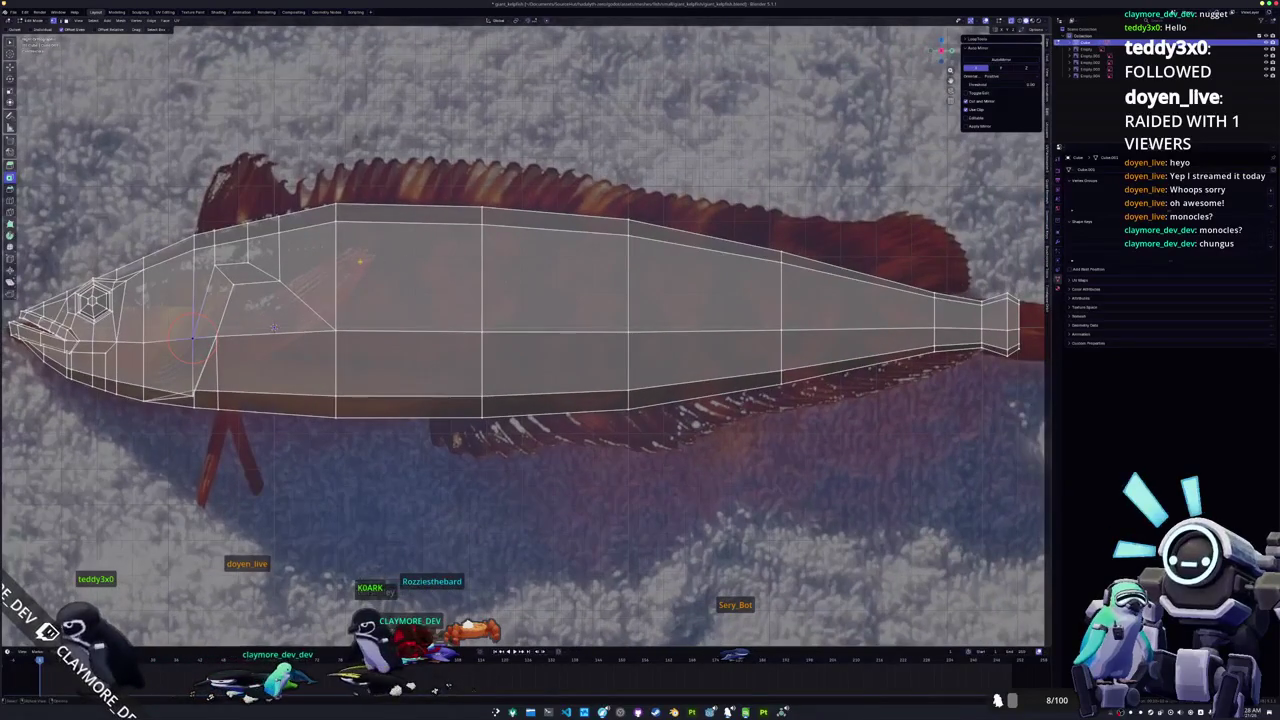
key(g)
key(z)
click(274, 327)
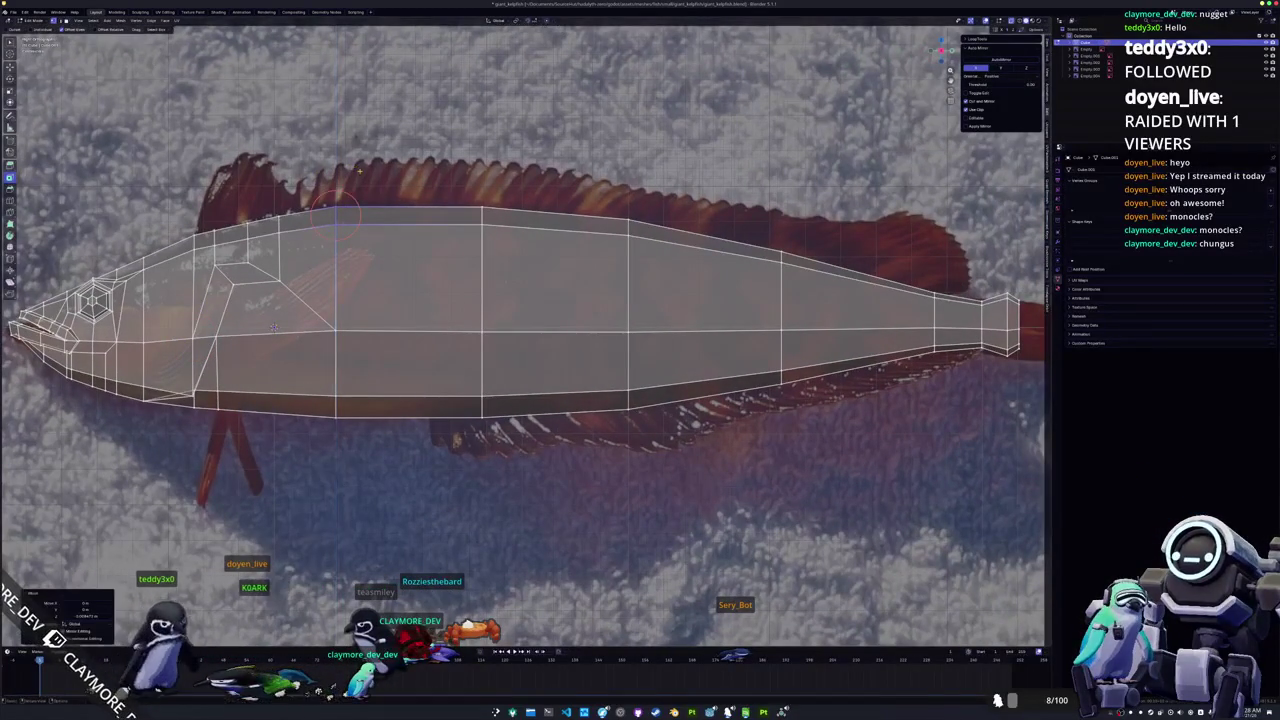
Step: Edge-slide a loop near the narrow tail end into place
scroll(652, 310, up, 1)
scroll(652, 310, up, 1)
scroll(652, 310, up, 1)
mouse_move(652, 310)
middle_down()
mouse_move(618, 340)
mouse_move(662, 292)
mouse_move(679, 246)
mouse_move(655, 298)
middle_up()
key(g)
key(g)
click(636, 330)
Step: Shift the tail-end edges along Y and reposition them against the side-view reference
key(g)
key(y)
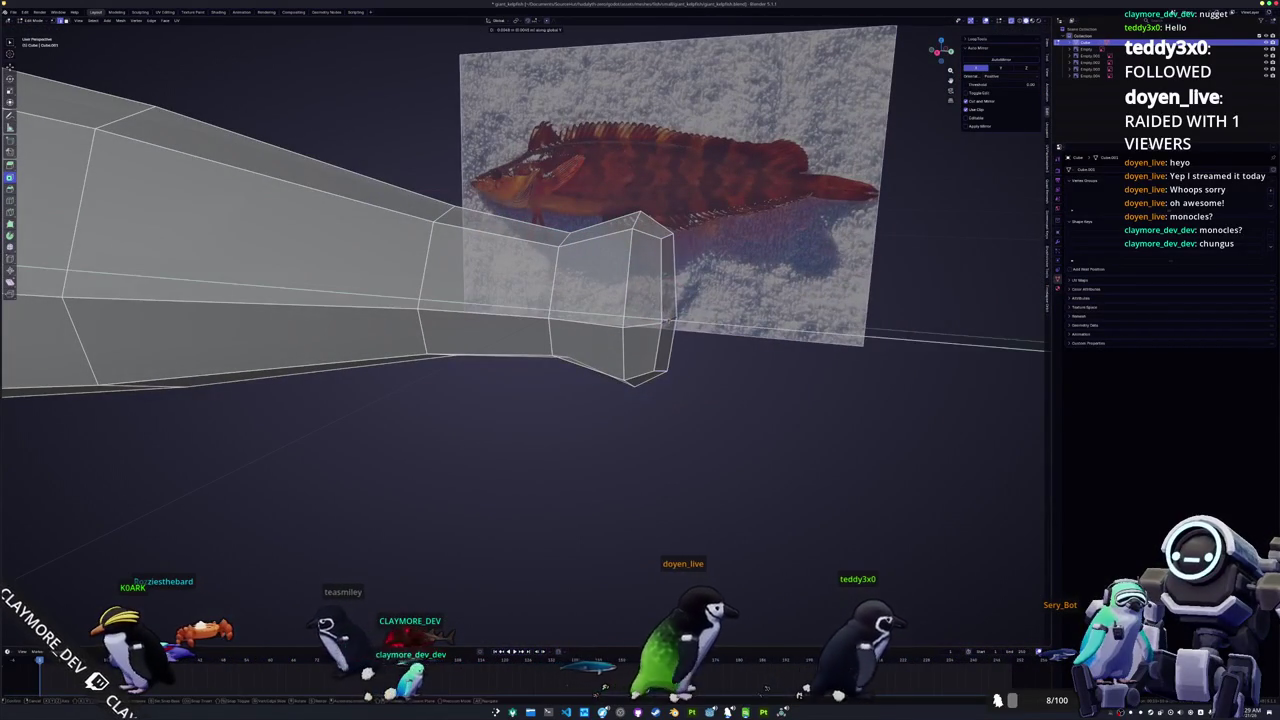
click(670, 320)
middle_drag(663, 314, 625, 348)
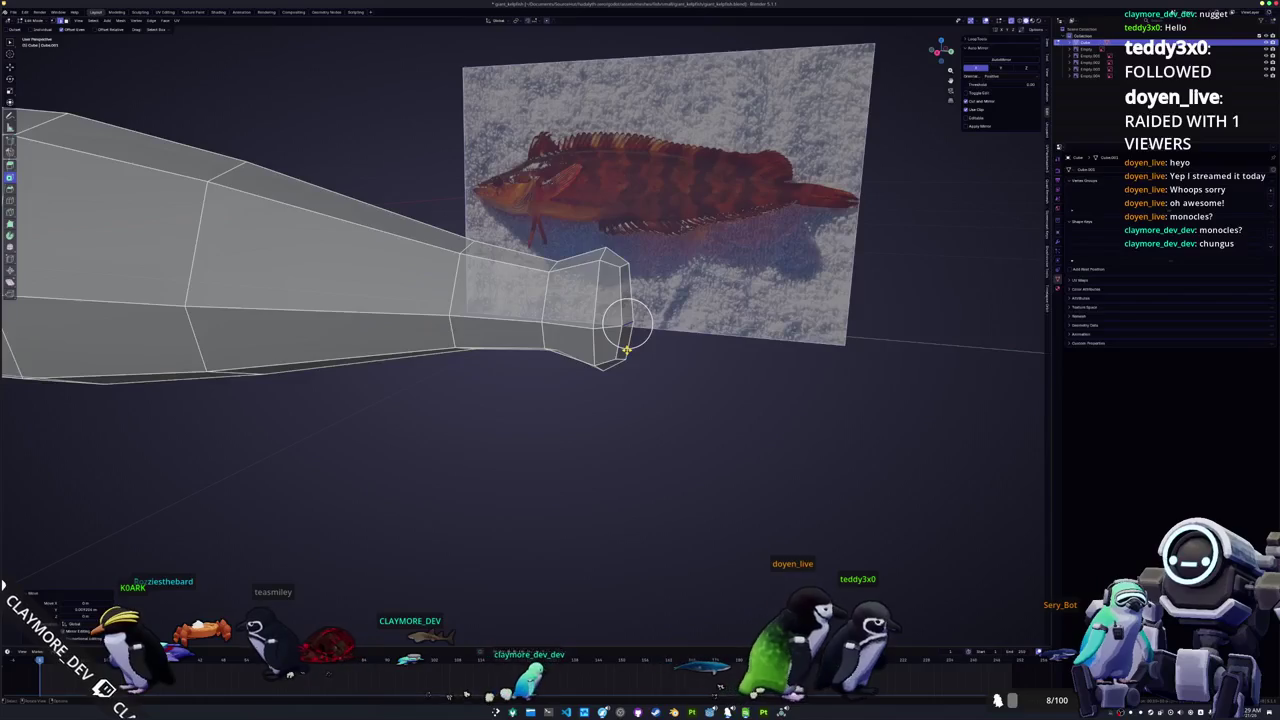
key(KP_3)
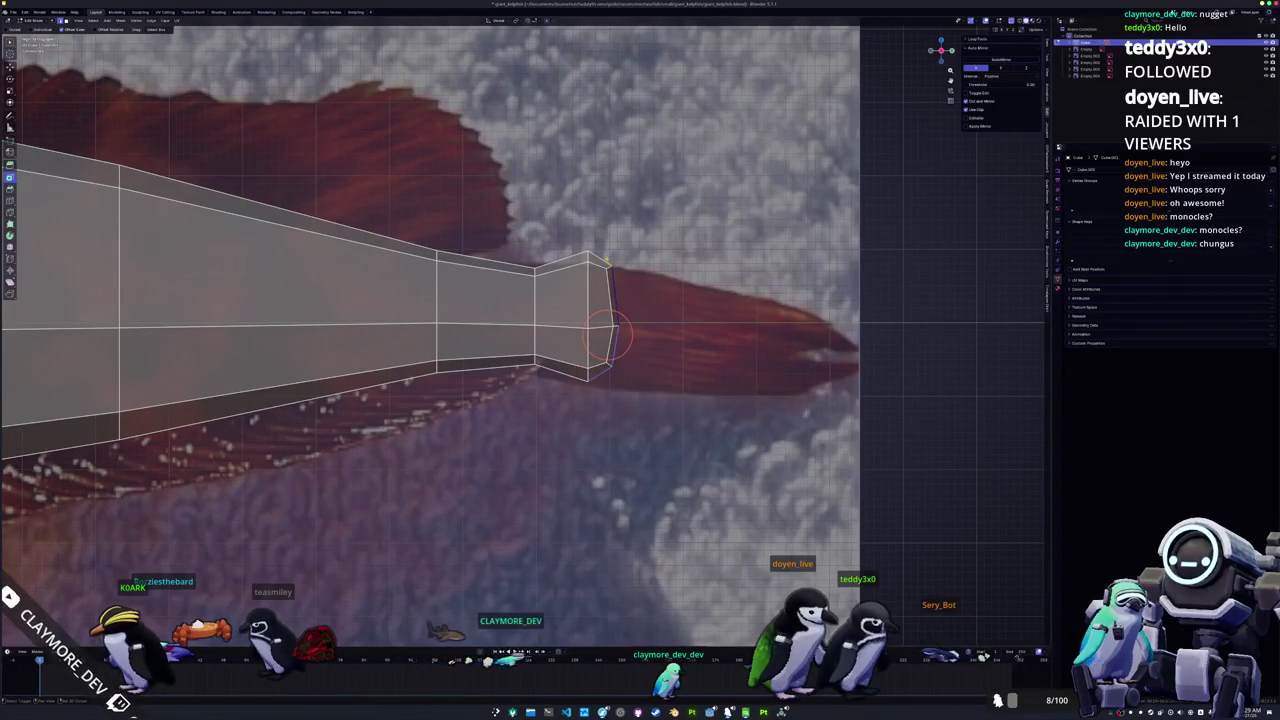
scroll(607, 258, down, 2)
middle_drag(630, 313, 550, 325)
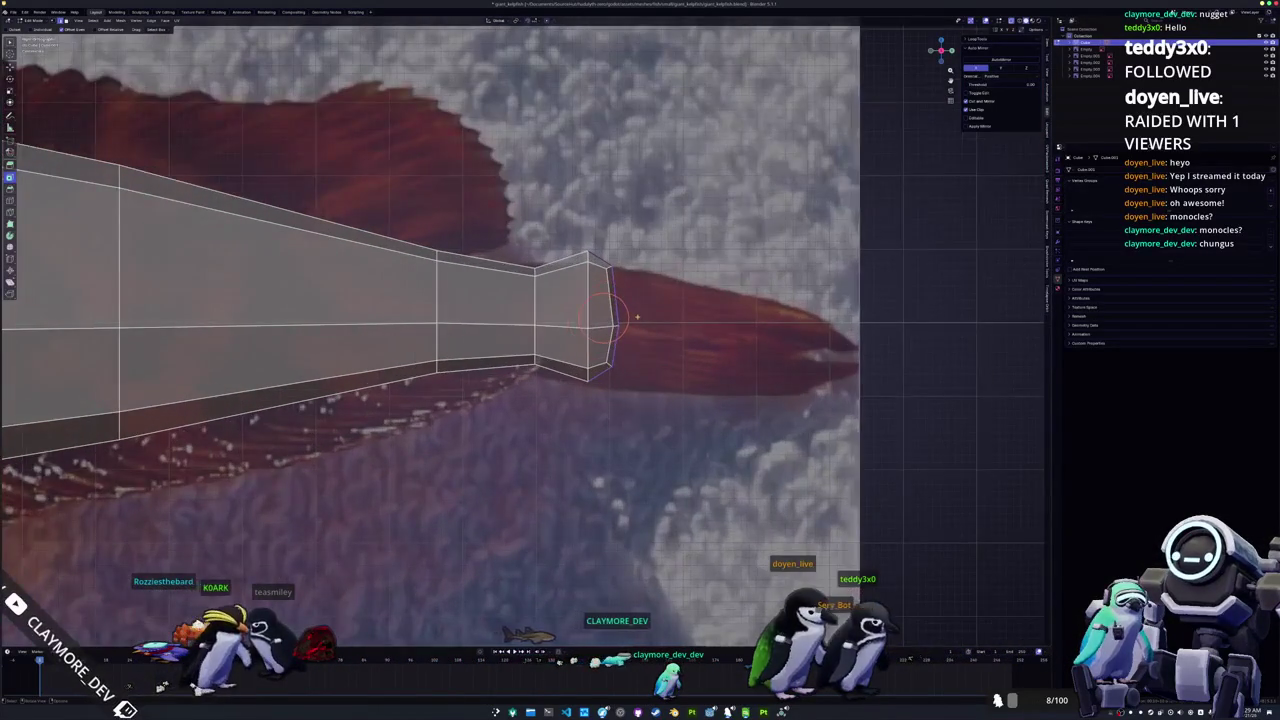
scroll(550, 325, up, 2)
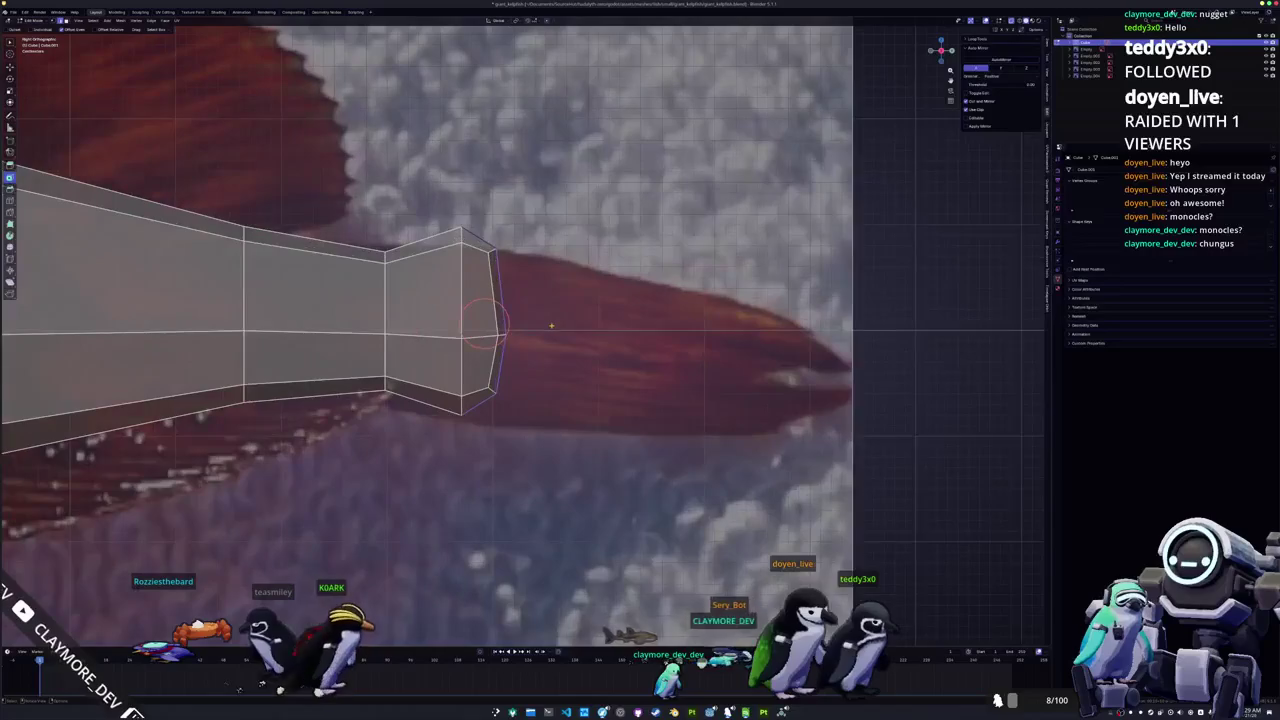
scroll(547, 346, up, 1)
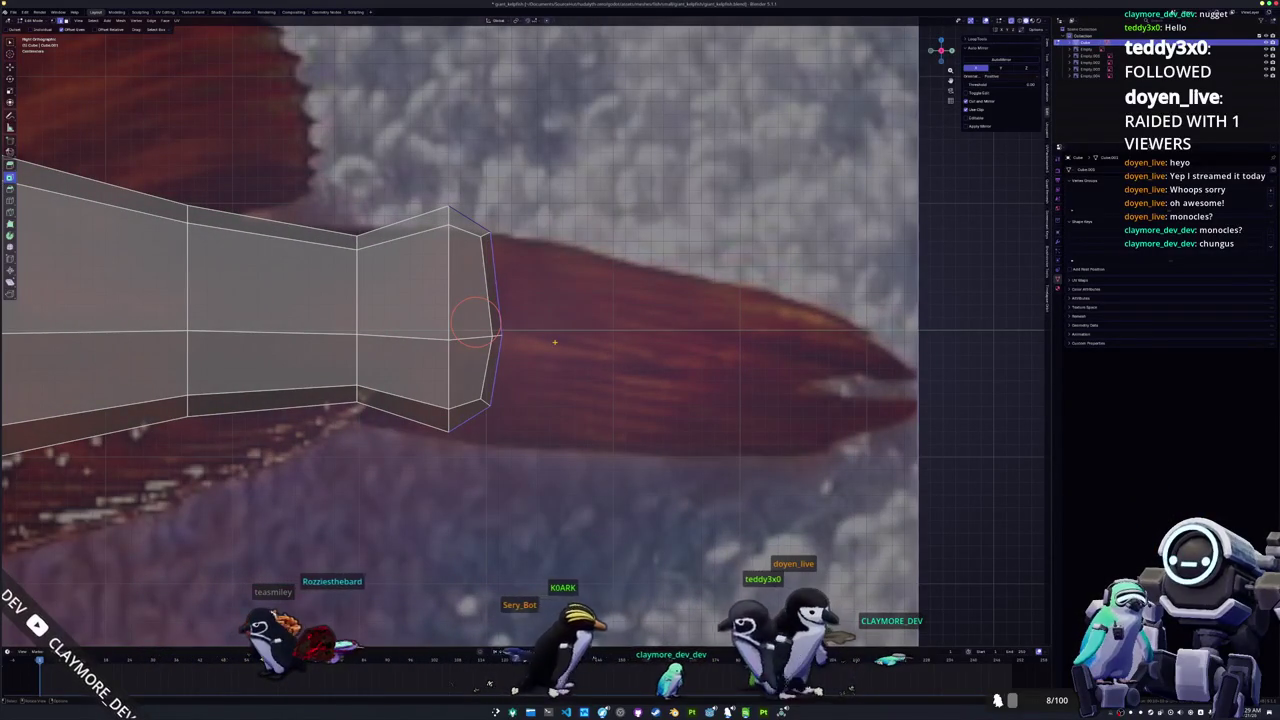
key(g)
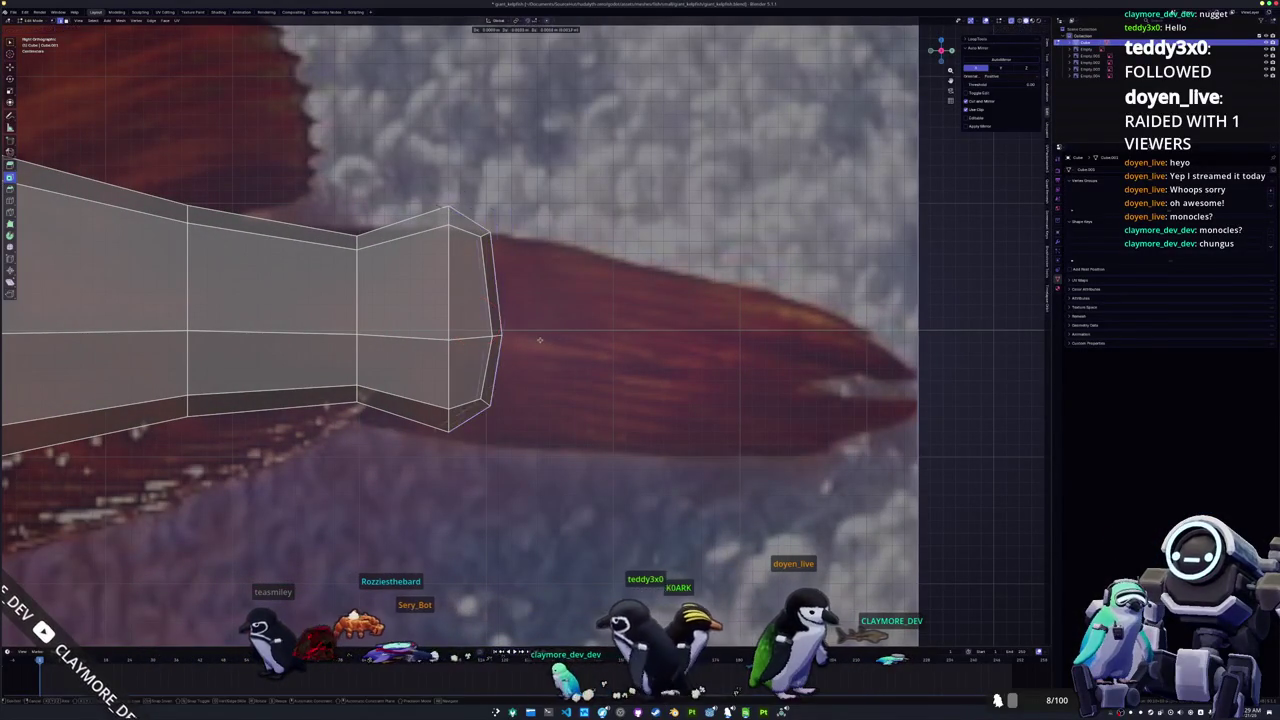
click(475, 318)
Step: Separate the tail-end loop into its own object, then nudge and slightly resize it
right_click(490, 334)
click(575, 534)
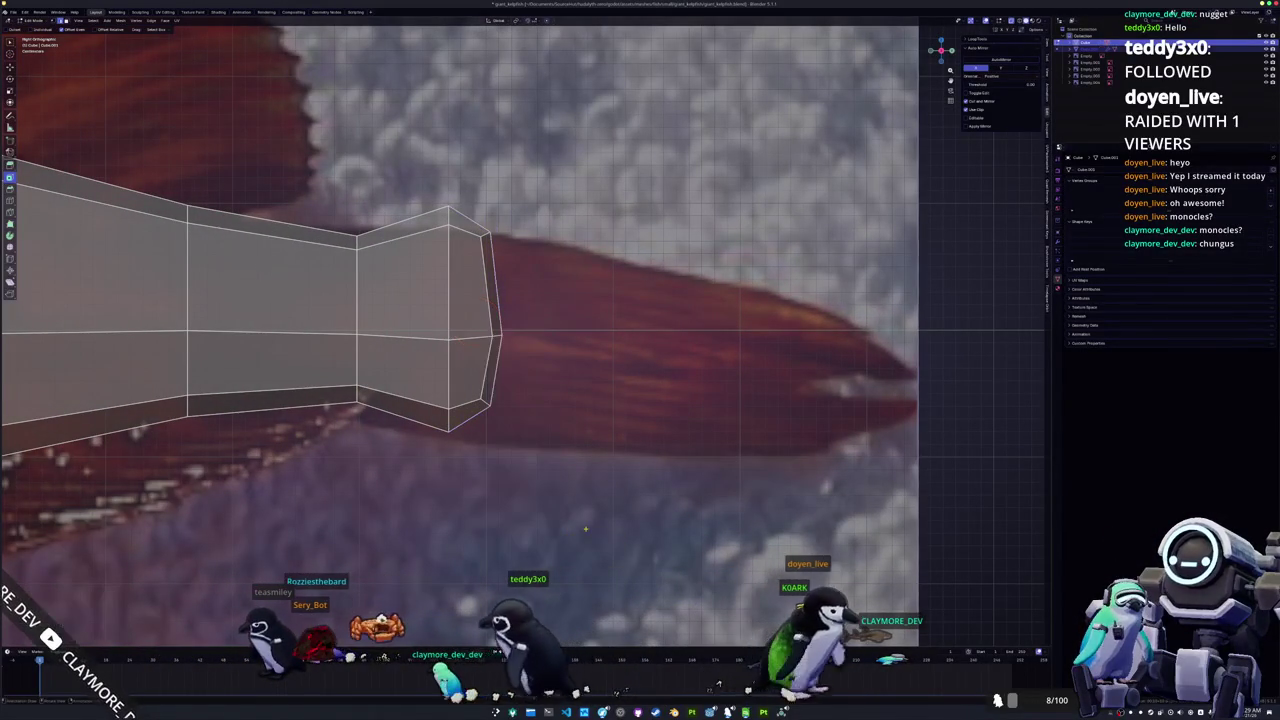
key(Tab)
click(493, 245)
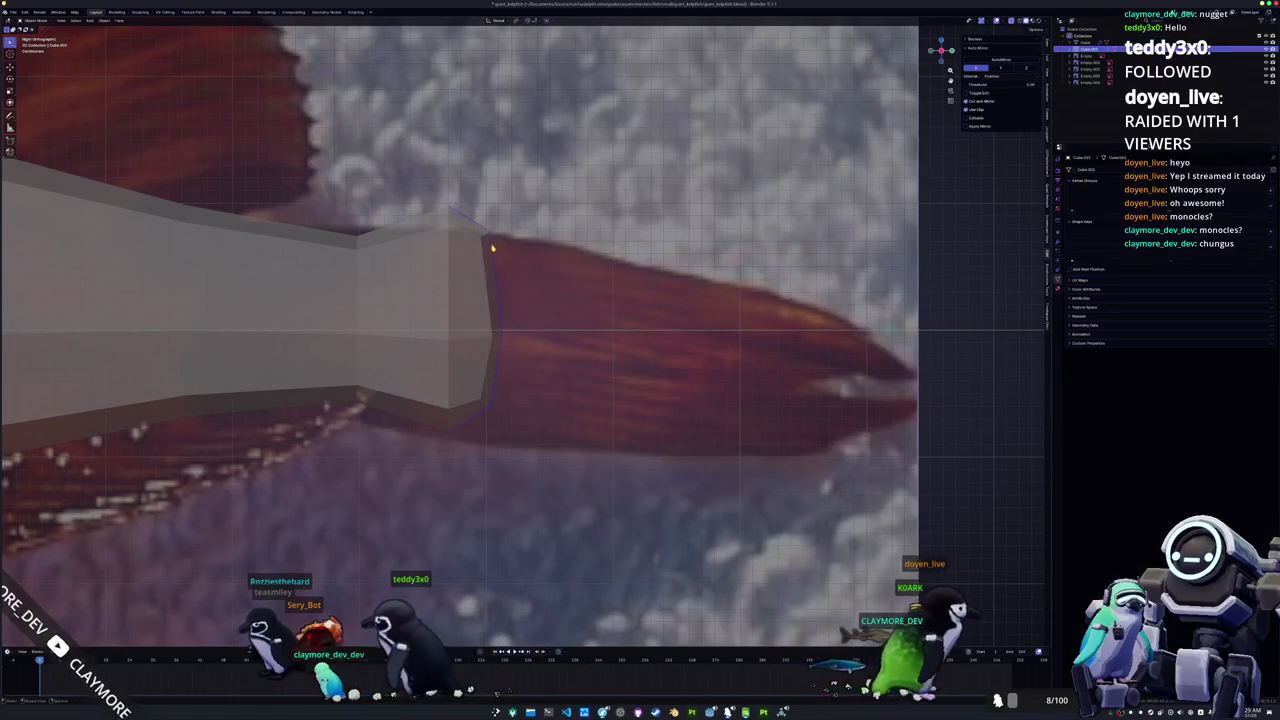
key(Tab)
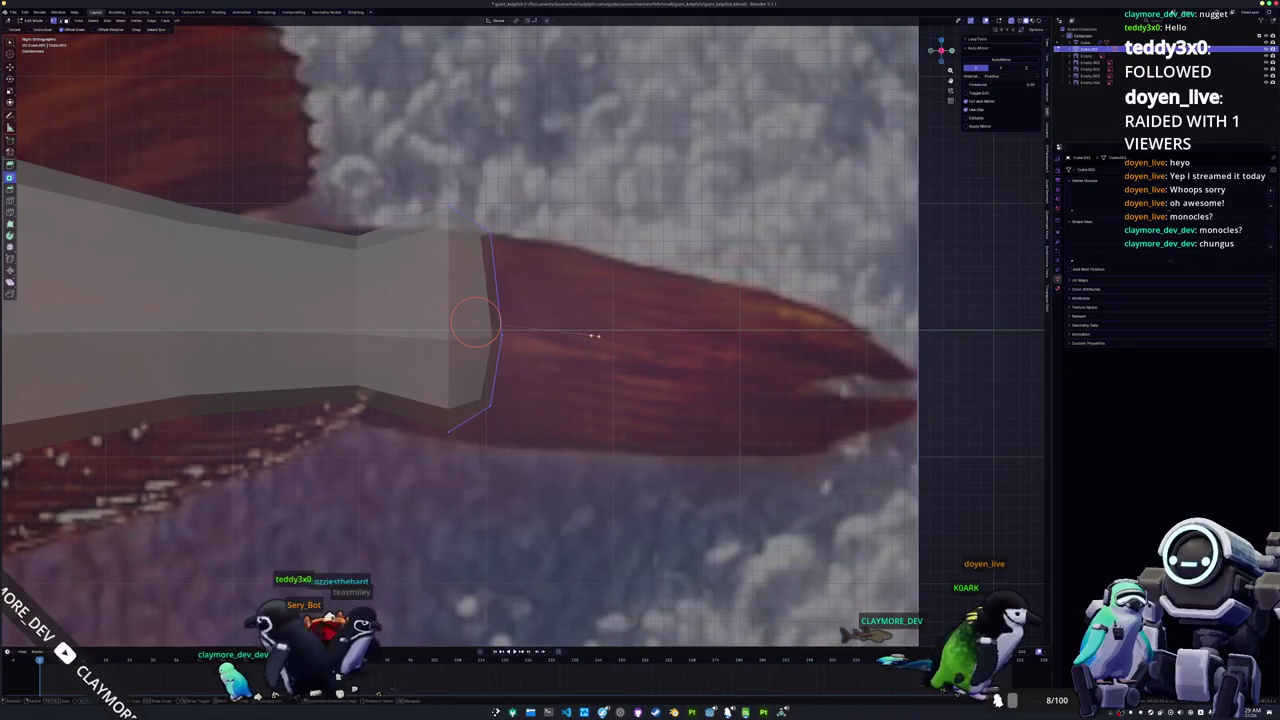
click(587, 336)
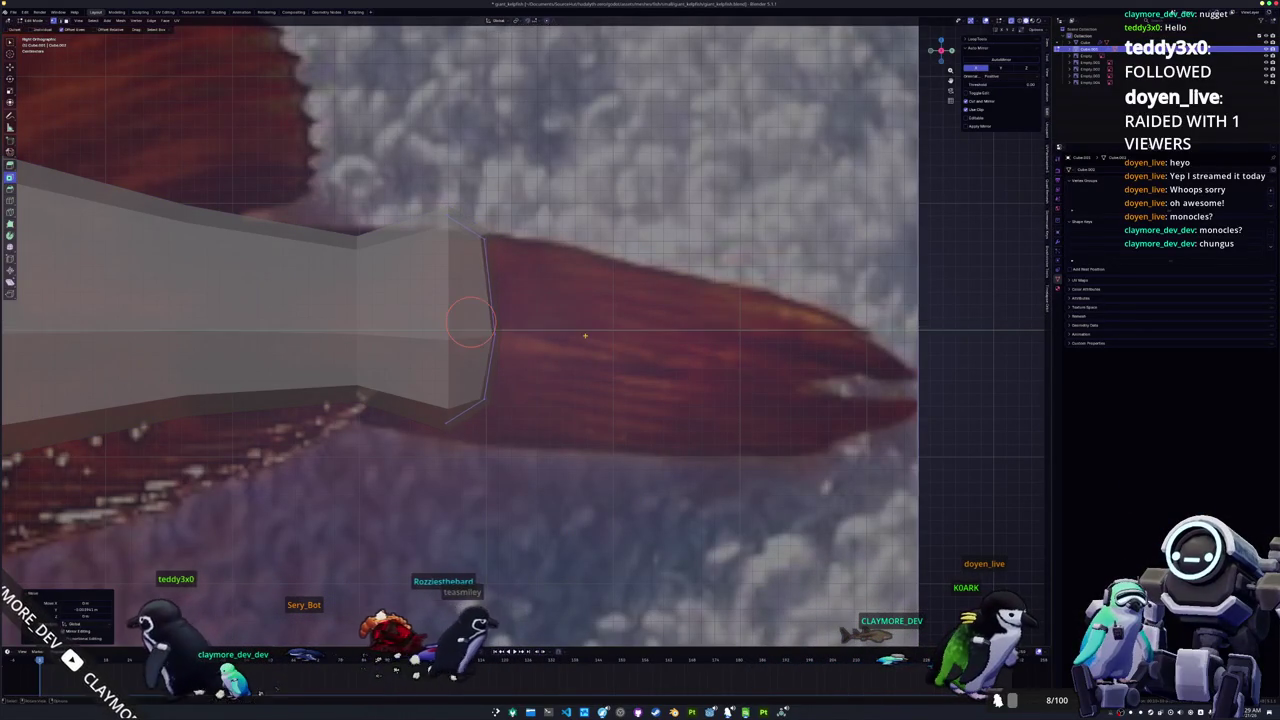
key(s)
click(588, 338)
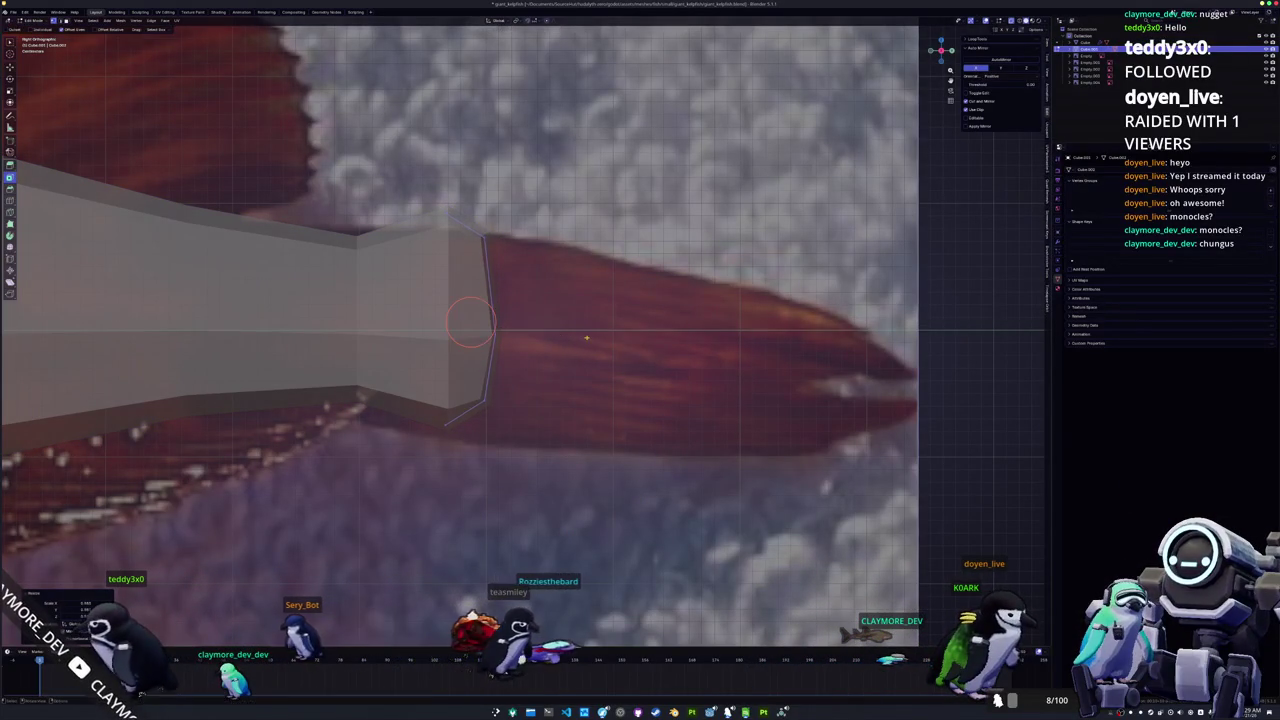
scroll(587, 337, down, 1)
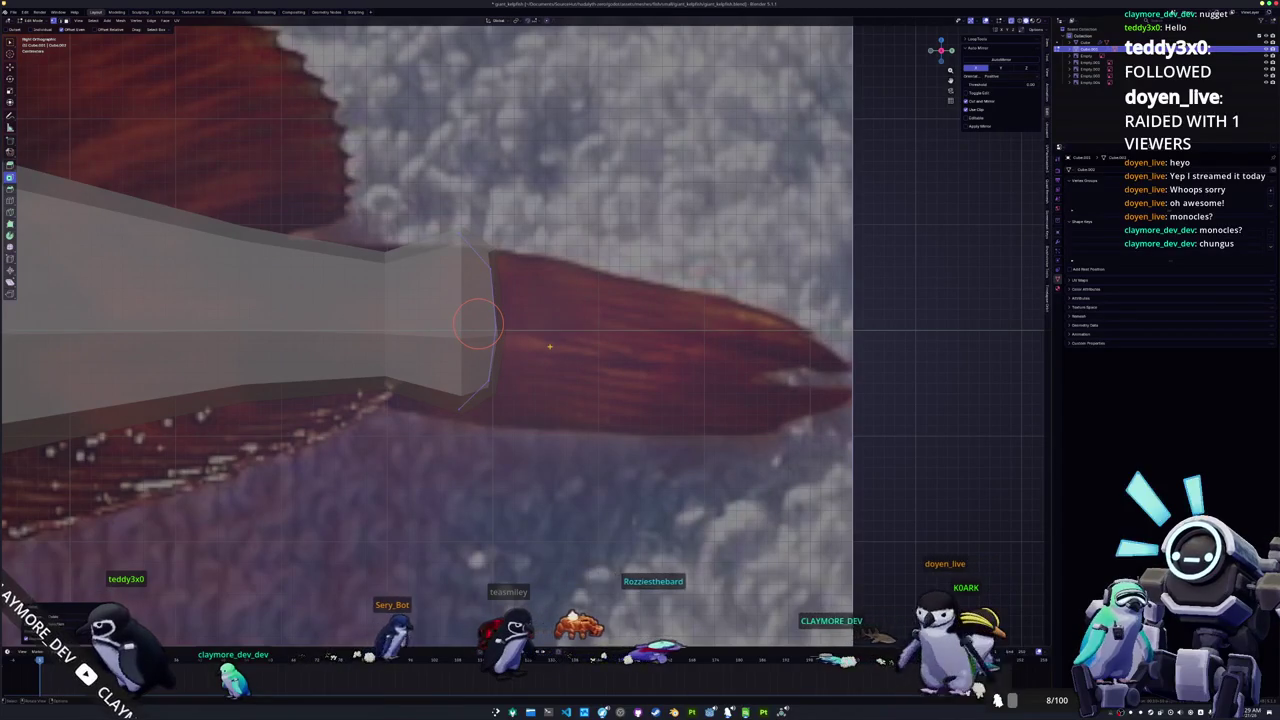
Step: Extrude the tail-end loop along X over the tail fin and scale the end outward
key(e)
key(x)
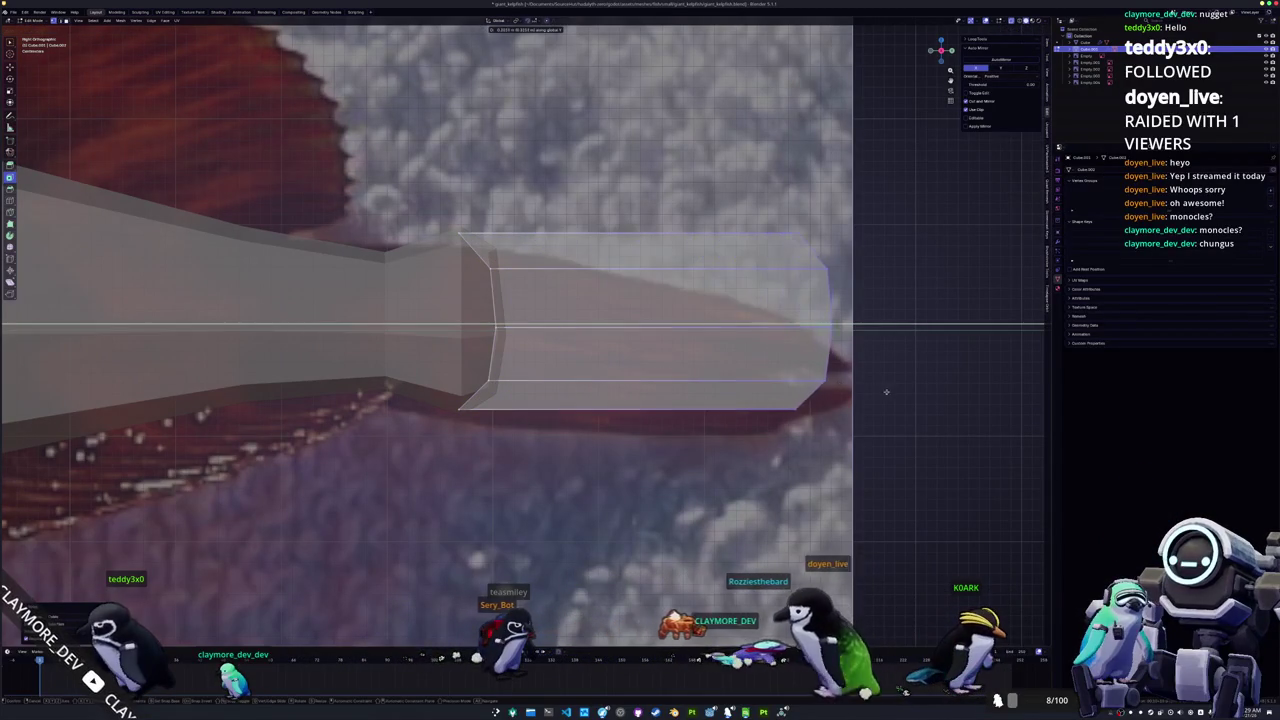
click(886, 392)
scroll(886, 392, down, 3)
key(s)
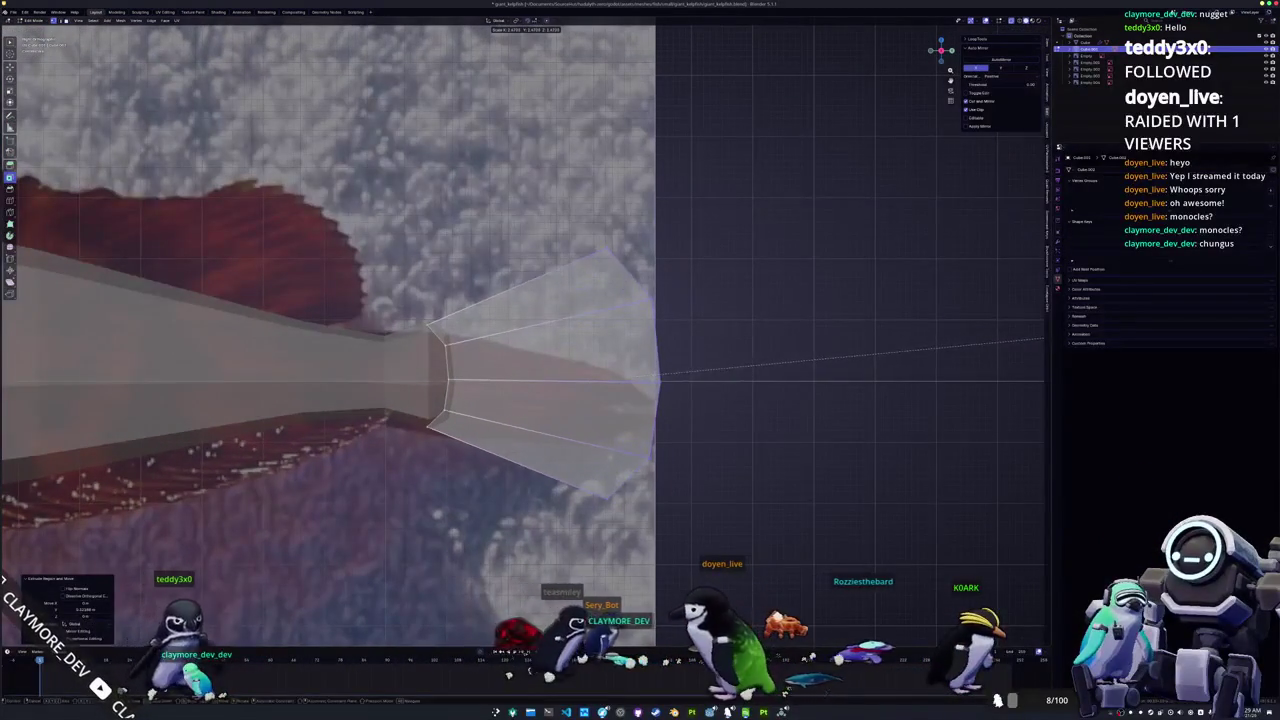
click(1044, 338)
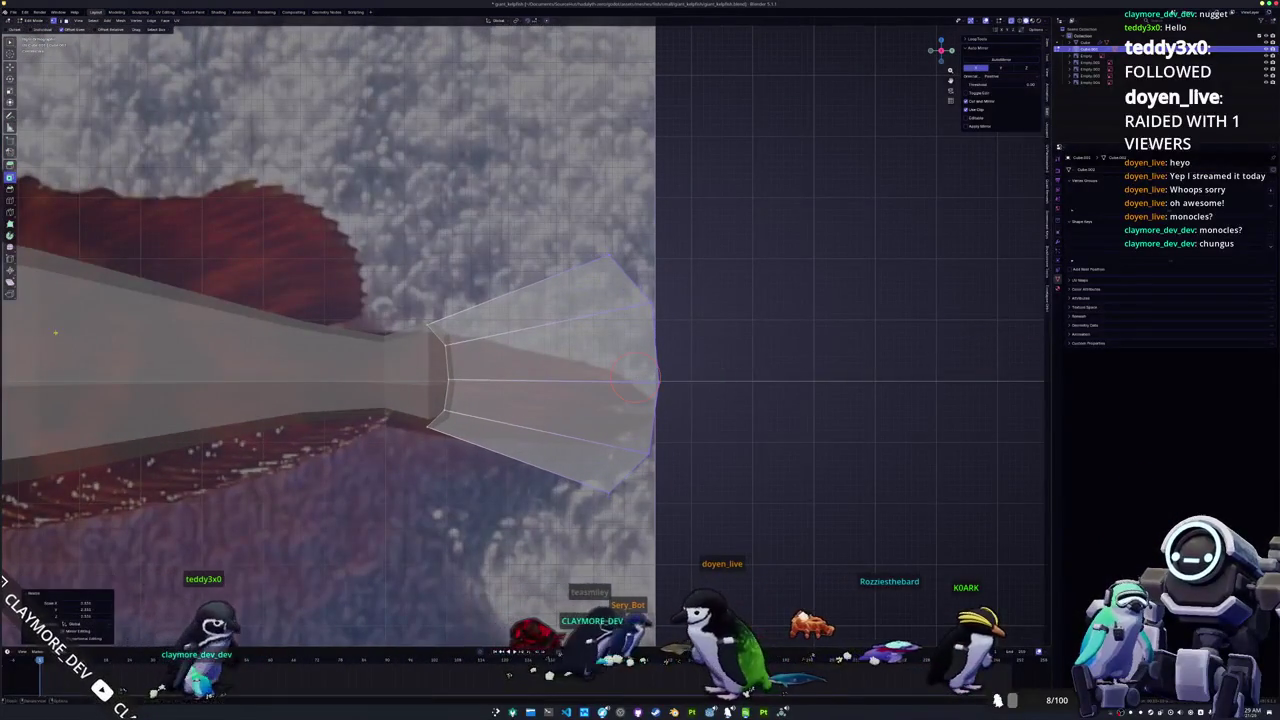
click(702, 355)
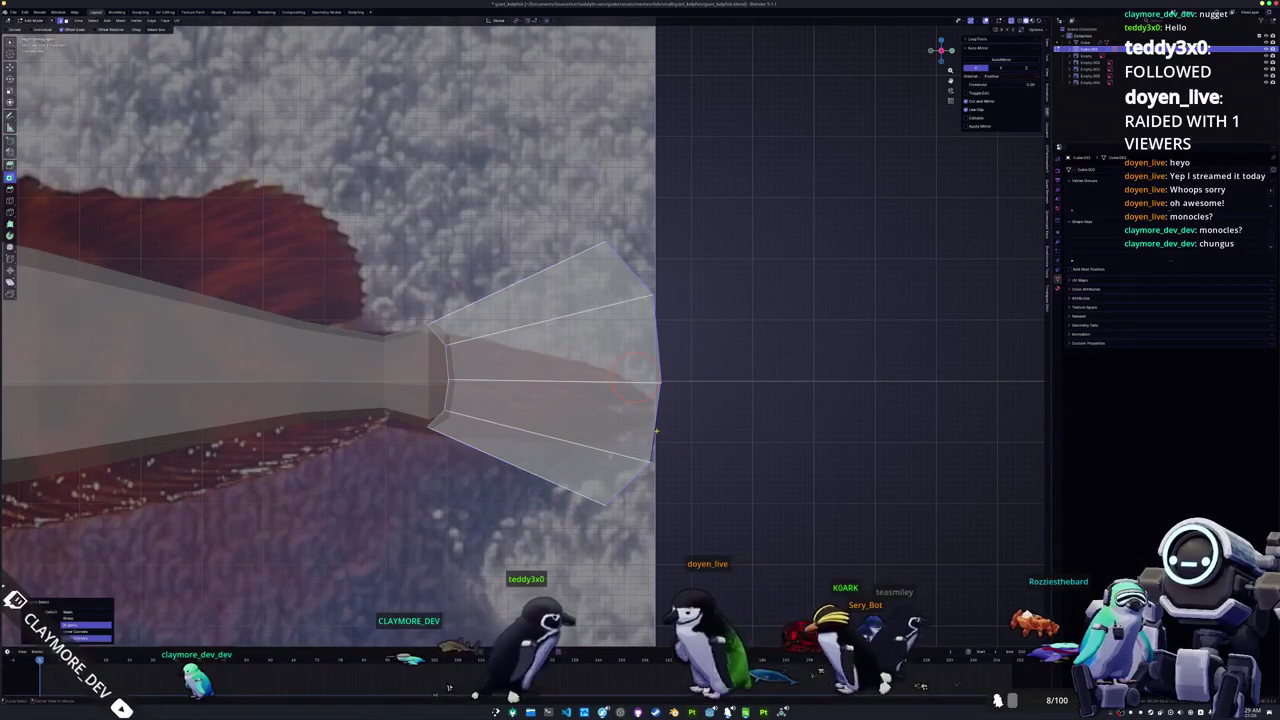
shift+middle_drag(656, 433, 652, 400)
scroll(652, 400, up, 1)
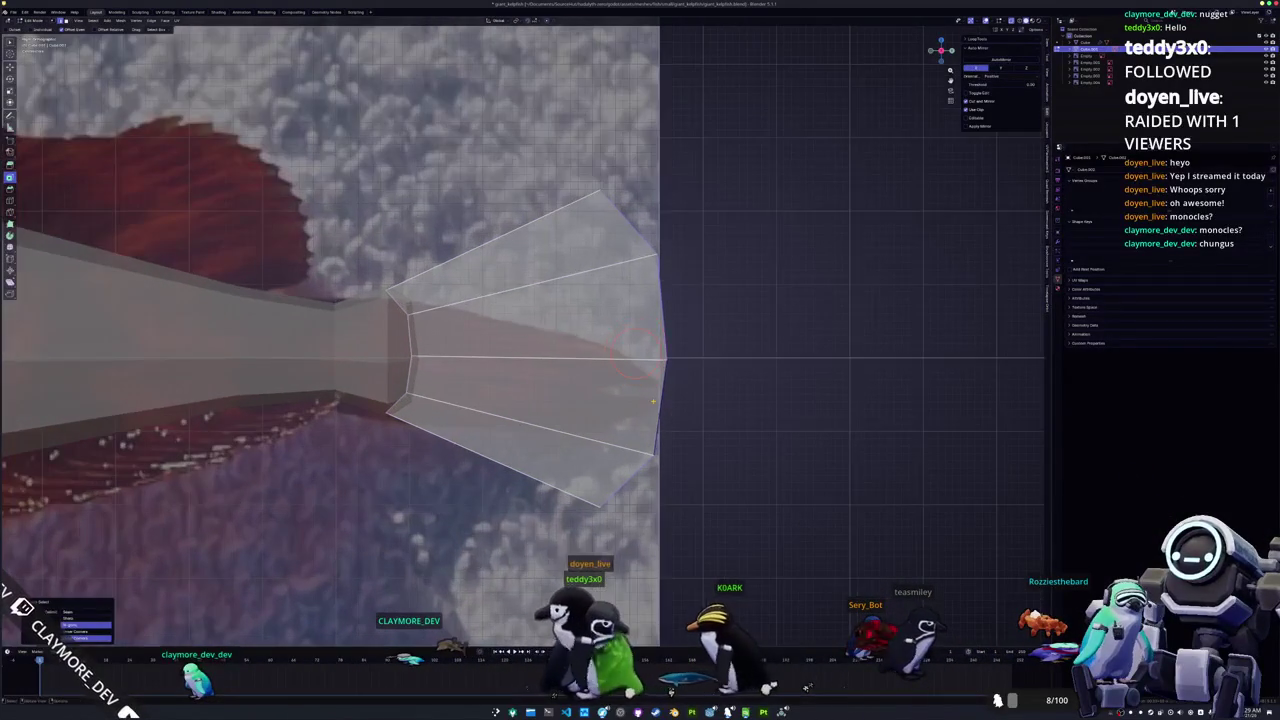
Step: Add a centred loop cut across the tail fan and scale it wider
key(ctrl+r)
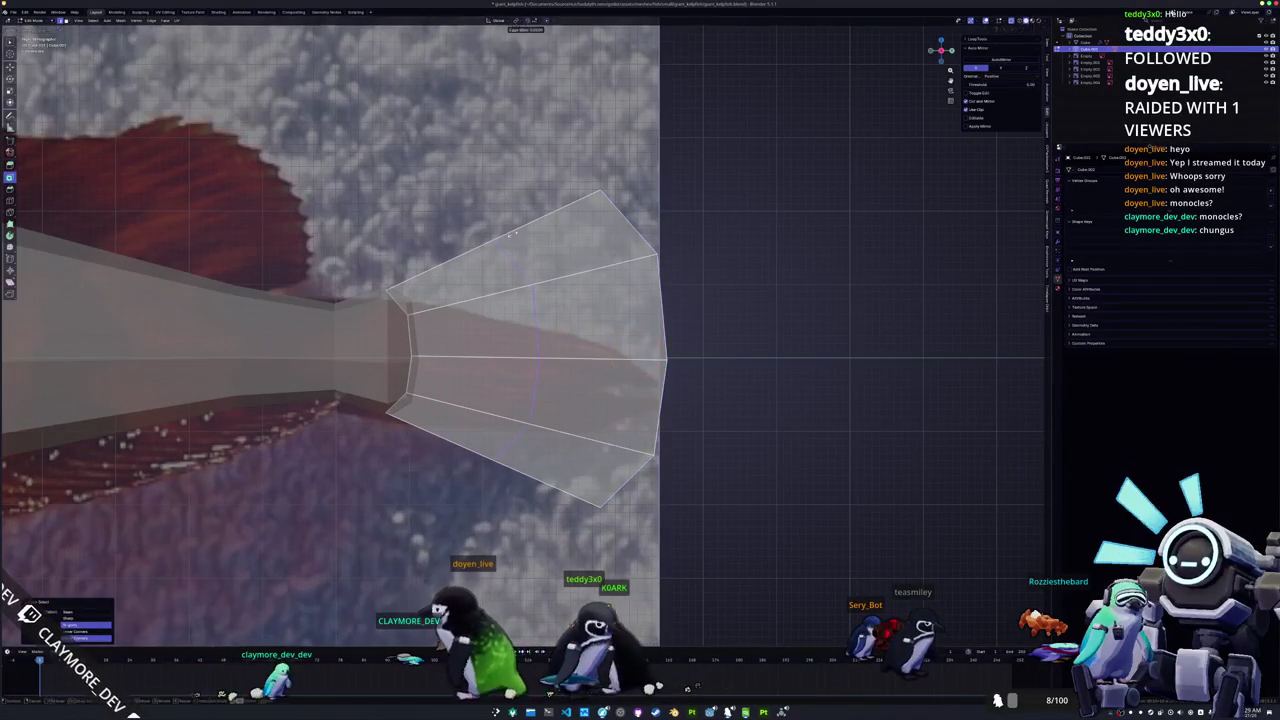
click(530, 238)
right_click(530, 238)
key(s)
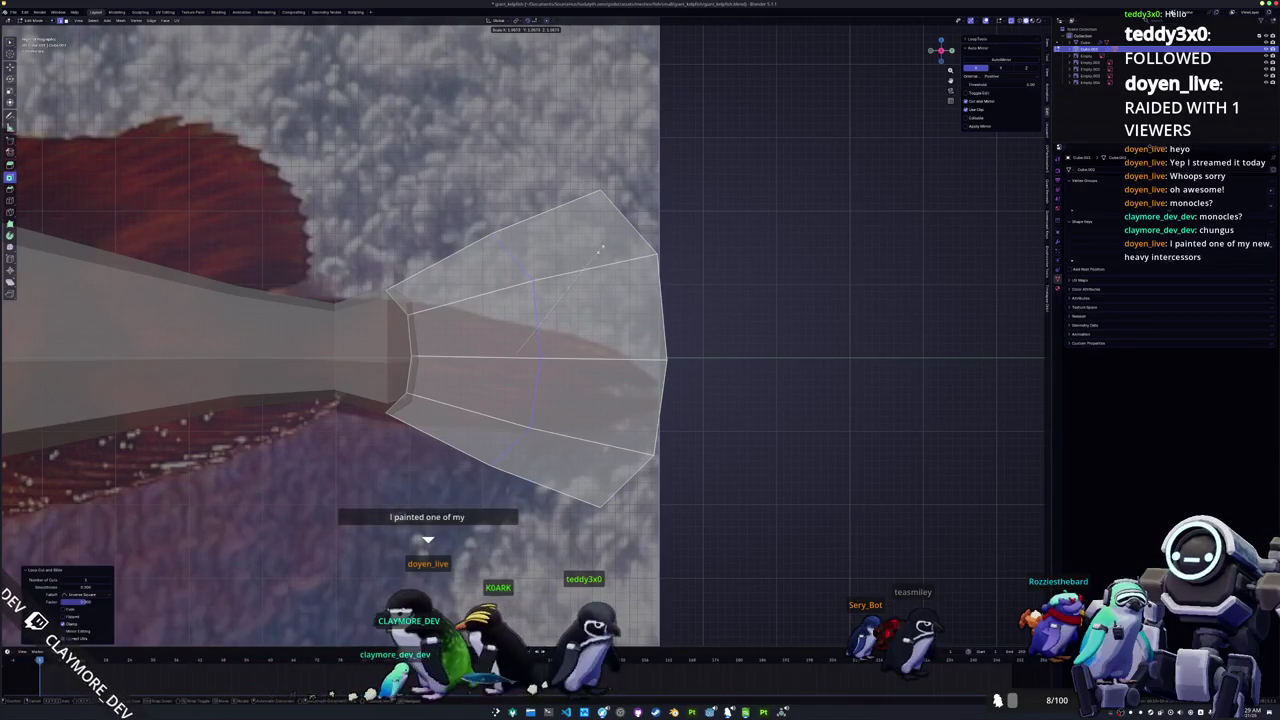
click(601, 249)
key(Tab)
mouse_move(615, 353)
middle_down()
mouse_move(410, 412)
mouse_move(566, 352)
middle_up()
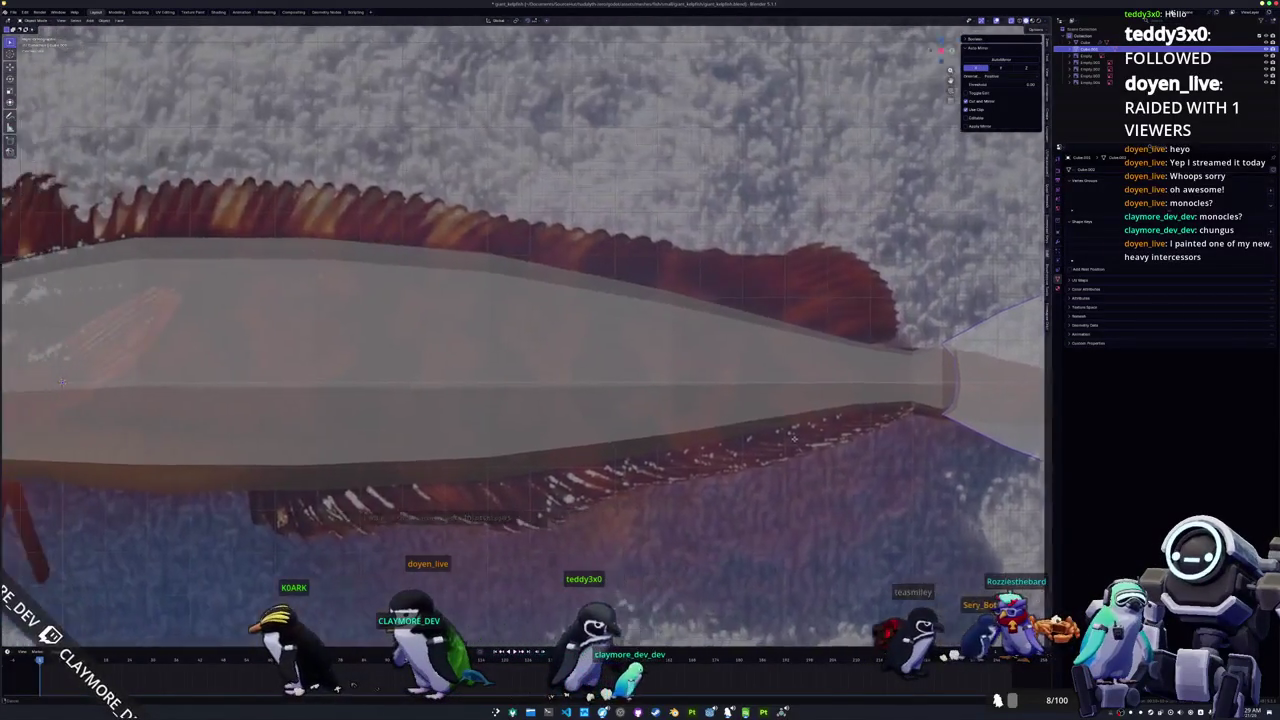
key(Tab)
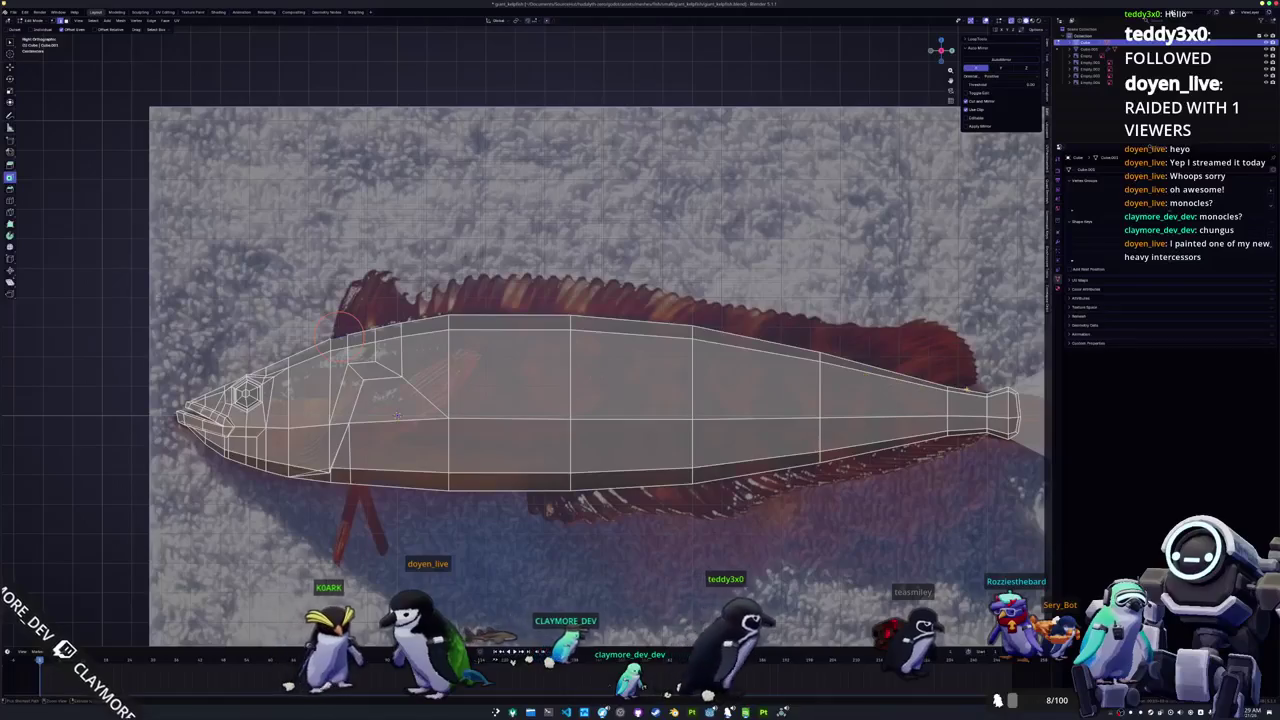
Step: Separate the body's top edge loop into its own object for editing
shift+middle_drag(430, 330, 338, 324)
alt+click(455, 328)
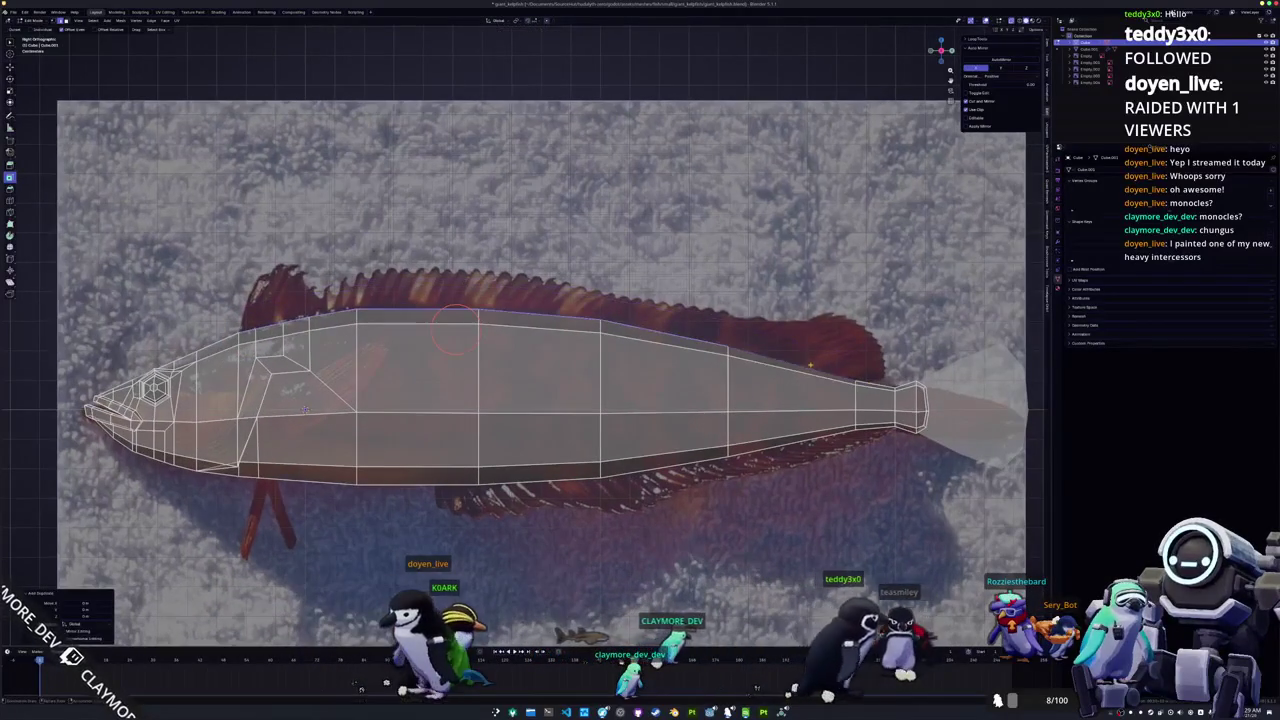
right_click(811, 368)
click(842, 365)
key(Tab)
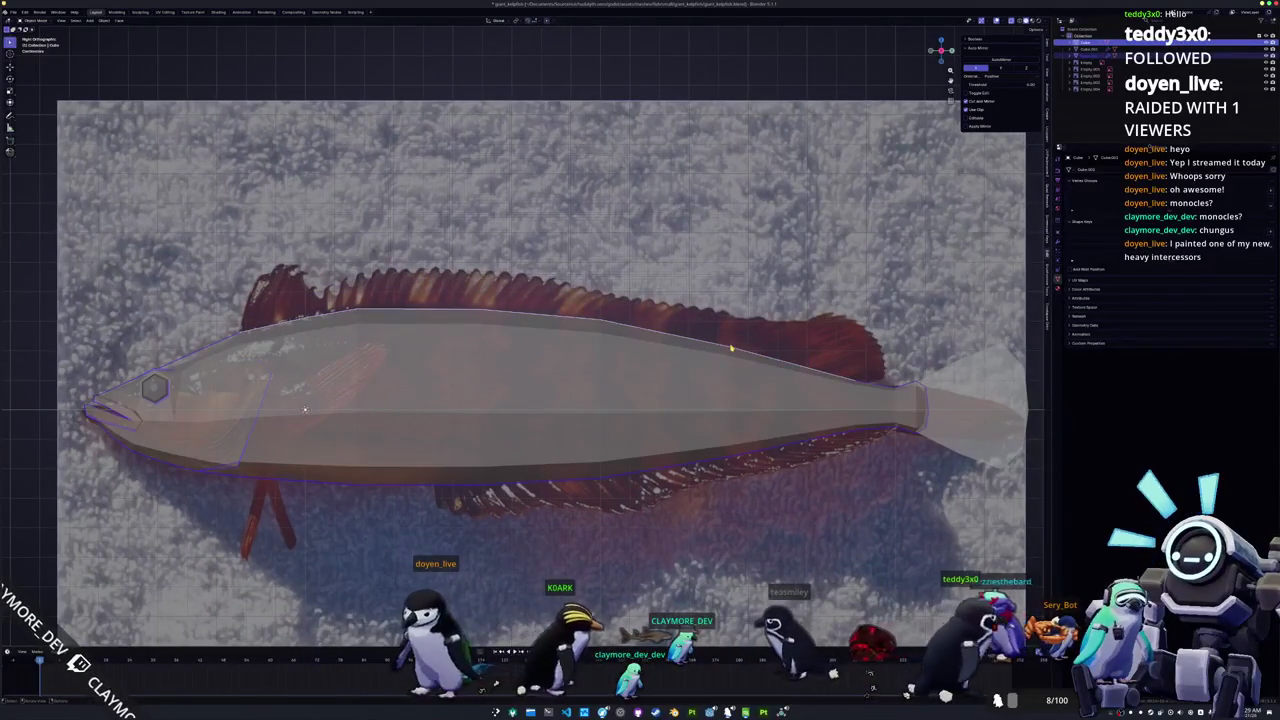
key(Tab)
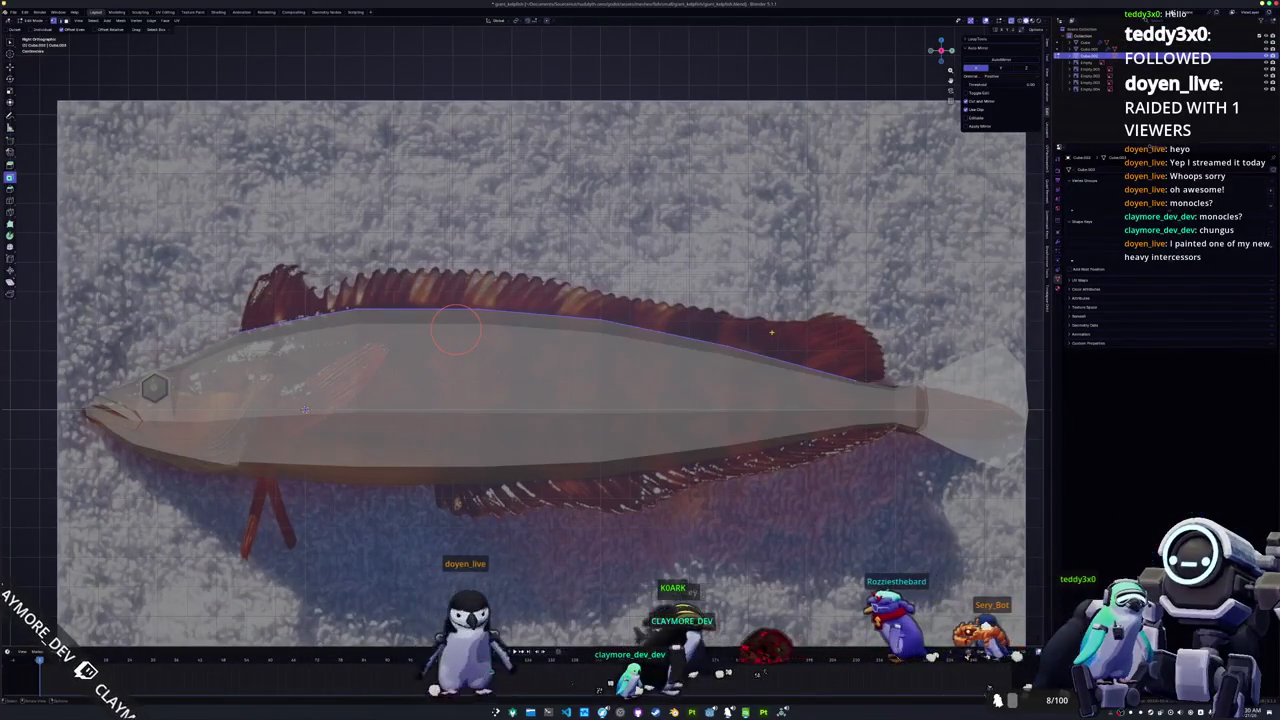
Step: Raise the back strip along Z and extrude it upward to trace the dorsal fin
key(g)
key(z)
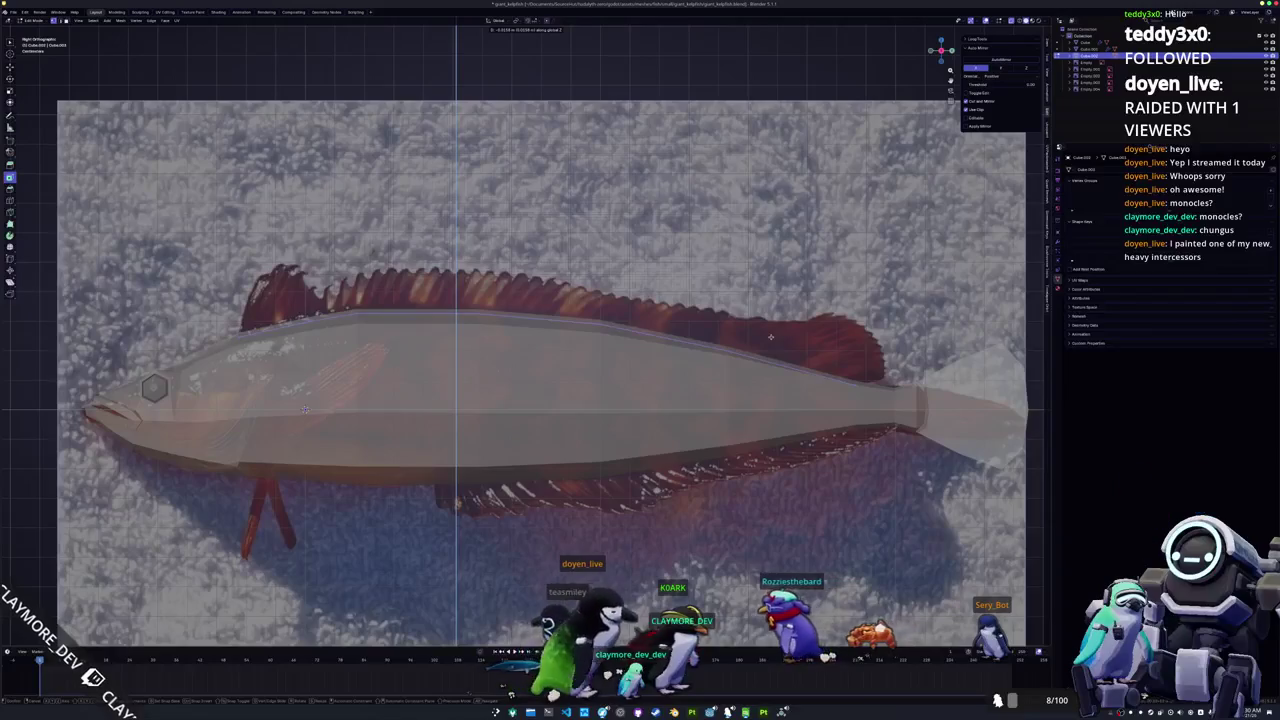
click(770, 336)
key(e)
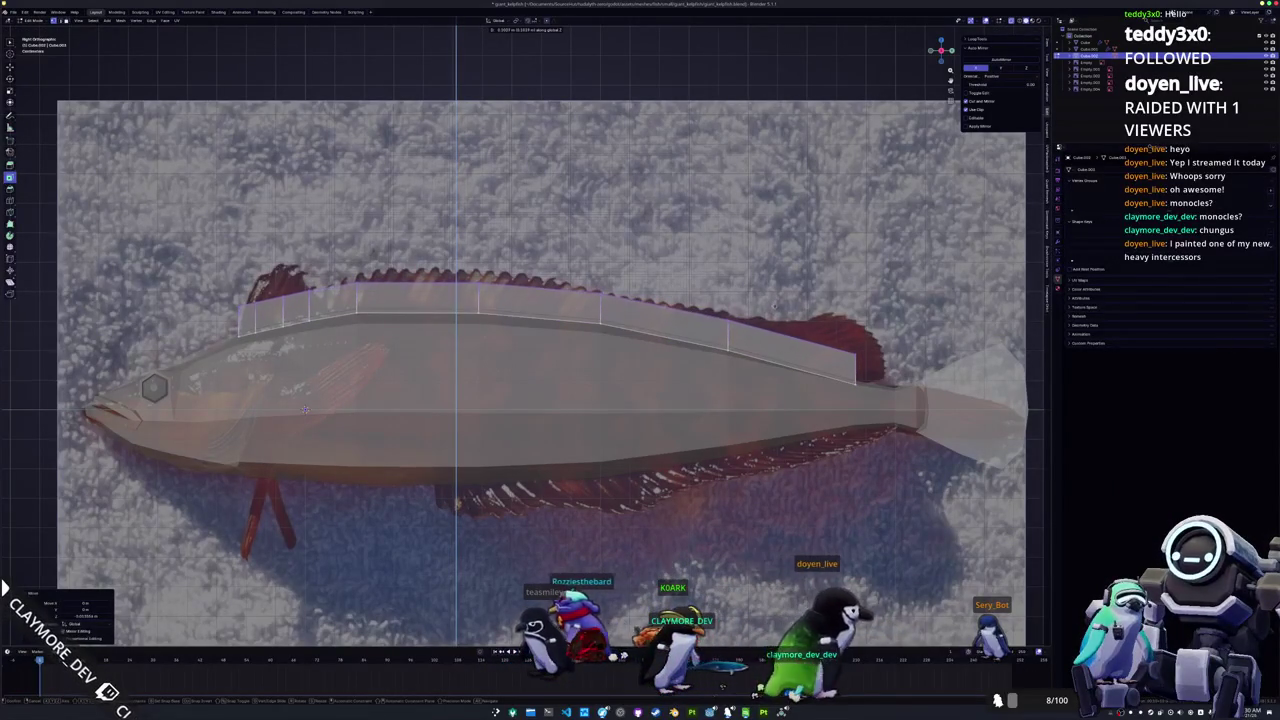
key(Return)
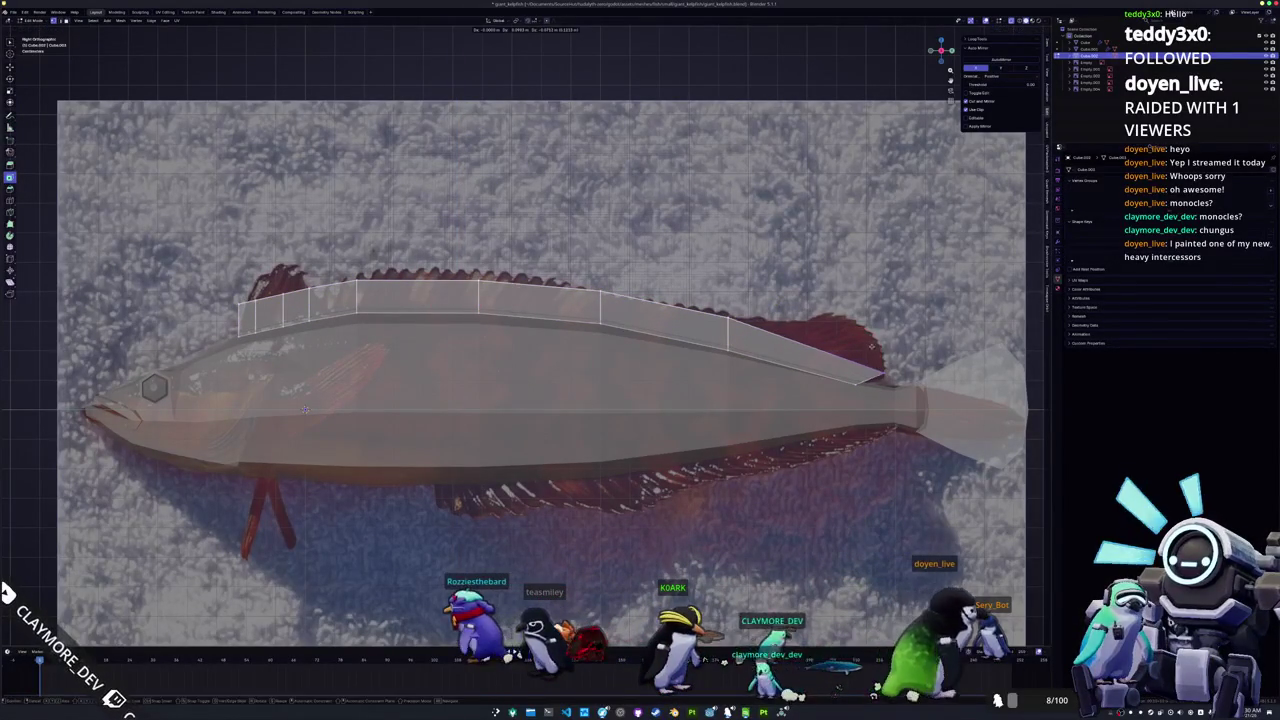
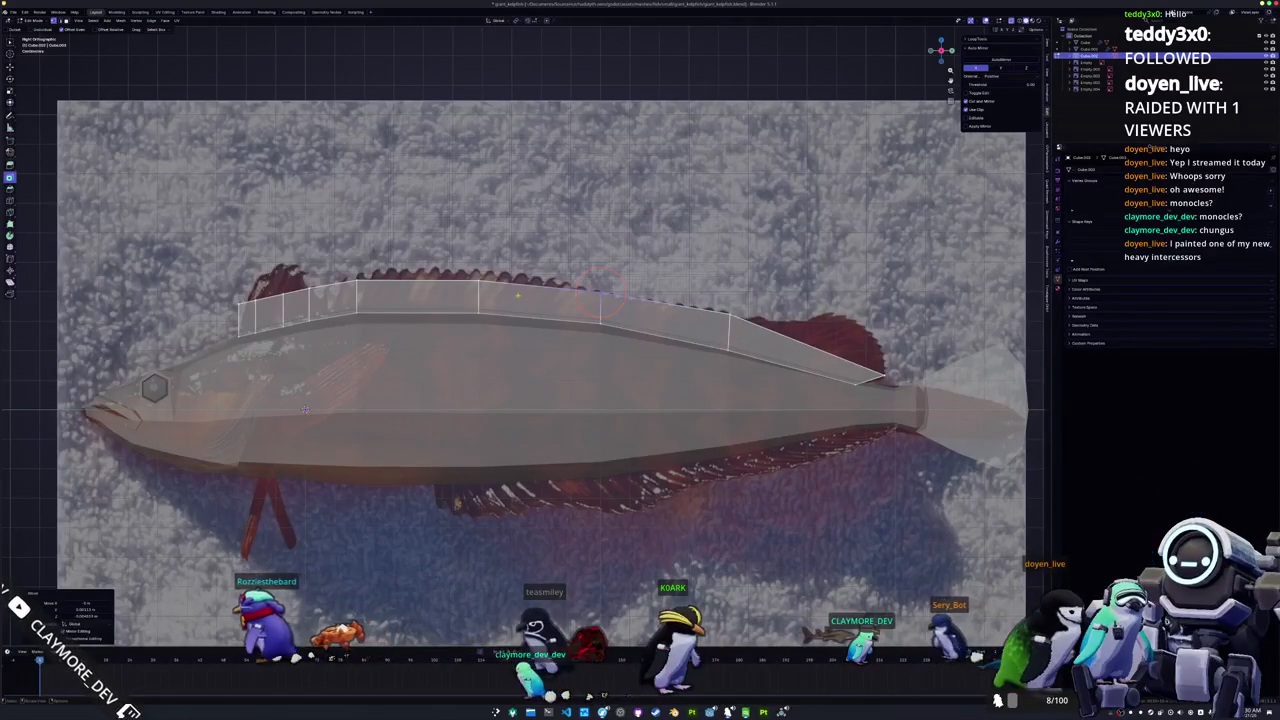
Step: Move the selected dorsal-fin vertices into their new position
key(g)
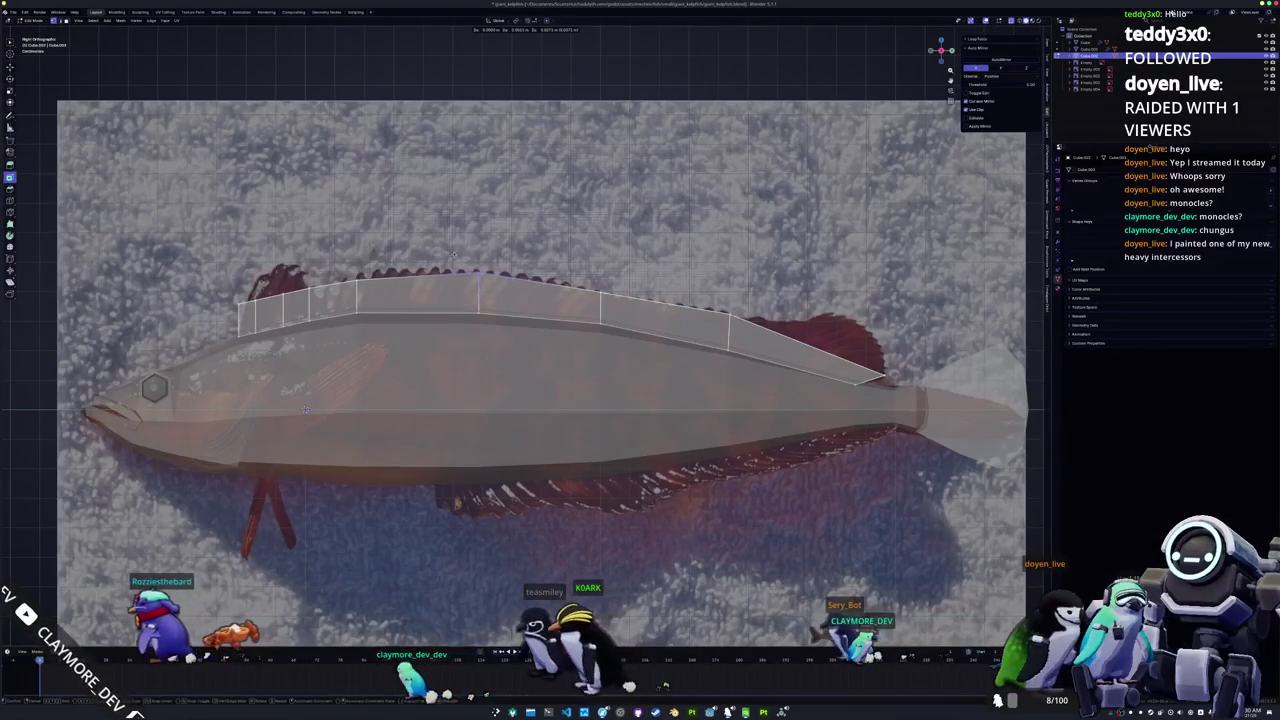
key(Return)
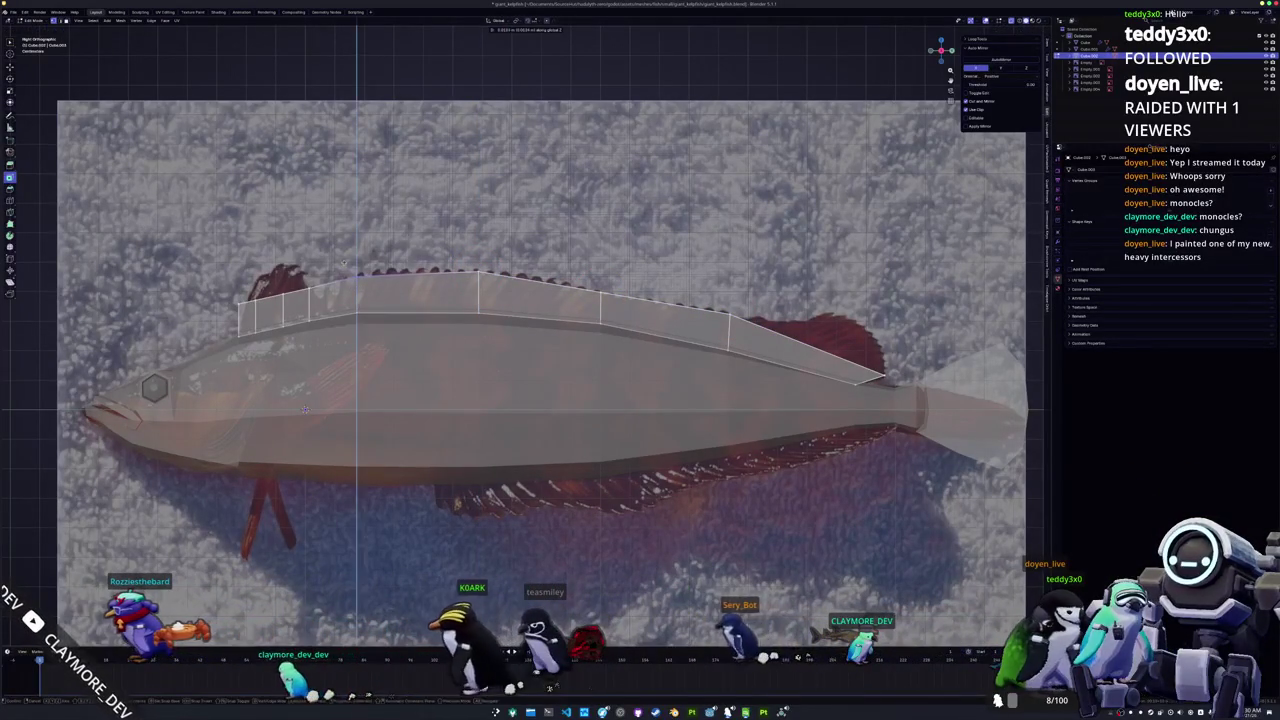
scroll(306, 409, up, 1)
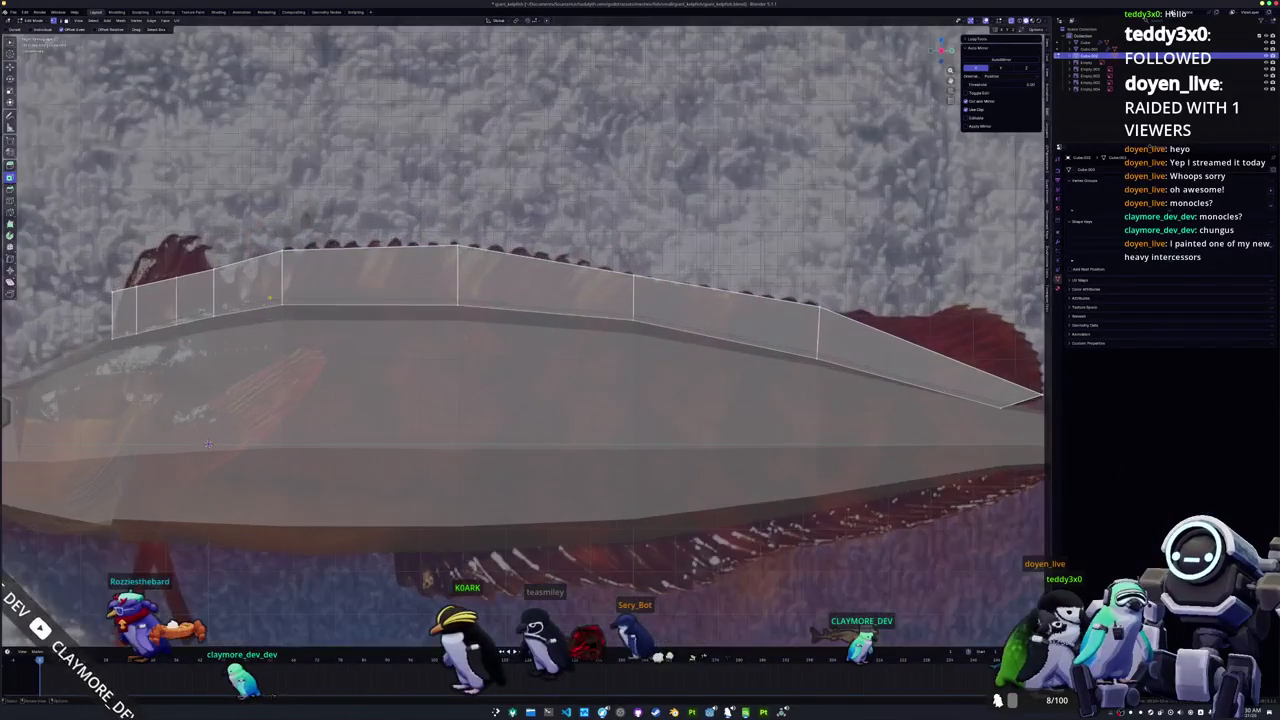
scroll(370, 430, up, 1)
scroll(434, 449, up, 1)
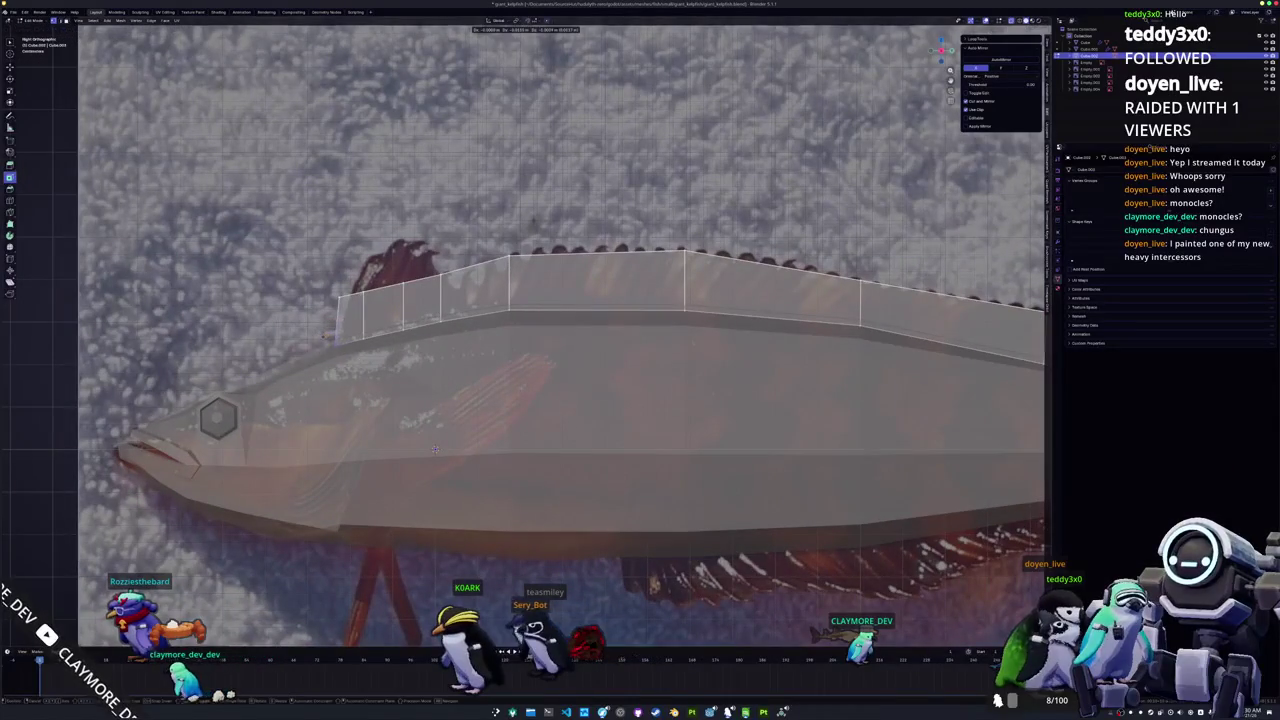
key(Return)
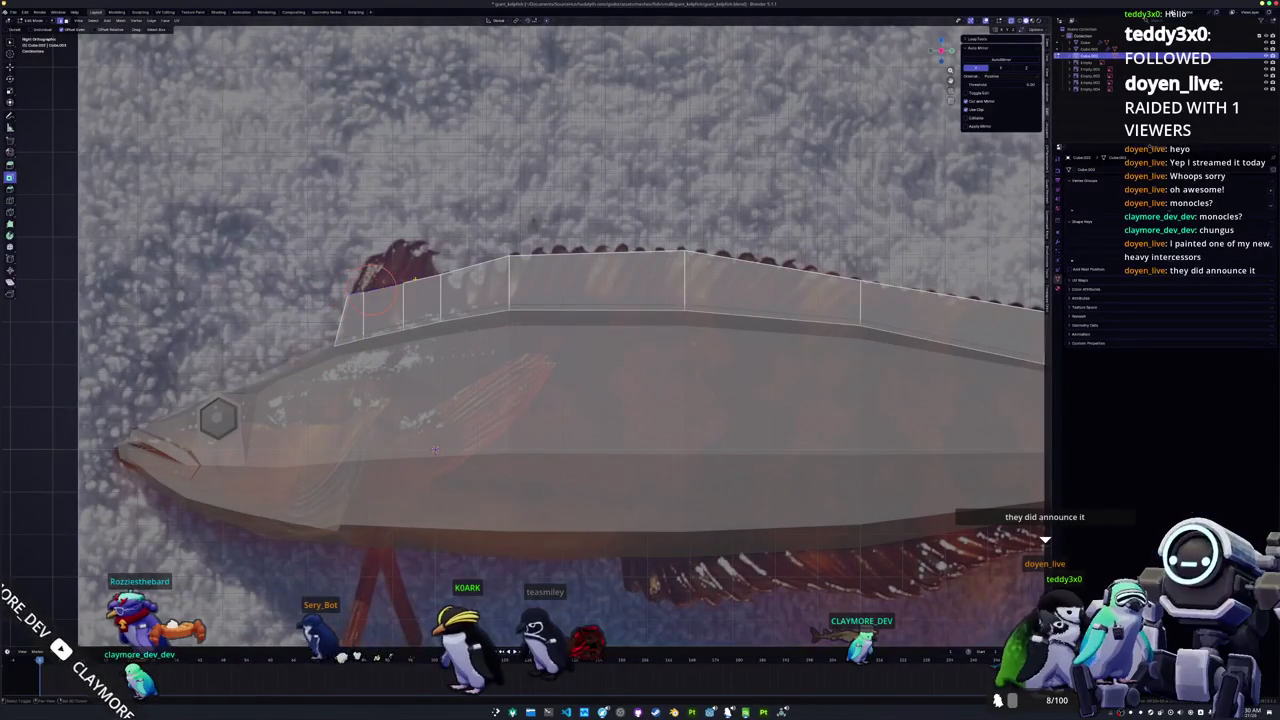
Step: Raise the front dorsal-fin vertices and scale the peak's top vertices closer together
key(g)
key(Return)
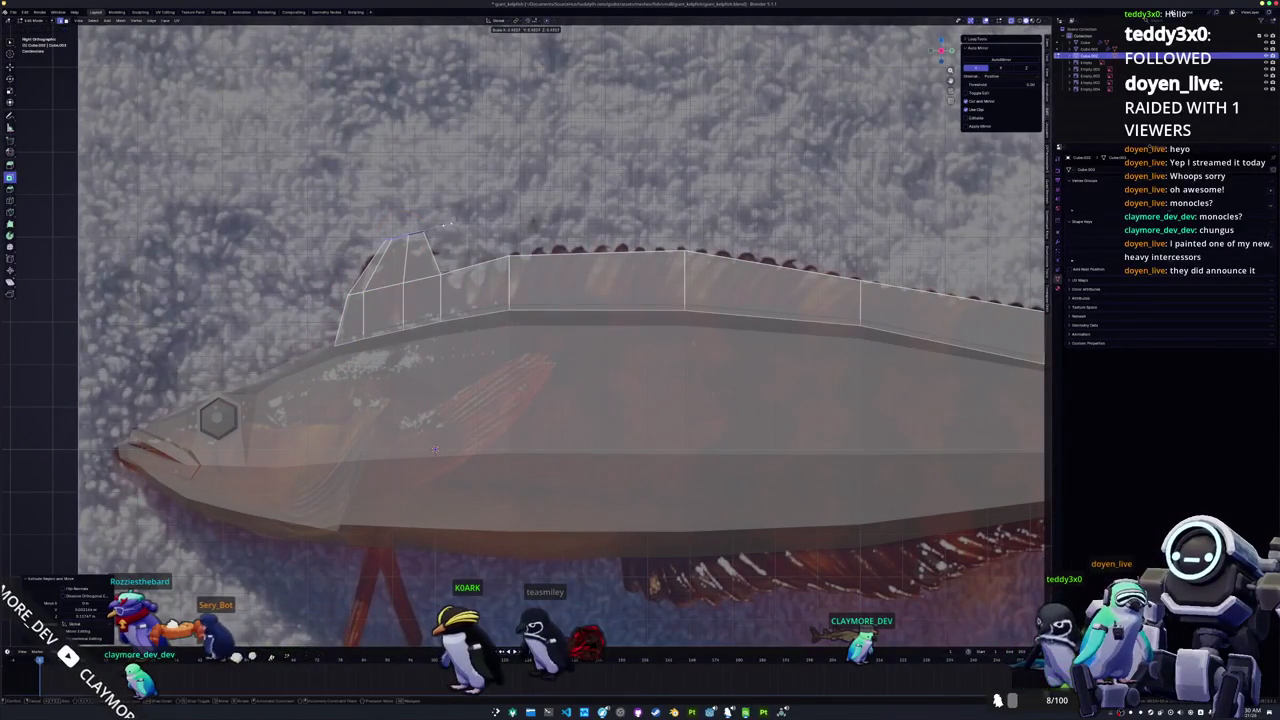
key(s)
key(Return)
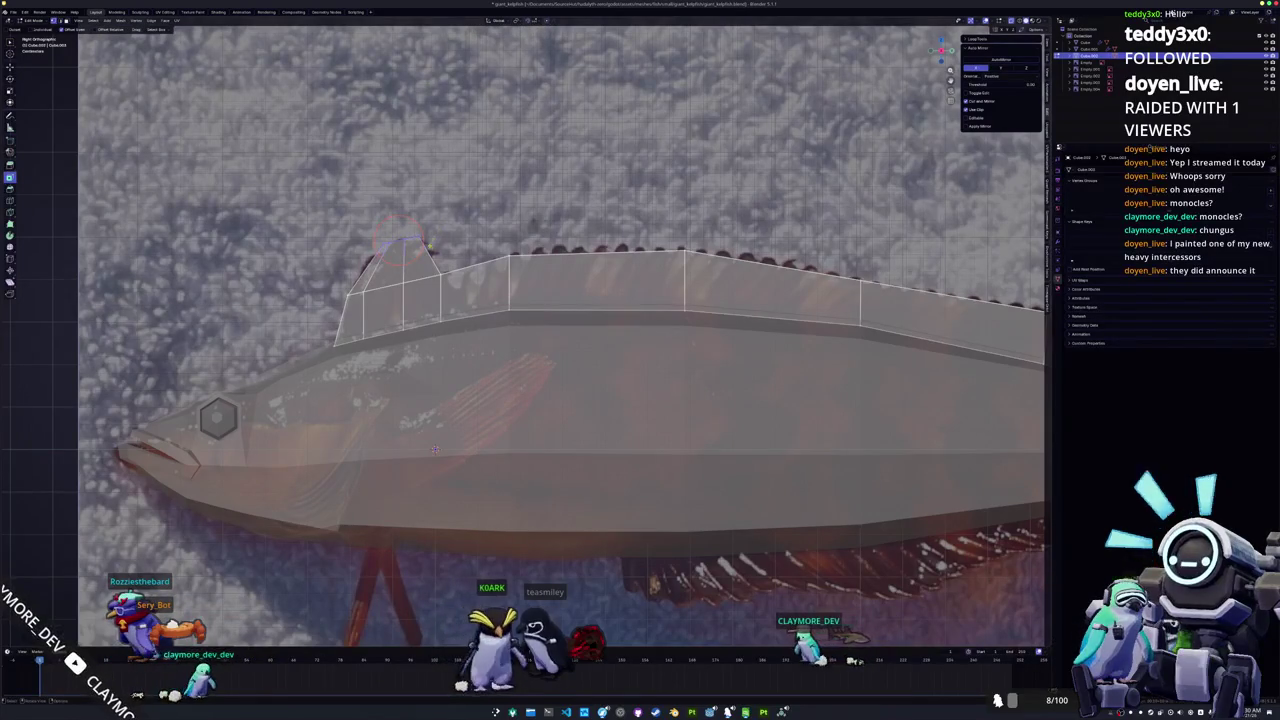
scroll(412, 228, down, 2)
scroll(450, 250, up, 2)
scroll(535, 283, up, 2)
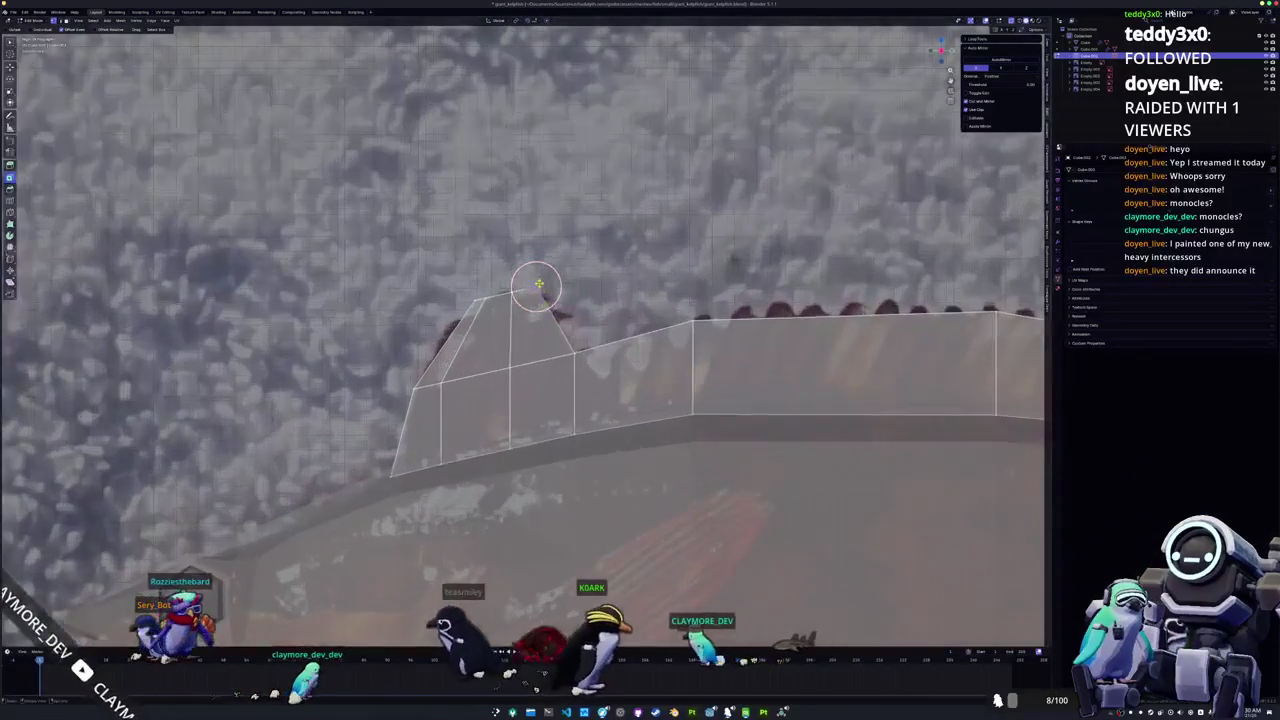
Step: Slide the fin peak's top vertices along their edges to shape the peak
scroll(535, 283, up, 1)
key(Return)
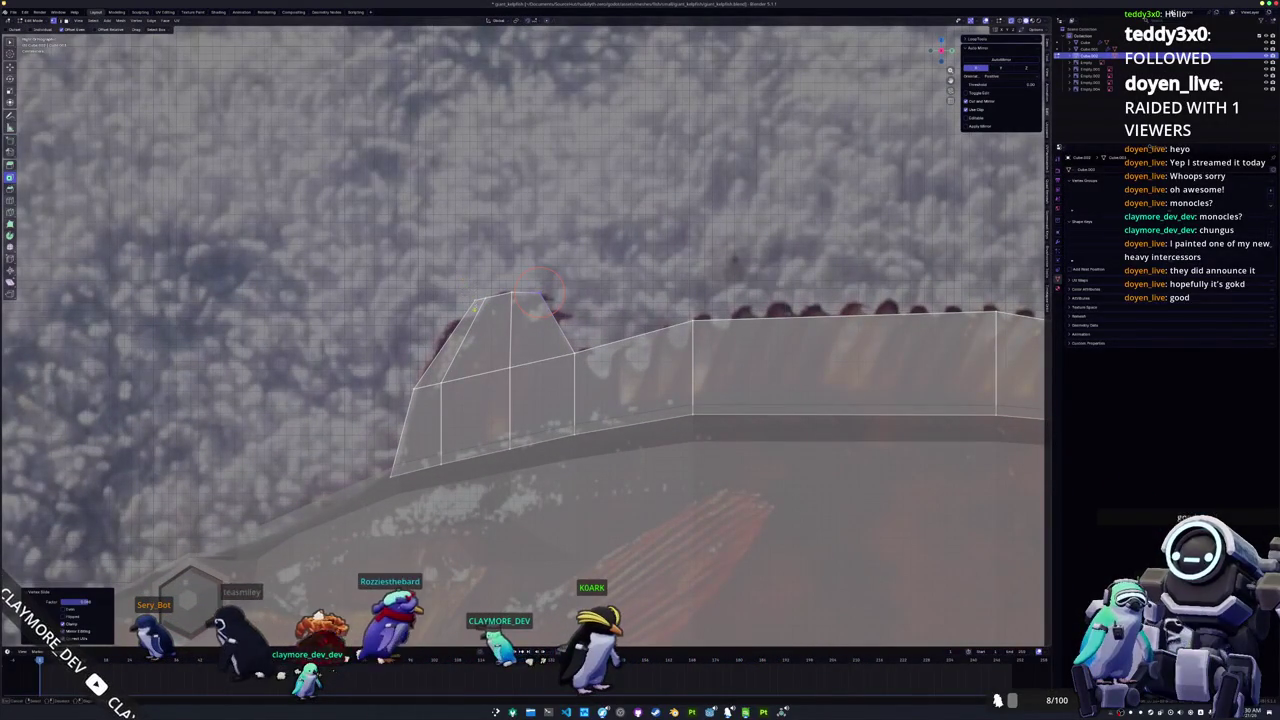
click(537, 290)
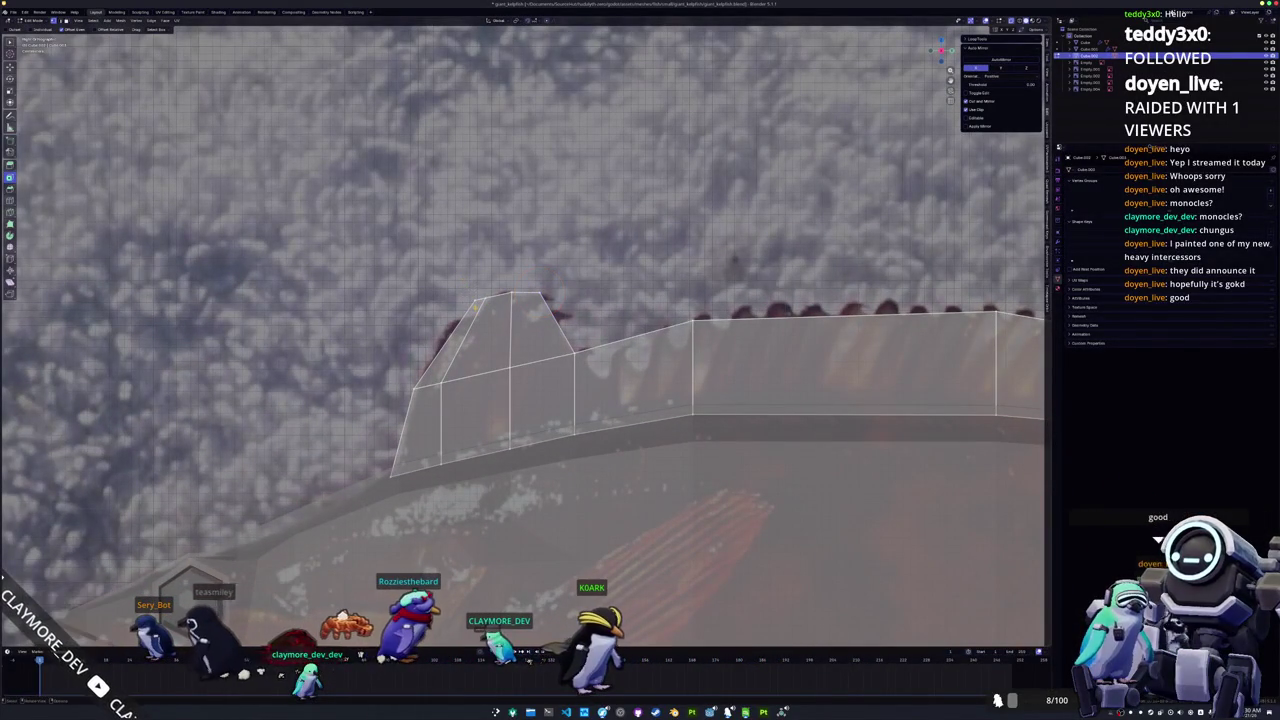
key(shift+v)
click(476, 305)
key(shift+v)
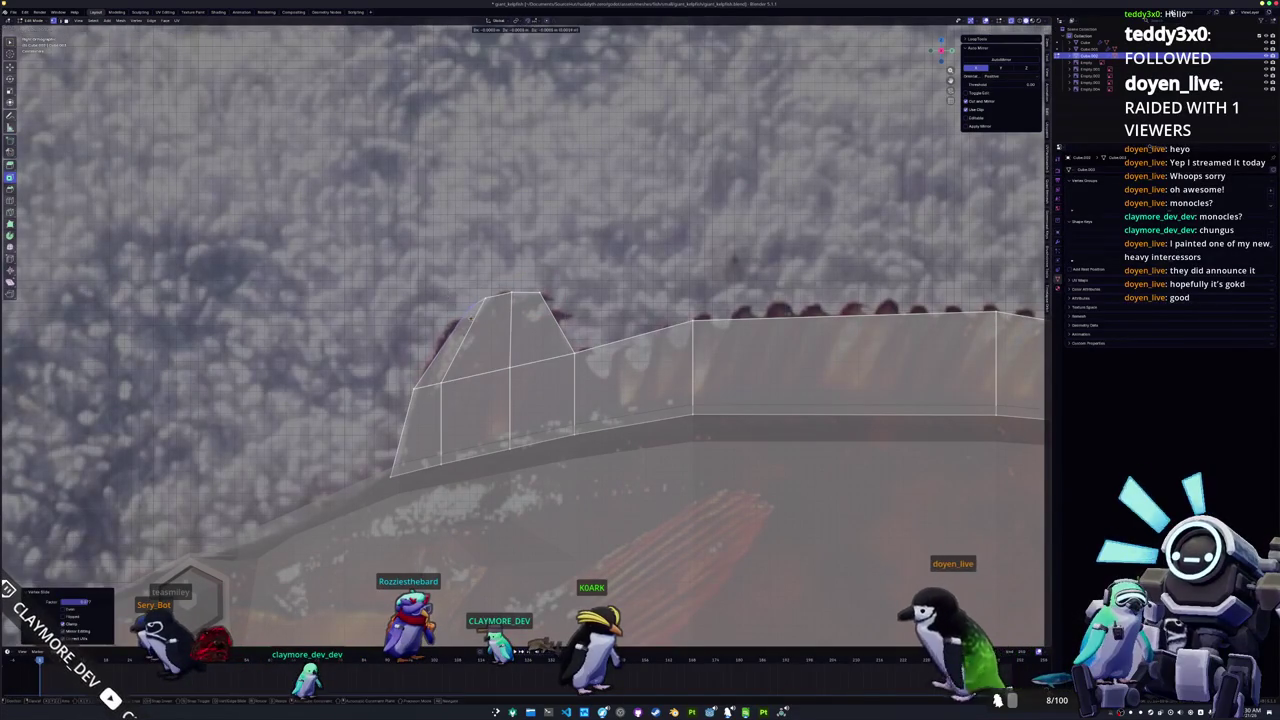
key(Return)
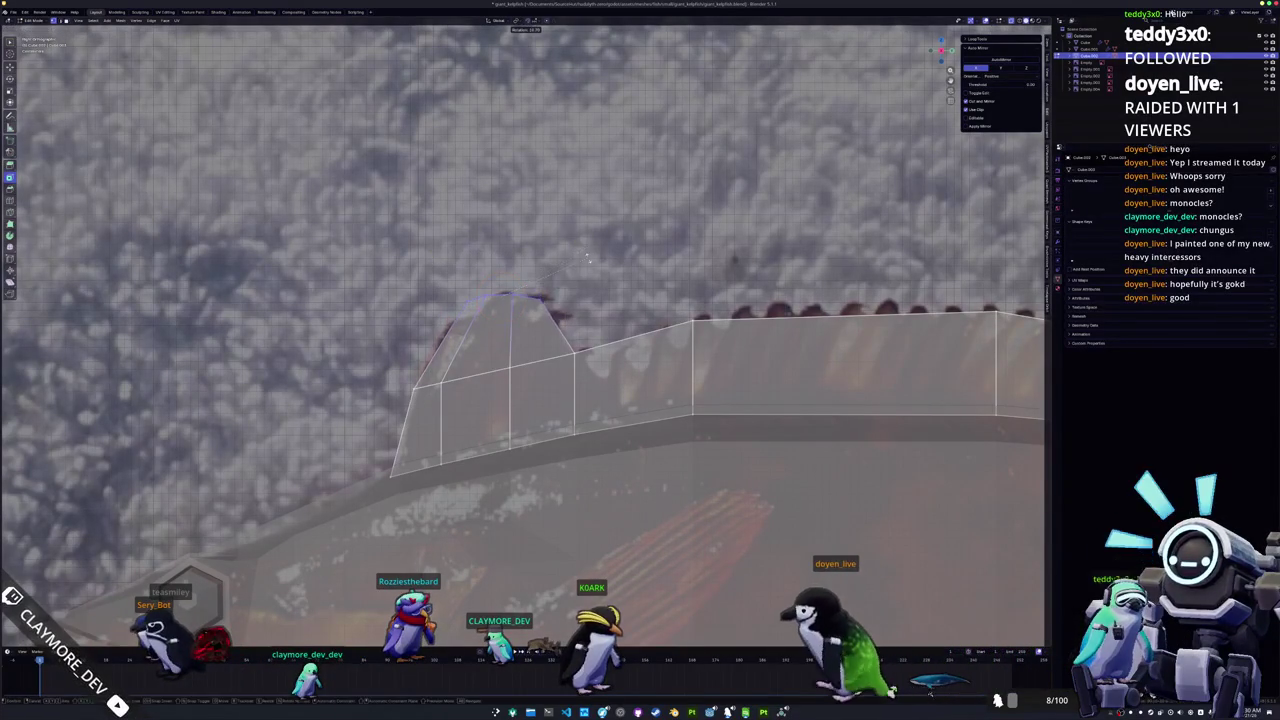
key(shift+v)
click(600, 268)
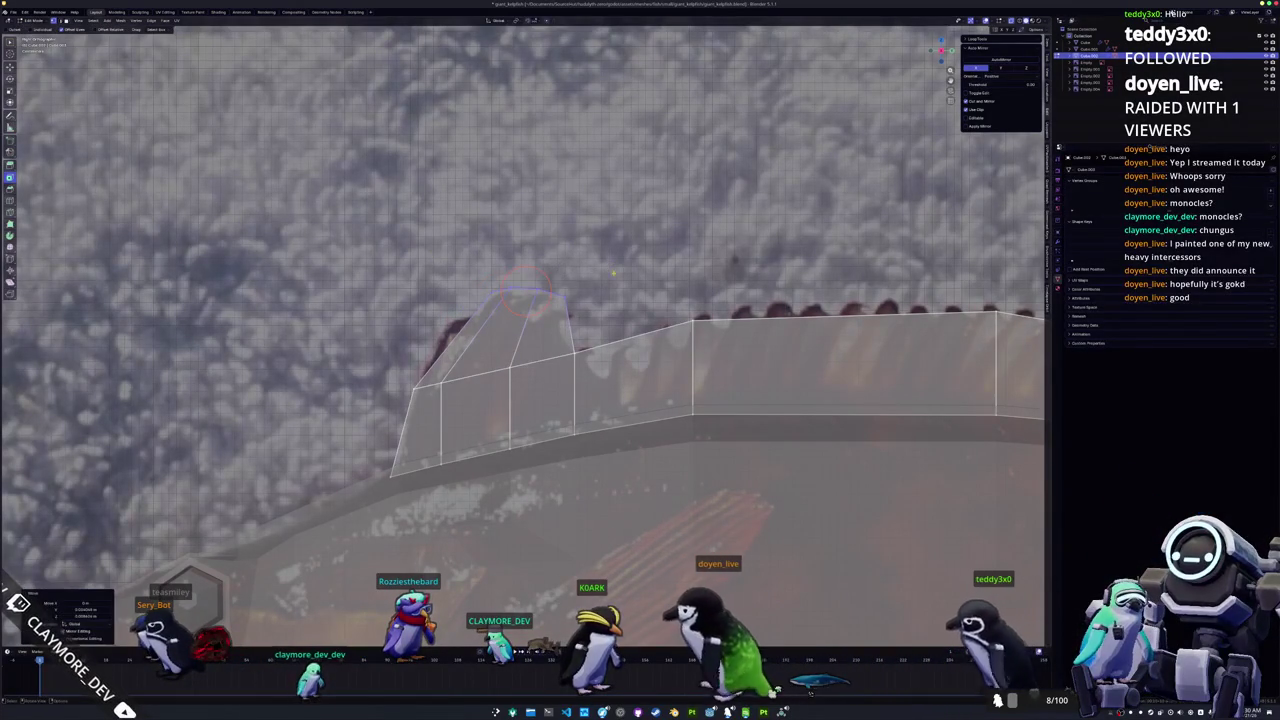
scroll(527, 290, up, 1)
Step: Add a loop cut across the fin peak and move the new loop up
key(ctrl+r)
click(571, 329)
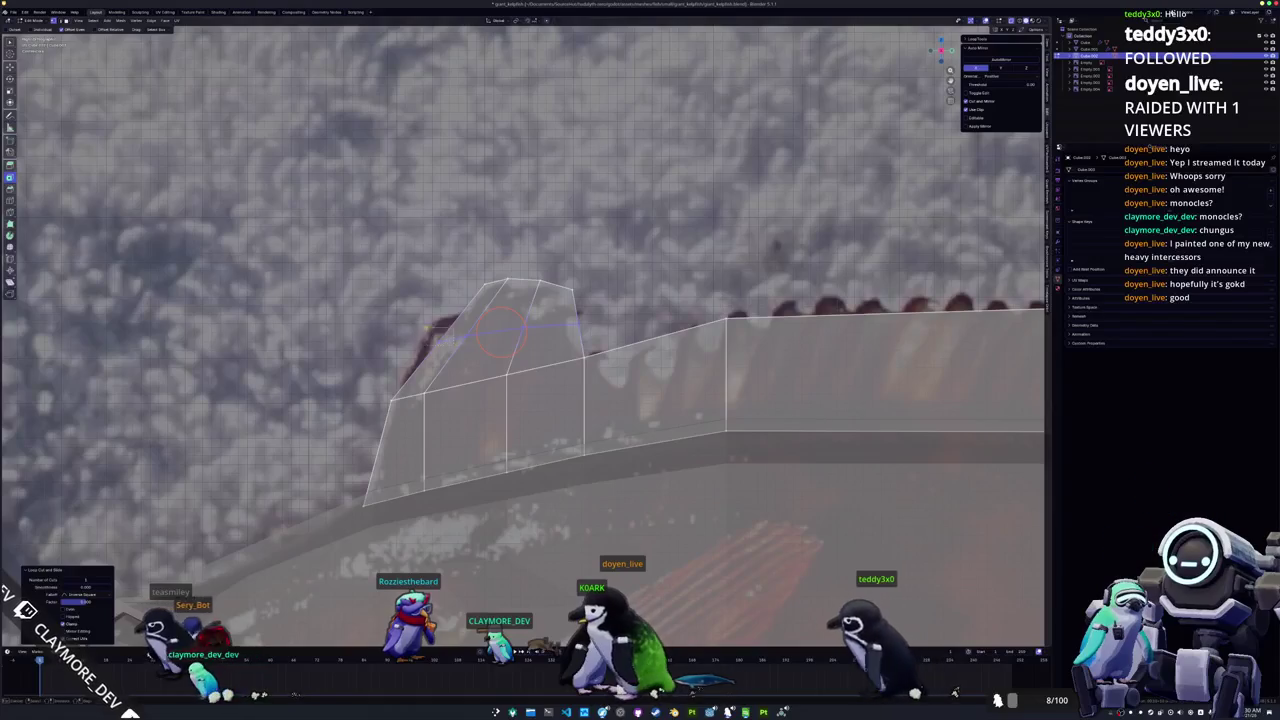
key(g)
click(432, 338)
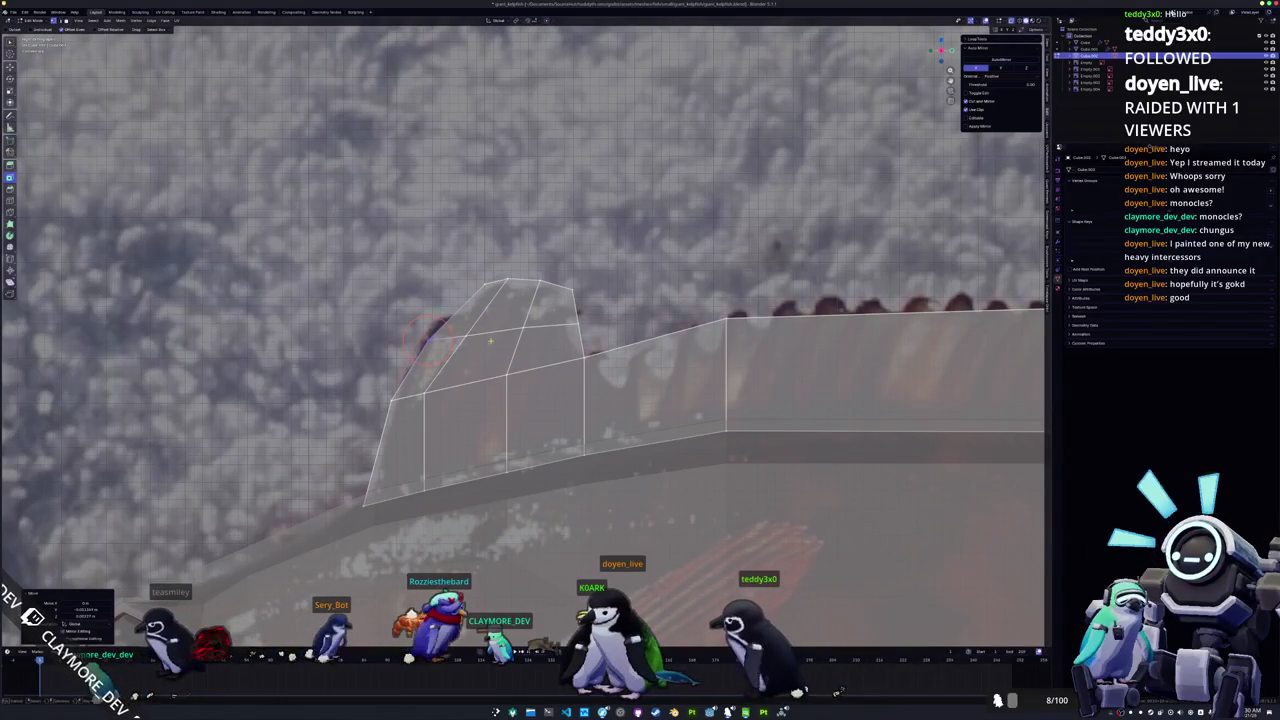
Step: Slide the peak's top vertices along their edges to round off the crest
key(shift+v)
click(452, 335)
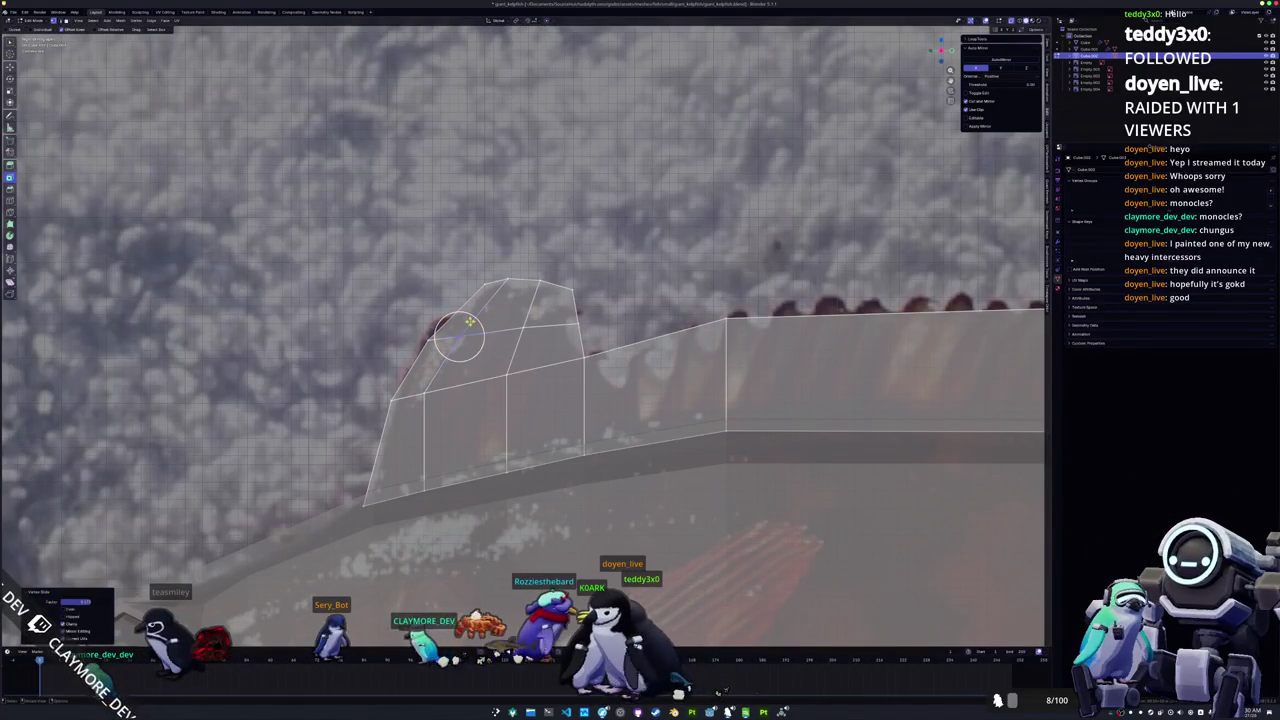
click(478, 320)
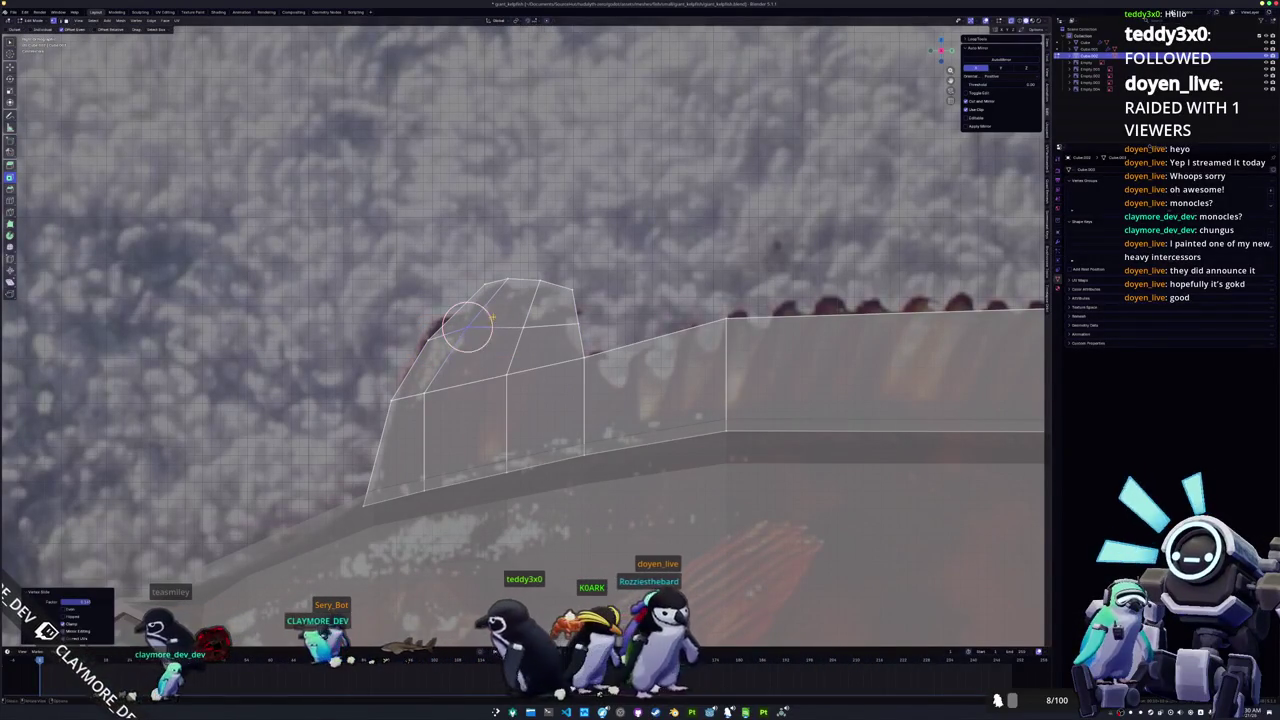
click(506, 303)
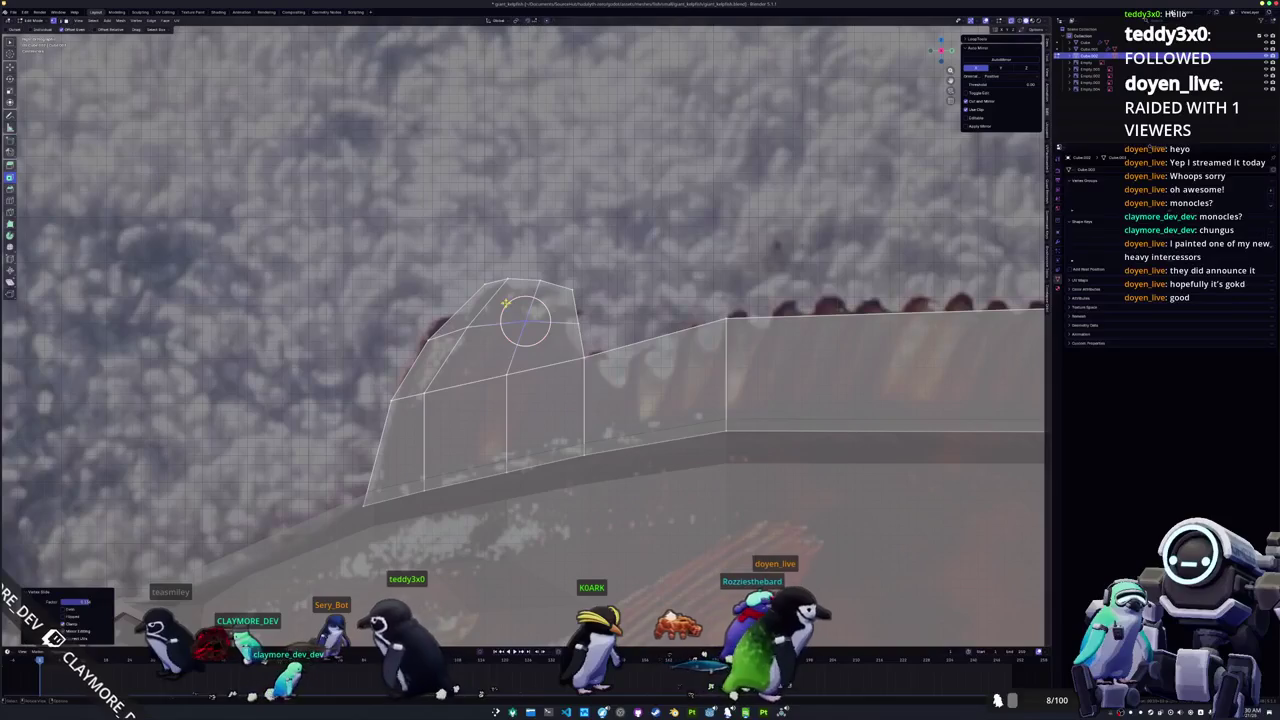
key(c)
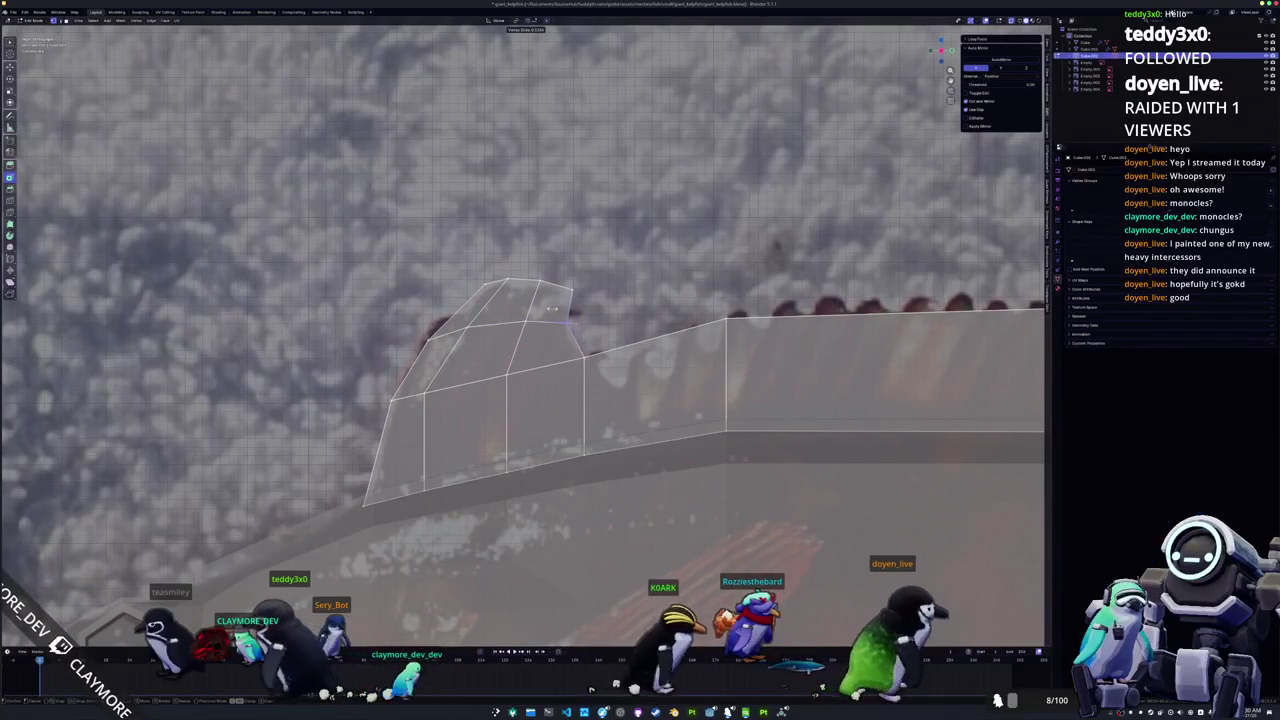
key(Escape)
key(shift+v)
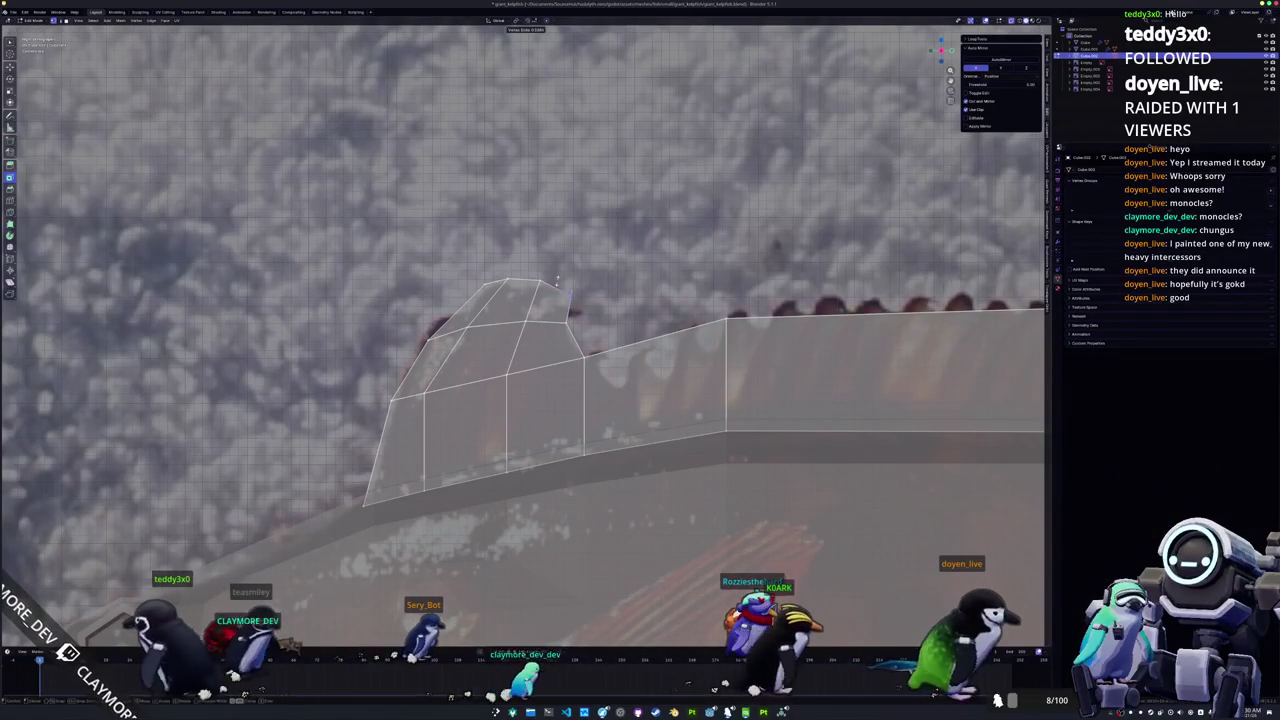
click(556, 286)
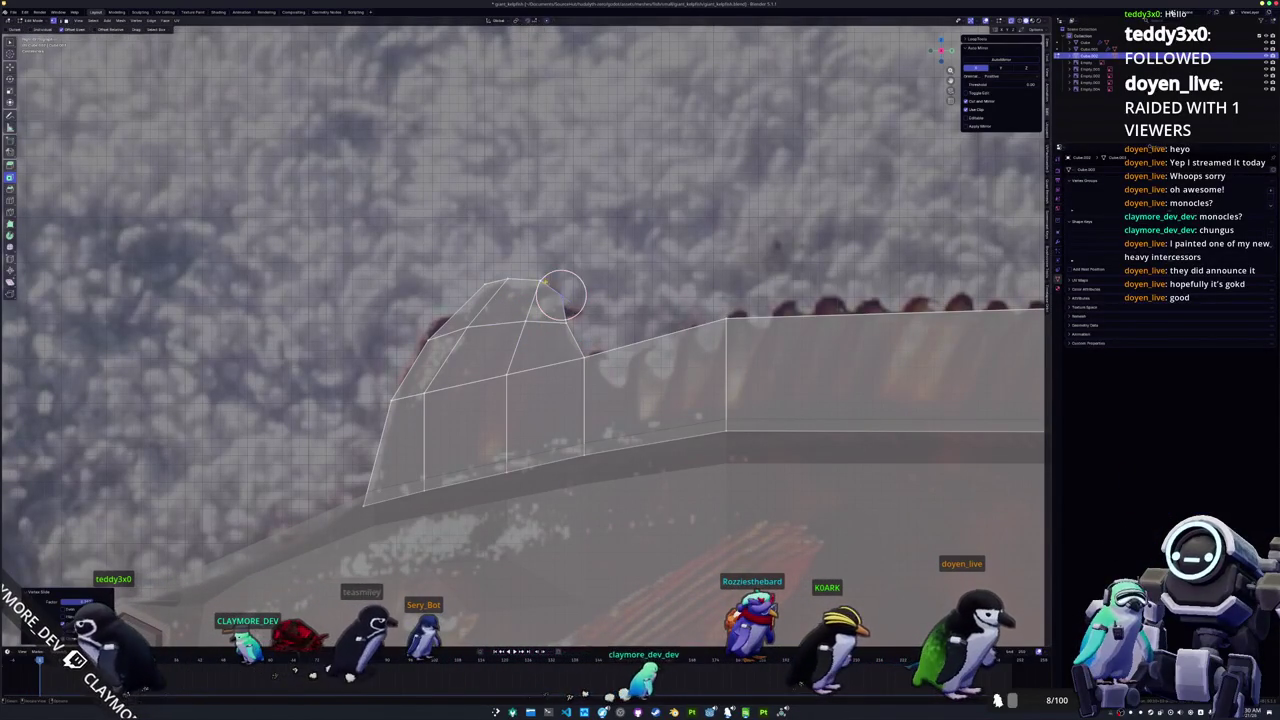
middle_drag(561, 295, 556, 292)
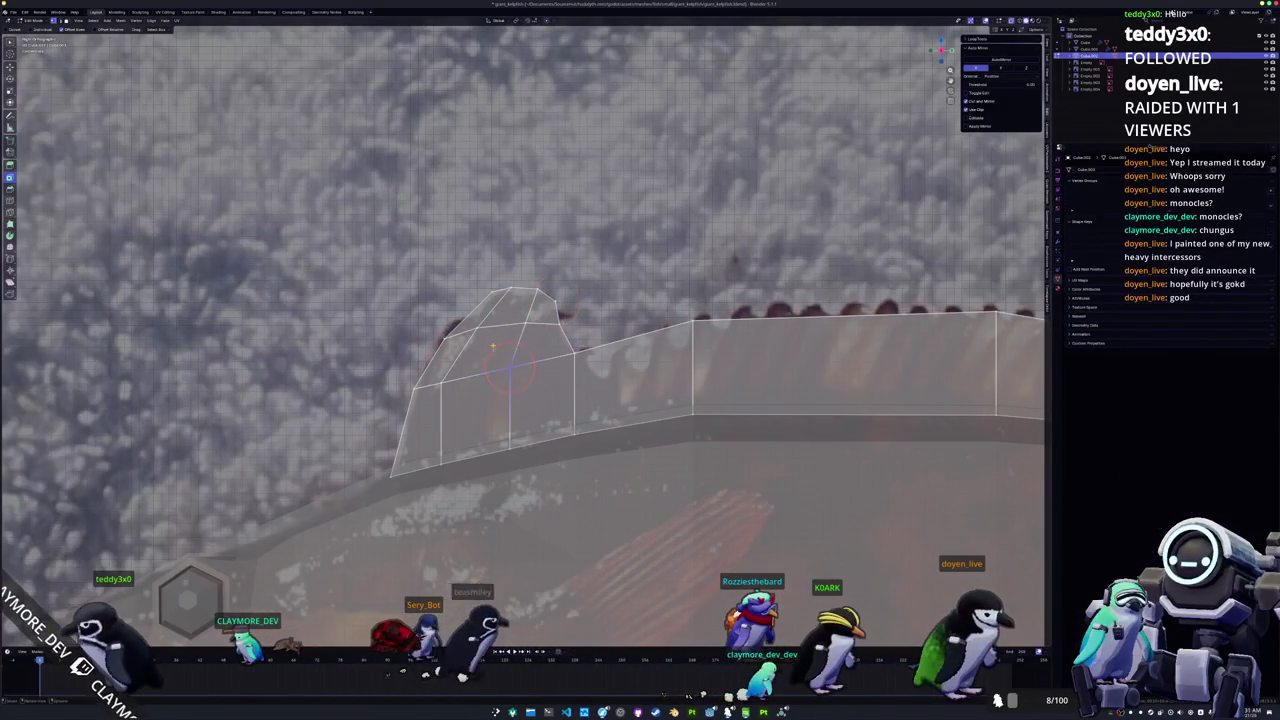
shift+middle_drag(469, 387, 489, 353)
key(shift+v)
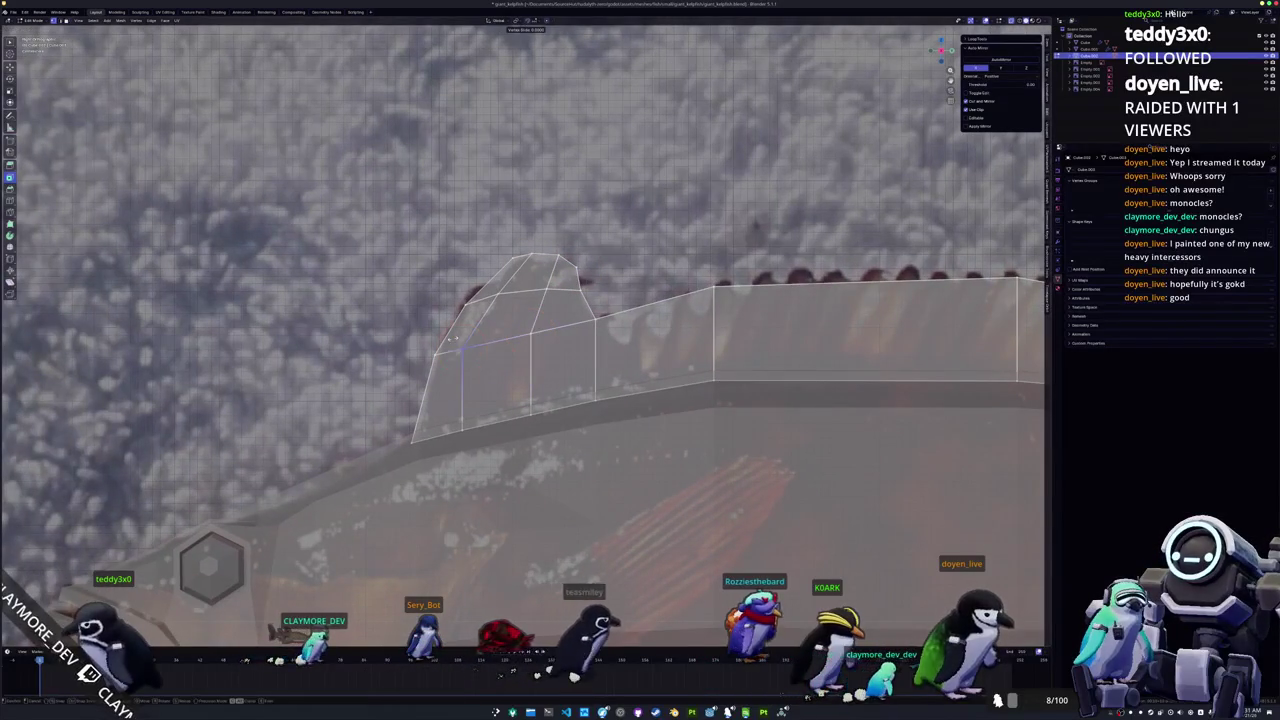
Step: Finish the vertex slide and move the first top fin vertices vertically to match the outline
click(467, 338)
middle_drag(467, 338, 473, 365)
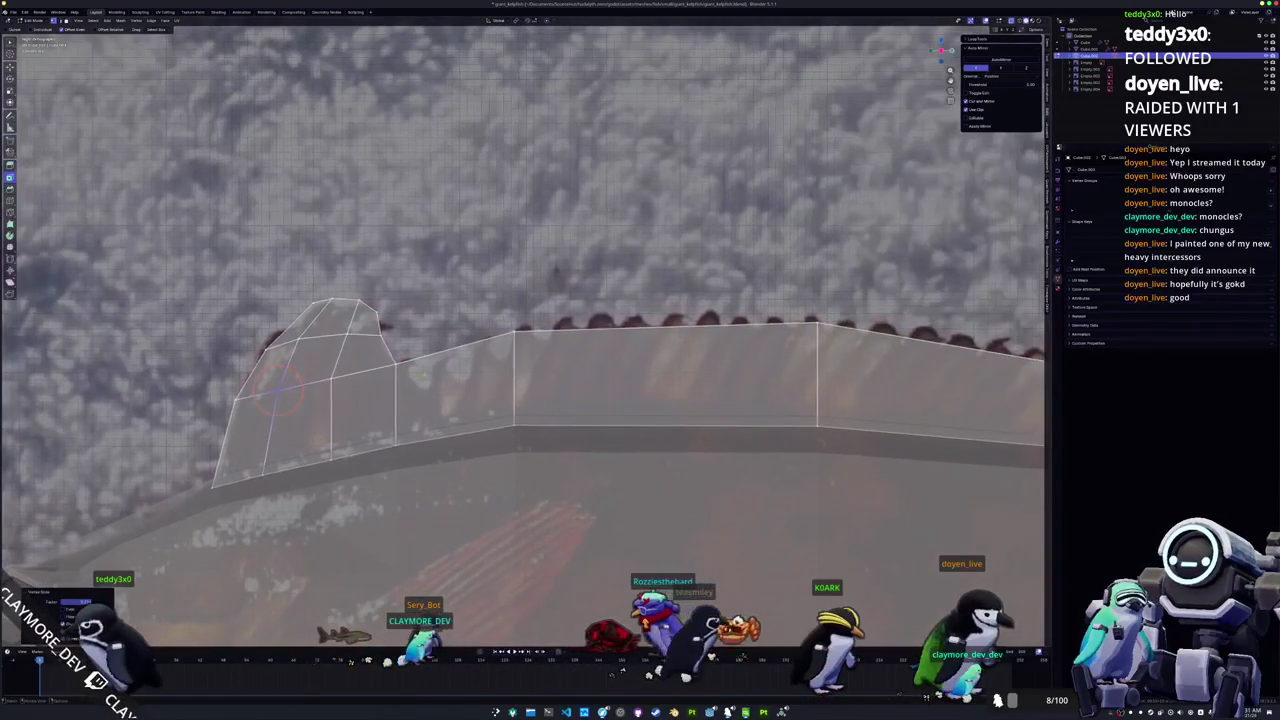
key(shift+v)
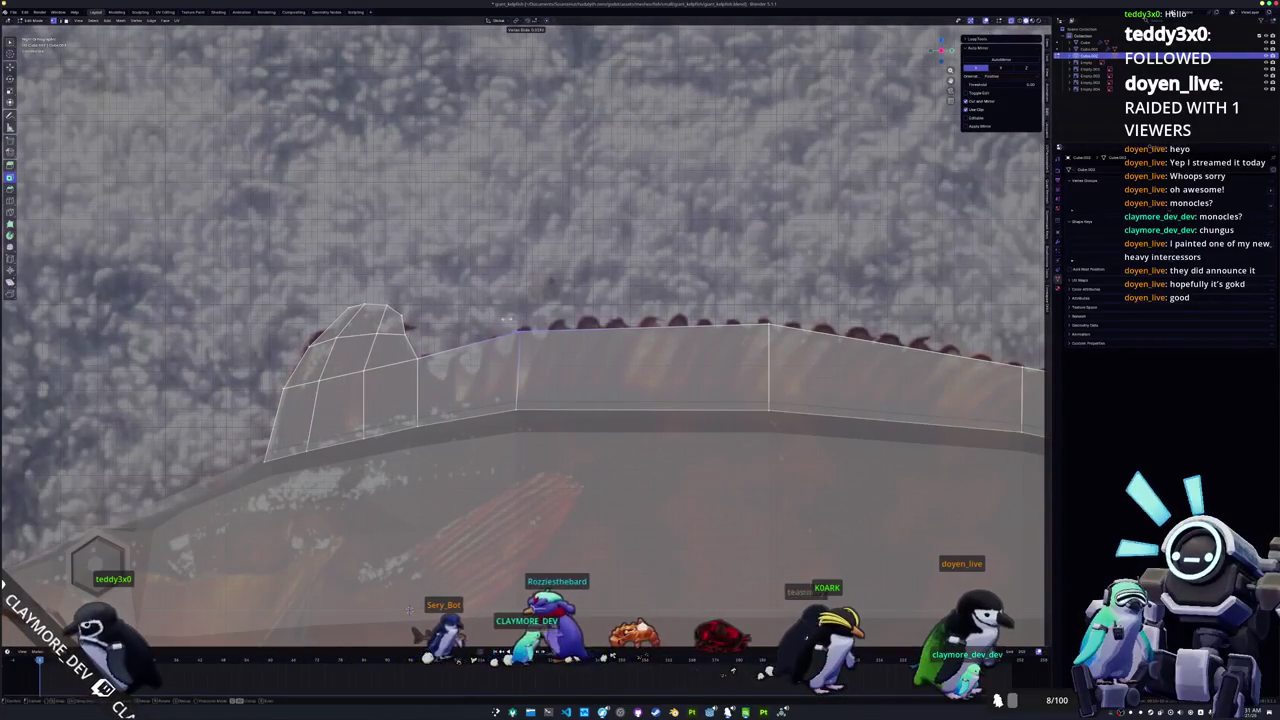
middle_drag(508, 319, 440, 328)
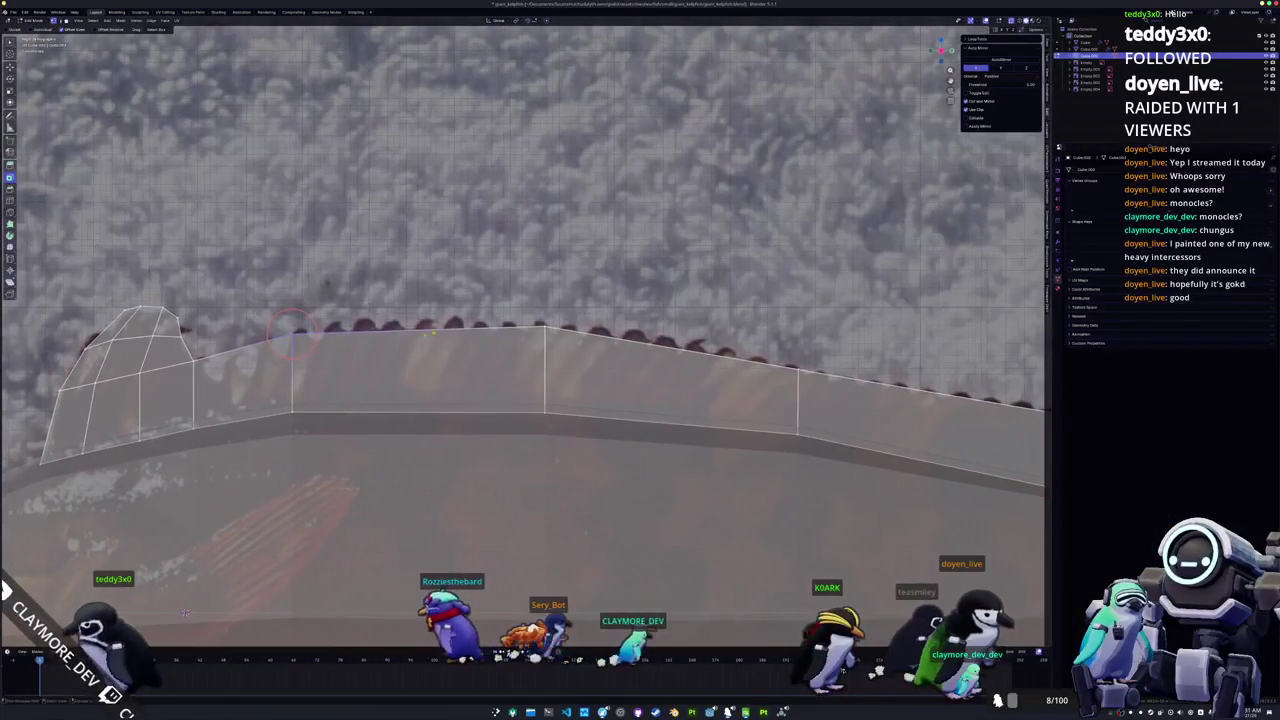
key(g)
key(z)
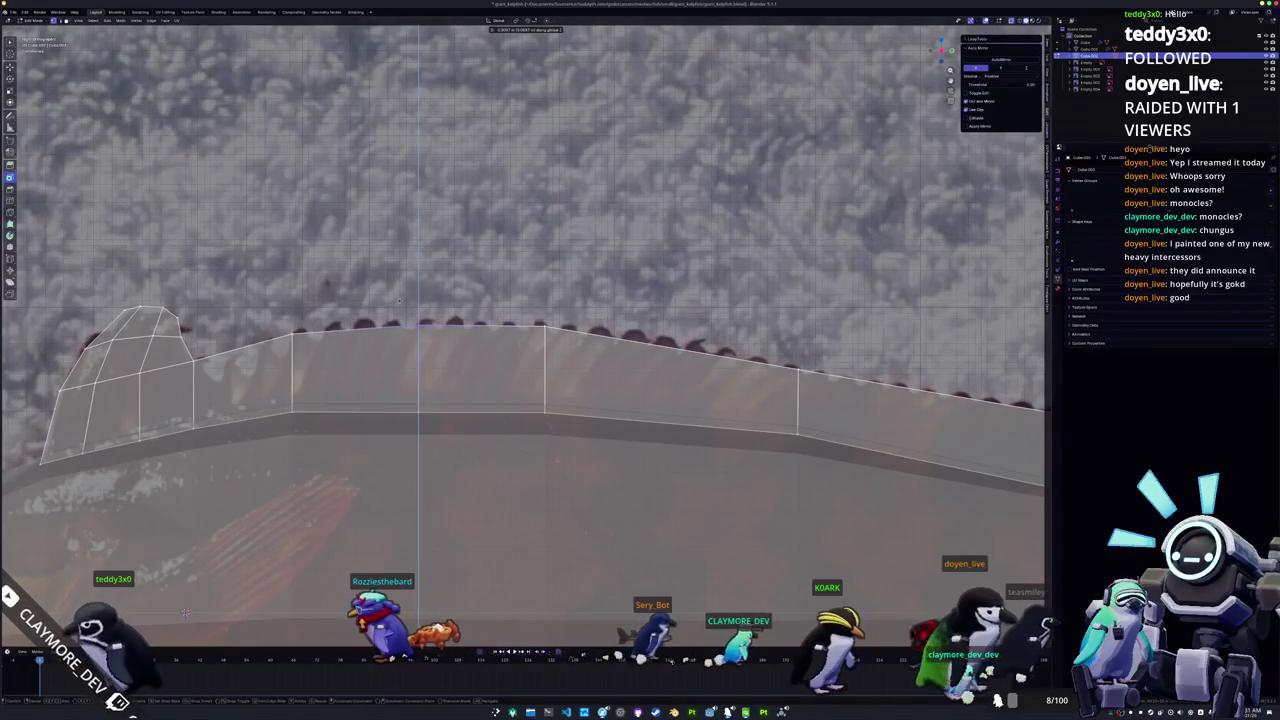
click(399, 301)
middle_drag(399, 301, 542, 377)
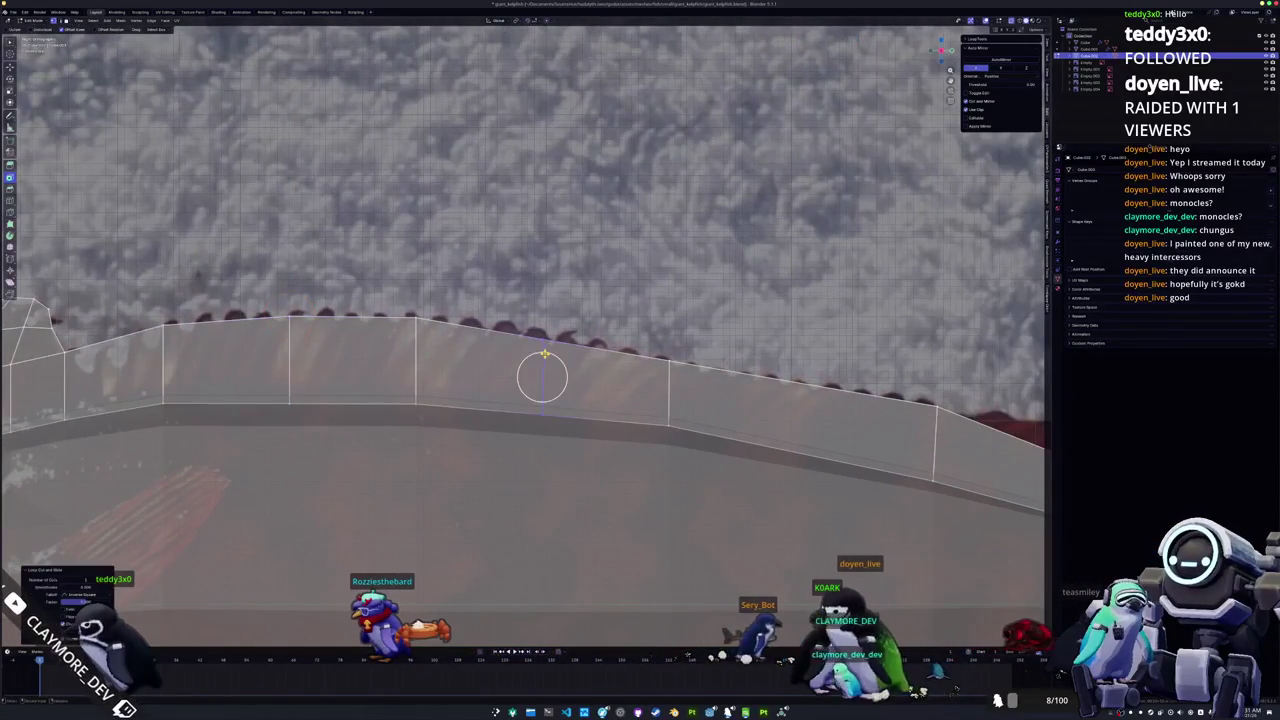
key(g)
key(z)
click(515, 310)
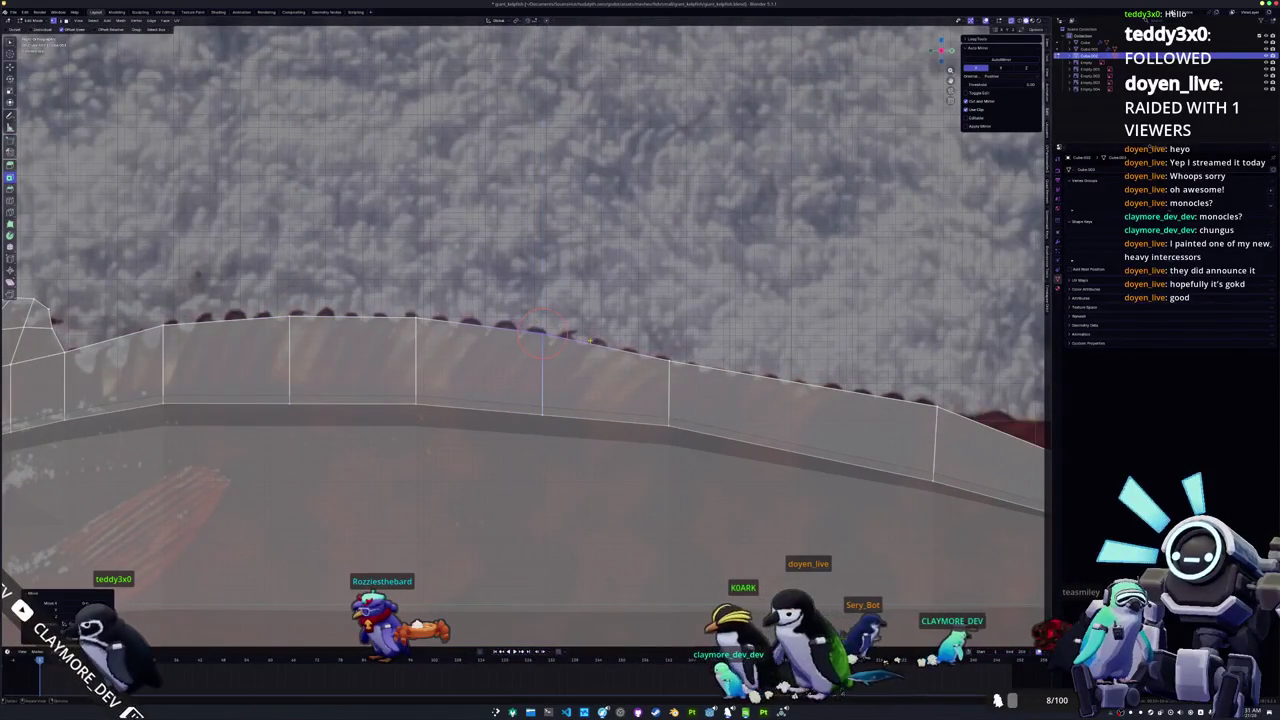
Step: Move the tail-side top fin vertices along Z to follow the fin's outline
shift+middle_drag(515, 310, 418, 316)
key(g)
key(z)
click(543, 343)
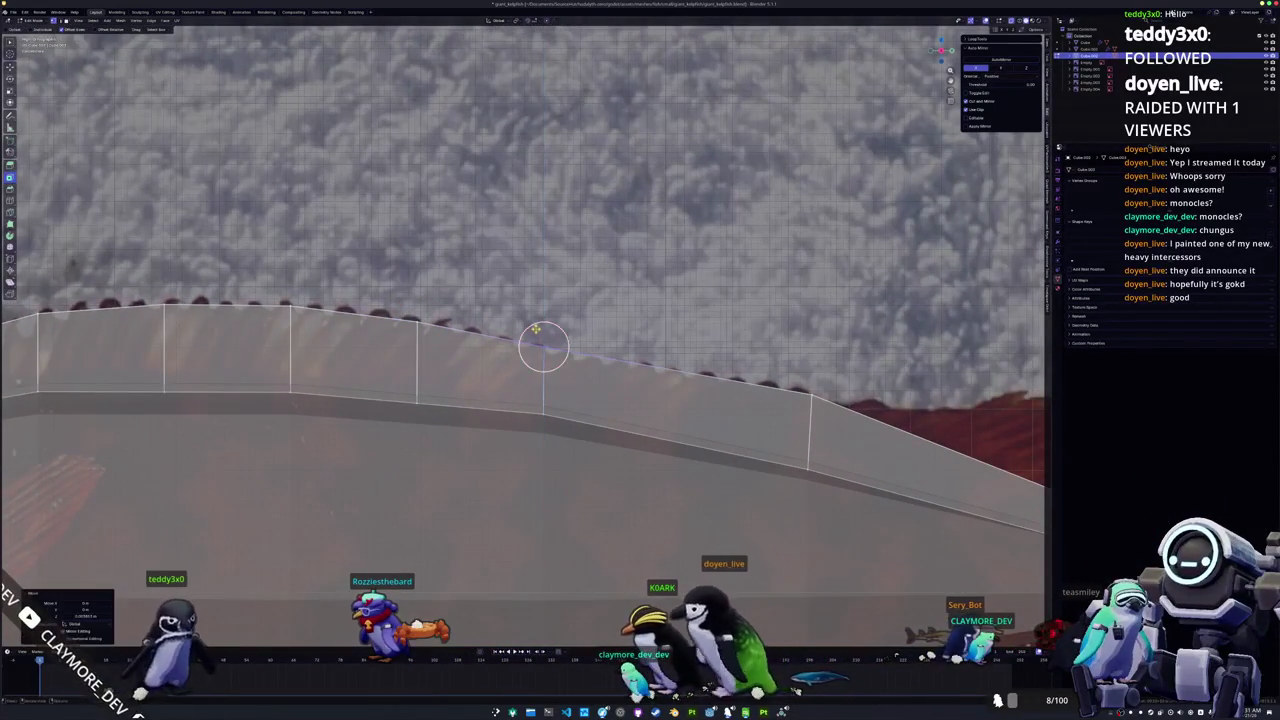
middle_drag(543, 343, 440, 302)
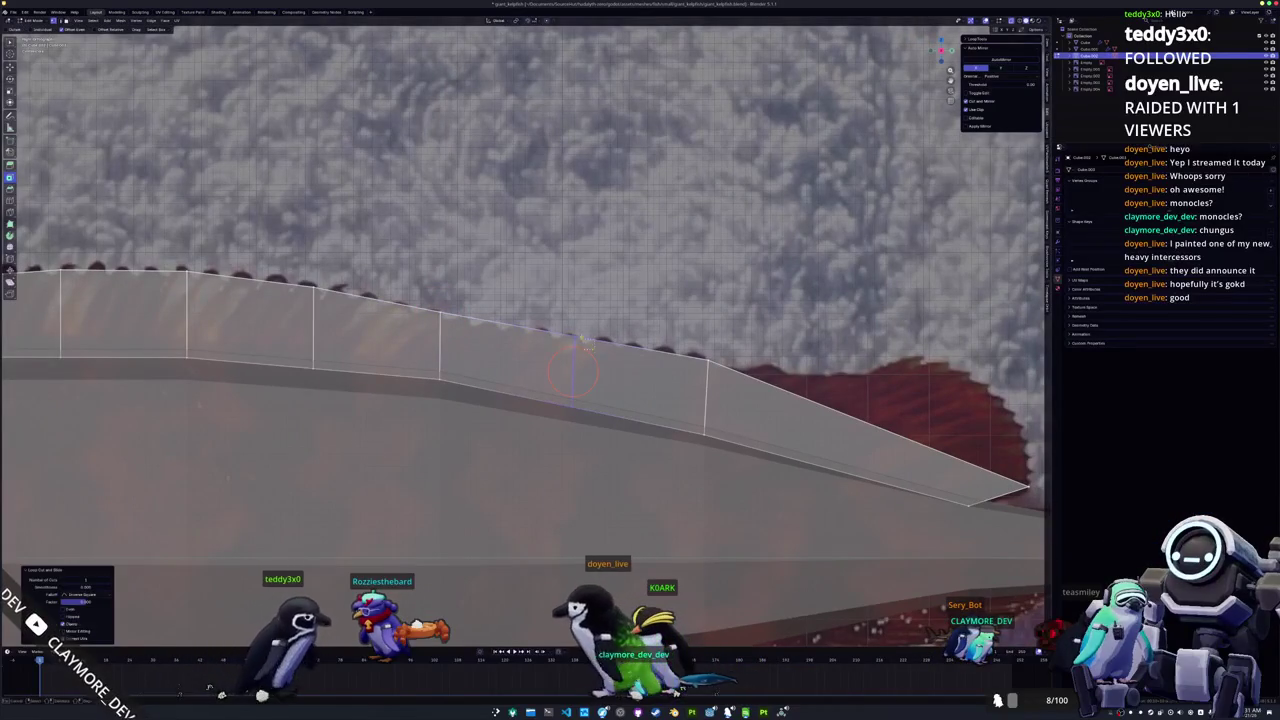
key(g)
key(z)
mouse_move(553, 312)
middle_down()
mouse_move(617, 273)
mouse_move(440, 275)
middle_up()
click(617, 276)
shift+right_click(760, 415)
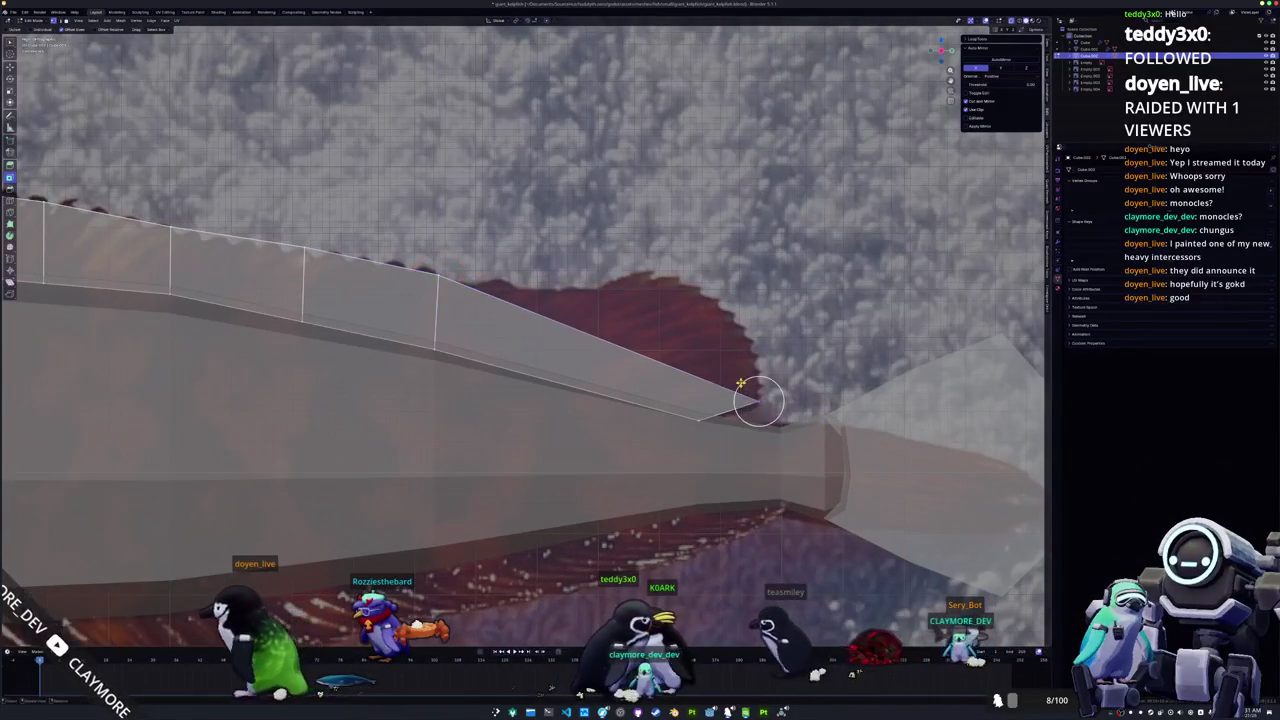
Step: Extrude the fin's end edge into a new face and slide its tip vertex
key(e)
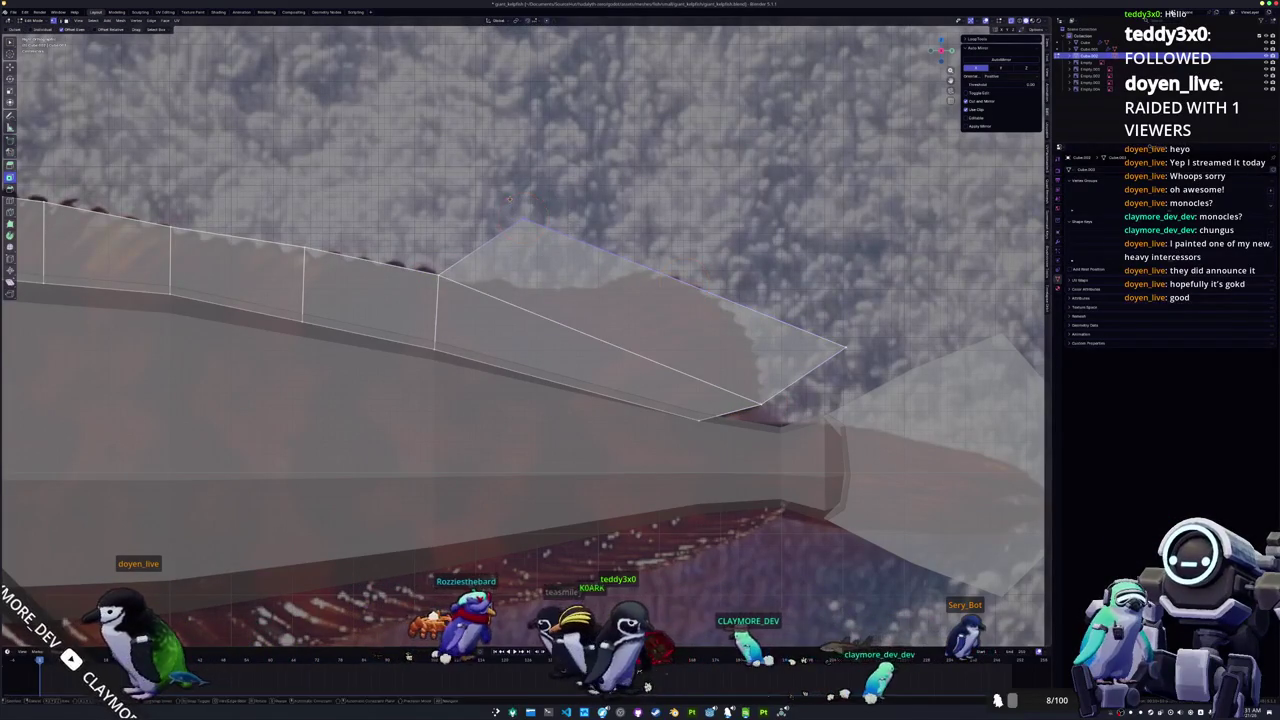
click(650, 265)
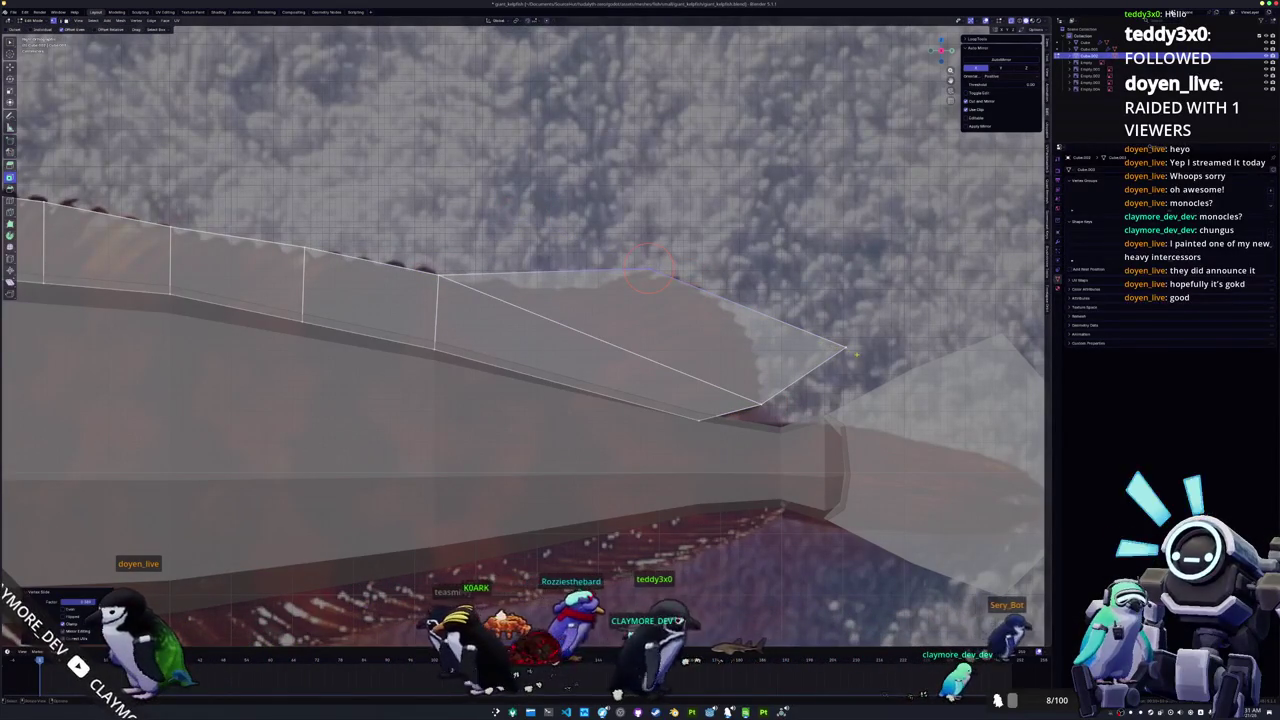
key(shift+v)
click(648, 268)
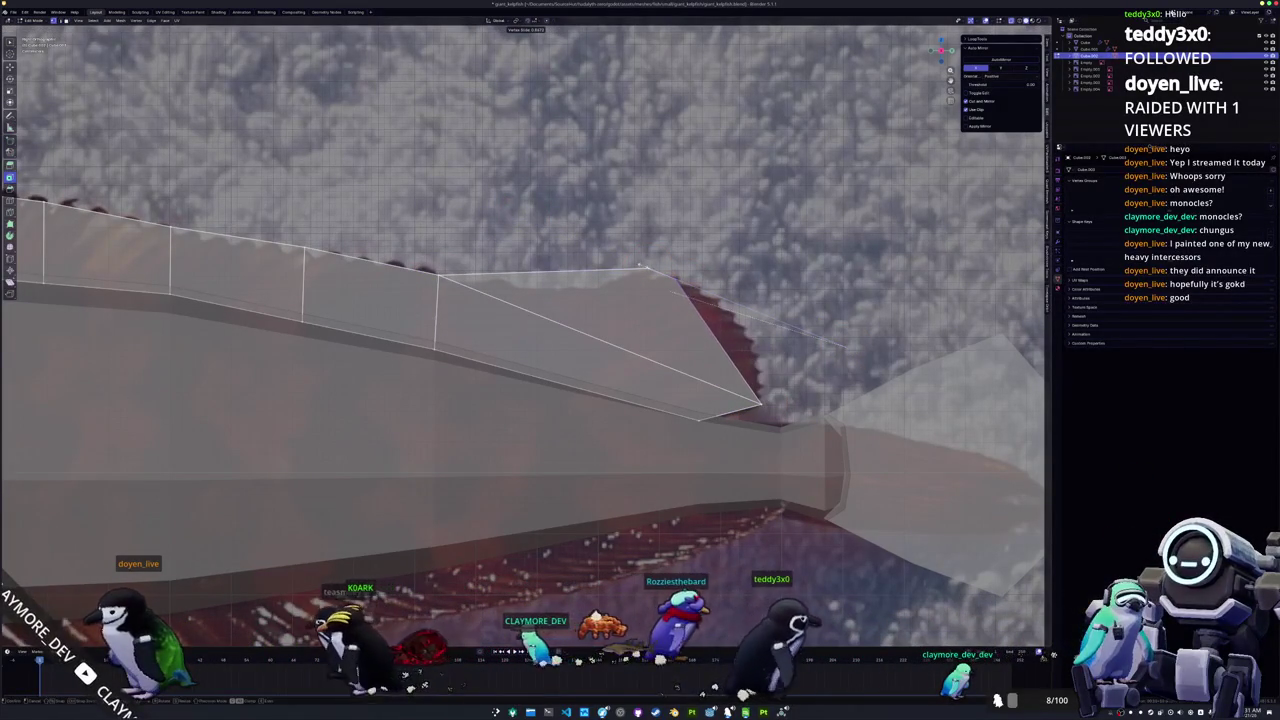
Step: Cut a loop across the new face and place its vertices on the fin outline
key(ctrl+r)
click(630, 305)
key(g)
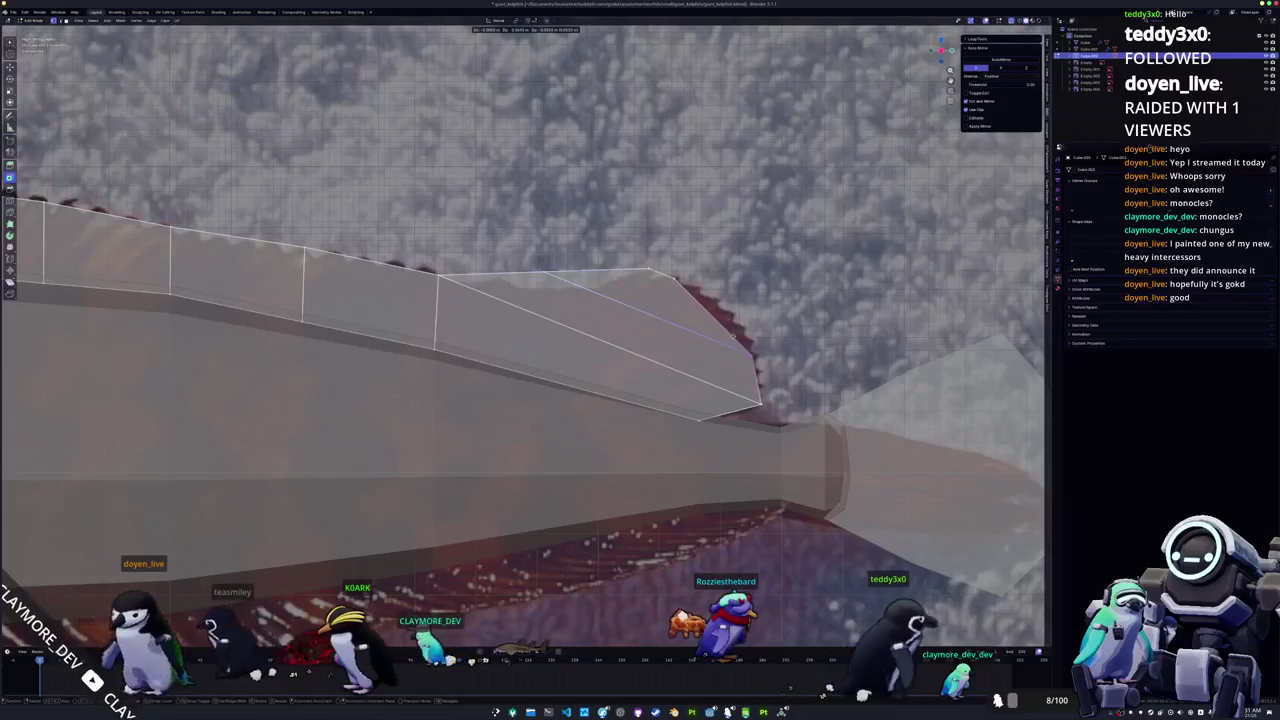
click(762, 358)
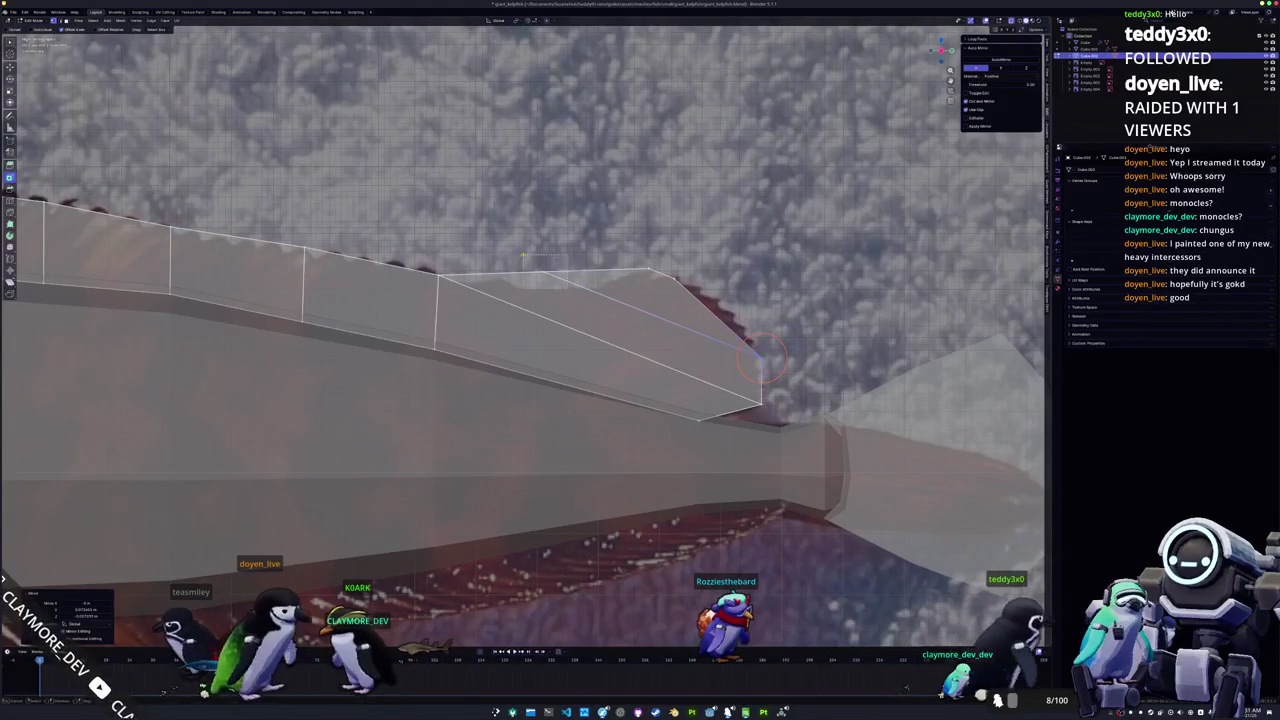
key(g)
click(566, 276)
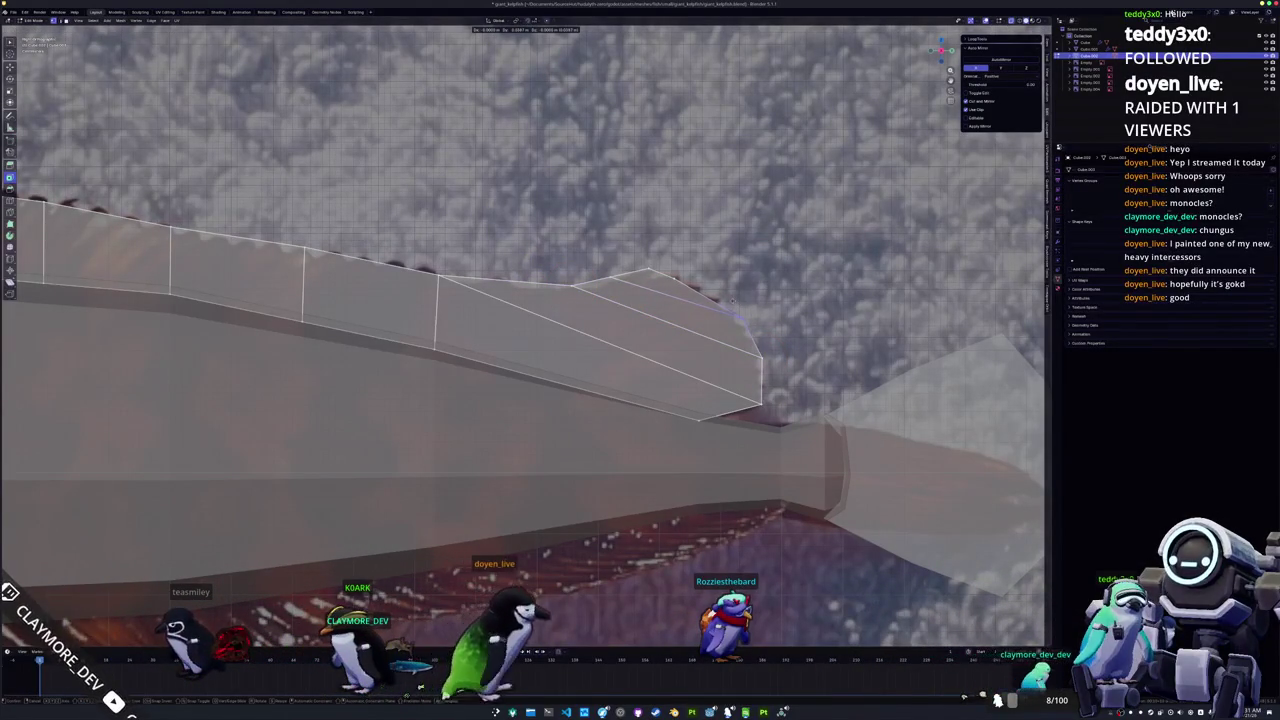
Step: Adjust the end vertex, select the fin's top edges, and return to Object Mode
key(g)
key(c)
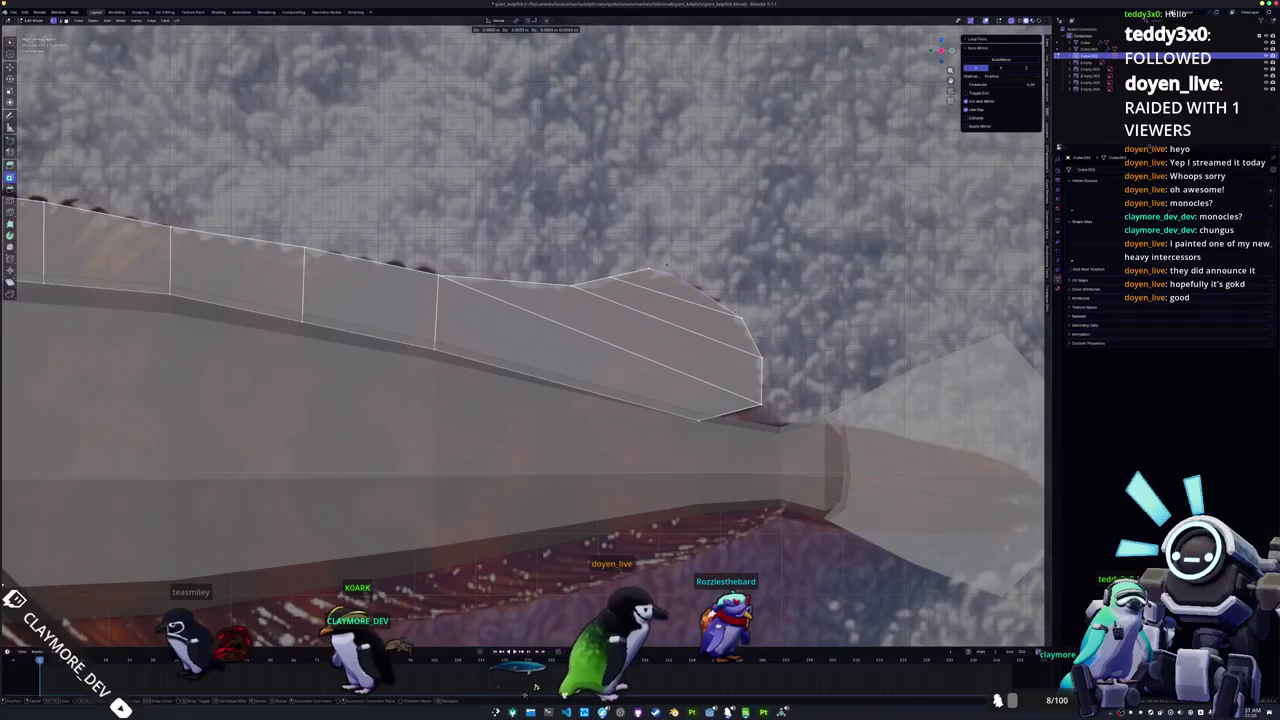
click(678, 273)
drag(676, 275, 659, 267)
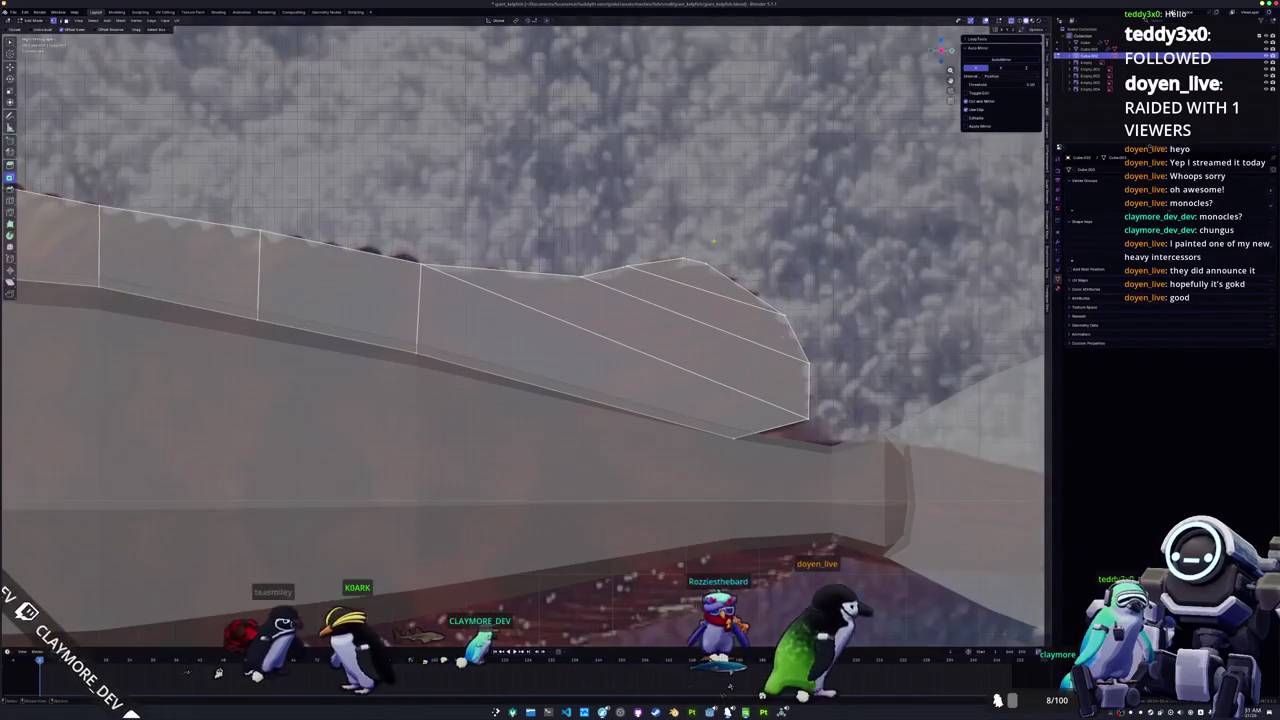
mouse_move(659, 267)
middle_down()
mouse_move(660, 302)
mouse_move(646, 286)
mouse_move(687, 421)
middle_up()
scroll(687, 421, down, 3)
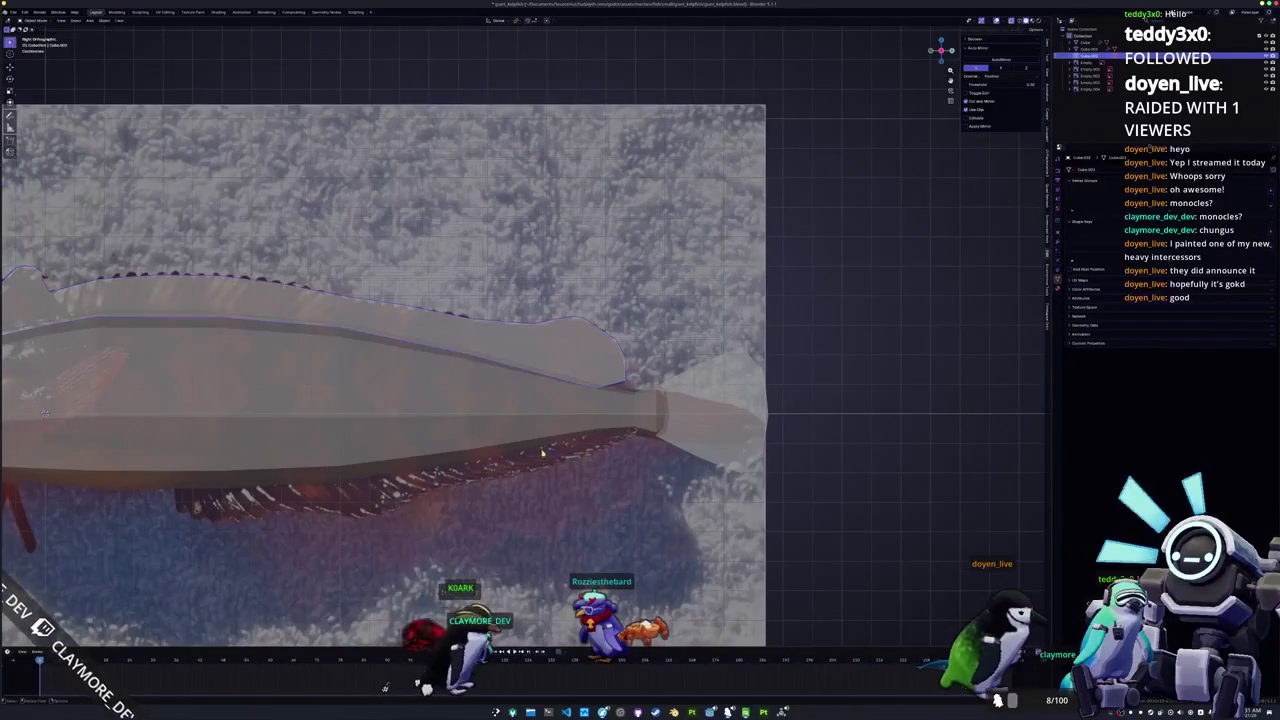
key(Tab)
key(Tab)
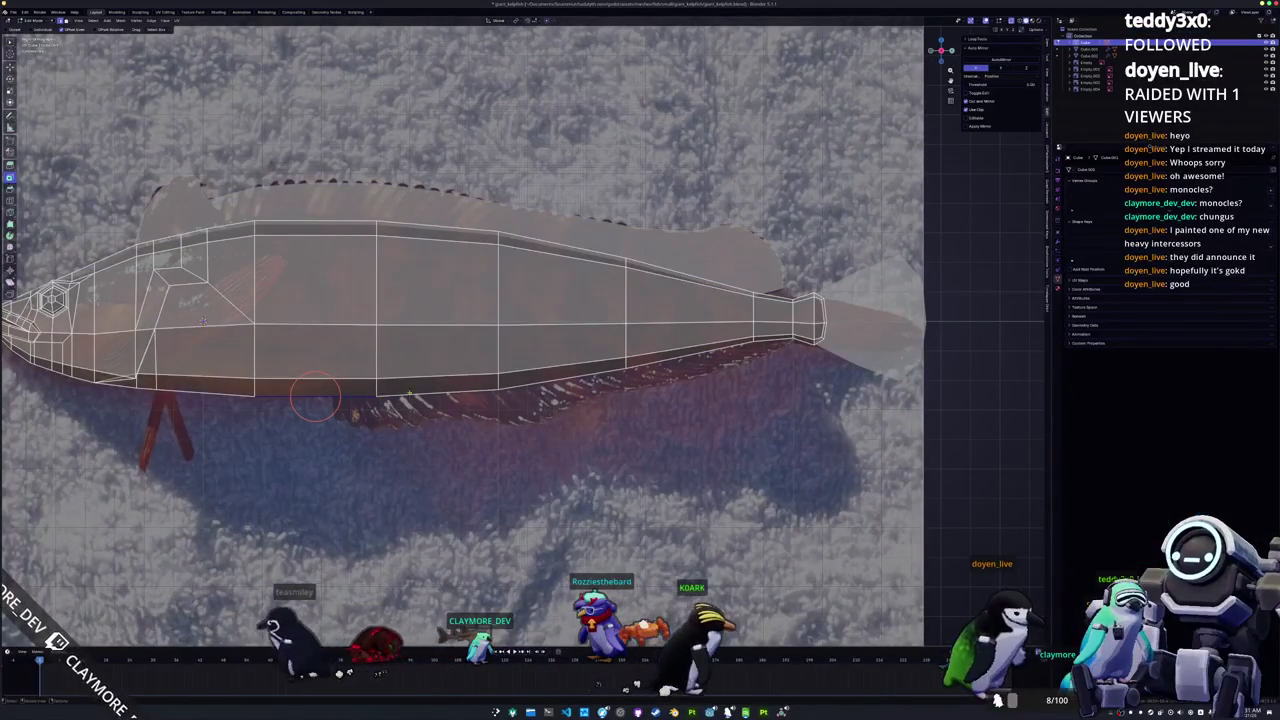
Step: Separate the belly edges into a new object and move the strip vertically in Edit Mode
drag(375, 400, 500, 380)
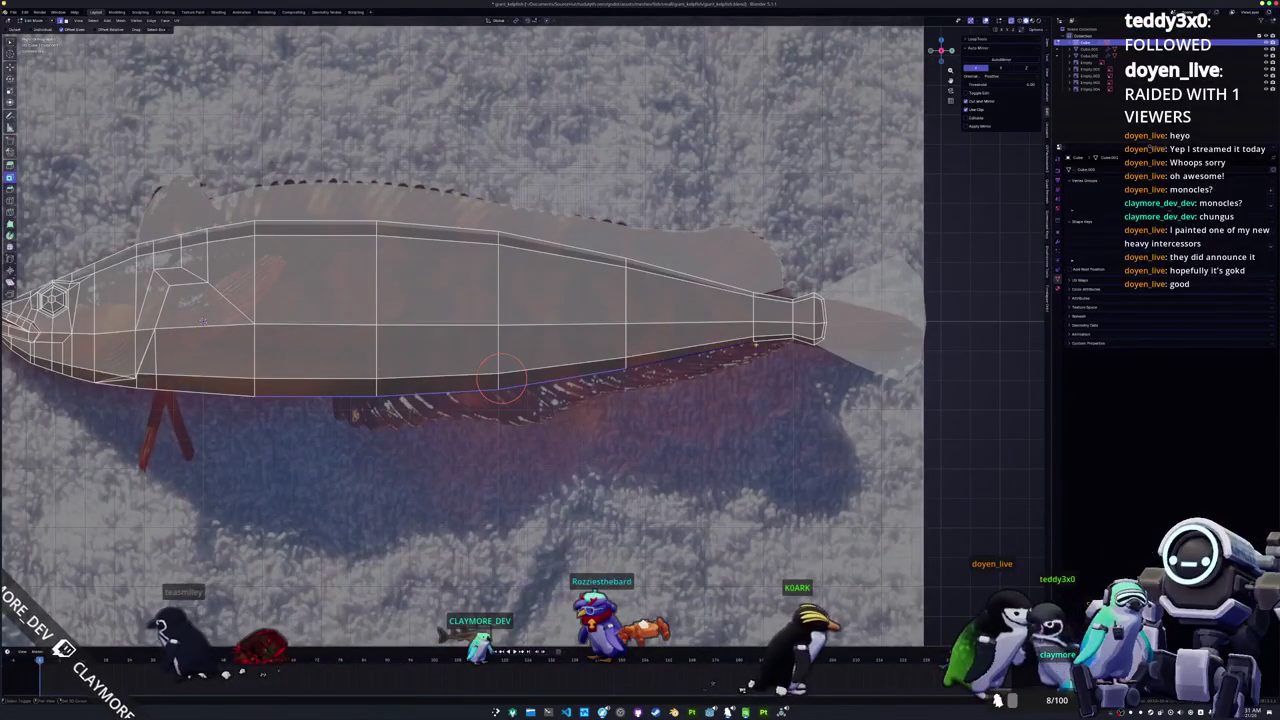
right_click(652, 409)
mouse_move(635, 407)
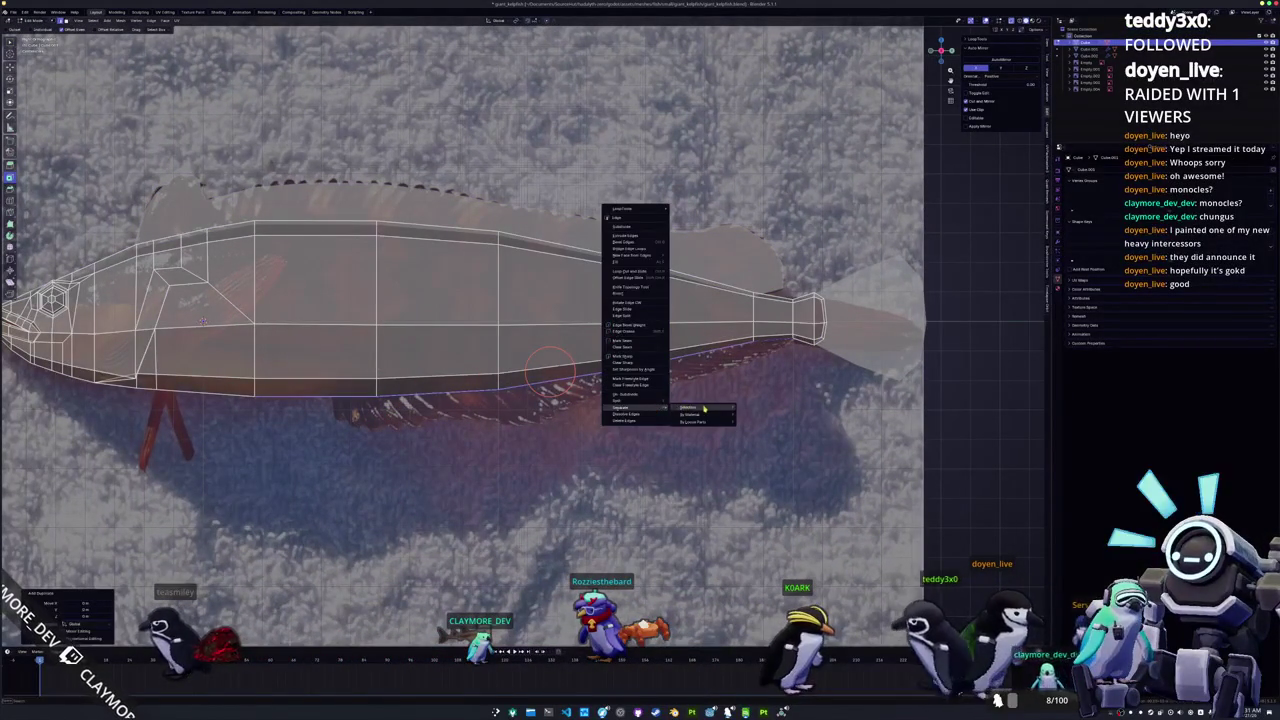
click(704, 408)
key(Tab)
click(528, 387)
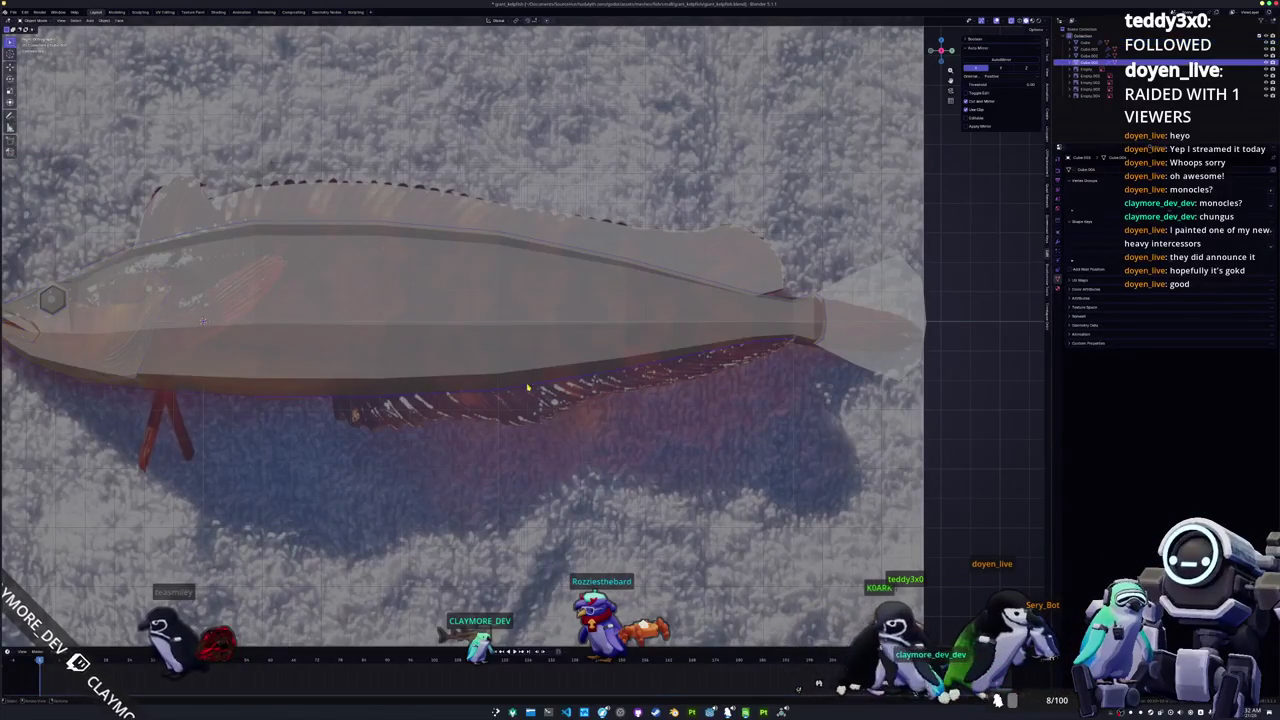
key(Tab)
key(z)
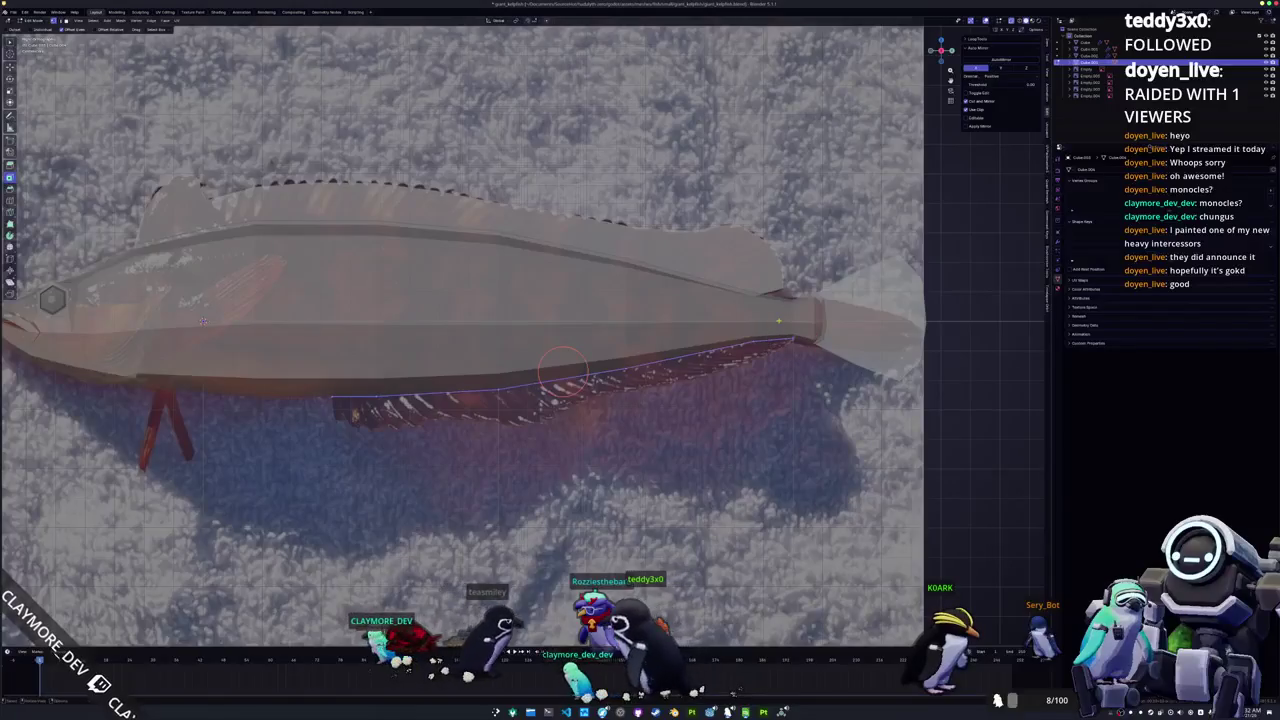
key(Return)
scroll(580, 383, up, 4)
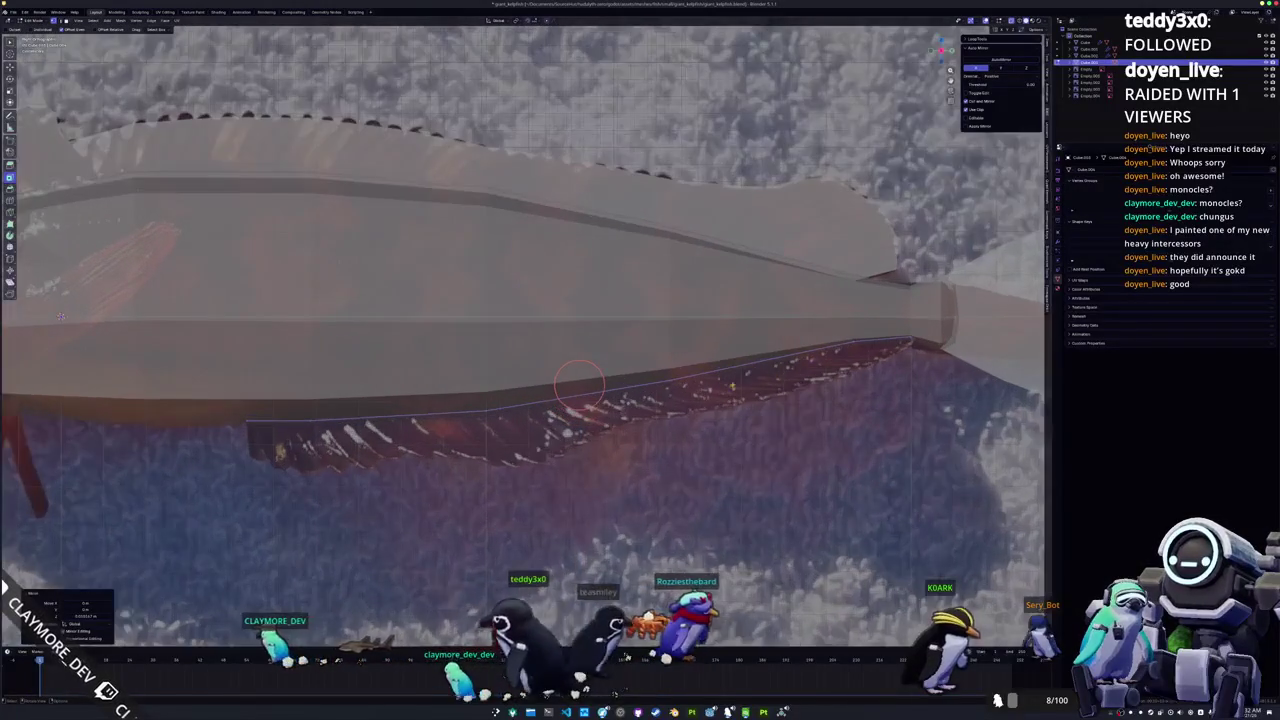
Step: Select the whole lower fin strip and slide one of its vertices into place
key(a)
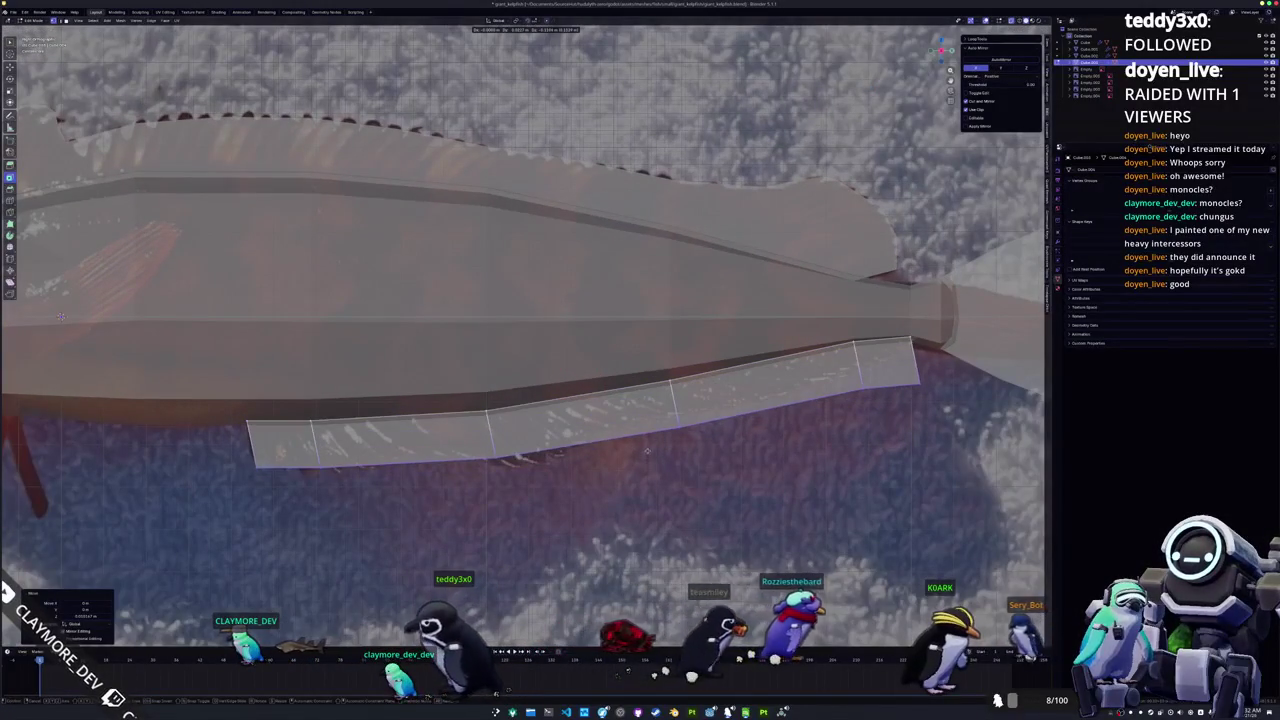
scroll(580, 383, up, 1)
middle_drag(928, 422, 713, 423)
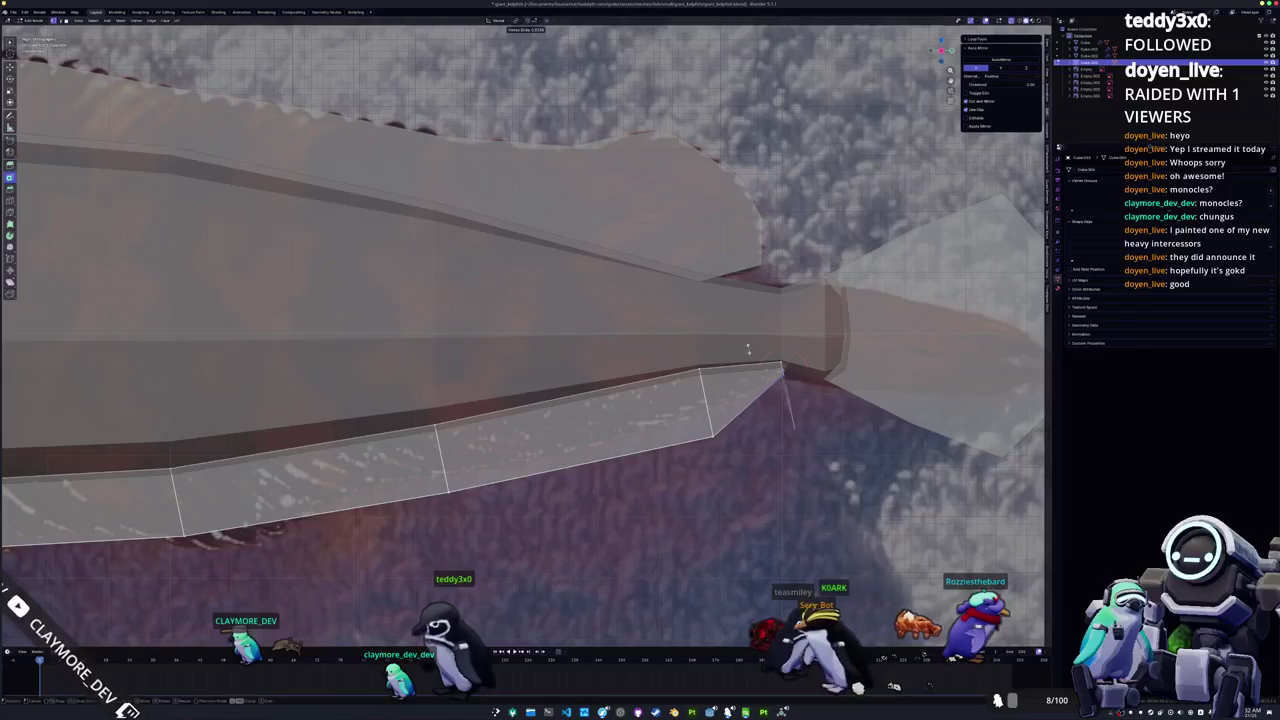
key(shift+v)
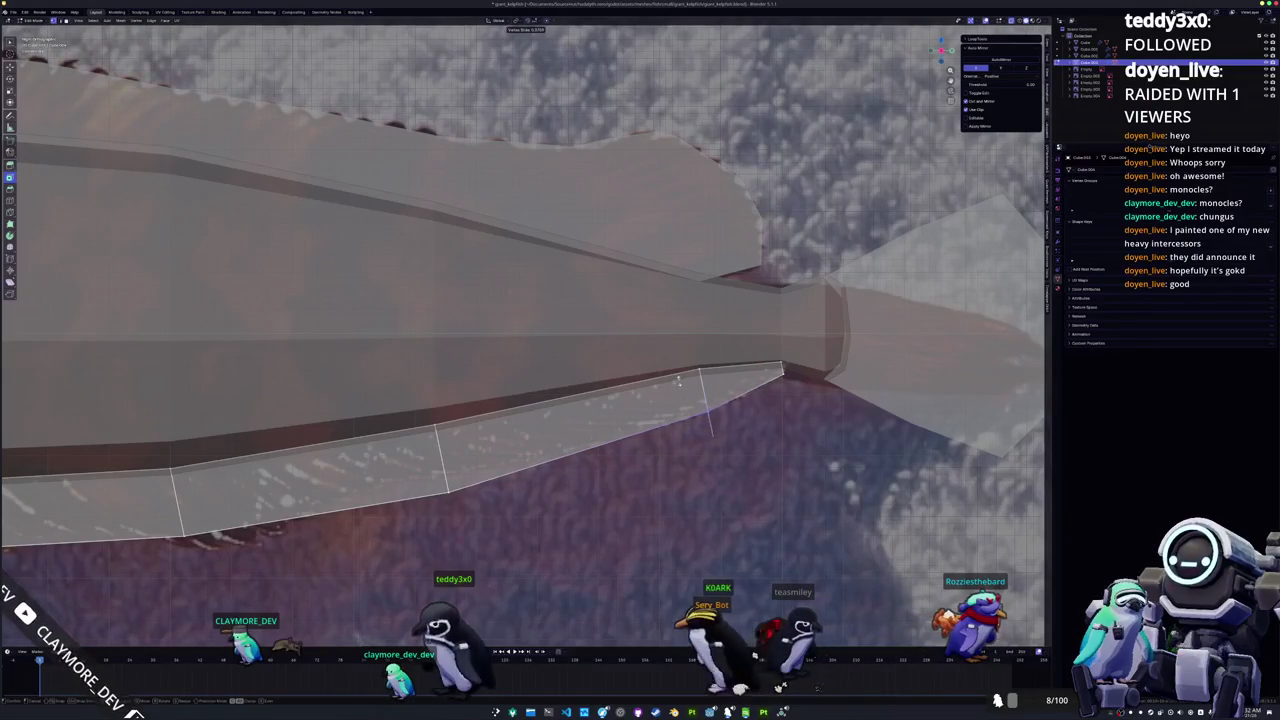
click(678, 381)
shift+middle_drag(678, 381, 697, 397)
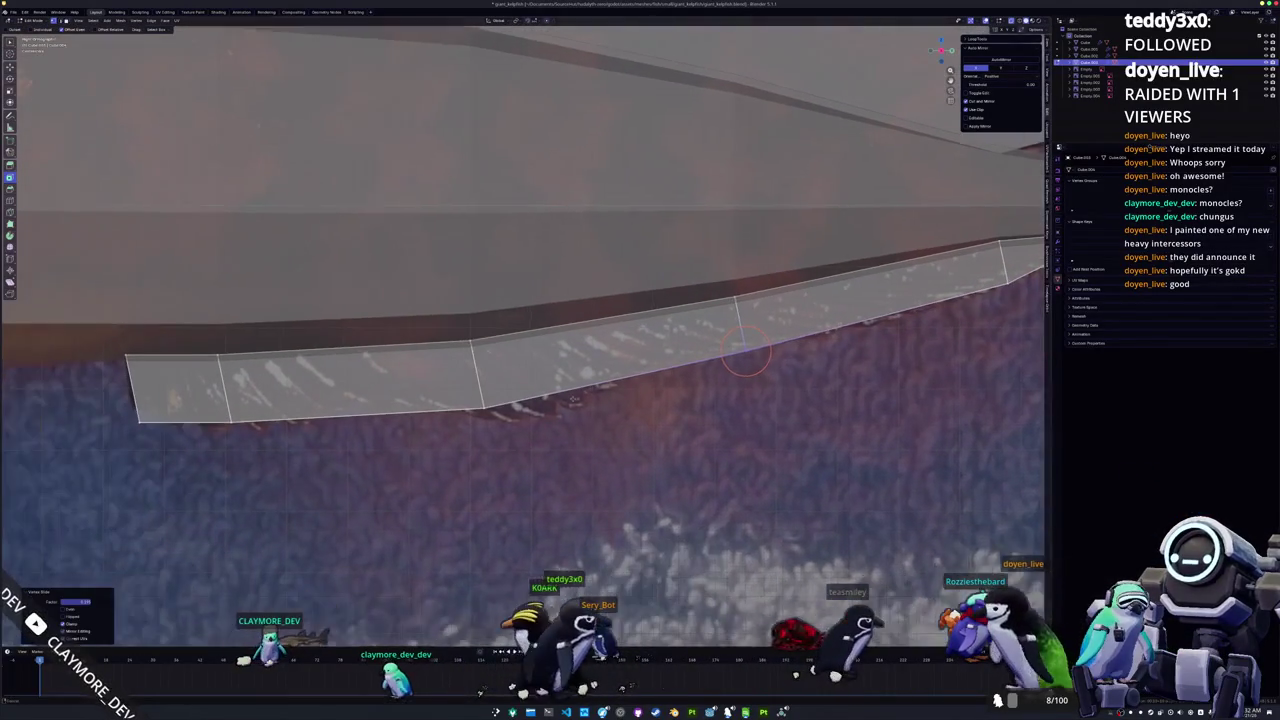
middle_drag(573, 396, 533, 421)
Step: Slide the lower fin's left-end vertices along their edges to match the reference
key(c)
click(263, 421)
key(Escape)
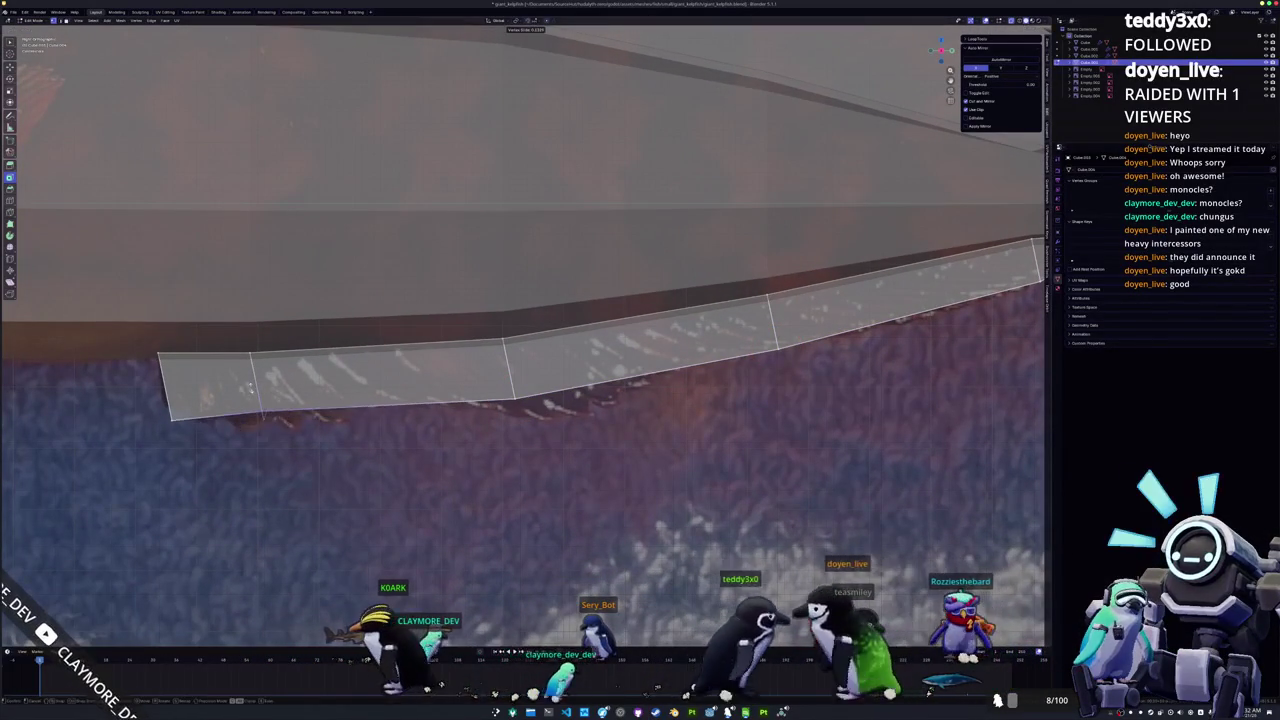
key(shift+v)
click(254, 400)
shift+middle_drag(254, 400, 313, 398)
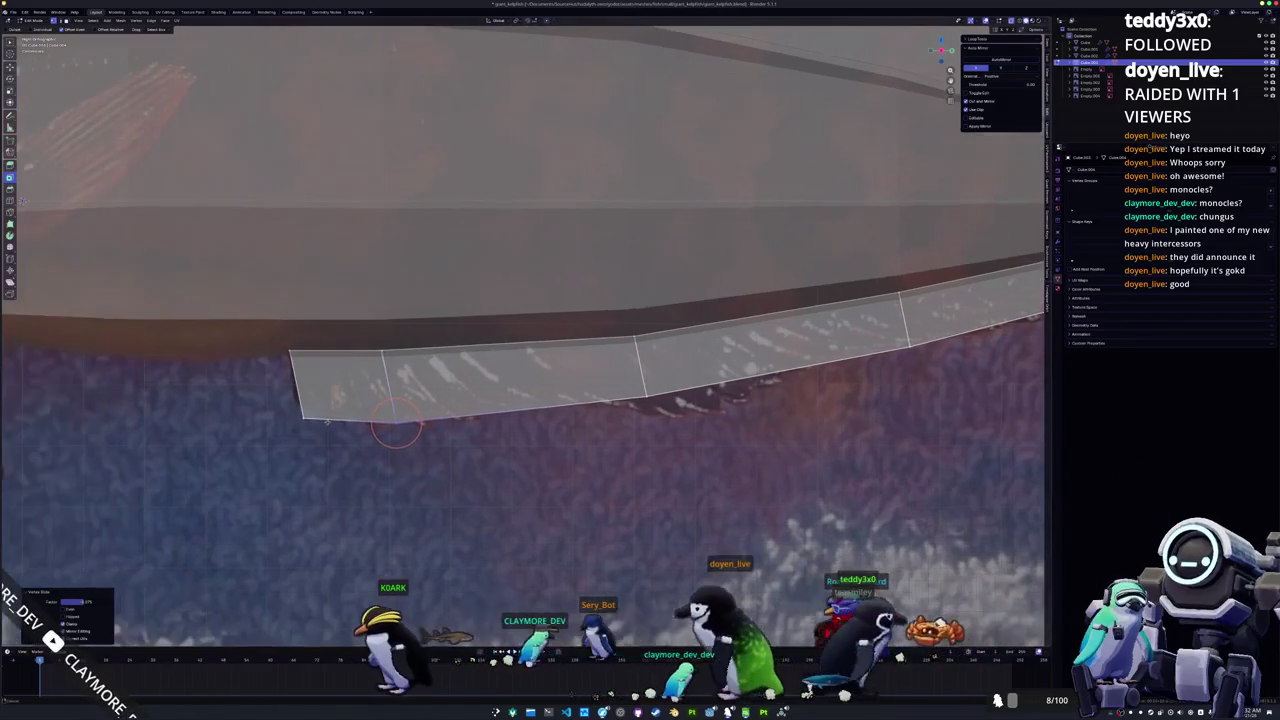
key(shift+v)
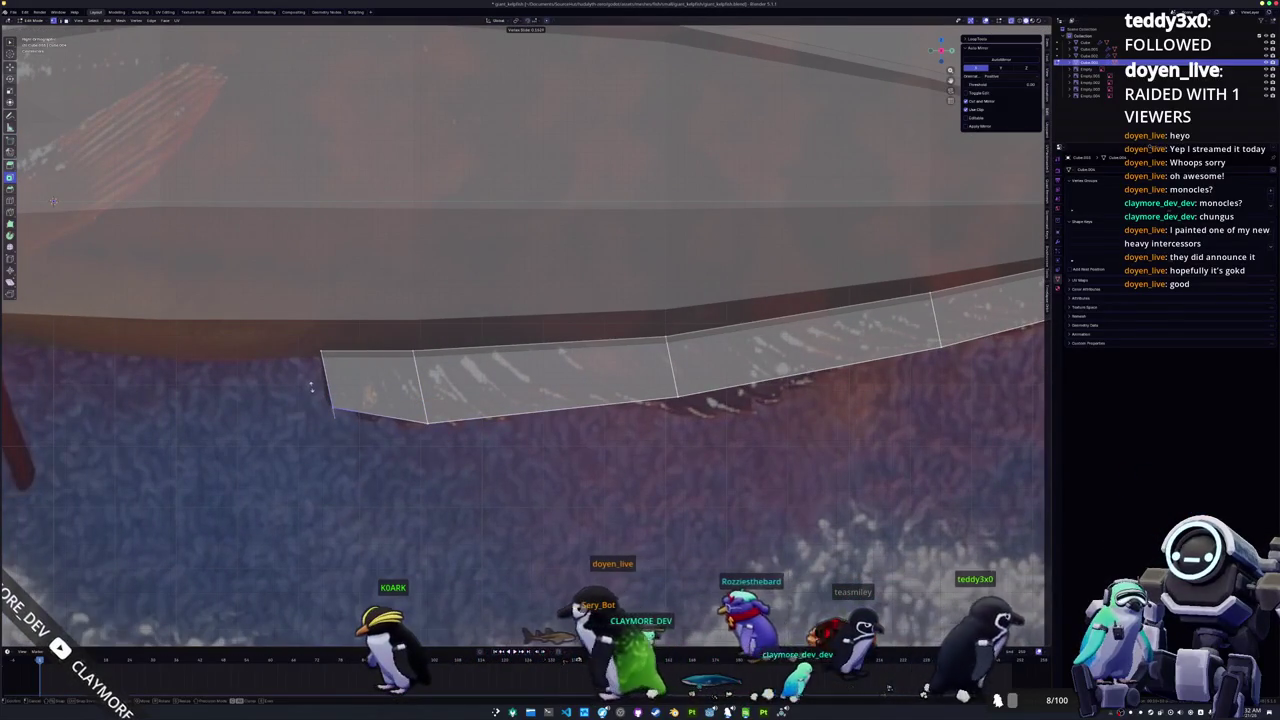
click(311, 388)
middle_drag(331, 402, 416, 441)
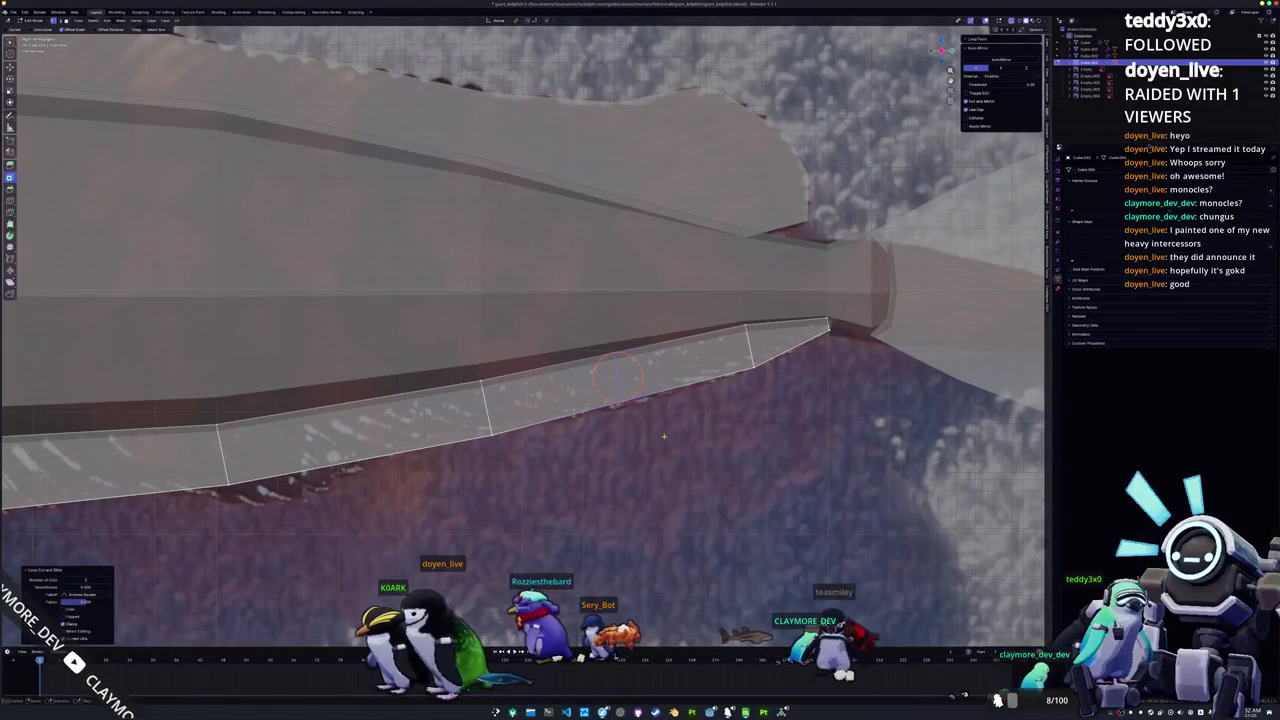
Step: Slide edges near the middle of the fin strip to refine its outline
key(shift+v)
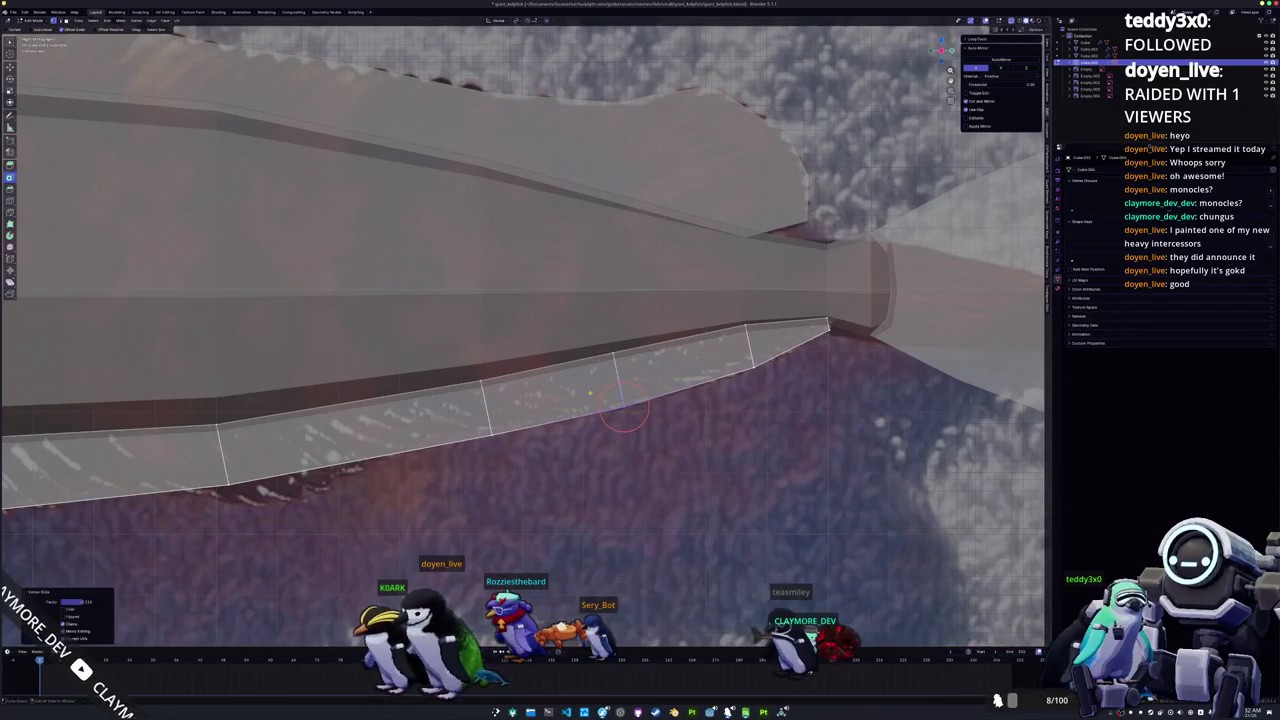
shift+middle_drag(625, 410, 838, 340)
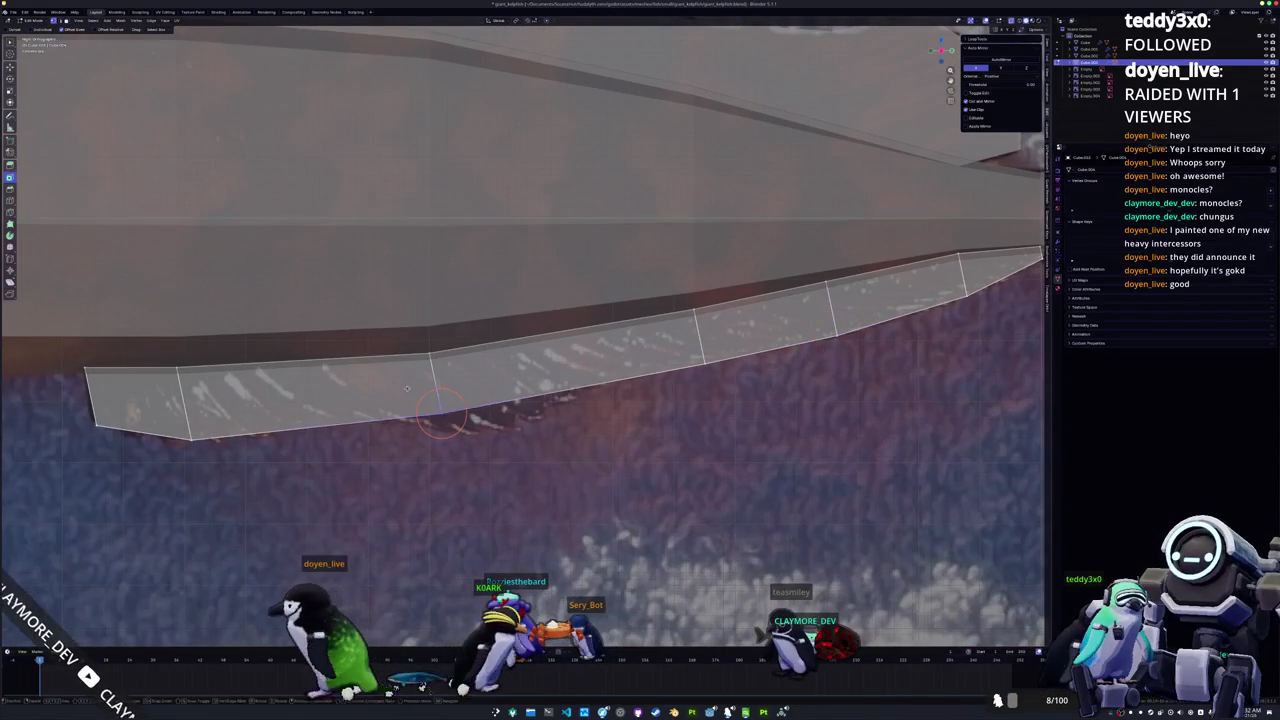
key(shift+v)
click(417, 405)
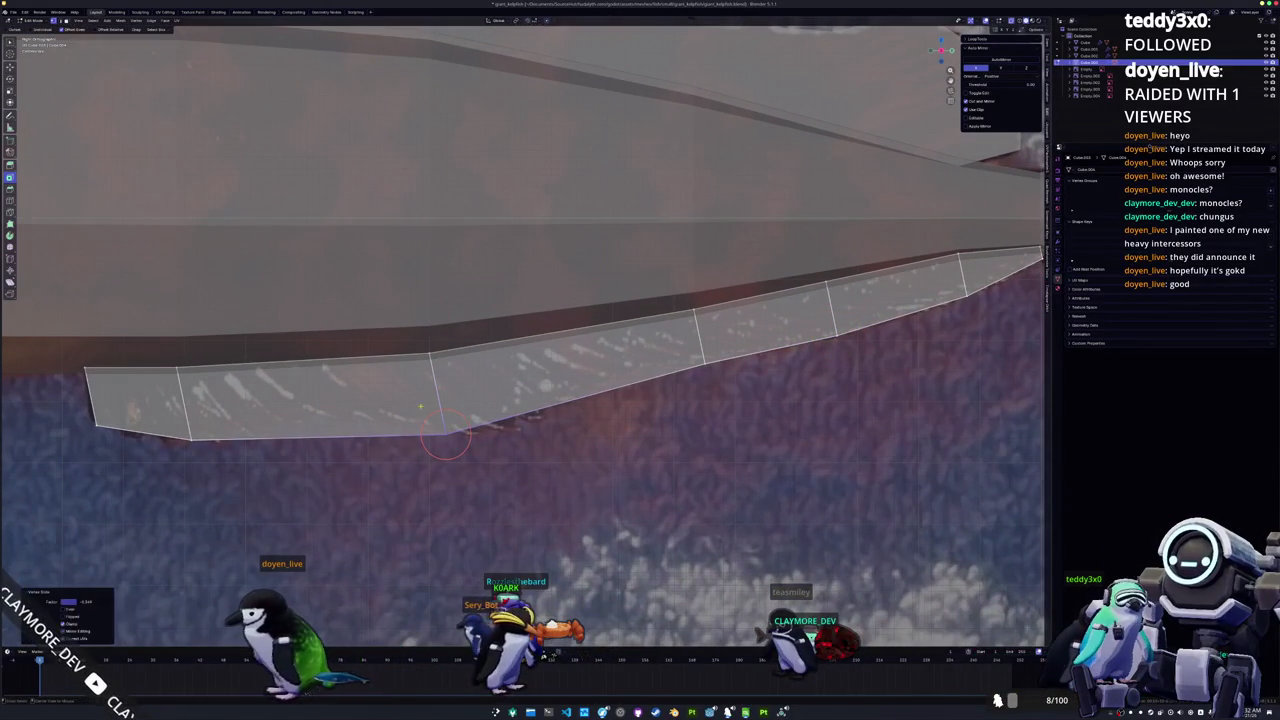
key(shift+v)
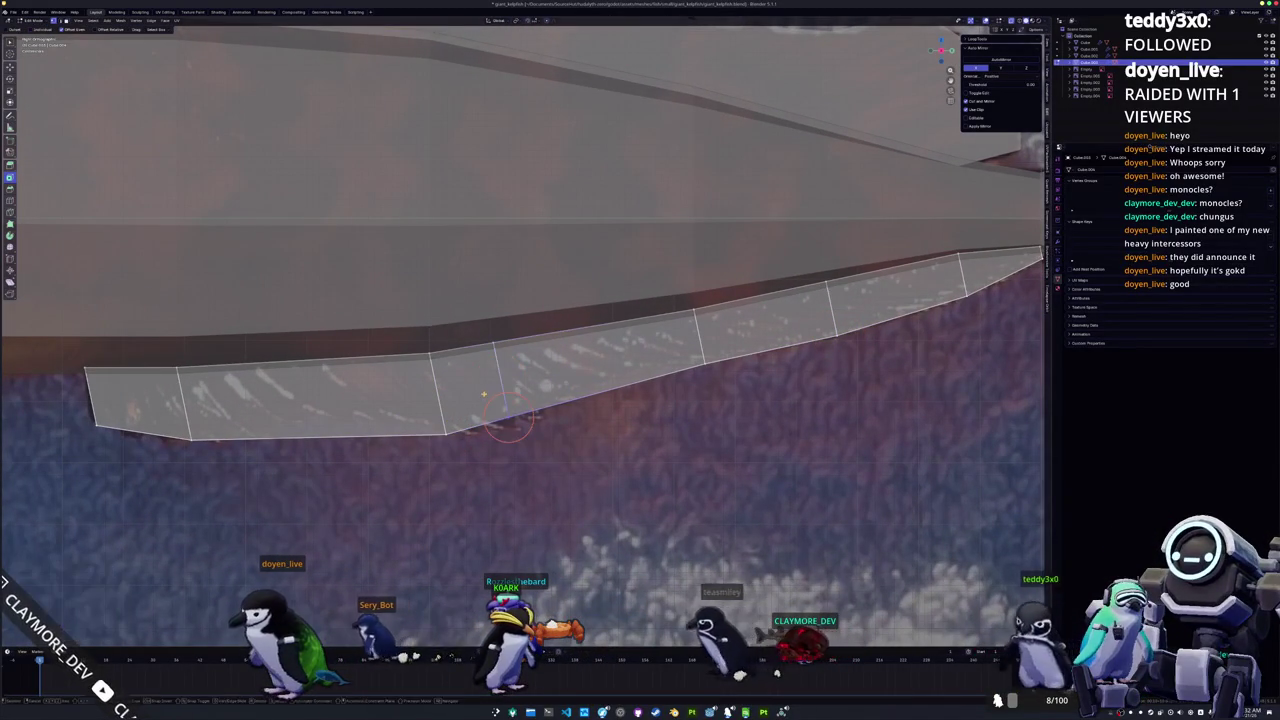
click(512, 430)
shift+middle_drag(490, 405, 506, 416)
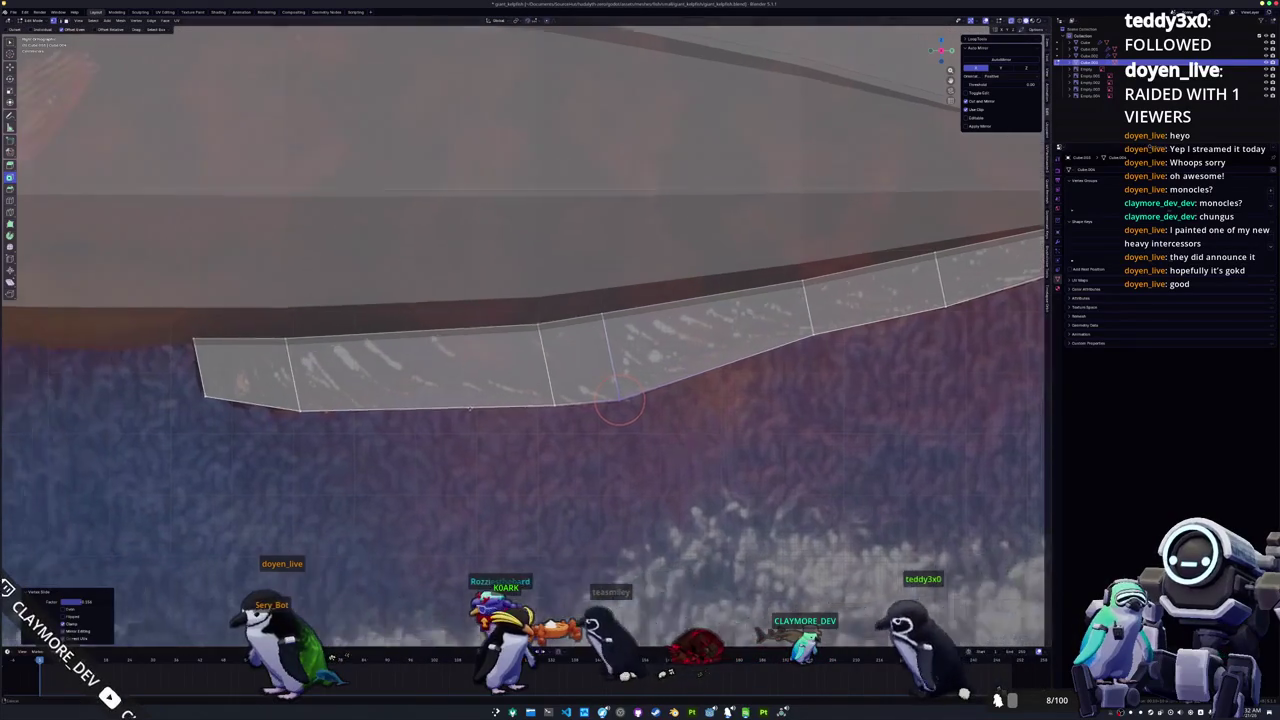
Step: Add a loop cut near the fin's front, adjust a left-end vertex, and view from the side
key(ctrl+r)
click(505, 362)
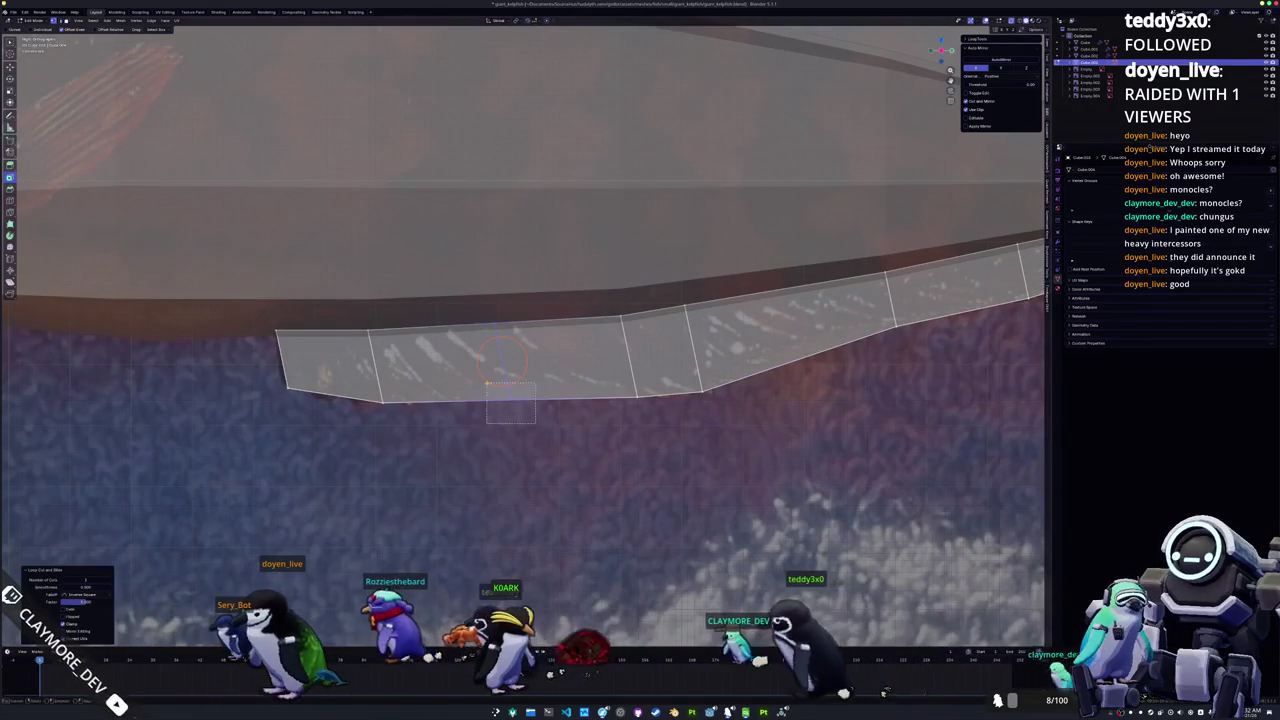
drag(487, 383, 486, 368)
click(485, 374)
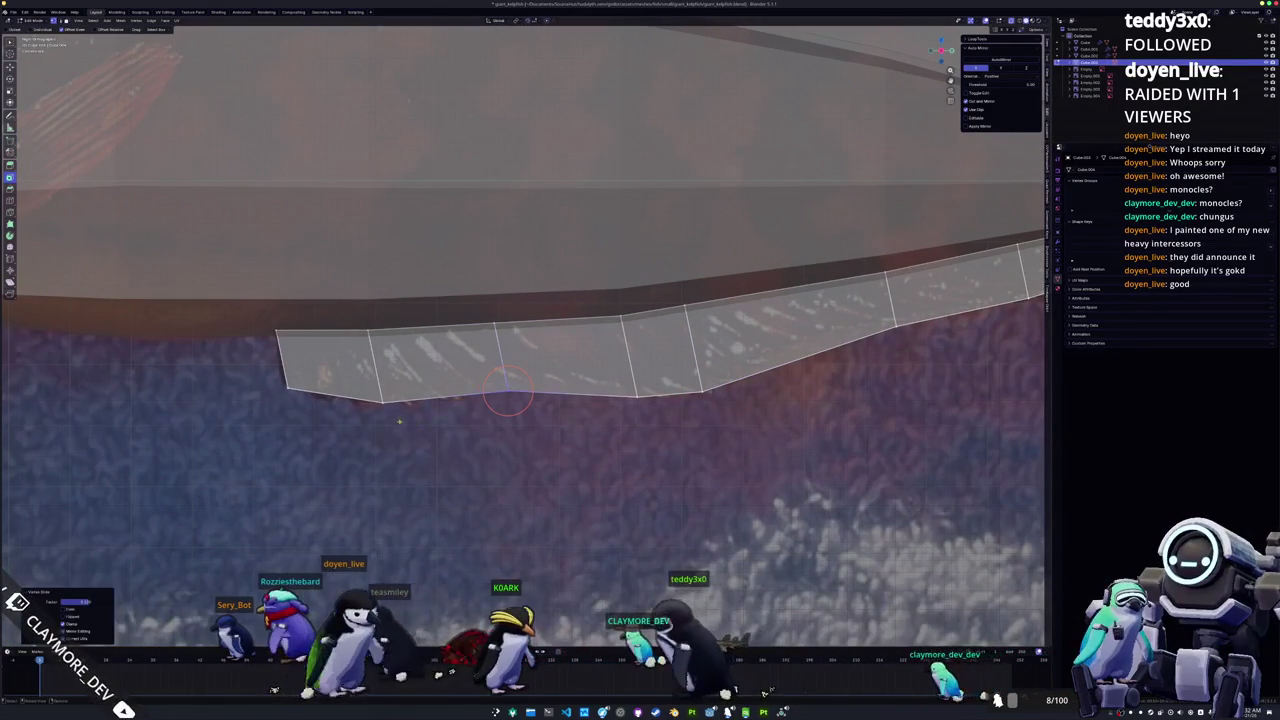
key(shift+v)
click(265, 370)
key(Tab)
key(KP_3)
scroll(489, 410, down, 3)
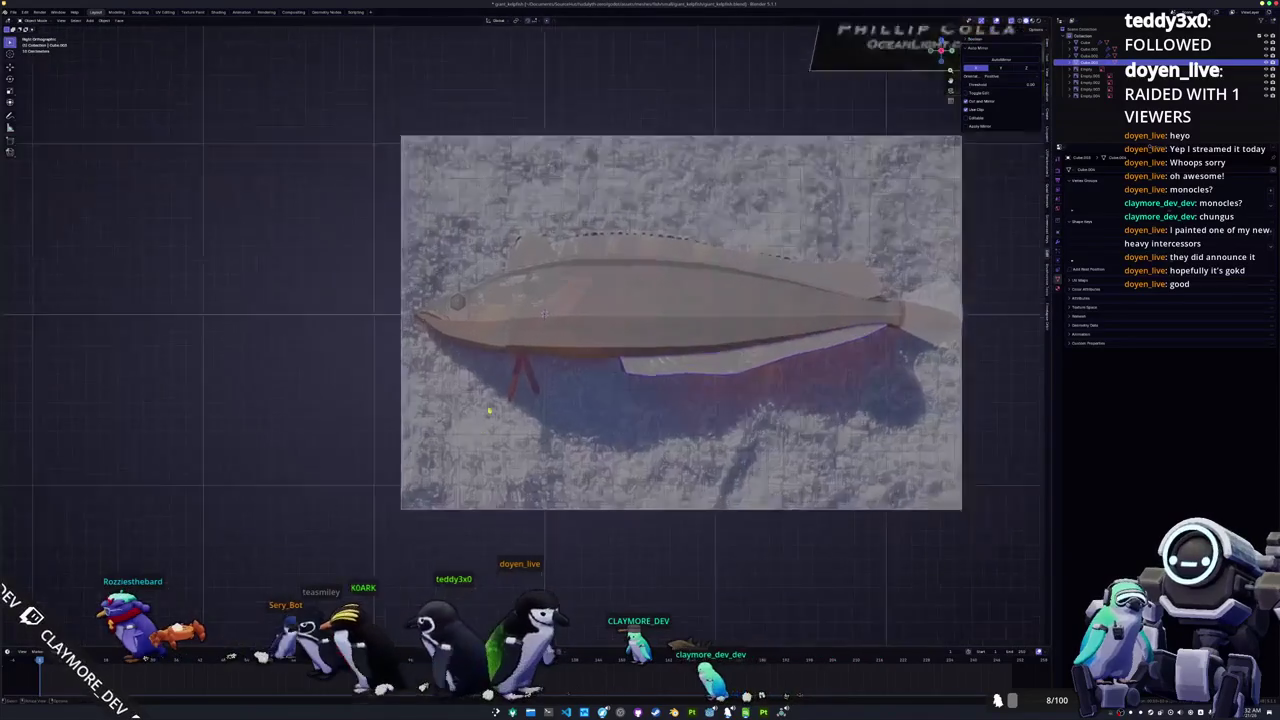
Step: Separate the selected mesh part into its own object and isolate it in front view
scroll(489, 410, up, 3)
key(Tab)
scroll(507, 393, up, 1)
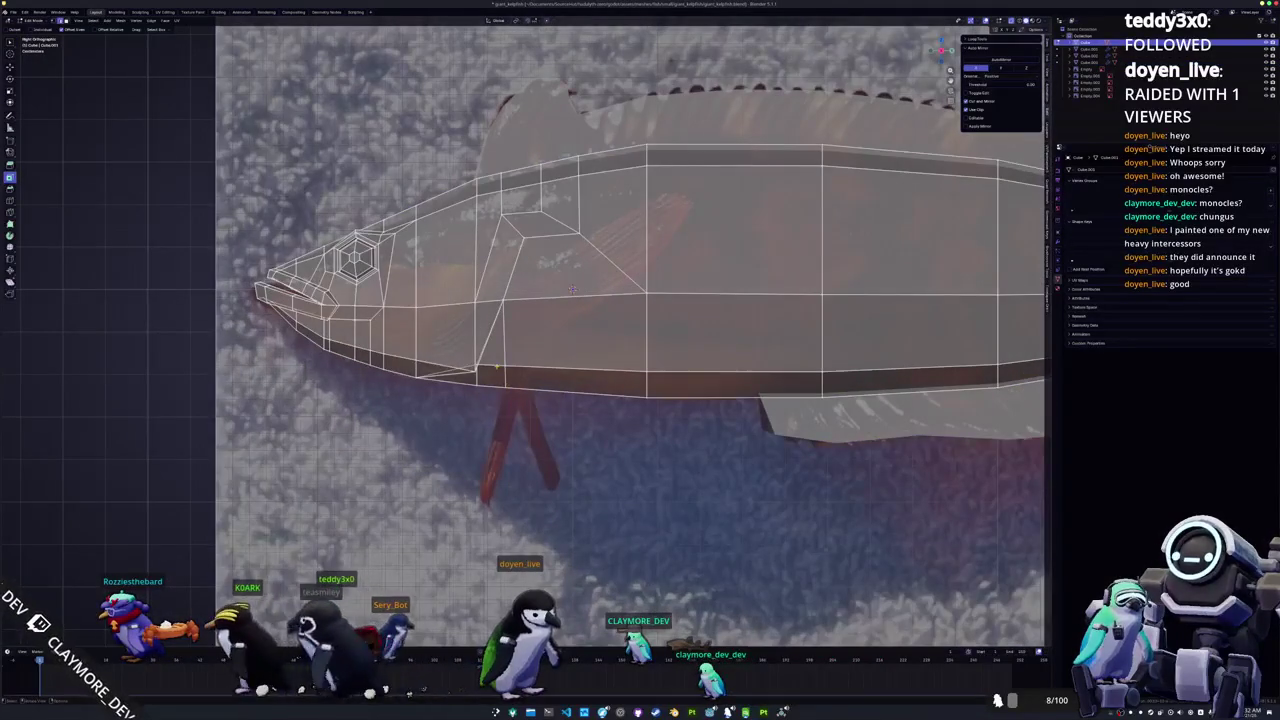
right_click(498, 371)
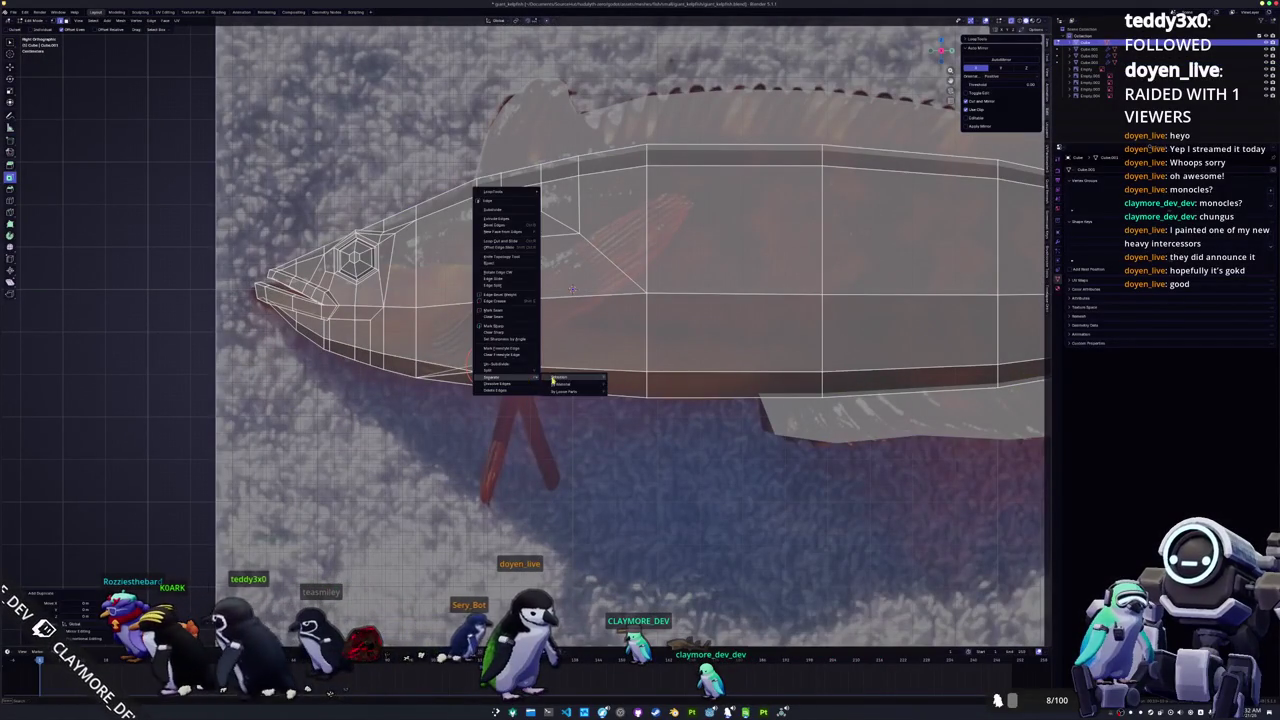
click(556, 378)
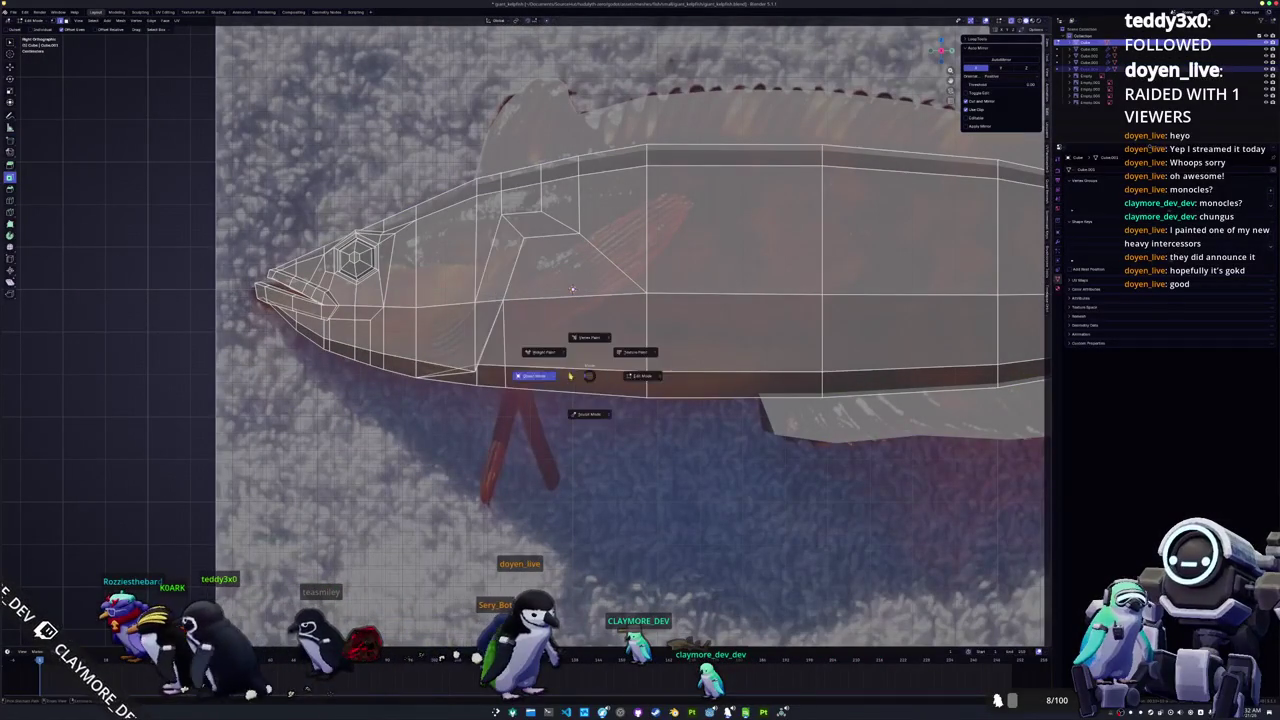
key(Tab)
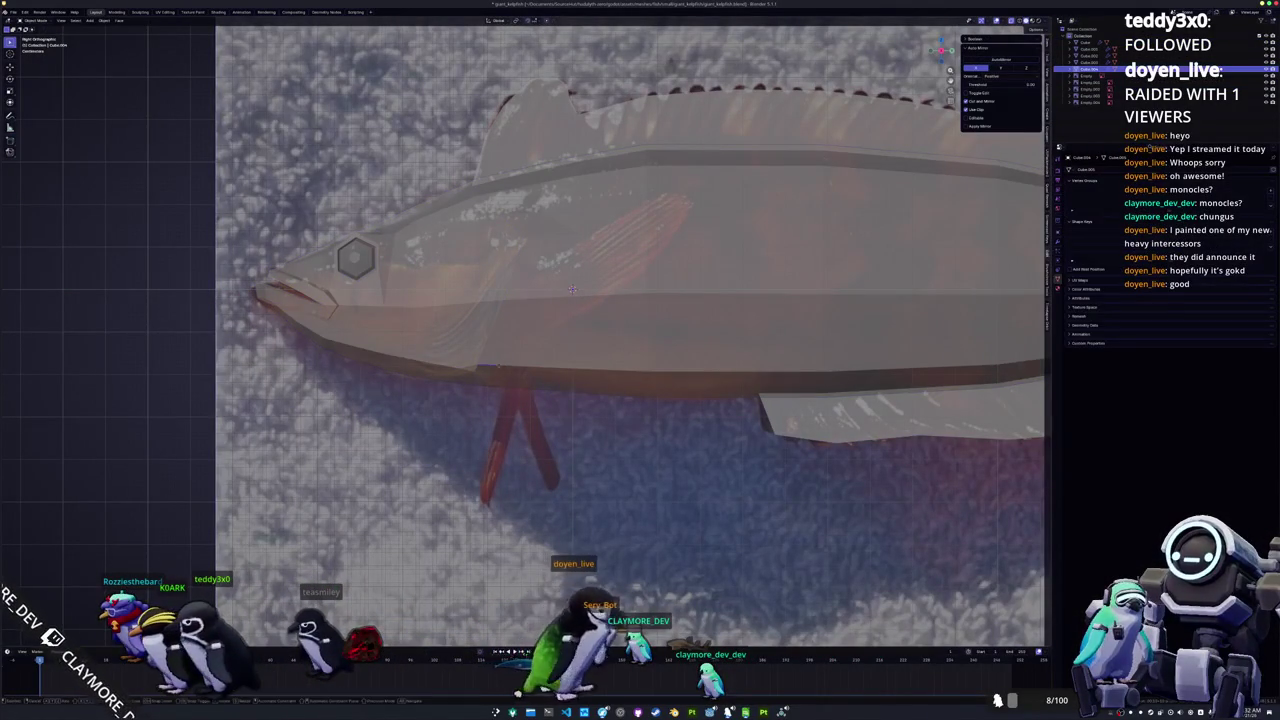
click(528, 373)
key(KP_Divide)
key(KP_1)
Step: Move the separated piece along X and then Z to sit below the head
key(Tab)
key(g)
key(x)
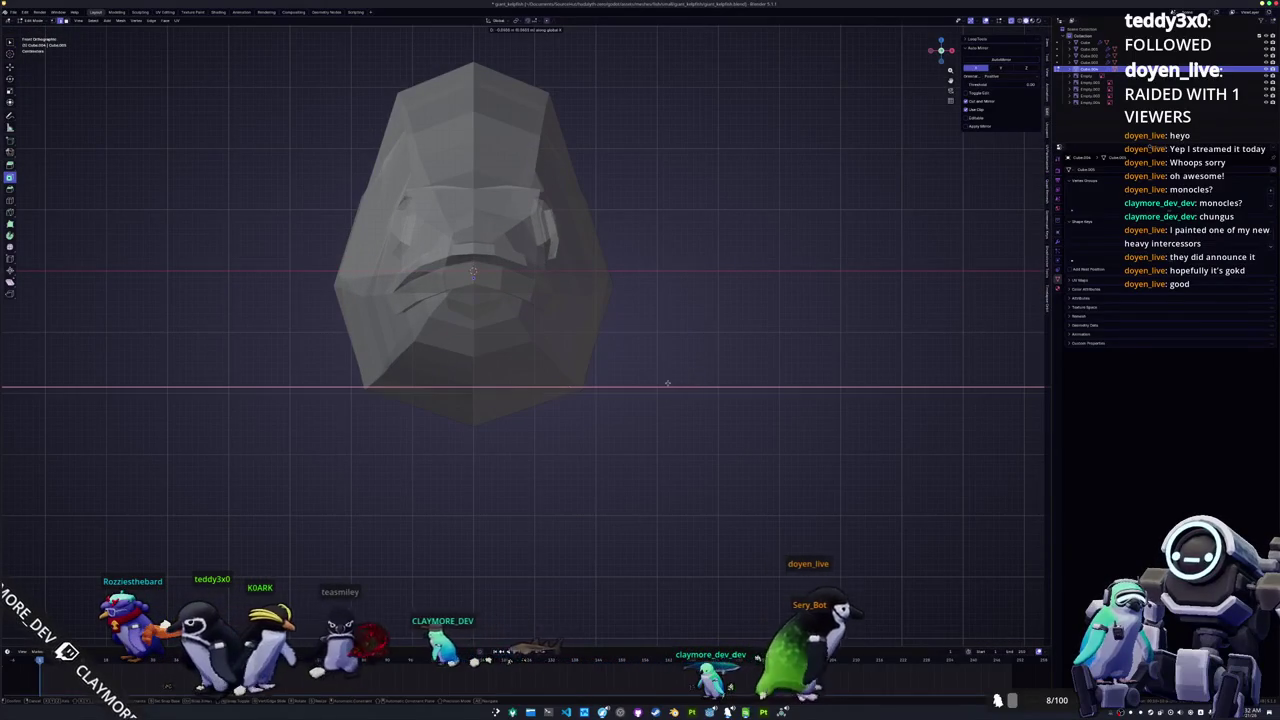
click(640, 385)
key(g)
key(z)
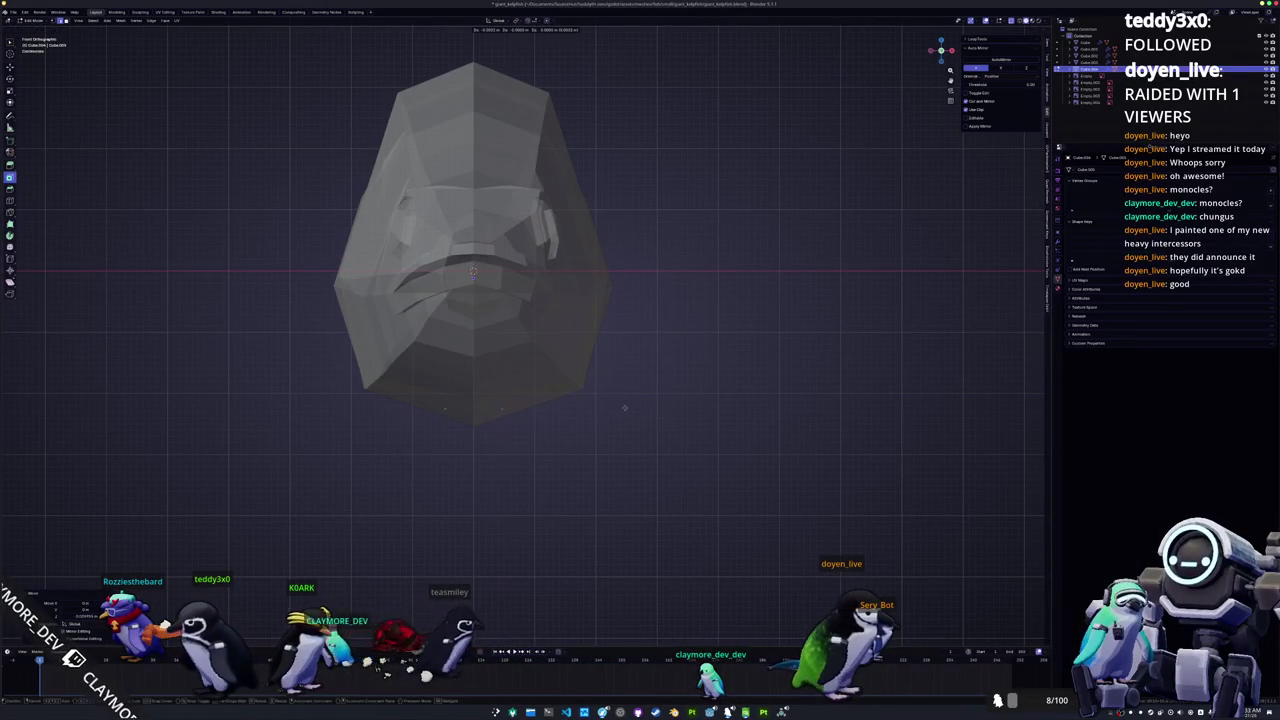
click(556, 526)
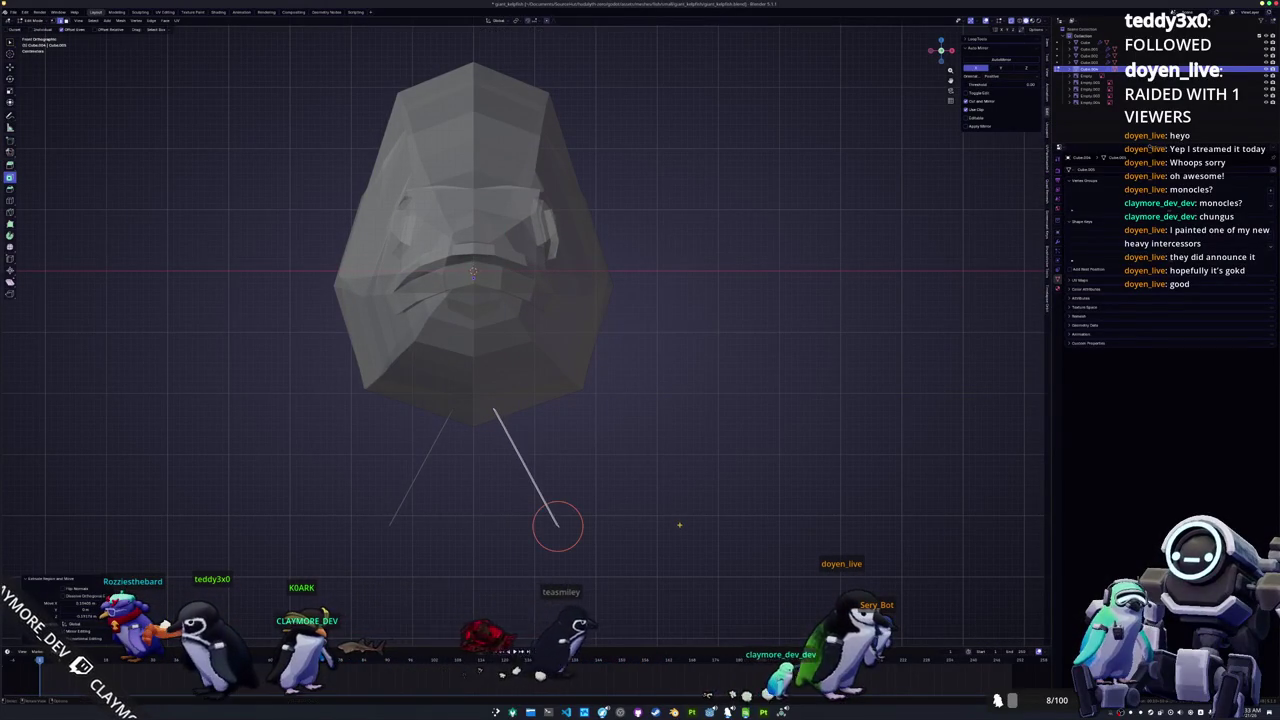
Step: In Right Ortho view, rotate the belly fin to match the reference fin's tilt
key(KP_Divide)
key(KP_3)
key(r)
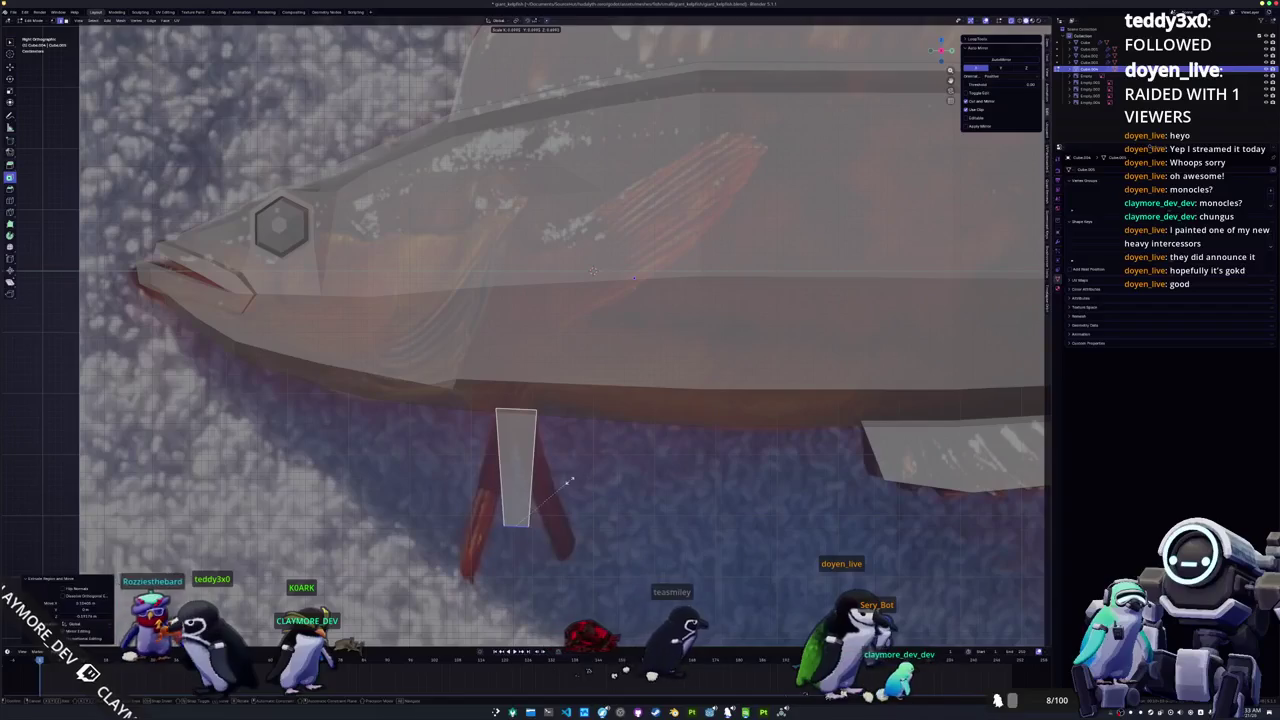
click(600, 462)
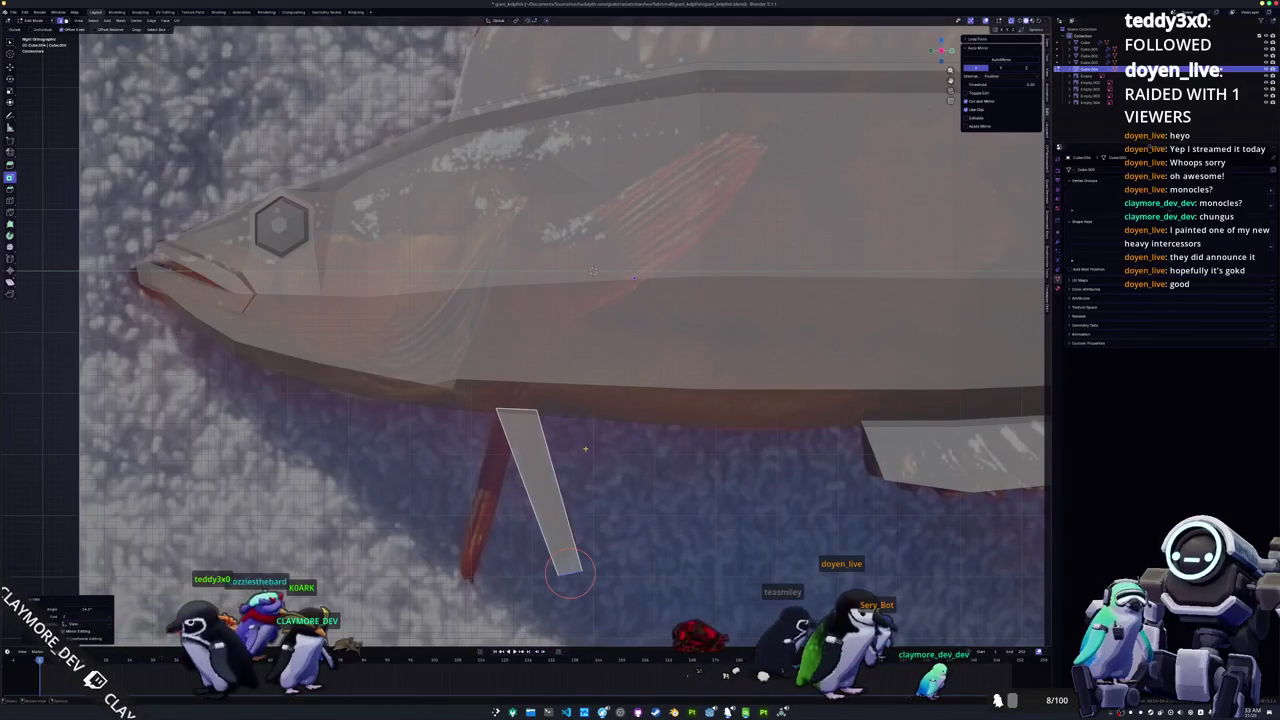
Step: Add an edge loop across the fin and slide the loops to bend its lower half along the reference
key(c)
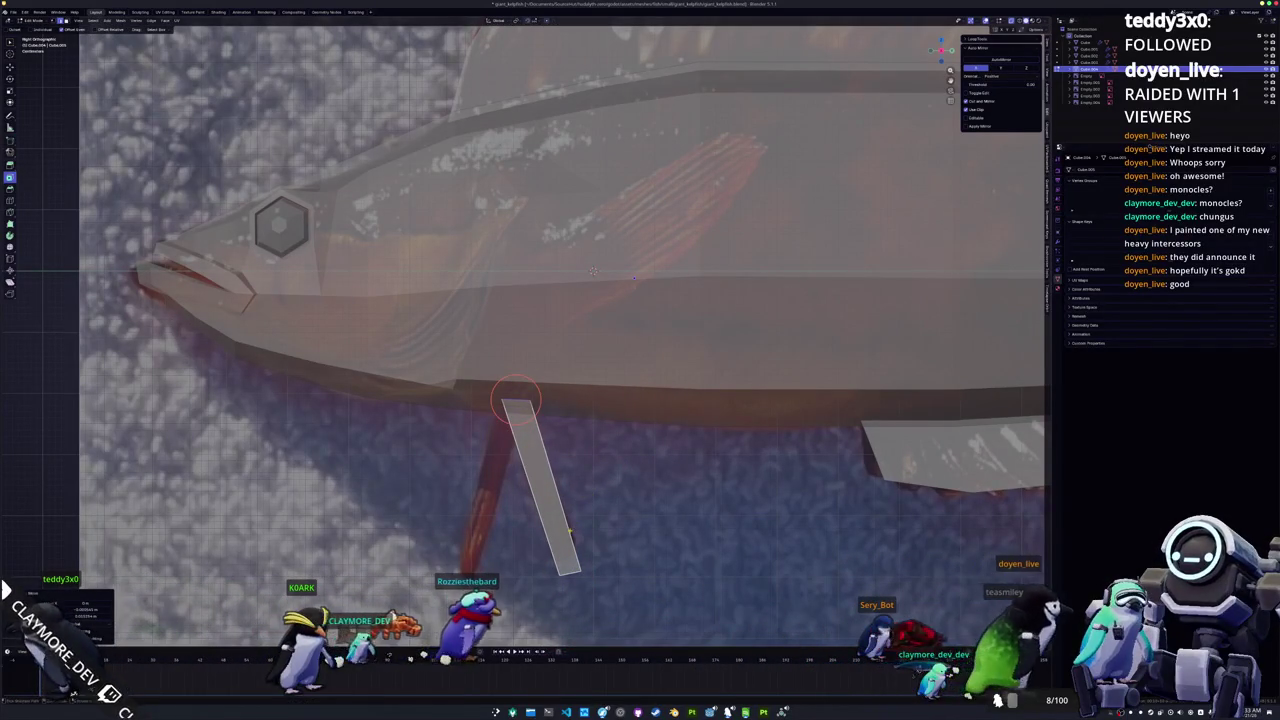
key(ctrl+r)
click(543, 487)
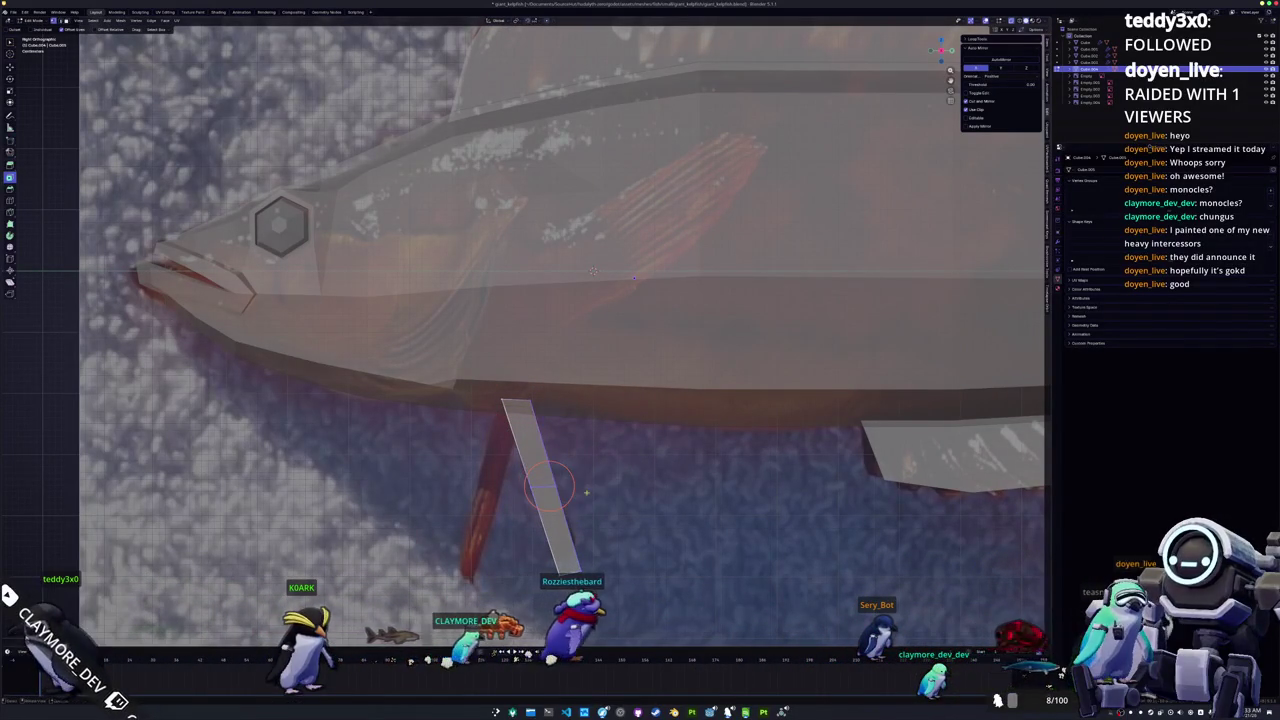
key(g)
click(560, 466)
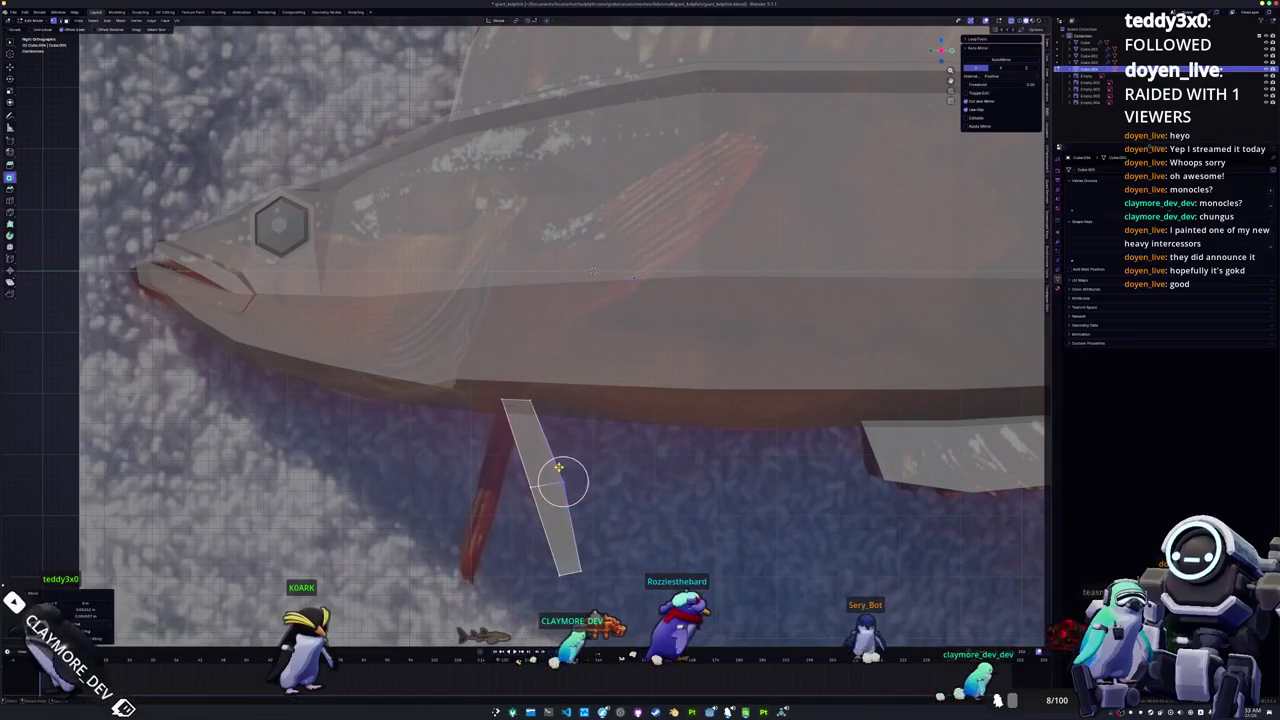
key(g)
key(g)
click(562, 545)
scroll(566, 529, down, 1)
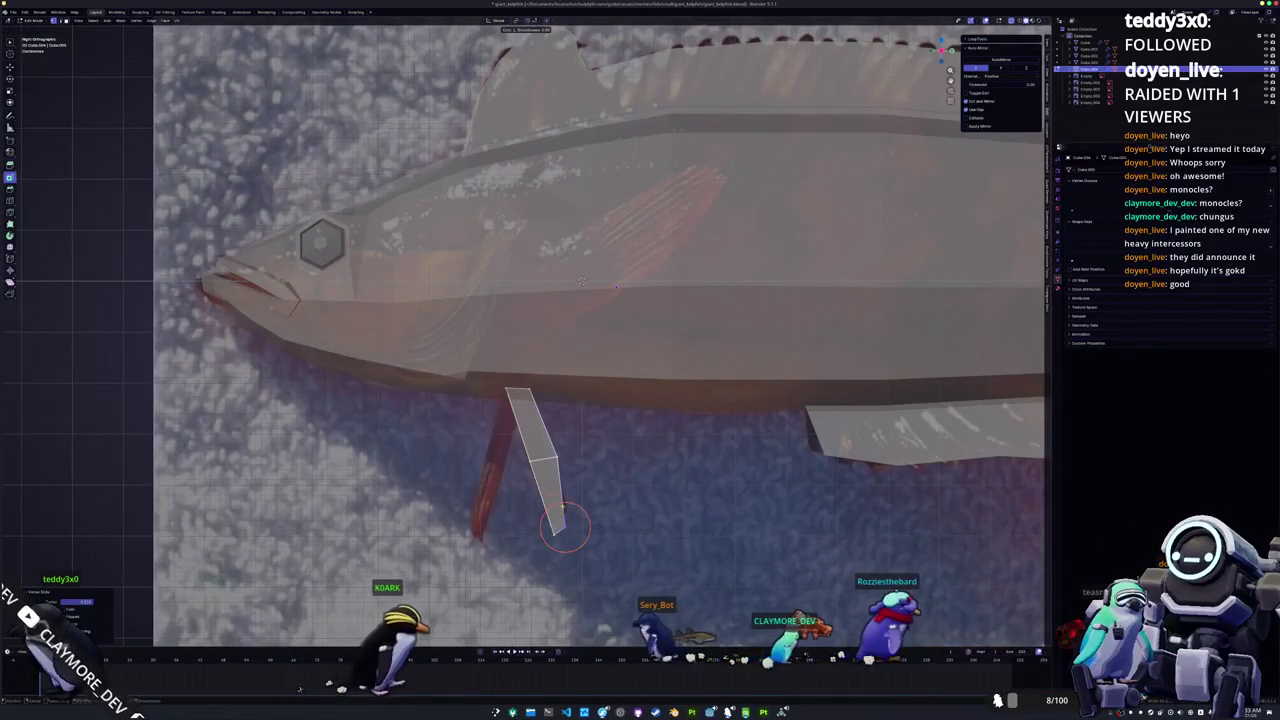
key(g)
key(g)
key(g)
key(g)
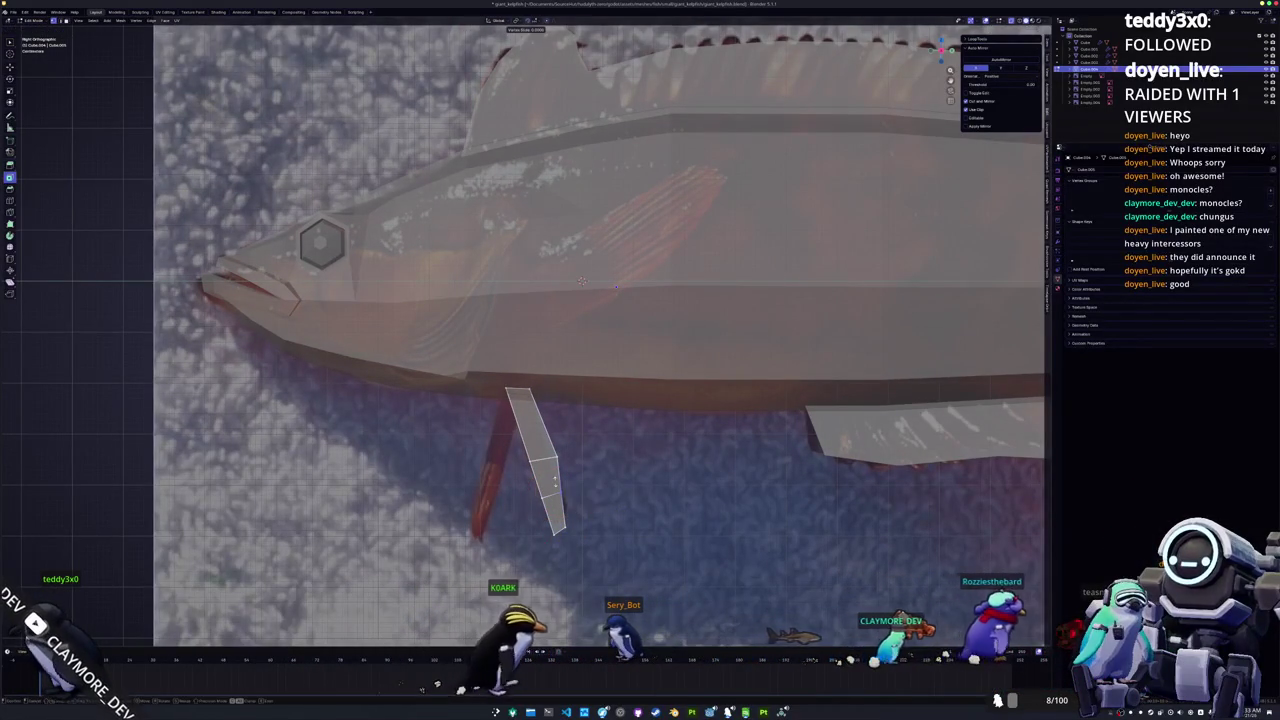
key(g)
click(563, 482)
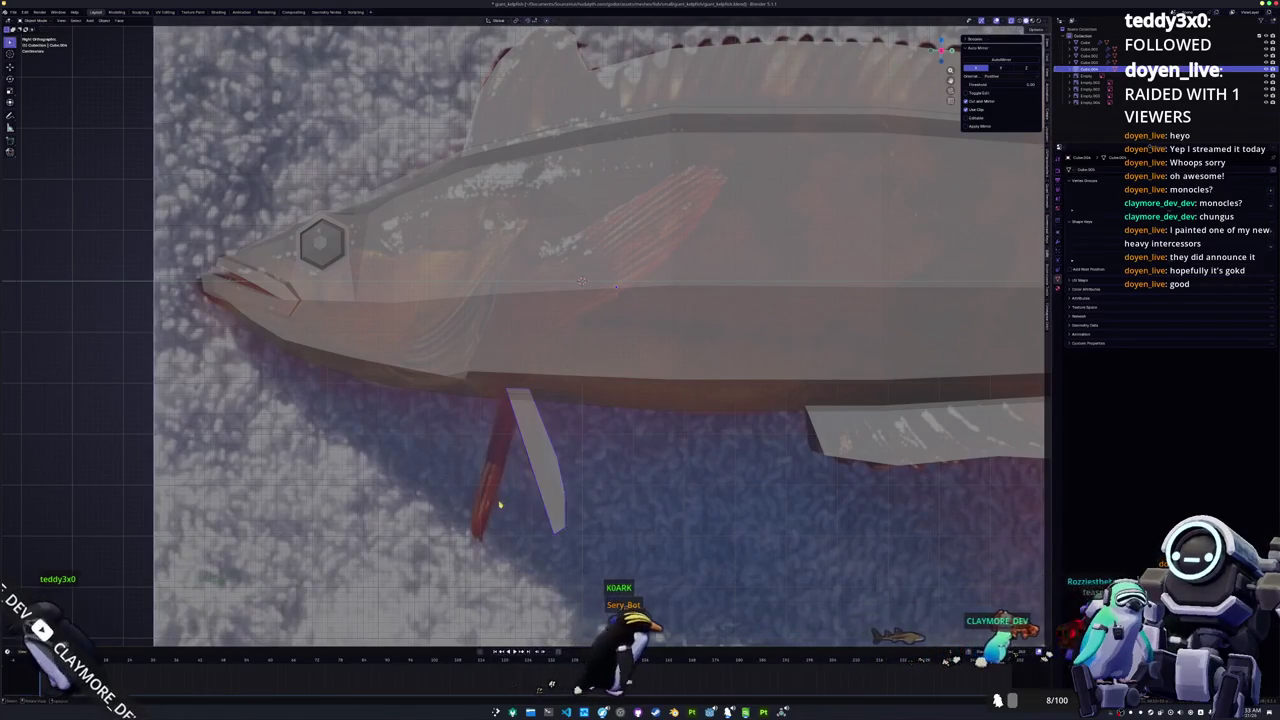
Step: Check the fin from the front, then go back to editing its geometry
key(Tab)
middle_drag(563, 482, 556, 497)
key(Tab)
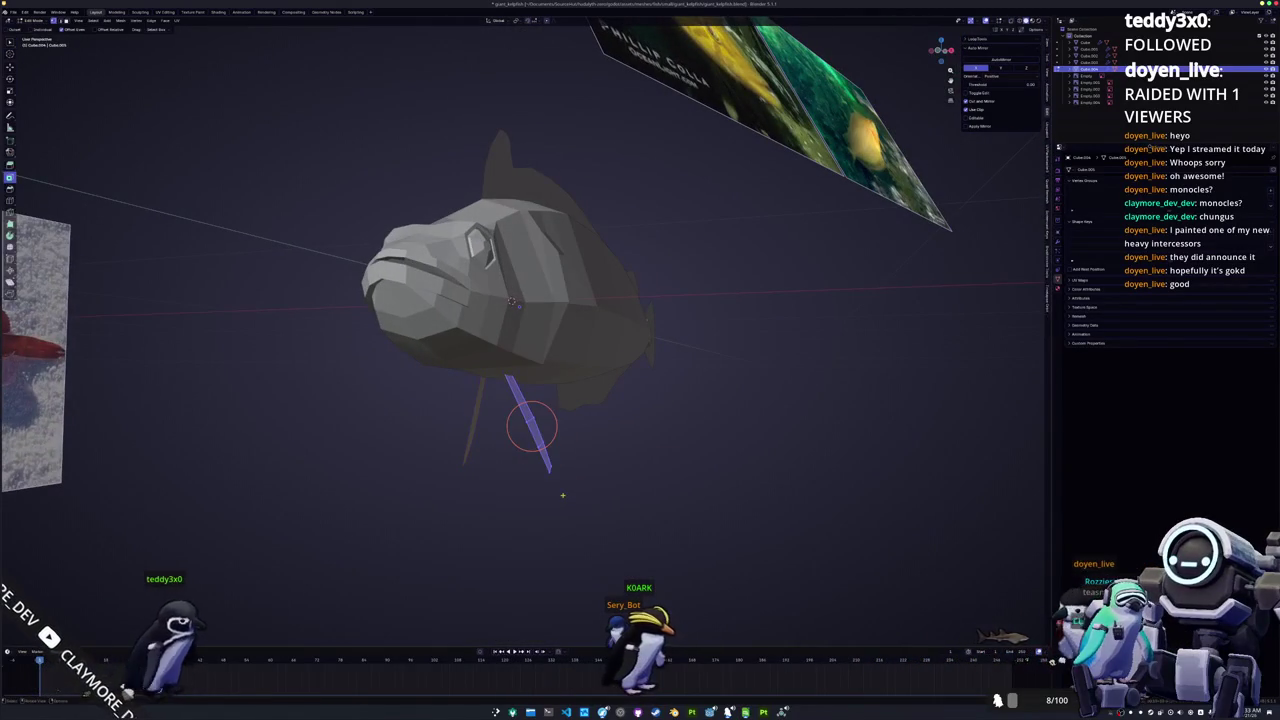
Step: Edit the fish body in side view with X-ray turned on
key(Tab)
scroll(560, 488, up, 3)
mouse_move(577, 486)
middle_down()
mouse_move(560, 488)
mouse_move(560, 286)
middle_up()
key(Tab)
key(KP_3)
key(alt+z)
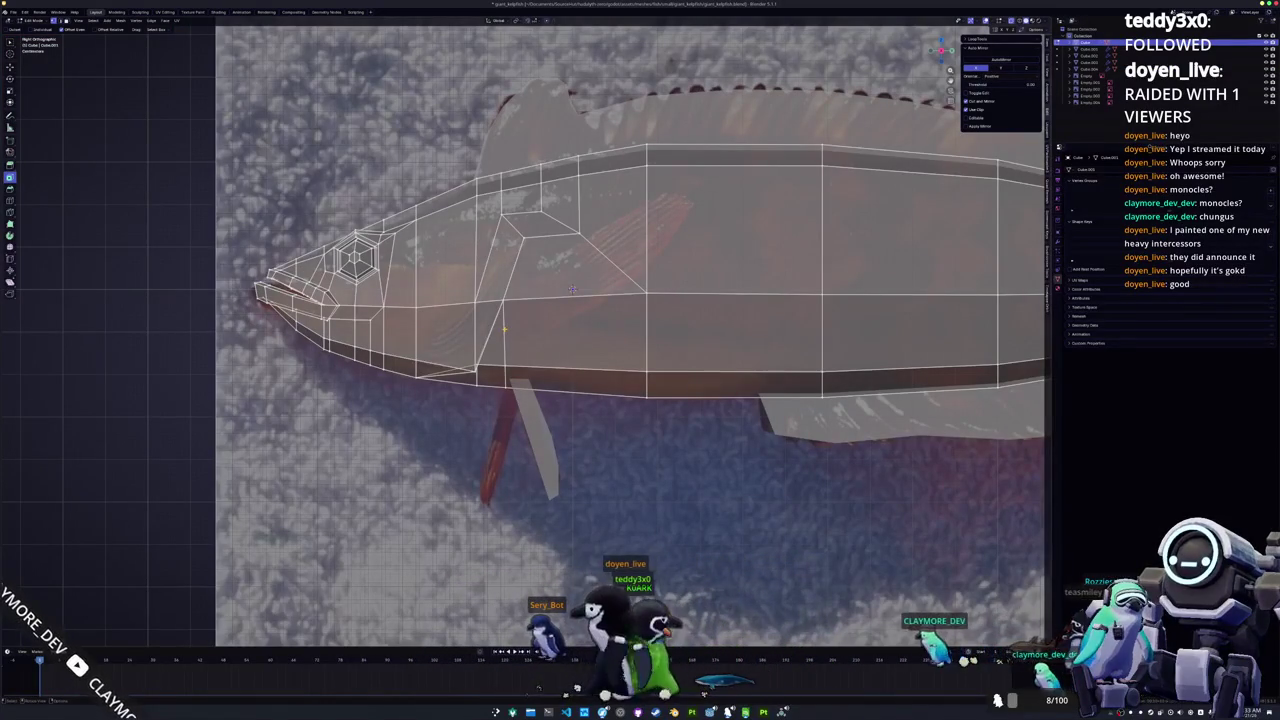
Step: Separate a flank edge from the fish body into its own object and edit it
key(g)
click(537, 318)
right_click(537, 318)
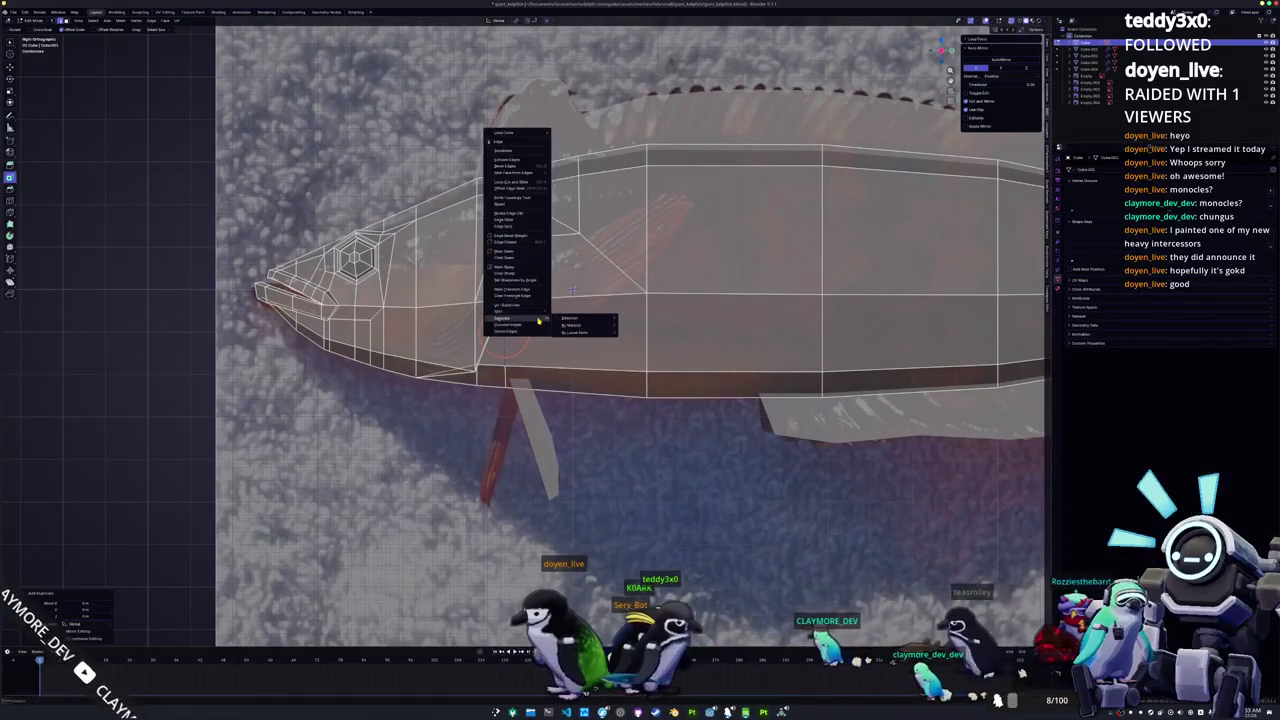
click(568, 318)
key(Tab)
click(572, 290)
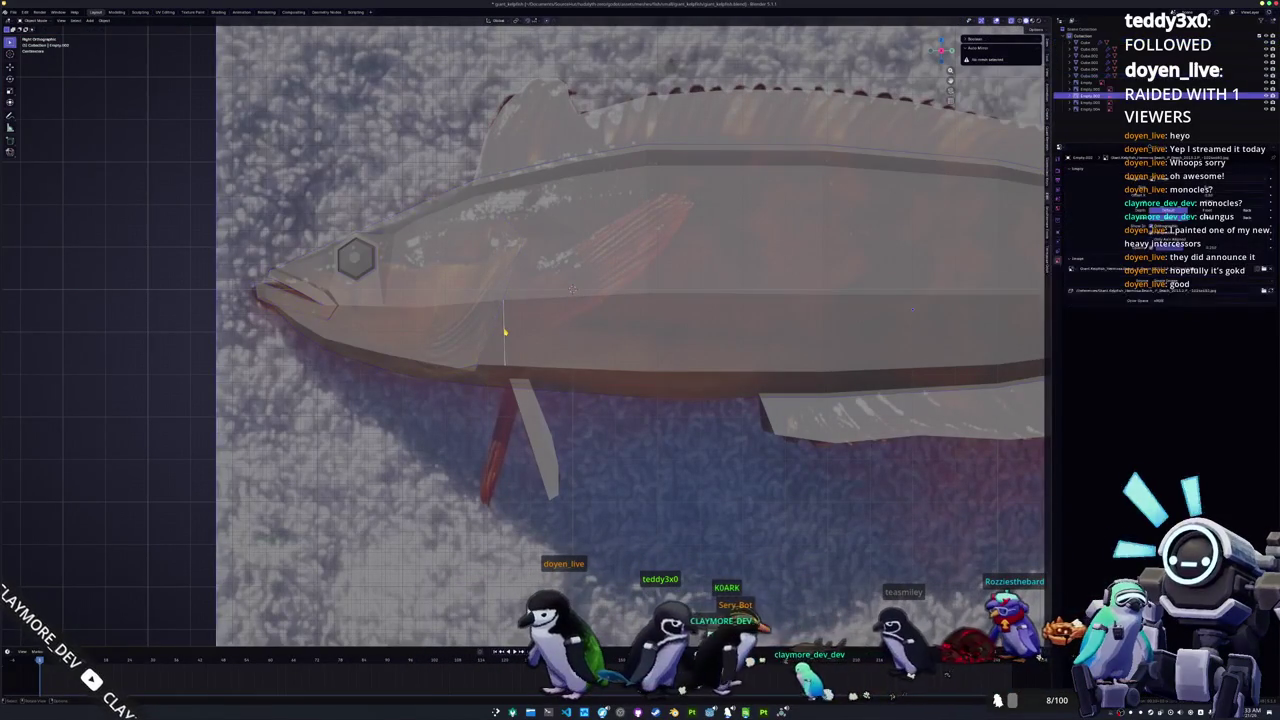
key(Tab)
Step: Position the separated edge, extrude it into a fin face and rotate the fin tip
key(g)
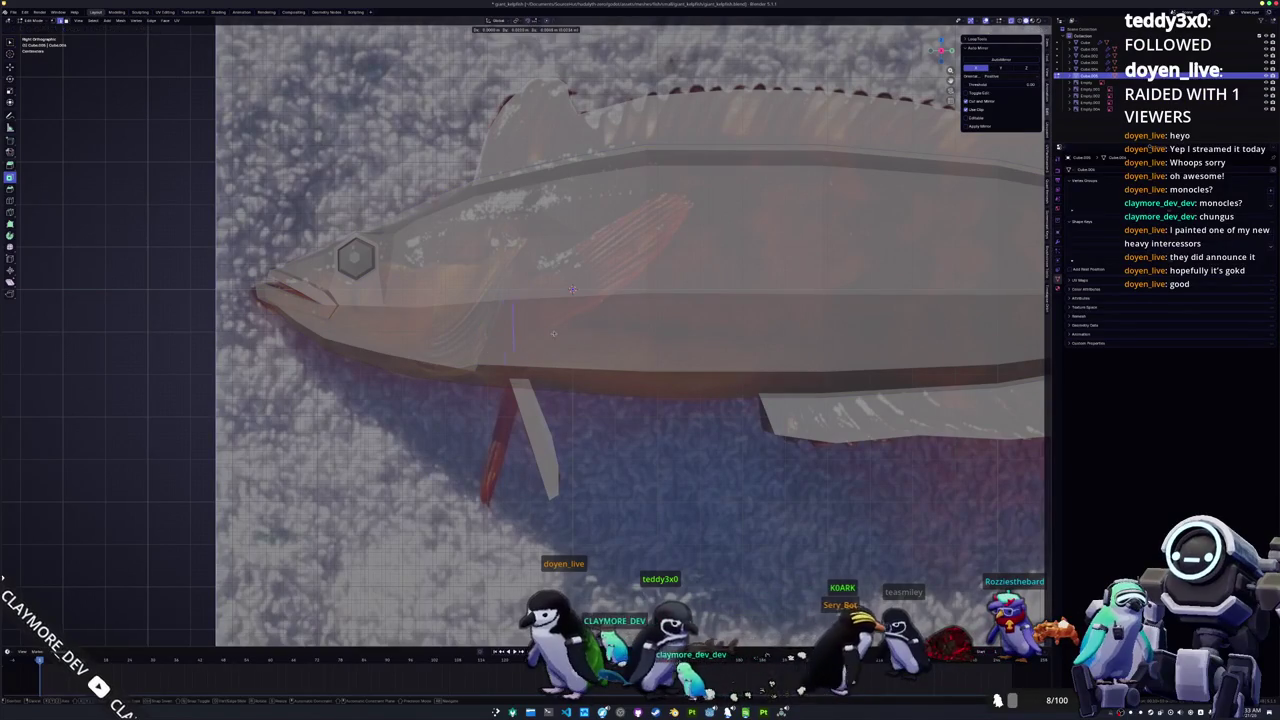
click(573, 308)
key(g)
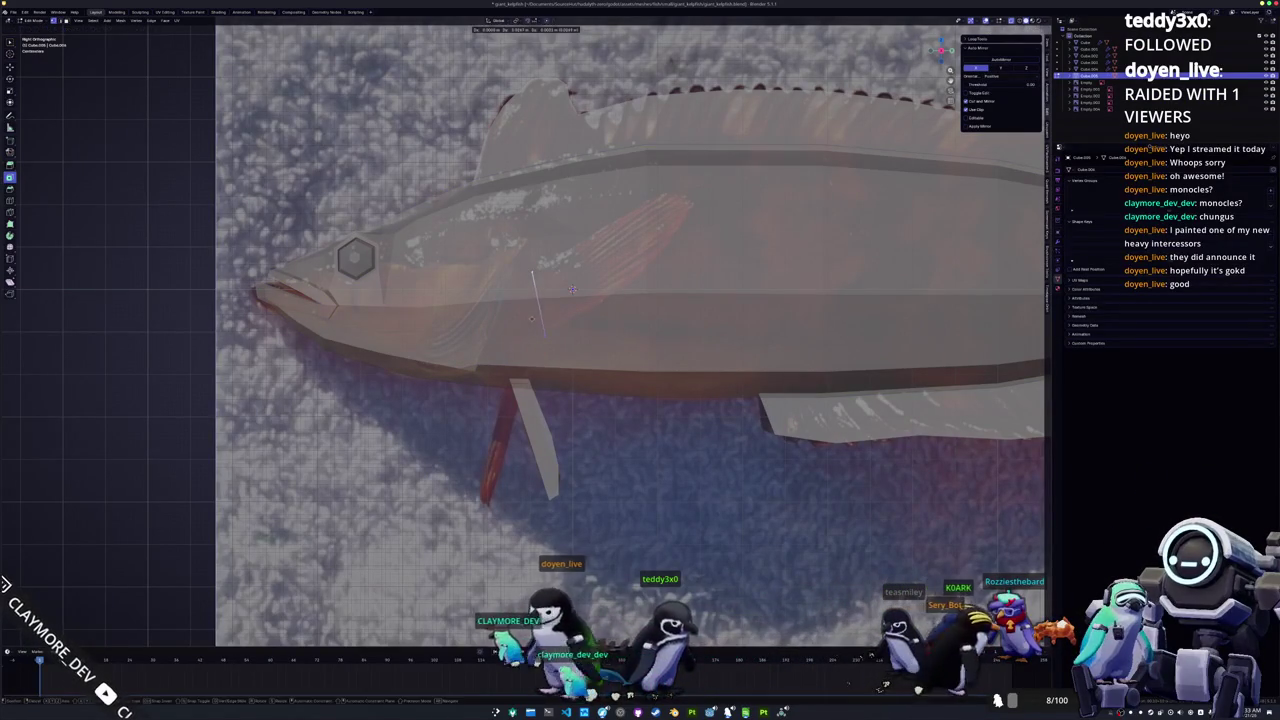
click(572, 290)
key(e)
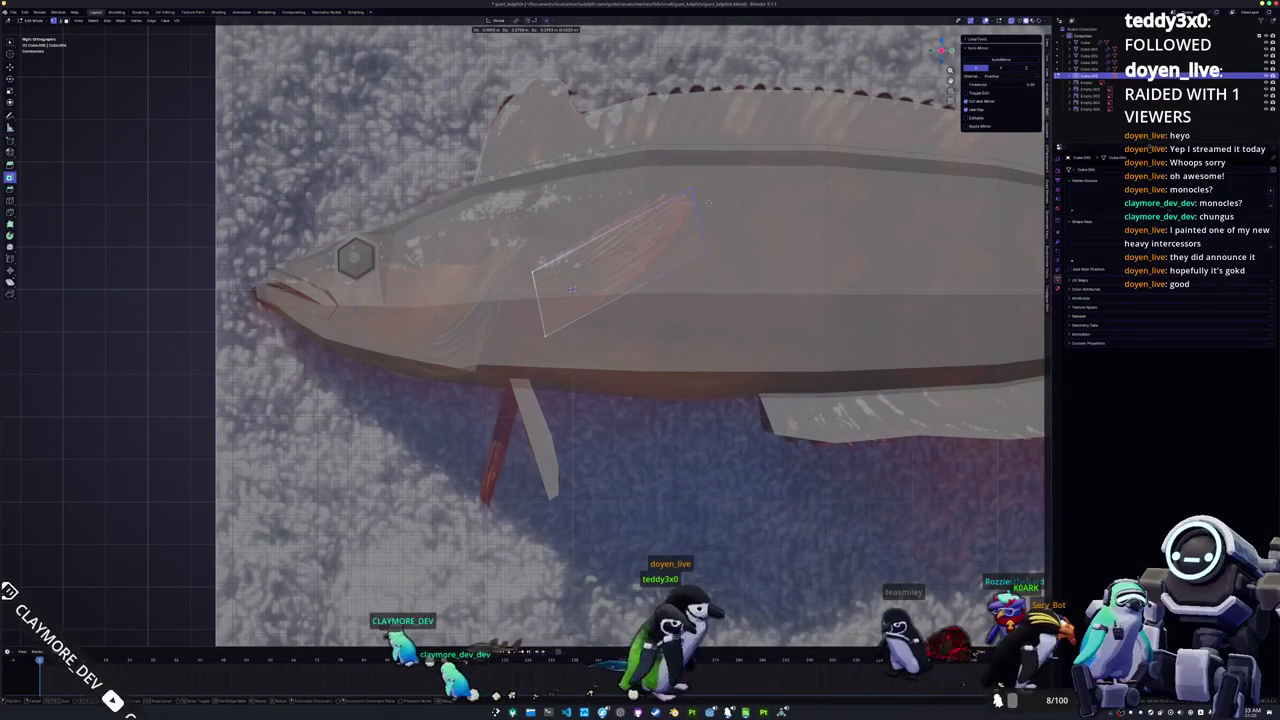
click(694, 189)
key(r)
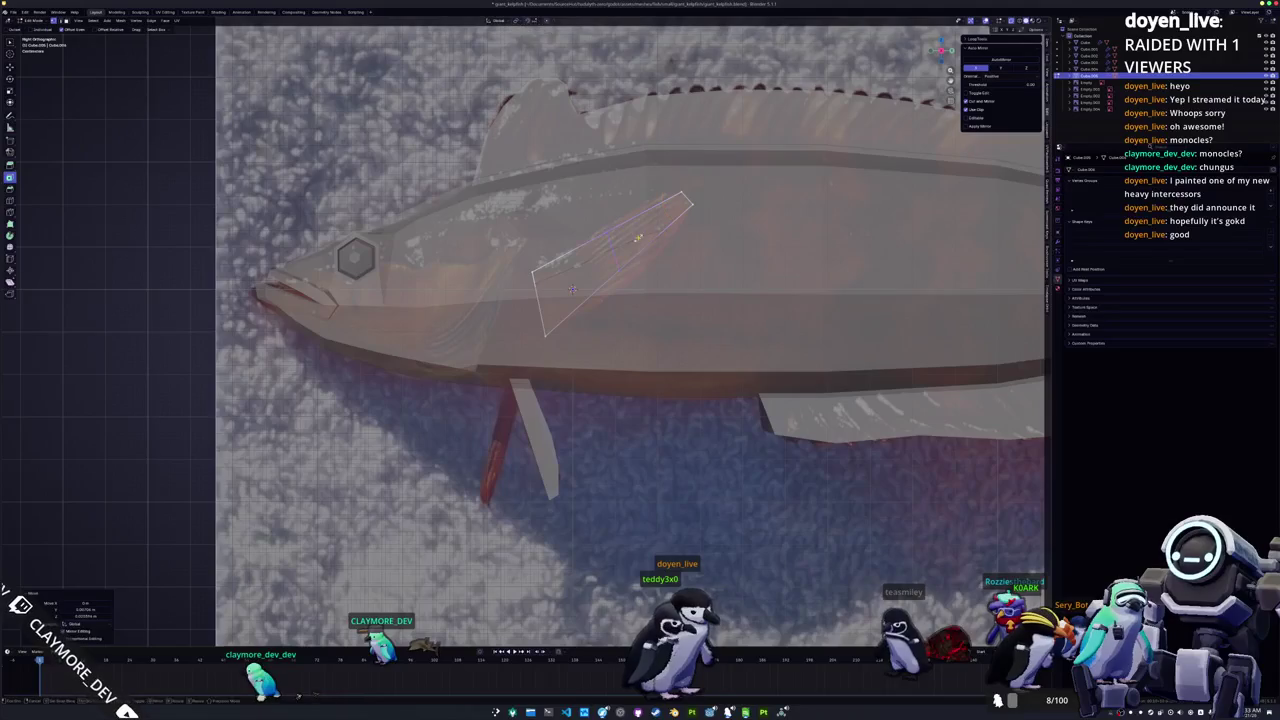
click(632, 268)
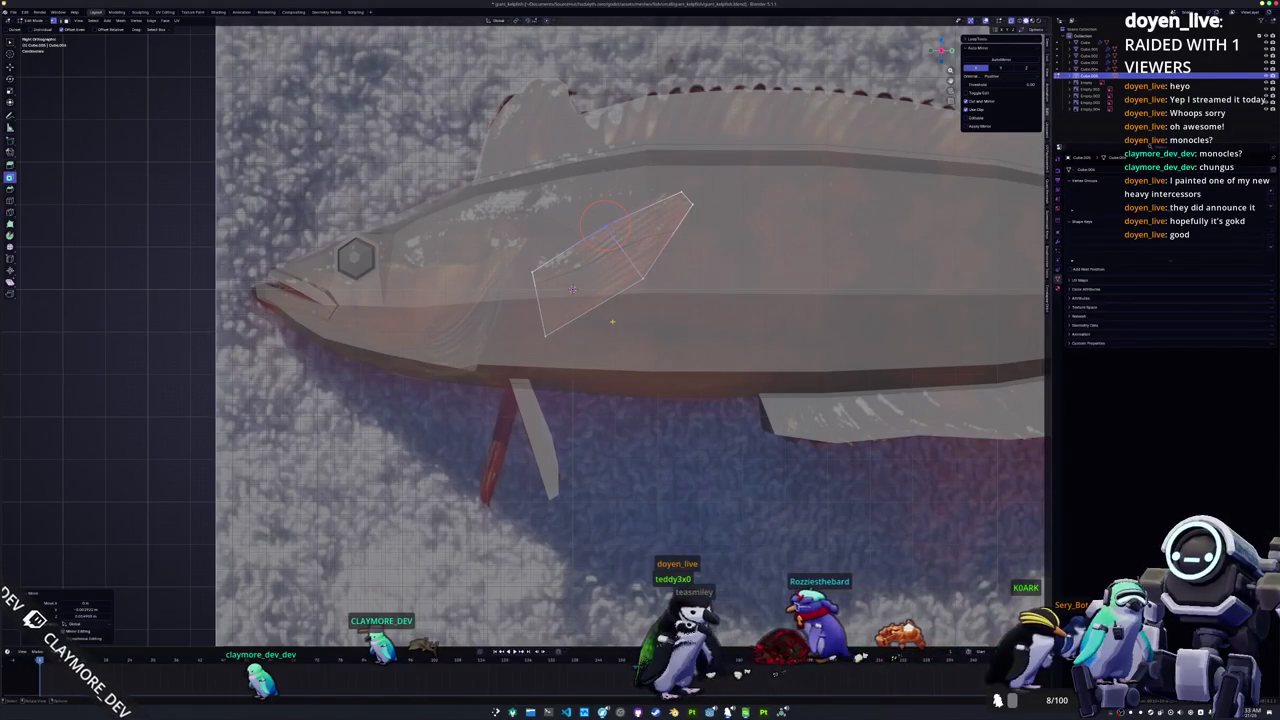
Step: Shape the pectoral fin's vertices, then select the whole face and start moving it along X
key(g)
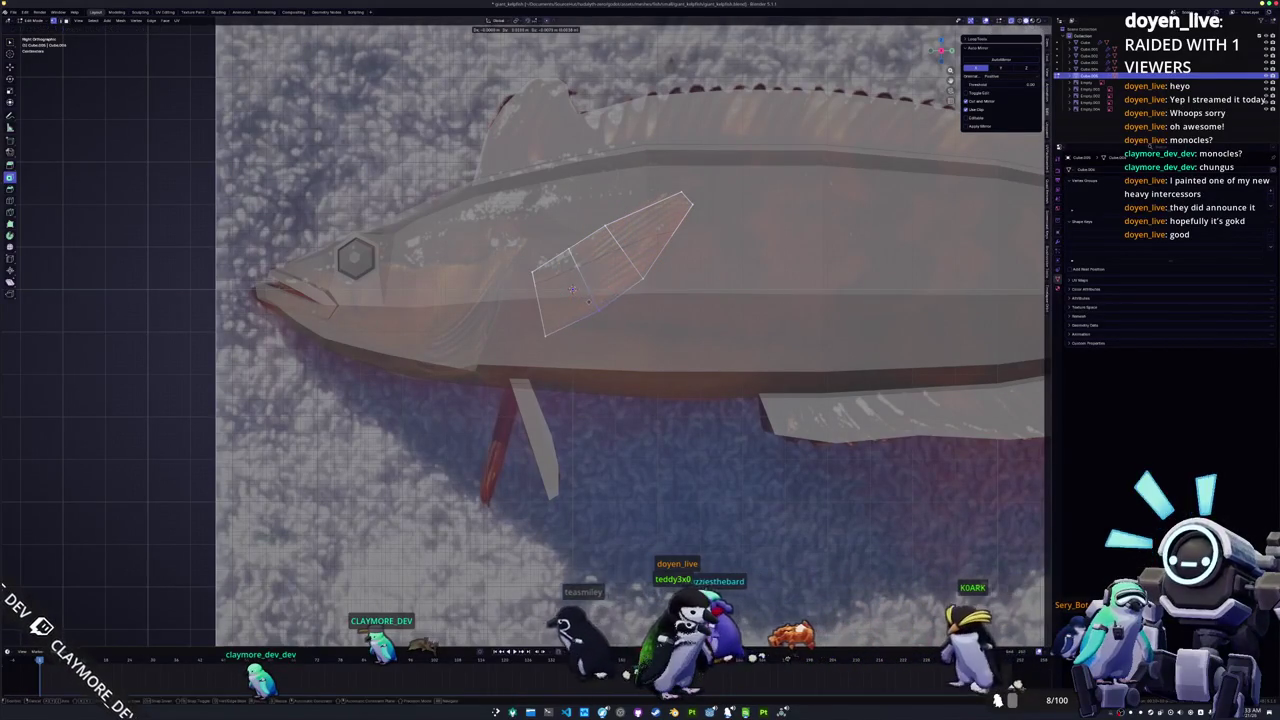
click(588, 300)
click(572, 289)
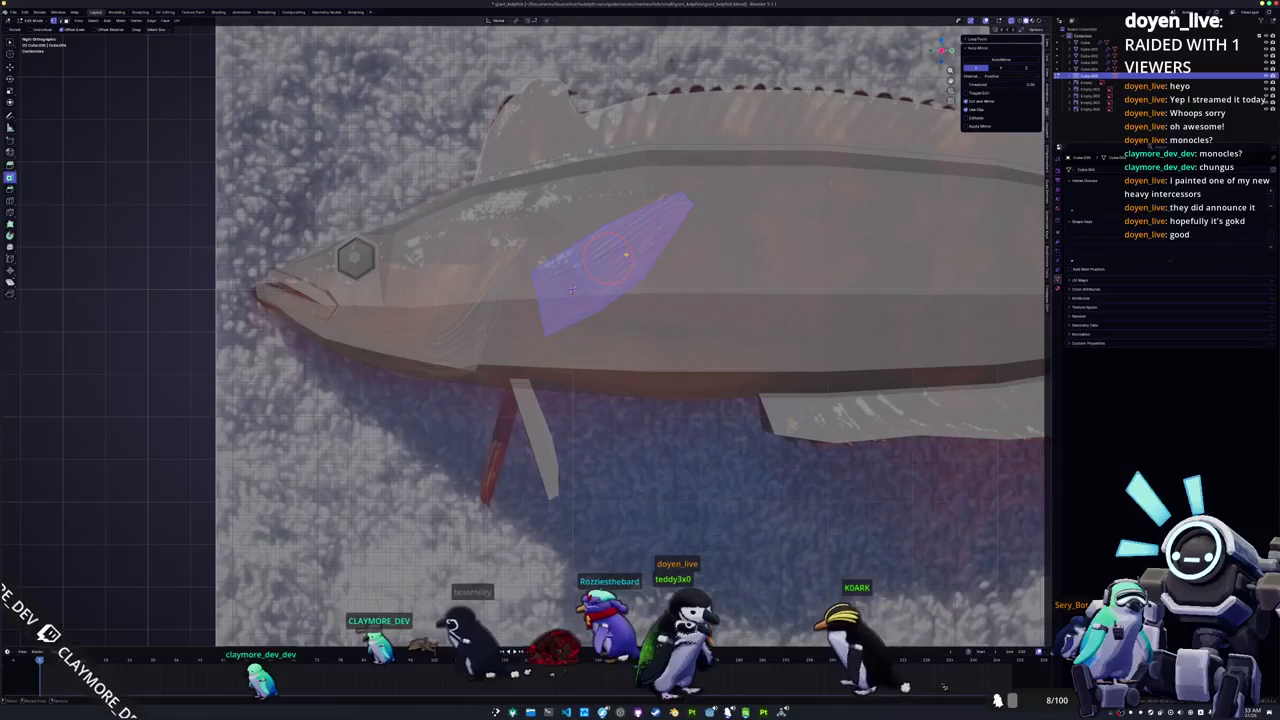
scroll(572, 289, down, 1)
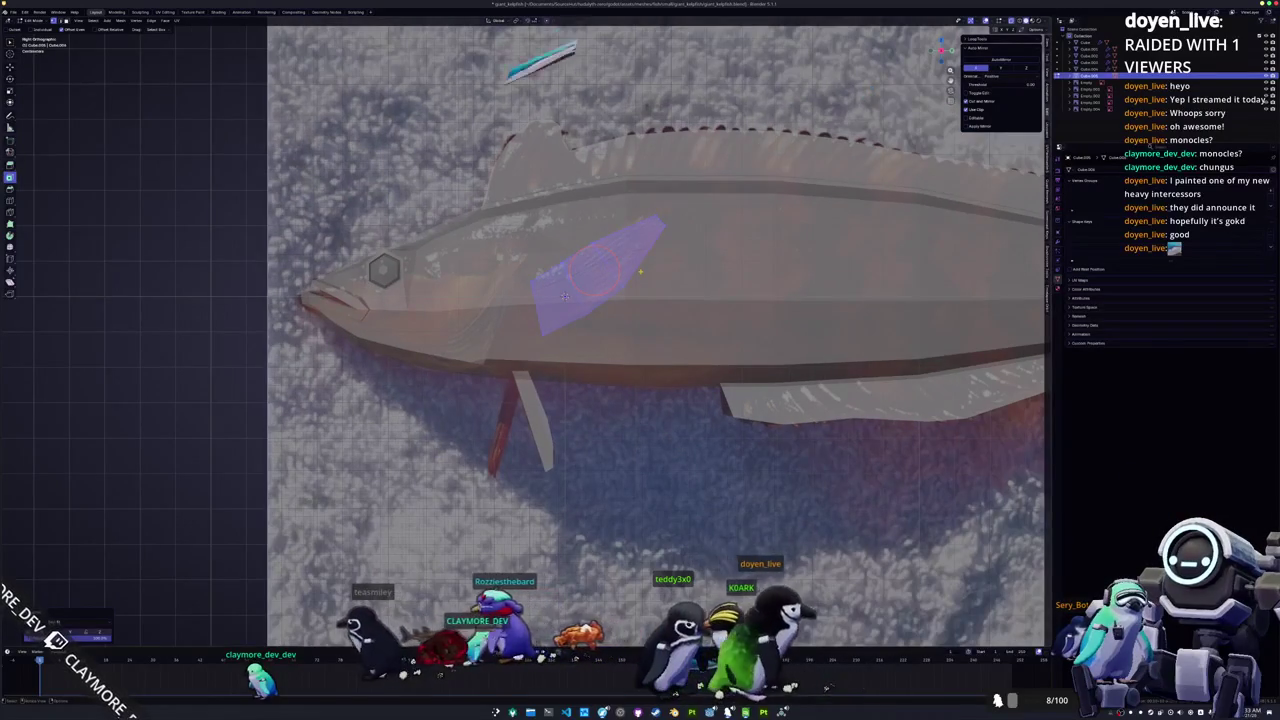
key(KP_7)
key(KP_1)
key(z)
key(g)
key(x)
mouse_move(650, 247)
middle_down()
mouse_move(673, 297)
mouse_move(675, 282)
middle_up()
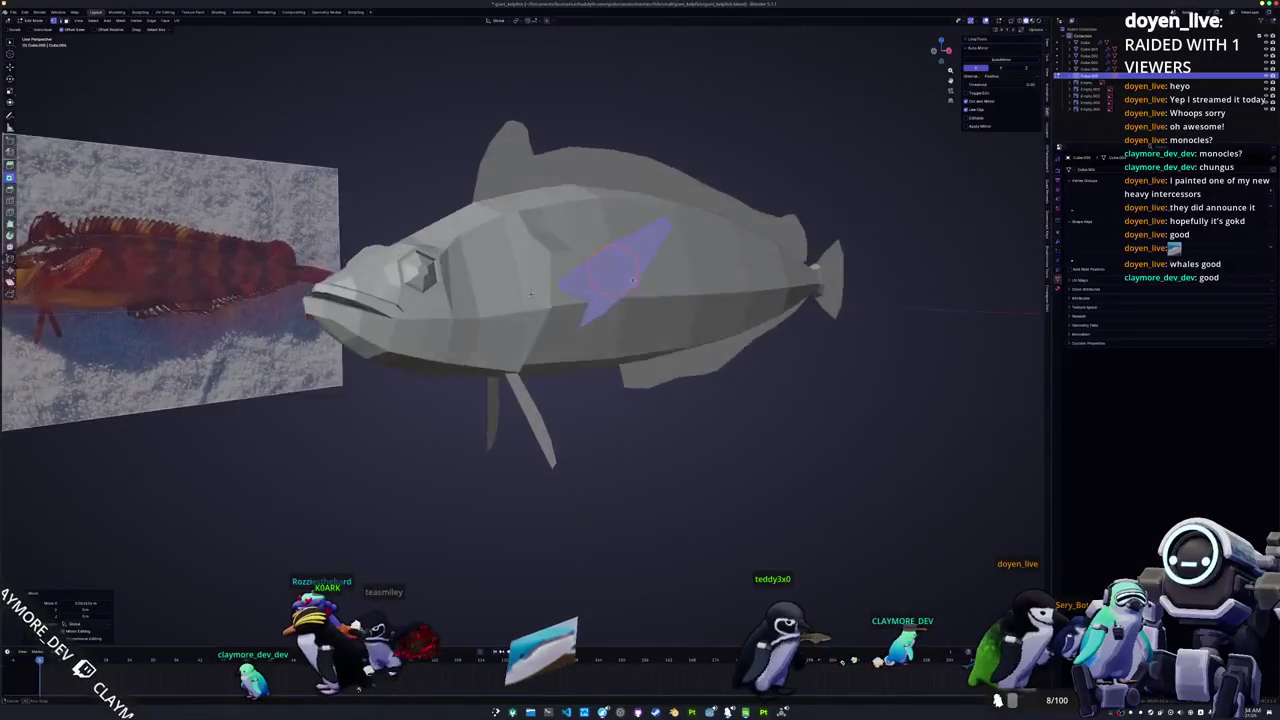
Step: Push the pectoral fin out from the fish's body along the X axis
click(675, 278)
mouse_move(675, 278)
middle_down()
mouse_move(707, 297)
mouse_move(723, 277)
middle_up()
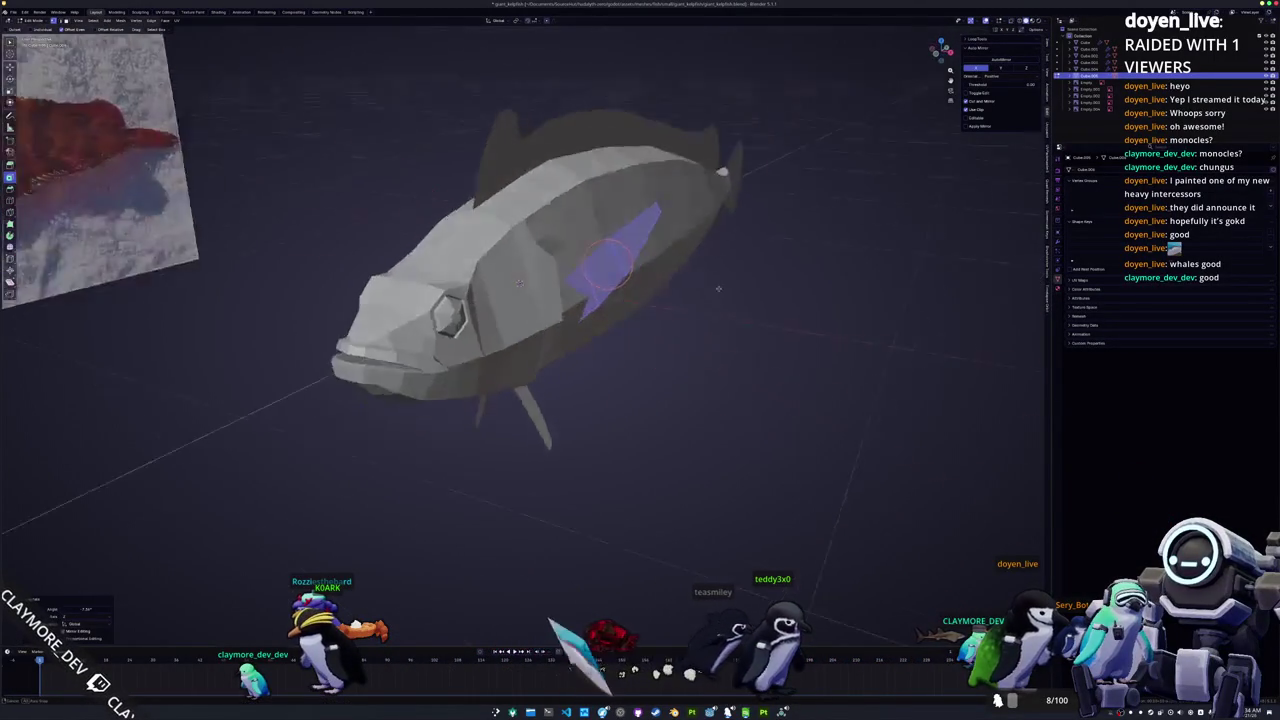
key(g)
key(x)
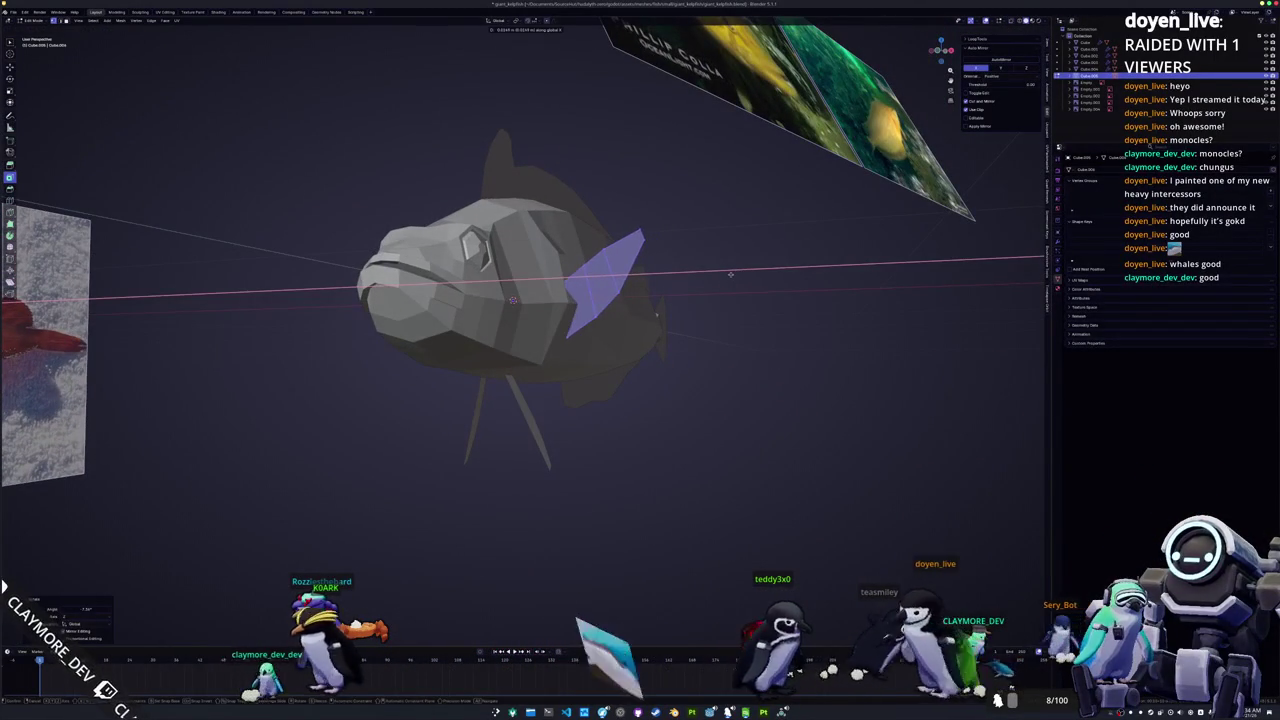
click(729, 276)
mouse_move(729, 276)
middle_down()
mouse_move(638, 310)
mouse_move(586, 300)
middle_up()
Step: Review the whole fish in Object Mode, then edit the mesh again in top view
key(Tab)
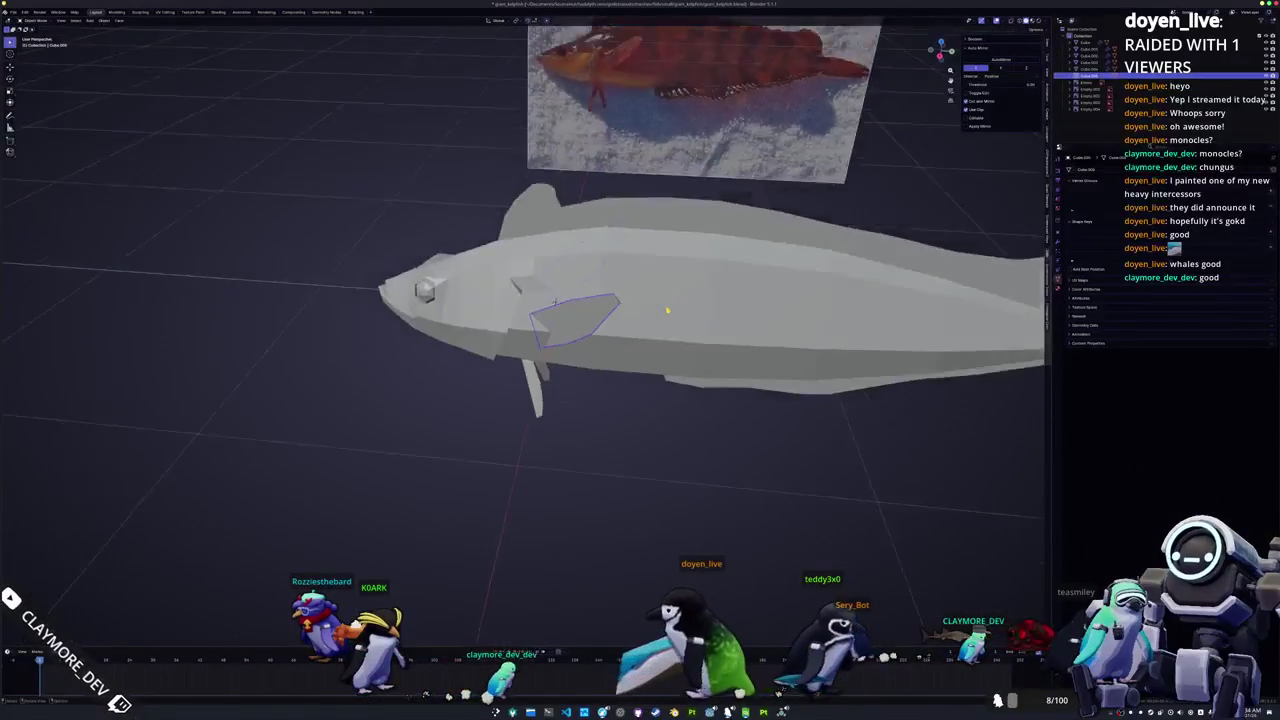
scroll(586, 300, down, 5)
mouse_move(580, 400)
middle_down()
mouse_move(663, 367)
mouse_move(623, 371)
mouse_move(620, 415)
middle_up()
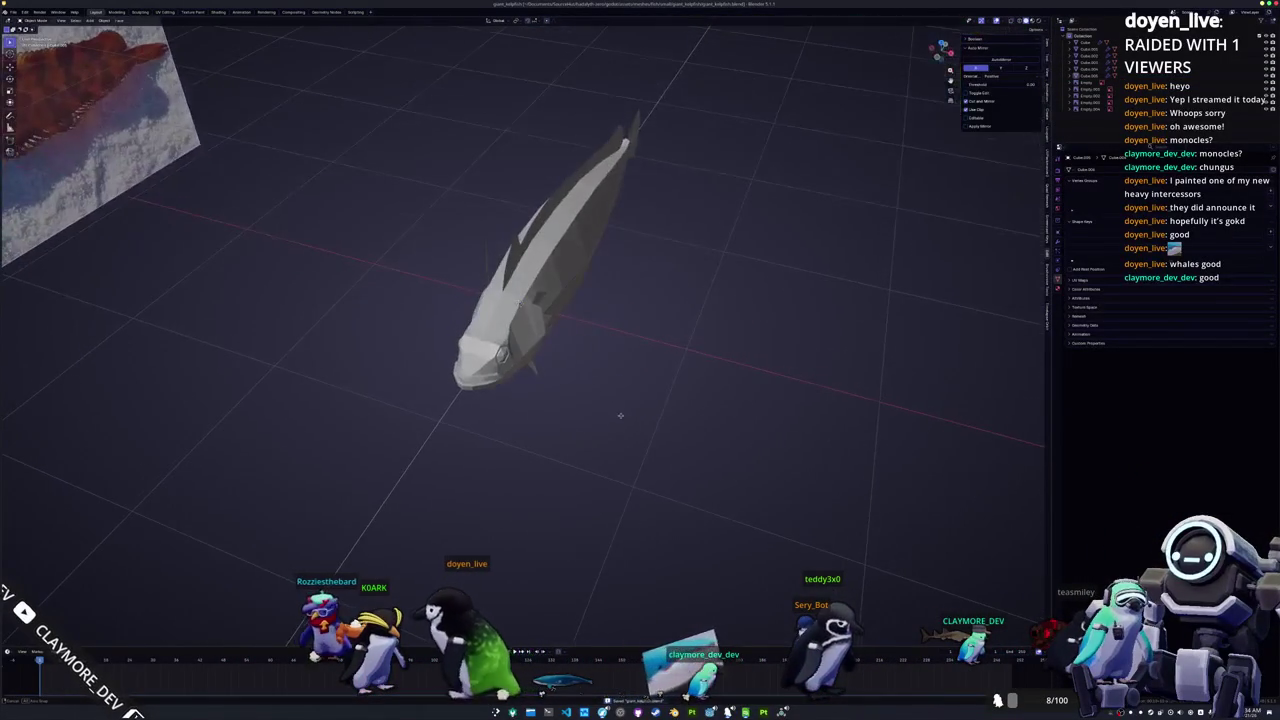
key(Tab)
key(KP_7)
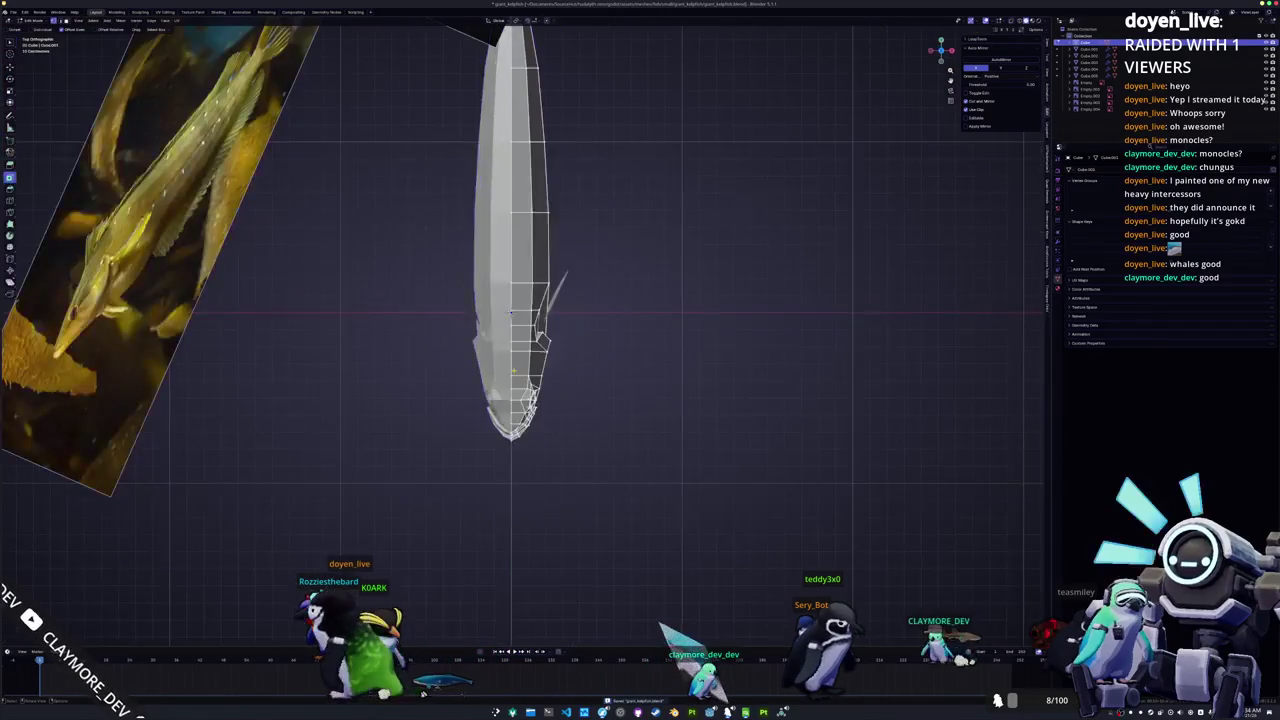
Step: Box-select the faces near the fish's tip and scale them wider along X
scroll(560, 400, up, 3)
scroll(586, 506, up, 2)
mouse_move(643, 409)
mouse_down()
mouse_move(573, 191)
mouse_move(560, 188)
mouse_up()
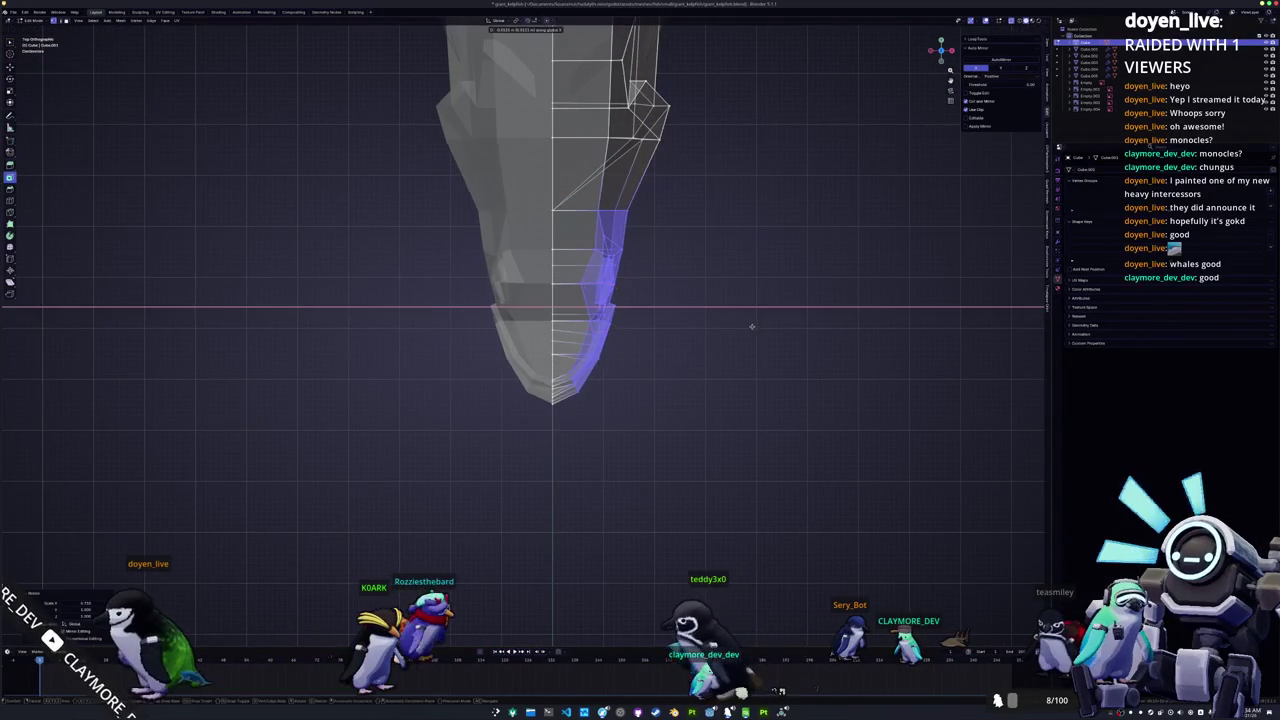
click(763, 331)
key(s)
key(x)
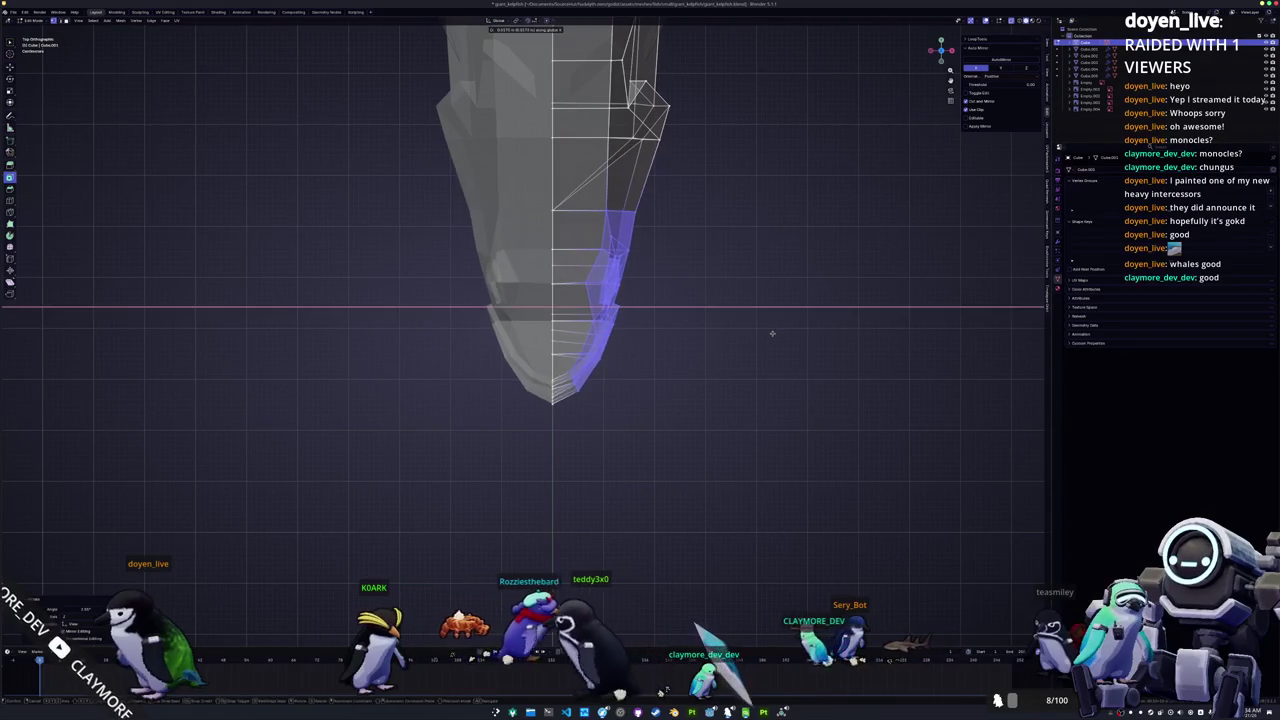
click(771, 337)
Step: Turn off X-ray, return to Object Mode to inspect the fish, and close the game window
scroll(622, 390, up, 3)
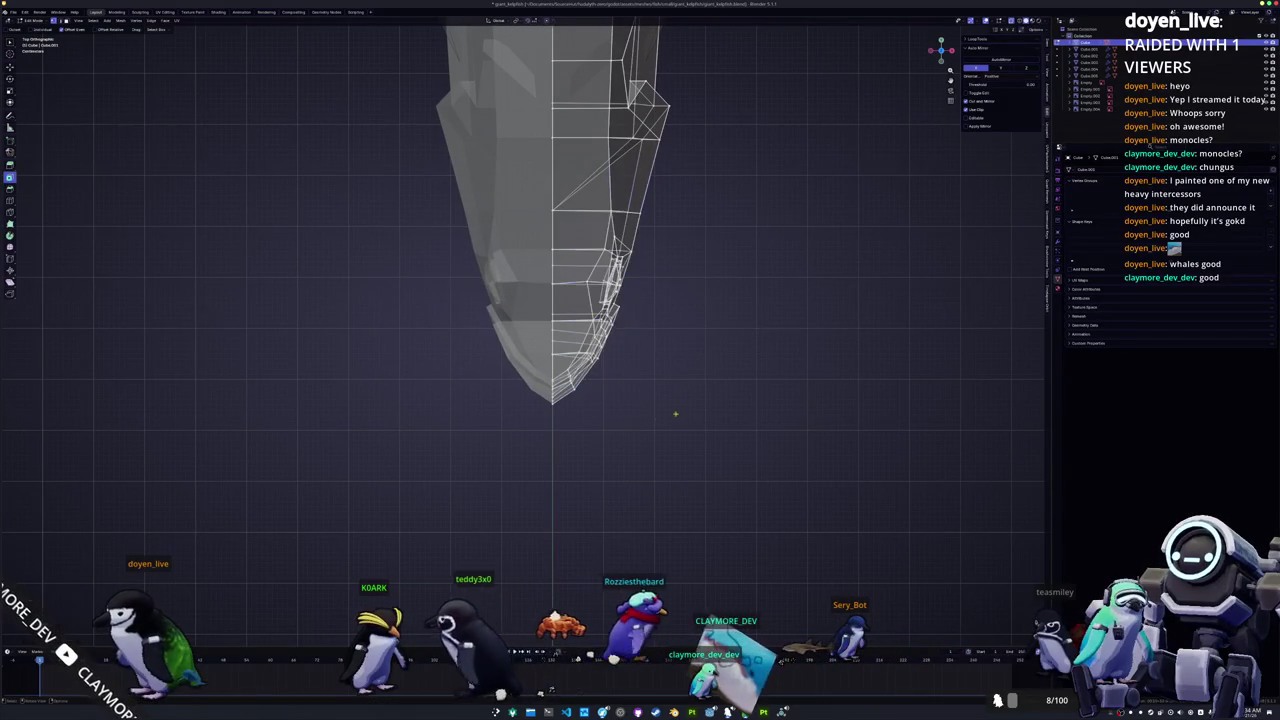
scroll(622, 390, down, 2)
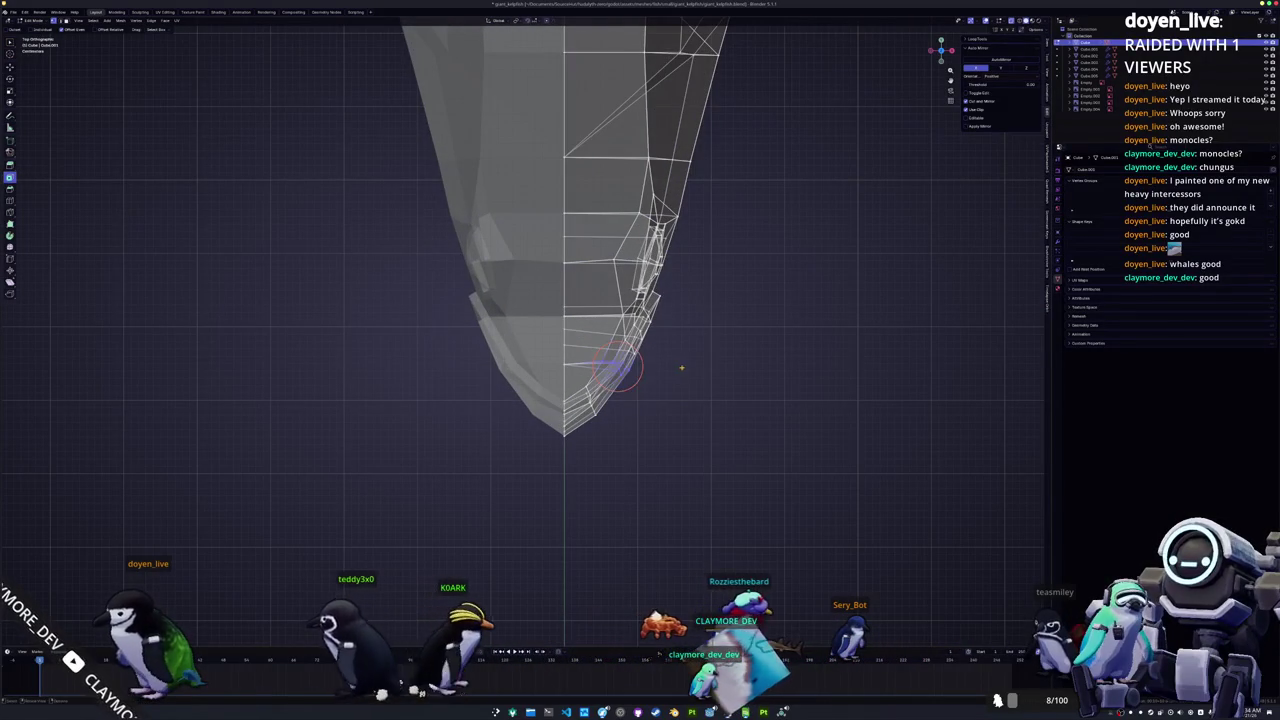
key(alt+z)
scroll(684, 399, down, 5)
mouse_move(684, 399)
middle_down()
mouse_move(733, 220)
mouse_move(480, 426)
middle_up()
key(Tab)
scroll(733, 220, down, 3)
scroll(549, 380, up, 4)
scroll(480, 426, down, 4)
mouse_move(518, 385)
middle_down()
mouse_move(608, 374)
mouse_move(521, 390)
mouse_move(680, 390)
mouse_move(624, 390)
middle_up()
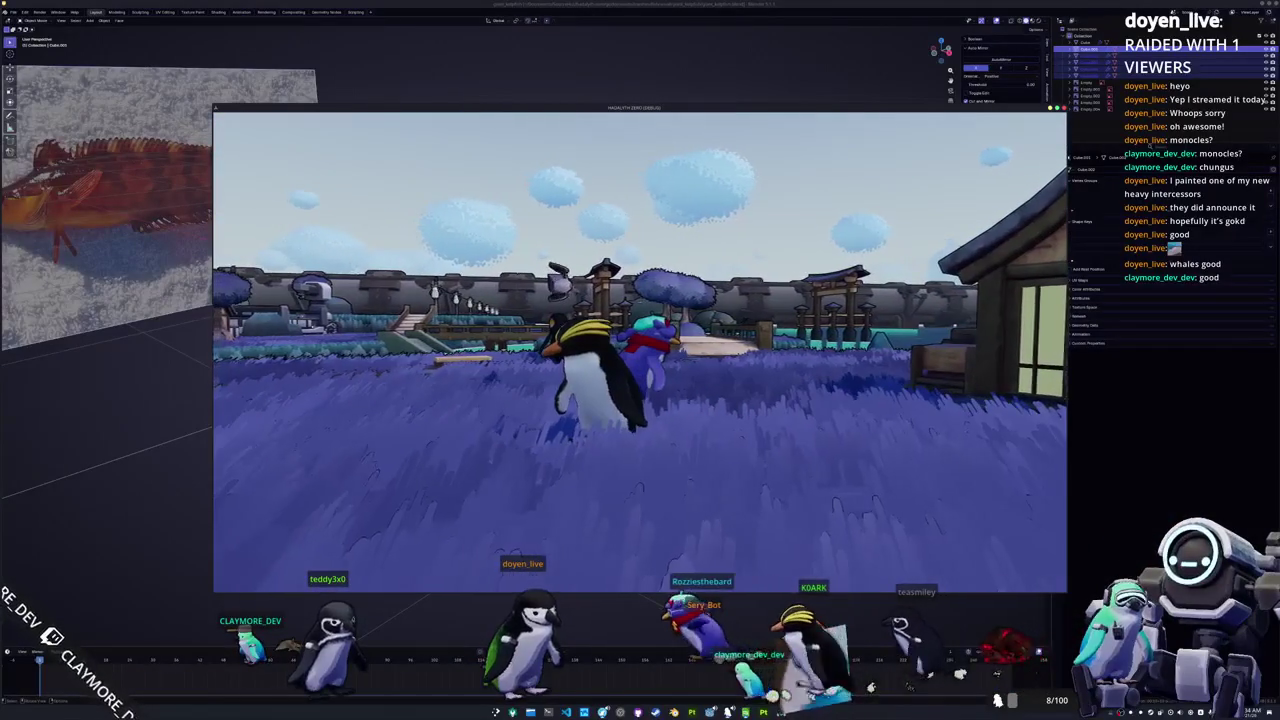
key(alt+F4)
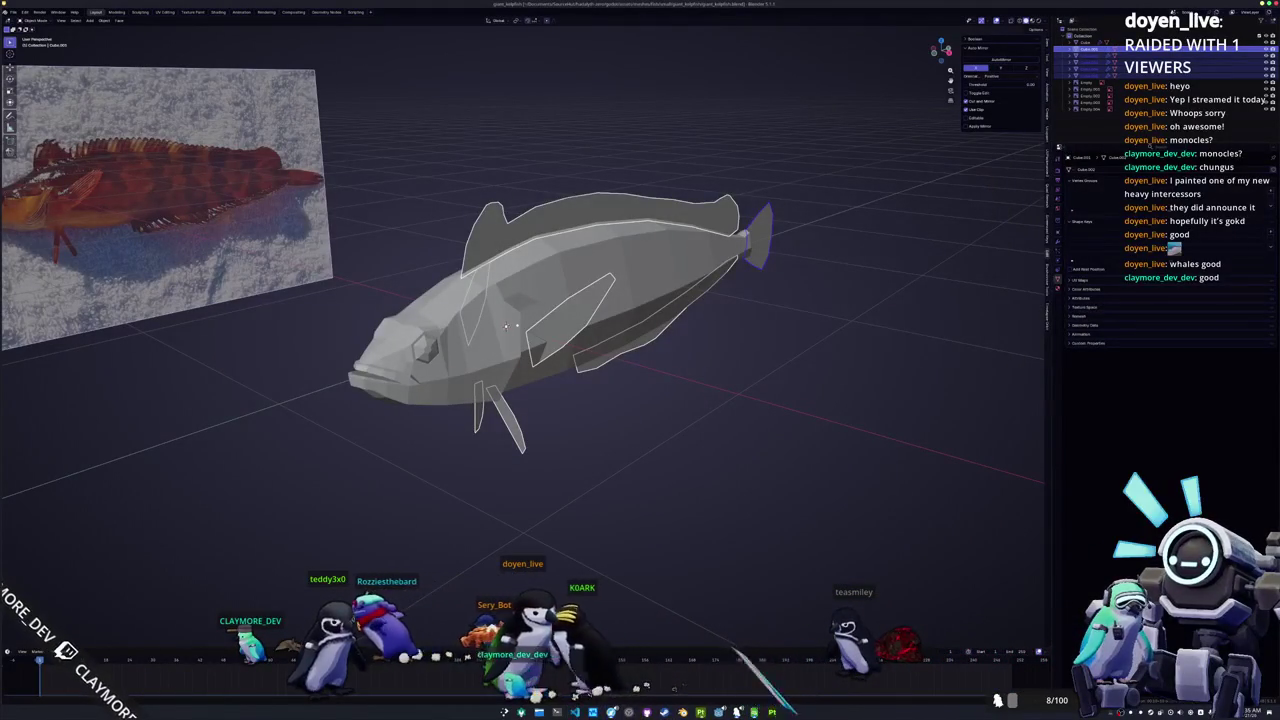
Step: In Godot's FileSystem, collapse the basic face data folder and open rockhopper_penguin_npc_data.tres
key(alt+Tab)
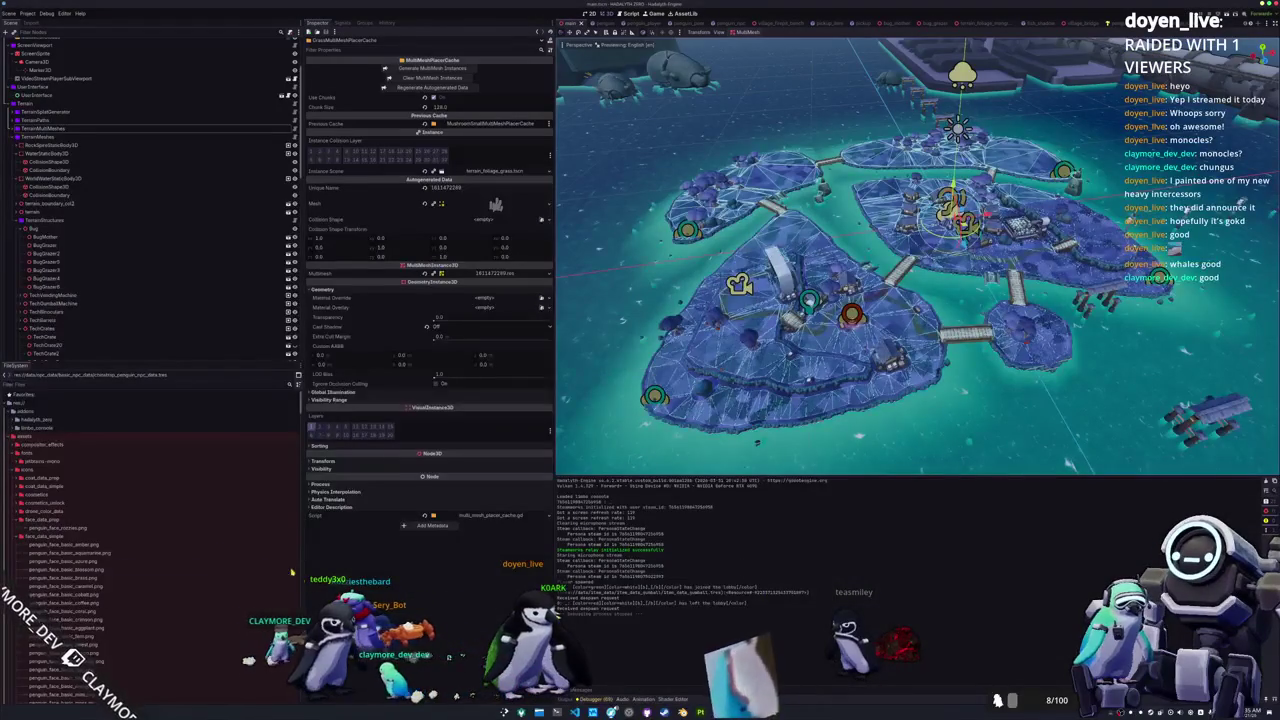
scroll(120, 530, down, 5)
scroll(110, 535, down, 5)
scroll(105, 540, down, 5)
scroll(102, 545, down, 5)
scroll(100, 550, down, 5)
scroll(85, 565, down, 5)
scroll(80, 574, up, 3)
scroll(82, 575, up, 3)
scroll(84, 575, up, 3)
scroll(86, 576, up, 3)
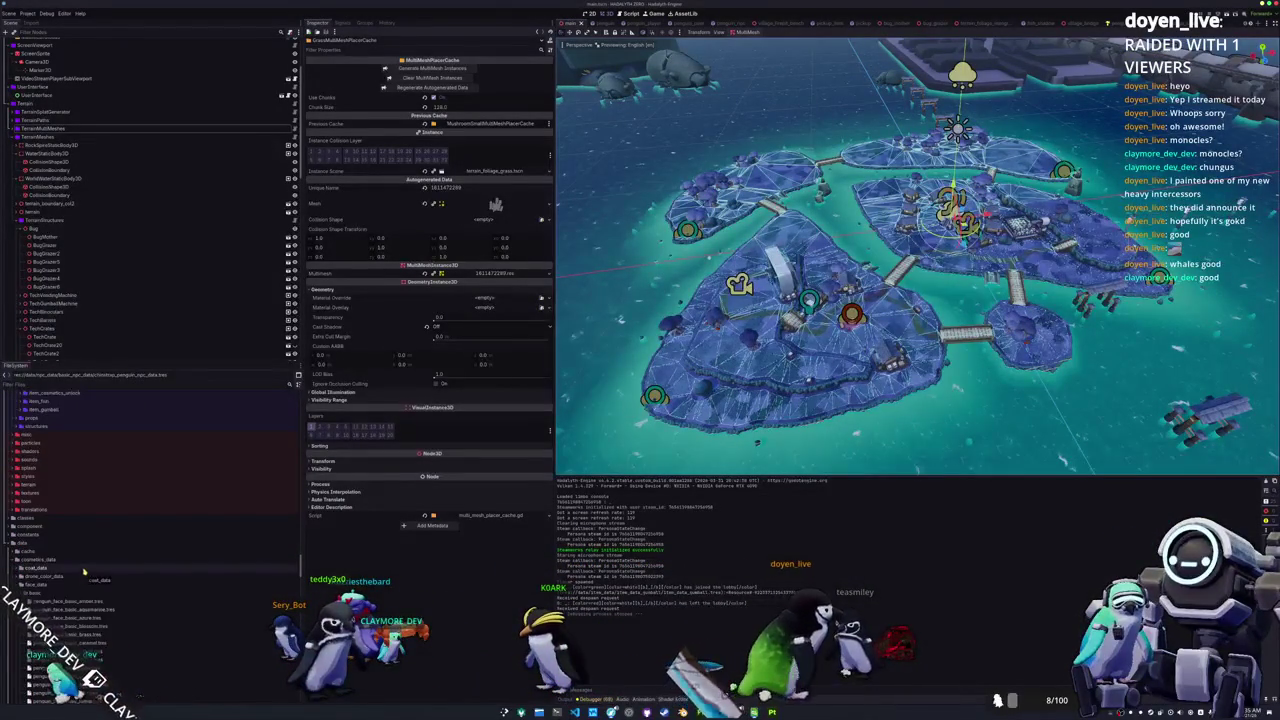
scroll(85, 572, down, 2)
scroll(75, 556, down, 2)
double_click(50, 439)
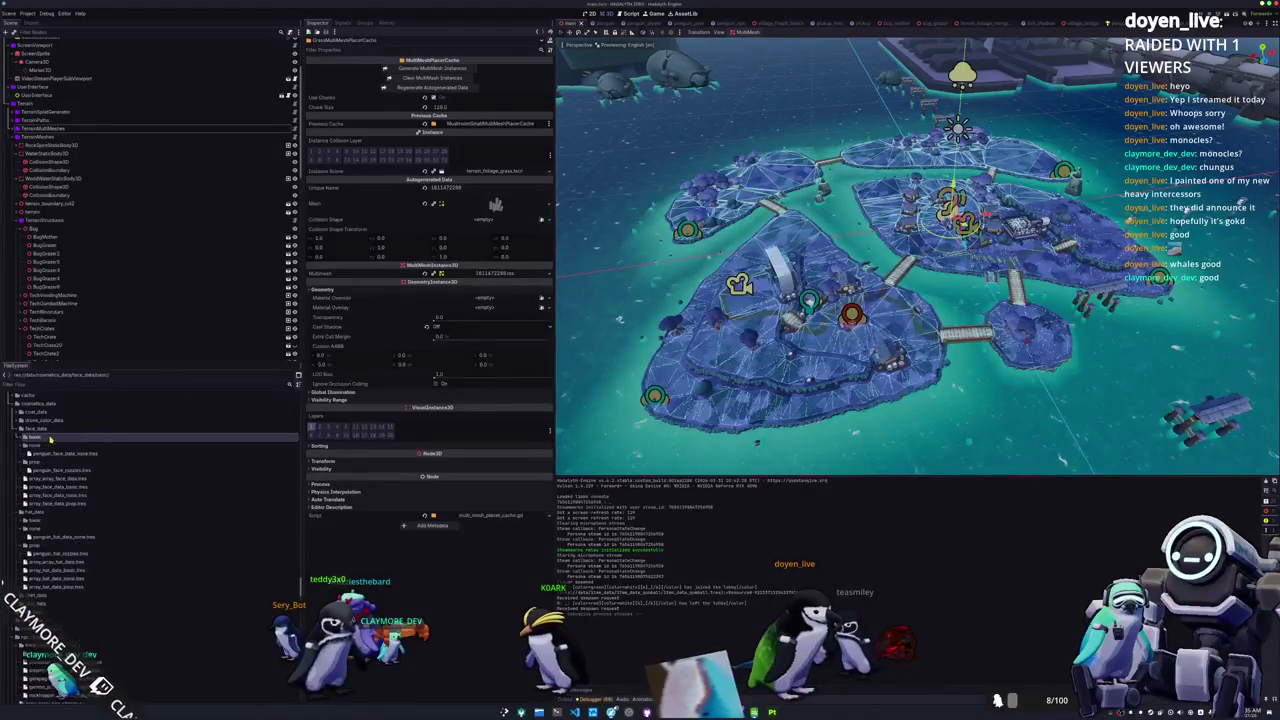
scroll(40, 510, down, 4)
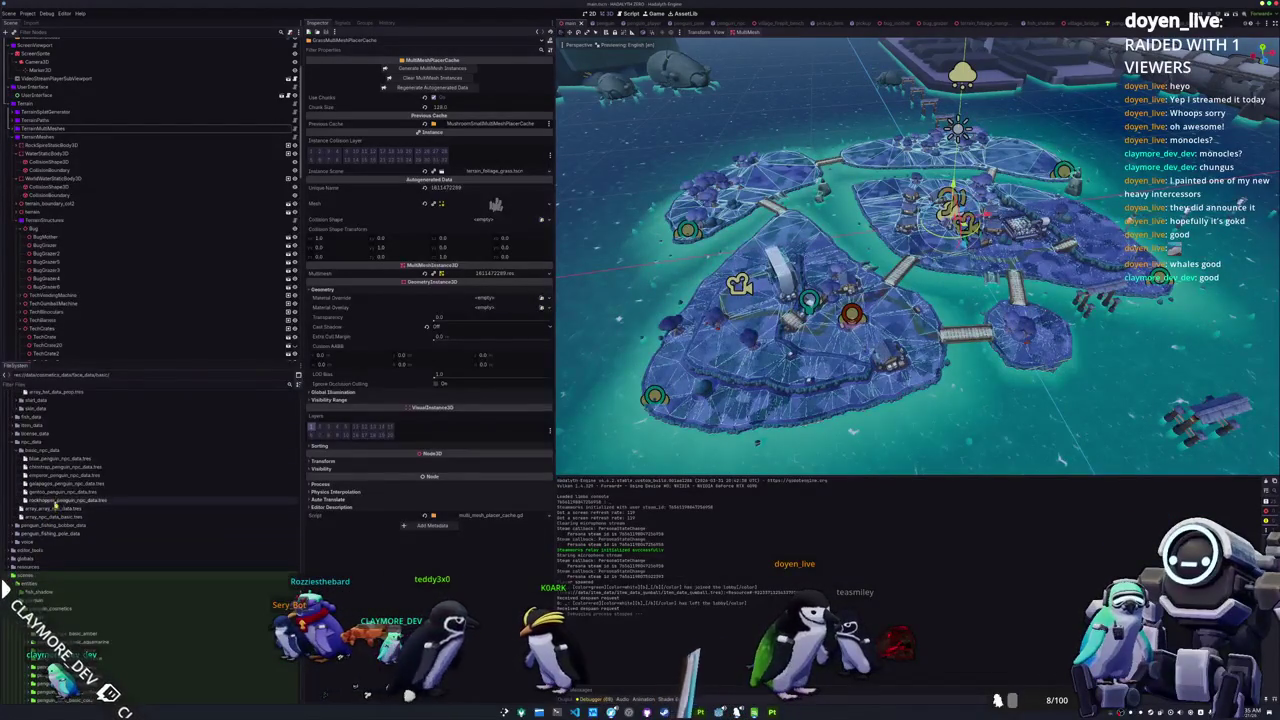
click(27, 500)
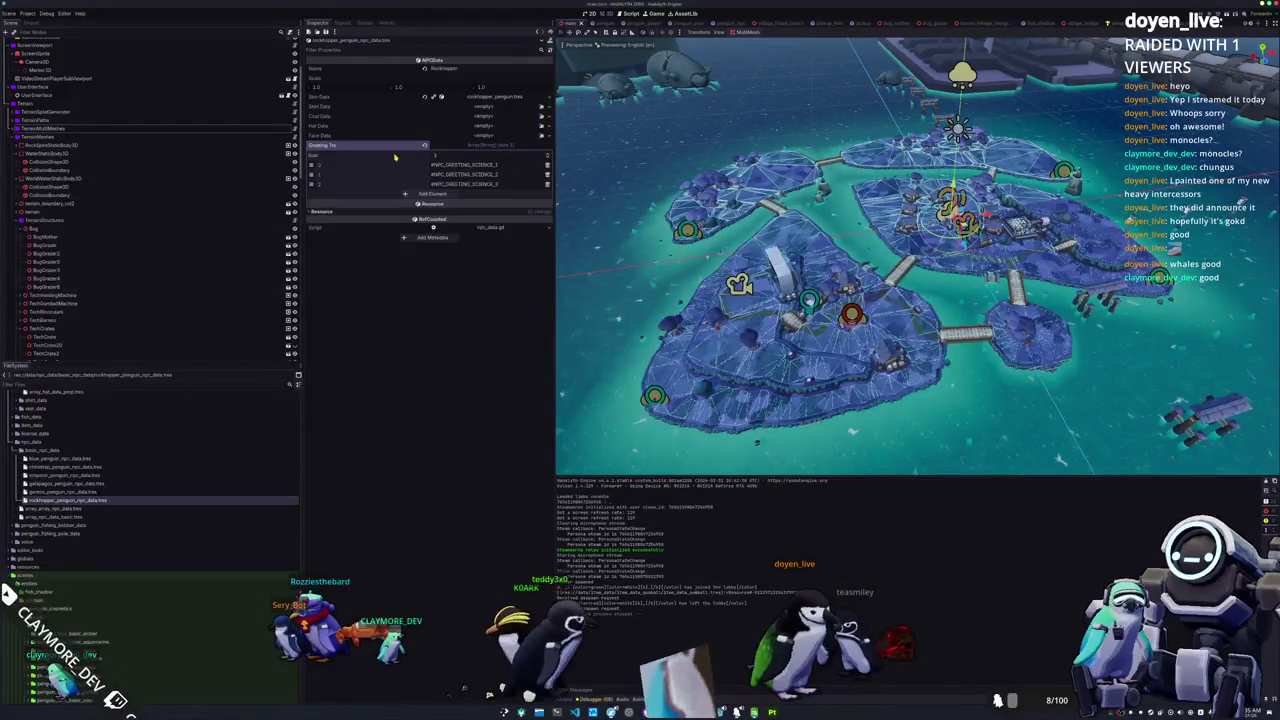
Step: Quick-load penguin_face_basic_obsidian.tres as Face Data and run the project with F5
click(494, 136)
click(528, 163)
text(face_da)
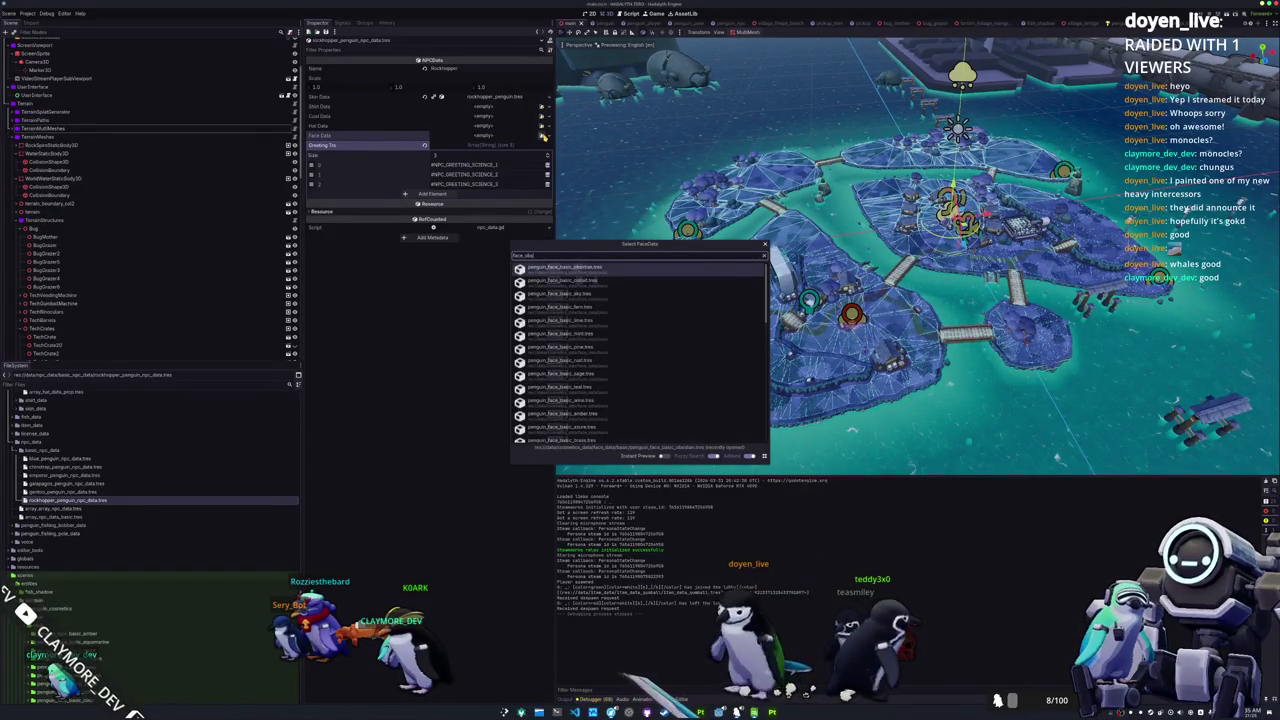
key(Return)
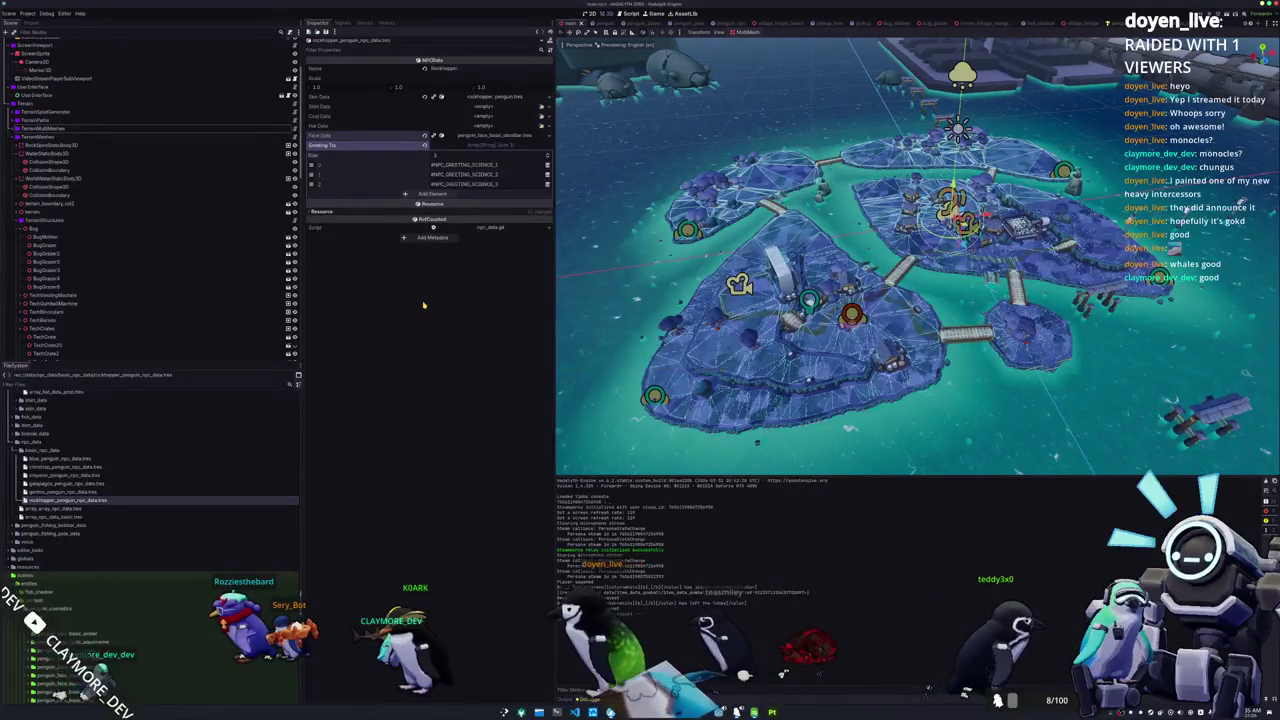
key(F5)
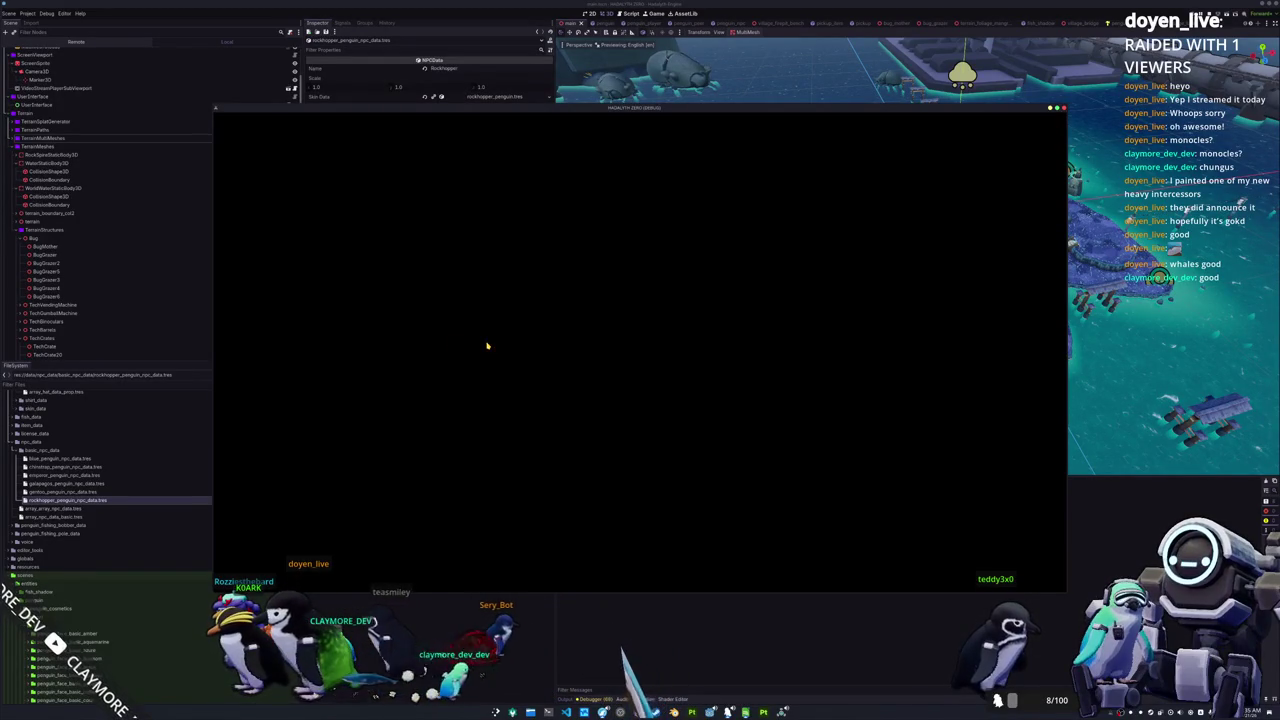
Step: Open the gentoo and galapagos NPC data, then choose Singleplayer on the game's title screen
click(85, 493)
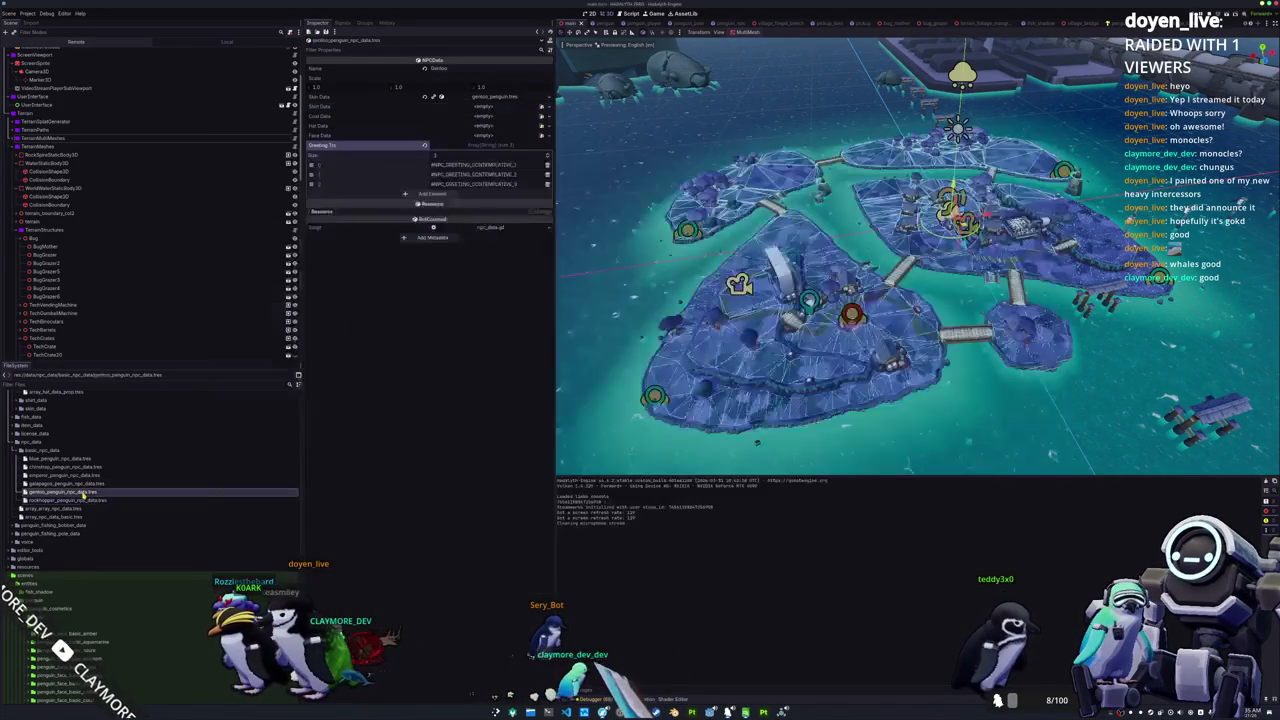
click(84, 484)
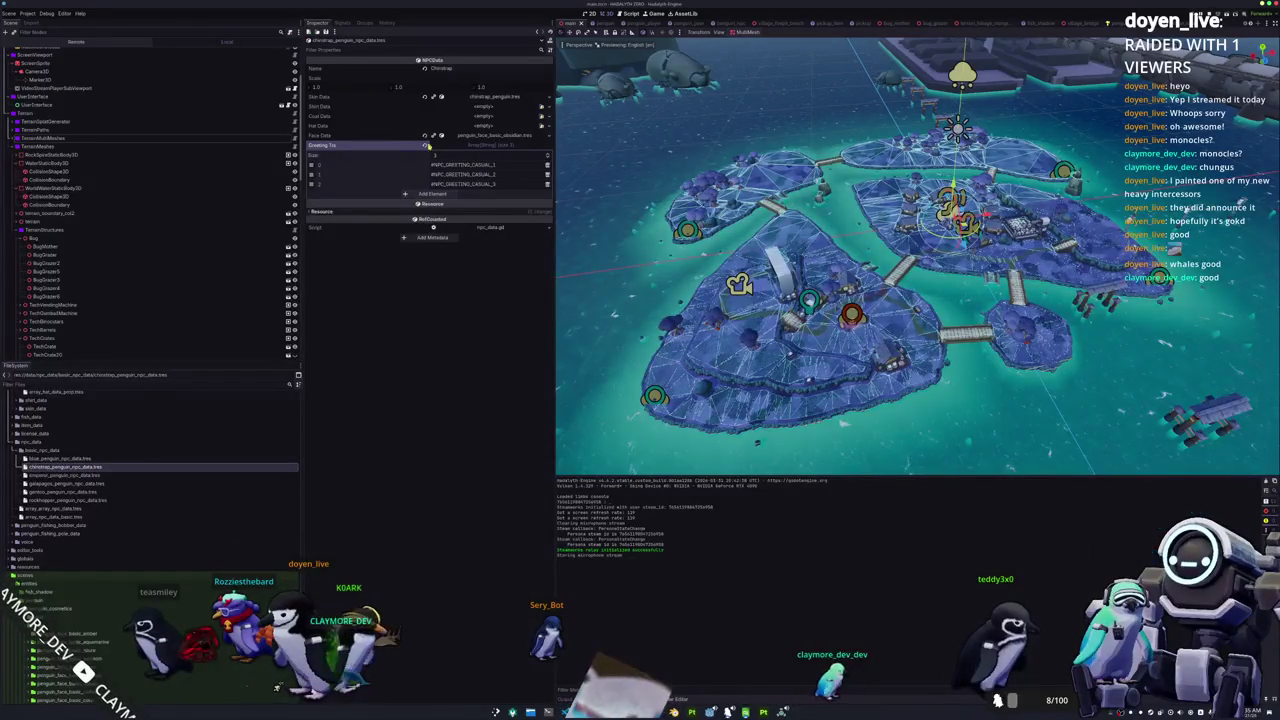
key(alt+Tab)
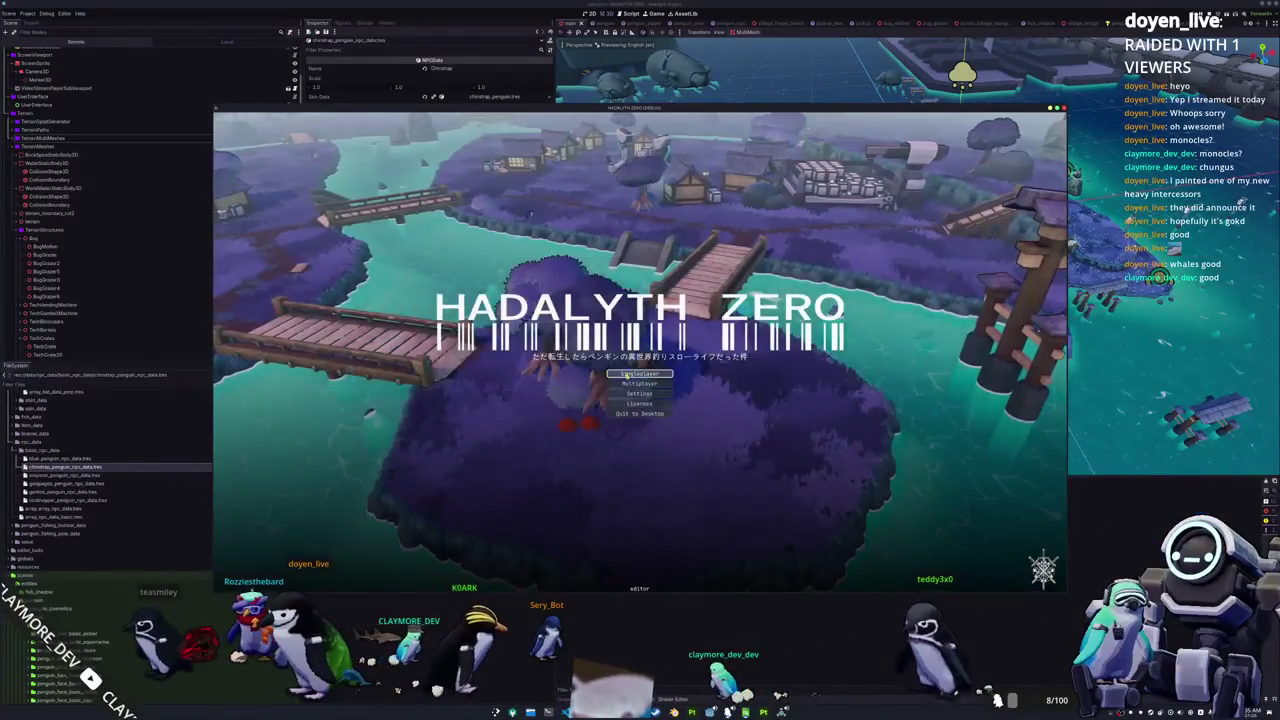
click(608, 402)
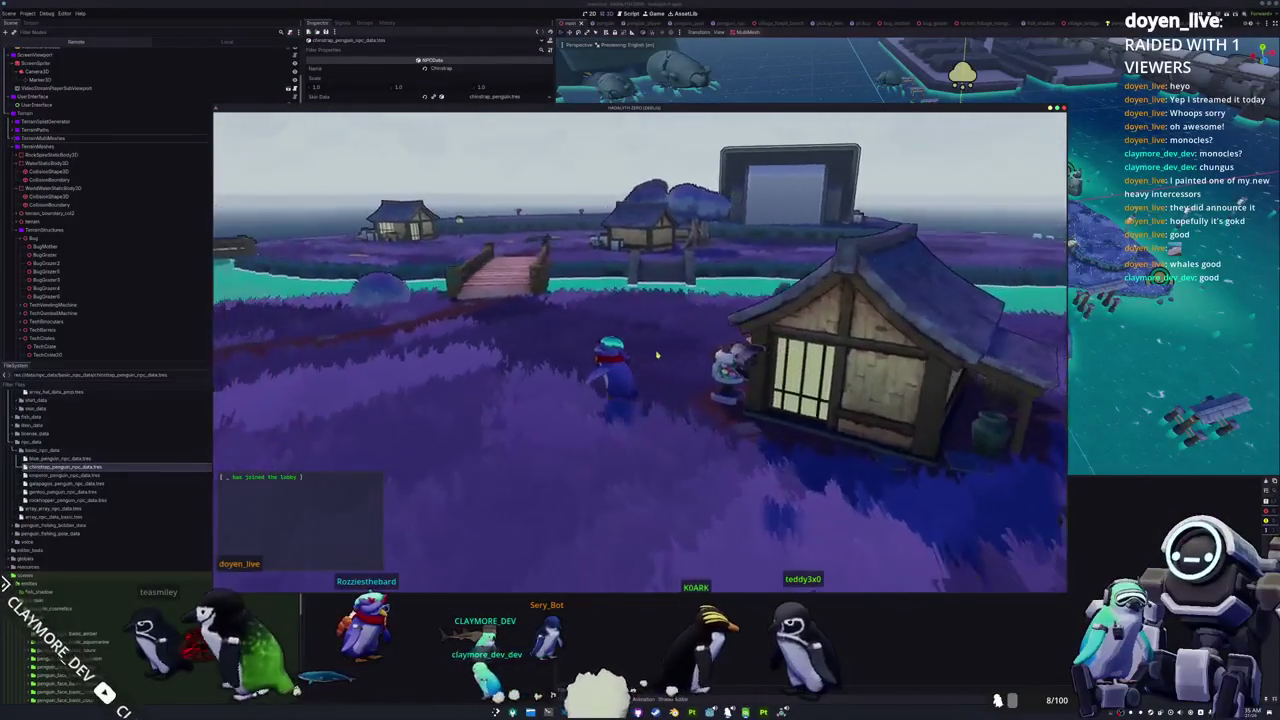
Step: Equip the yellow skin from the inventory's Penguin cosmetics page
key(Tab)
click(662, 124)
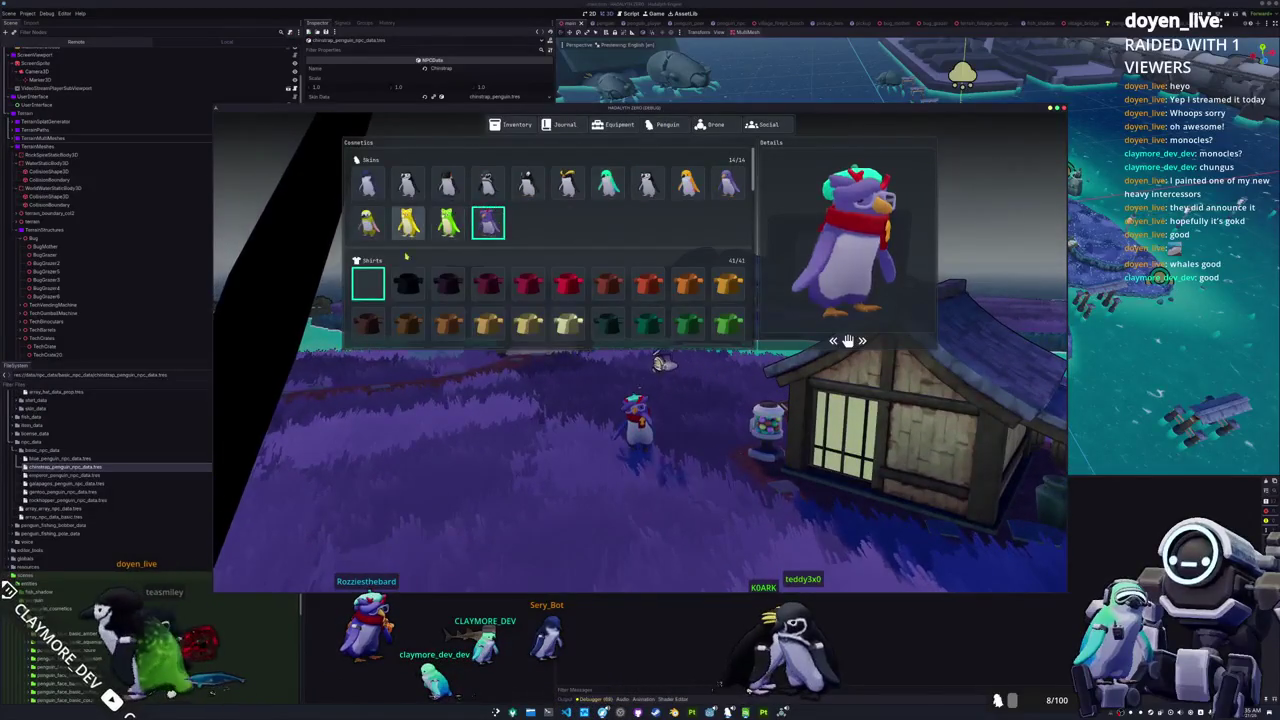
scroll(440, 230, down, 2)
scroll(430, 230, down, 3)
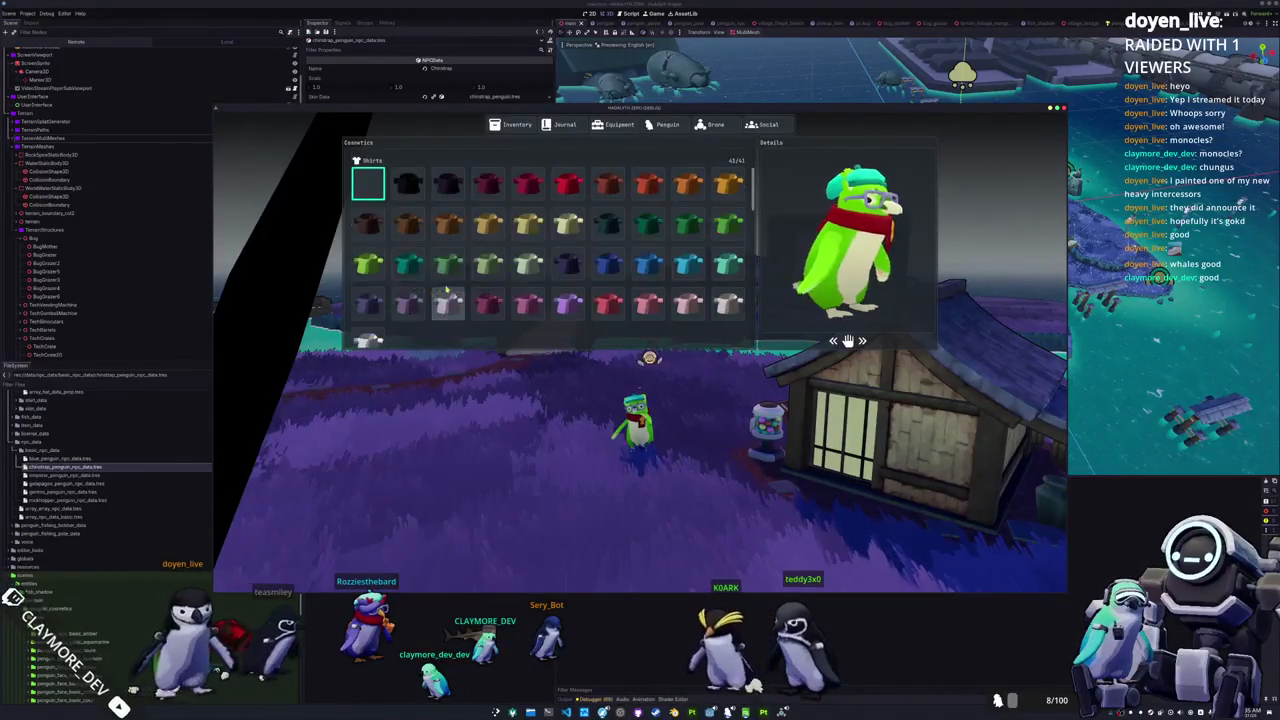
scroll(420, 220, up, 4)
click(407, 197)
Step: Put the black Basic Hat Obsidian on the penguin and close the inventory
scroll(410, 258, down, 3)
scroll(405, 284, up, 5)
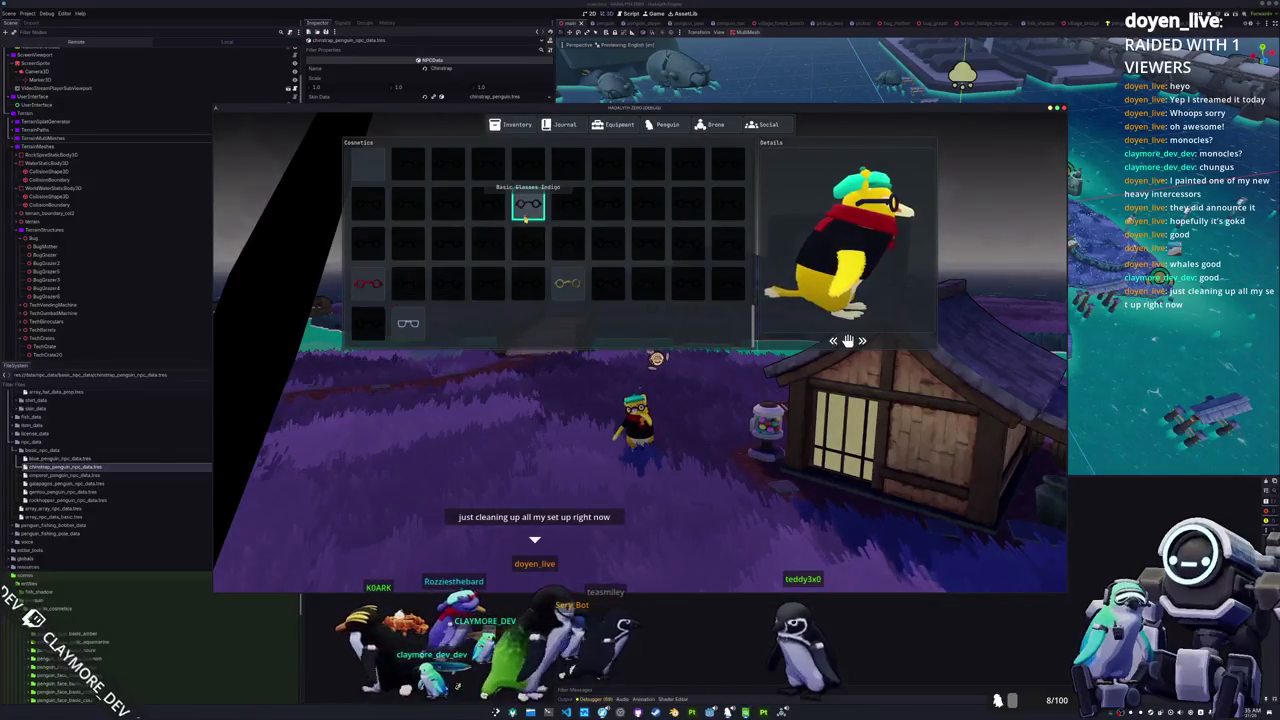
scroll(432, 271, up, 2)
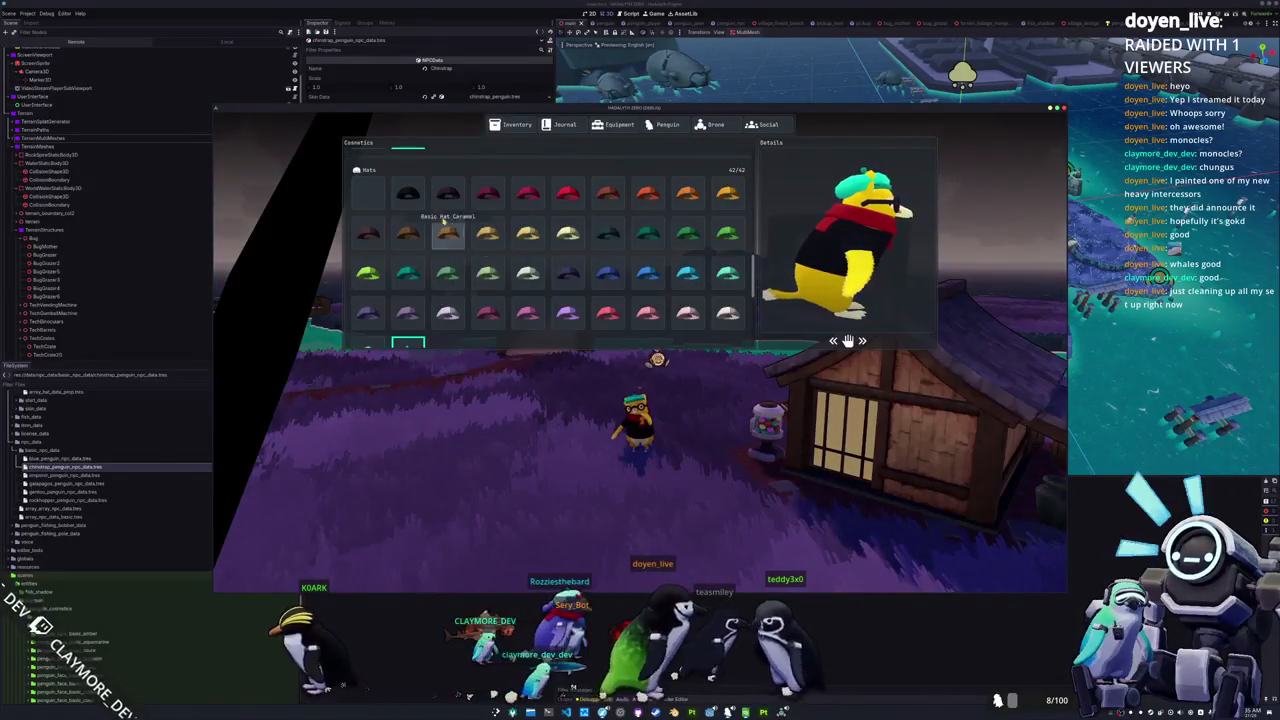
click(416, 197)
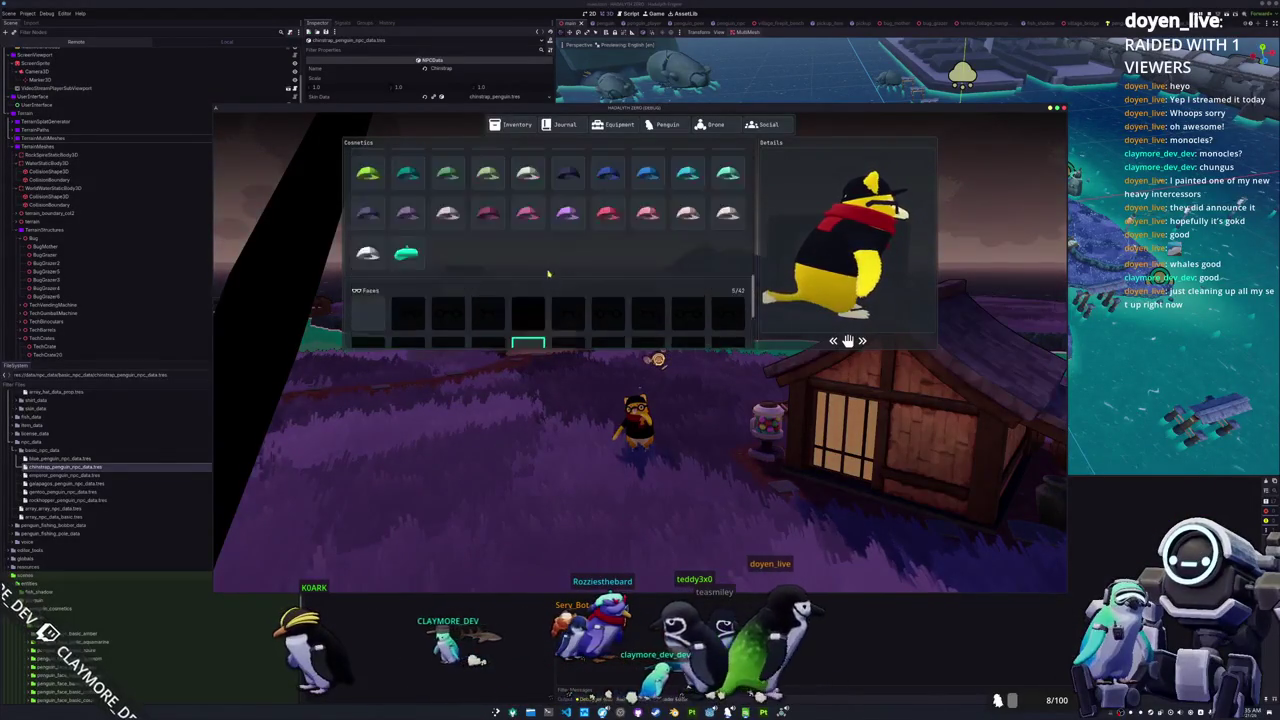
scroll(658, 251, up, 3)
scroll(674, 227, up, 3)
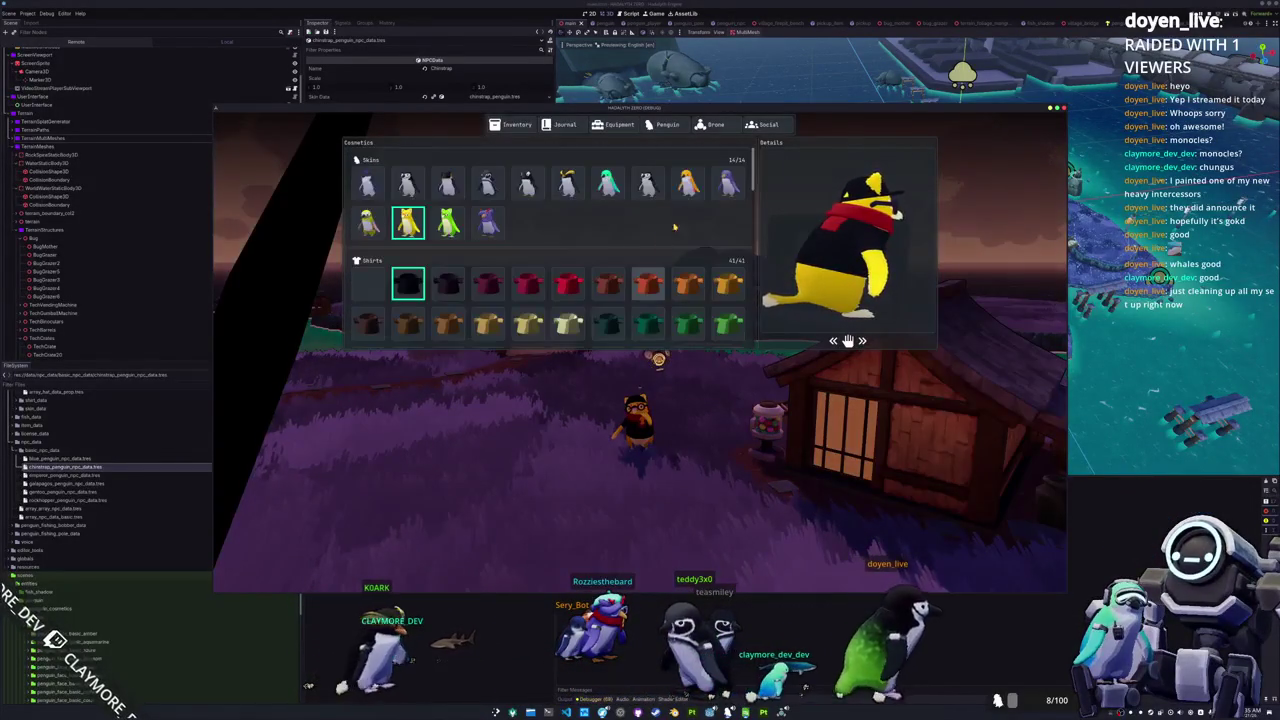
key(Escape)
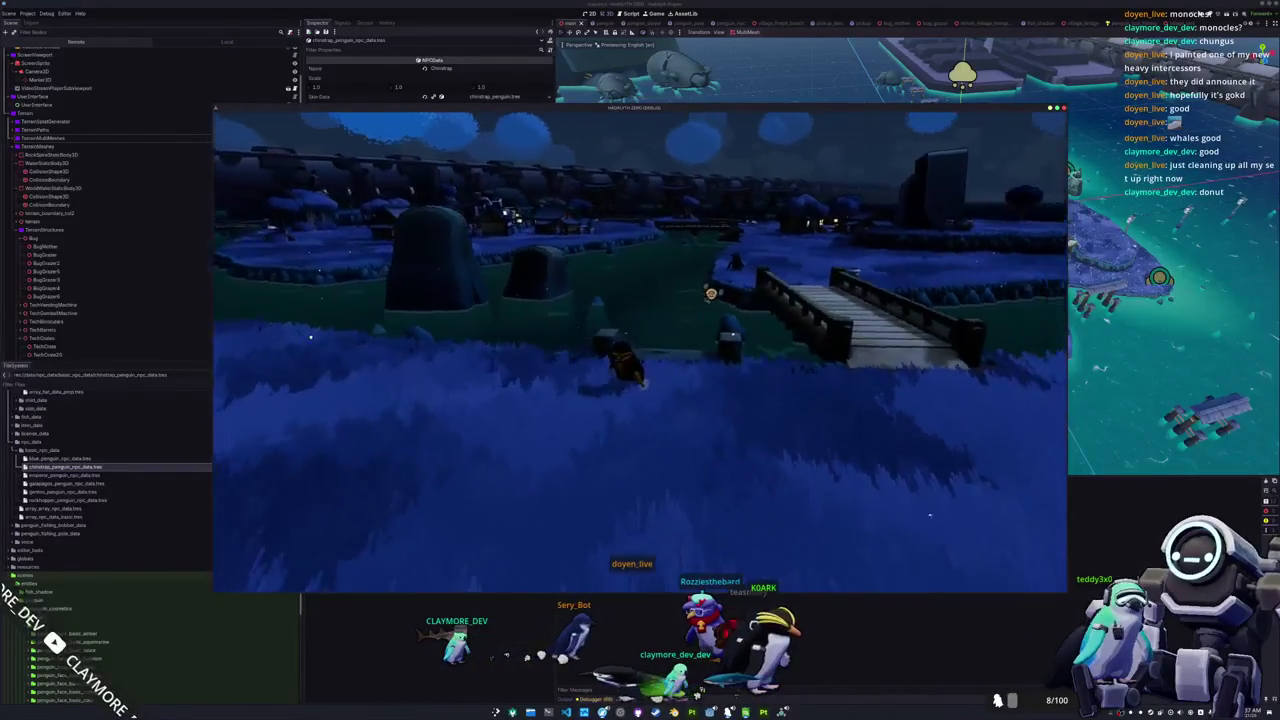
Step: Quit the running Hadalyth Zero test with F8 to return to the Godot editor
key(F8)
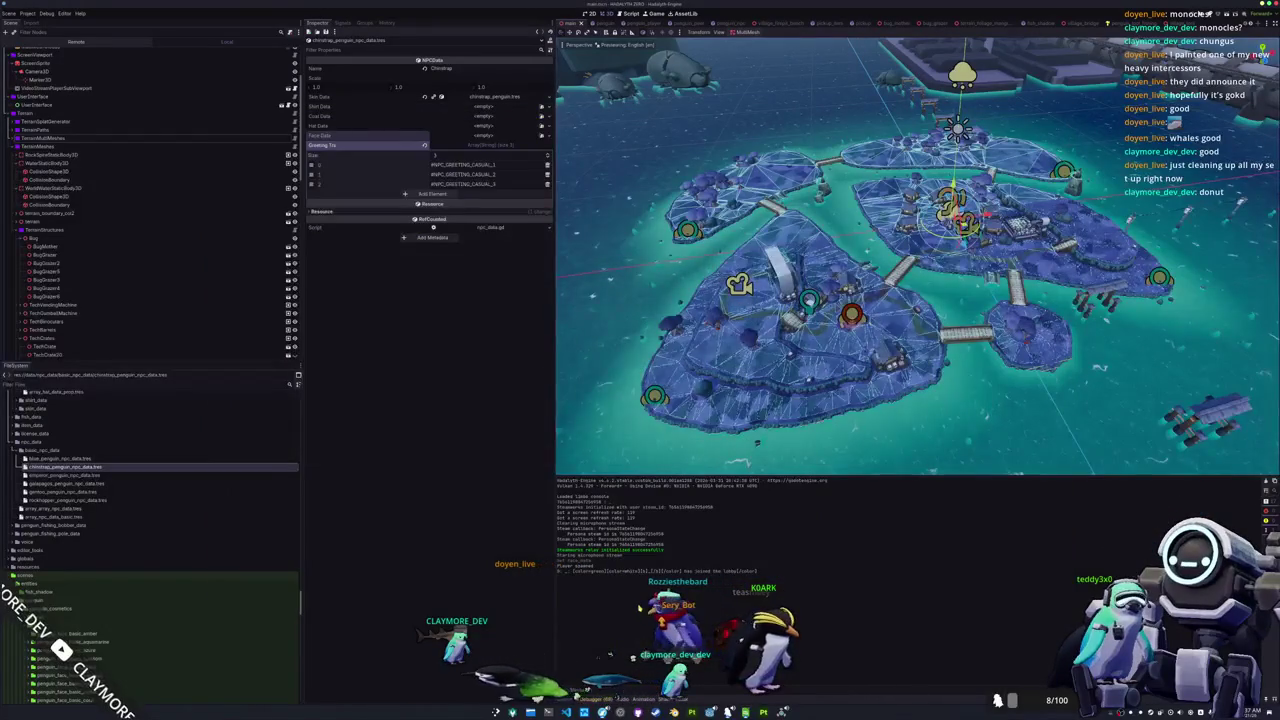
Step: Back in Blender, add a Solidify modifier below the fish's Mirror modifier
key(alt+Tab)
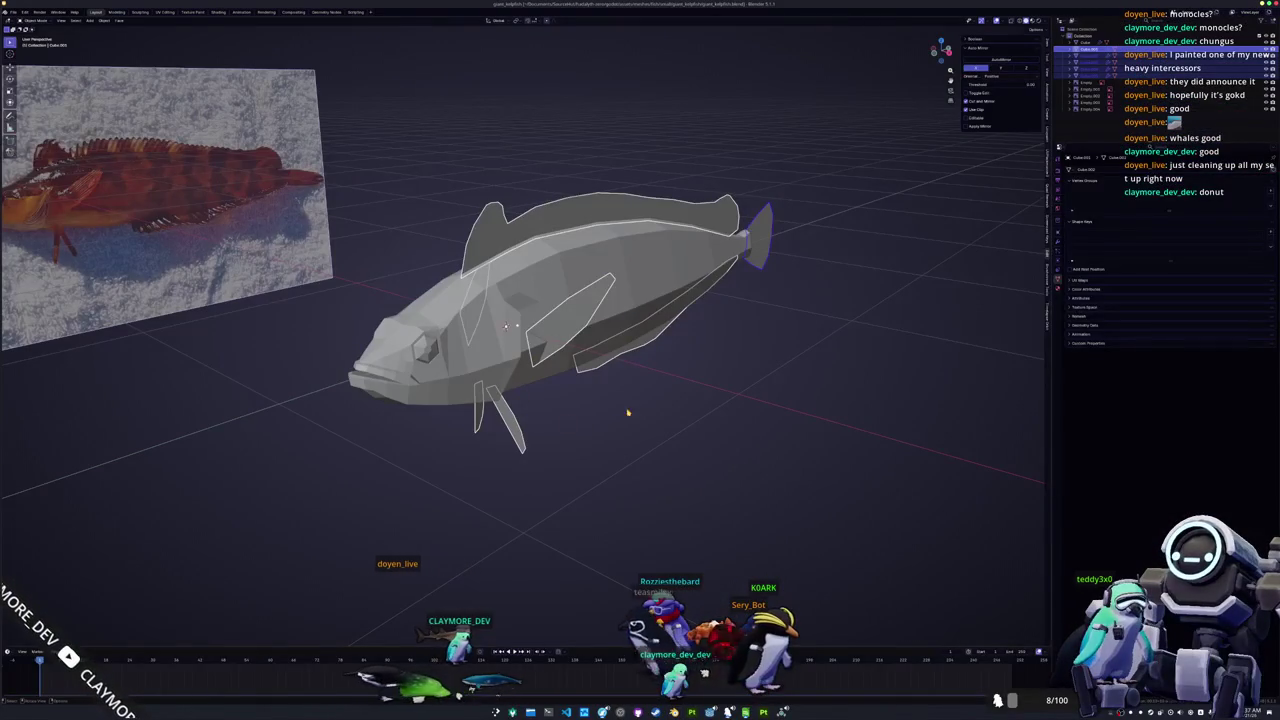
click(1058, 205)
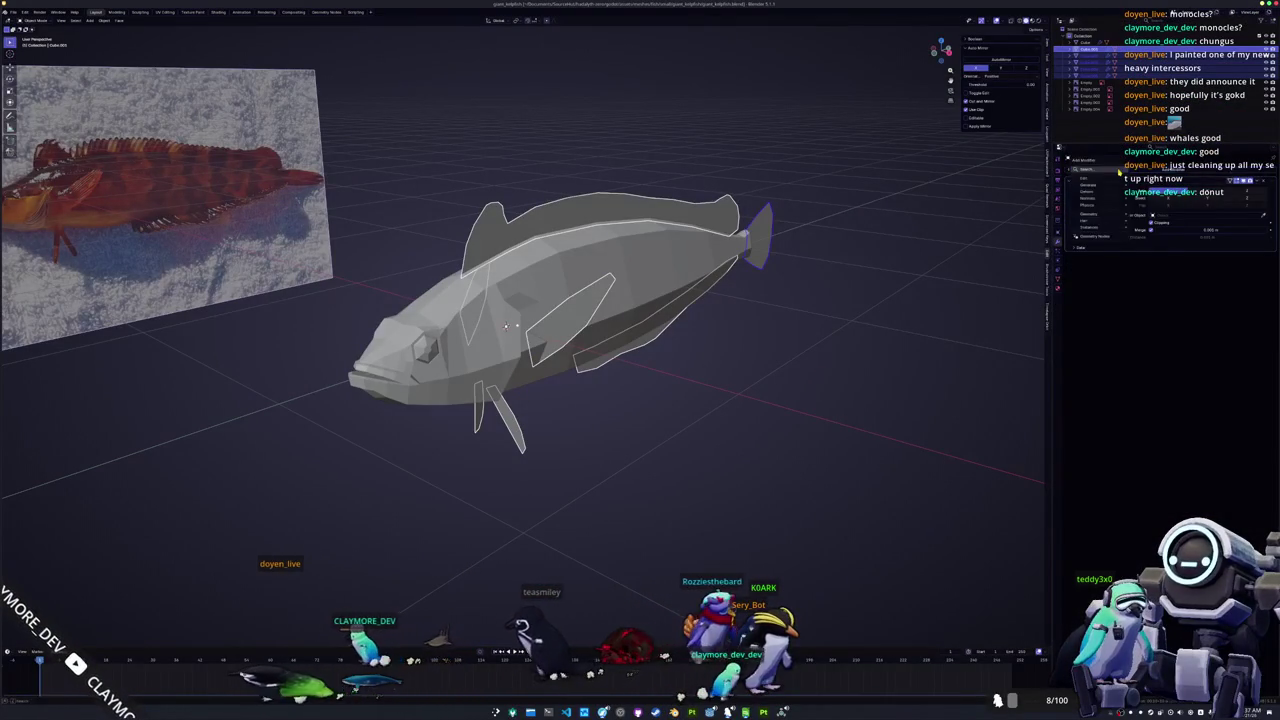
click(1120, 176)
key(Return)
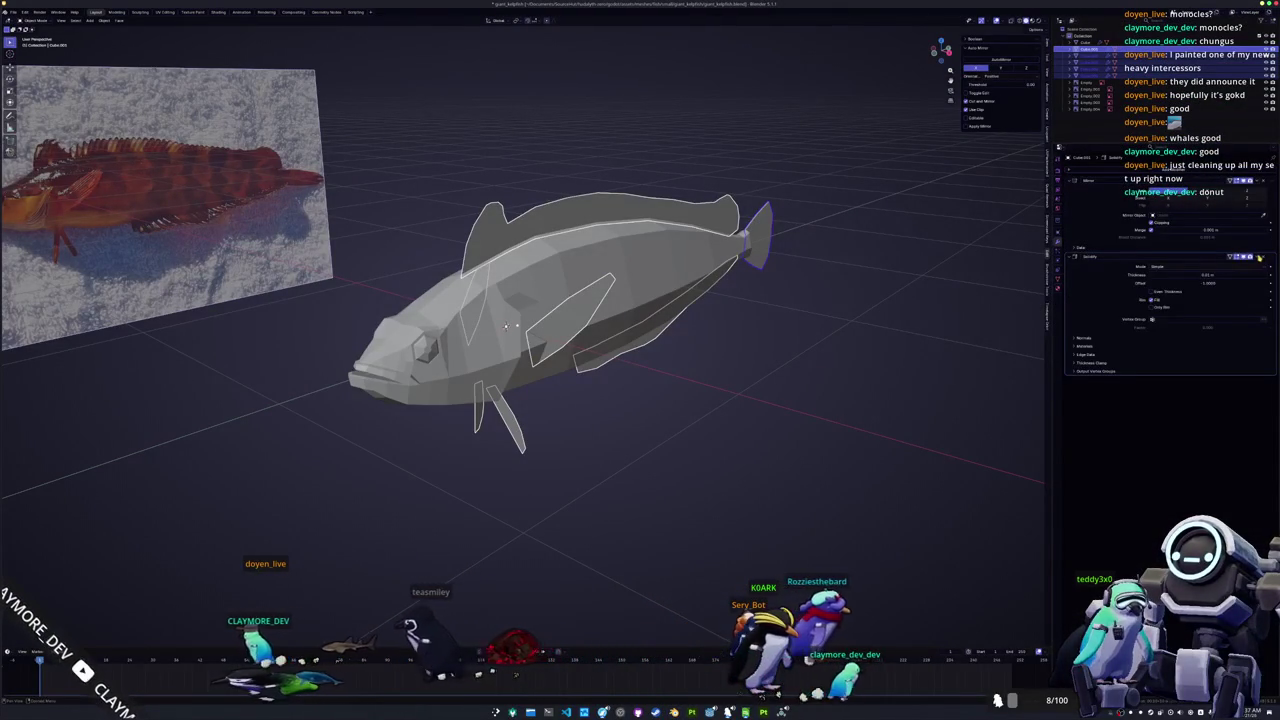
Step: Apply the fish's object transforms and save giant_kelpfish.blend
key(ctrl+a)
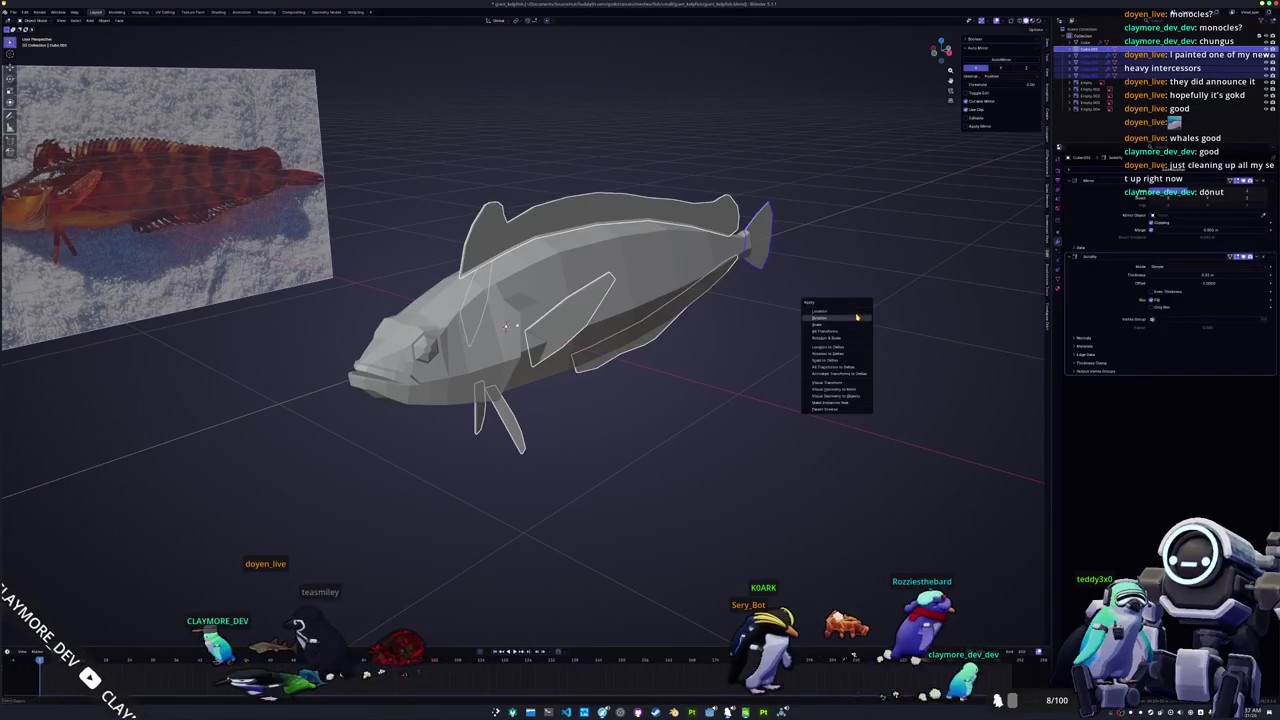
click(848, 331)
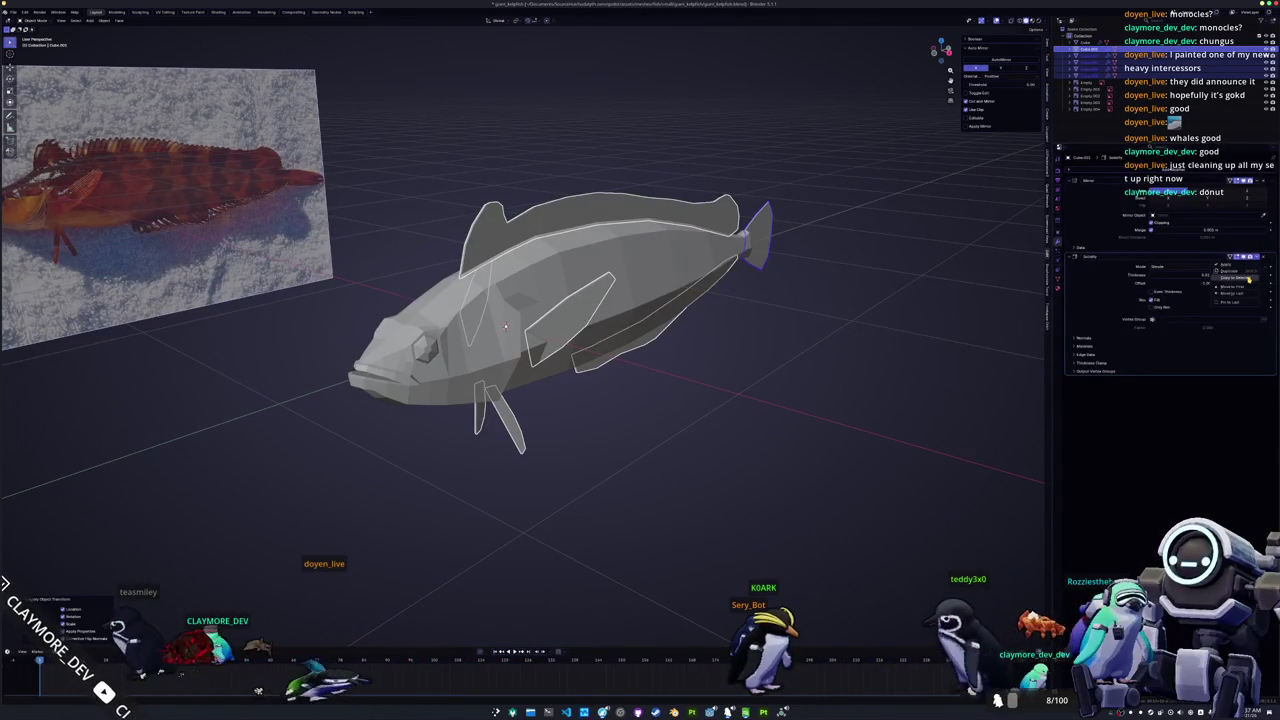
key(ctrl+s)
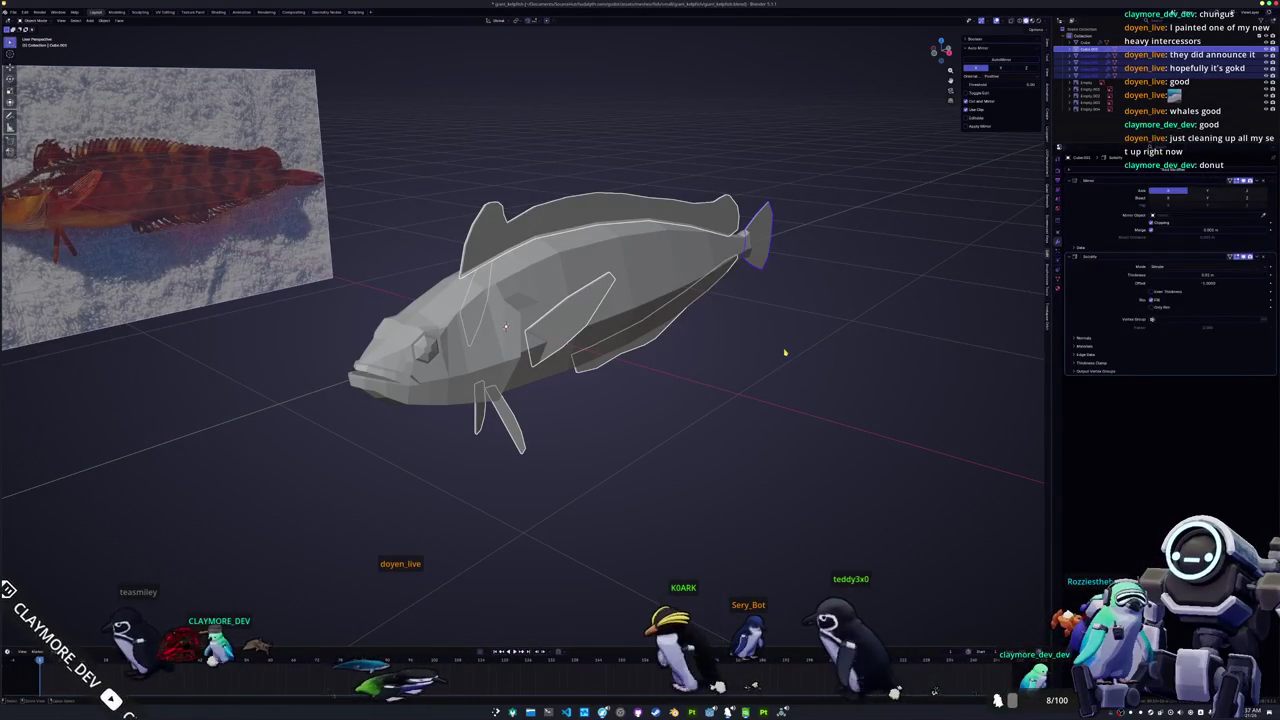
Step: Try a much thicker Solidify thickness, then settle on a thin value for the fins
mouse_move(785, 352)
middle_down()
mouse_move(651, 371)
mouse_move(685, 366)
mouse_move(474, 338)
middle_up()
scroll(474, 338, up, 2)
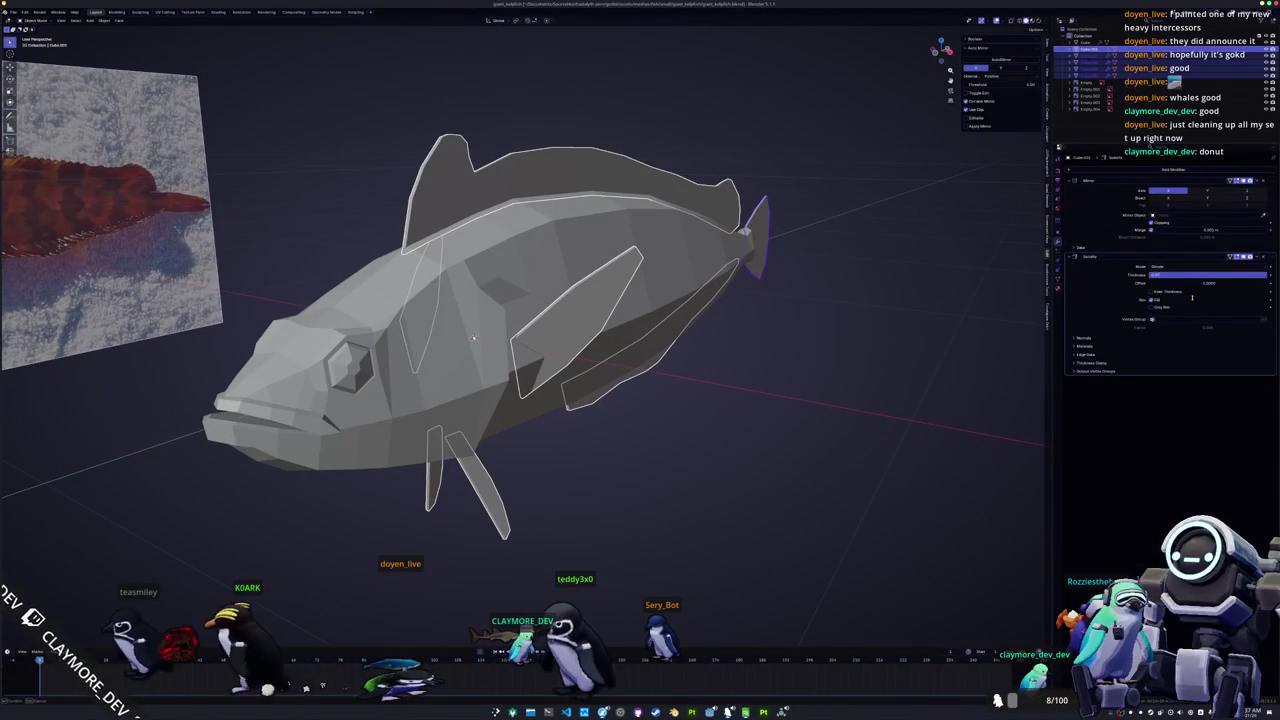
key(Return)
click(1209, 274)
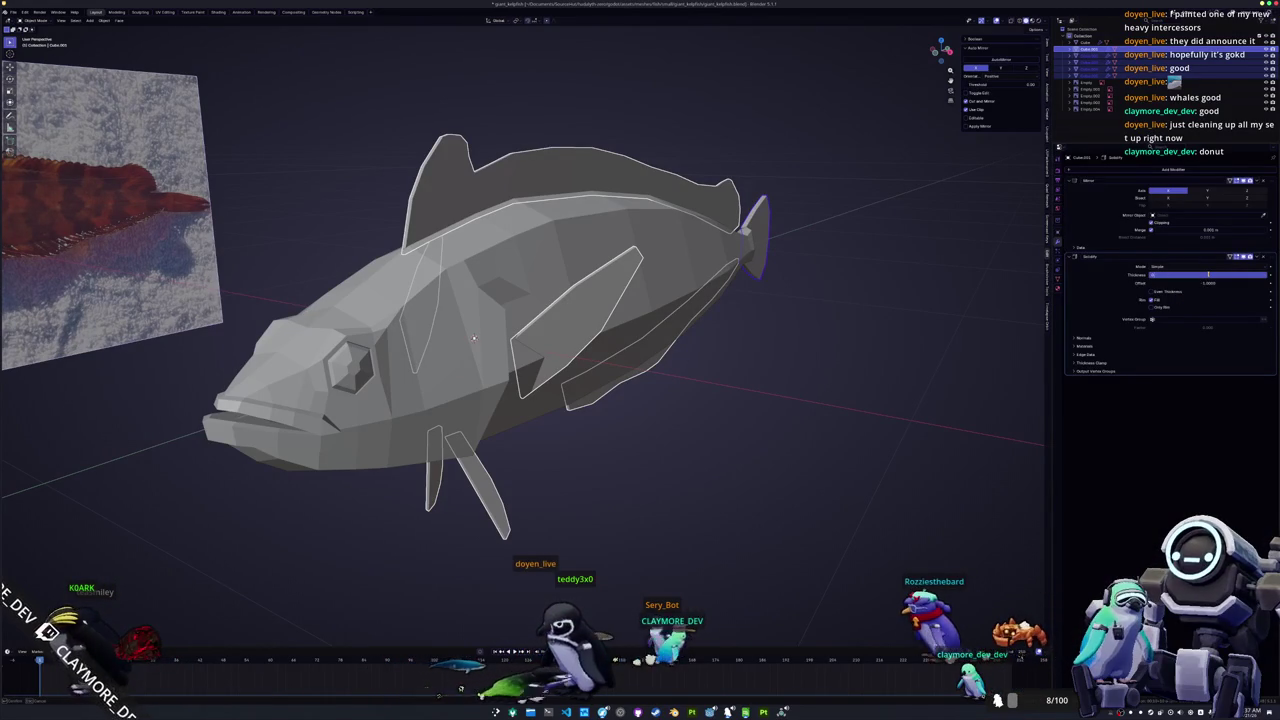
key(Return)
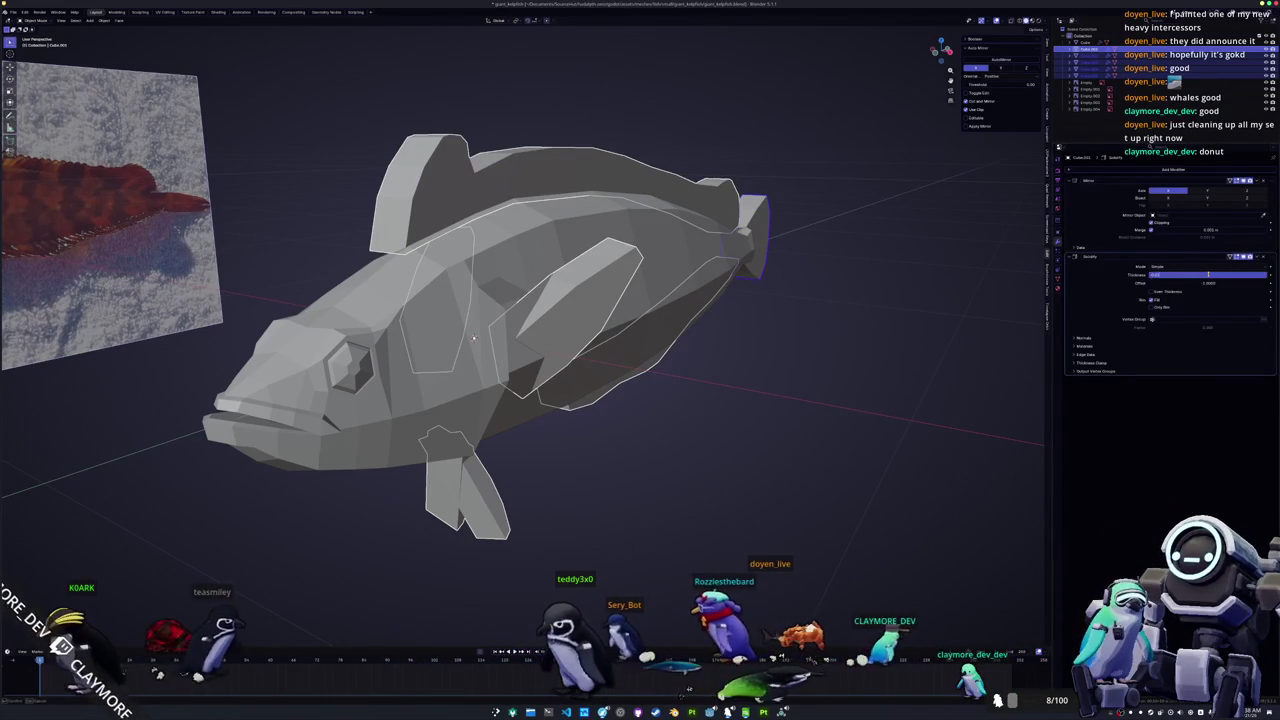
key(Return)
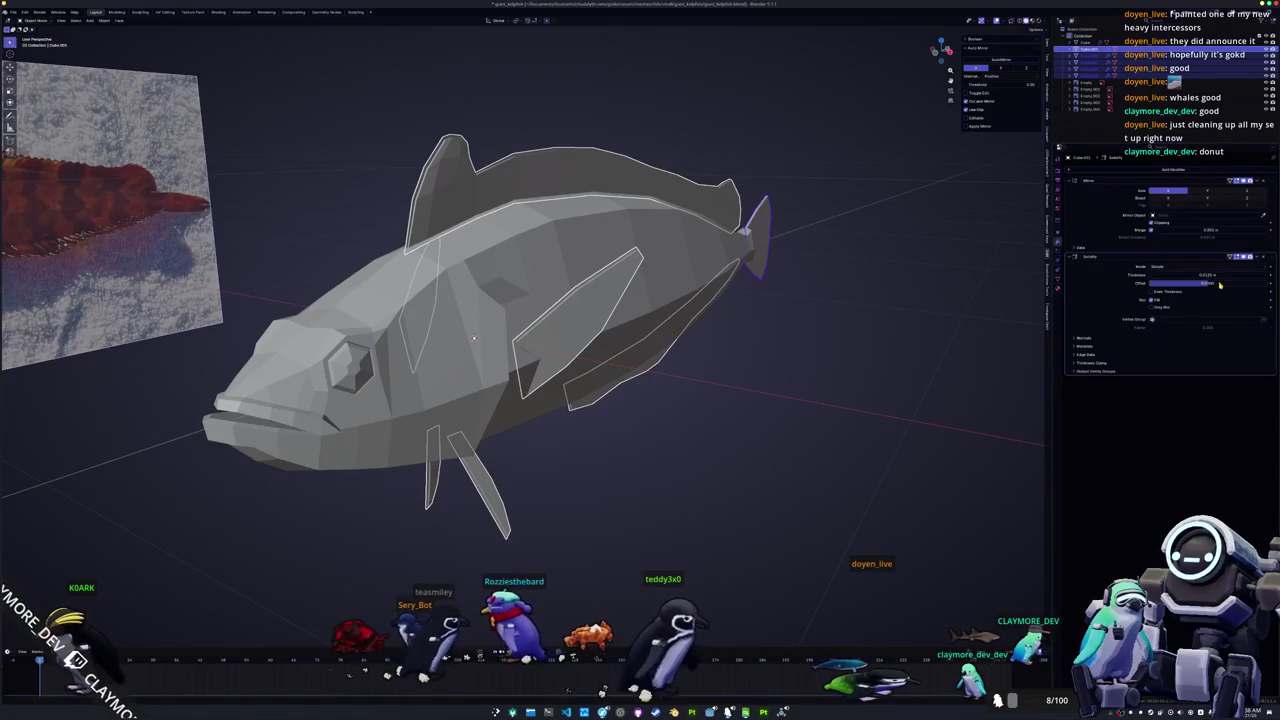
mouse_move(850, 290)
middle_down()
mouse_move(804, 282)
mouse_move(952, 271)
middle_up()
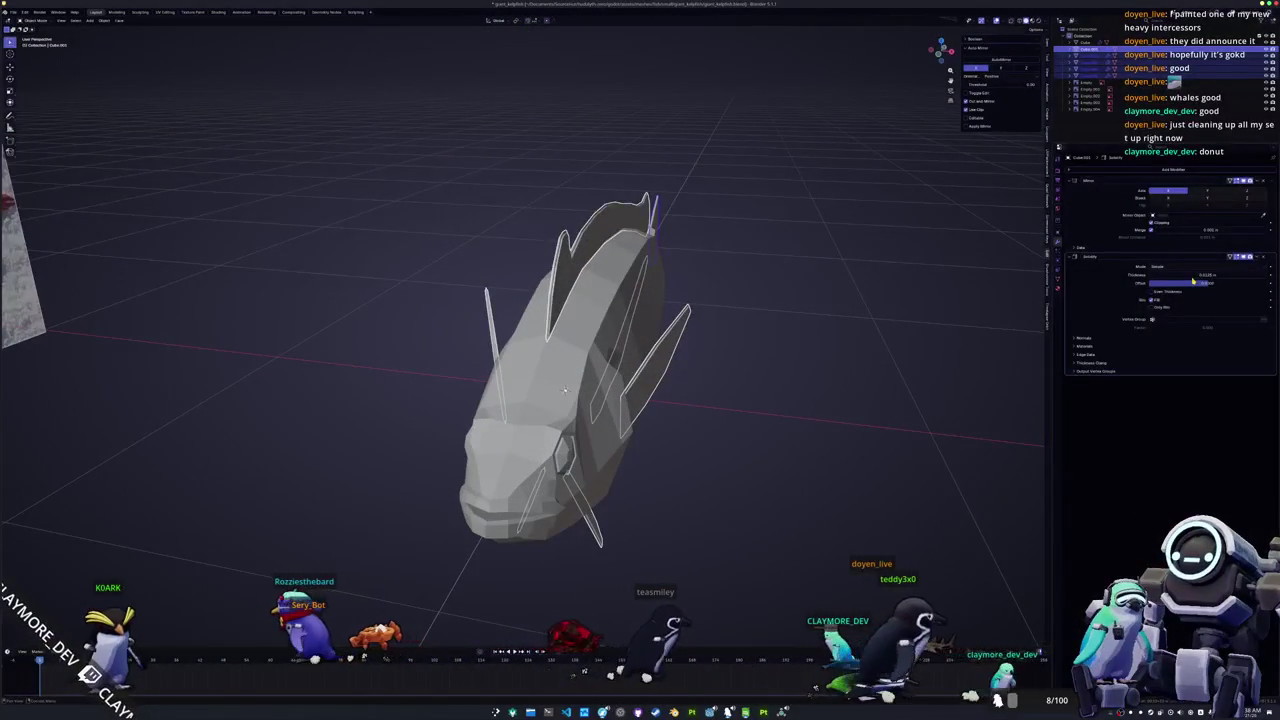
Step: Set the fins' Solidify thickness to 0.03 m
click(1194, 275)
text(0.03)
key(Return)
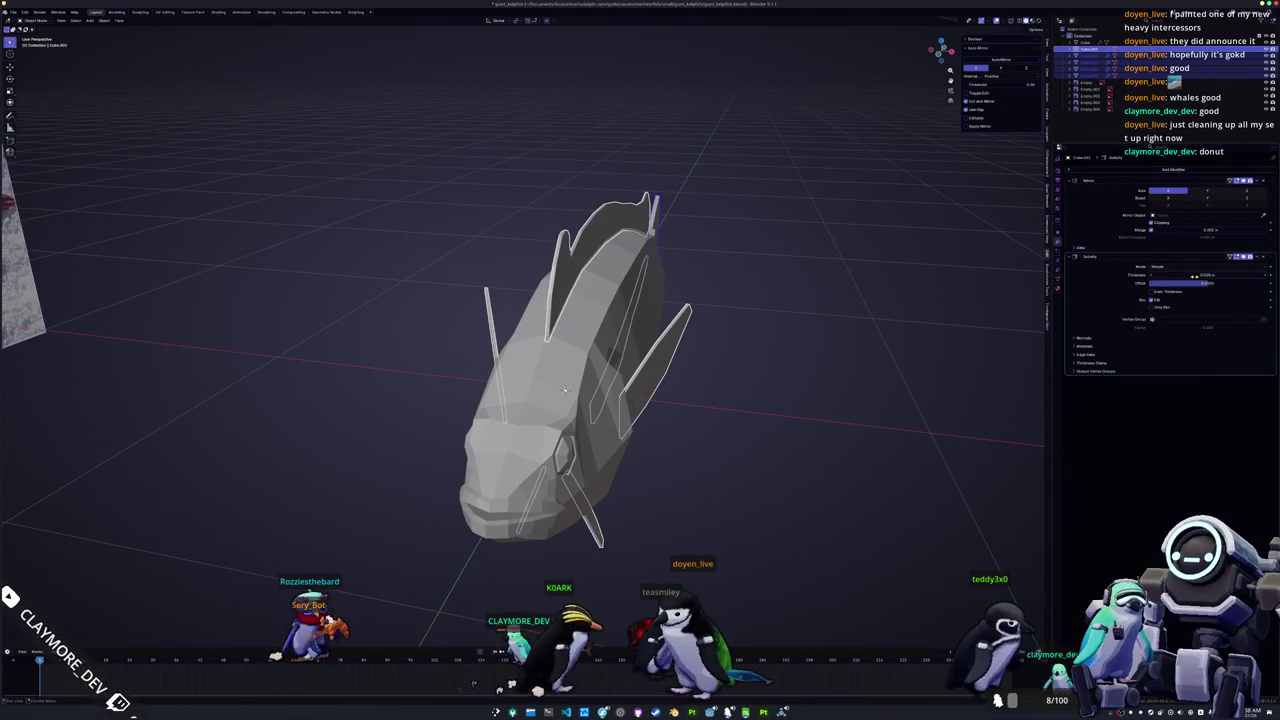
Step: Select a single fin and delete its duplicate Solidify modifier
click(640, 220)
scroll(689, 237, up, 4)
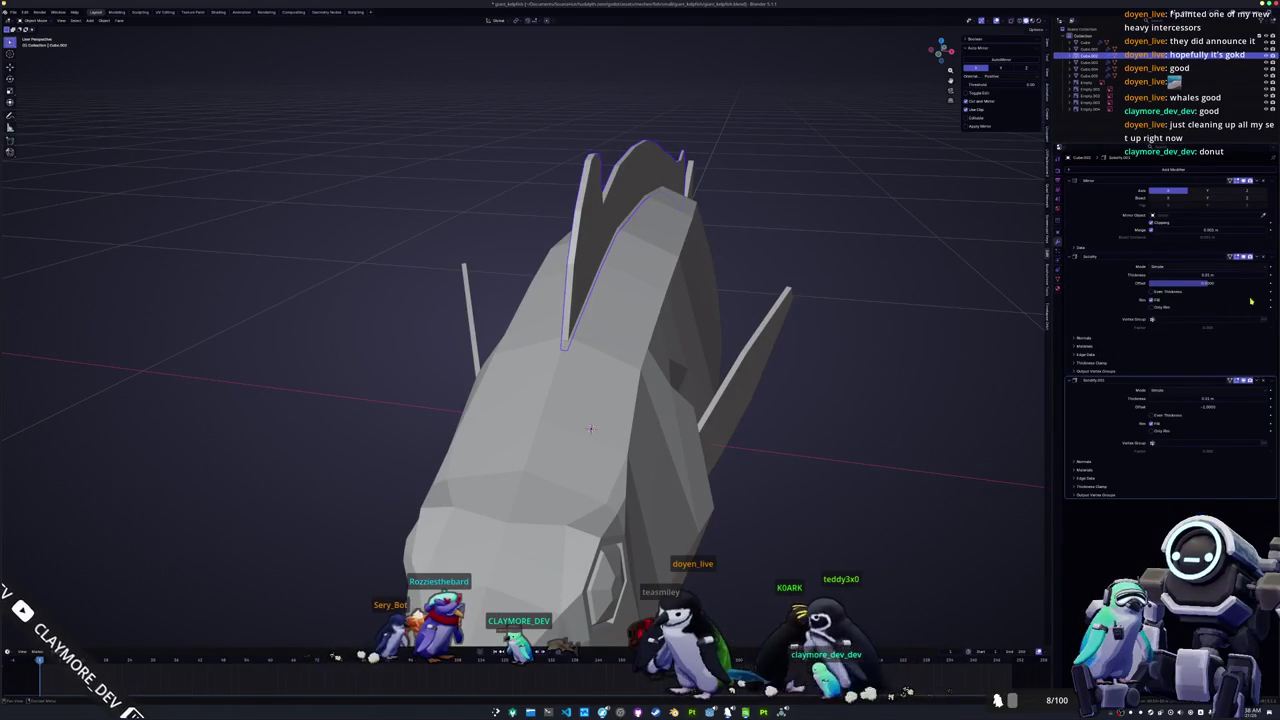
click(1261, 381)
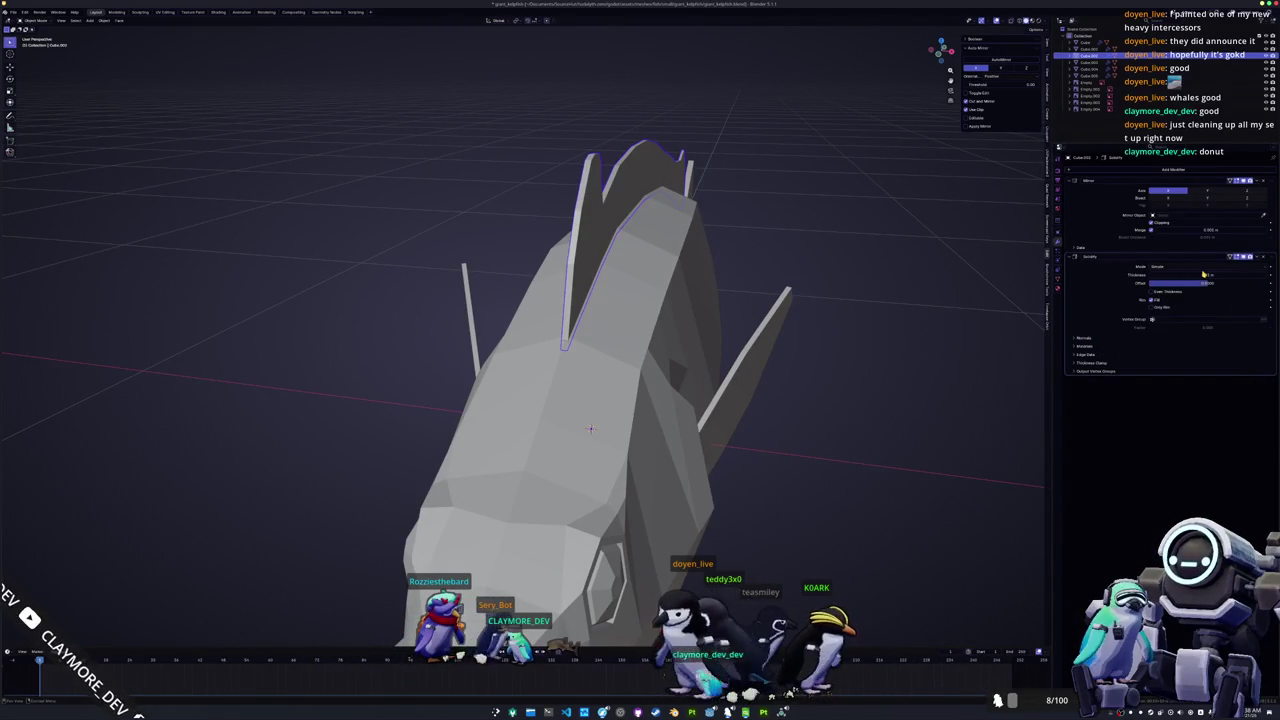
Step: Orbit around the fish and select a second fin
middle_drag(845, 330, 870, 323)
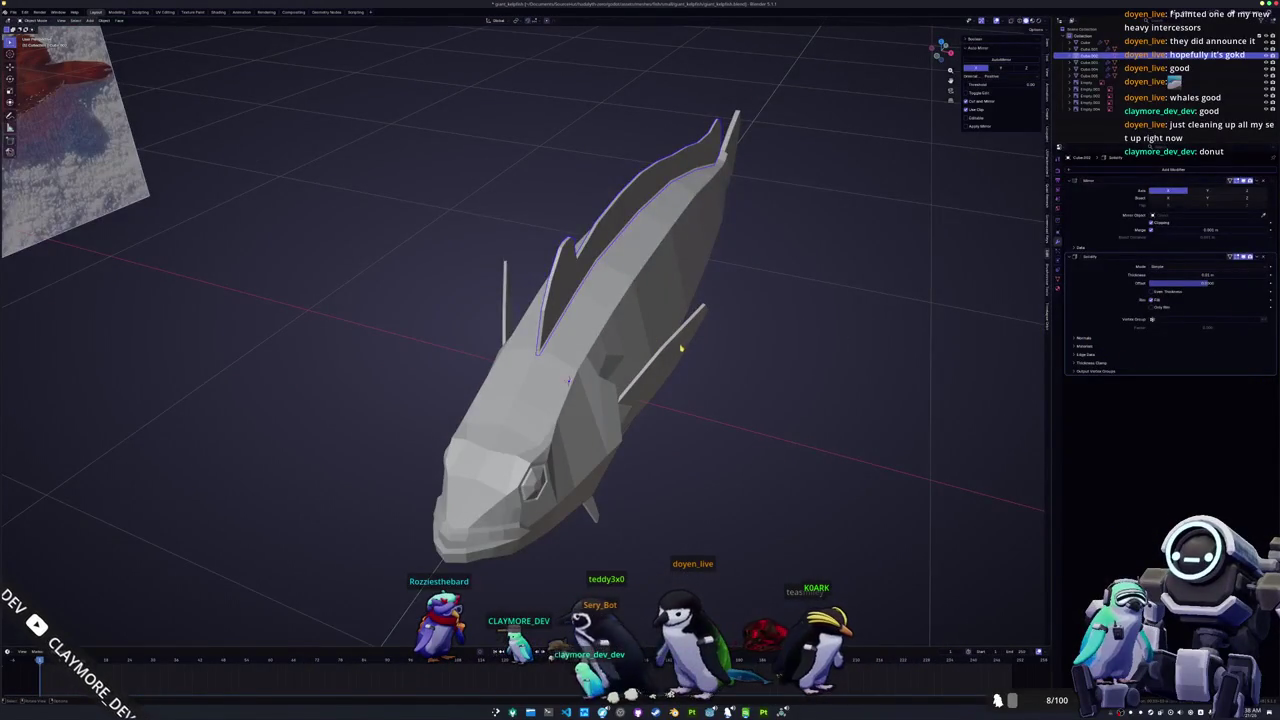
click(680, 348)
middle_drag(686, 371, 730, 440)
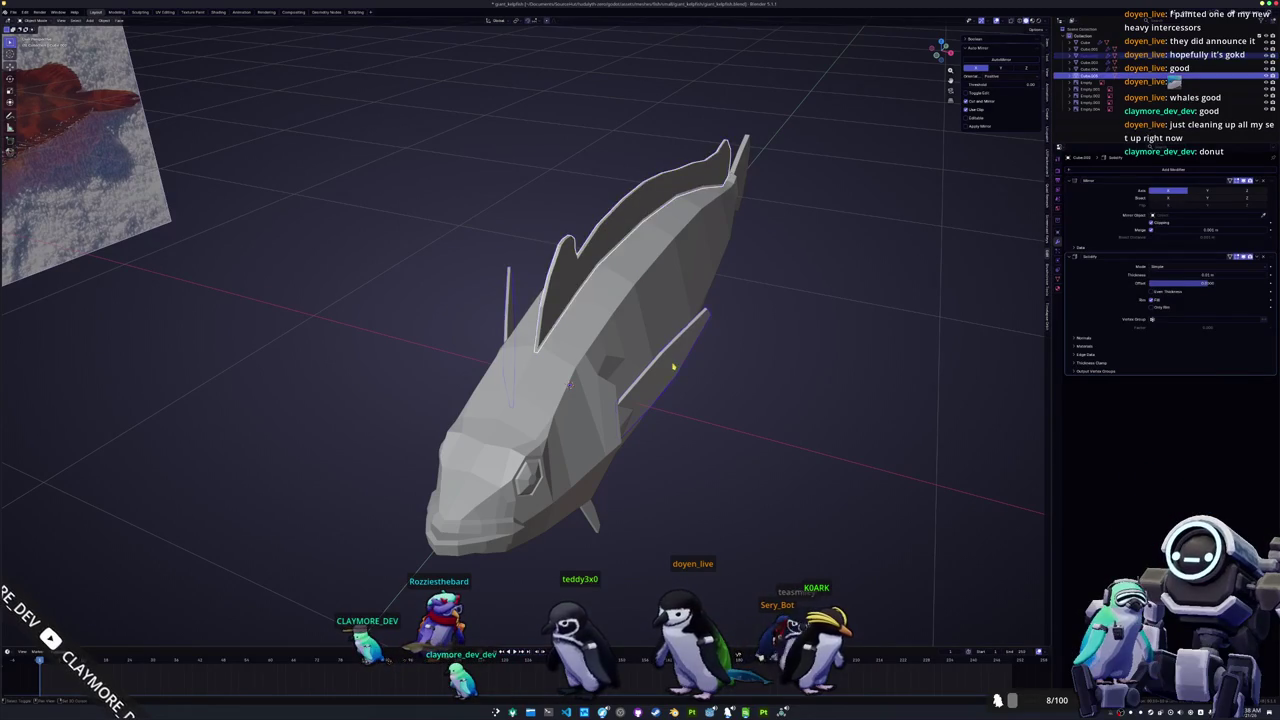
middle_drag(673, 368, 644, 506)
ctrl+click(1085, 68)
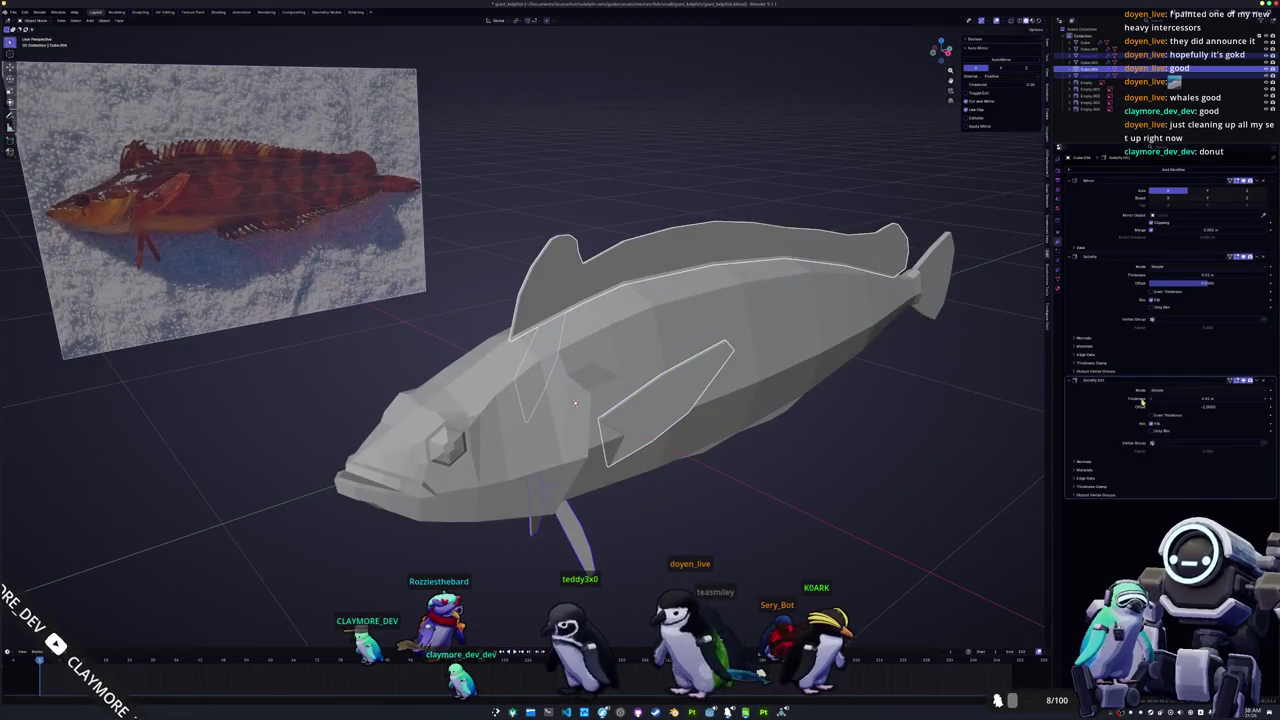
Step: Delete that fin's Solidify.001 and remaining Solidify modifiers
click(1262, 381)
click(1262, 258)
mouse_move(897, 496)
middle_down()
mouse_move(920, 316)
mouse_move(905, 240)
middle_up()
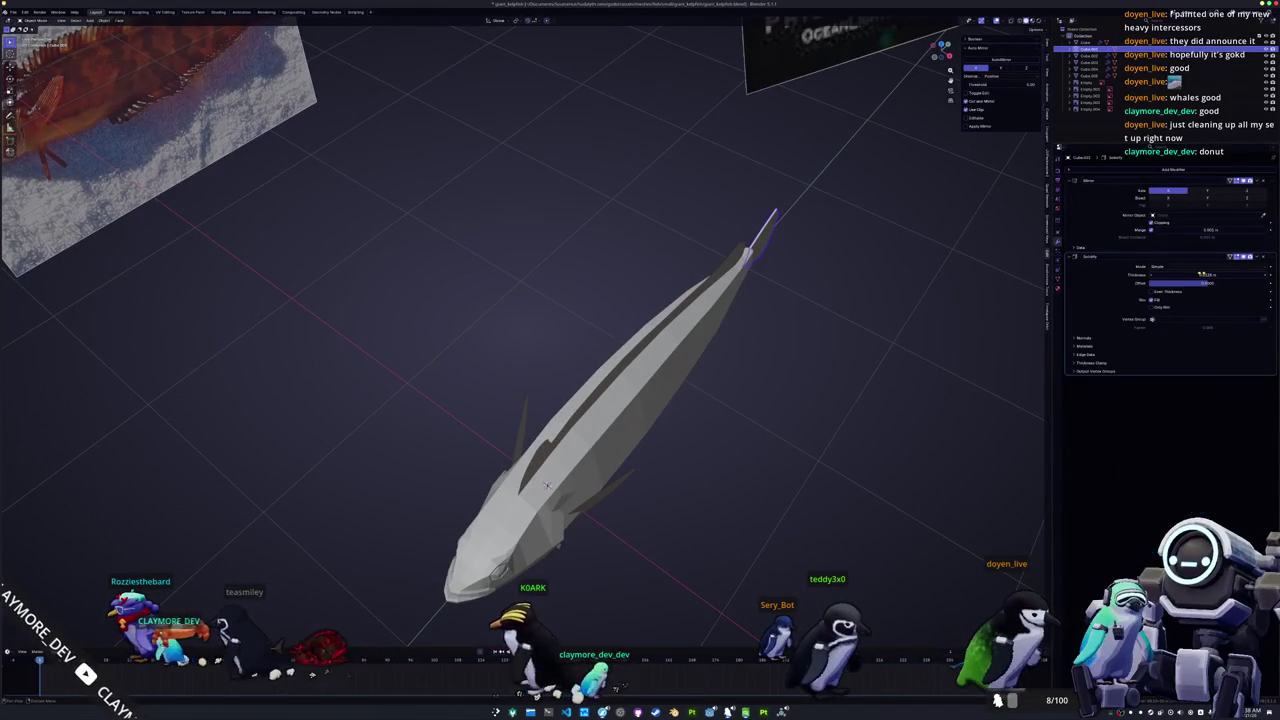
mouse_move(748, 357)
middle_down()
mouse_move(747, 333)
mouse_move(600, 420)
middle_up()
Step: Apply the tail fin's transforms and save giant_kelpfish.blend
click(577, 441)
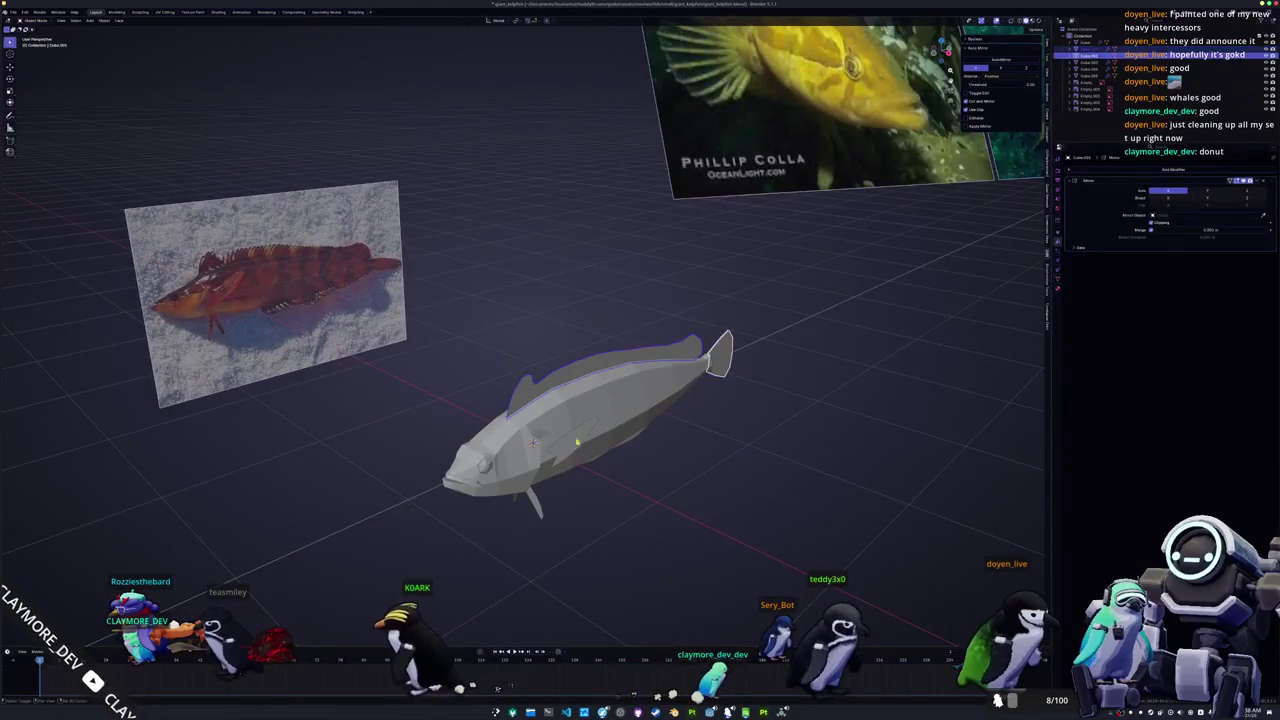
click(716, 366)
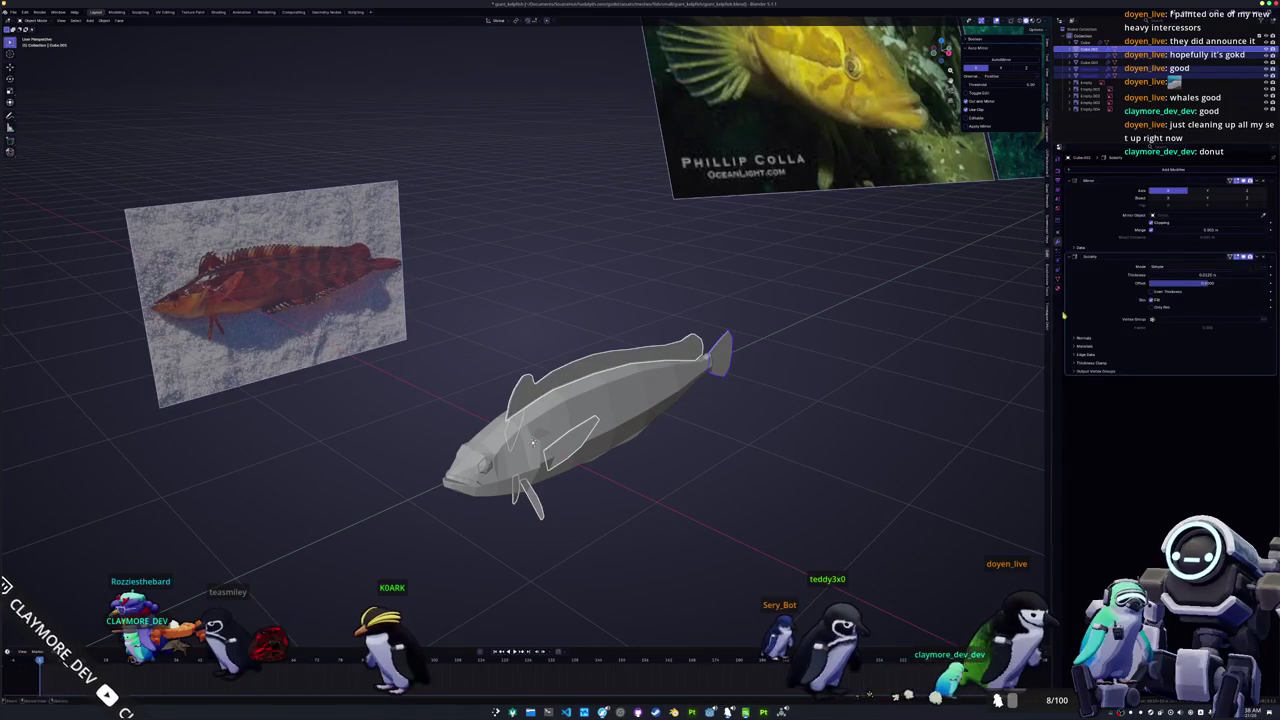
middle_drag(533, 441, 650, 380)
key(ctrl+a)
click(700, 421)
mouse_move(700, 421)
middle_down()
mouse_move(749, 434)
mouse_move(699, 363)
middle_up()
key(ctrl+s)
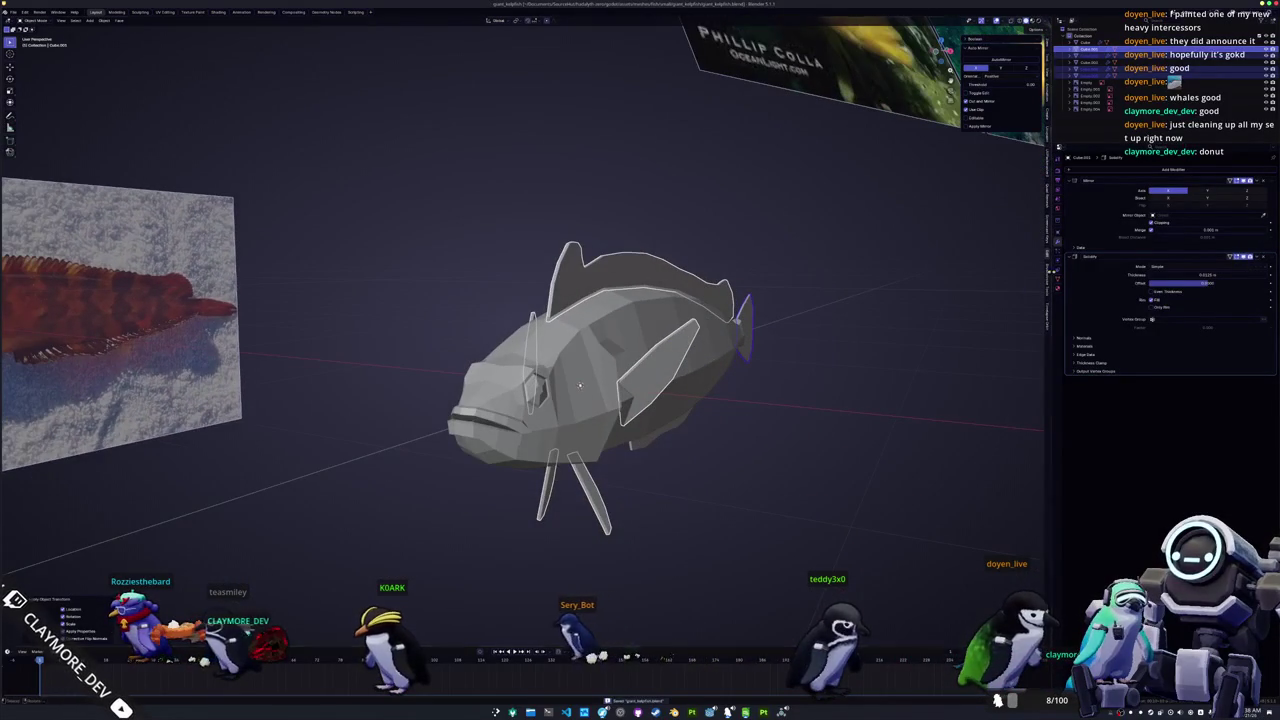
Step: Remove the belly fin's extra Solidify modifier, then select the near pectoral fin
click(650, 450)
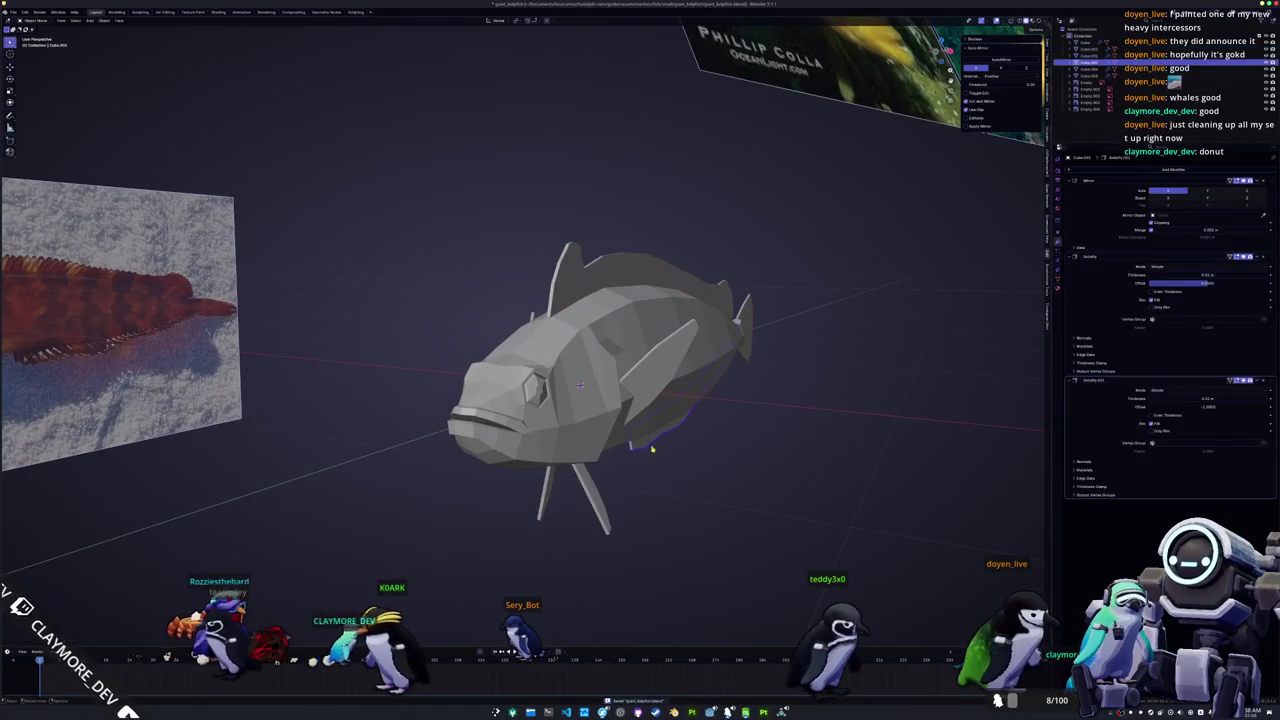
click(1264, 381)
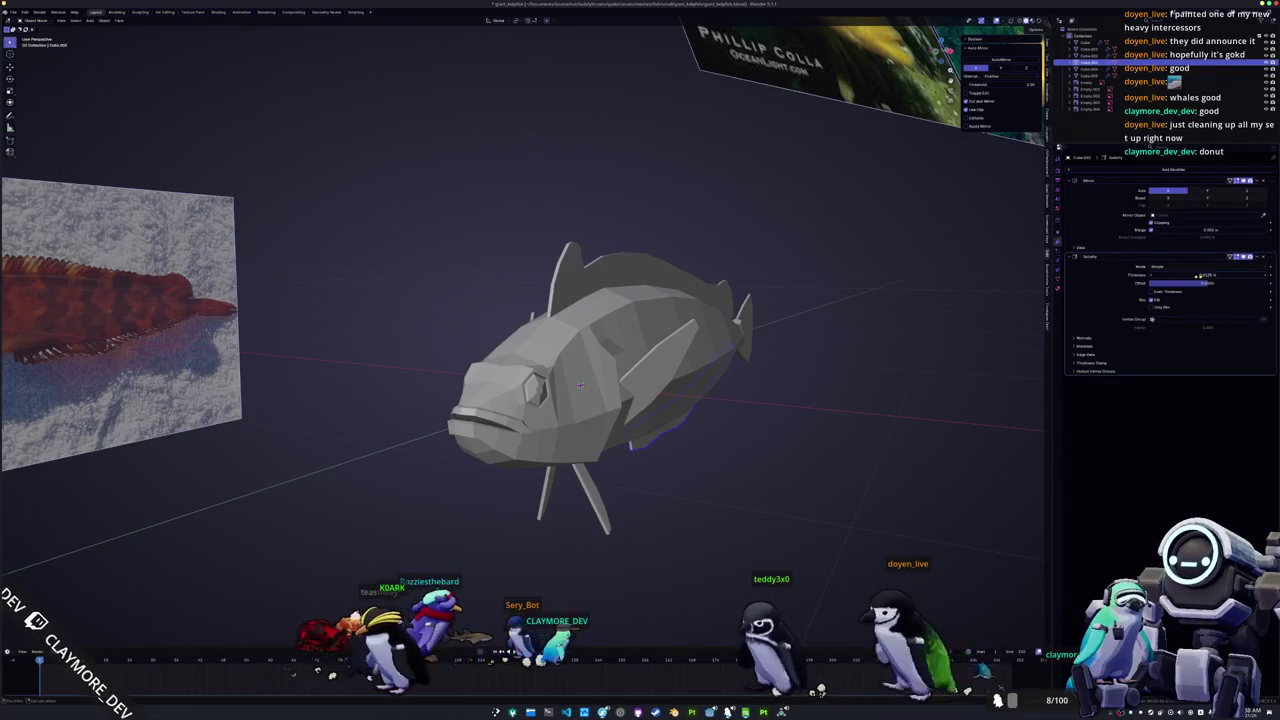
middle_drag(595, 470, 575, 468)
click(650, 370)
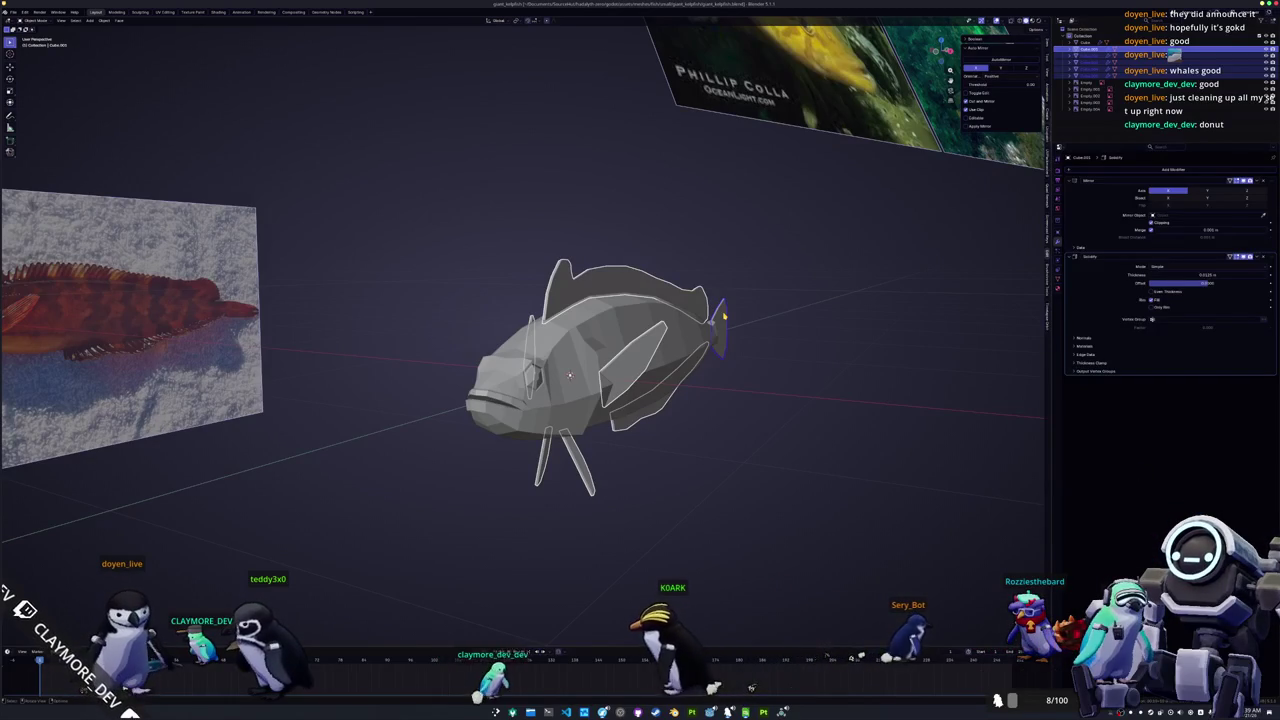
click(745, 455)
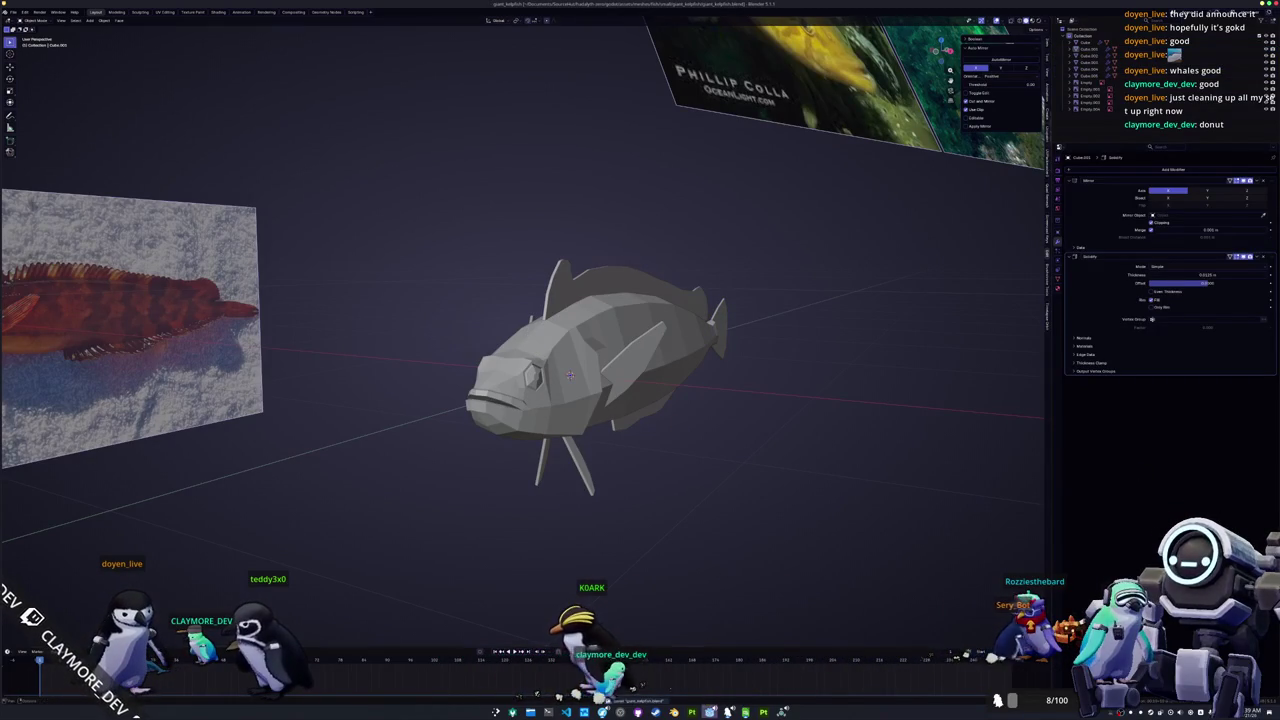
key(alt+Tab)
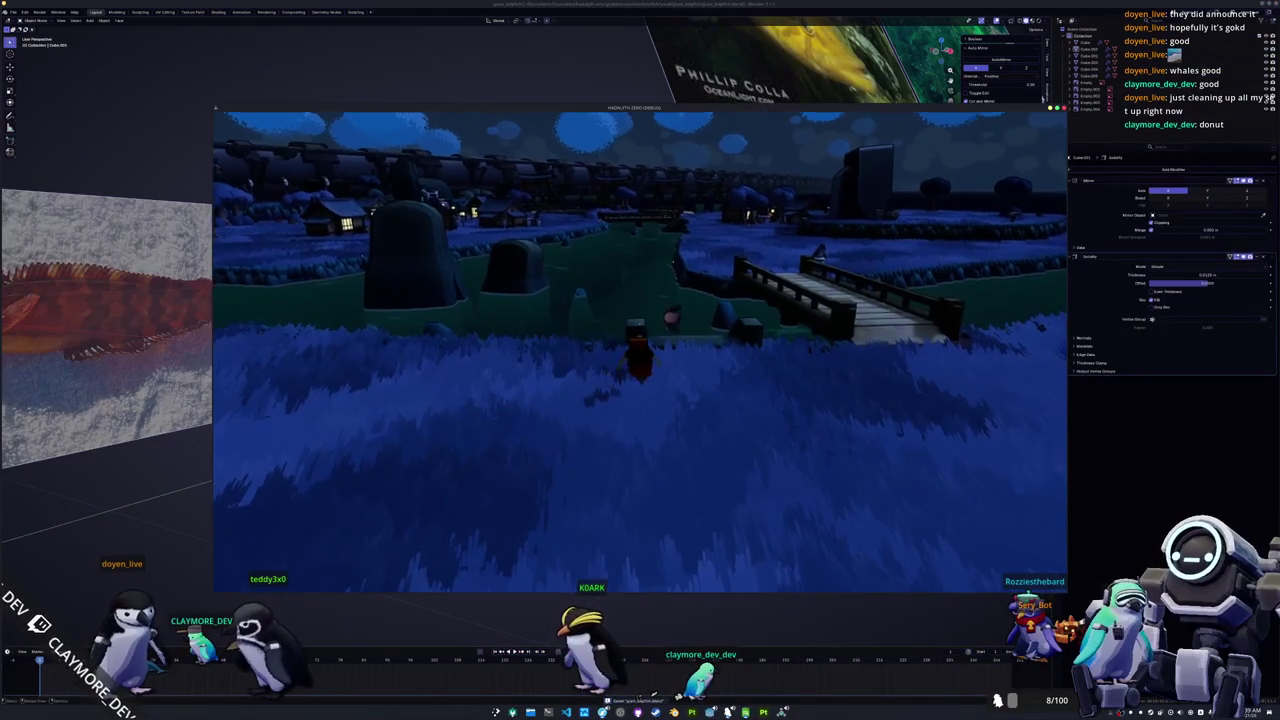
key(w)
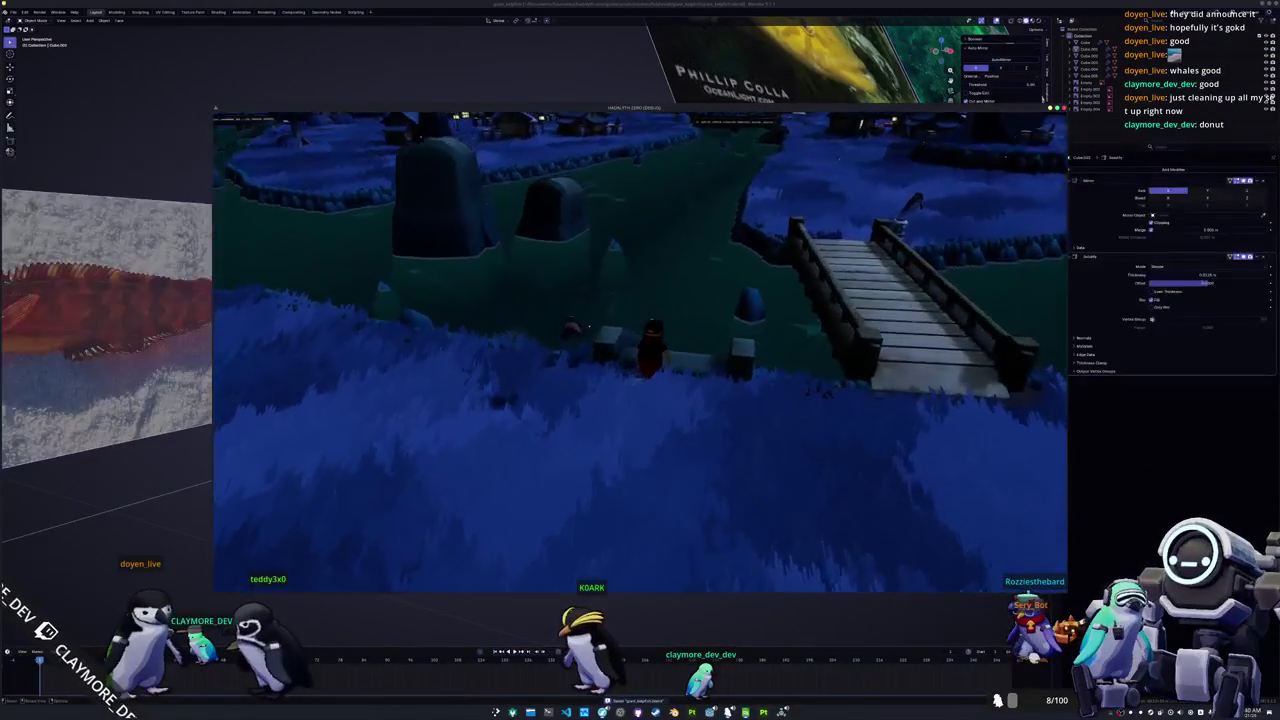
key(s)
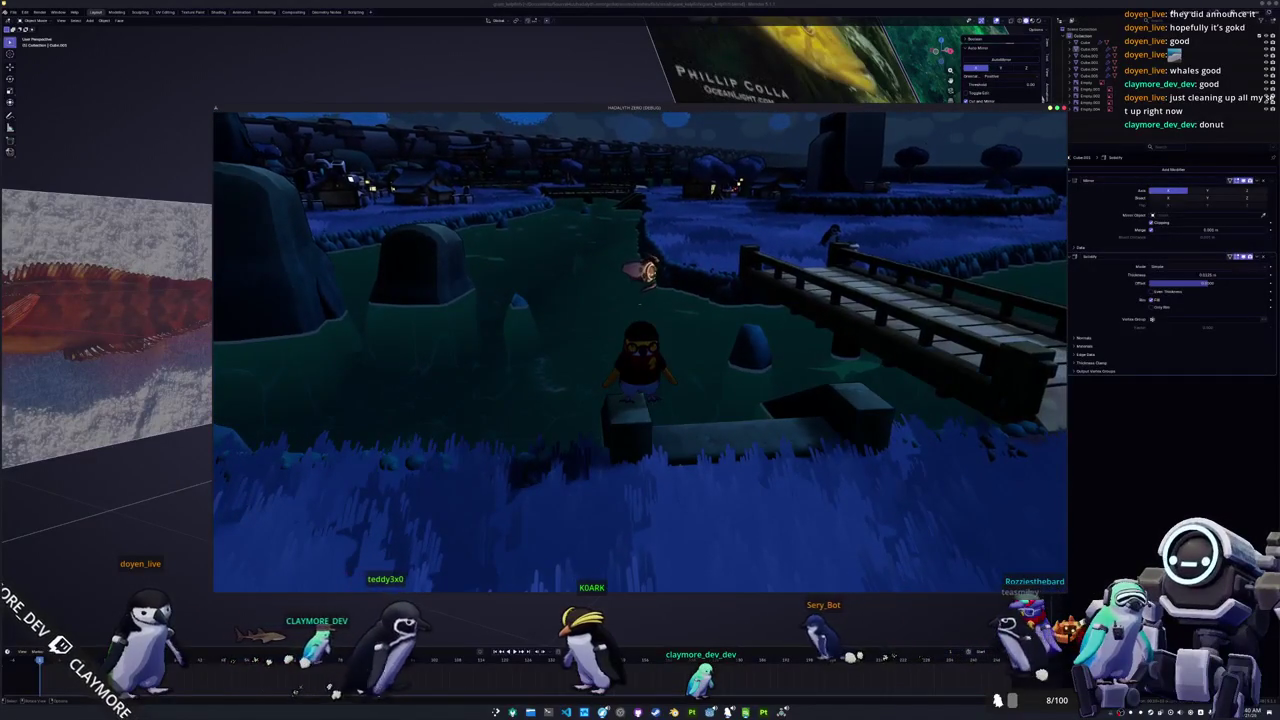
key(a)
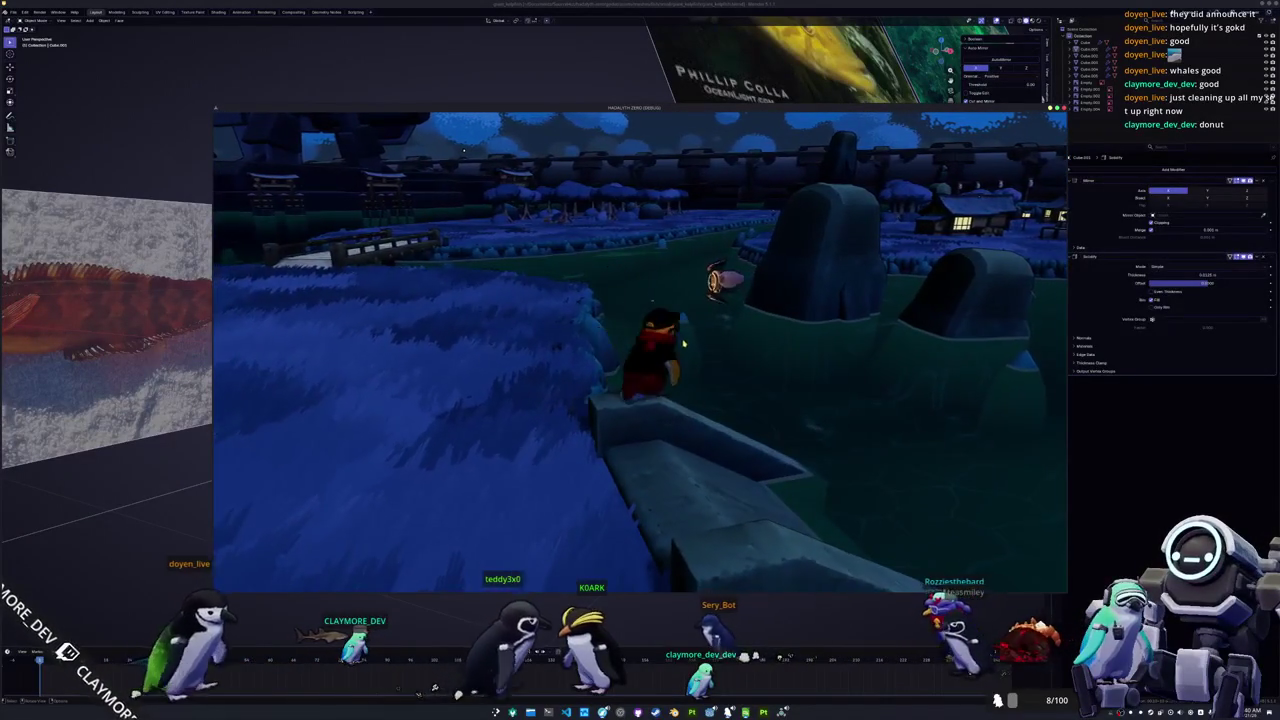
key(d)
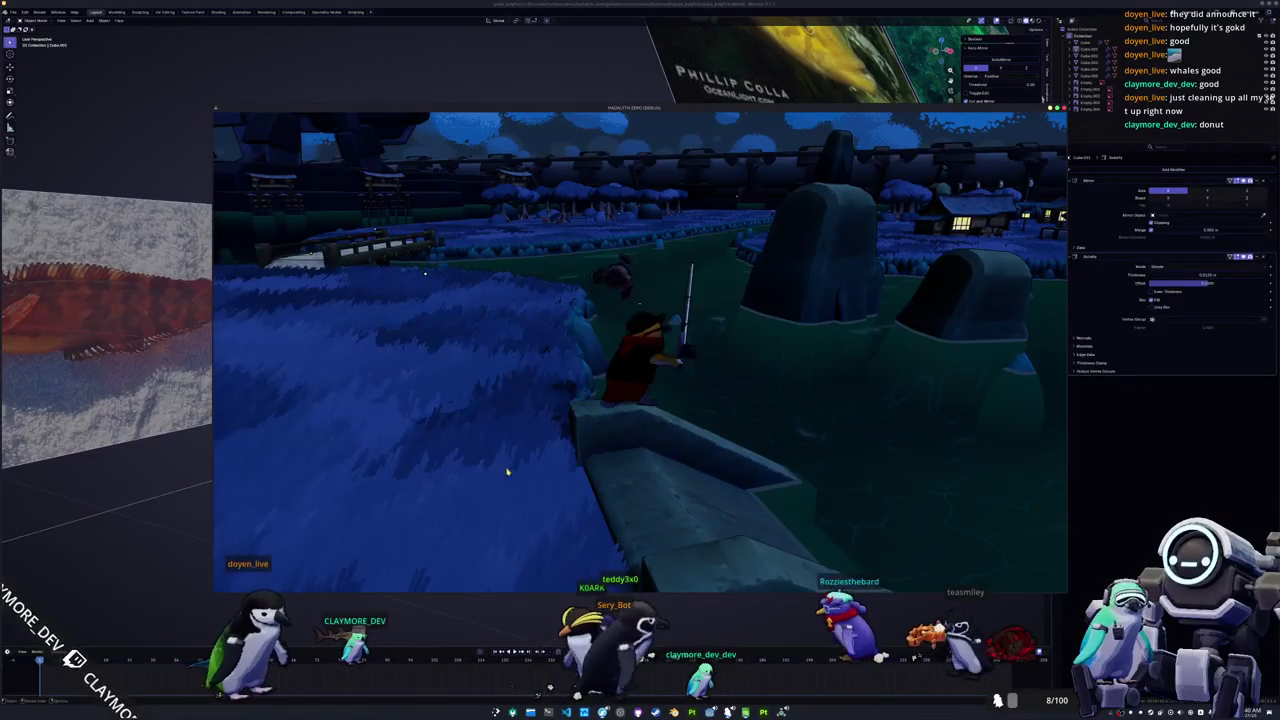
key(Escape)
click(578, 453)
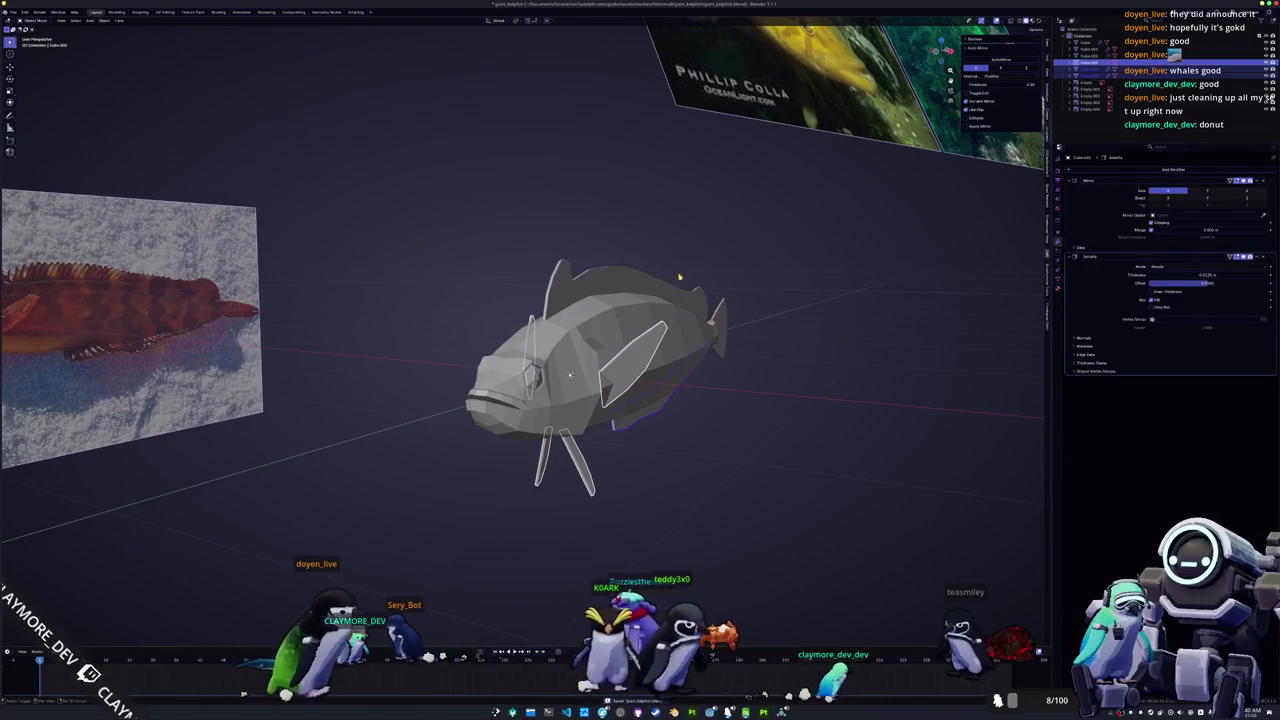
Step: Box-select the fish and its fins and scale the whole fish up
click(718, 318)
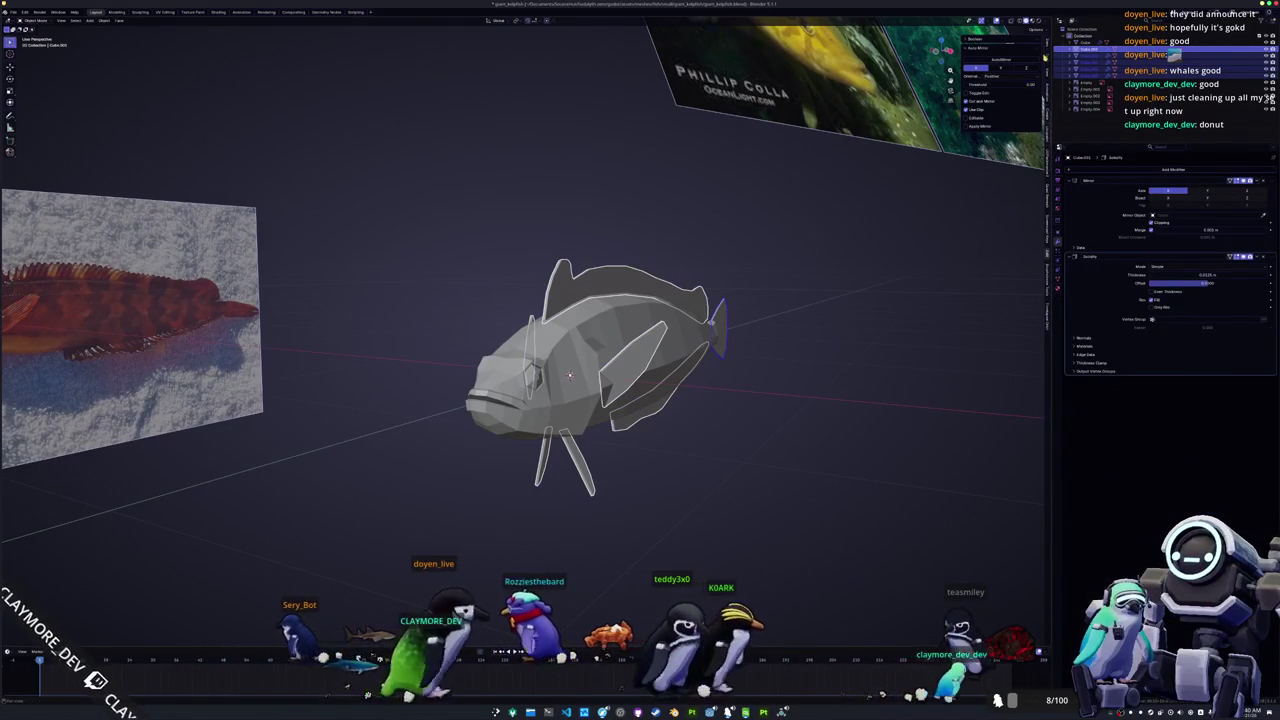
mouse_move(845, 221)
middle_down()
mouse_move(888, 244)
mouse_move(830, 322)
middle_up()
key(s)
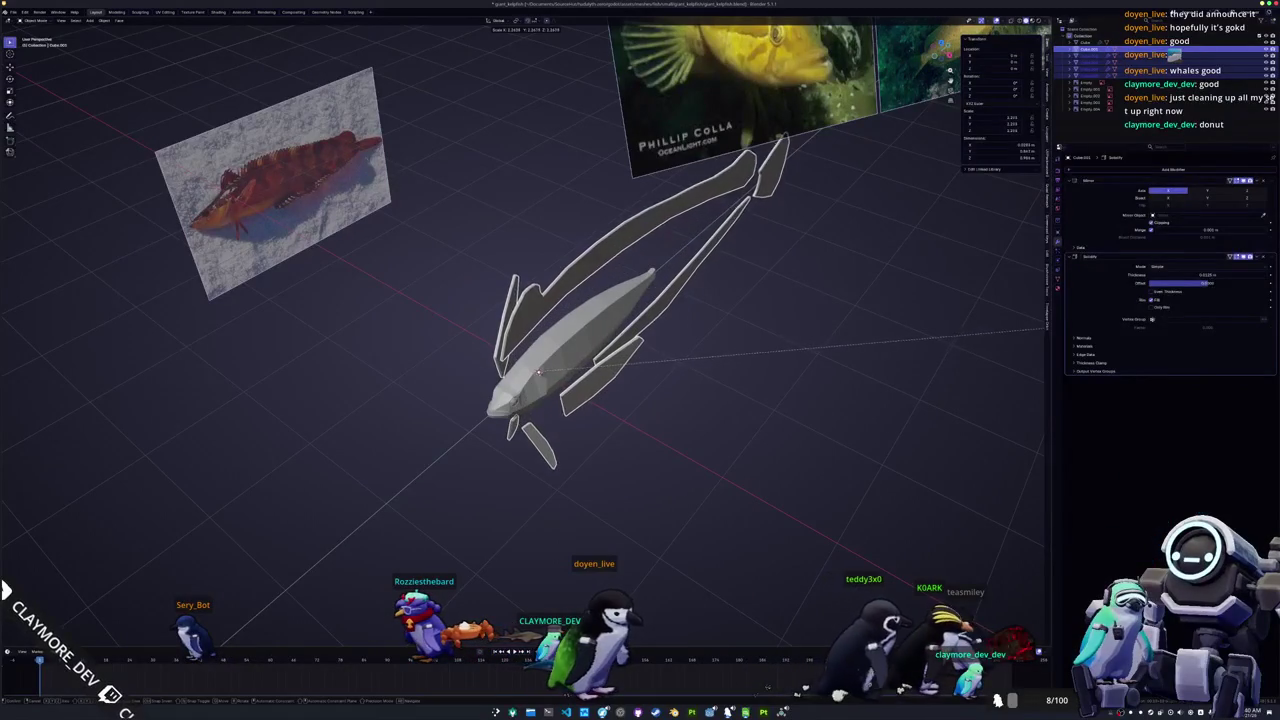
key(Escape)
middle_drag(414, 408, 663, 449)
drag(669, 438, 475, 273)
middle_drag(475, 273, 634, 363)
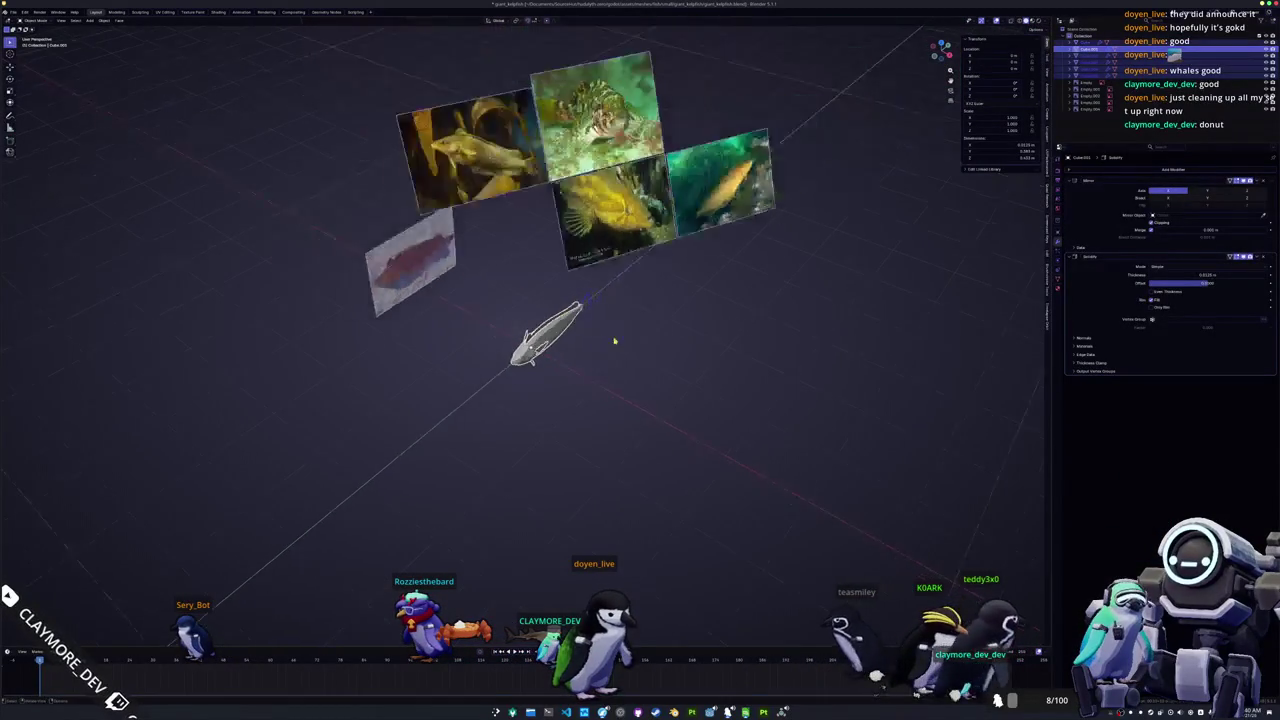
key(s)
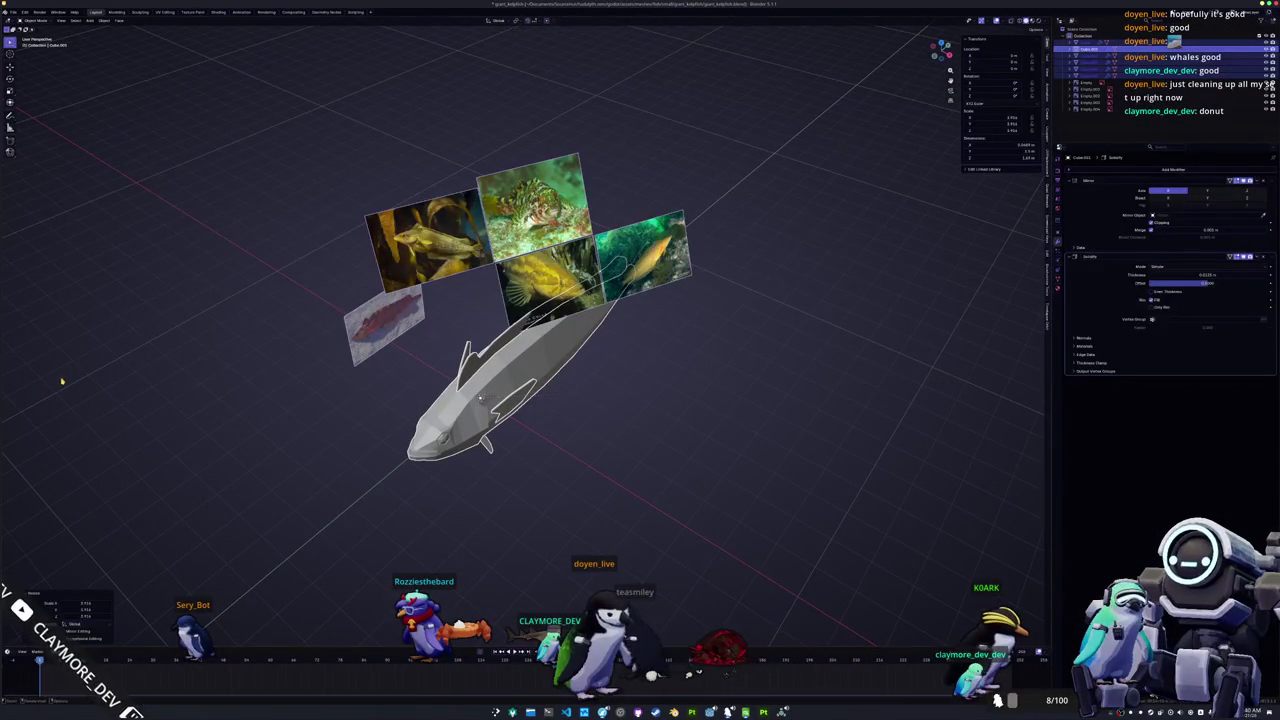
middle_drag(158, 451, 700, 380)
Step: Rotate the empty holding the reference images upward
click(1090, 102)
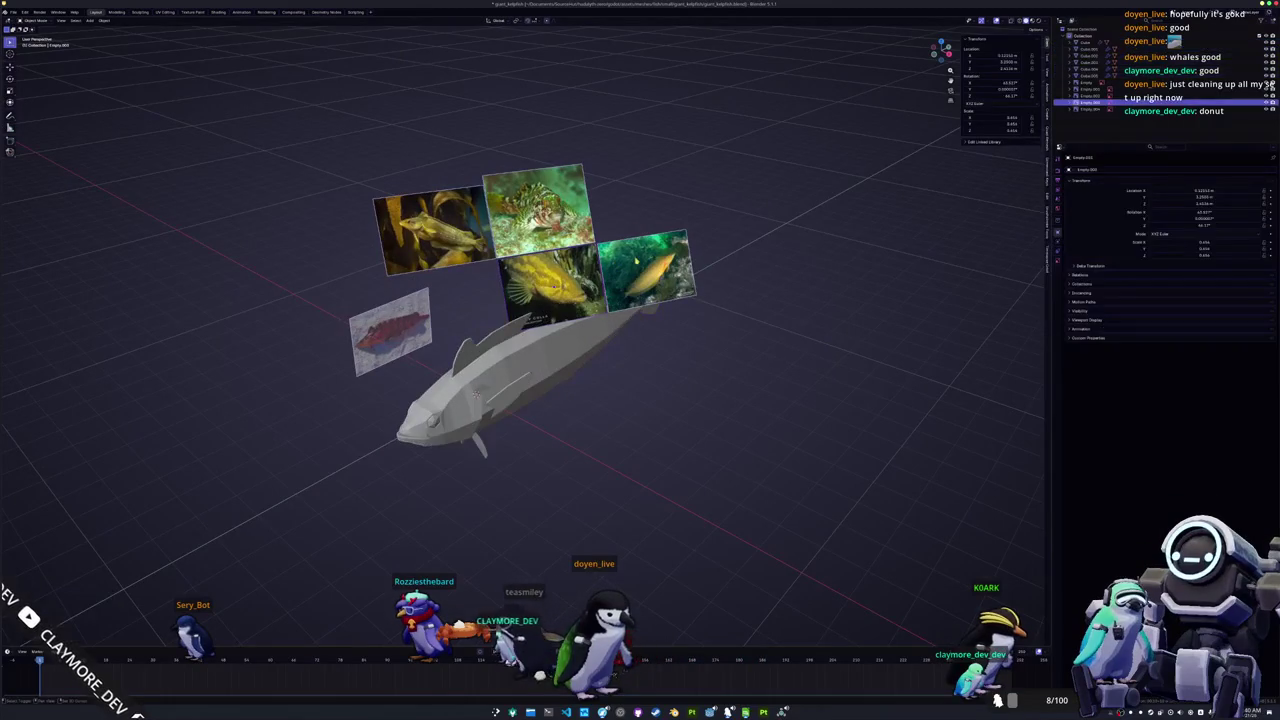
key(r)
click(545, 284)
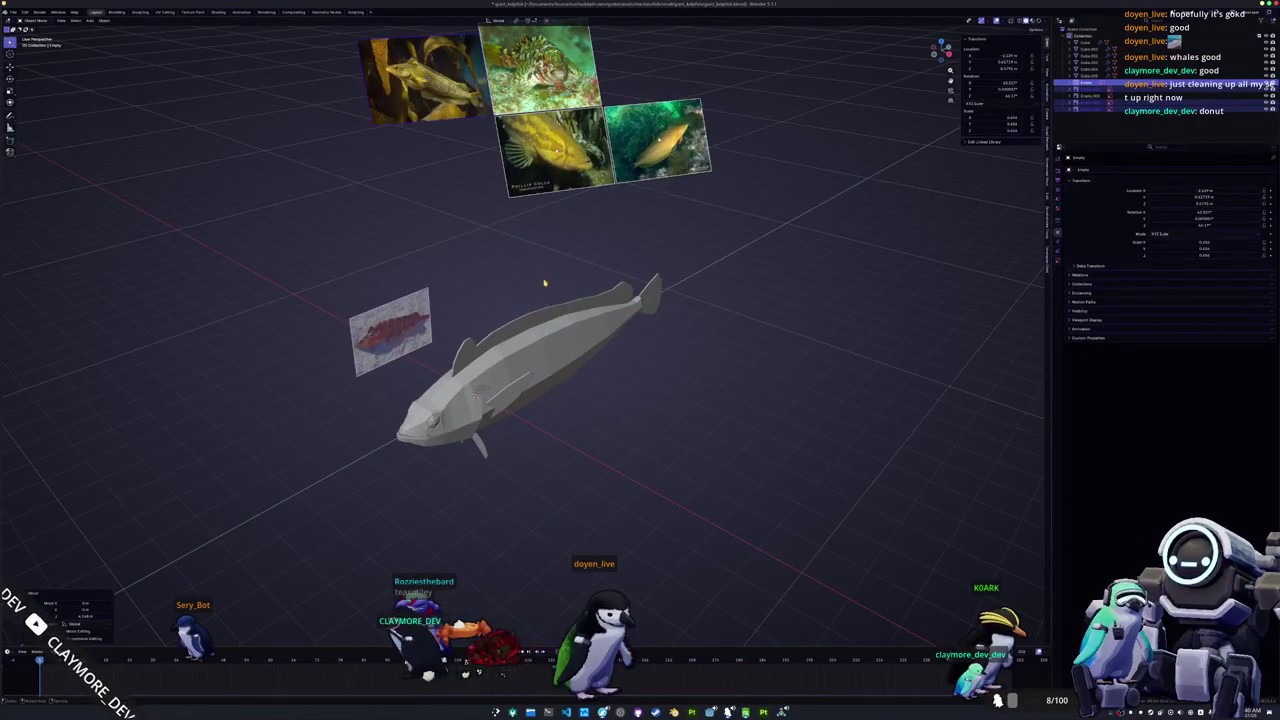
Step: Select the fish body and a small fin piece and apply their object transforms
click(612, 295)
click(505, 392)
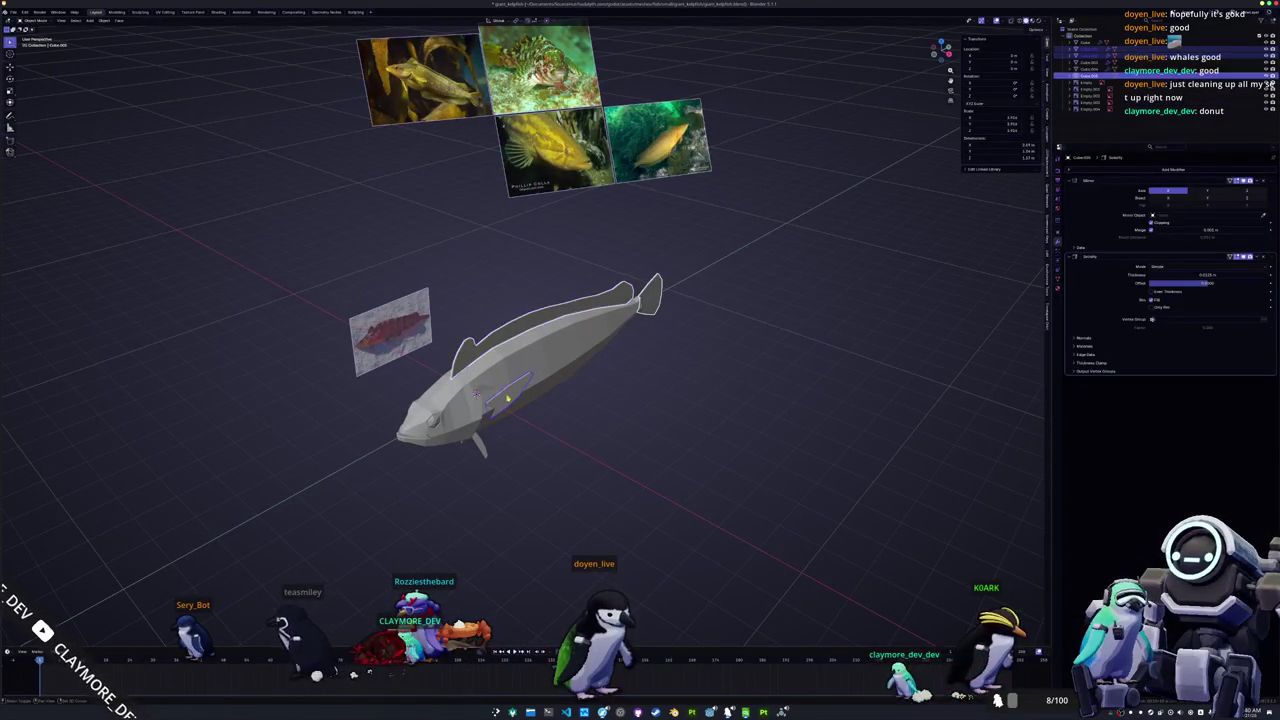
scroll(476, 393, up, 2)
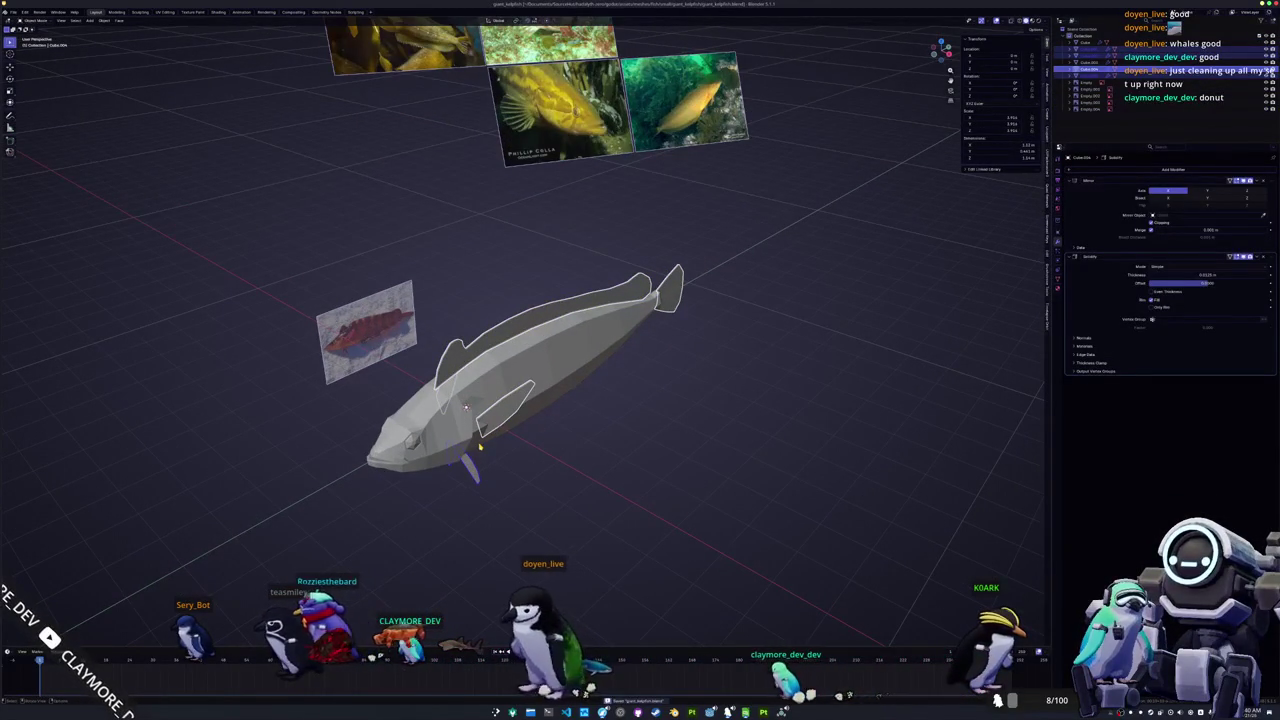
middle_drag(466, 408, 455, 377)
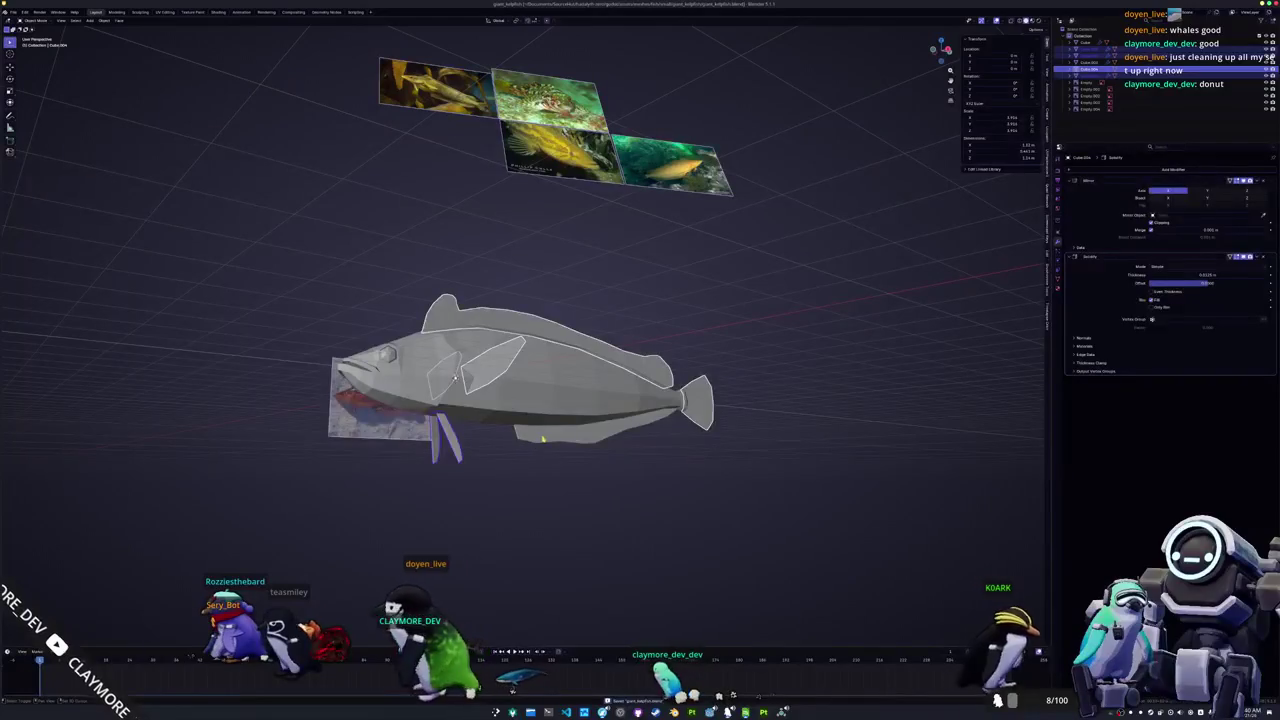
middle_drag(543, 438, 543, 449)
key(ctrl+c)
click(536, 441)
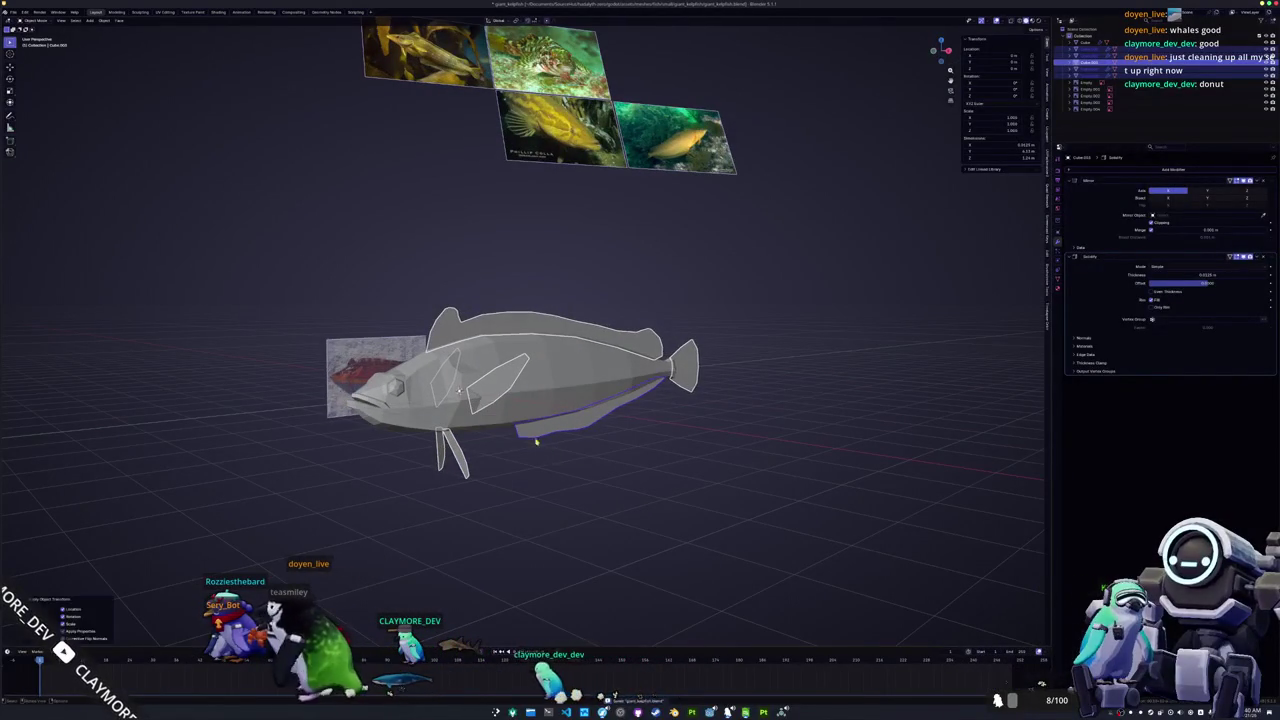
Step: Revert the fish to its saved file
middle_drag(420, 284, 703, 327)
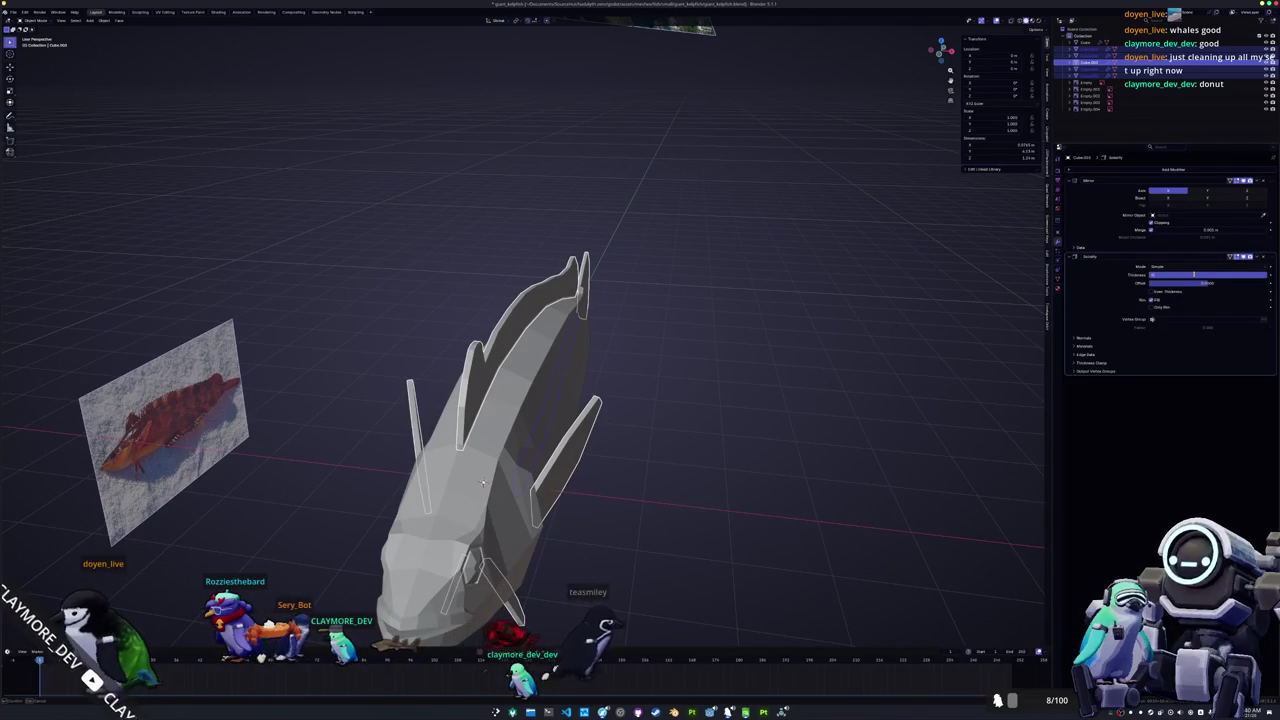
mouse_move(482, 483)
middle_down()
mouse_move(757, 297)
mouse_move(705, 288)
middle_up()
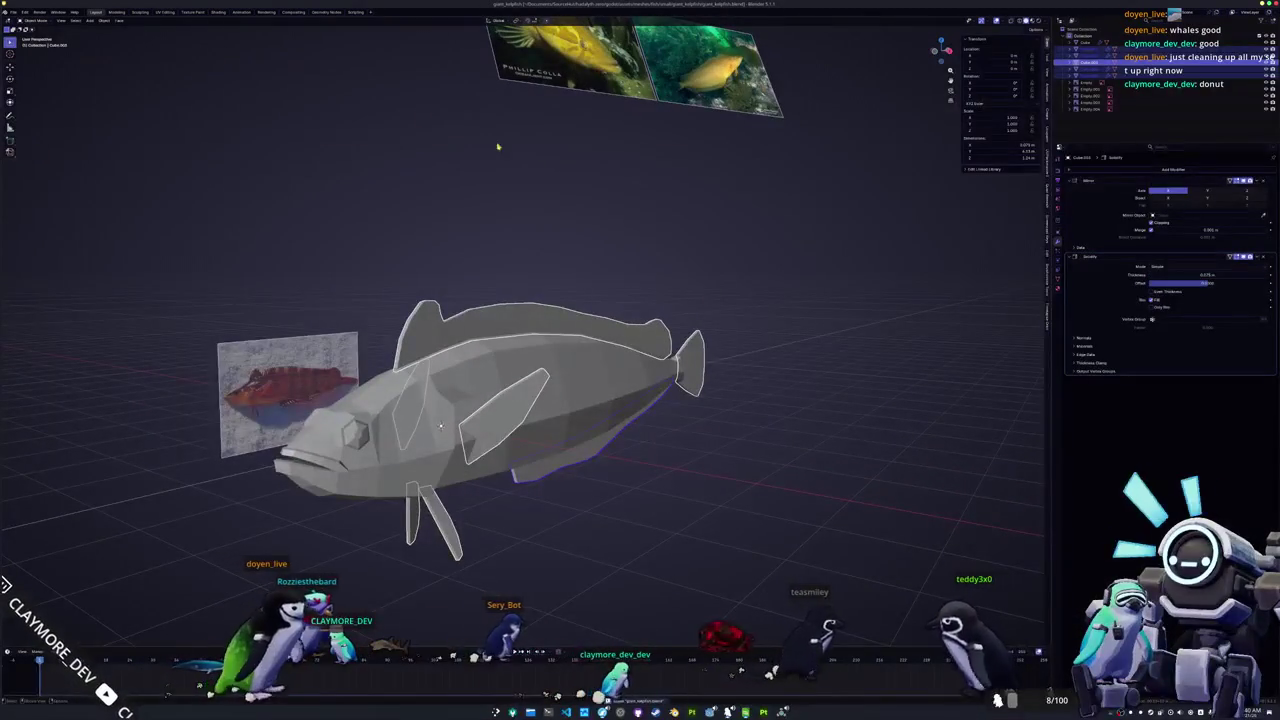
click(12, 12)
click(28, 46)
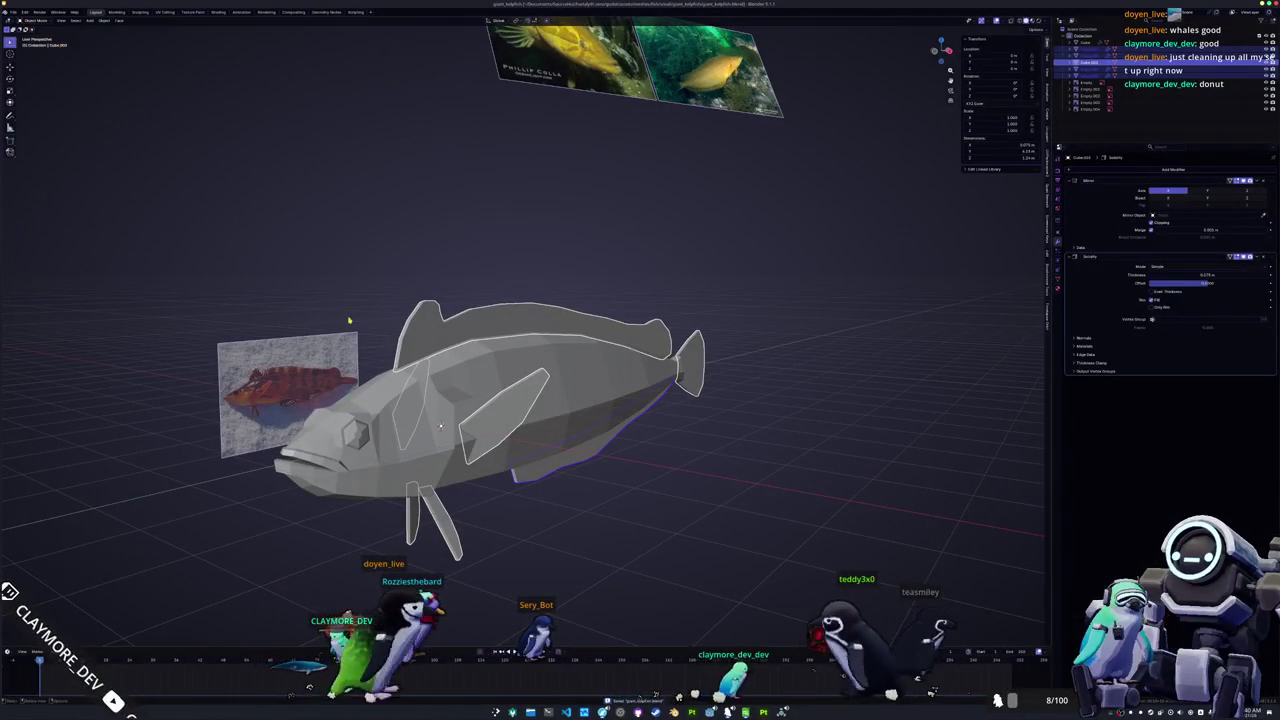
Step: Convert the fish to mesh, baking in its Mirror modifier, and select the tail piece
right_click(452, 370)
mouse_move(410, 395)
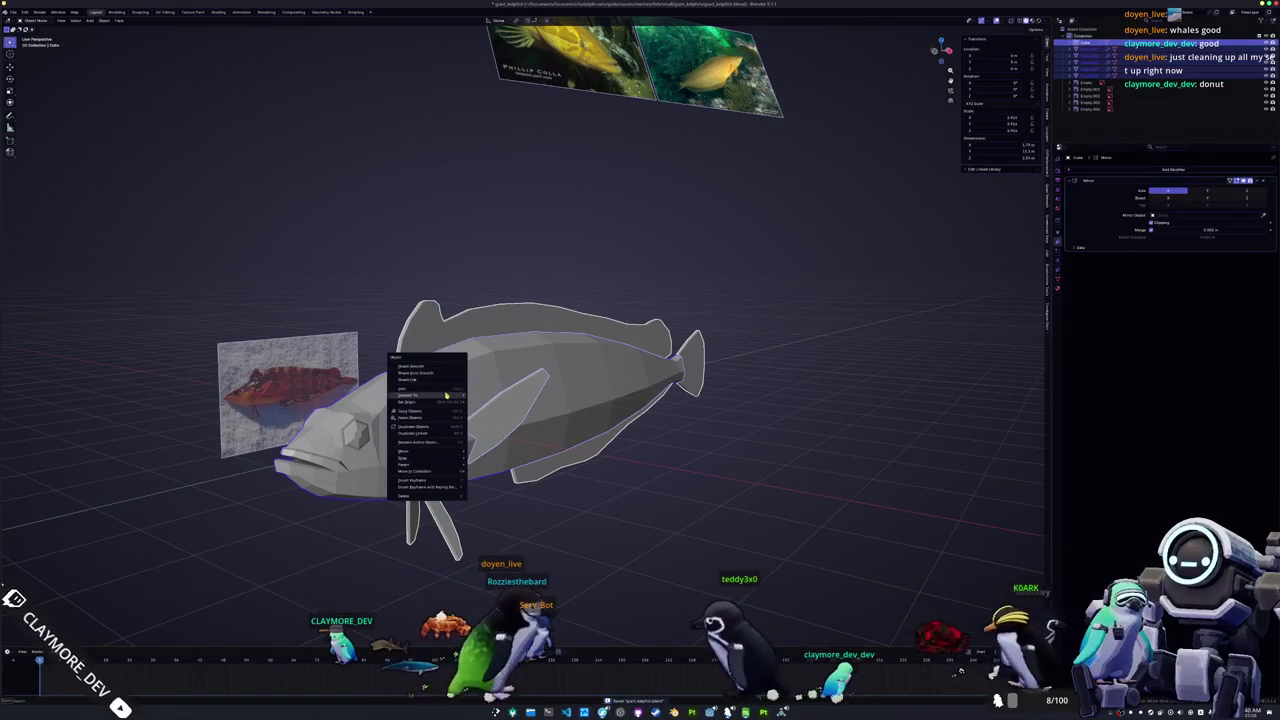
click(517, 401)
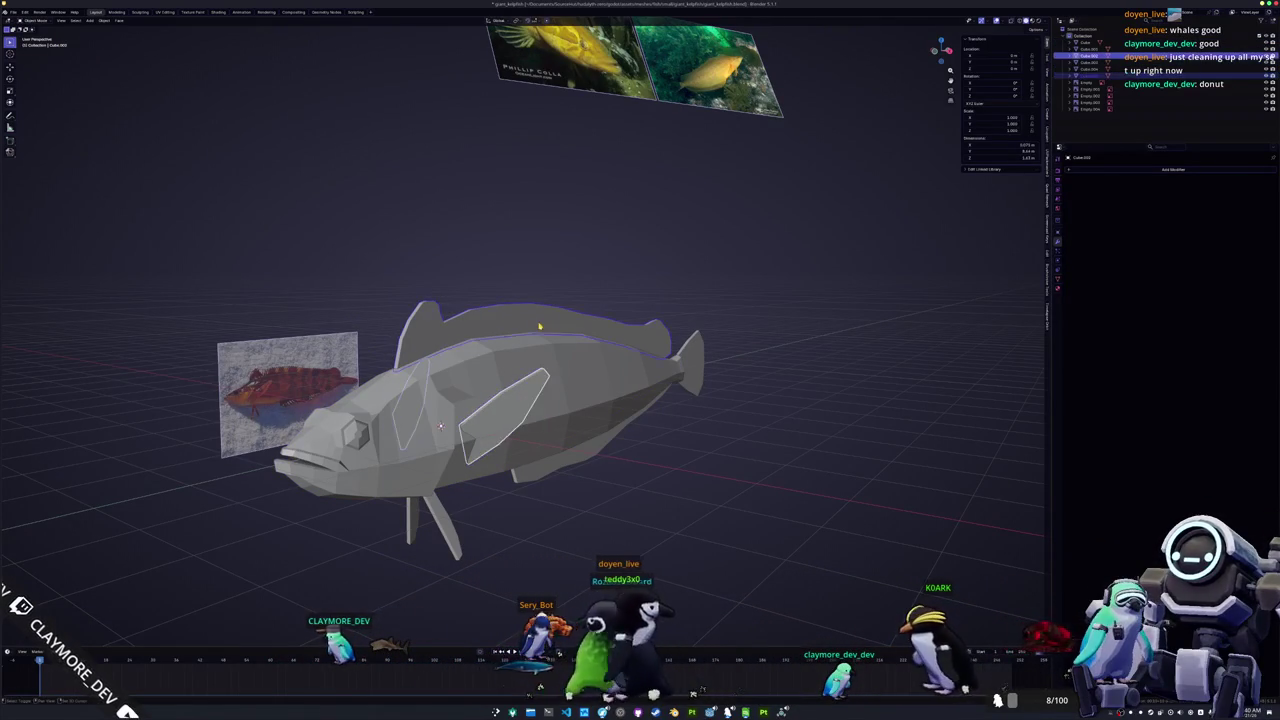
click(713, 378)
Step: Shade another fish piece smooth by angle and convert it to mesh
click(482, 516)
right_click(482, 516)
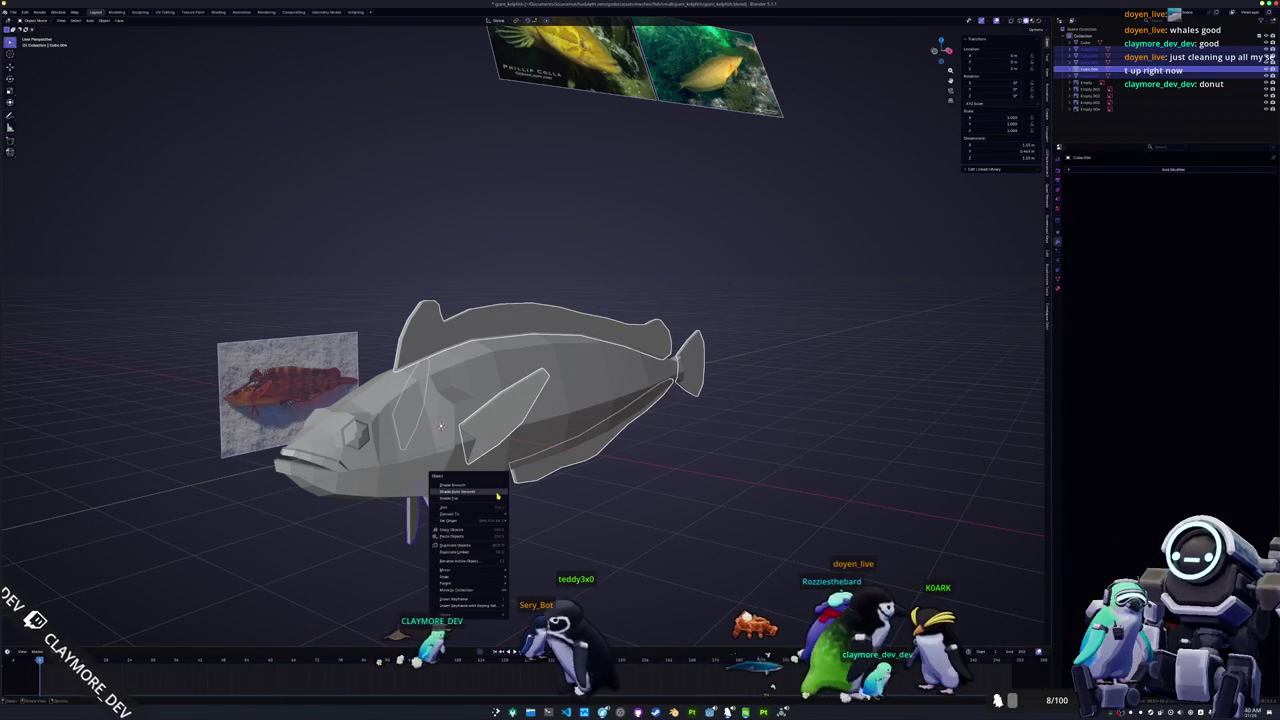
click(500, 520)
right_click(845, 337)
mouse_move(845, 359)
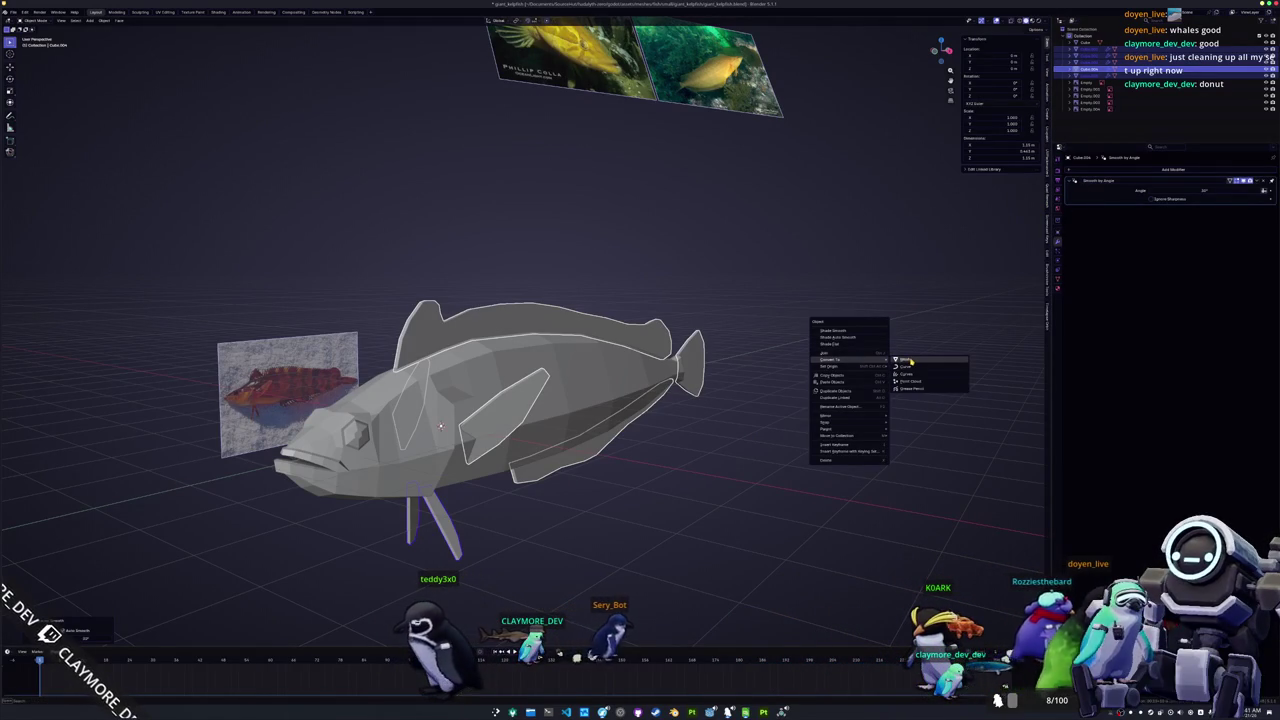
click(912, 360)
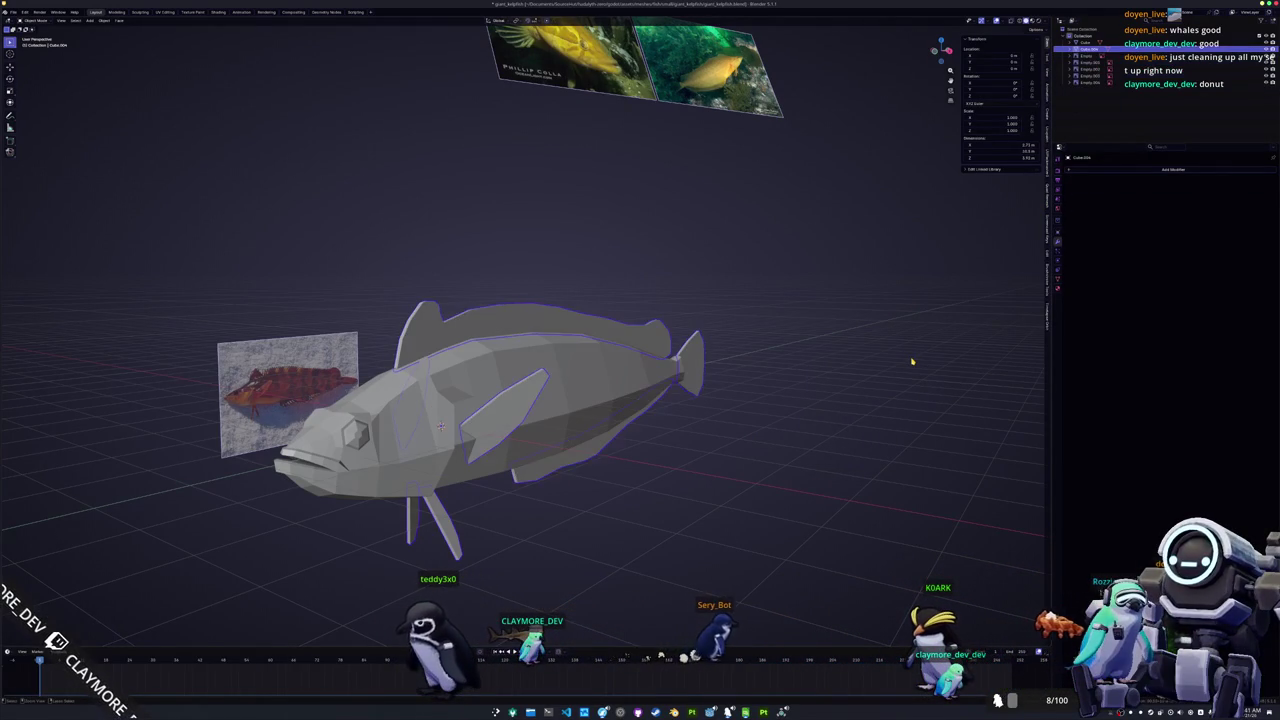
Step: In Edit Mode, select edges of similar sharpness and mark them as UV seams
key(Tab)
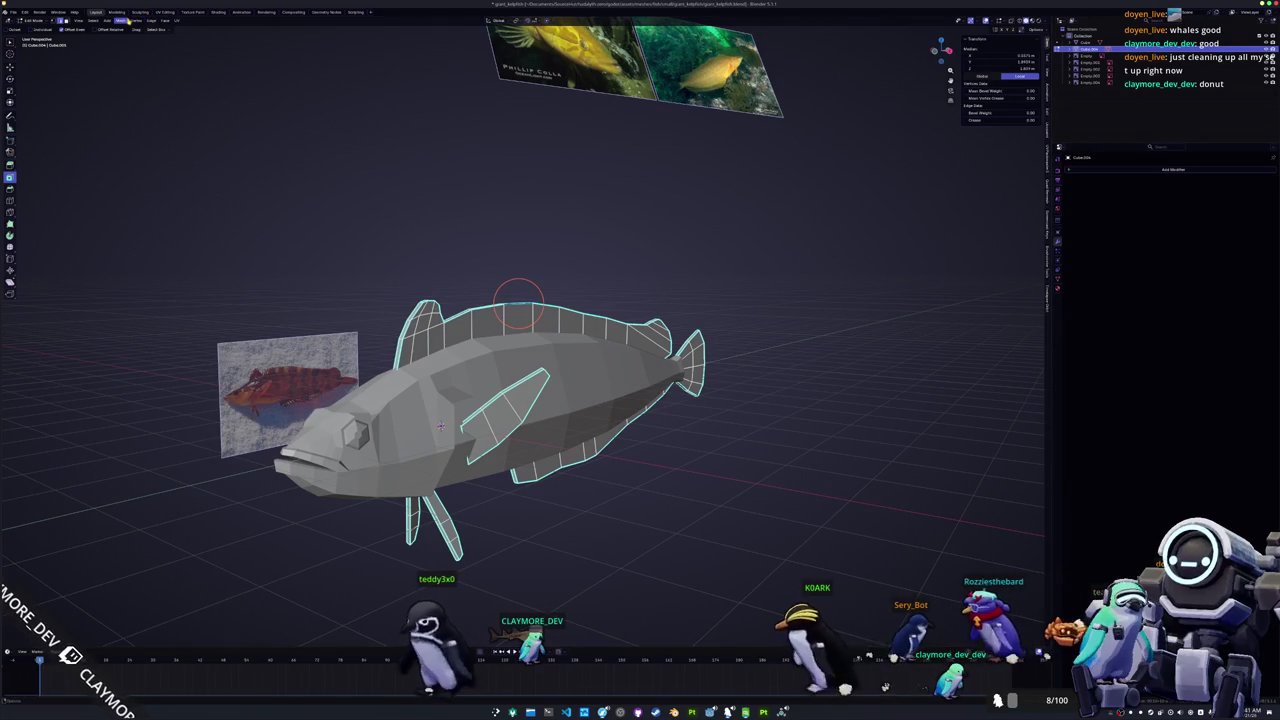
click(93, 20)
mouse_move(110, 104)
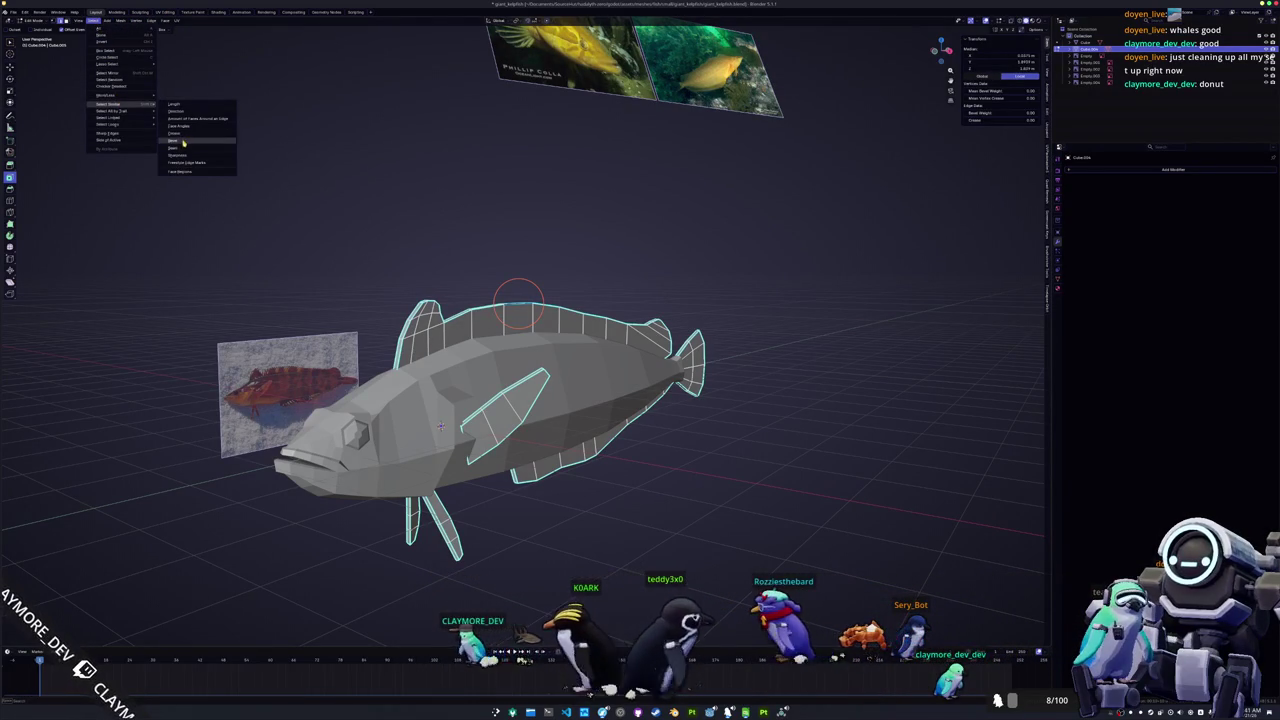
click(190, 155)
right_click(309, 279)
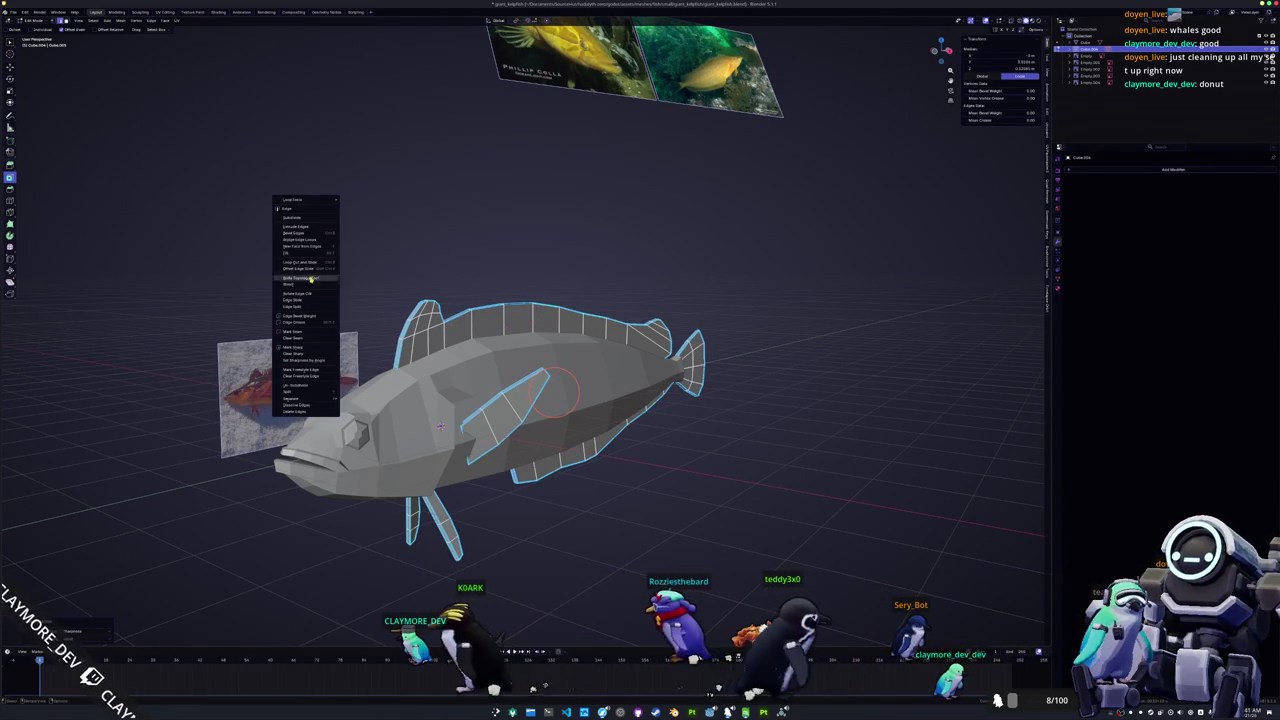
click(297, 333)
Step: Clear the edge selection and select the connected fin geometry
mouse_move(297, 333)
middle_down()
mouse_move(428, 221)
mouse_move(469, 276)
mouse_move(514, 254)
middle_up()
key(alt+a)
right_click(505, 272)
click(514, 273)
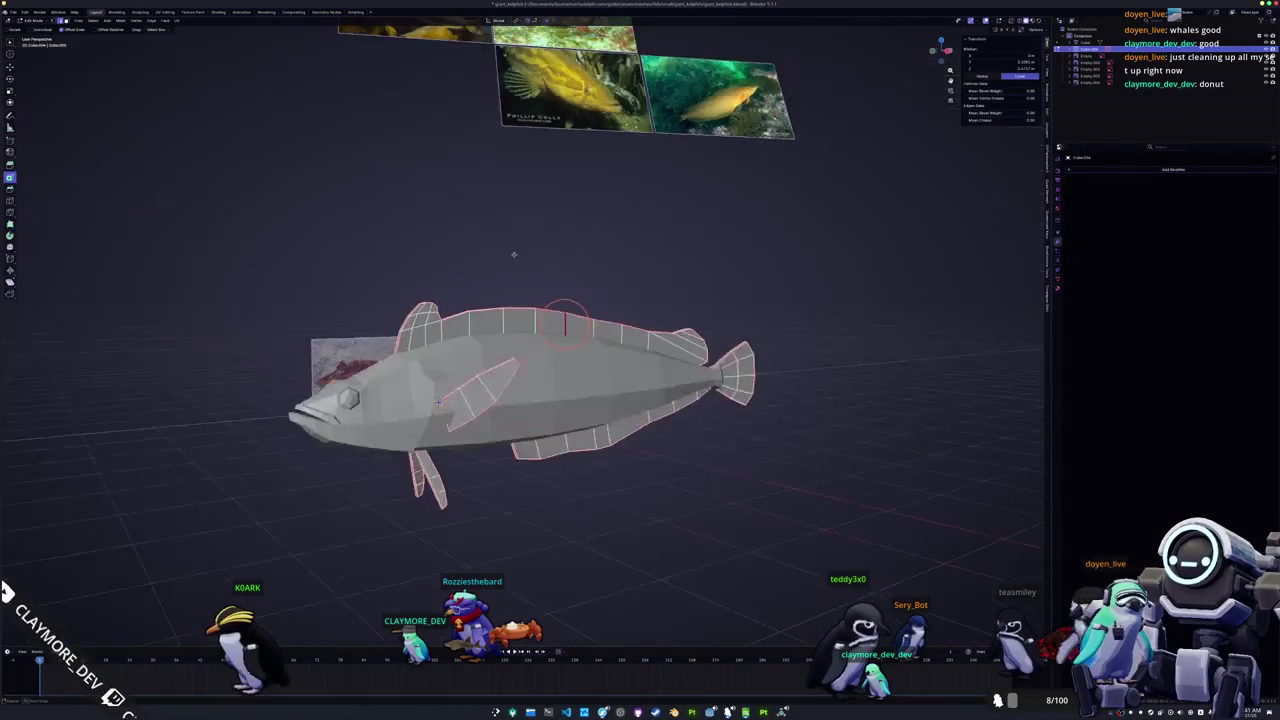
right_click(609, 432)
click(609, 432)
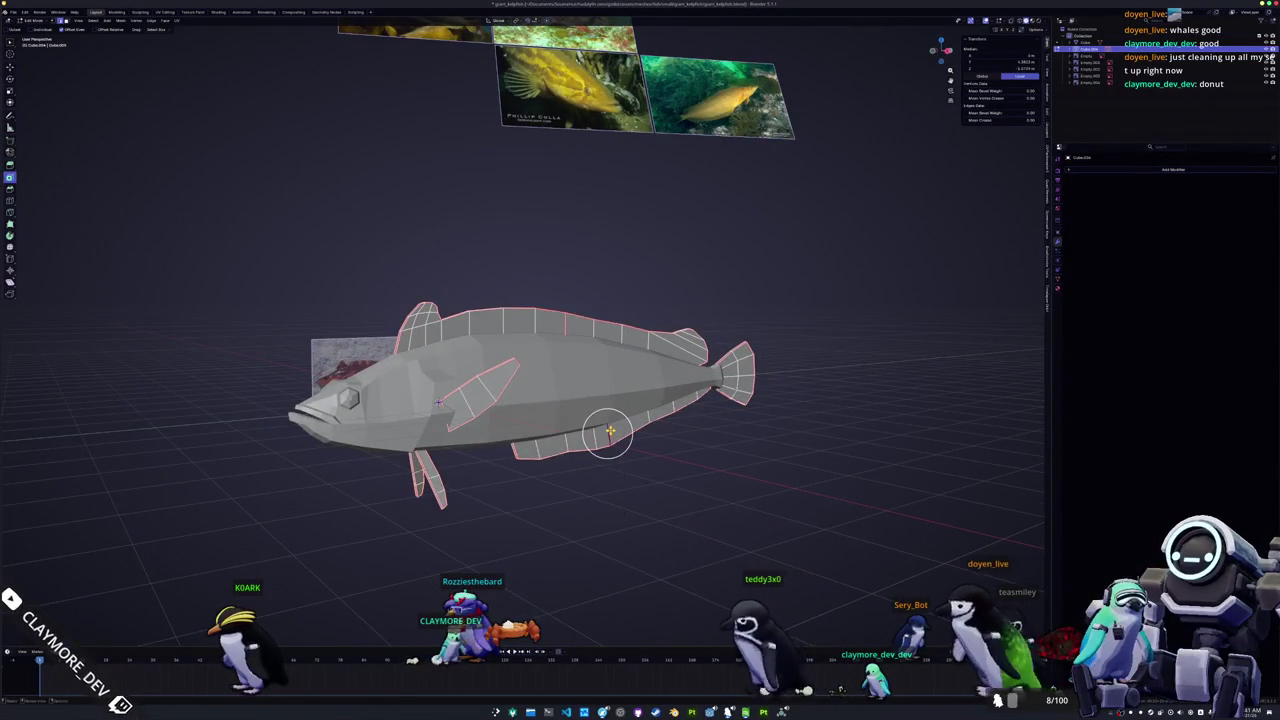
middle_drag(609, 432, 555, 375)
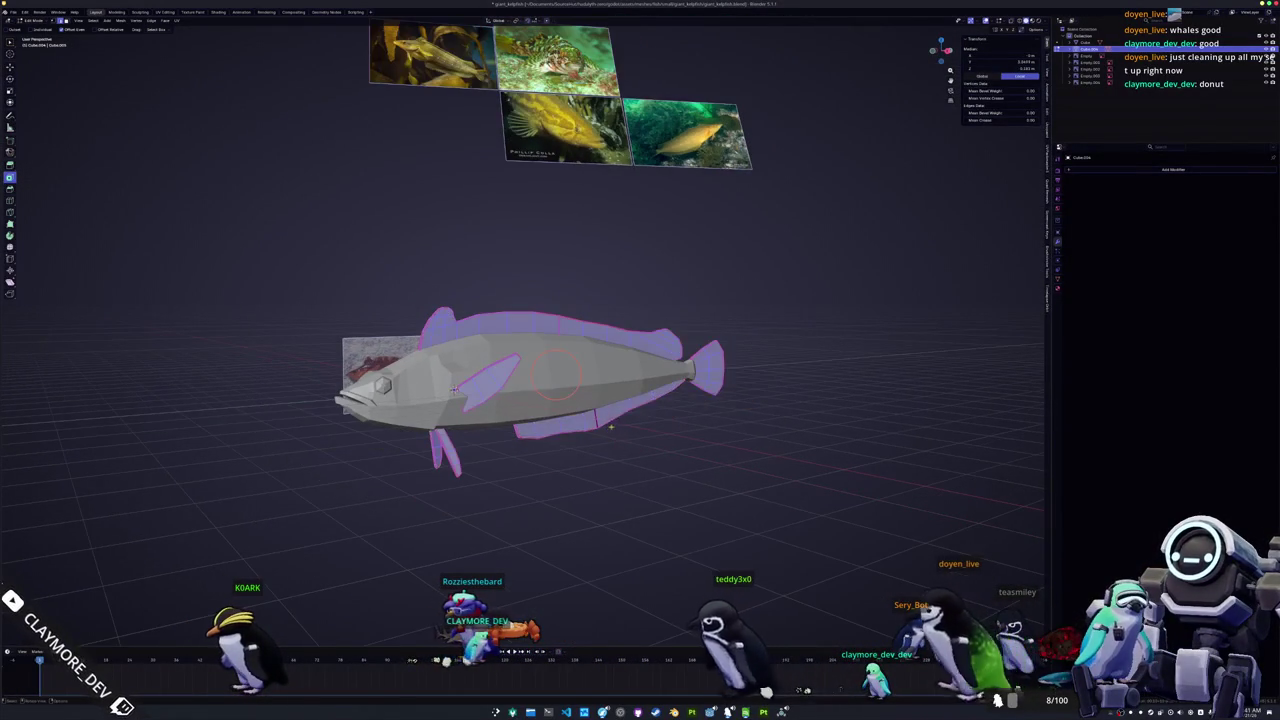
Step: UV-unwrap the piece and return to Object Mode
click(178, 21)
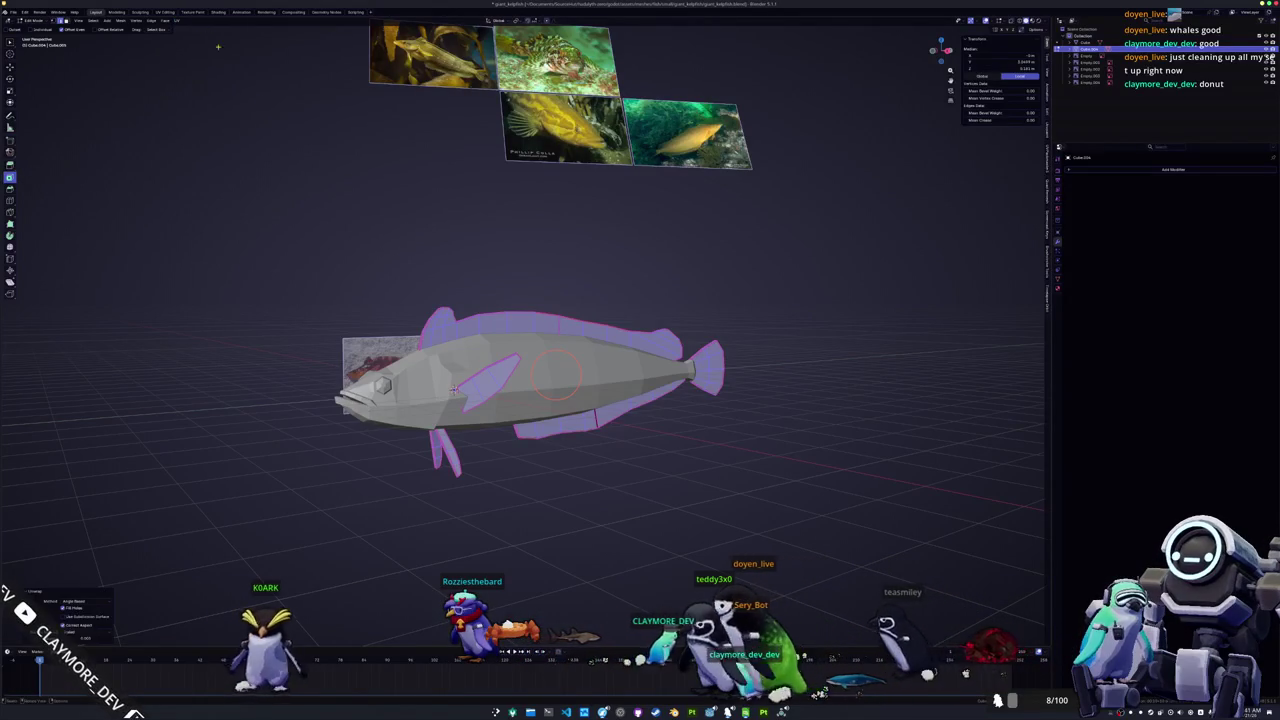
middle_drag(403, 200, 447, 311)
key(Tab)
right_click(405, 345)
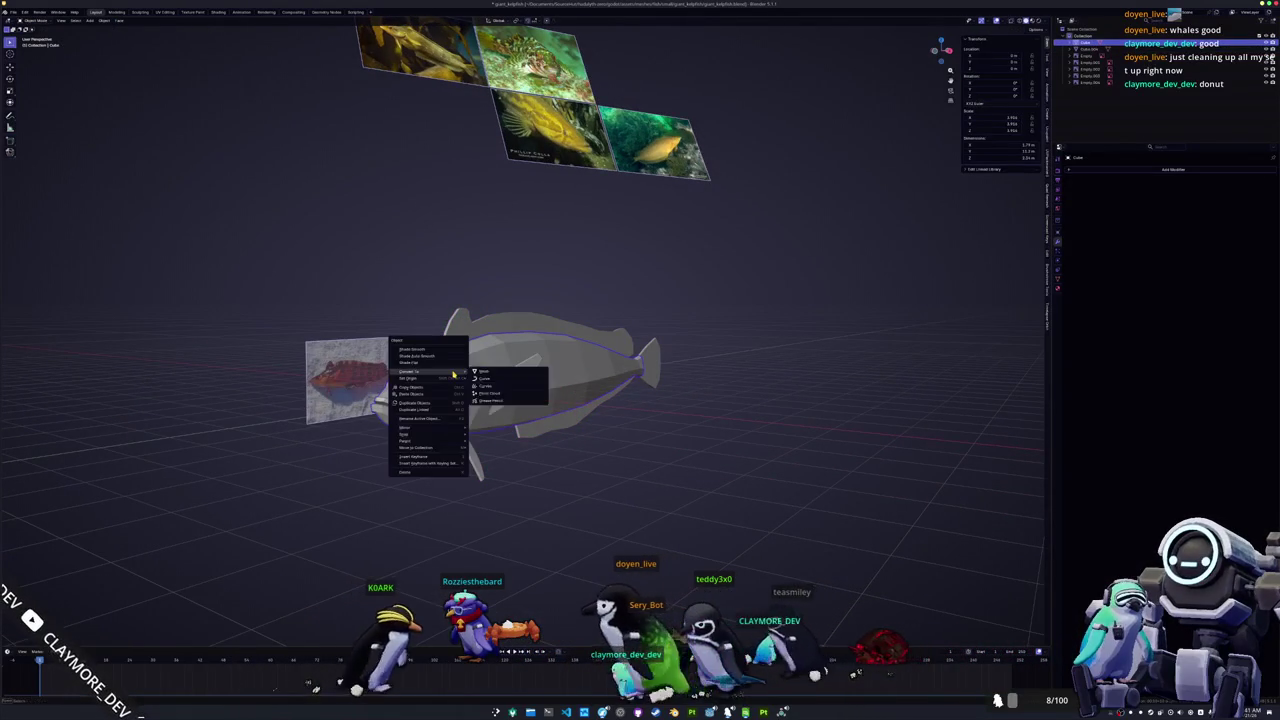
Step: Convert the main body to mesh and enter Edit Mode near the head
click(400, 390)
middle_drag(500, 380, 560, 370)
key(Tab)
scroll(600, 390, up, 3)
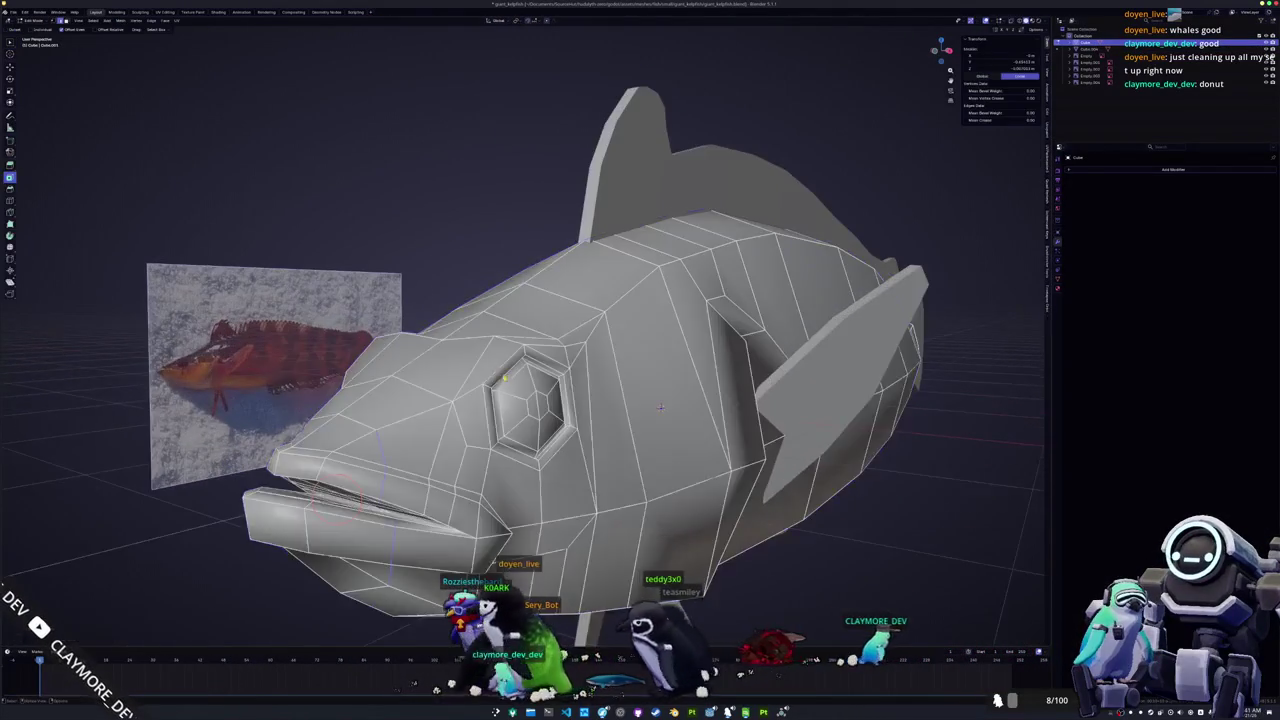
scroll(620, 390, up, 1)
middle_drag(620, 400, 641, 391)
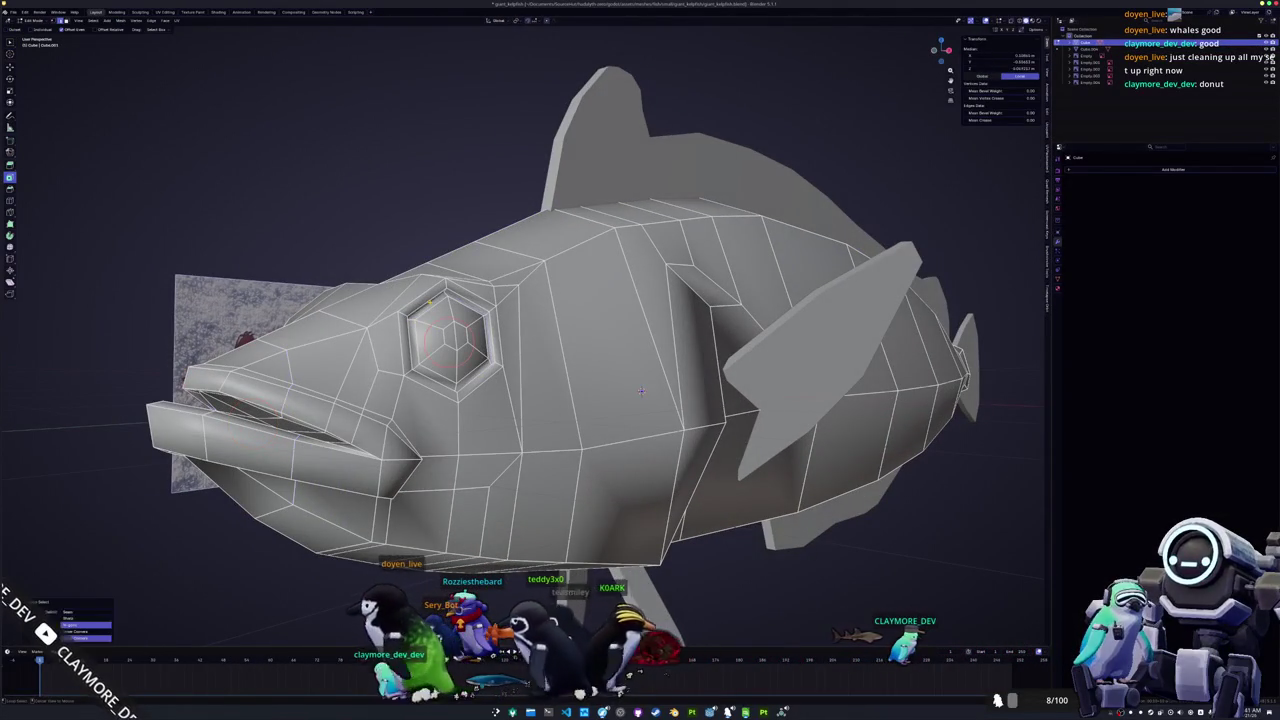
Step: Mark the gill edge sharp
right_click(405, 414)
key(Escape)
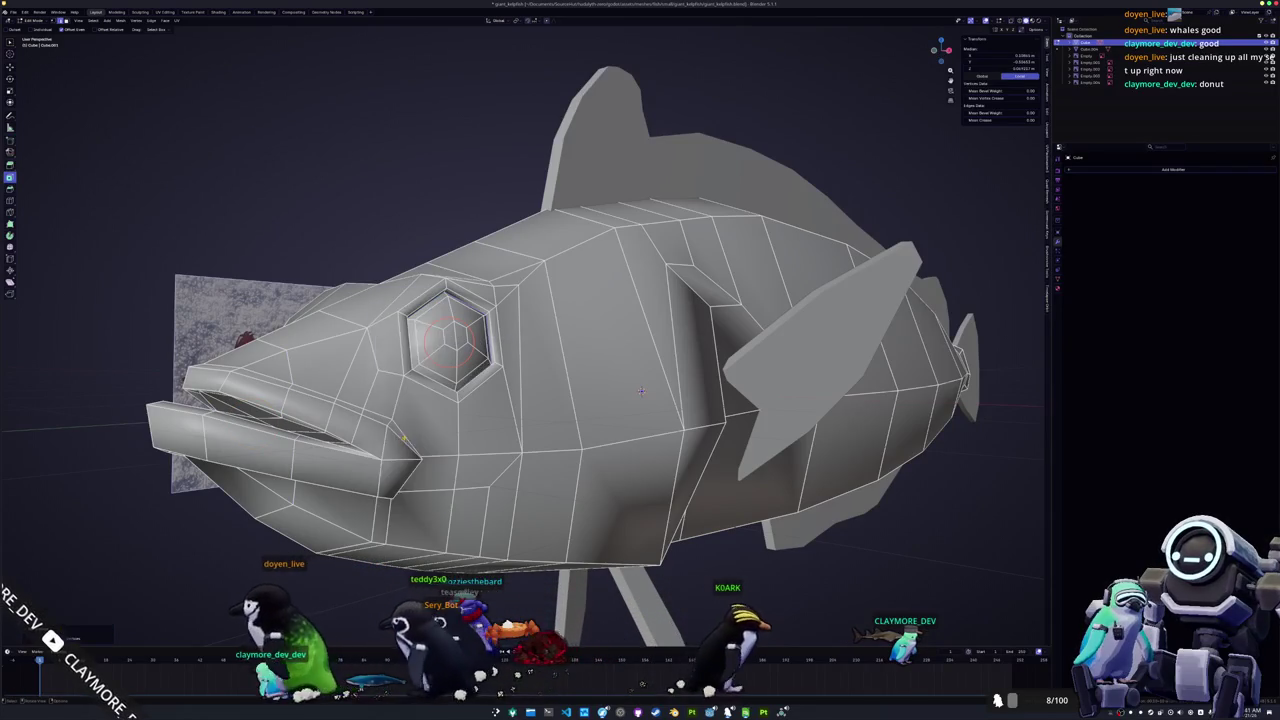
scroll(520, 340, up, 3)
middle_drag(520, 340, 548, 330)
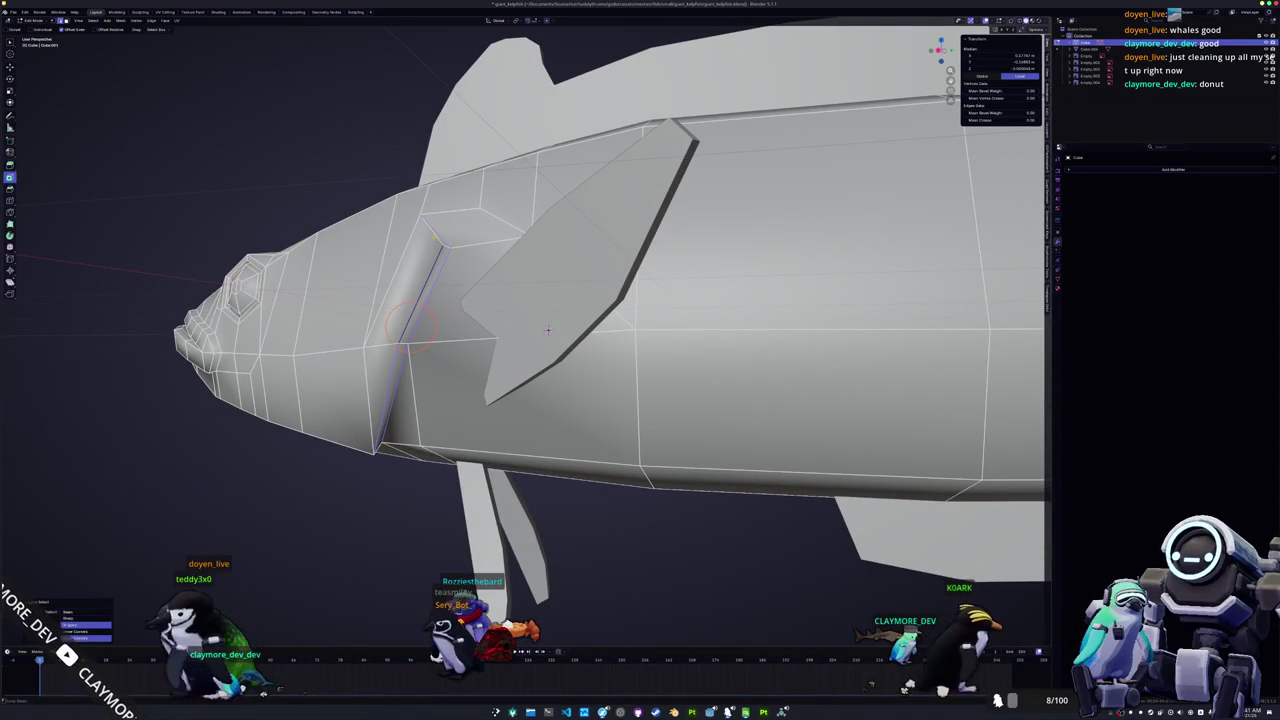
middle_drag(548, 330, 549, 229)
right_click(345, 260)
click(340, 300)
Step: Select the upper-lip edge loop and mark the mouth edges sharp
scroll(520, 330, up, 2)
mouse_move(520, 330)
middle_down()
mouse_move(523, 397)
mouse_move(844, 228)
middle_up()
scroll(523, 397, down, 2)
scroll(844, 228, up, 3)
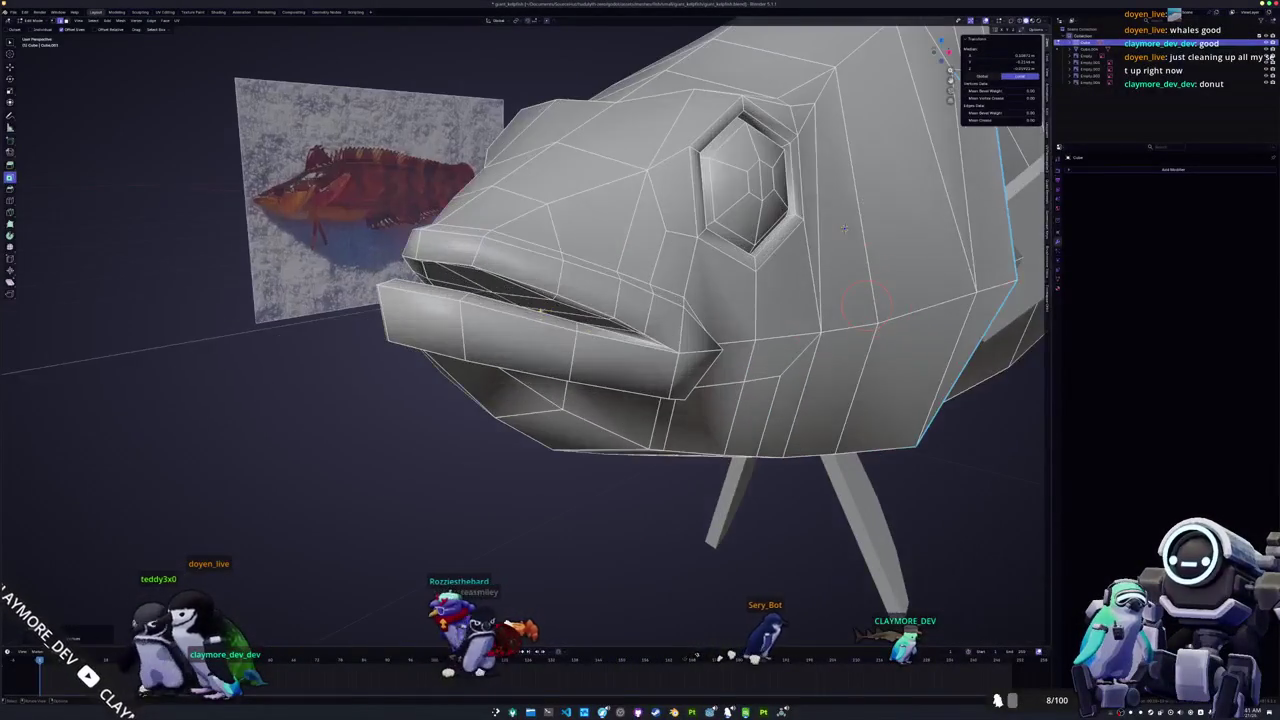
alt+click(490, 290)
middle_drag(843, 228, 772, 146)
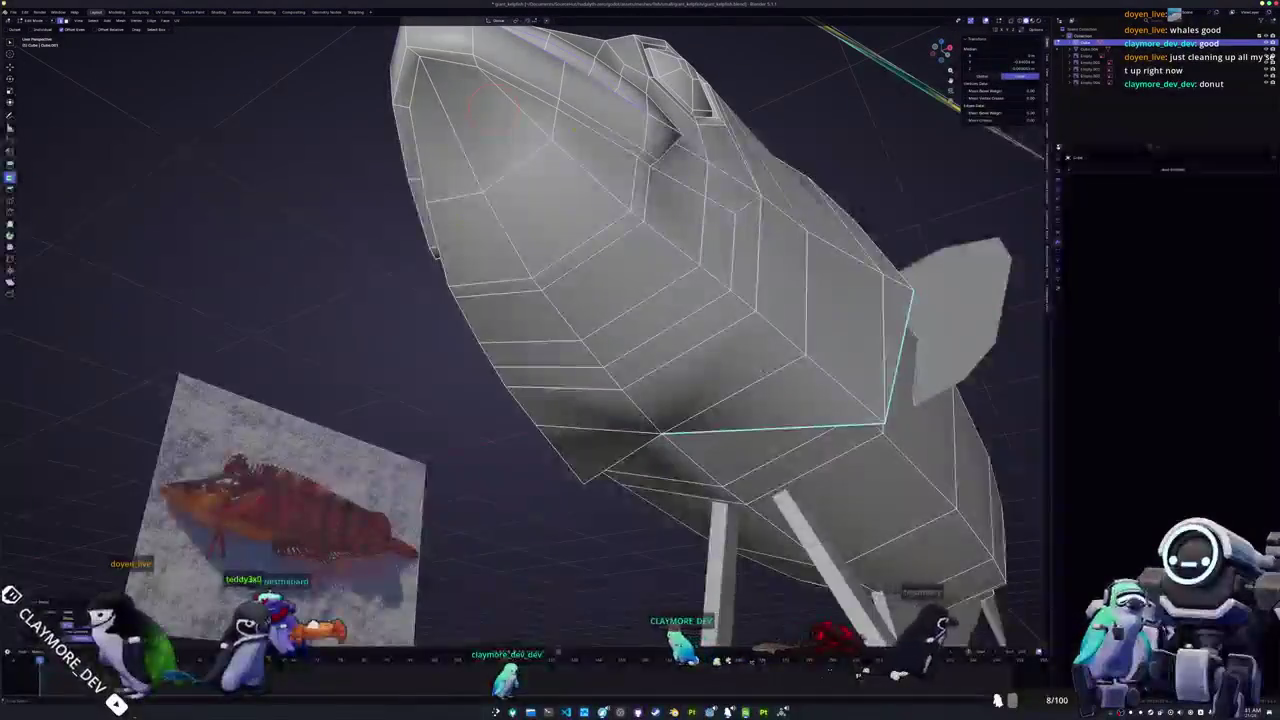
middle_drag(490, 112, 634, 220)
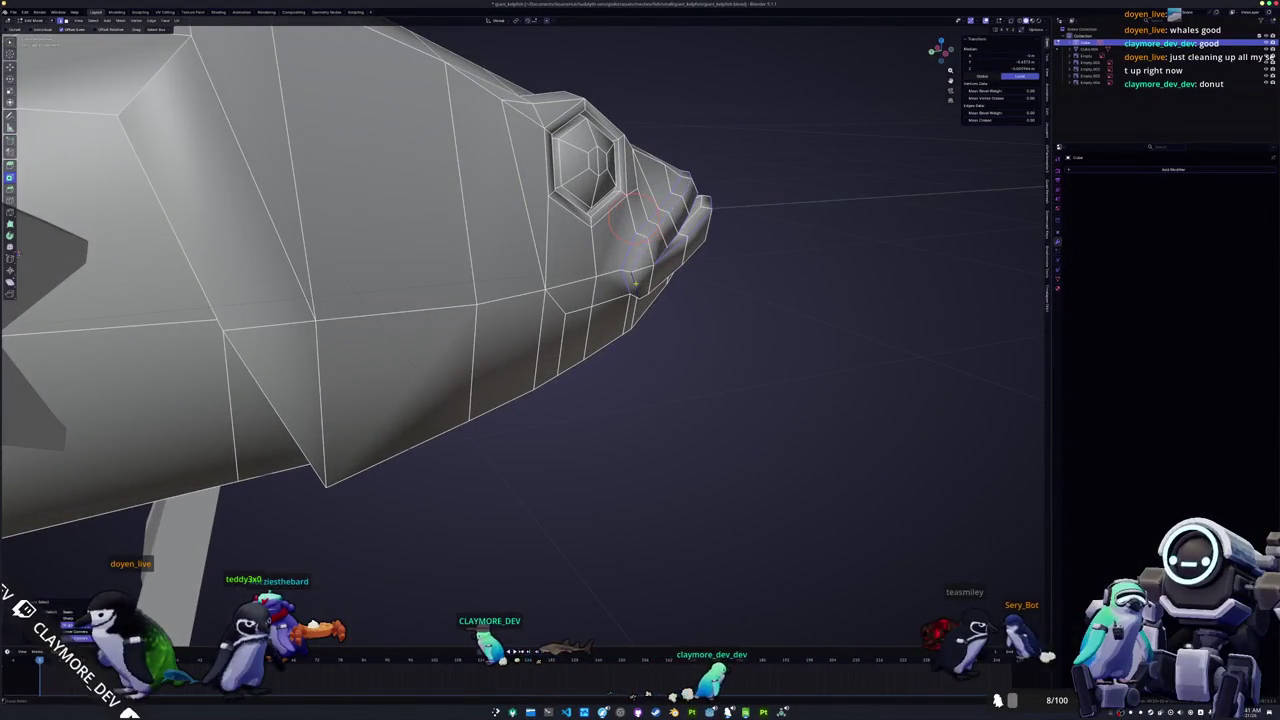
scroll(634, 283, down, 5)
mouse_move(634, 283)
middle_down()
mouse_move(381, 368)
mouse_move(242, 388)
mouse_move(331, 325)
middle_up()
right_click(242, 388)
click(240, 392)
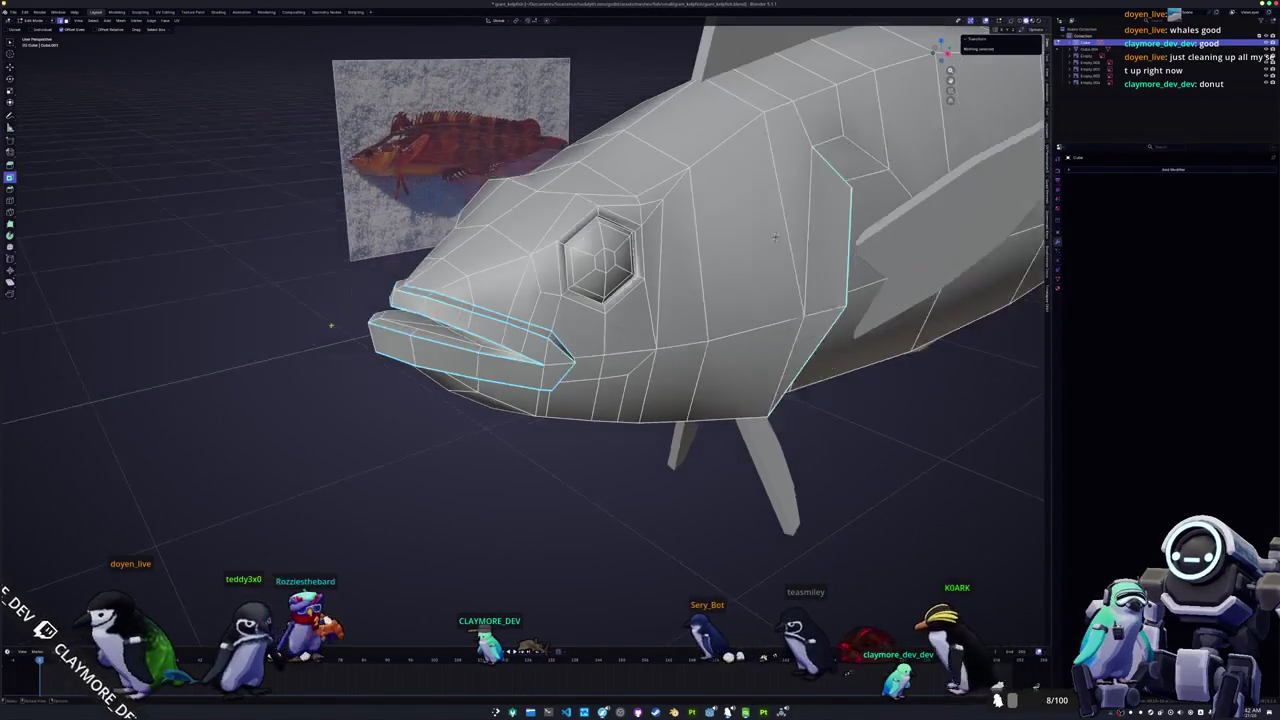
Step: Mark another mouth edge and the lower-lip edge sharp
click(425, 290)
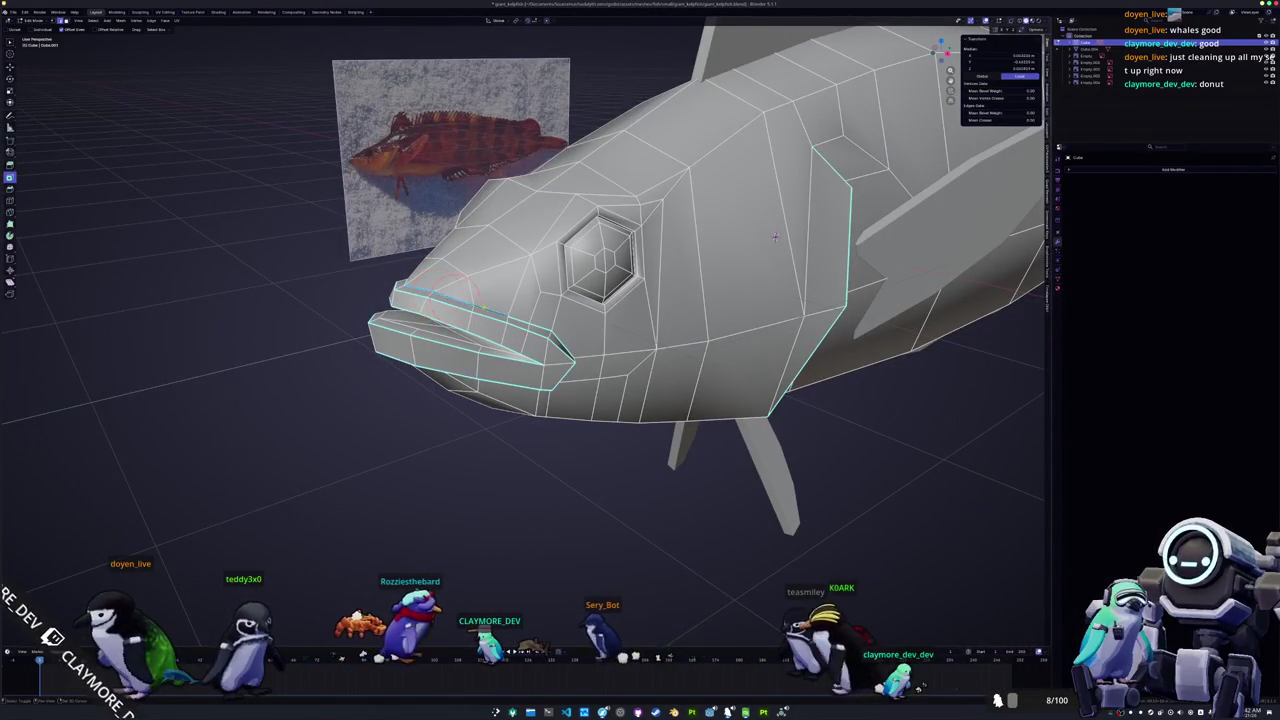
right_click(484, 312)
click(476, 316)
middle_drag(476, 316, 603, 76)
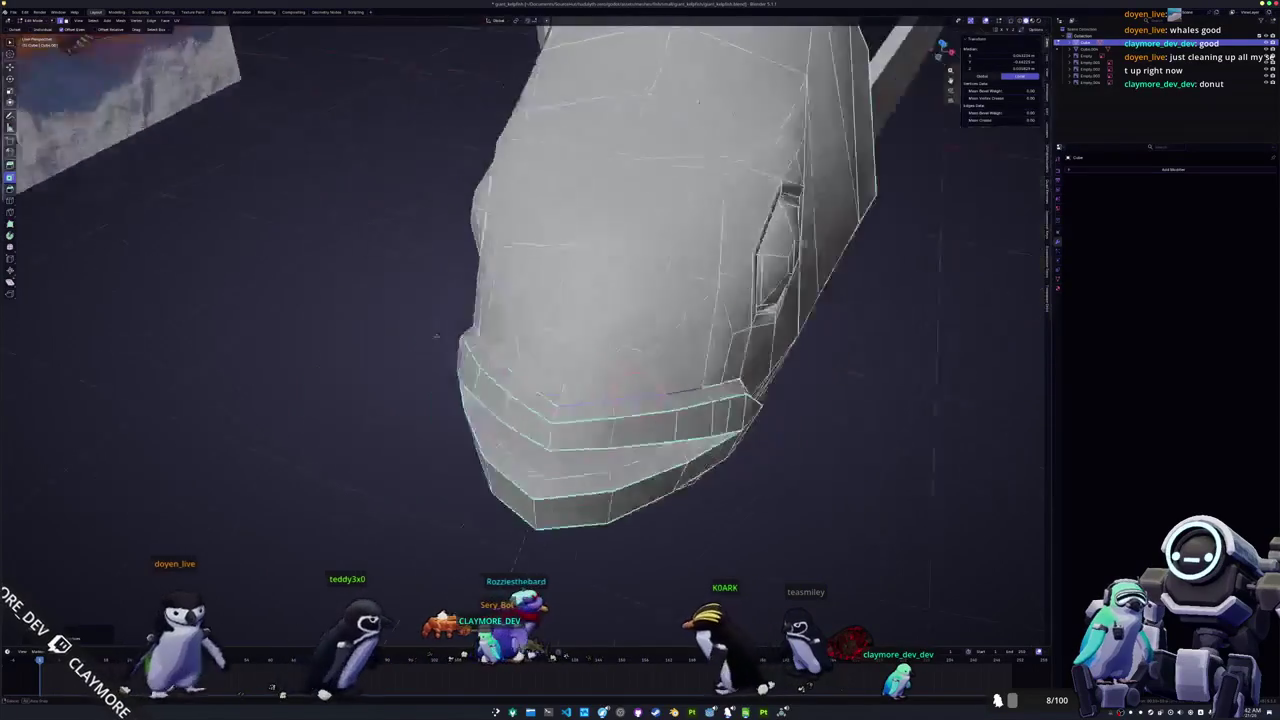
click(655, 400)
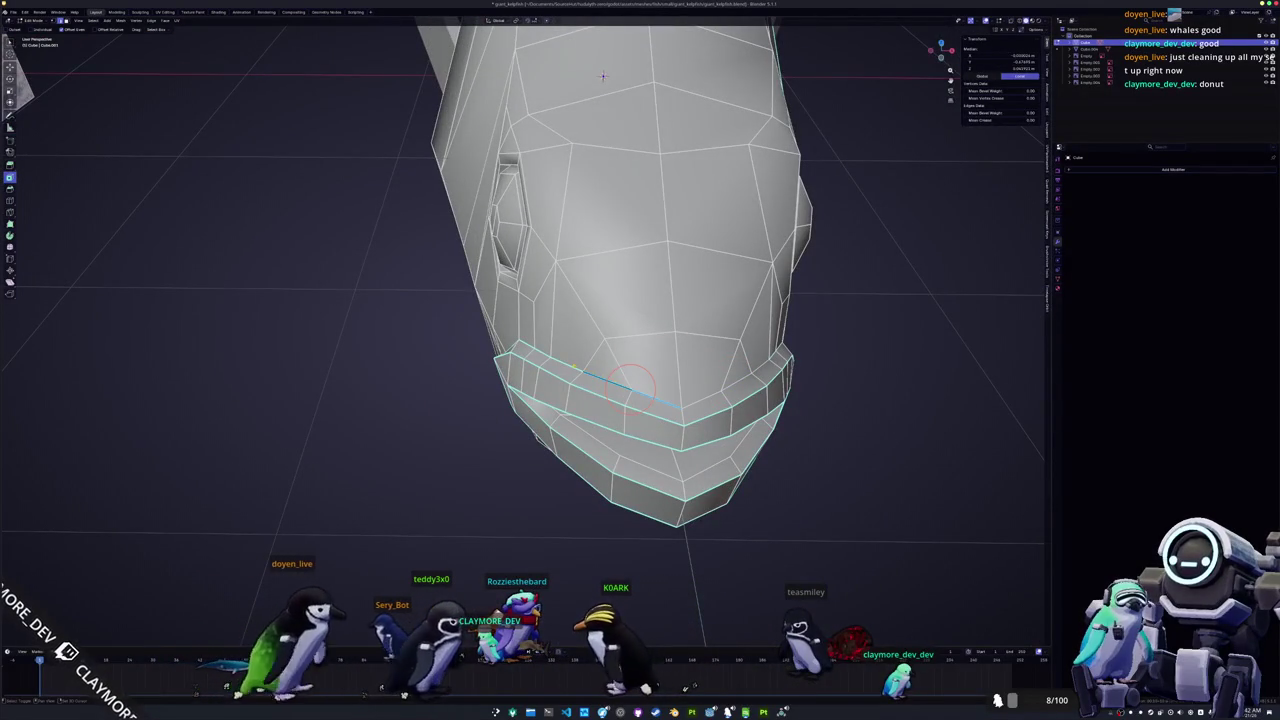
right_click(575, 367)
click(575, 367)
Step: Return the body to Object Mode and view the fish from above
scroll(575, 368, down, 4)
key(Tab)
mouse_move(508, 400)
middle_down()
mouse_move(788, 217)
mouse_move(790, 249)
mouse_move(826, 267)
middle_up()
mouse_move(460, 443)
middle_down()
mouse_move(514, 437)
mouse_move(491, 429)
mouse_move(667, 439)
middle_up()
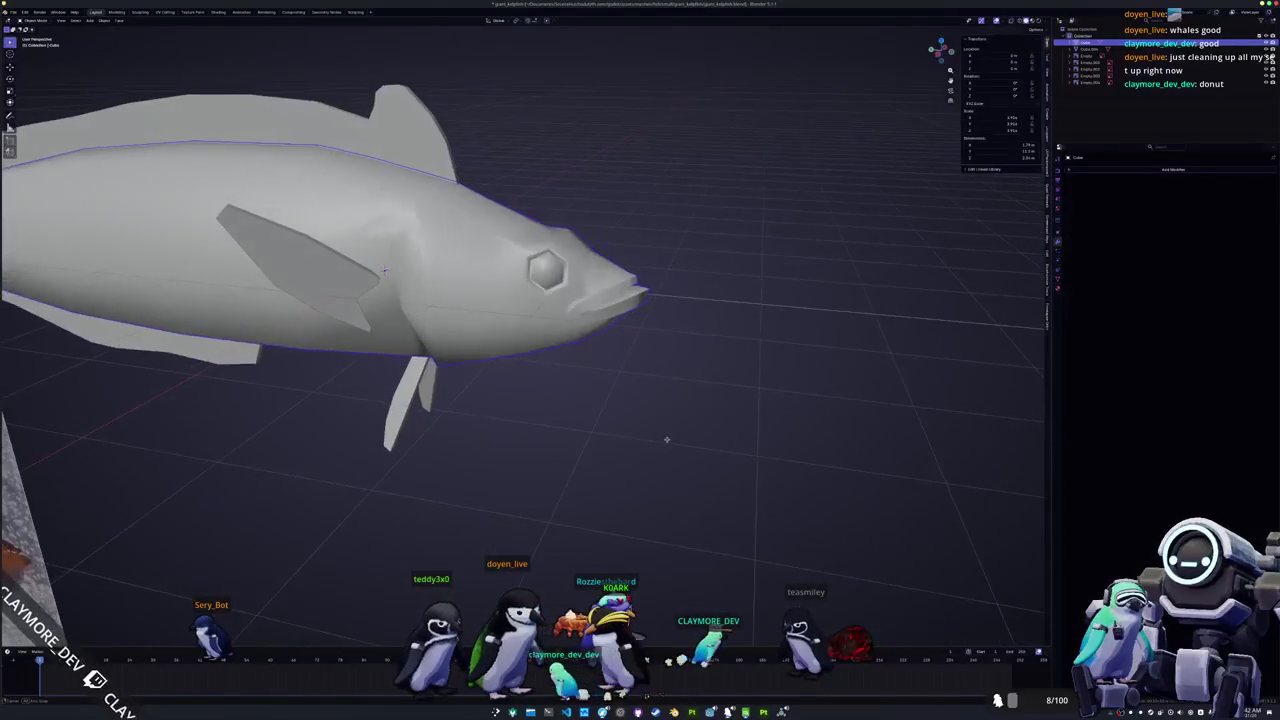
Step: In Edit Mode, apply Ctrl+E edge operations to the lip edges
key(Tab)
scroll(220, 282, up, 5)
middle_drag(220, 282, 250, 292)
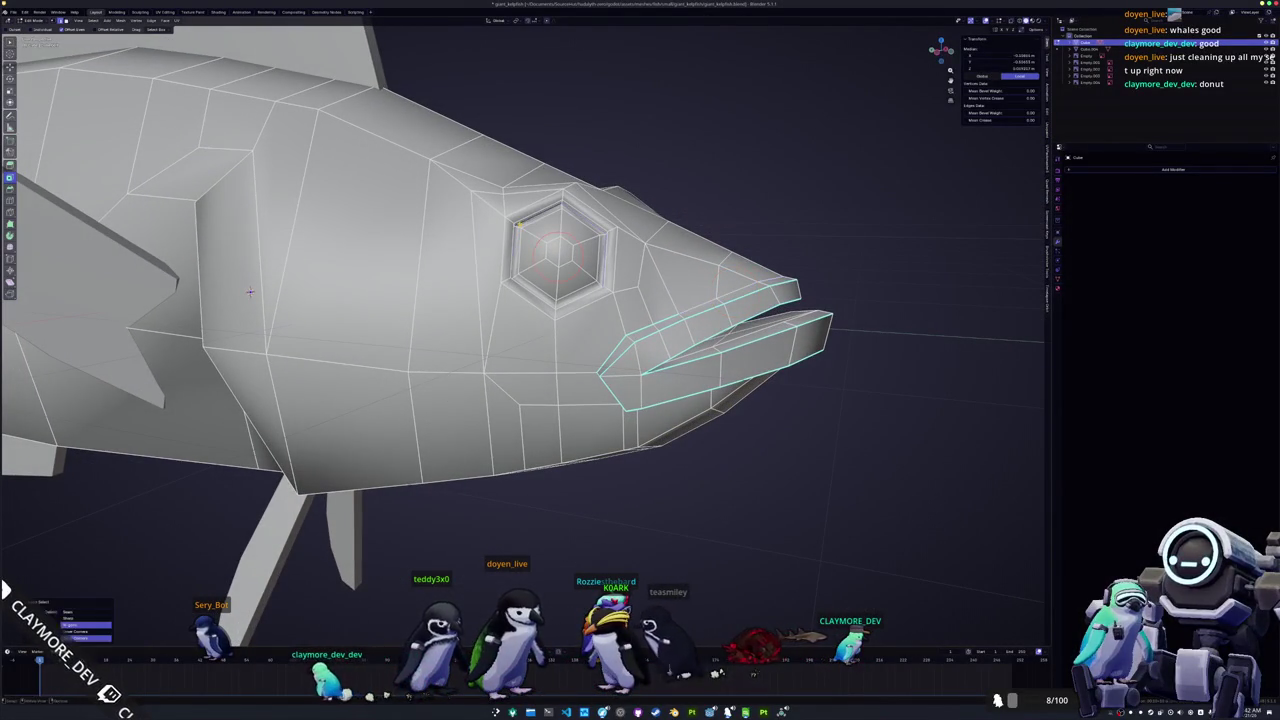
key(ctrl+e)
click(520, 221)
middle_drag(520, 221, 391, 356)
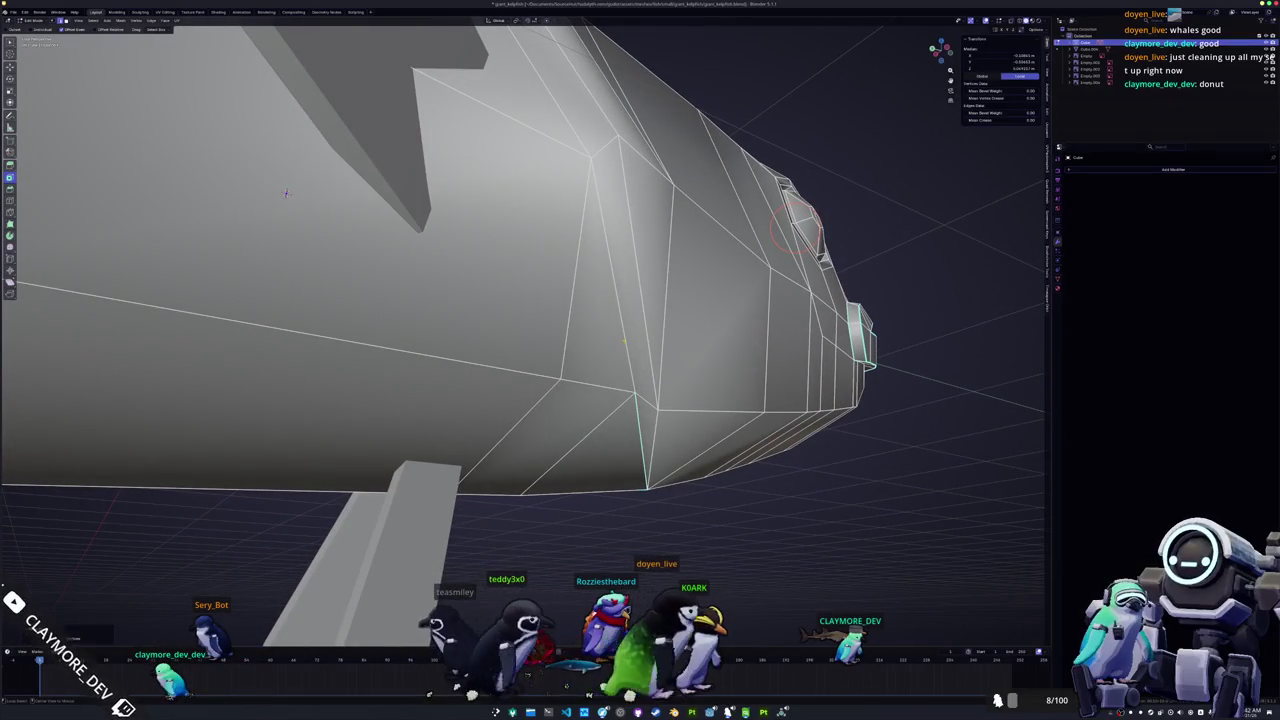
mouse_move(286, 193)
middle_down()
mouse_move(334, 221)
mouse_move(321, 330)
mouse_move(644, 300)
mouse_move(655, 222)
mouse_move(599, 284)
mouse_move(627, 287)
mouse_move(349, 281)
middle_up()
key(ctrl+e)
scroll(599, 284, up, 4)
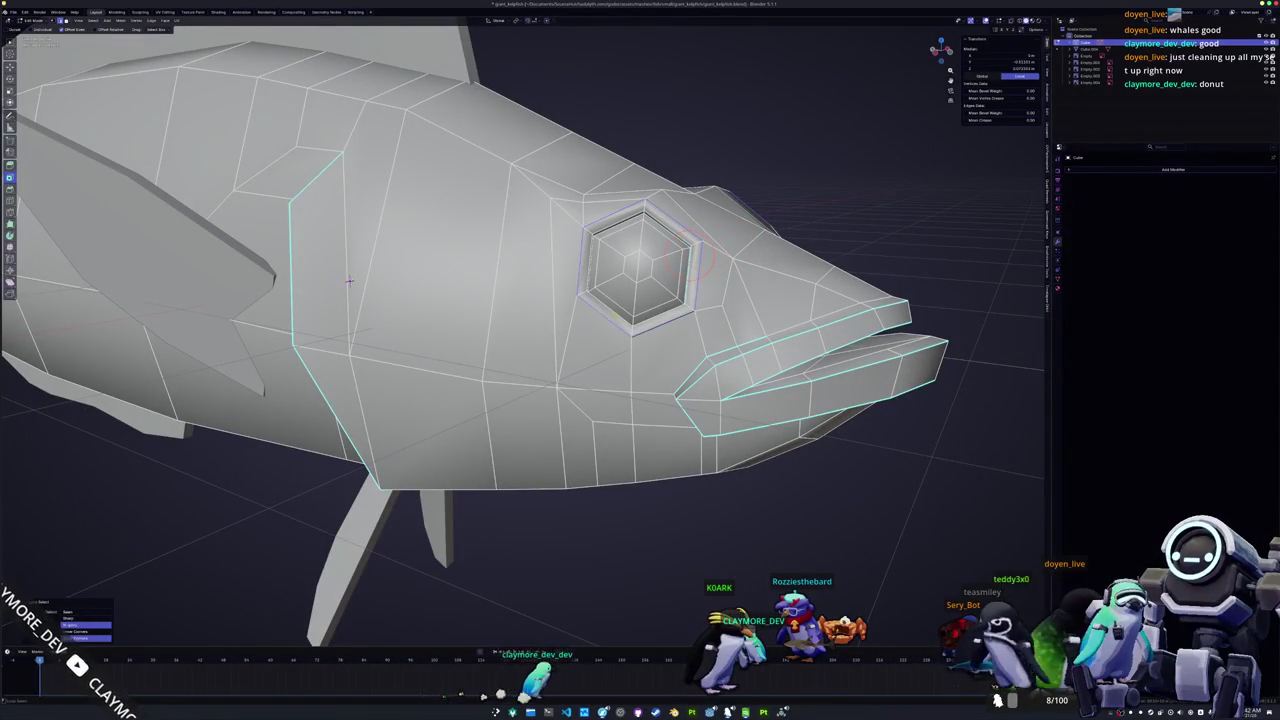
Step: Toggle between Object and Edit Mode while viewing the whole fish from below
key(Tab)
middle_drag(349, 281, 461, 300)
scroll(397, 295, down, 3)
key(Tab)
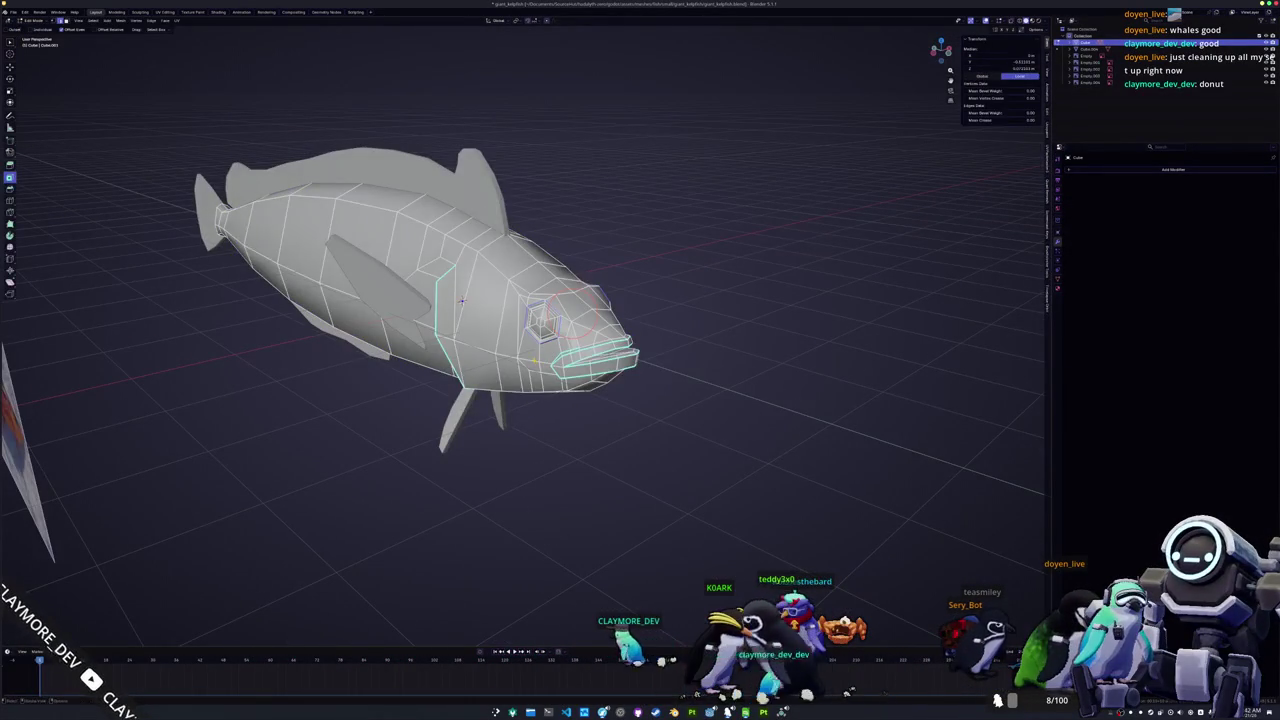
key(Tab)
scroll(461, 300, up, 3)
scroll(461, 300, up, 2)
scroll(461, 300, up, 2)
mouse_move(461, 300)
middle_down()
mouse_move(505, 402)
mouse_move(487, 348)
middle_up()
scroll(498, 385, down, 4)
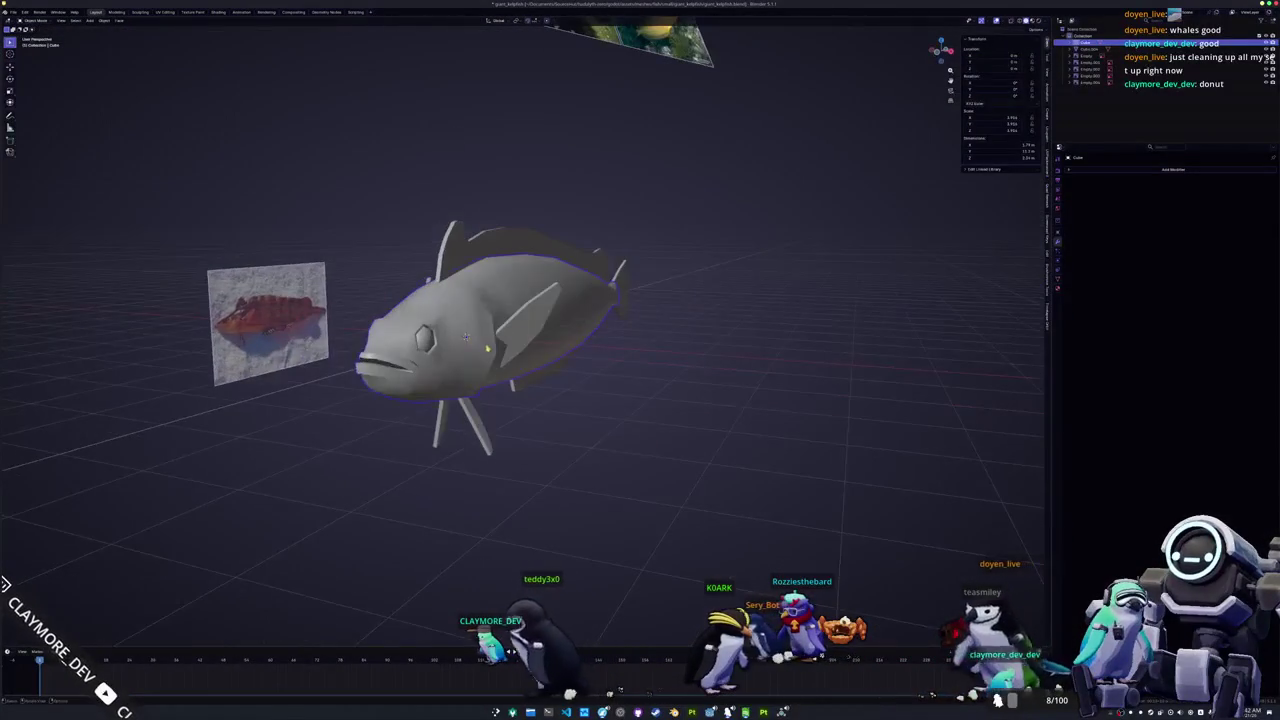
Step: Circle-select cheek edges in Edit Mode and switch to the UV Editing workspace
key(Tab)
scroll(487, 348, up, 2)
key(c)
click(465, 325)
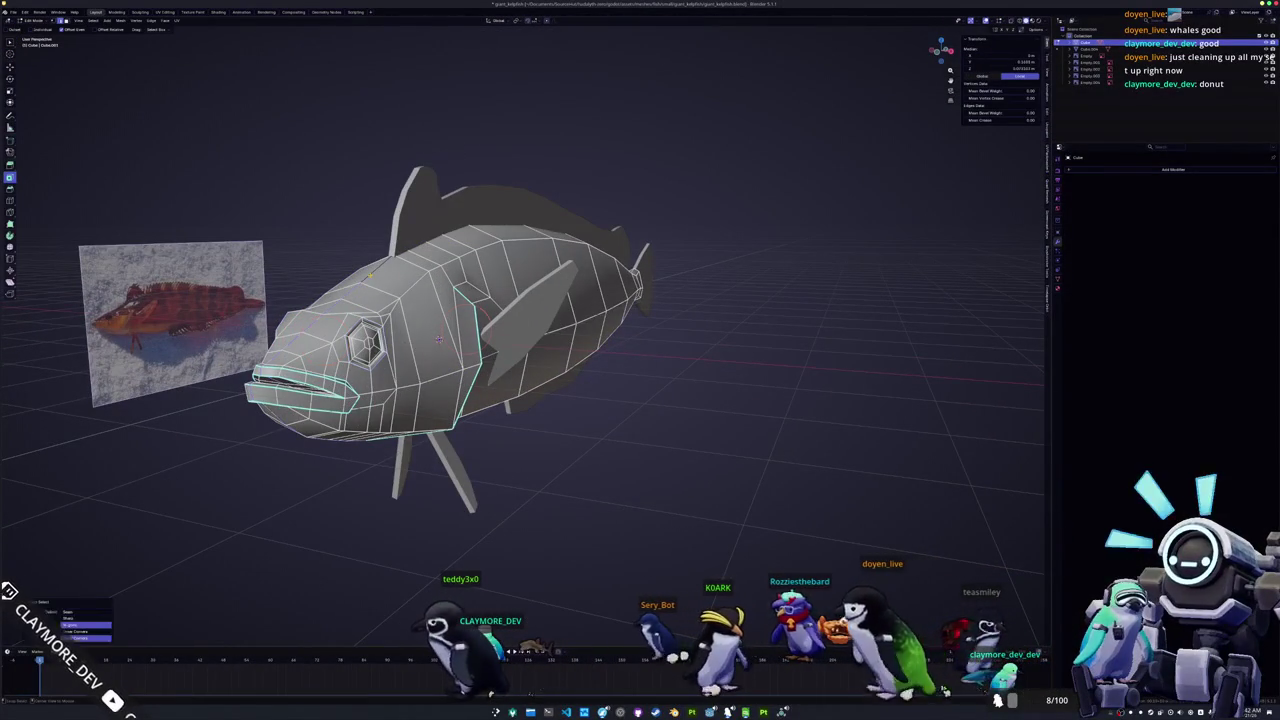
click(166, 11)
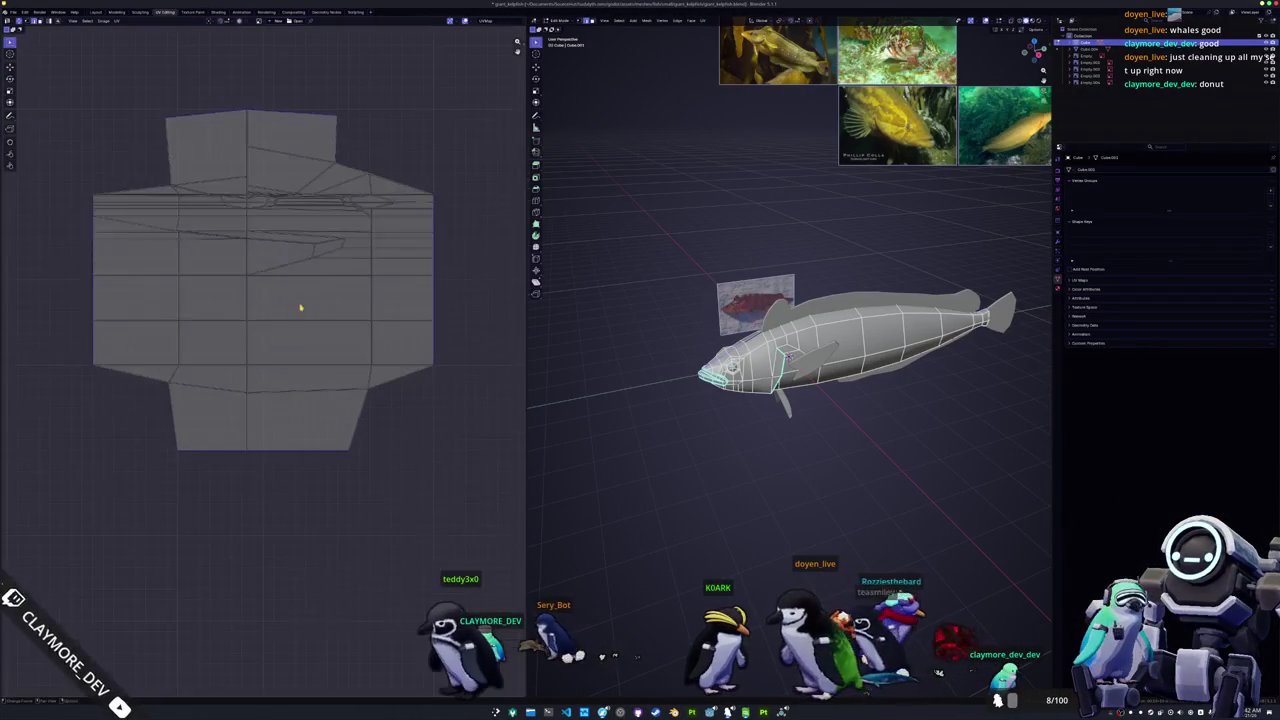
Step: Mark the first two selected edge runs as seams from a steep viewing angle
mouse_move(657, 317)
middle_down()
mouse_move(709, 303)
mouse_move(719, 247)
middle_up()
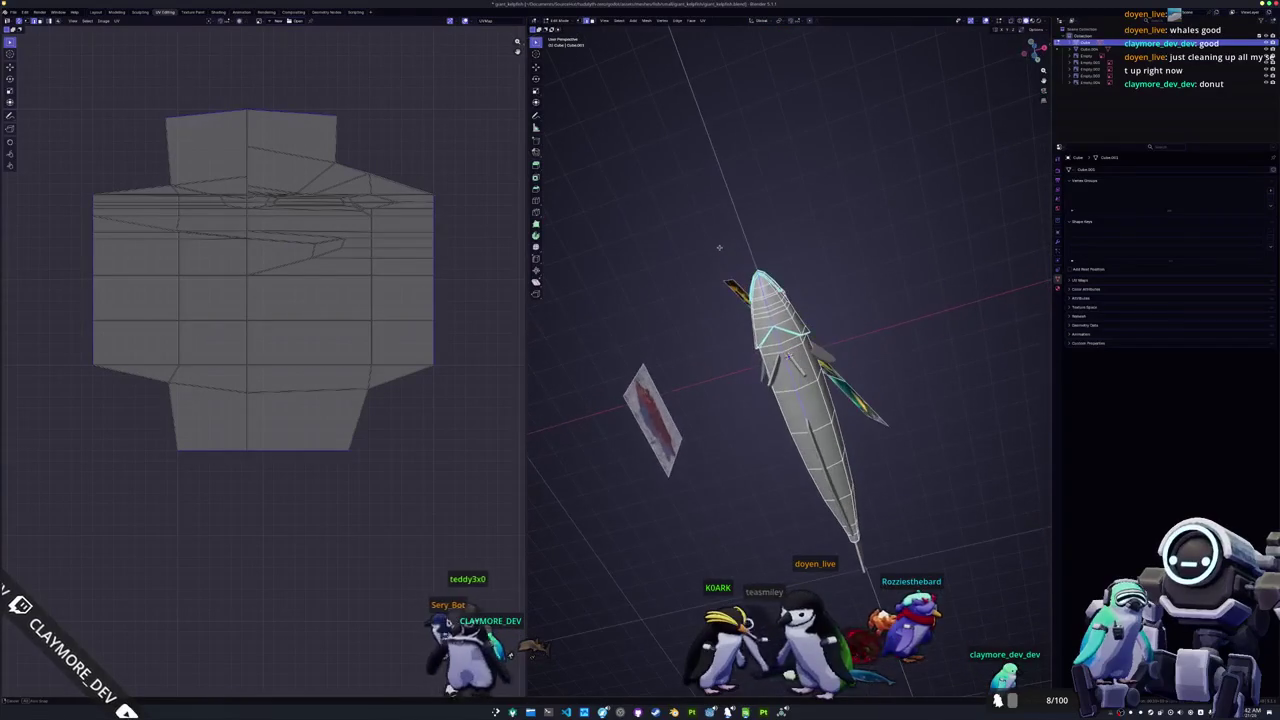
key(ctrl+e)
click(700, 264)
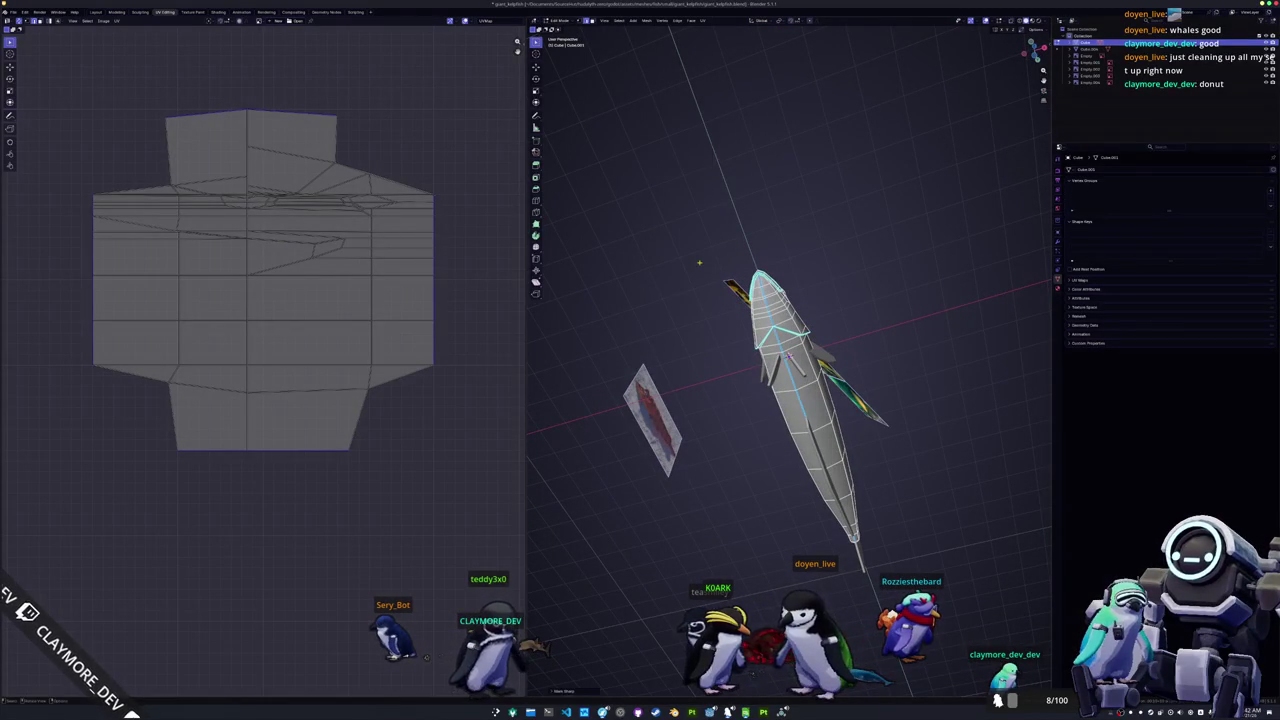
key(ctrl+e)
click(692, 248)
middle_drag(692, 248, 853, 354)
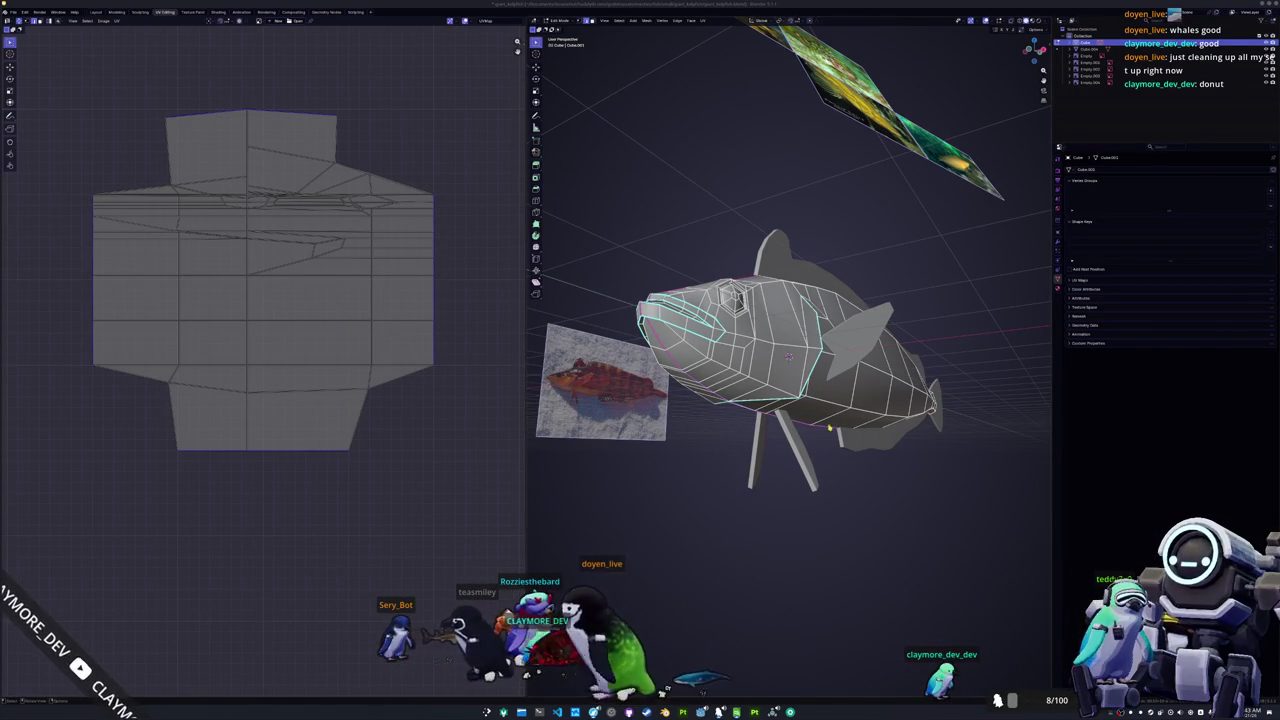
Step: Mark the selected edges on the underside of the fish as a seam
middle_drag(789, 357, 789, 357)
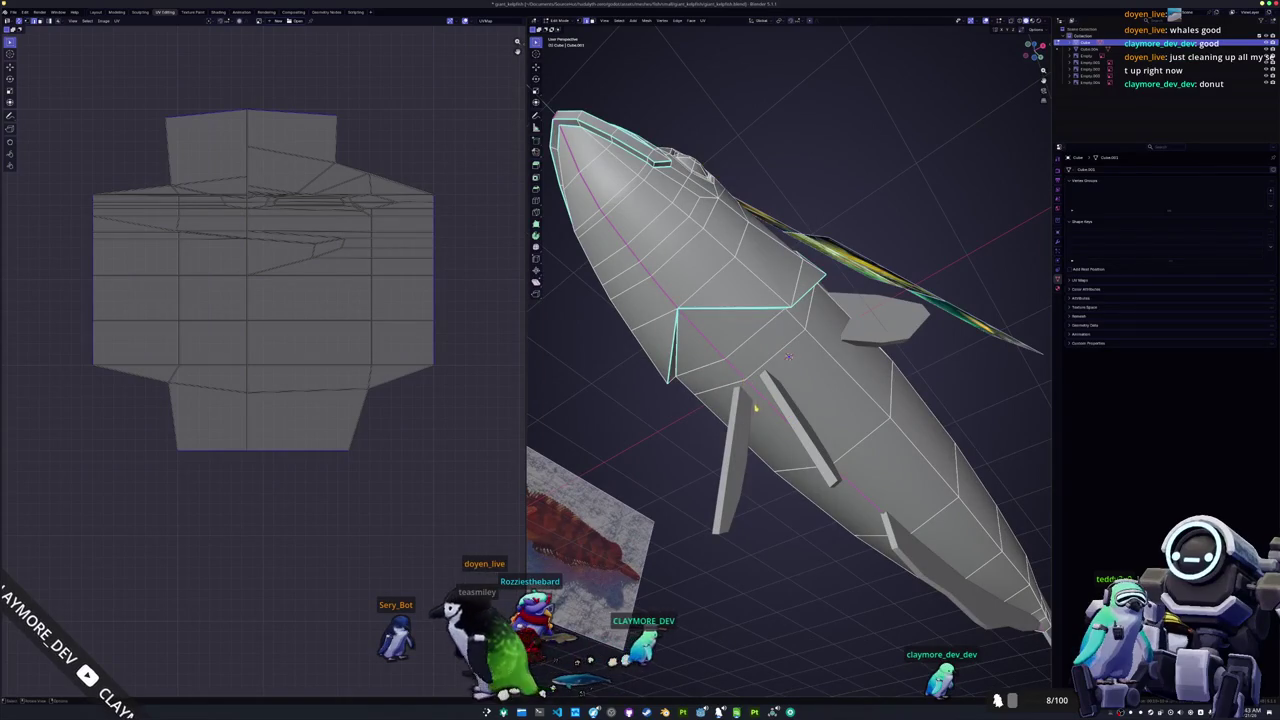
right_click(755, 408)
click(757, 401)
middle_drag(757, 401, 664, 335)
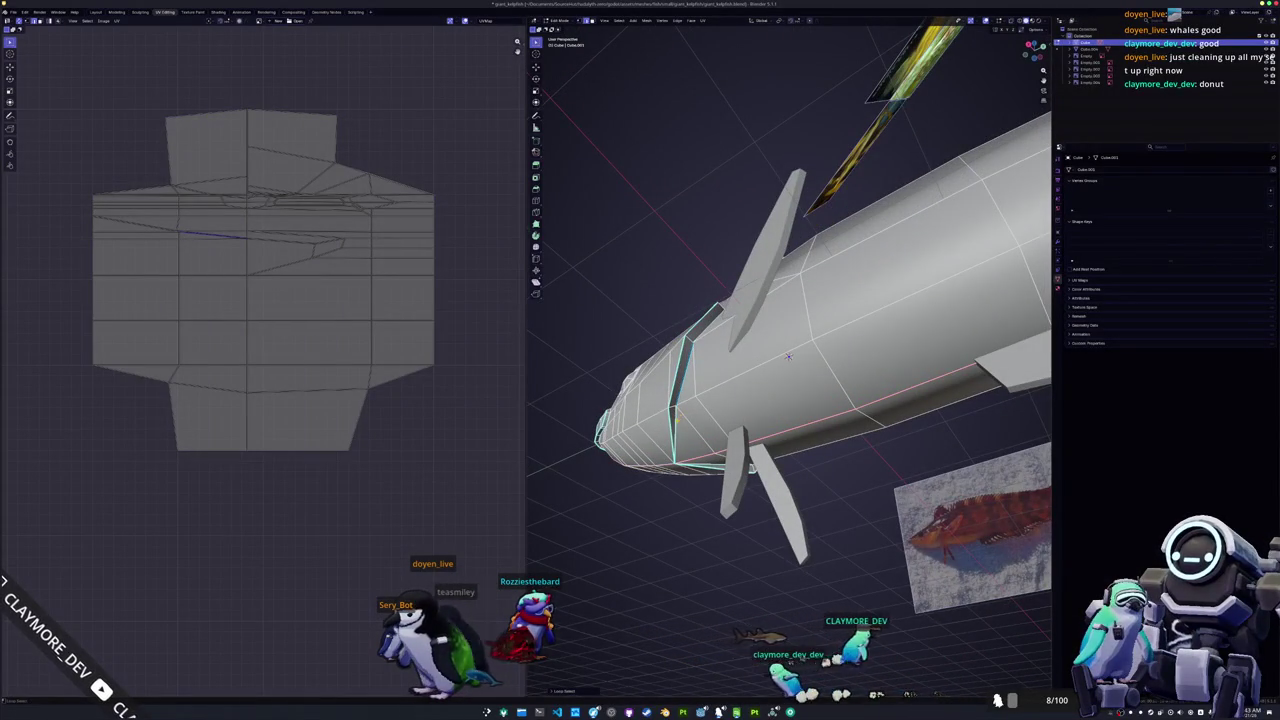
mouse_move(789, 357)
middle_down()
mouse_move(790, 255)
mouse_move(710, 305)
middle_up()
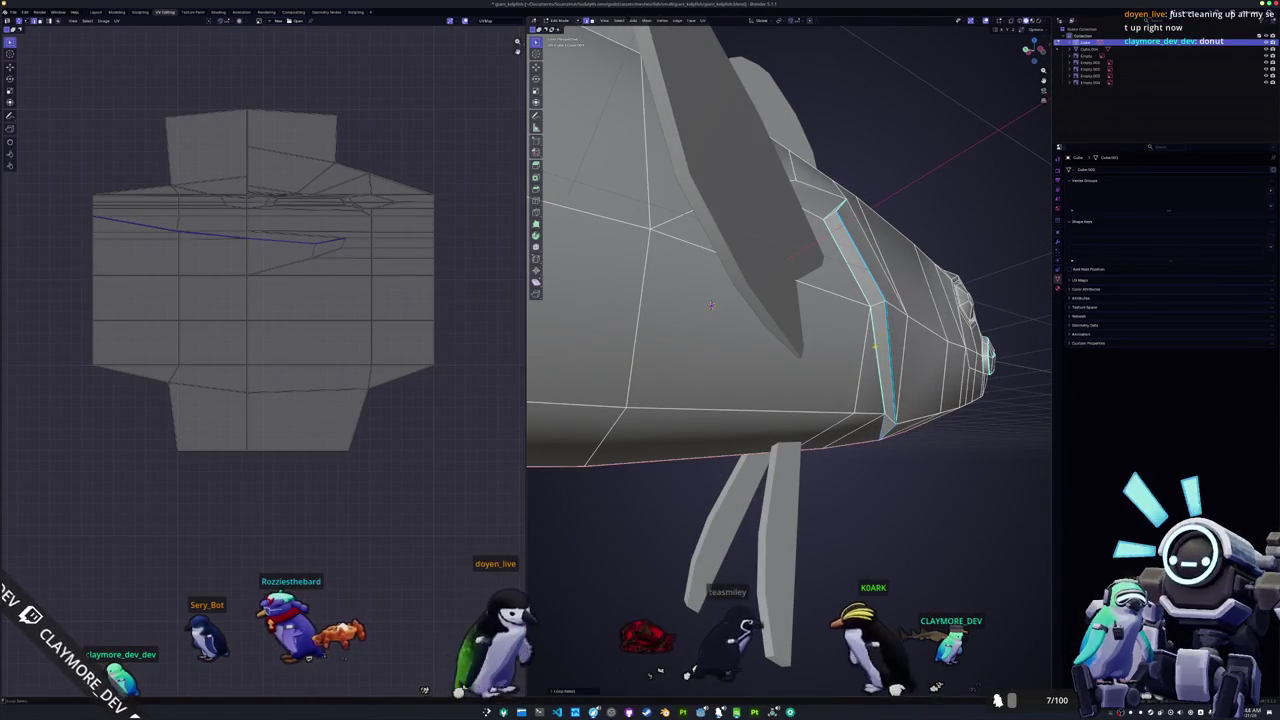
Step: Mark the selected gill-line edges as seams
middle_drag(852, 275, 840, 240)
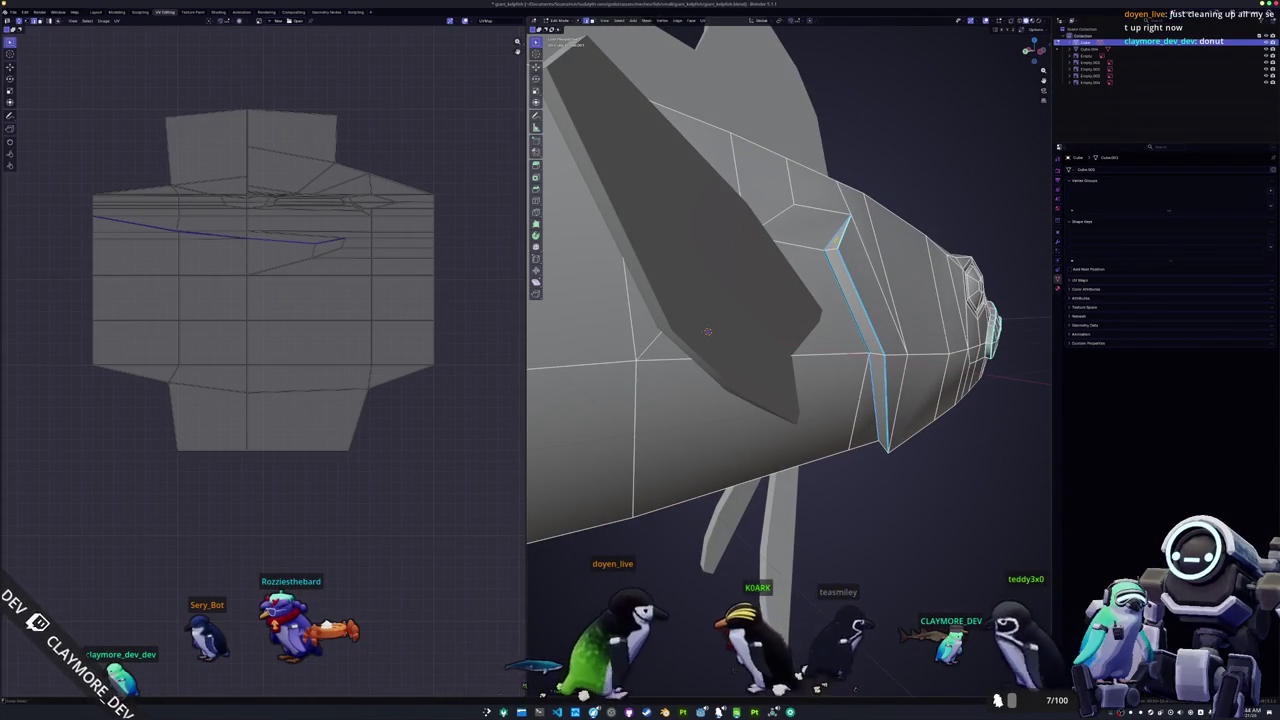
key(ctrl+e)
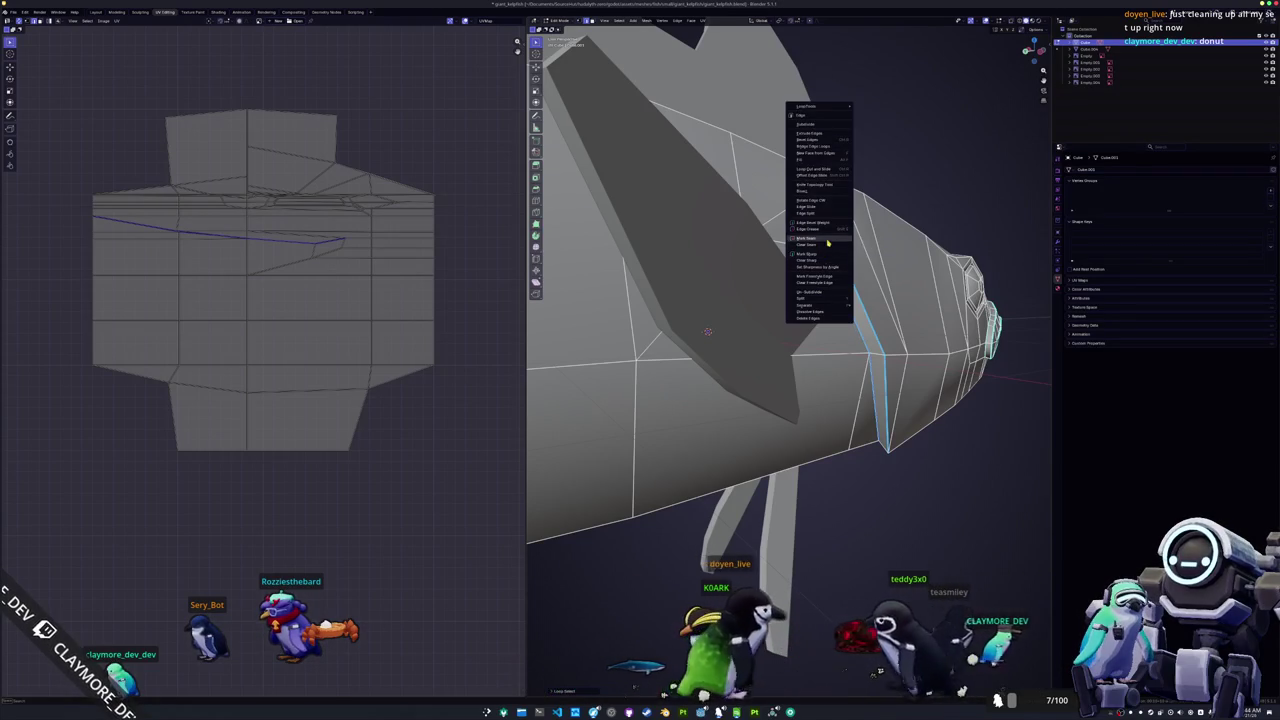
click(827, 243)
middle_drag(827, 243, 751, 316)
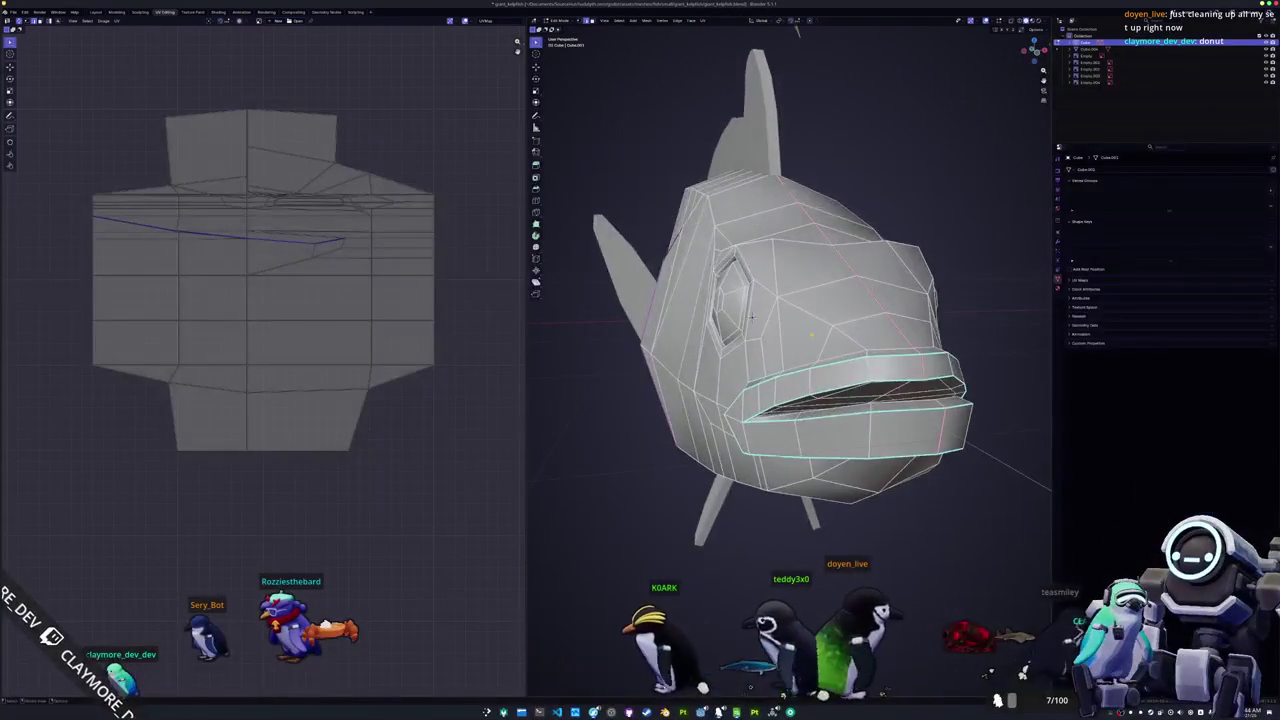
Step: Mark the edges around the fish's mouth as seams
scroll(751, 316, up, 2)
scroll(745, 310, up, 2)
scroll(739, 305, up, 2)
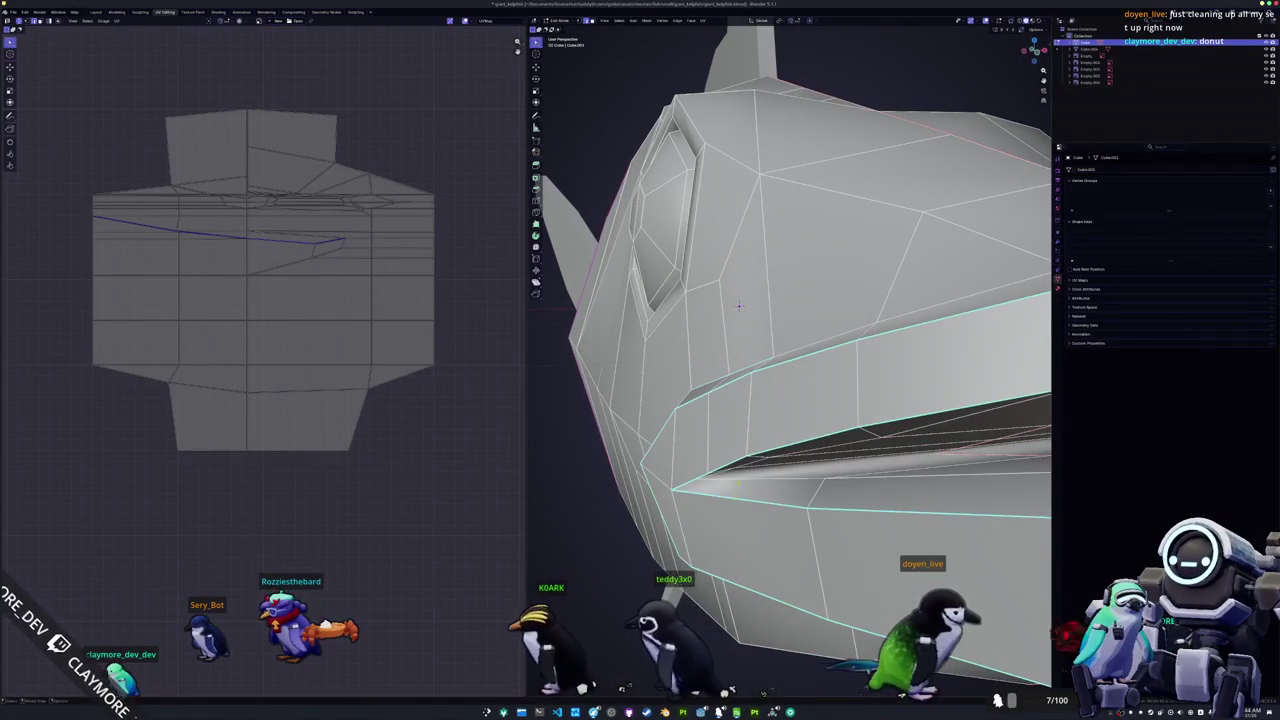
middle_drag(739, 305, 741, 305)
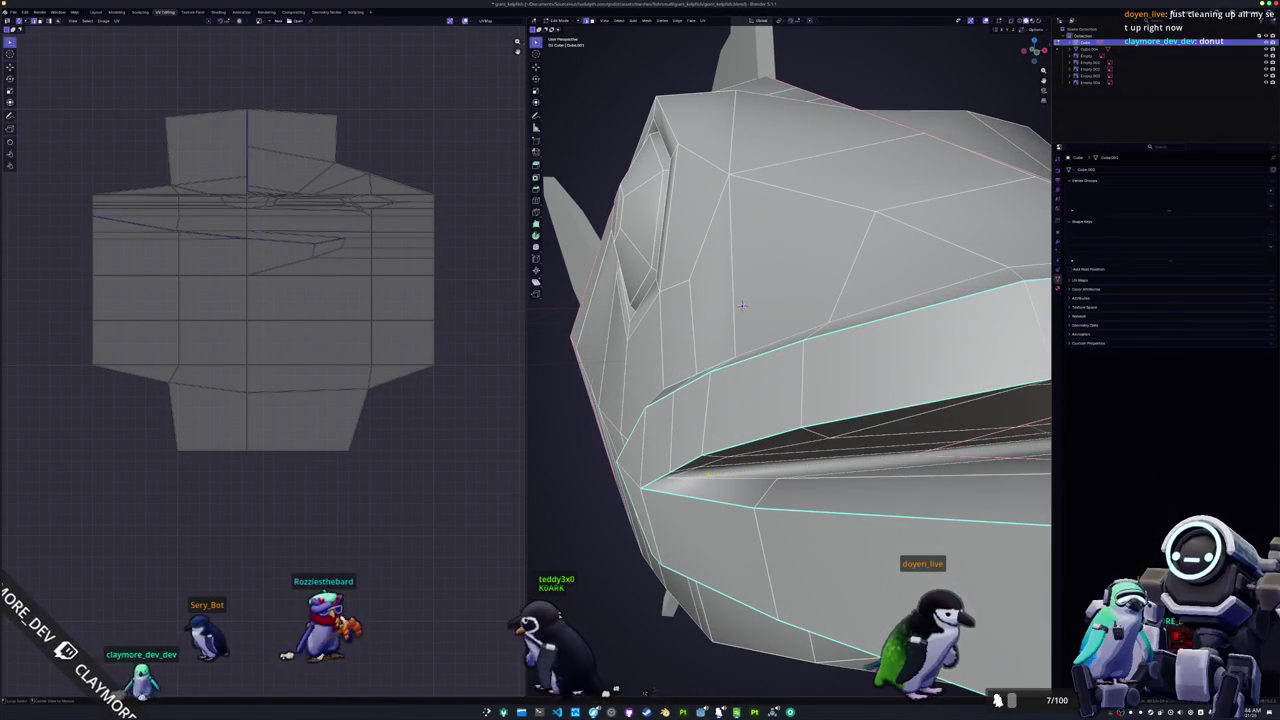
middle_drag(741, 305, 700, 380)
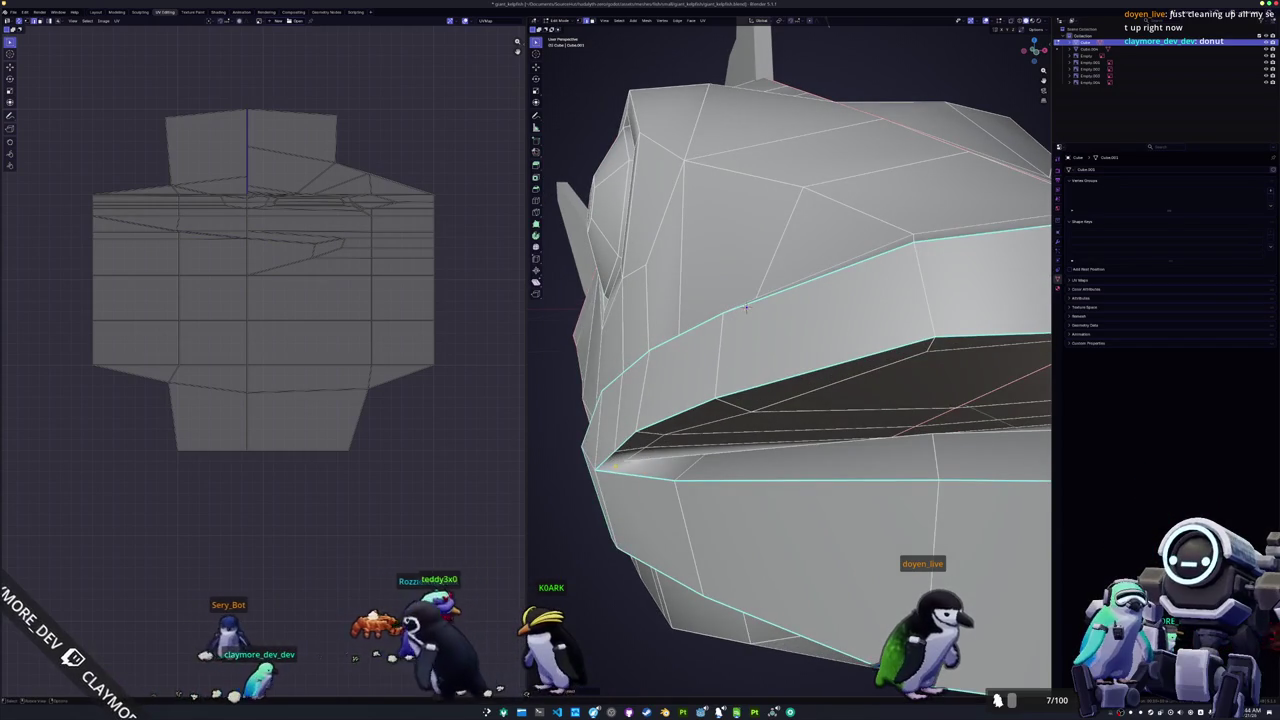
right_click(617, 467)
click(617, 467)
right_click(617, 467)
click(617, 467)
scroll(700, 350, down, 5)
middle_drag(700, 350, 740, 340)
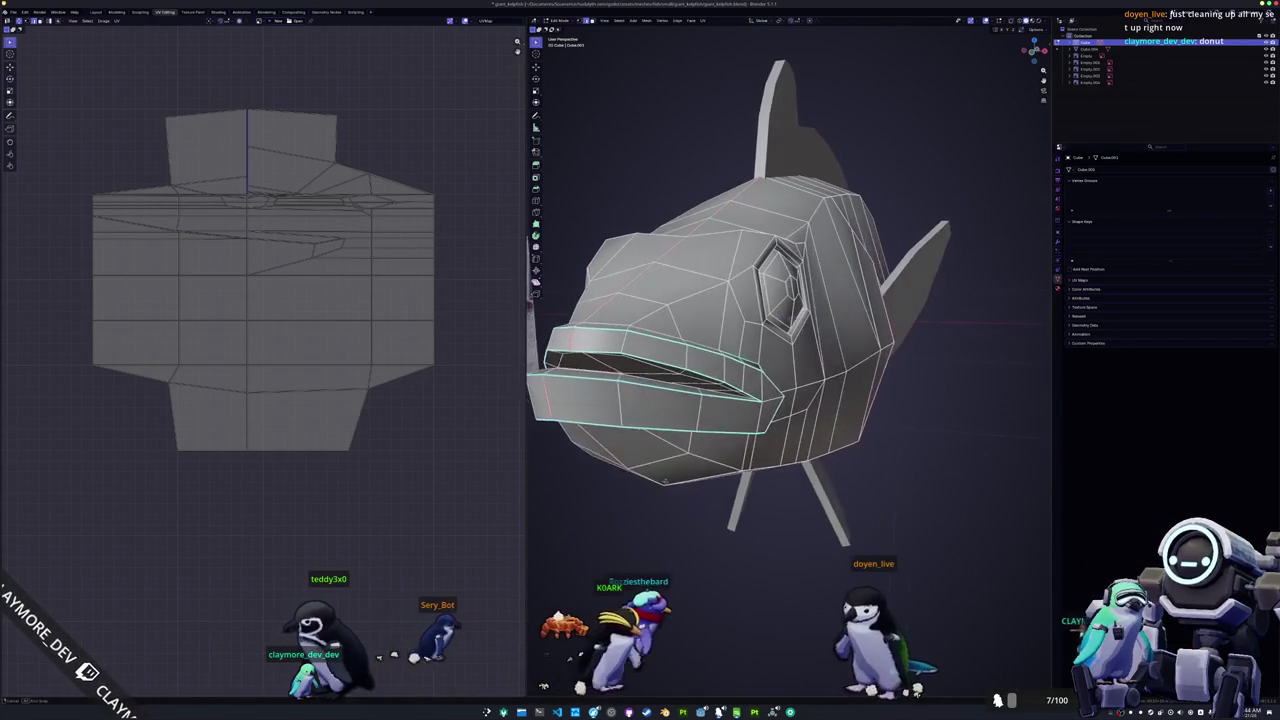
Step: Mark the selected edges over the top of the head as seams
scroll(665, 480, up, 3)
mouse_move(665, 480)
middle_down()
mouse_move(852, 400)
mouse_move(738, 328)
mouse_move(958, 505)
middle_up()
scroll(958, 505, up, 1)
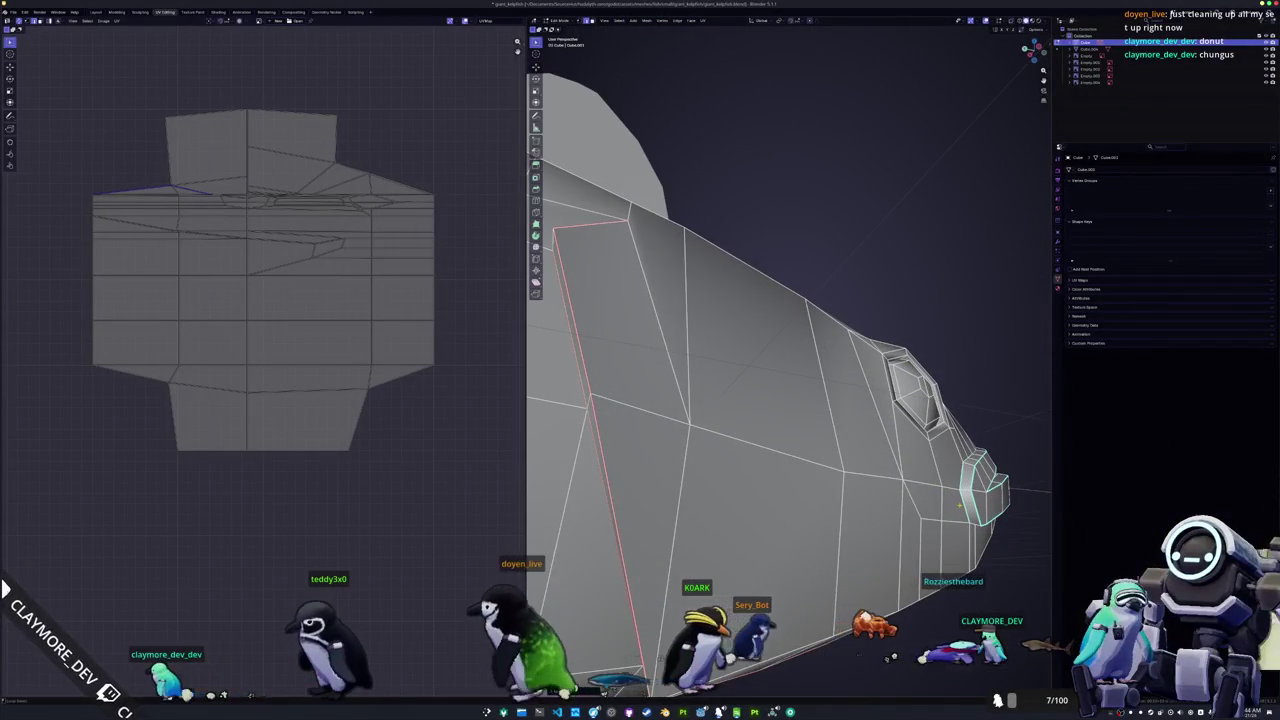
scroll(958, 505, down, 2)
scroll(958, 505, down, 3)
mouse_move(958, 505)
middle_down()
mouse_move(862, 546)
mouse_move(800, 500)
mouse_move(739, 688)
mouse_move(790, 684)
middle_up()
scroll(790, 684, up, 2)
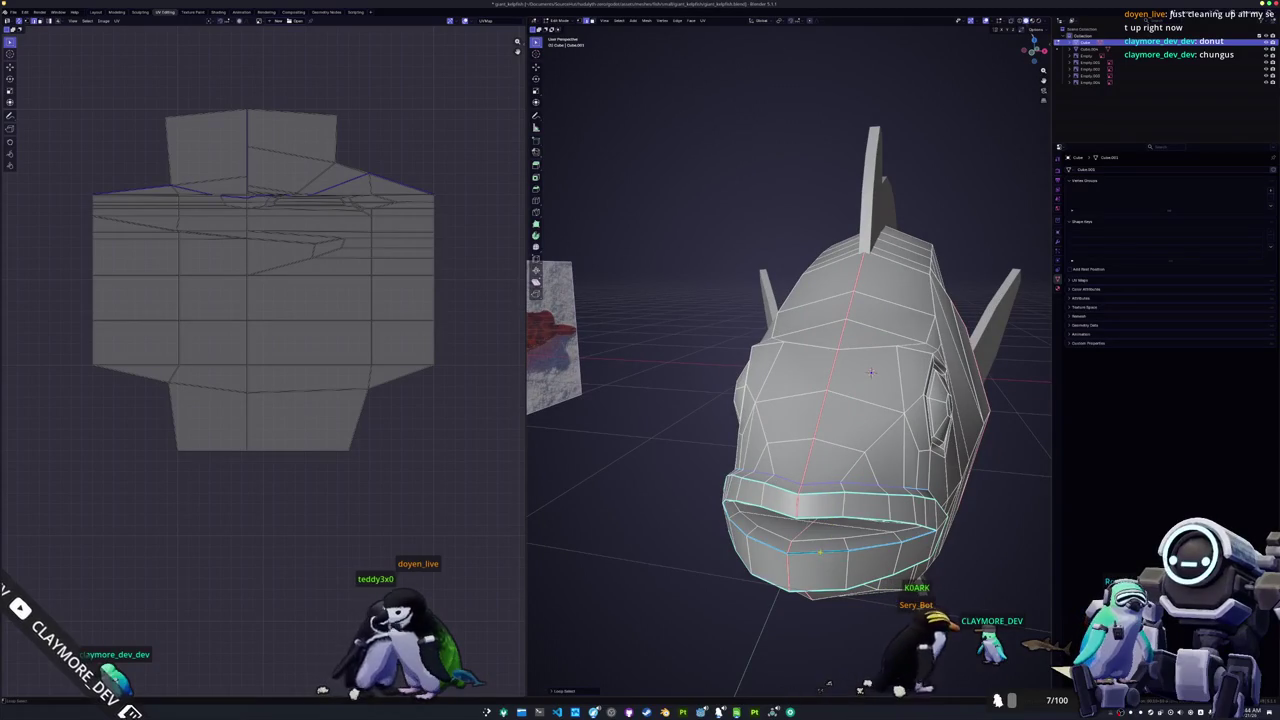
middle_drag(871, 372, 932, 409)
click(640, 575)
mouse_move(640, 575)
middle_down()
mouse_move(617, 549)
mouse_move(1015, 413)
mouse_move(1010, 380)
mouse_move(900, 400)
middle_up()
Step: Mark the selected body edges behind the head as seams
scroll(1010, 380, down, 1)
scroll(1010, 380, down, 1)
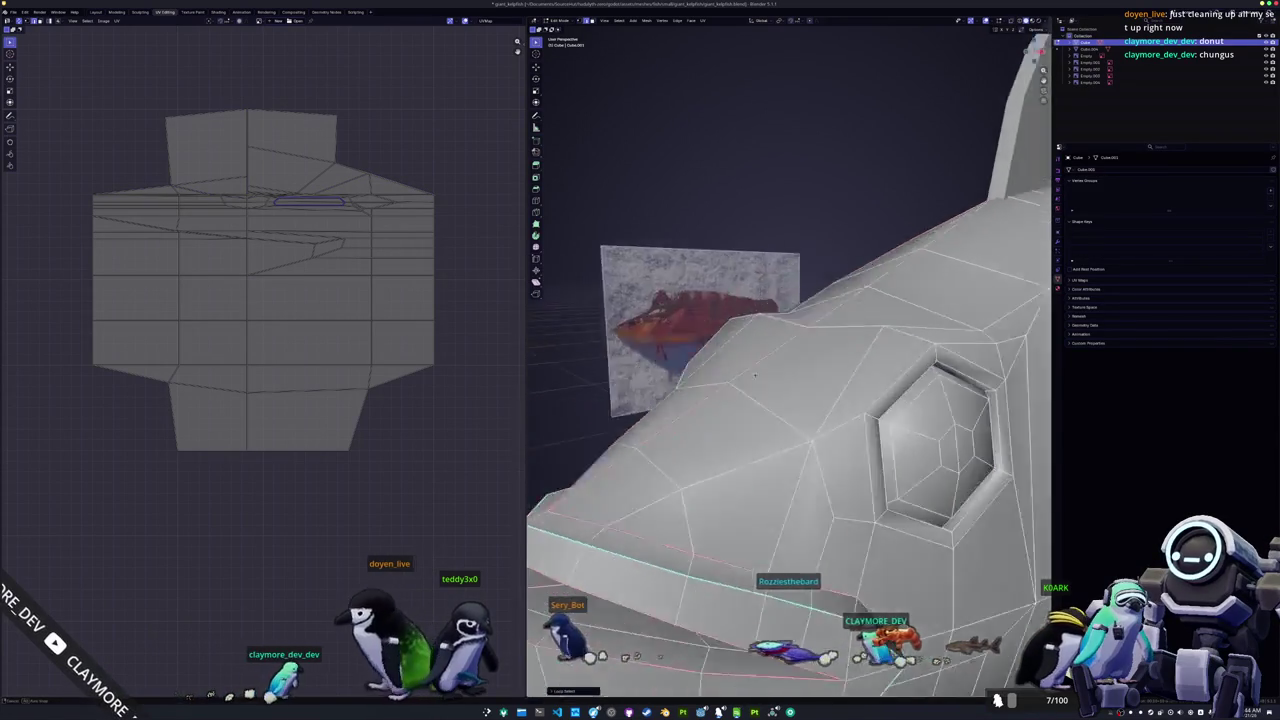
scroll(790, 400, down, 3)
scroll(790, 400, up, 4)
middle_drag(620, 420, 595, 399)
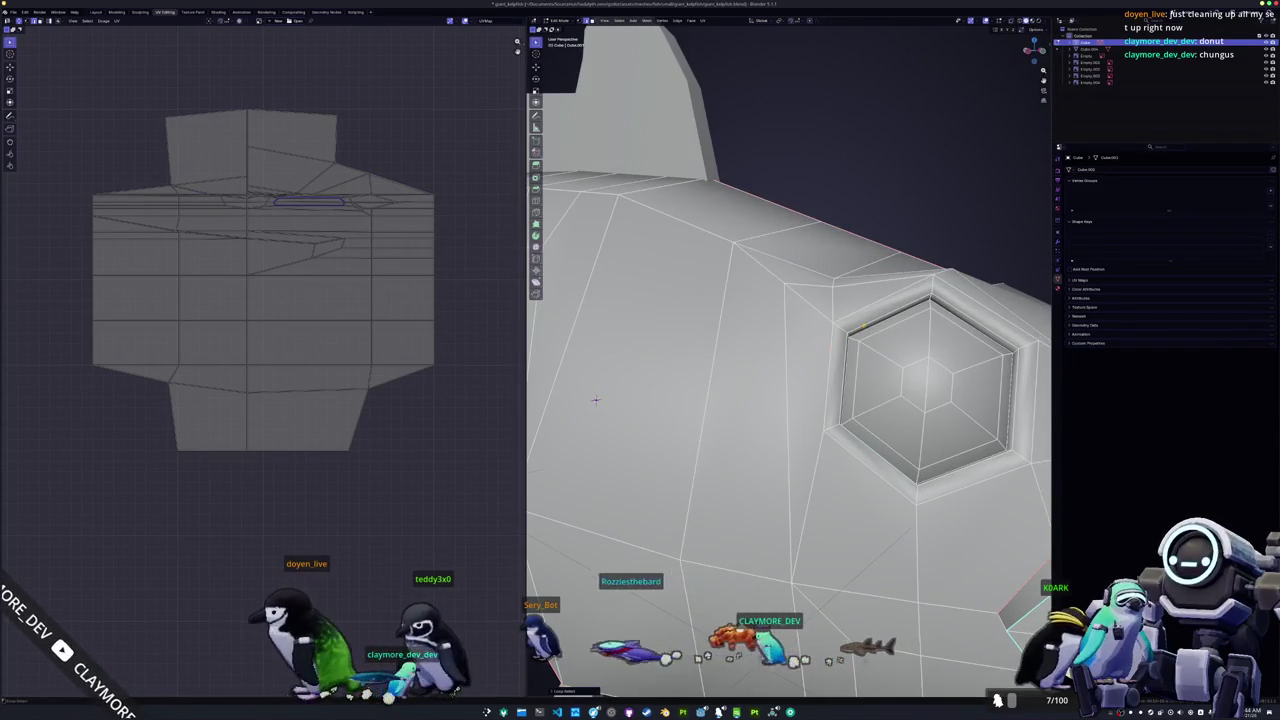
right_click(820, 205)
mouse_move(820, 205)
middle_down()
mouse_move(658, 385)
mouse_move(901, 388)
mouse_move(755, 500)
mouse_move(760, 462)
middle_up()
scroll(658, 385, down, 2)
scroll(658, 385, down, 1)
scroll(901, 388, down, 3)
right_click(755, 500)
click(758, 503)
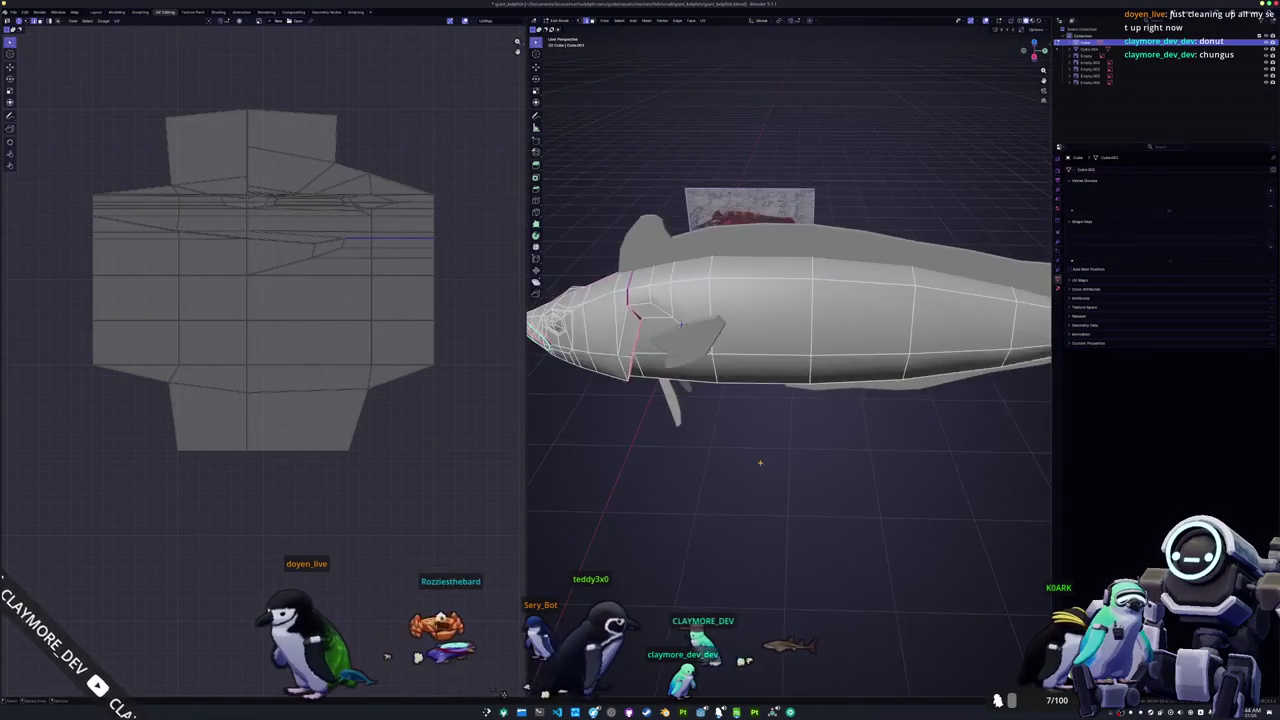
Step: Mark one more edge loop along the body as a seam
scroll(789, 330, down, 3)
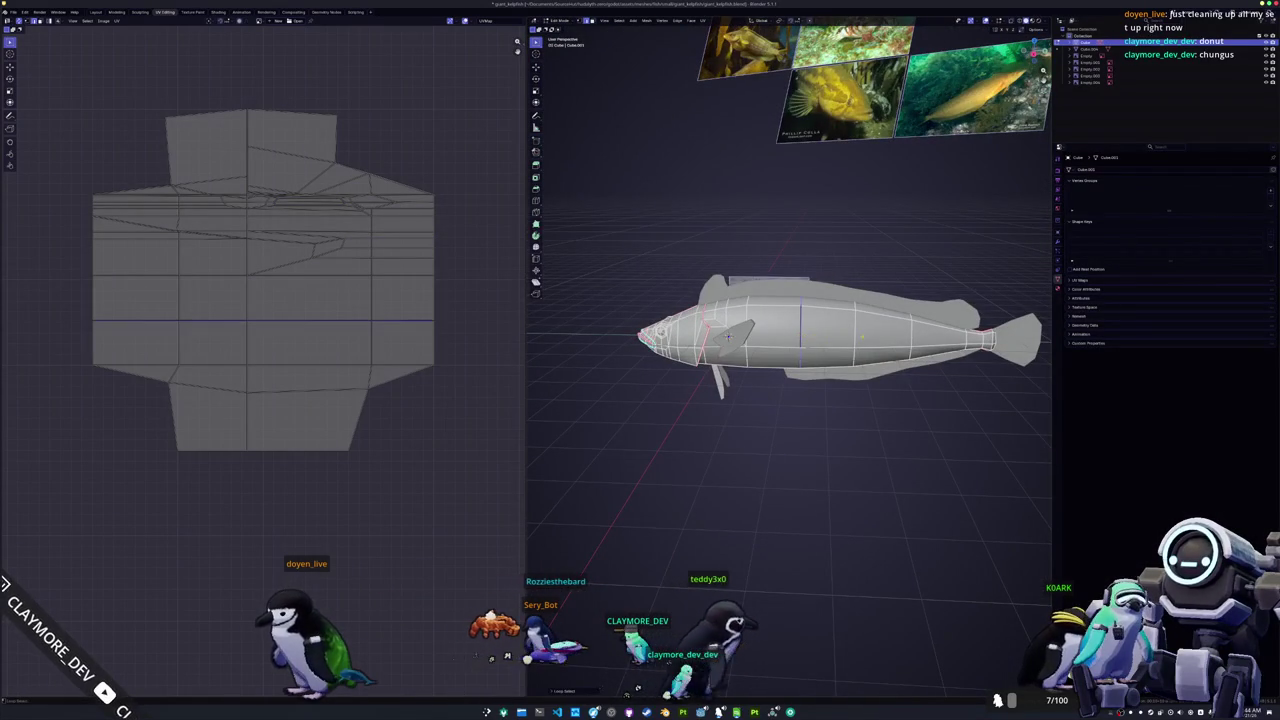
right_click(907, 338)
click(907, 338)
middle_drag(907, 338, 866, 403)
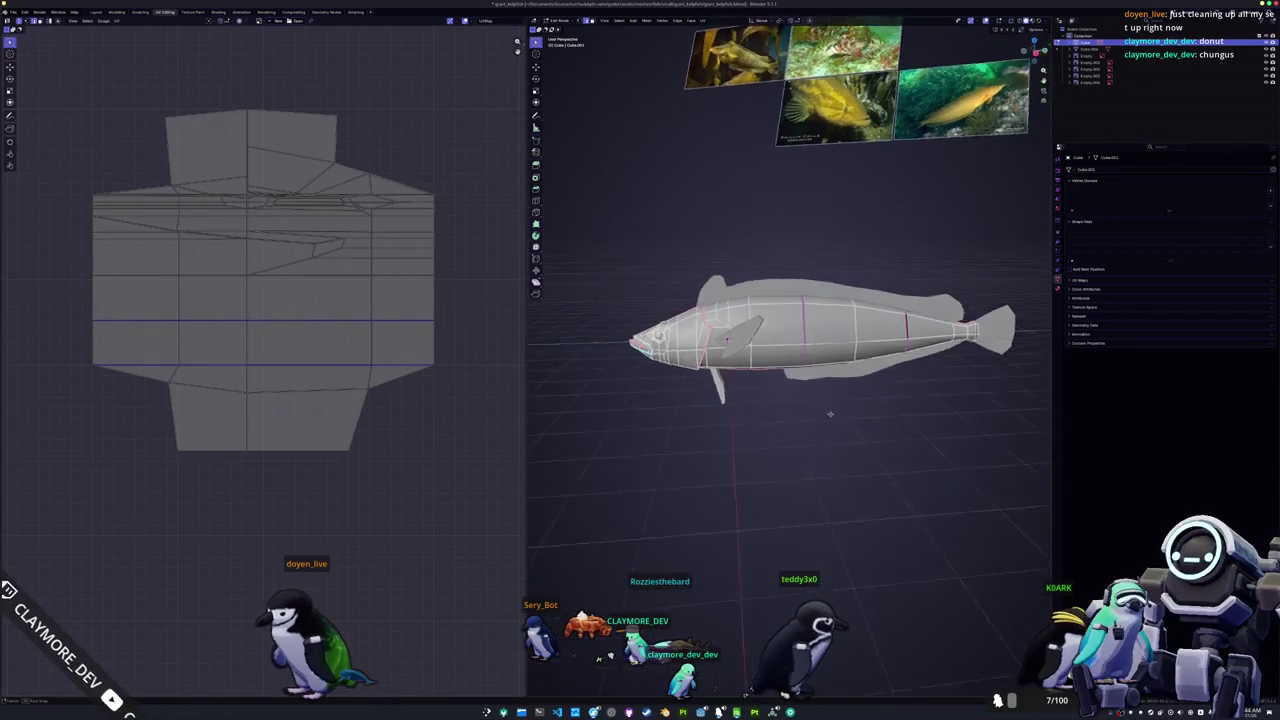
Step: Select all faces and unwrap the fish into UV islands
key(a)
scroll(866, 403, up, 2)
click(703, 20)
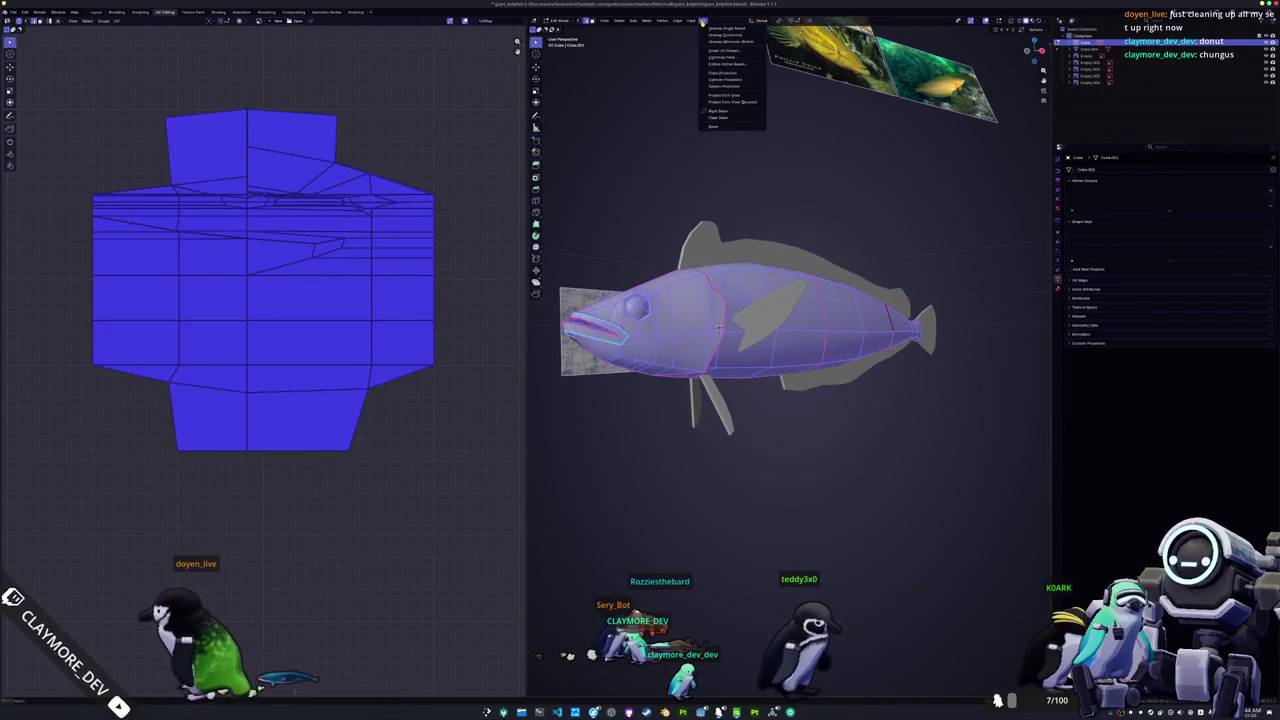
click(724, 50)
scroll(346, 326, down, 4)
scroll(351, 328, up, 2)
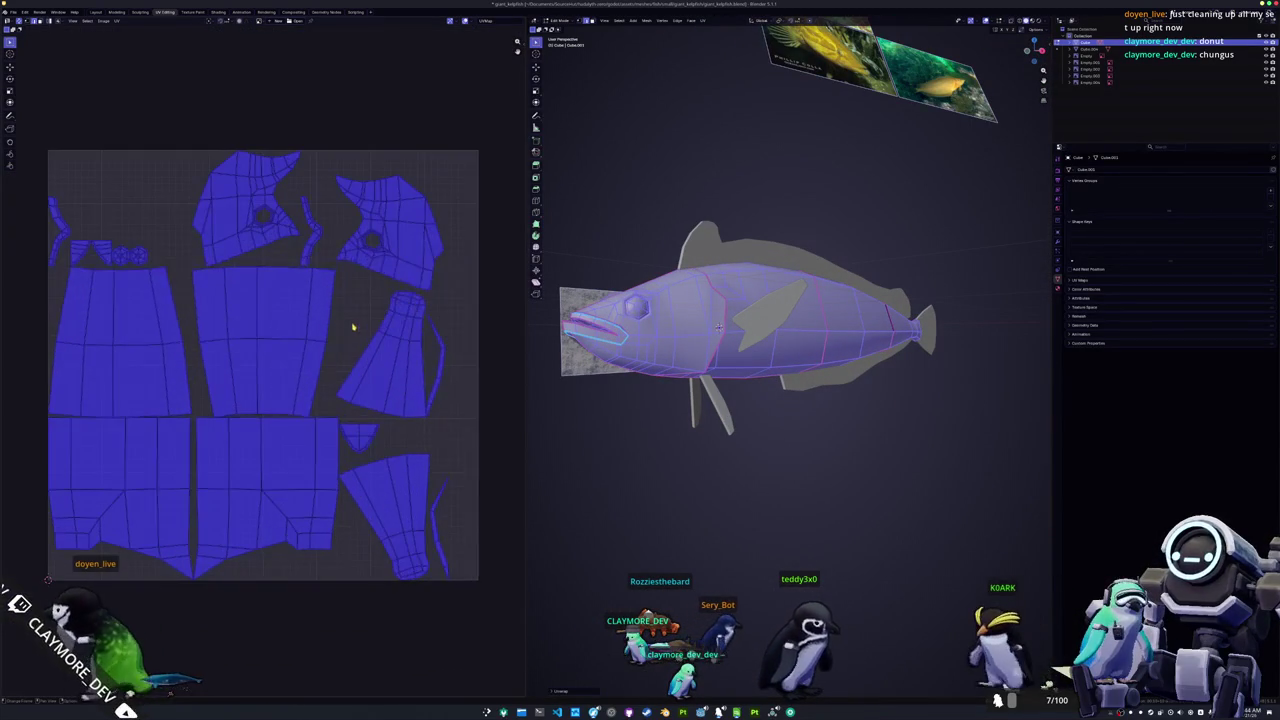
mouse_move(593, 477)
middle_down()
mouse_move(634, 477)
mouse_move(580, 477)
middle_up()
Step: Mark an edge loop along the fish's lower side as a seam
key(alt+a)
scroll(781, 315, up, 4)
middle_drag(760, 315, 781, 315)
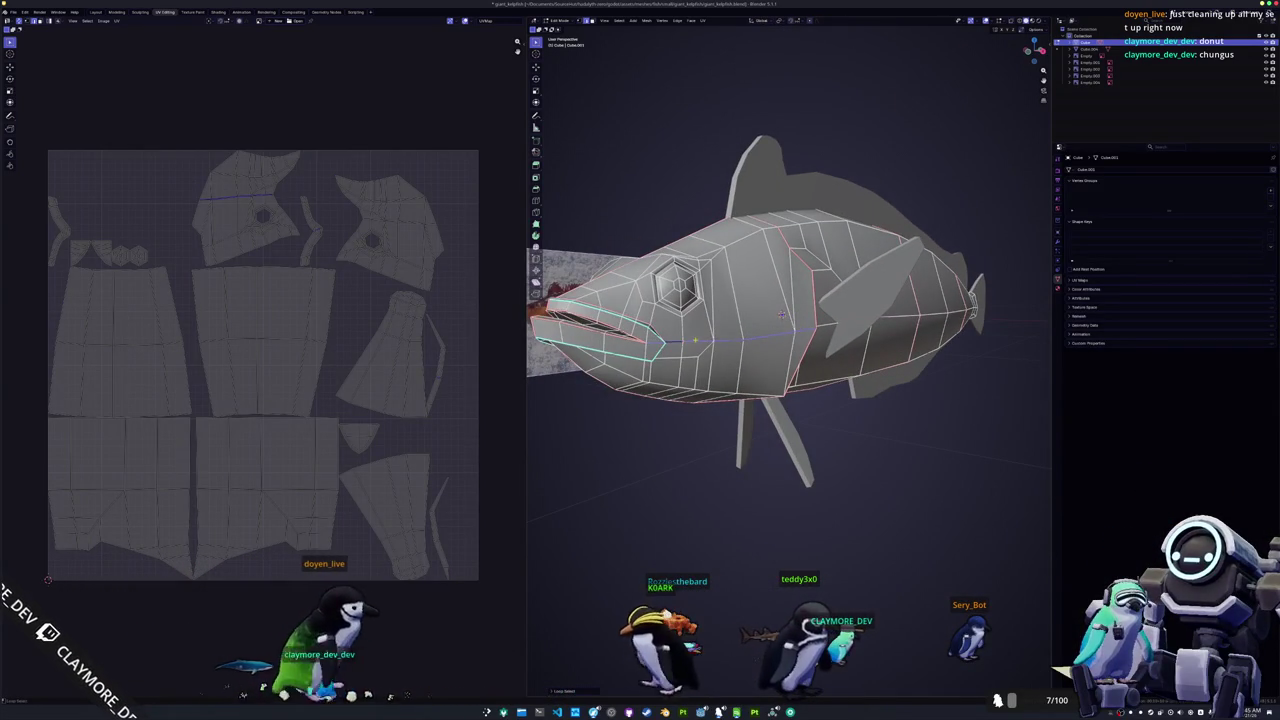
middle_drag(700, 330, 880, 330)
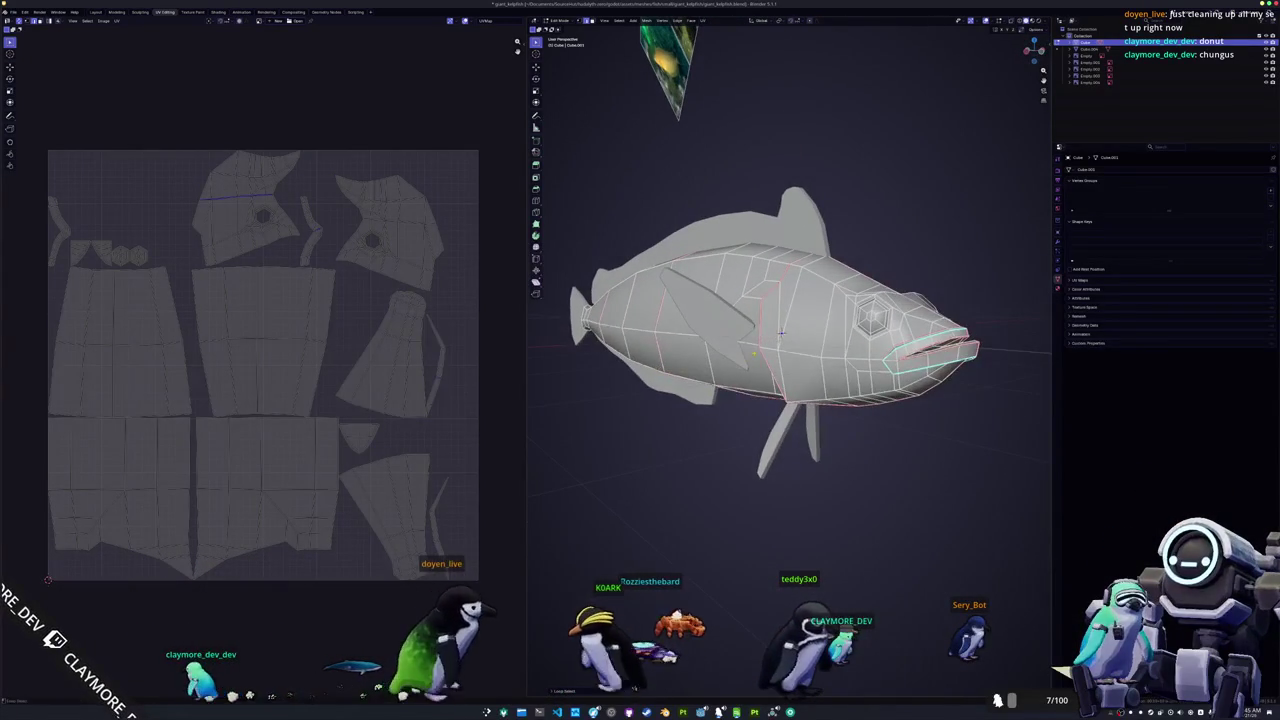
alt+click(820, 356)
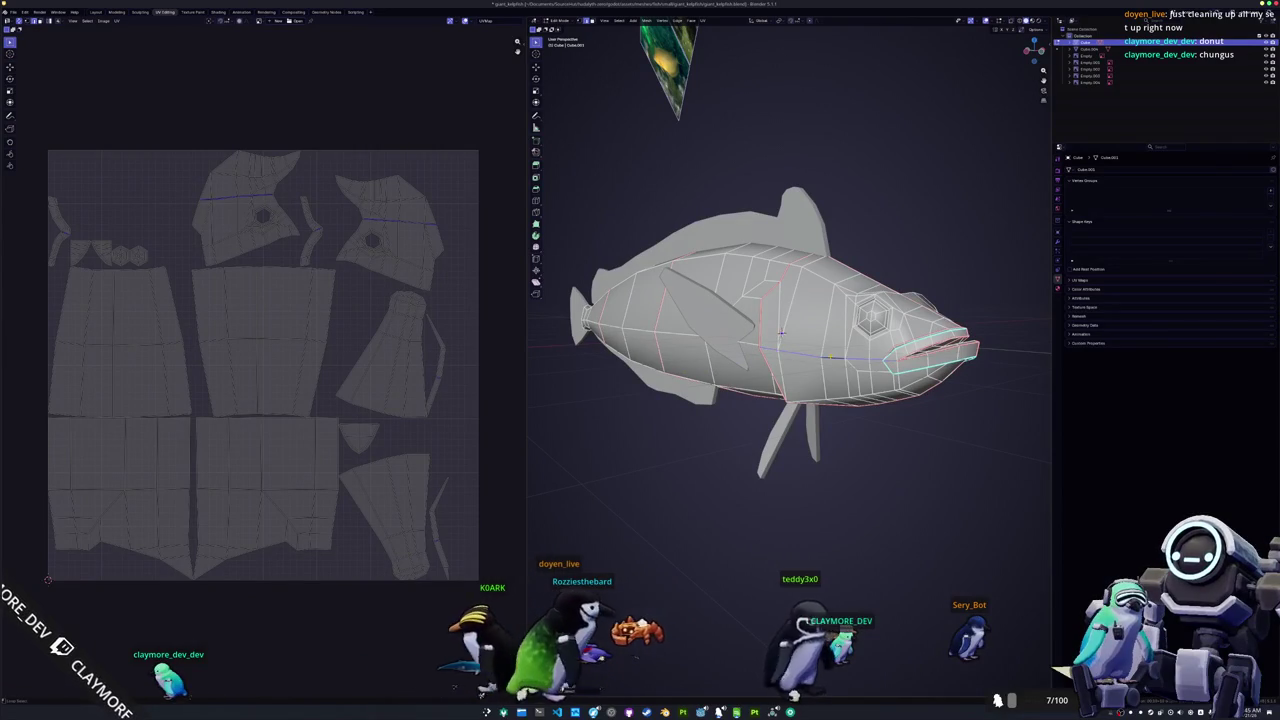
right_click(787, 494)
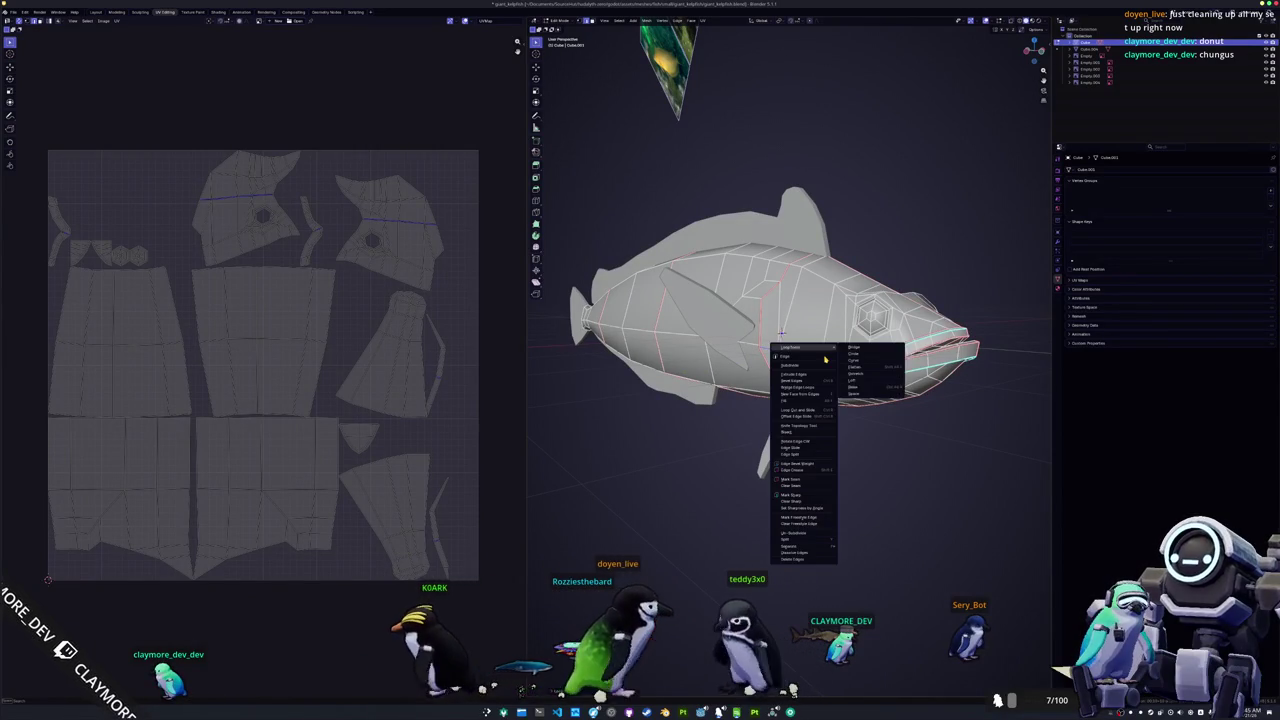
click(795, 481)
Step: Re-unwrap the whole fish mesh and return to Object Mode
key(a)
click(703, 20)
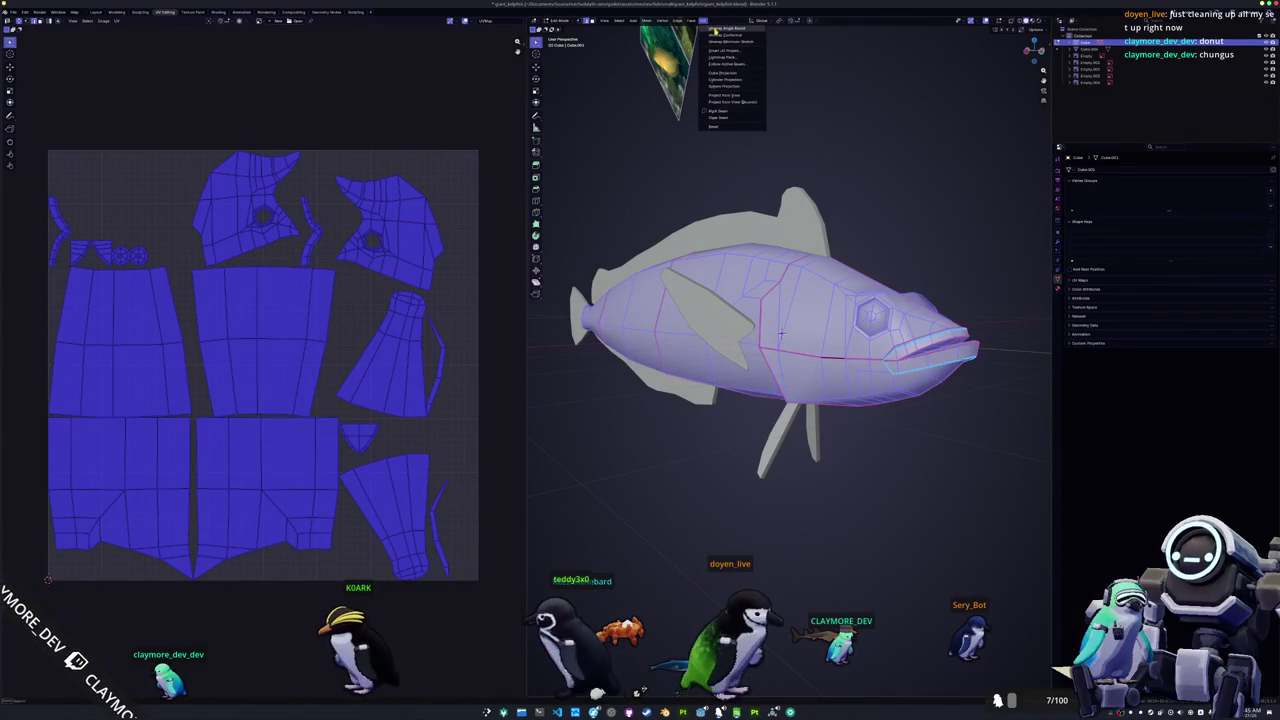
click(721, 44)
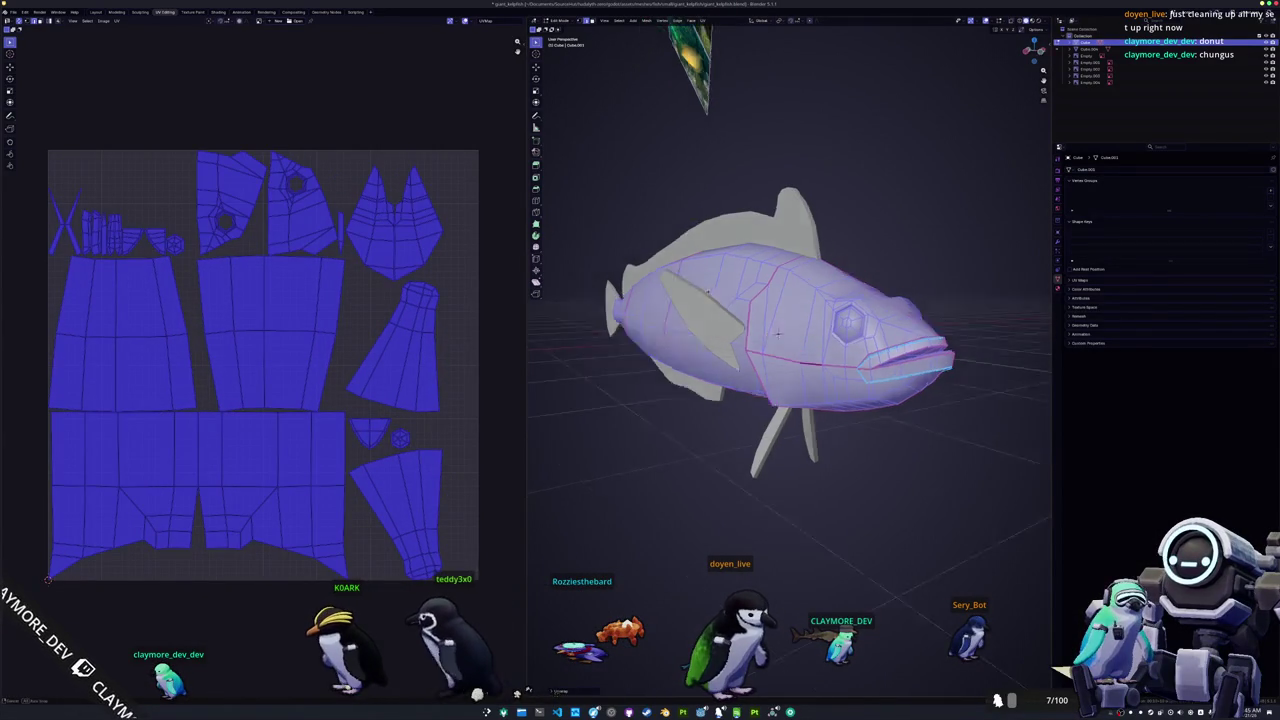
key(Tab)
middle_drag(780, 330, 700, 330)
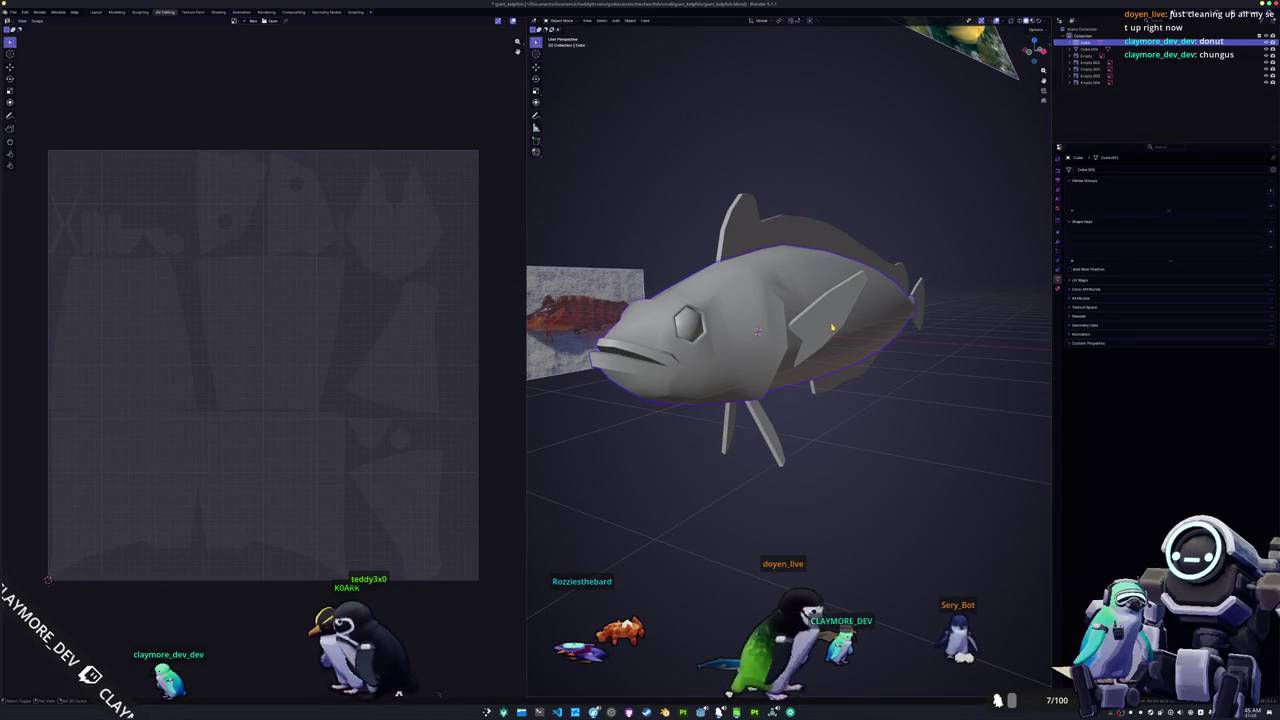
Step: Join the fish parts into one object and pack its UV islands with UVPackmaster
key(ctrl+j)
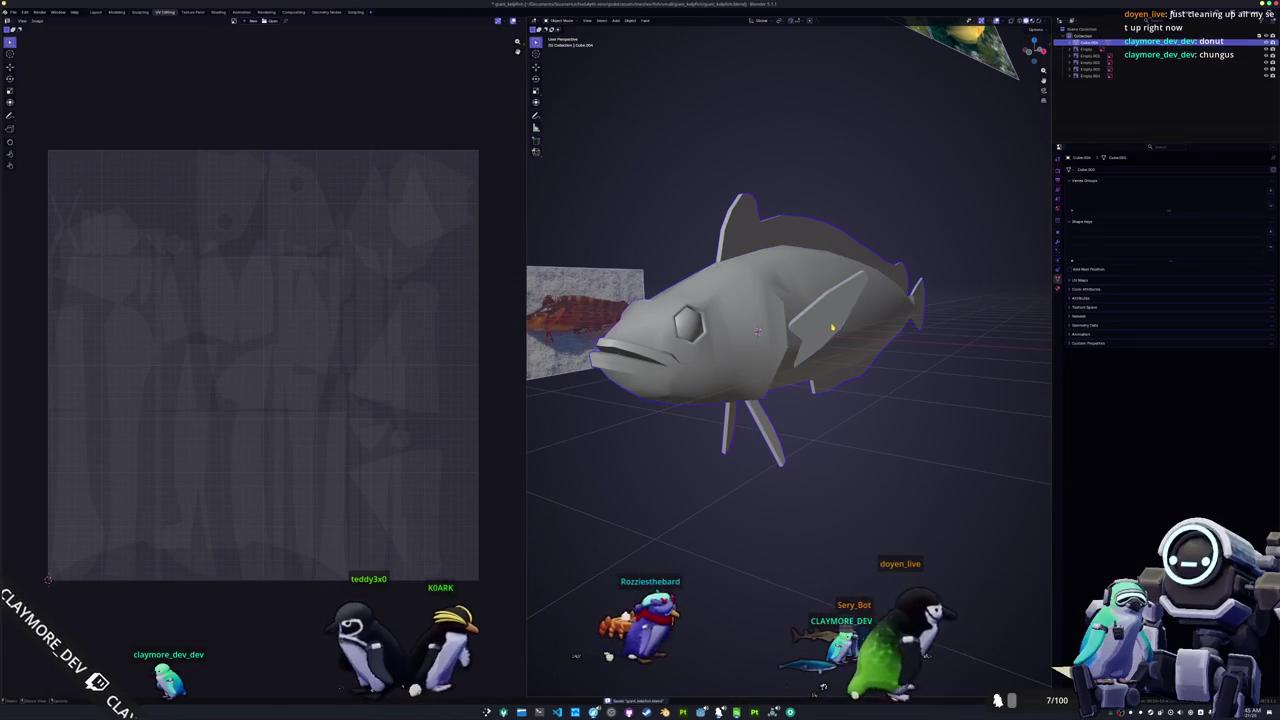
key(Tab)
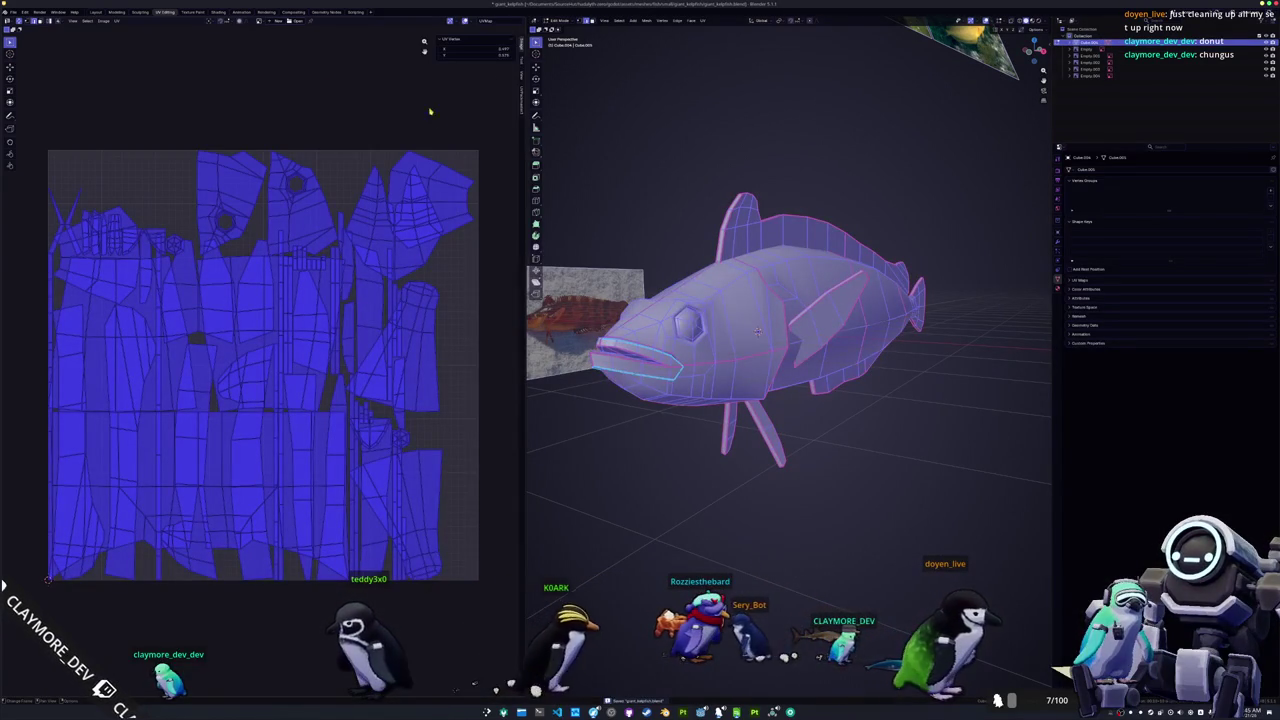
click(521, 100)
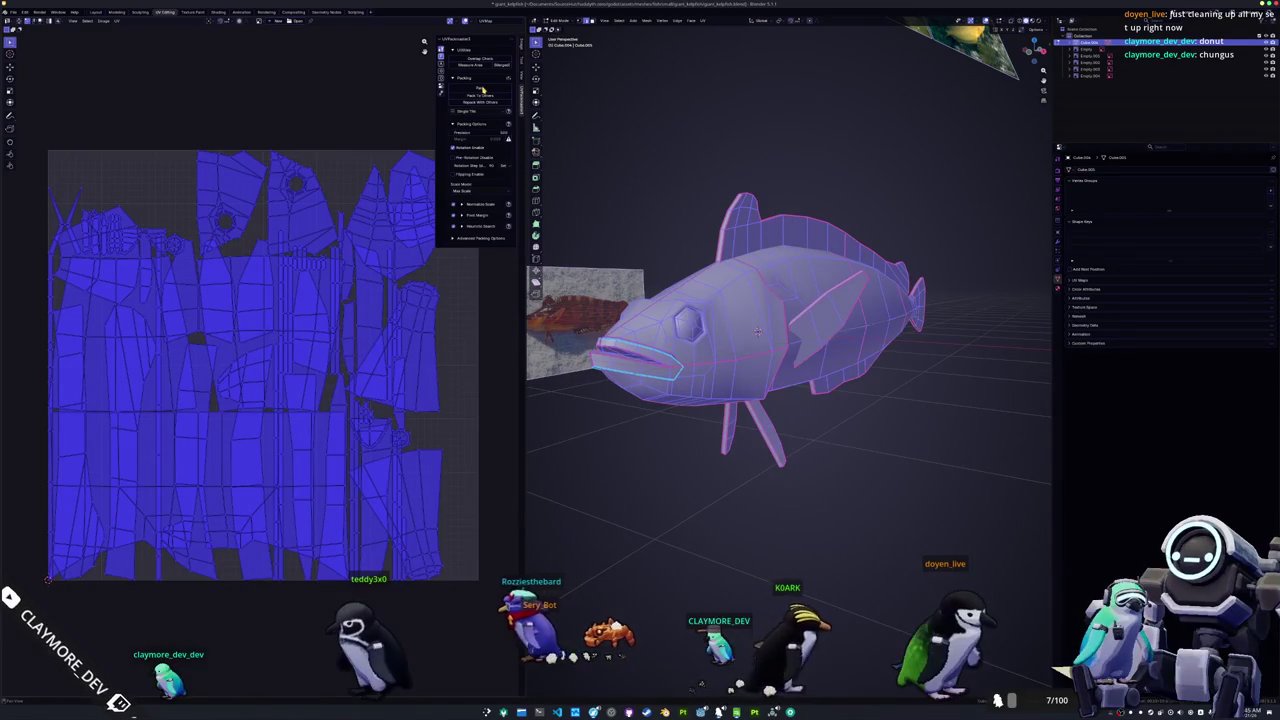
click(481, 89)
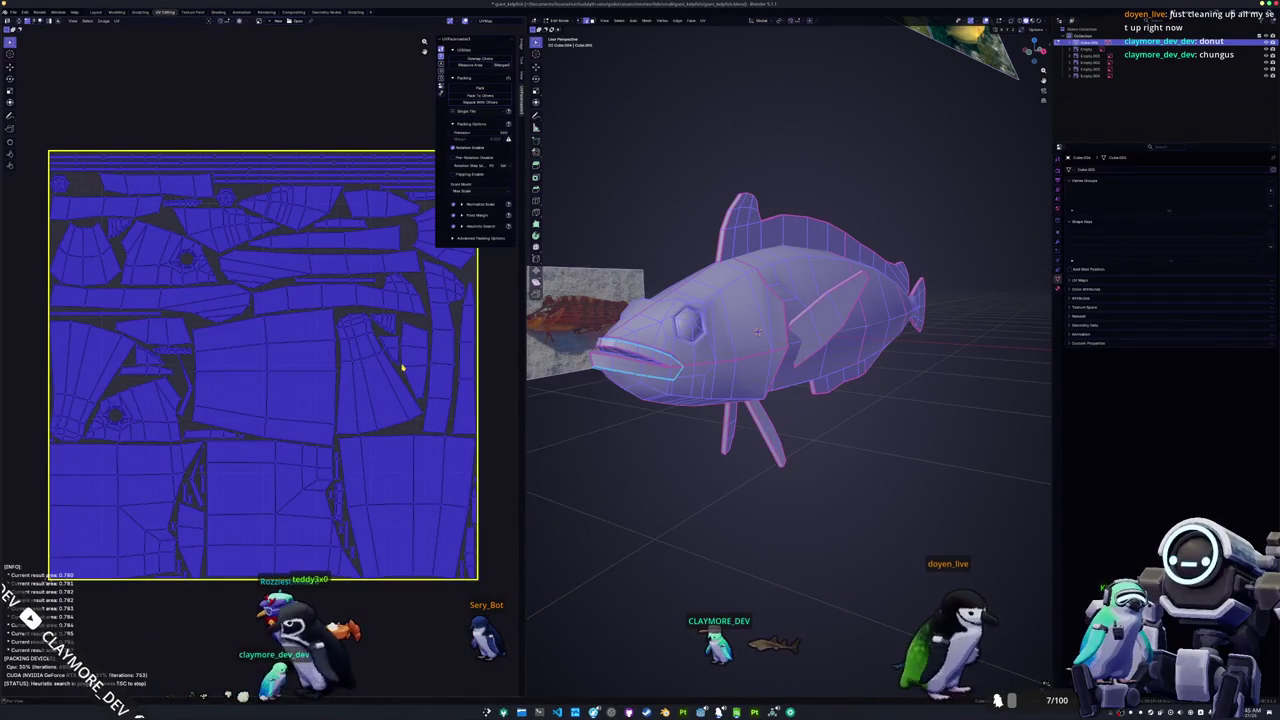
key(Tab)
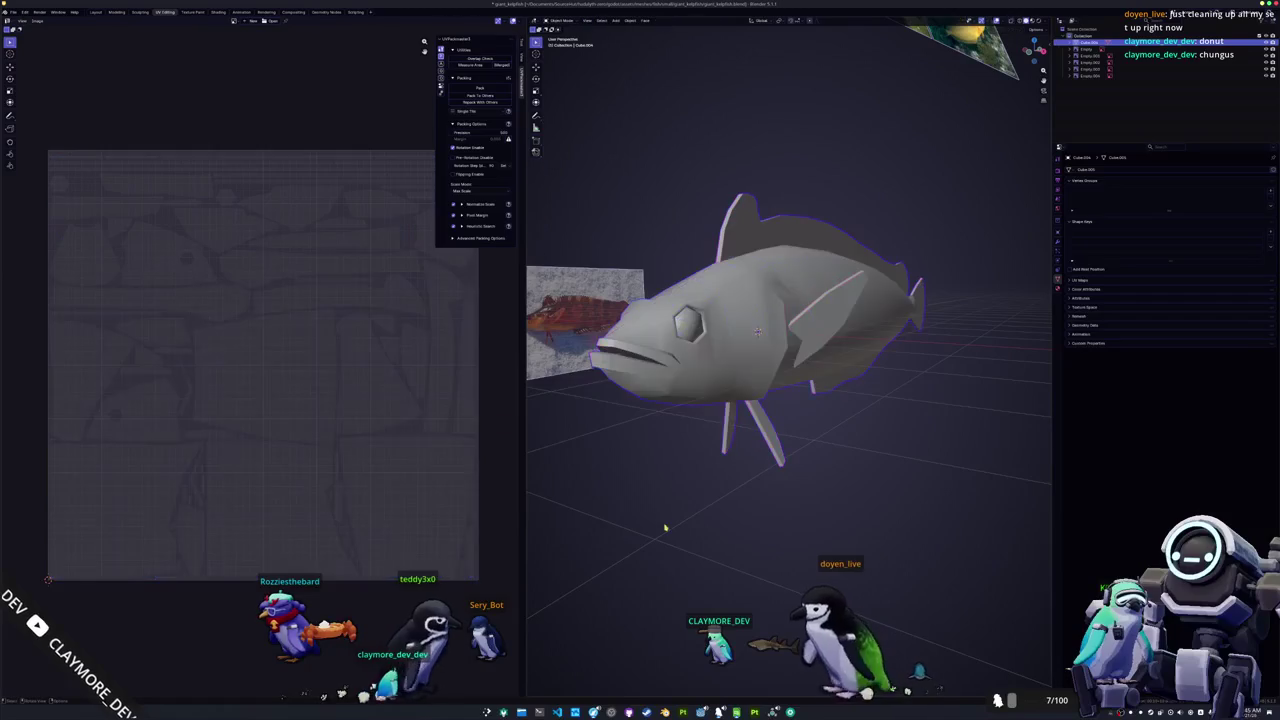
Step: Rename the object and its mesh data to 'giant_kelpfish'
key(F2)
text(giant_kelpfish)
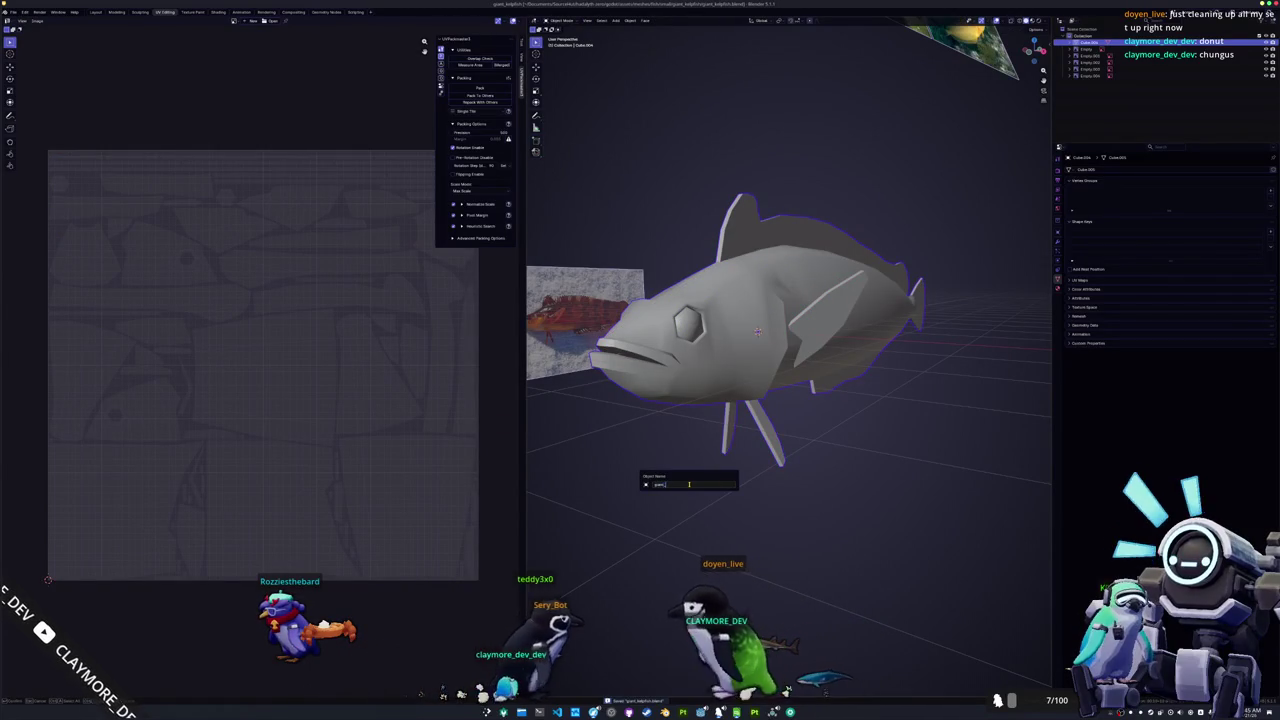
key(Return)
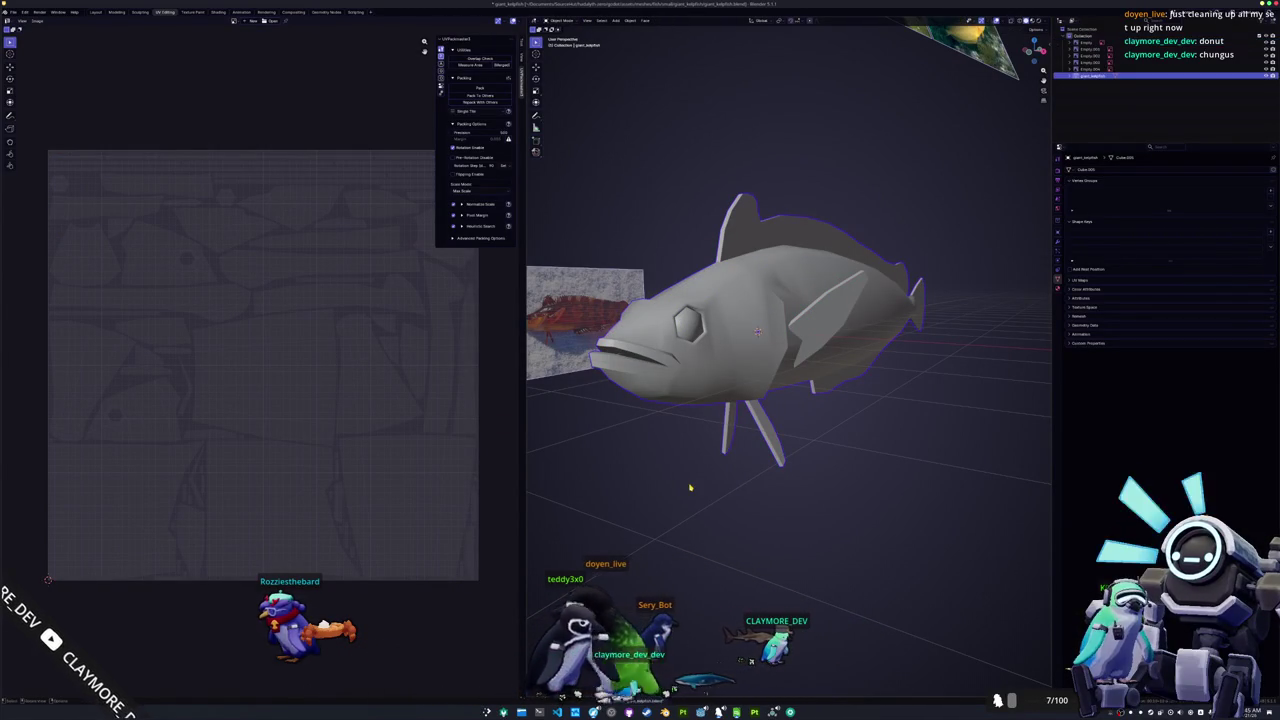
text(giant_kelpfish)
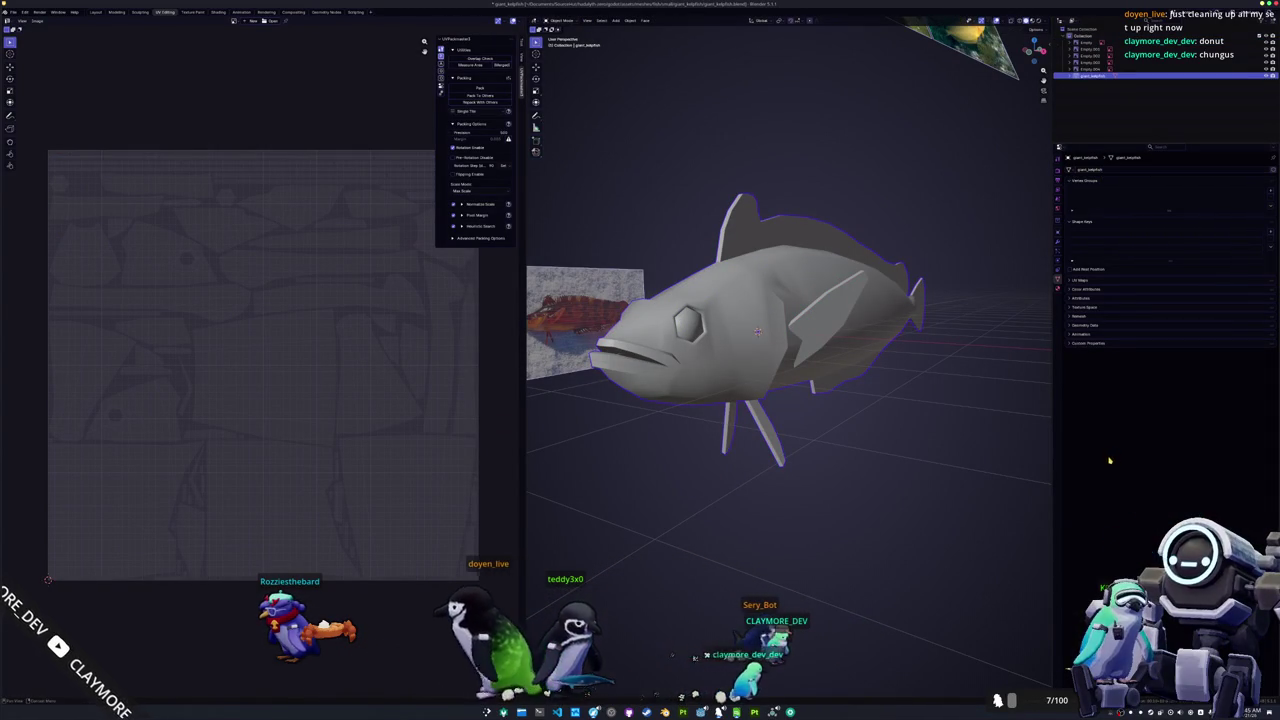
Step: Add a color attribute and a new material to the fish, then save the file
click(1080, 289)
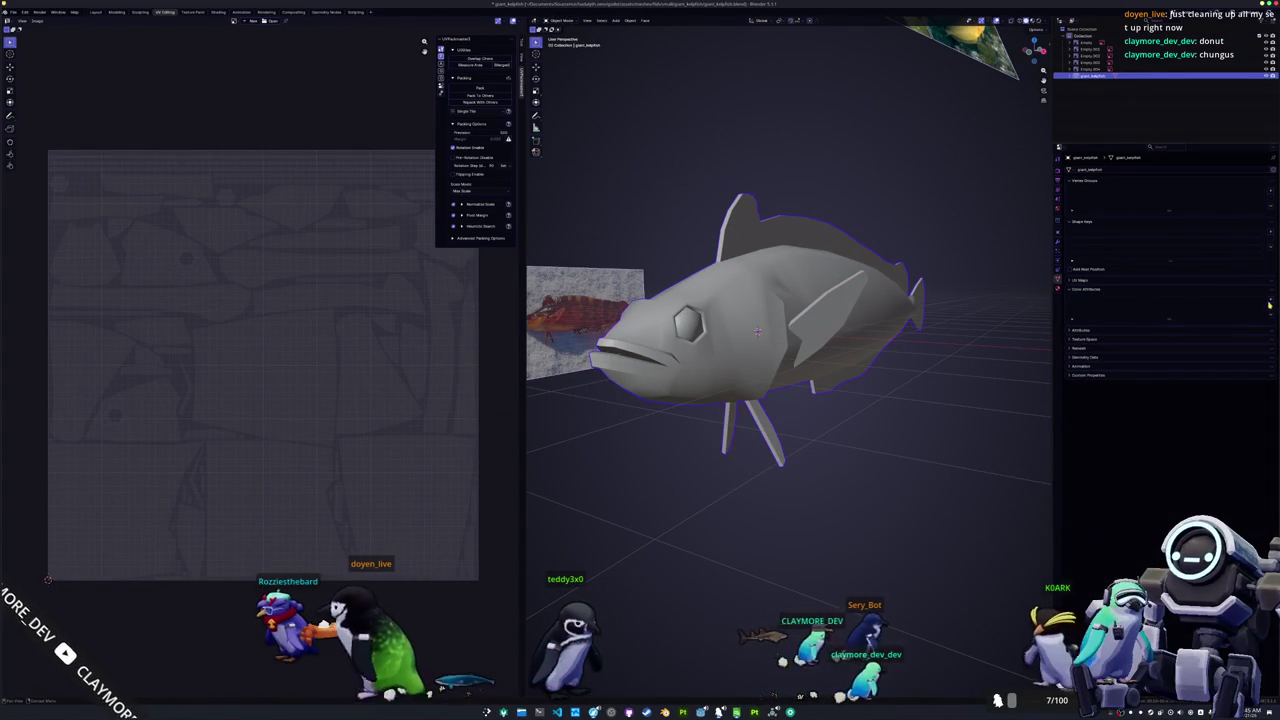
click(1270, 300)
click(1249, 337)
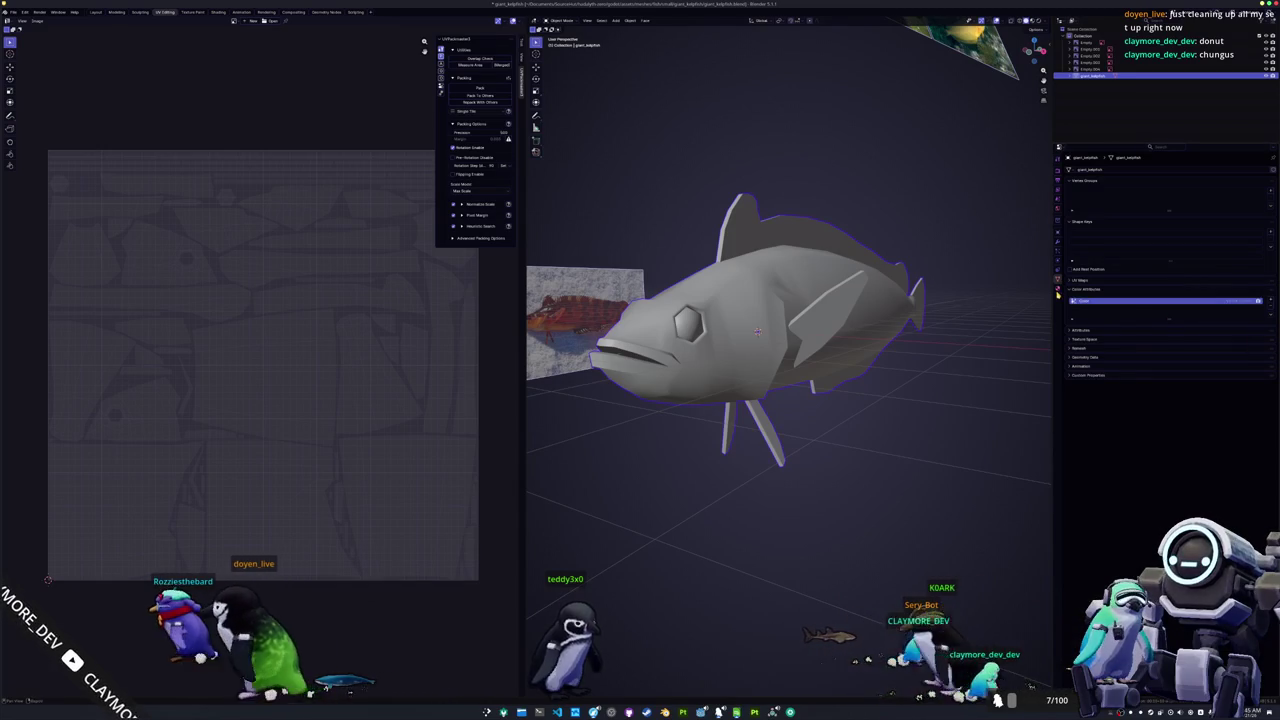
click(1117, 200)
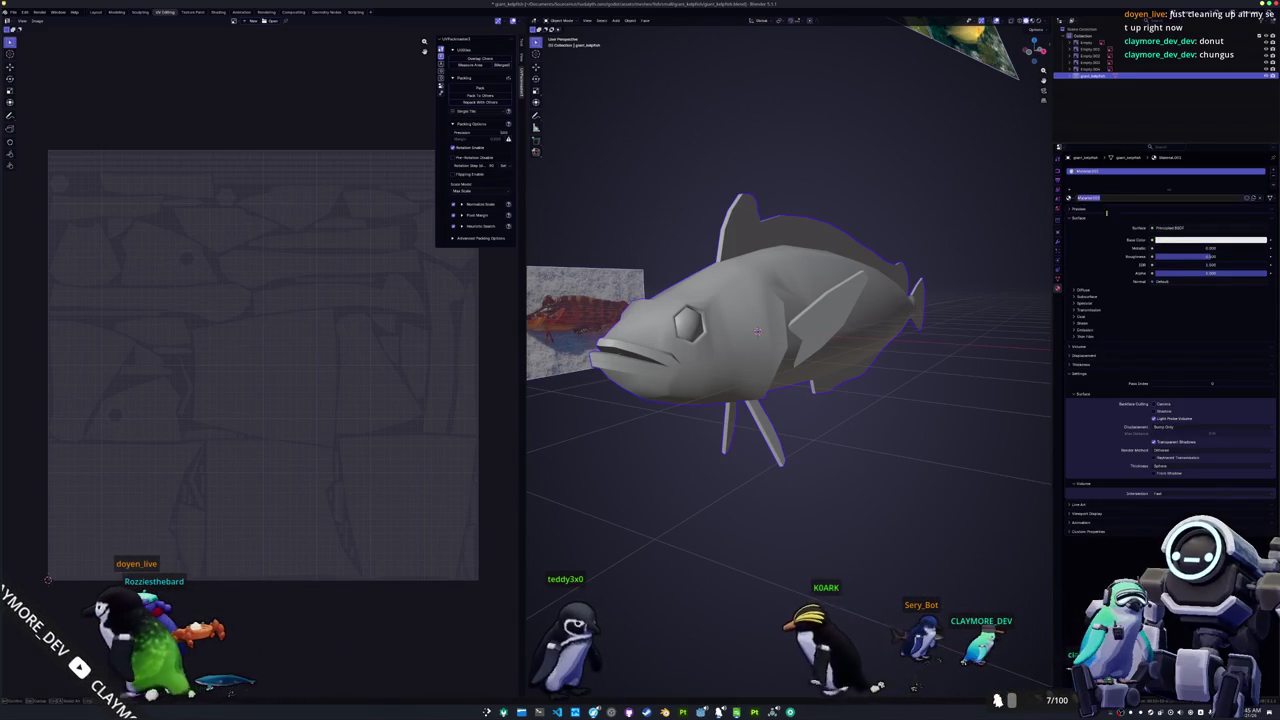
right_click(831, 318)
key(Escape)
key(ctrl+s)
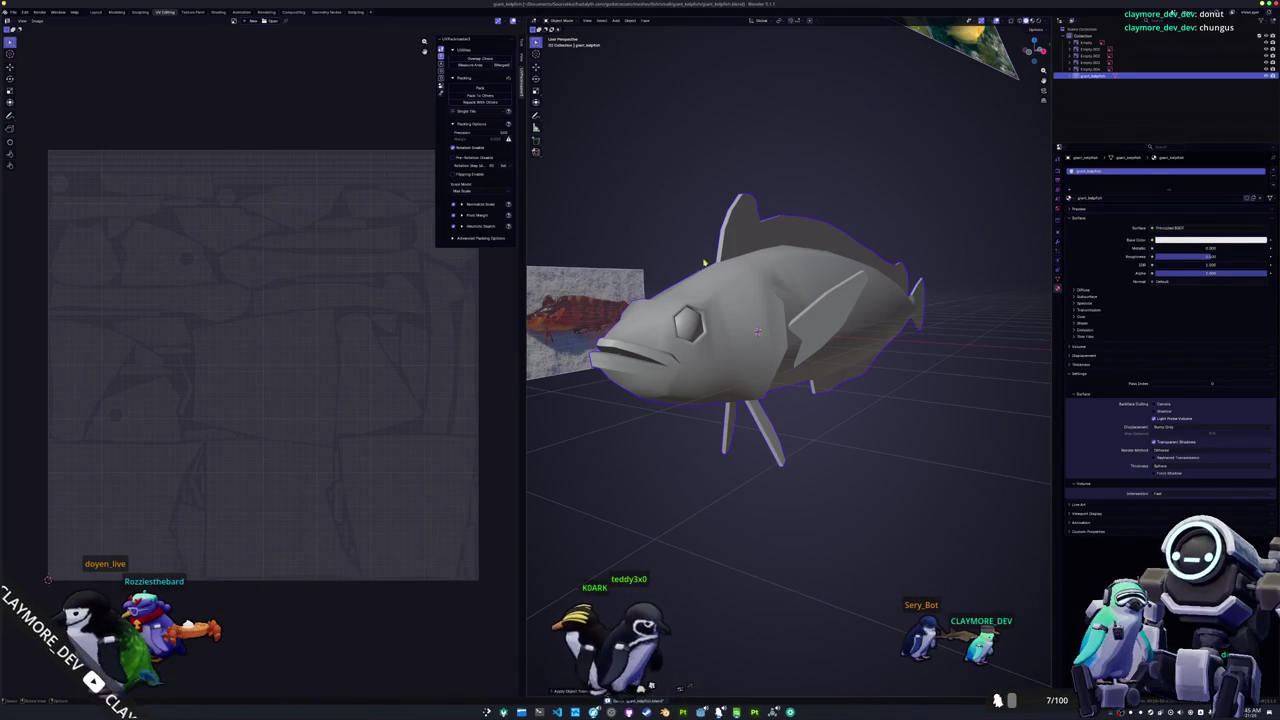
click(217, 12)
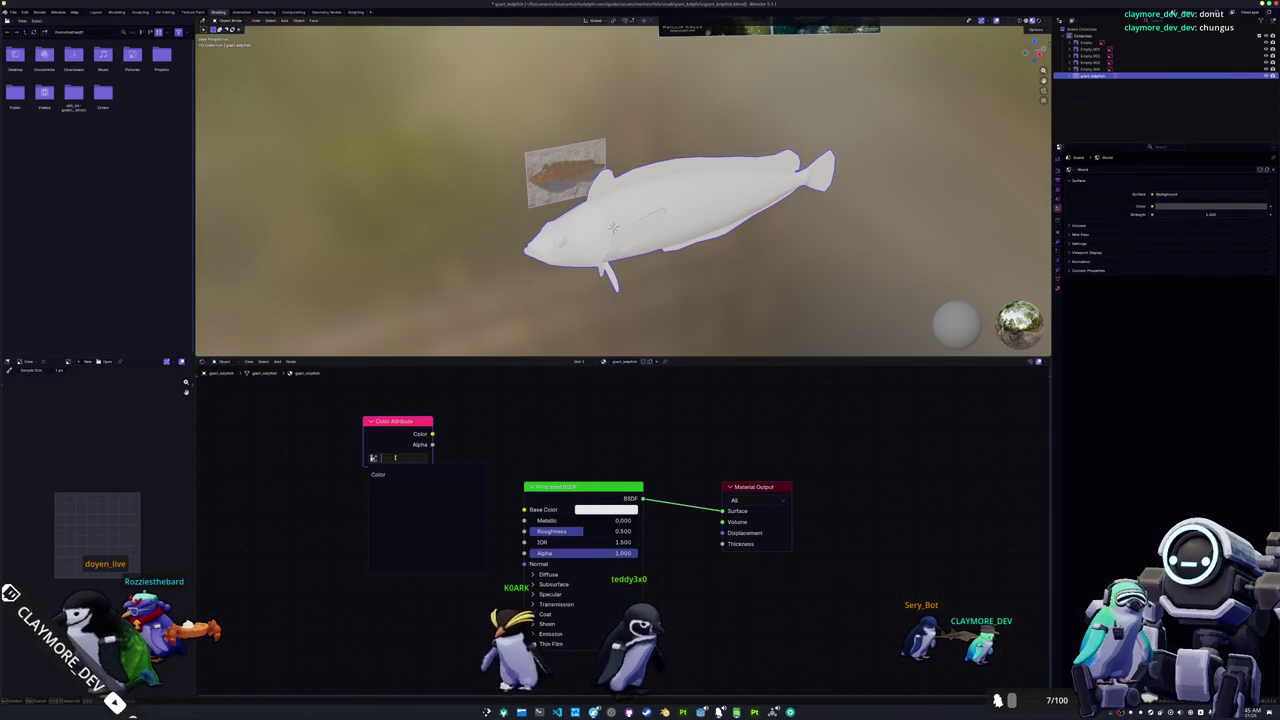
Step: Add texture mapping nodes to the BSDF and set Cycles to bake into the Active Color Attribute
key(ctrl+t)
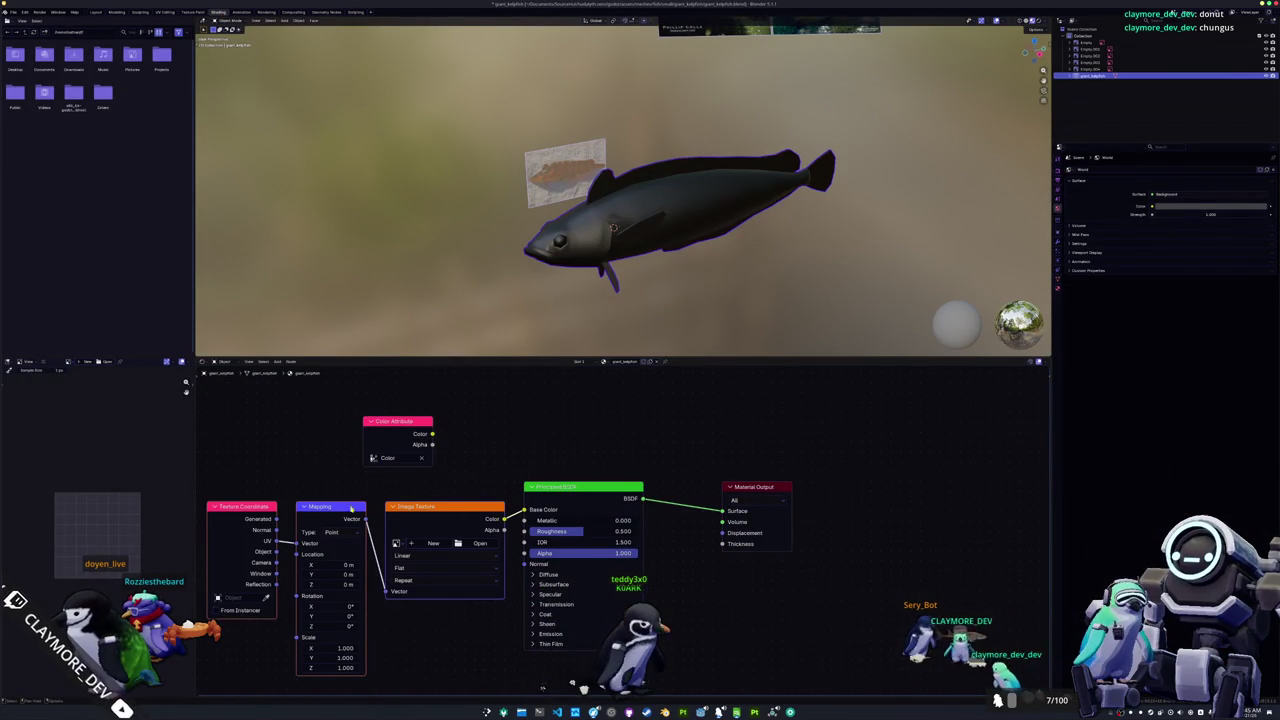
ctrl+shift+click(256, 513)
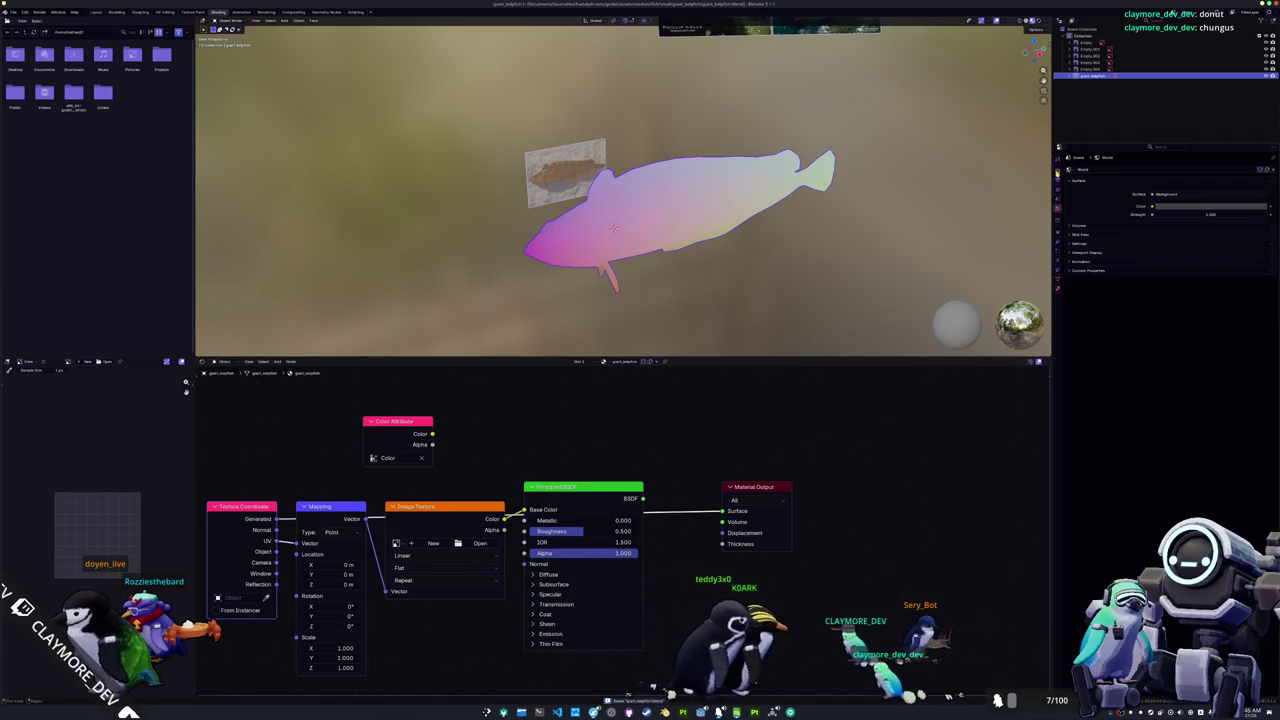
click(1058, 170)
click(1173, 170)
click(1171, 196)
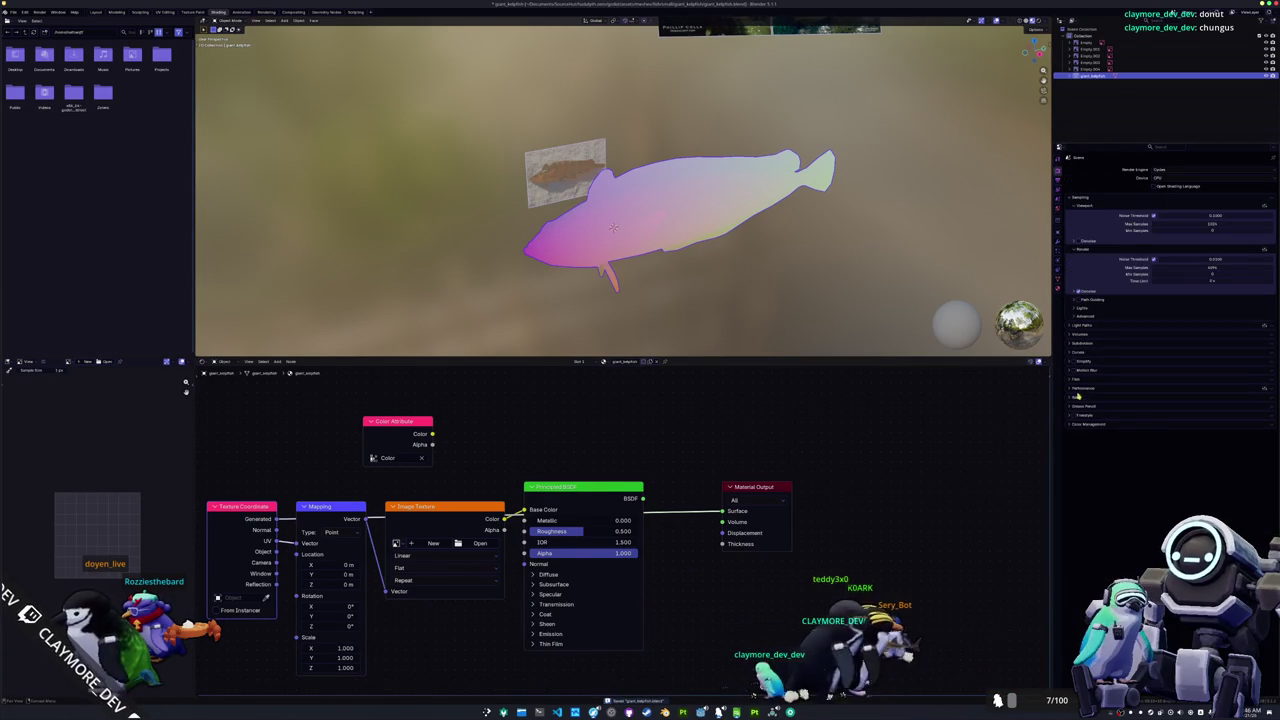
click(1072, 400)
click(1172, 525)
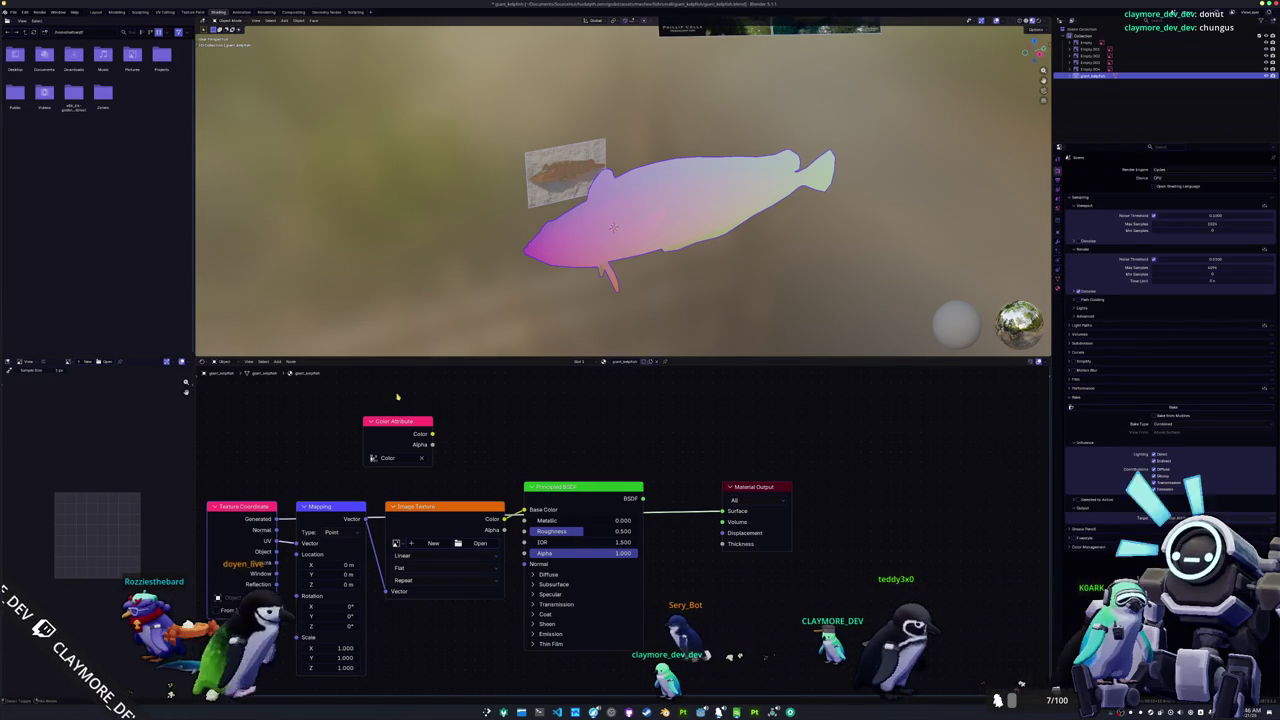
Step: Connect the Color Attribute to the material output and start an FBX export into the export folder
drag(432, 433, 722, 510)
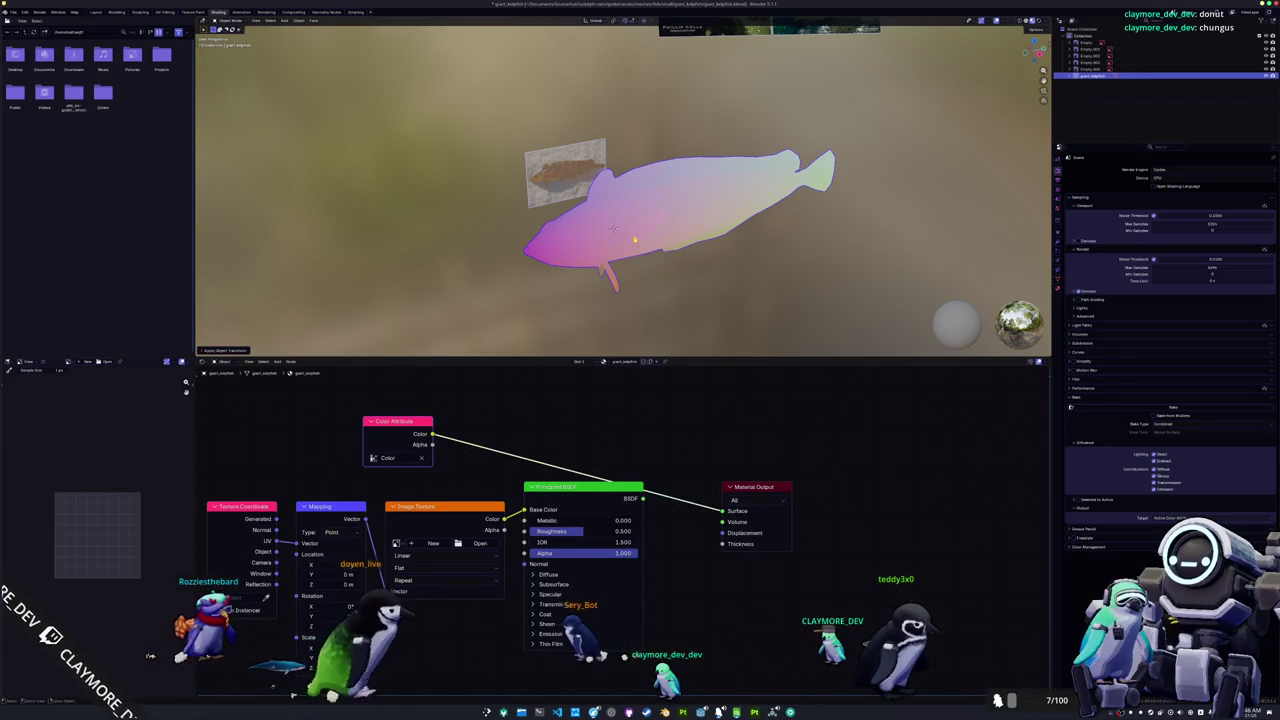
click(13, 11)
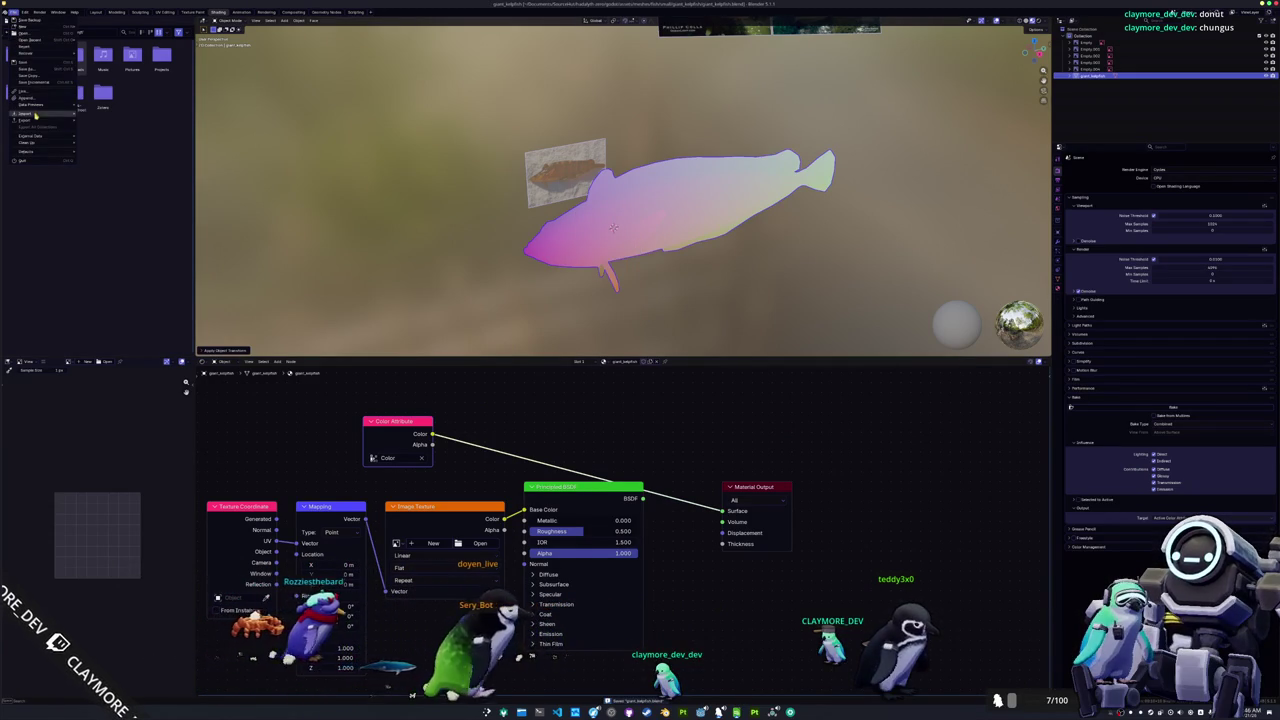
click(98, 176)
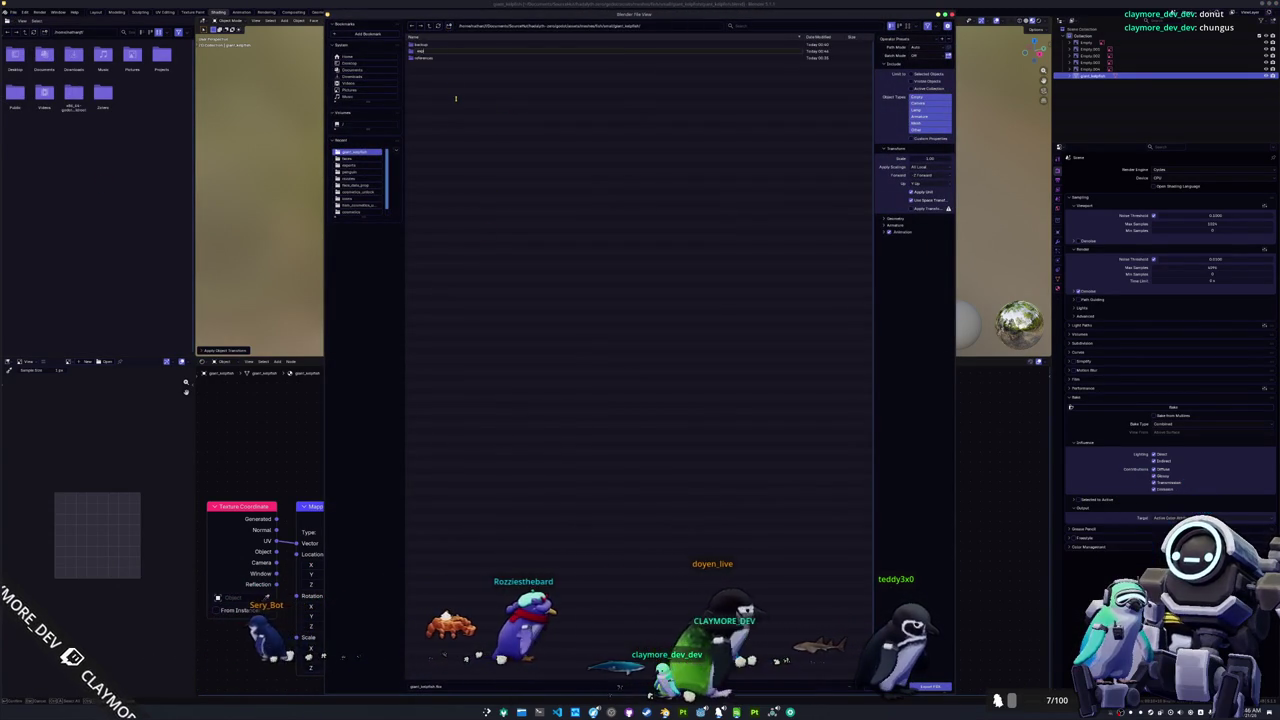
click(450, 51)
double_click(449, 51)
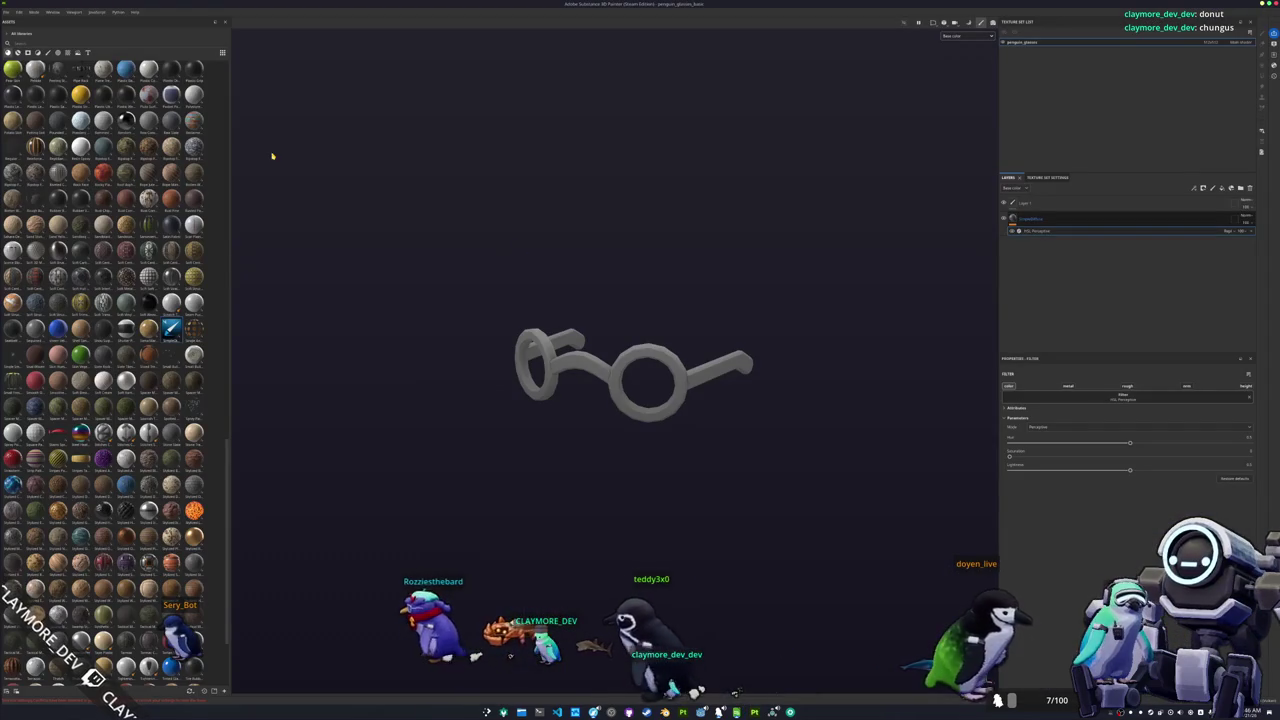
Step: Start a new Substance 3D Painter project and browse the folders for the fish mesh file
click(6, 11)
click(22, 21)
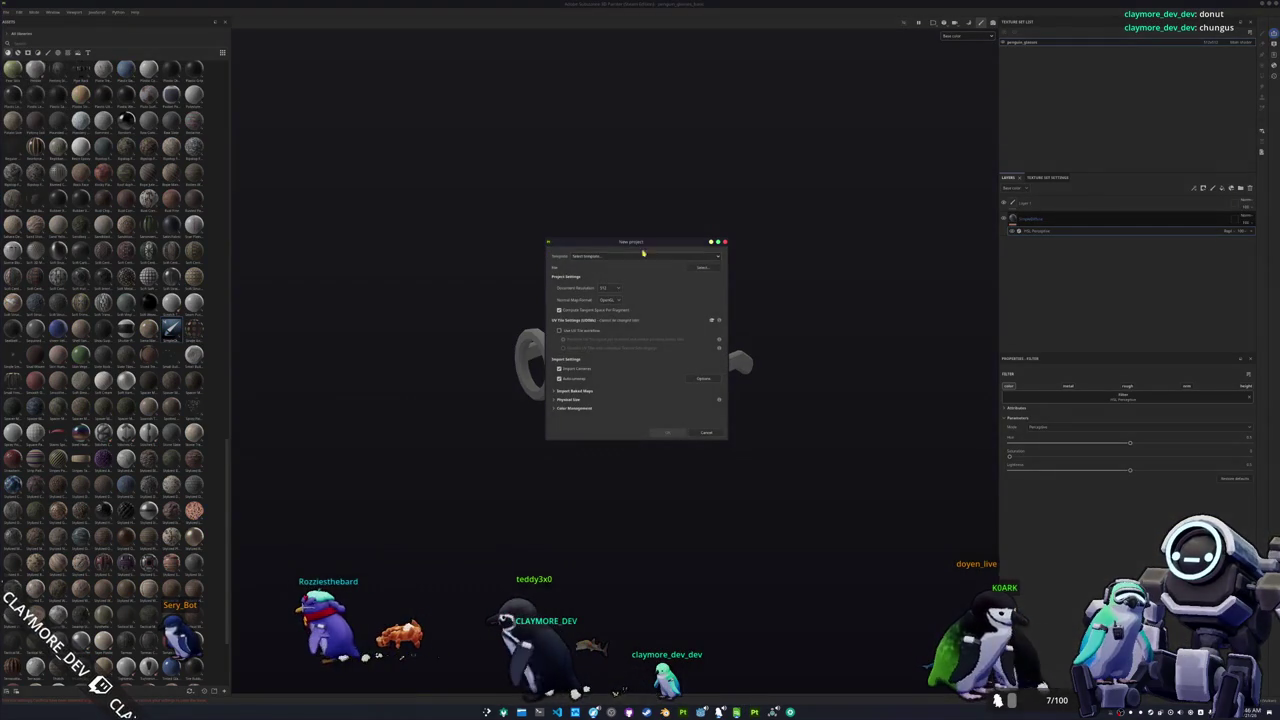
click(704, 268)
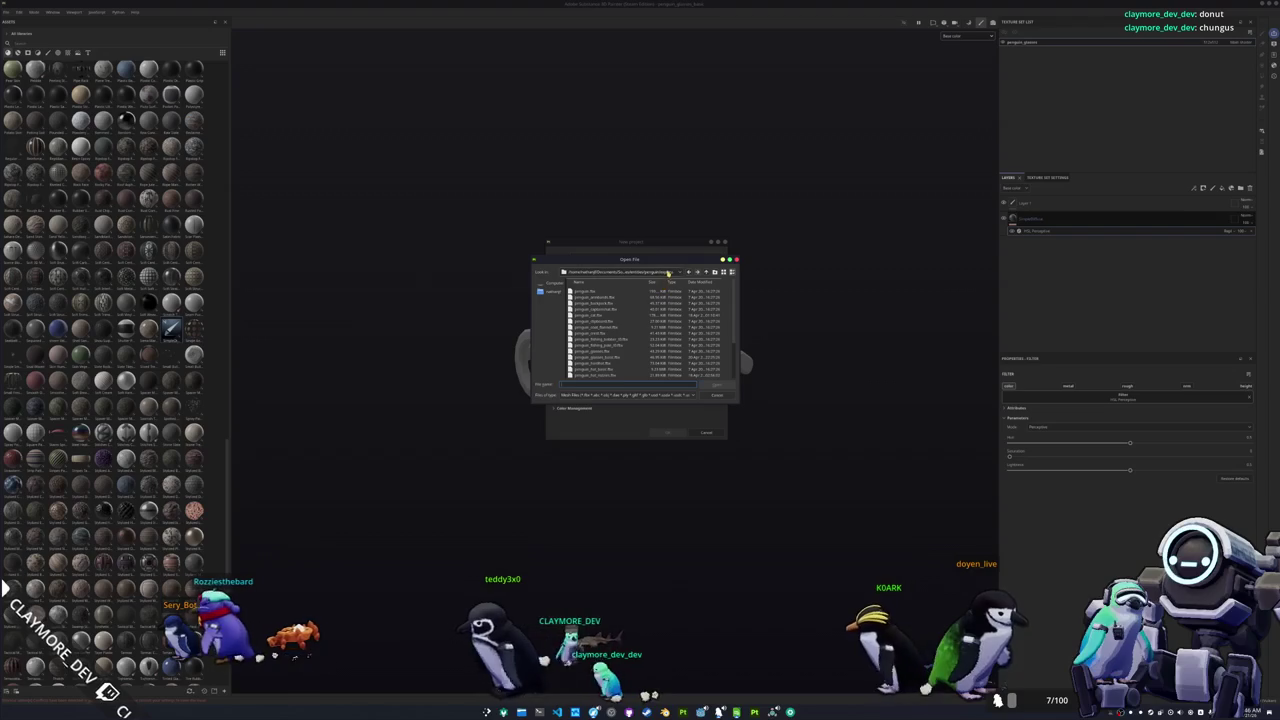
click(706, 272)
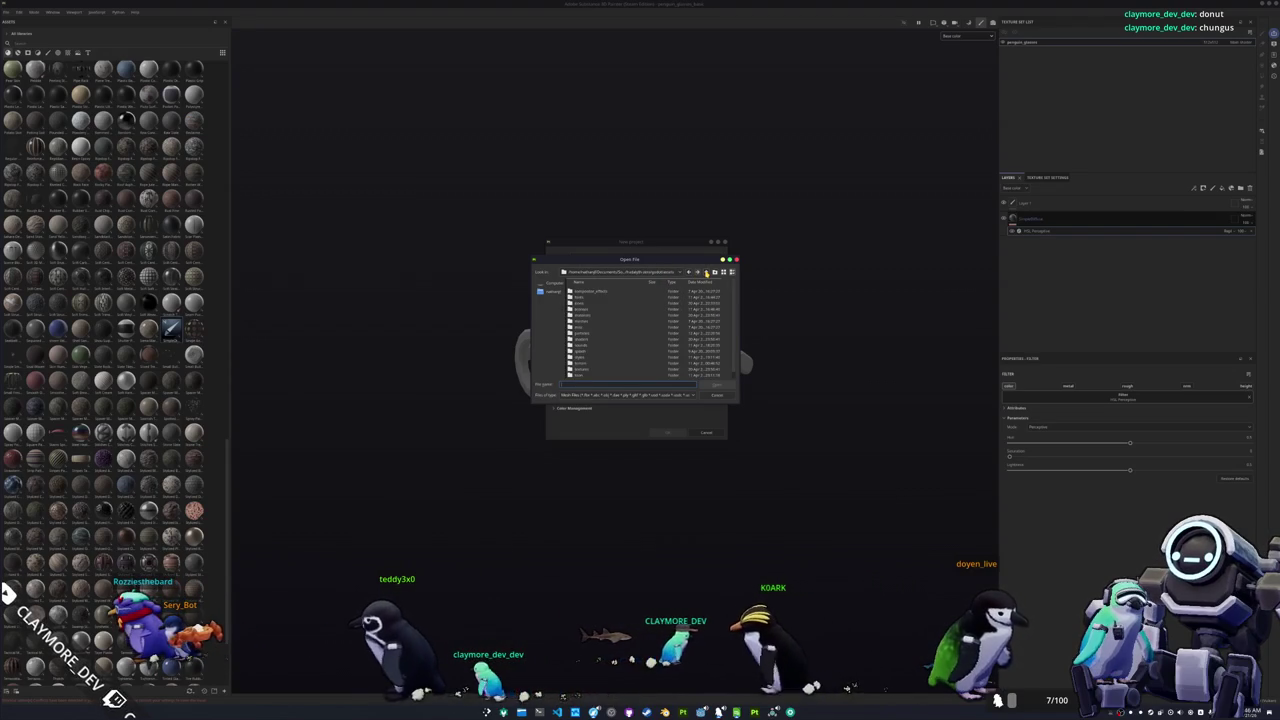
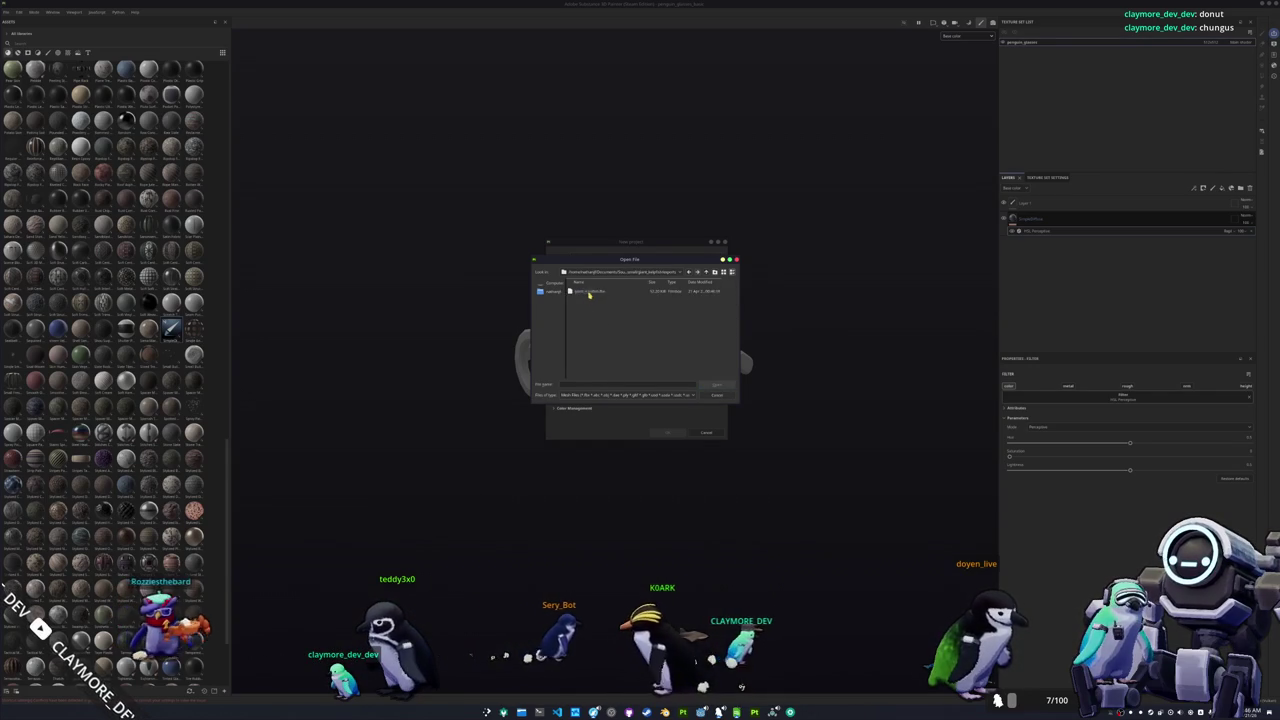
Step: Create a new project from the fish mesh and bake its mesh maps
double_click(586, 298)
click(668, 432)
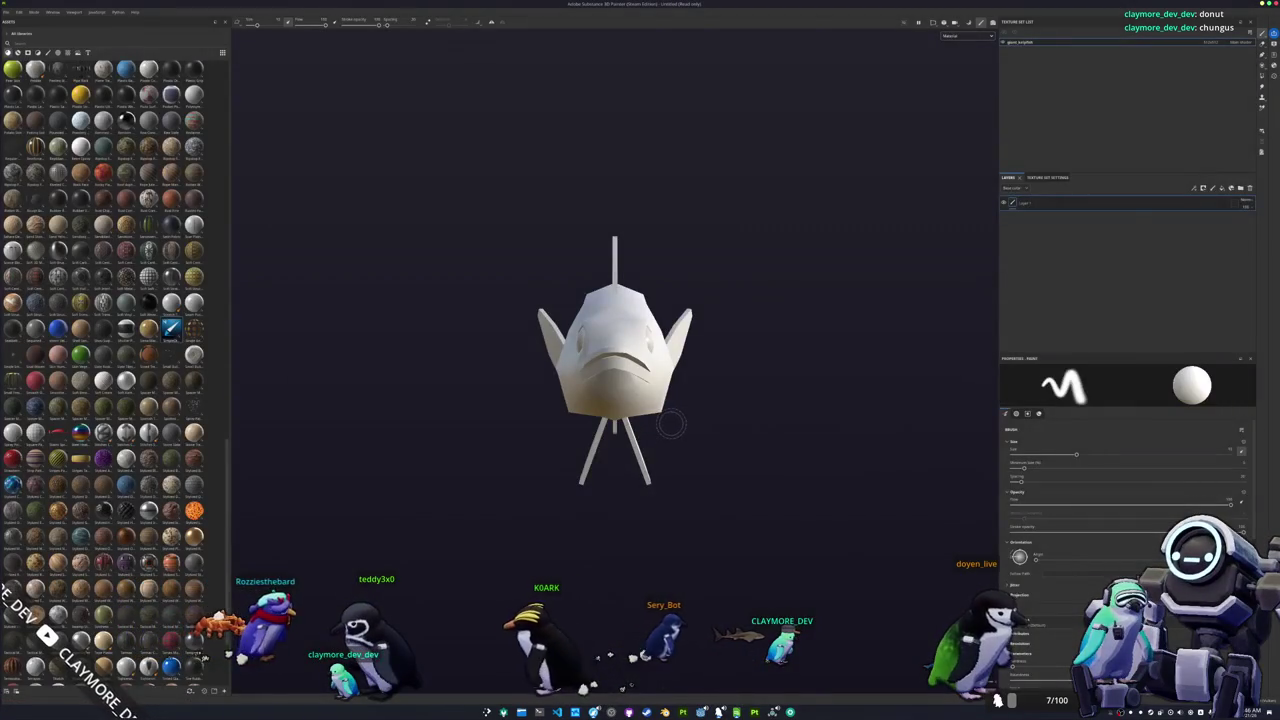
key(ctrl+b)
click(791, 679)
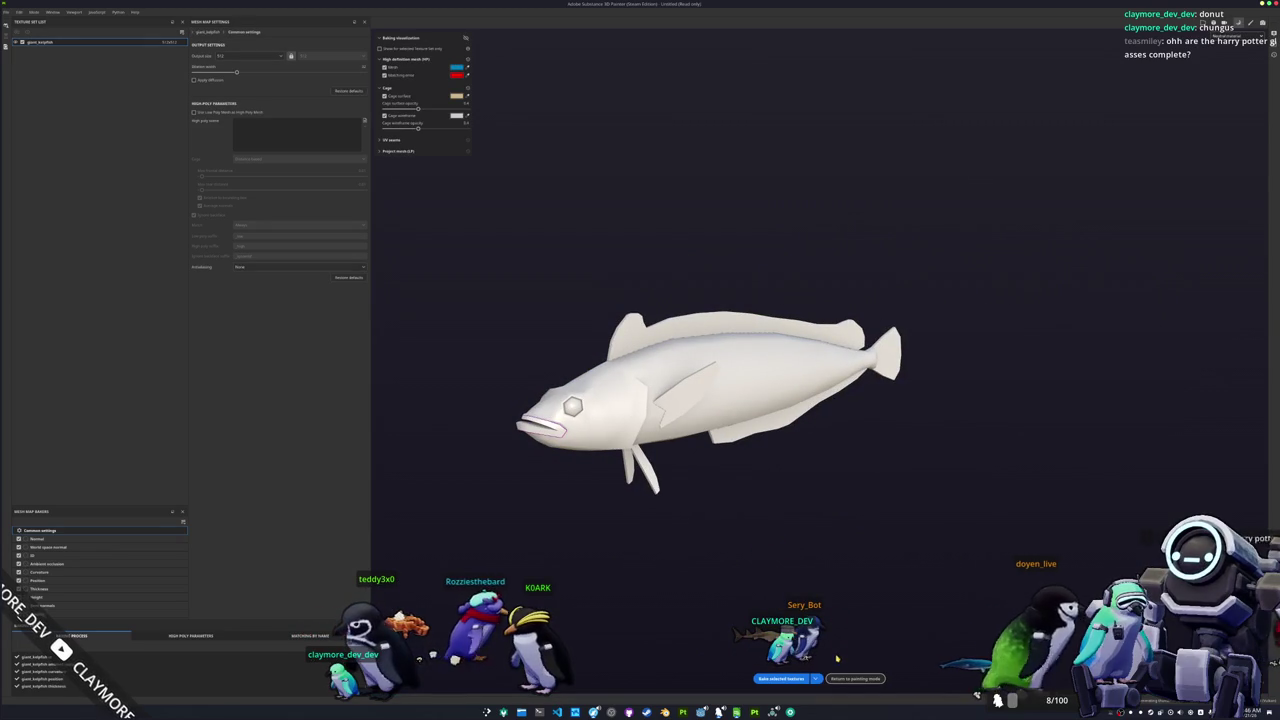
click(855, 679)
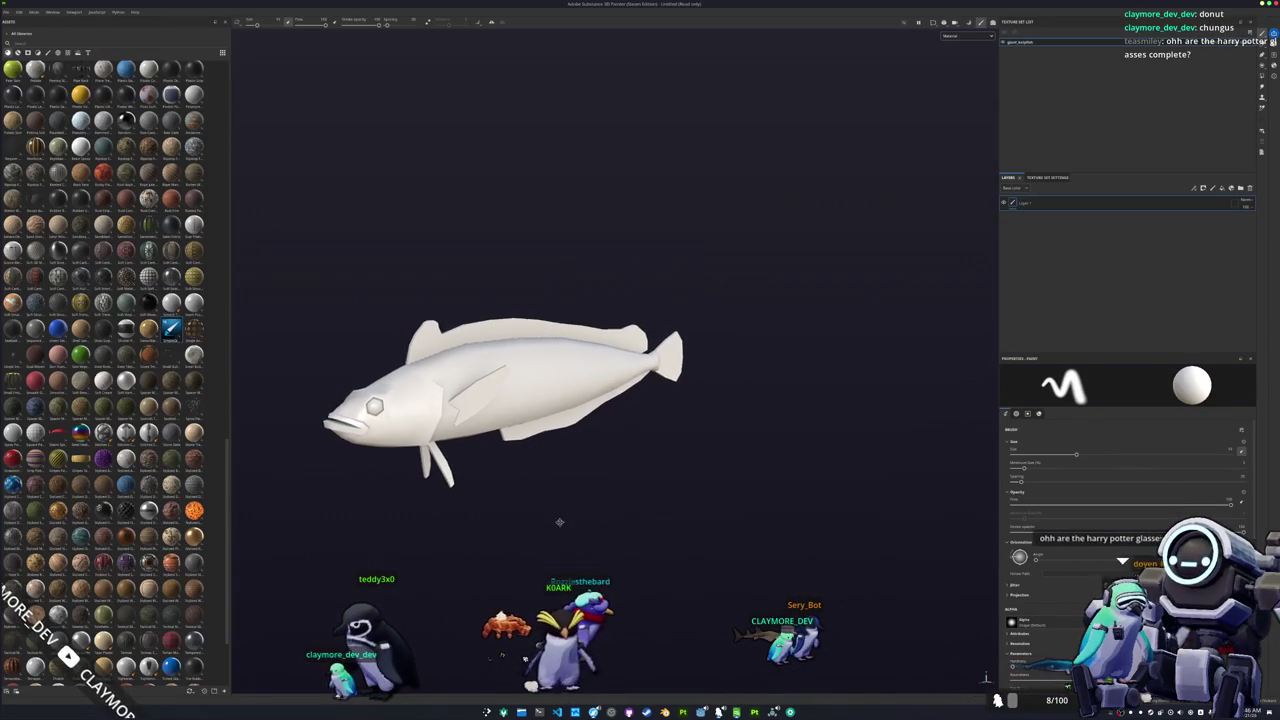
Step: Orbit the fish to a side-on view and show only its base colour
middle_drag(559, 521, 717, 514)
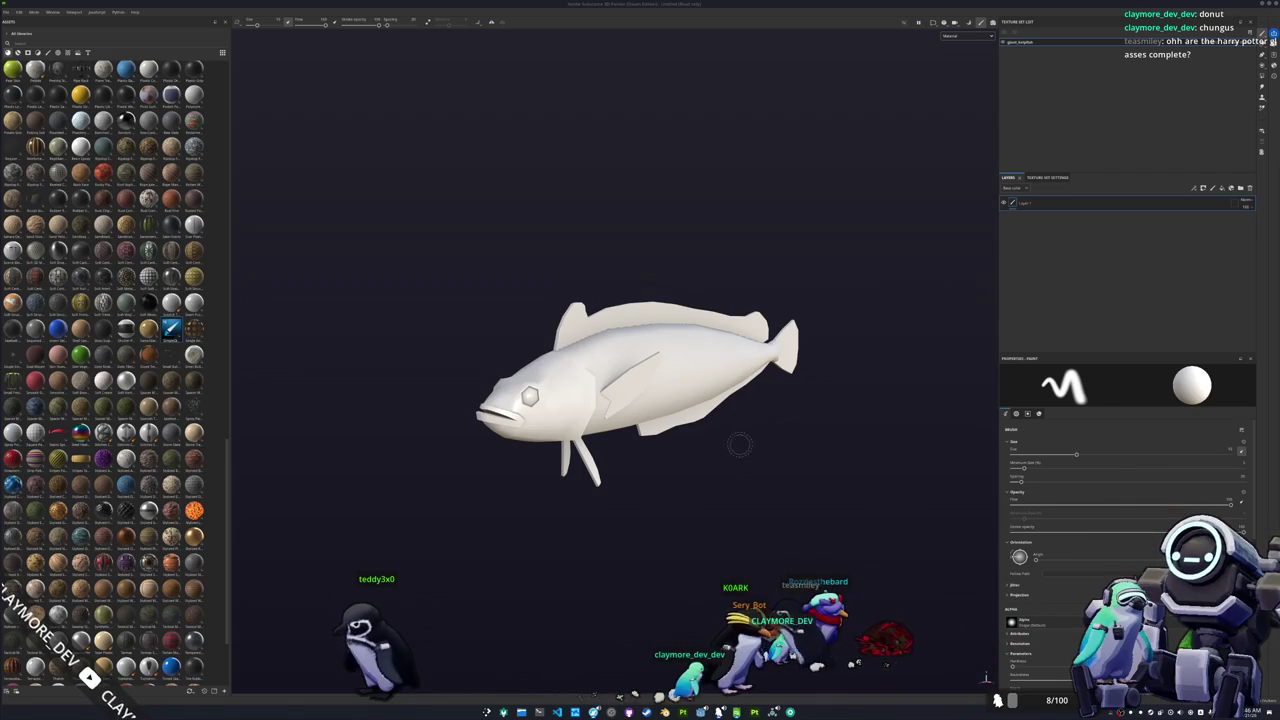
alt+drag(739, 444, 929, 132)
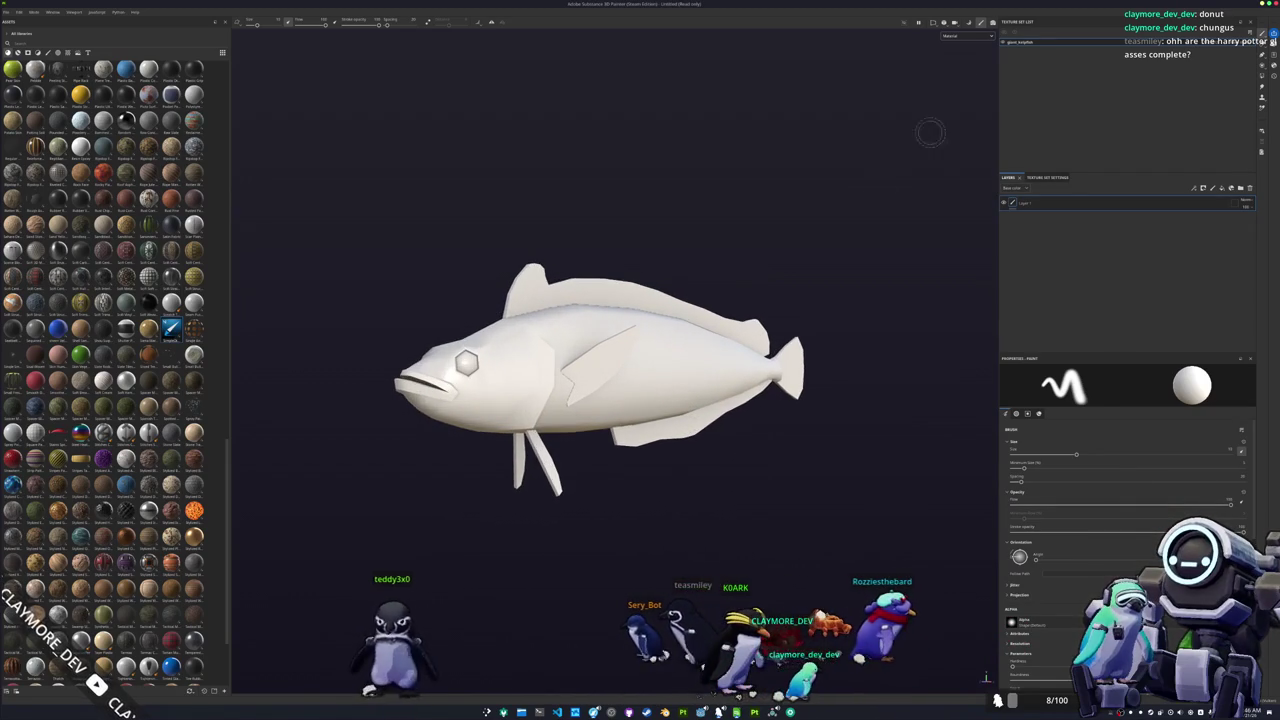
key(c)
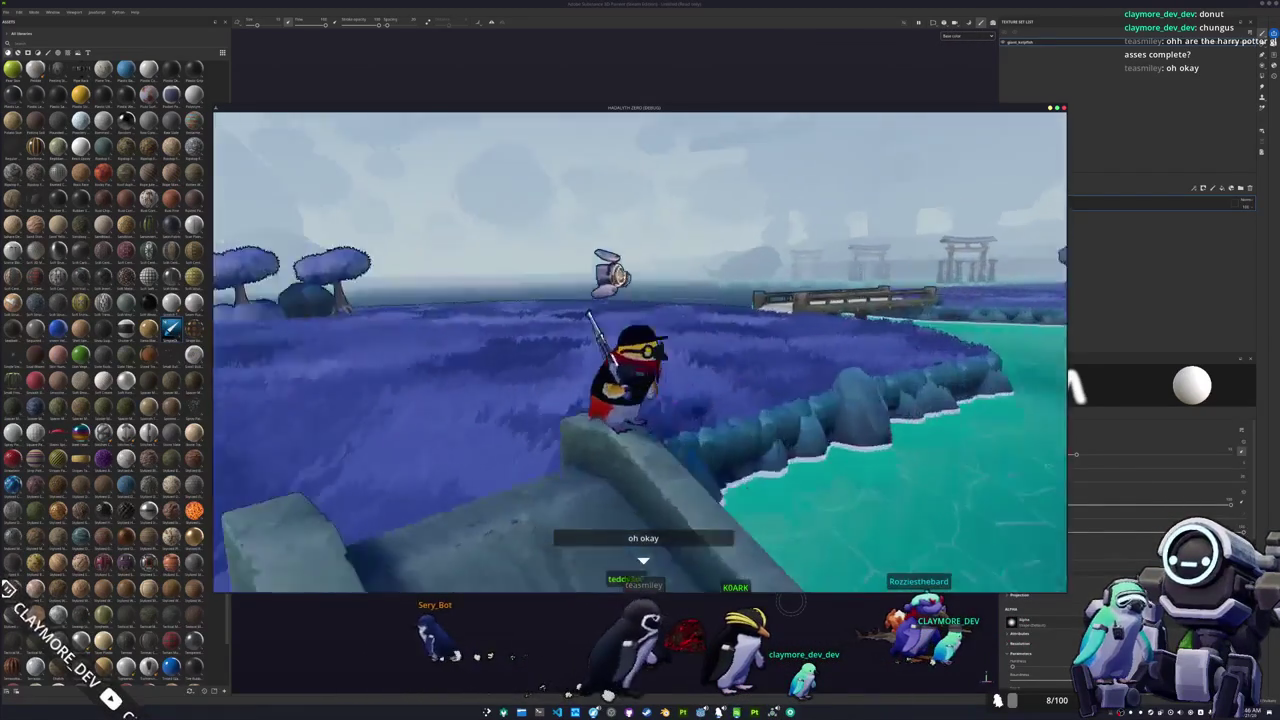
Step: In the inventory's Penguin cosmetics, dress the penguin in the grey-white shirt
key(Tab)
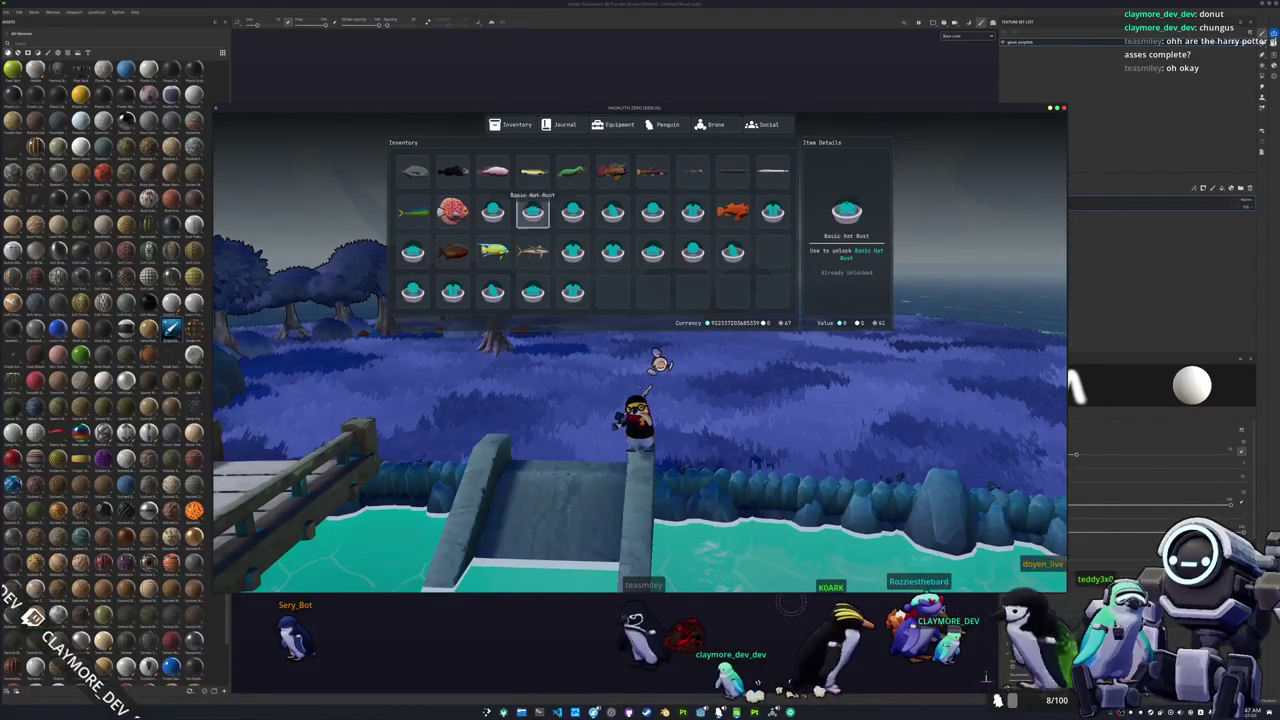
click(662, 124)
scroll(402, 267, down, 2)
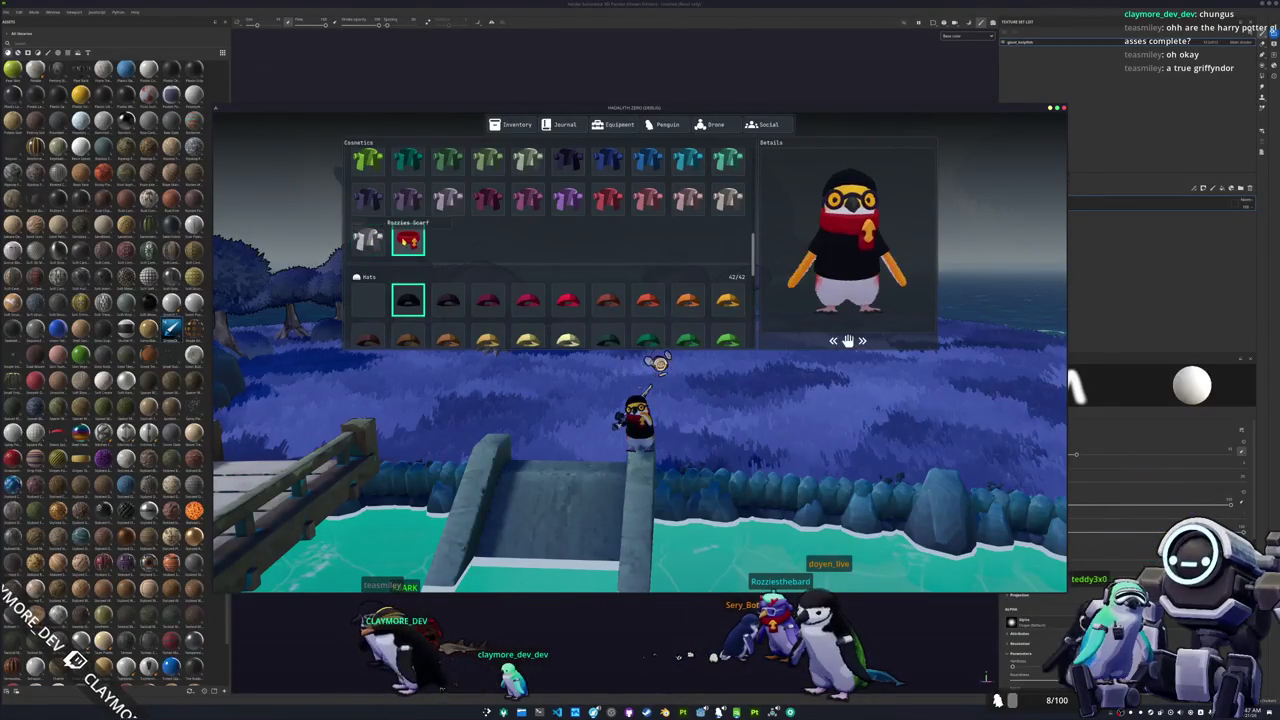
click(409, 212)
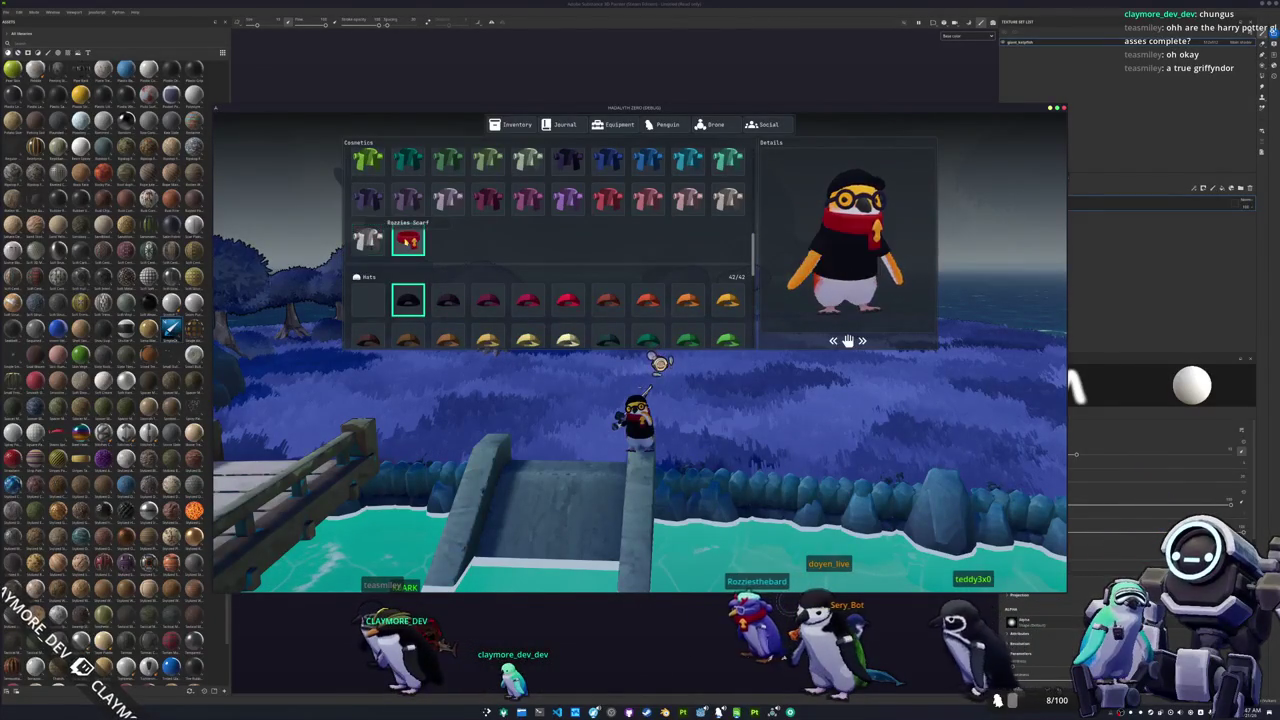
click(366, 240)
Step: Put the teal hat and the red scarf on the penguin
scroll(469, 284, down, 2)
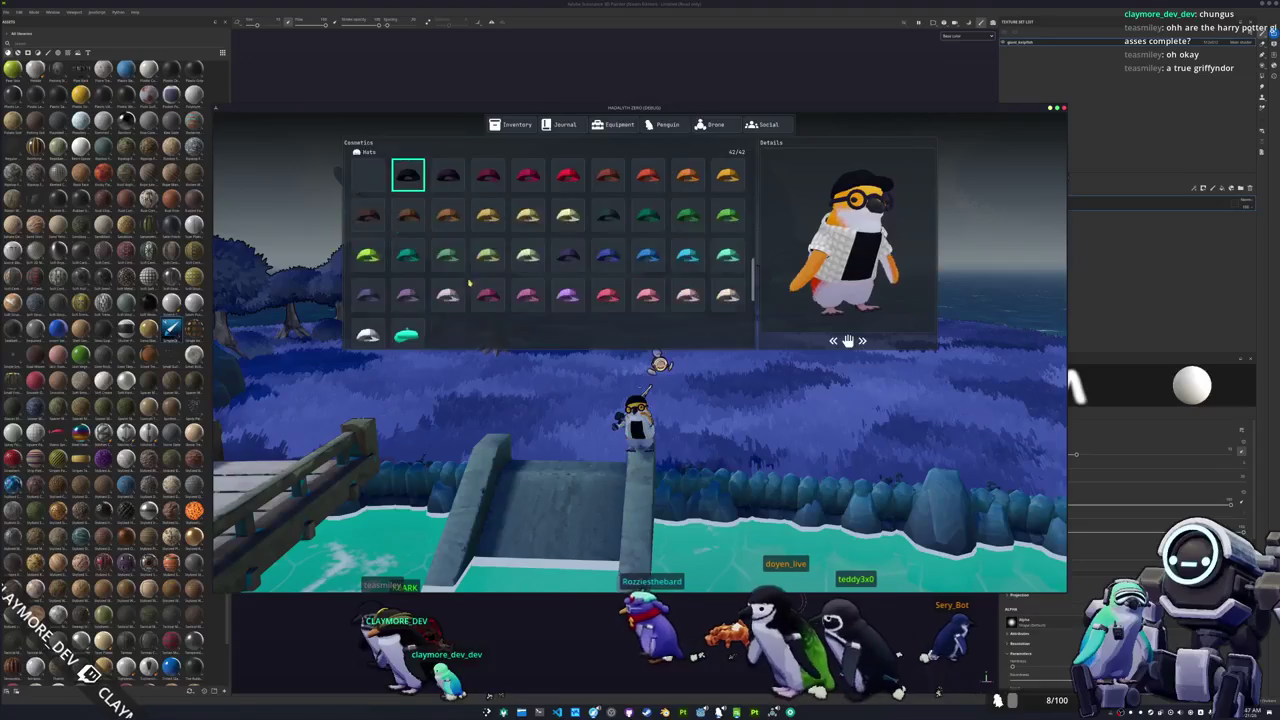
click(407, 335)
scroll(408, 320, down, 1)
scroll(411, 266, up, 2)
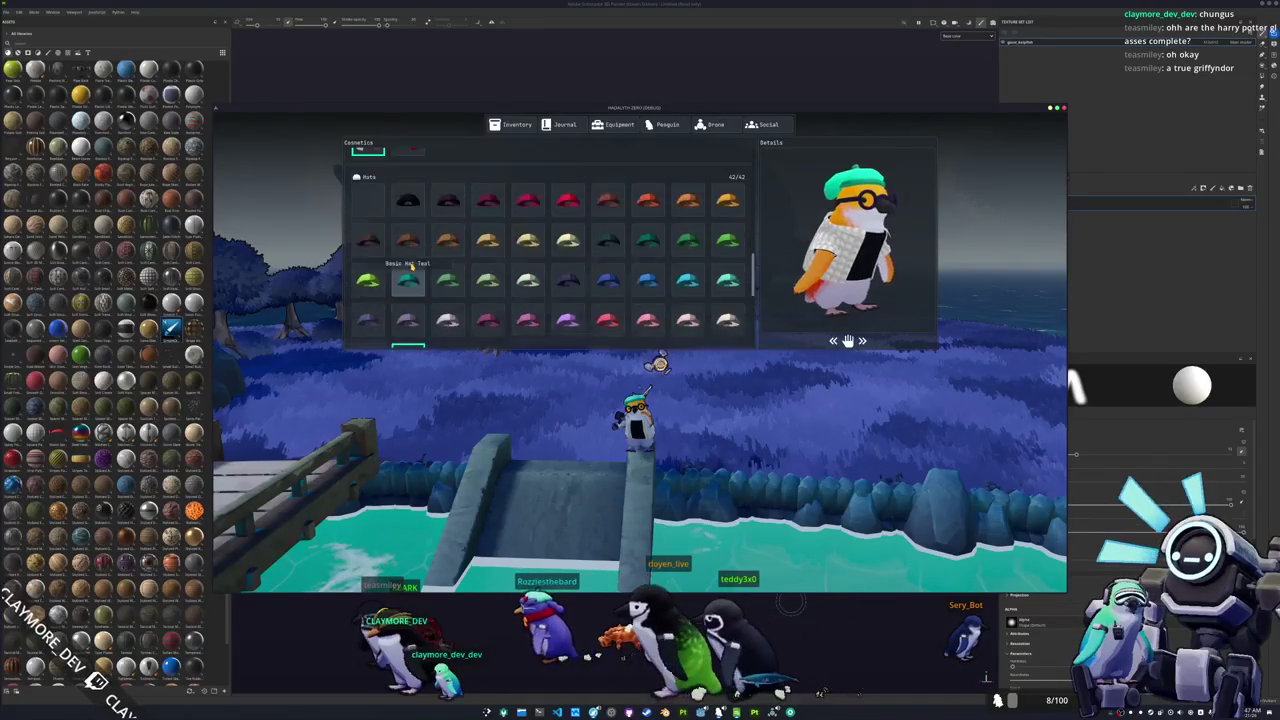
scroll(411, 266, up, 3)
click(408, 214)
Step: Equip the indigo glasses on the penguin
scroll(430, 250, down, 2)
scroll(468, 283, down, 2)
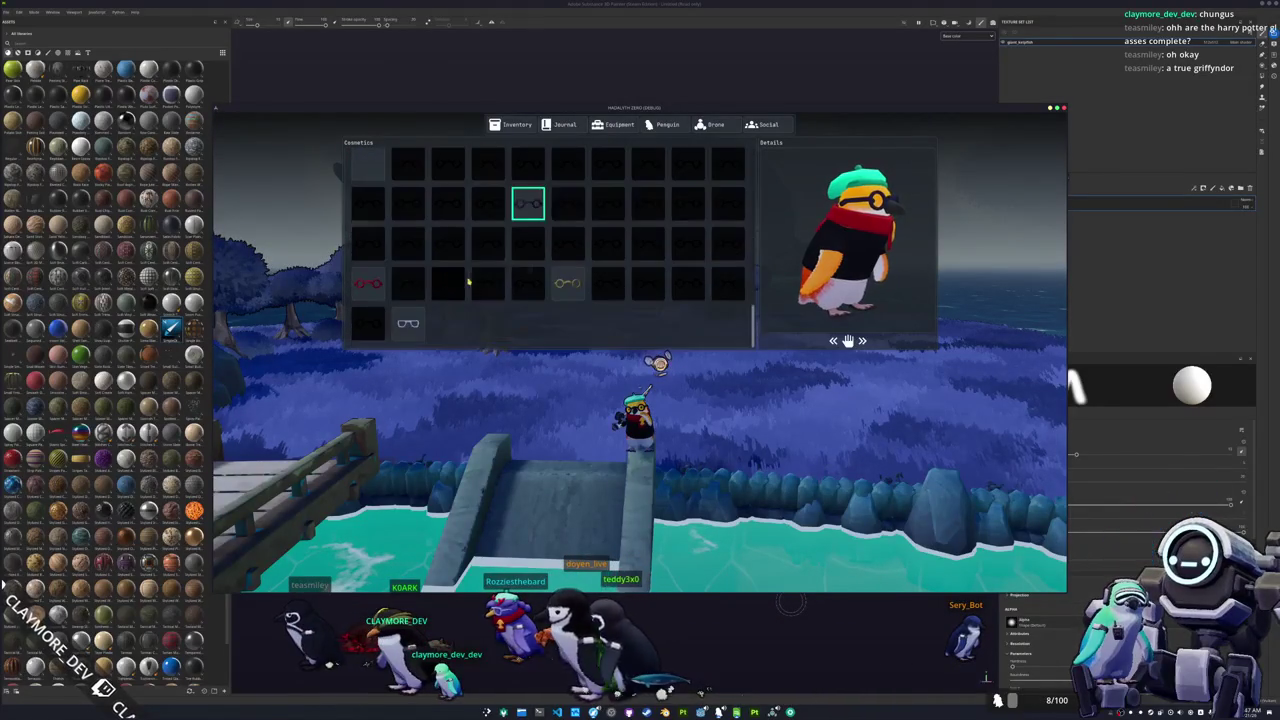
scroll(408, 315, up, 2)
scroll(408, 310, up, 1)
scroll(410, 306, down, 1)
scroll(411, 304, down, 1)
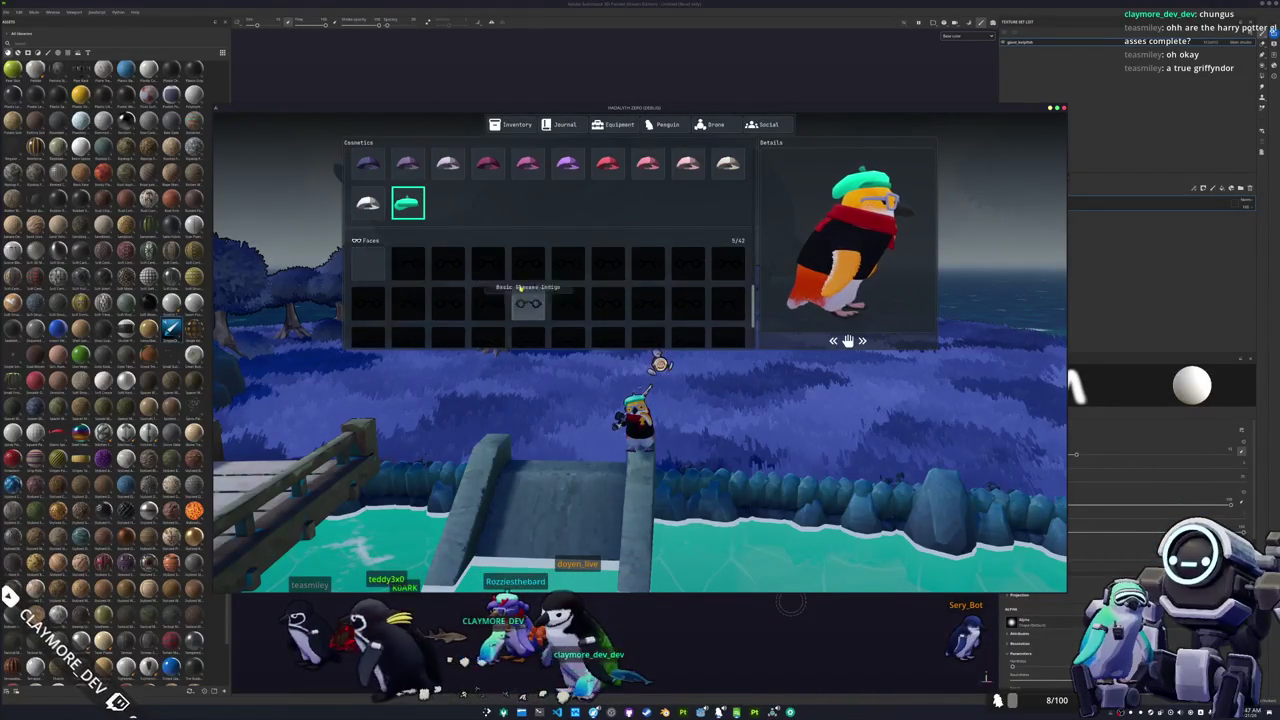
scroll(530, 305, down, 2)
click(526, 207)
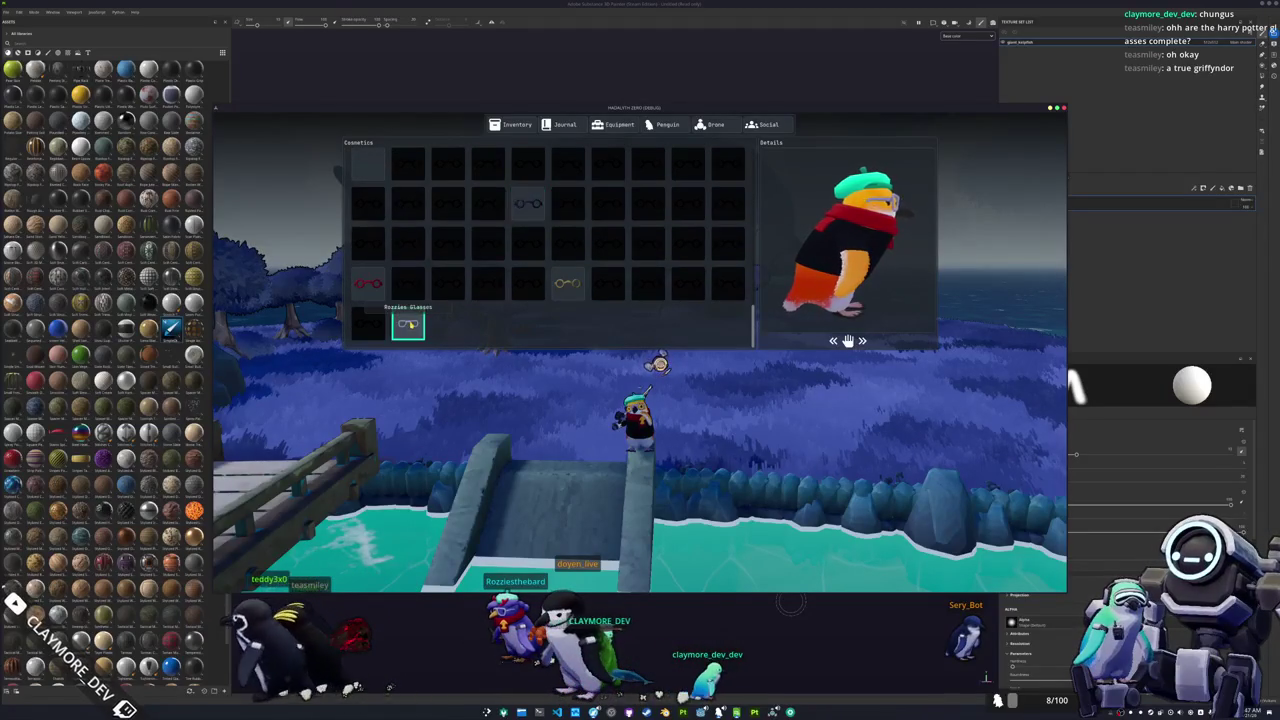
scroll(520, 220, up, 2)
scroll(460, 240, up, 1)
scroll(410, 256, up, 2)
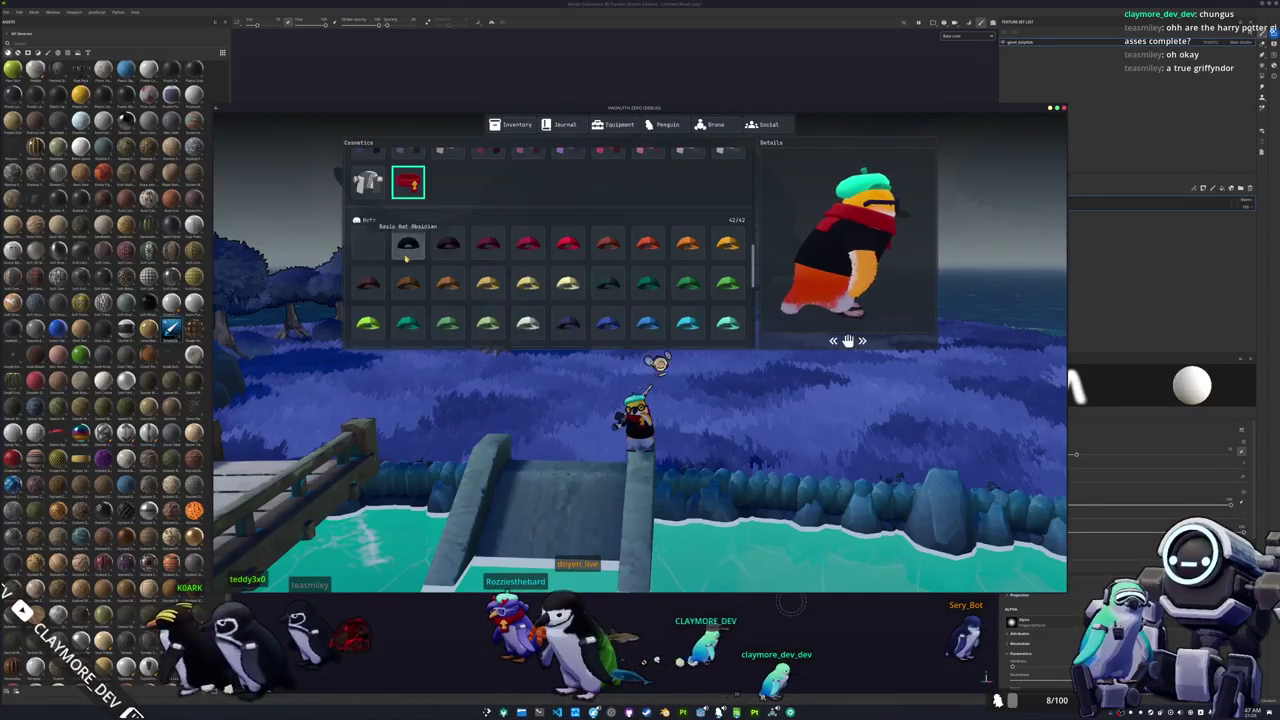
scroll(408, 256, up, 2)
scroll(408, 256, up, 1)
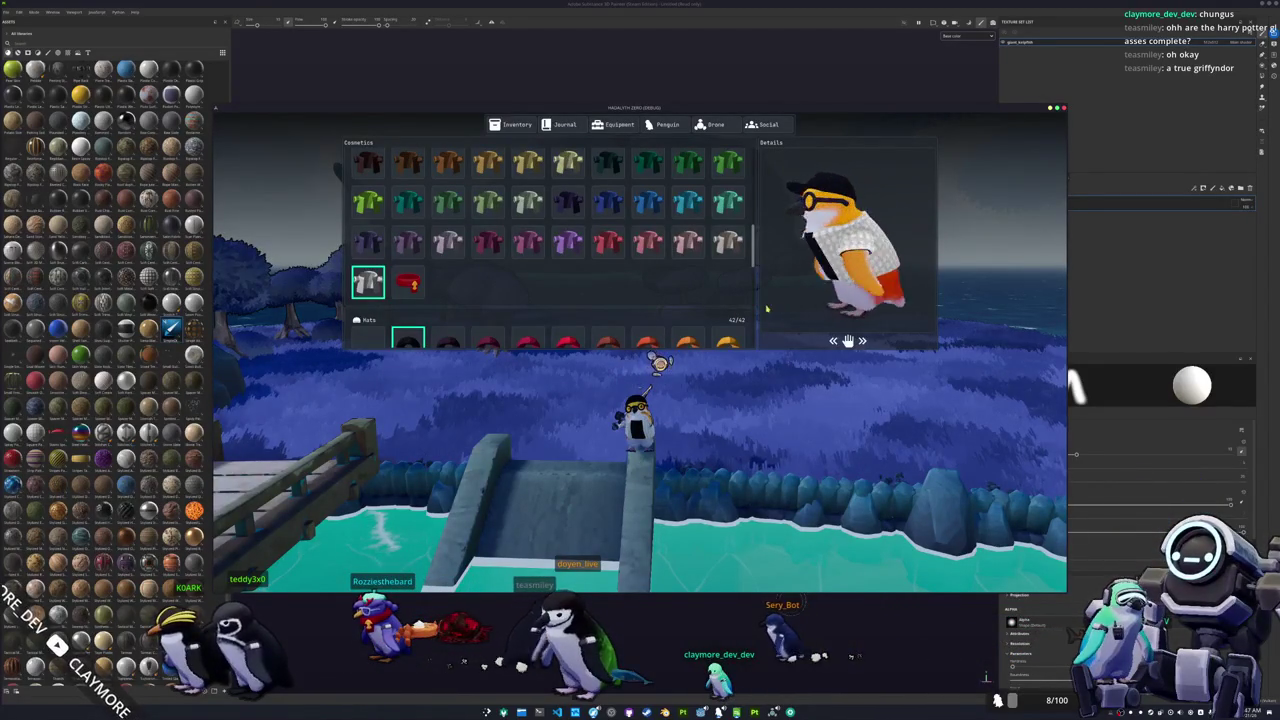
Step: Close the cosmetics panel and walk the penguin onto a stone by the water
key(Escape)
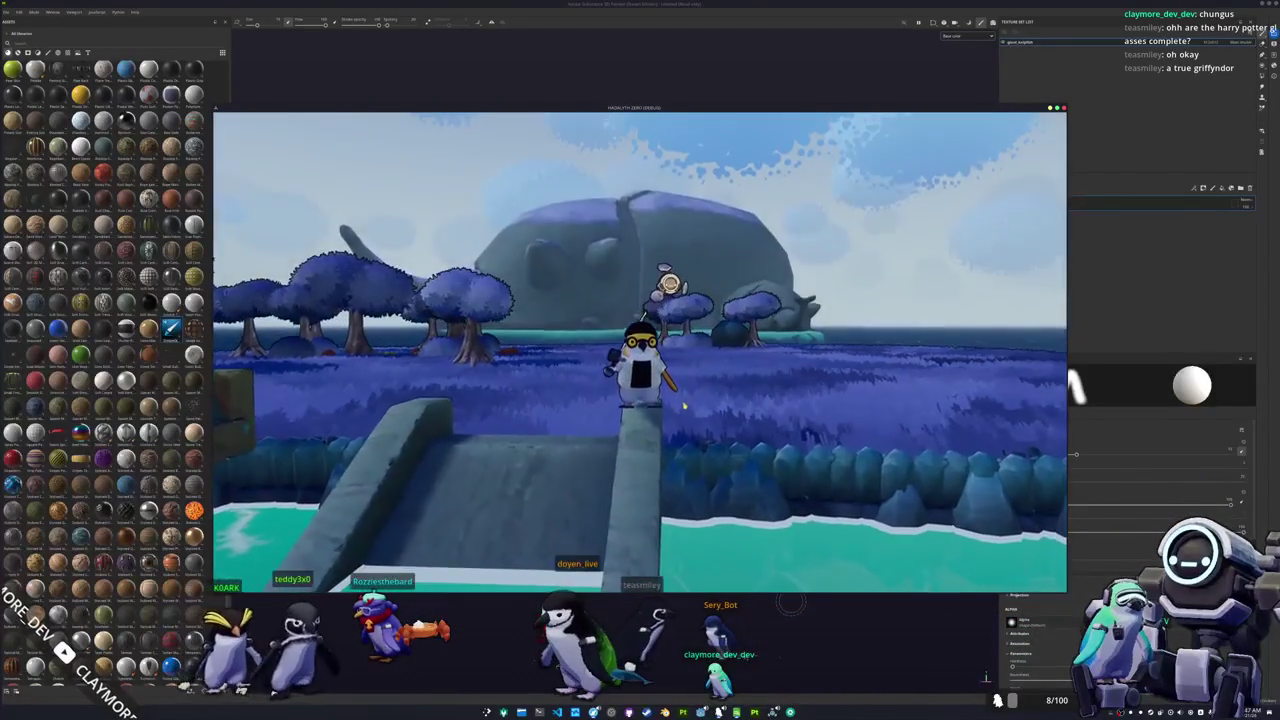
key(w)
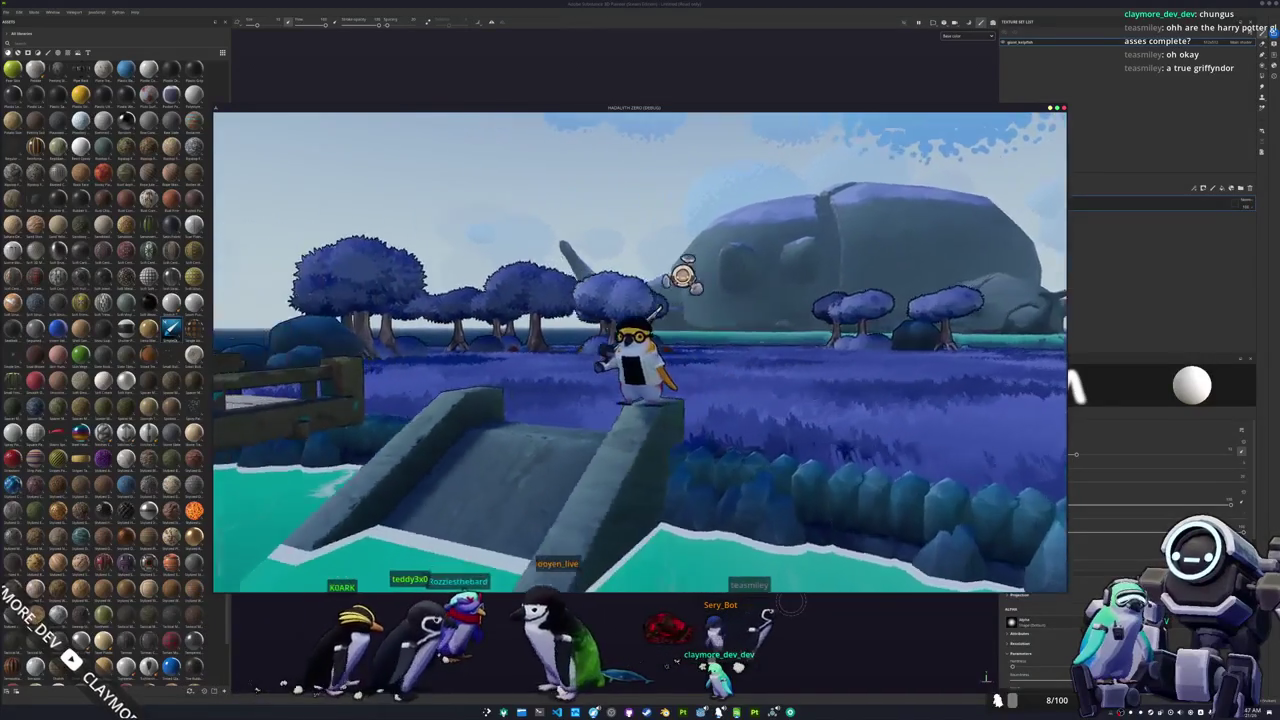
key(w)
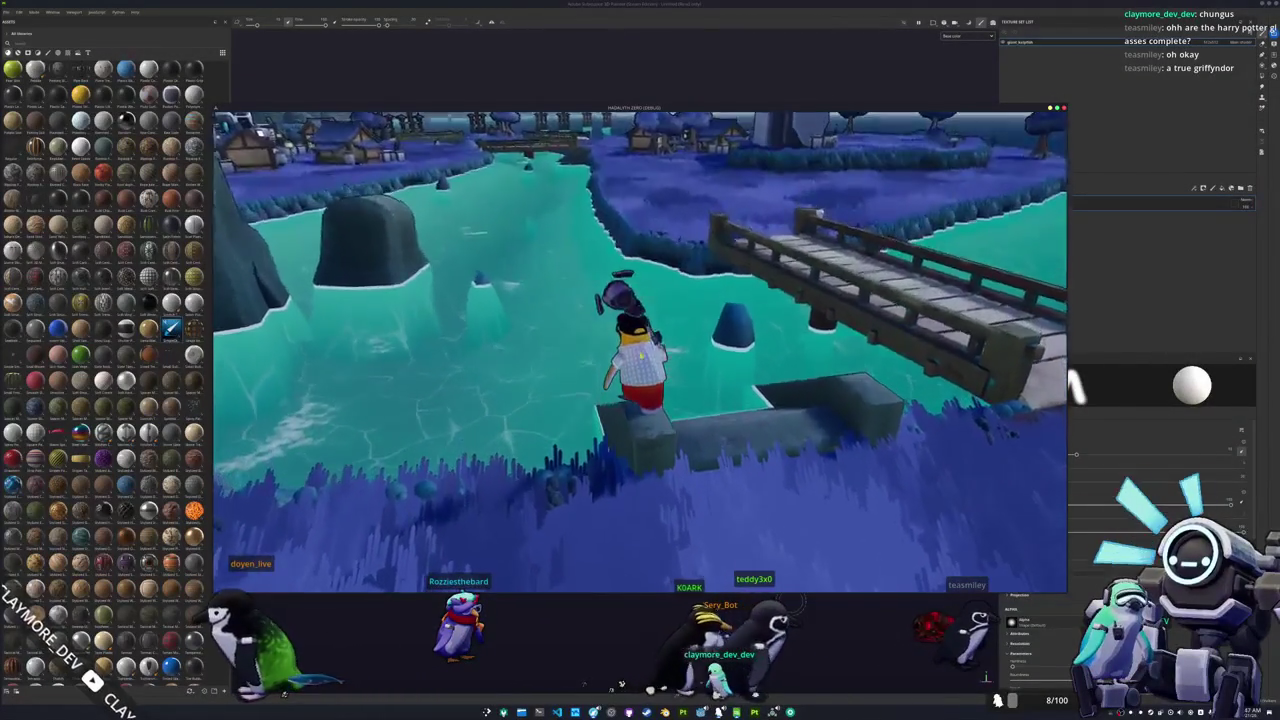
key(i)
key(i)
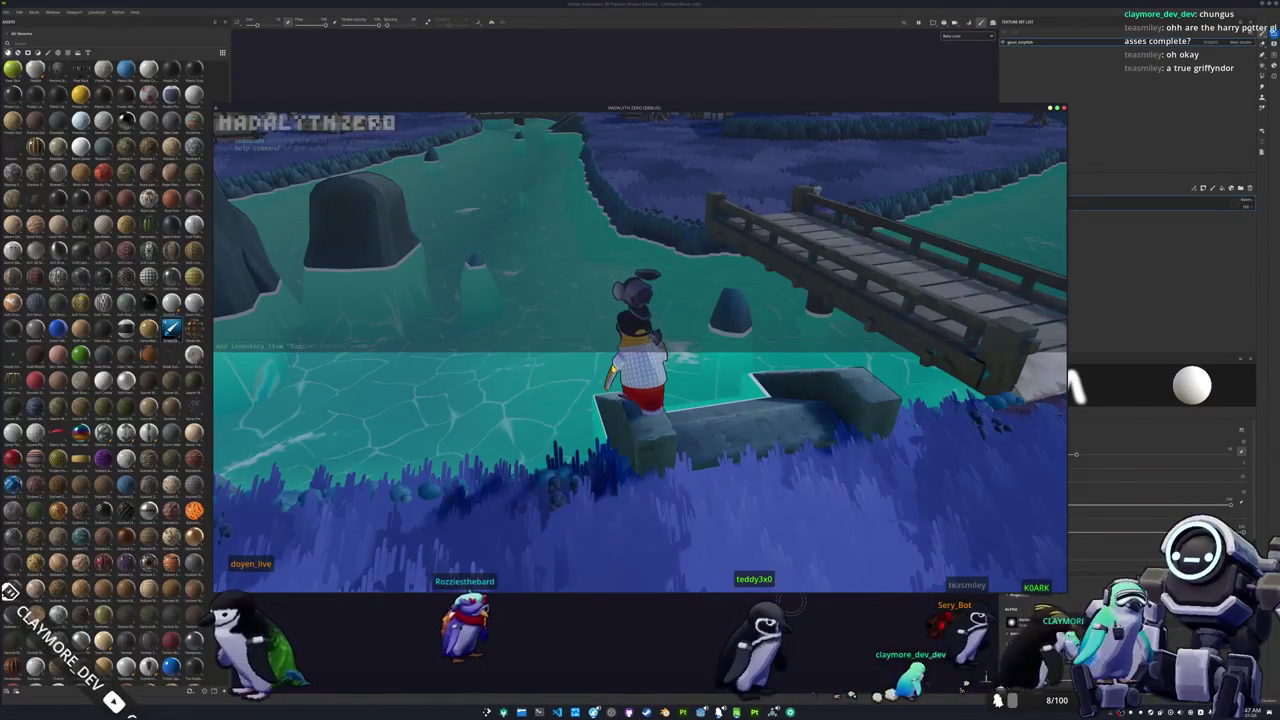
key(a)
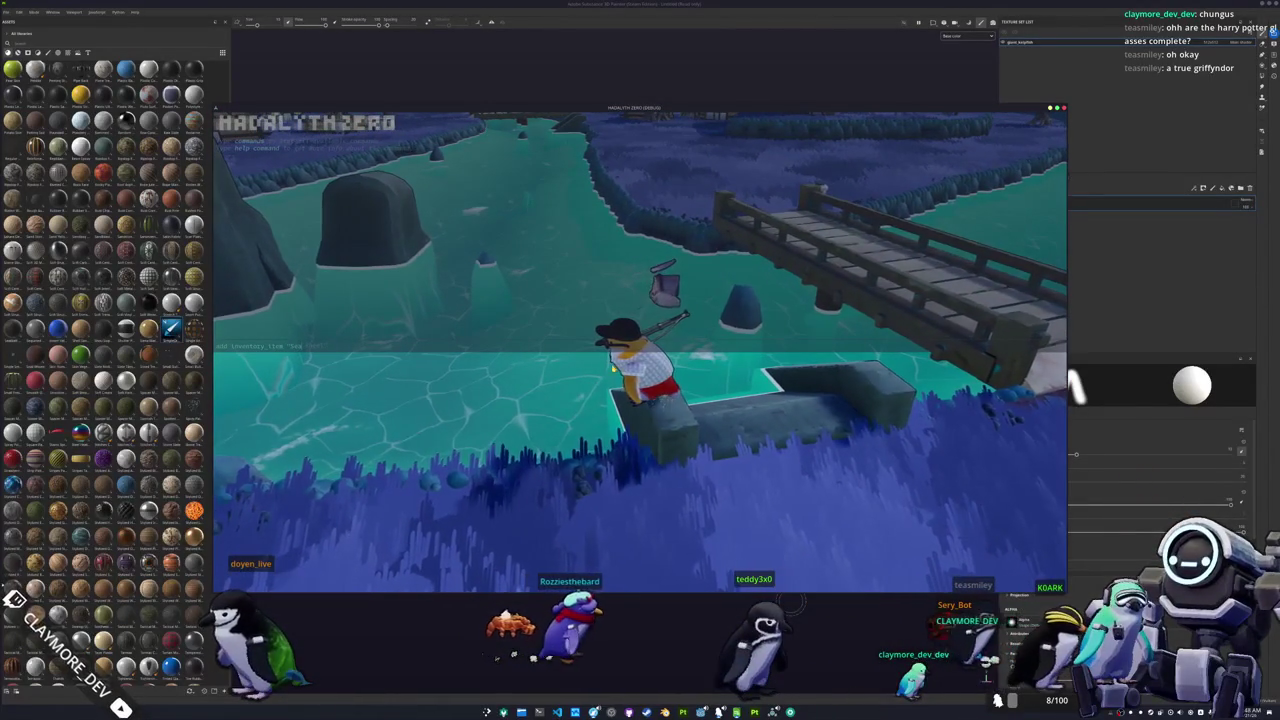
Step: Make the penguin hold the Sea Angel fish from the inventory
key(grave)
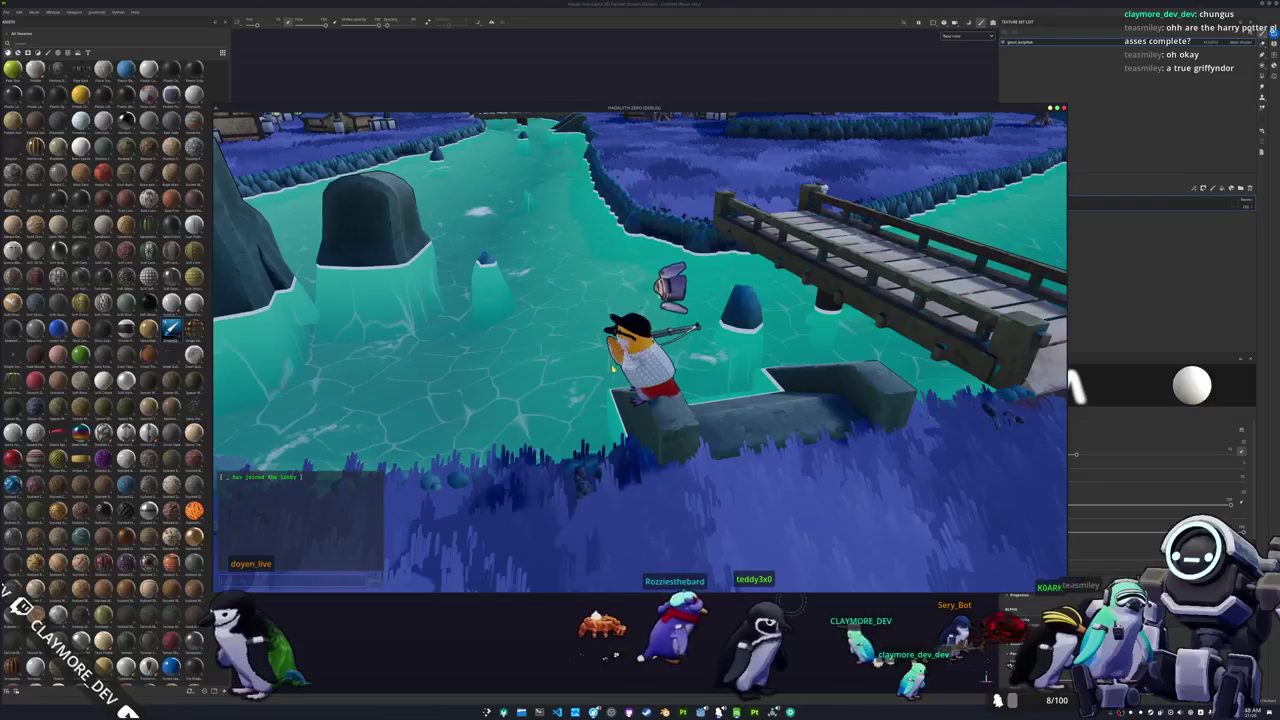
key(i)
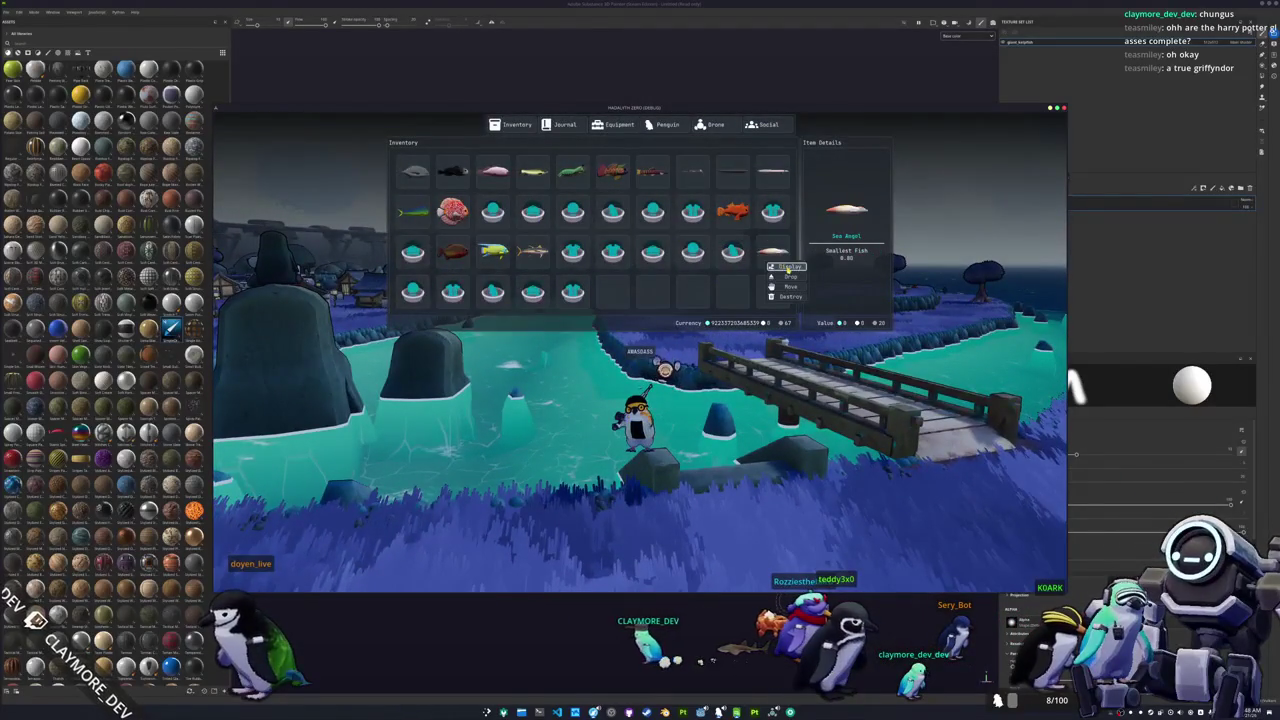
click(787, 267)
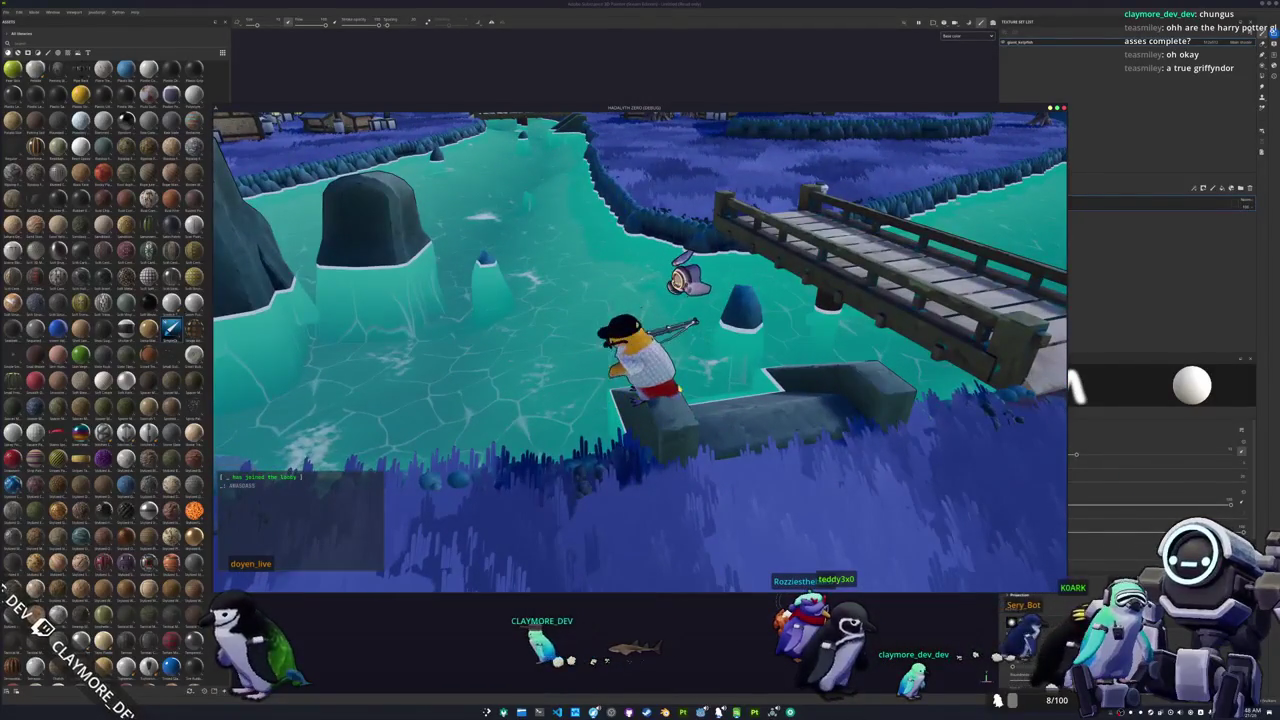
key(i)
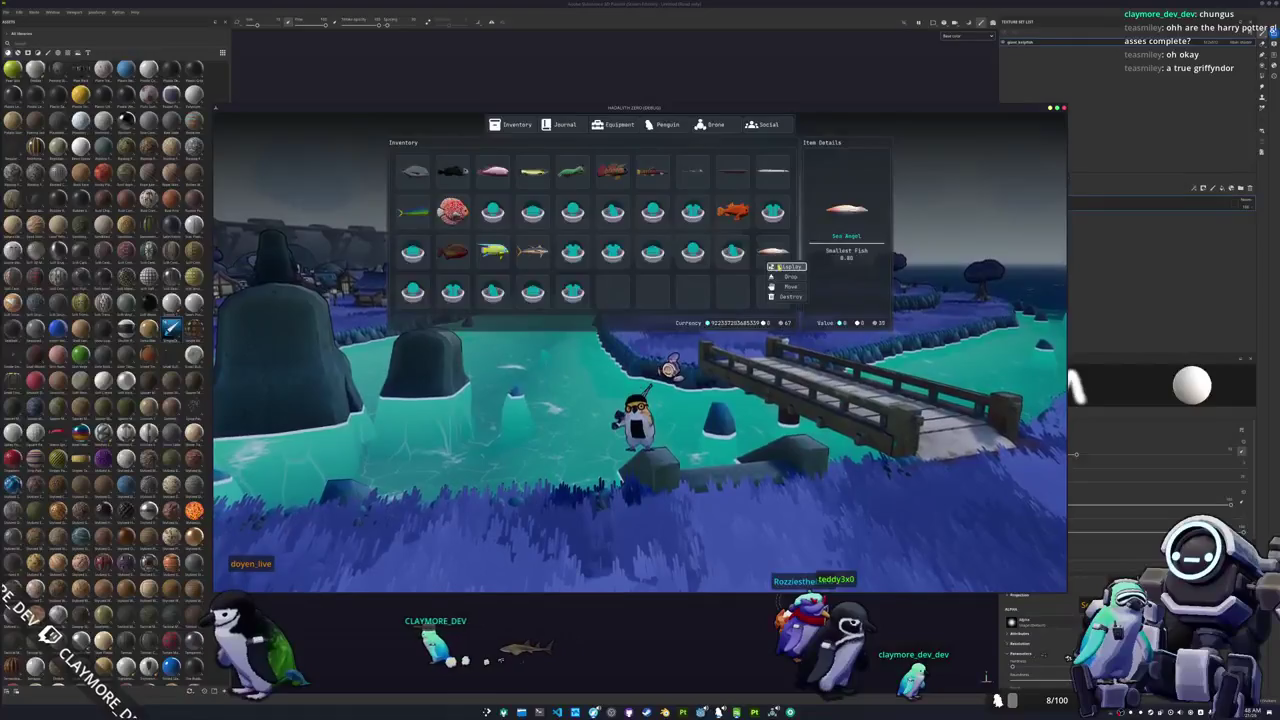
key(i)
Step: Move the penguin onto the rock by the bridge, check the fish journal, then hide the game
key(d)
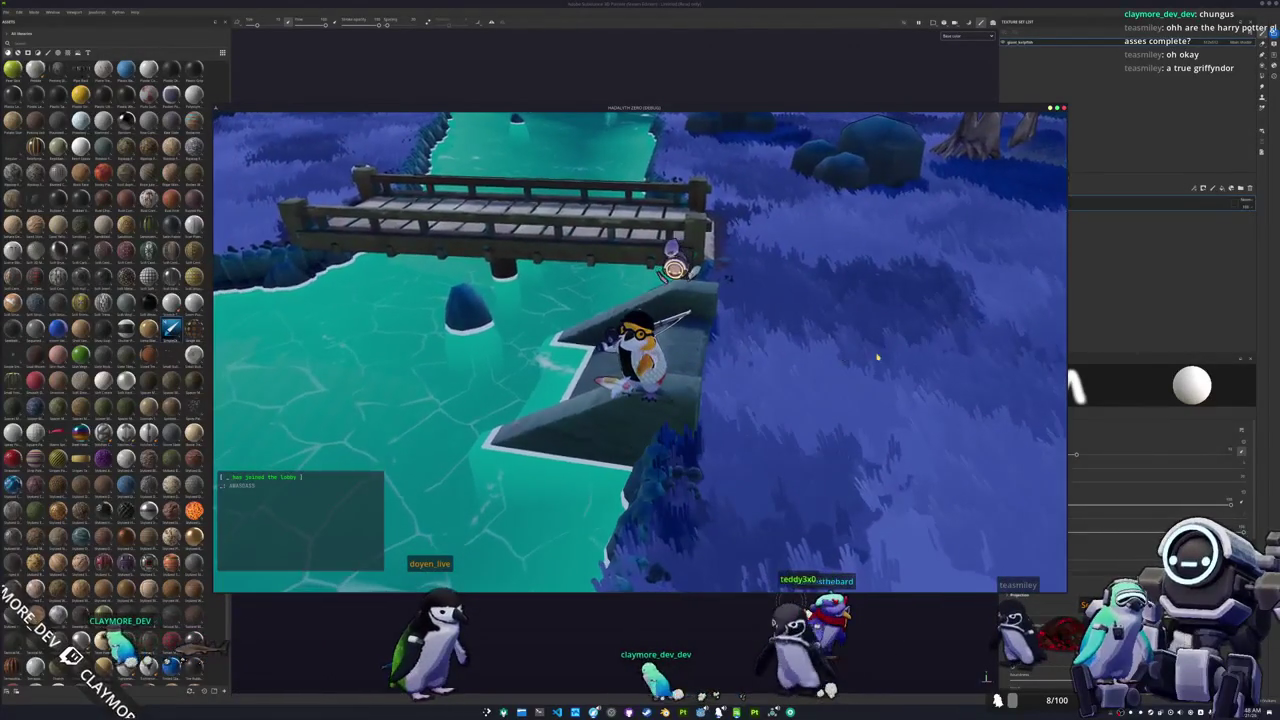
key(Tab)
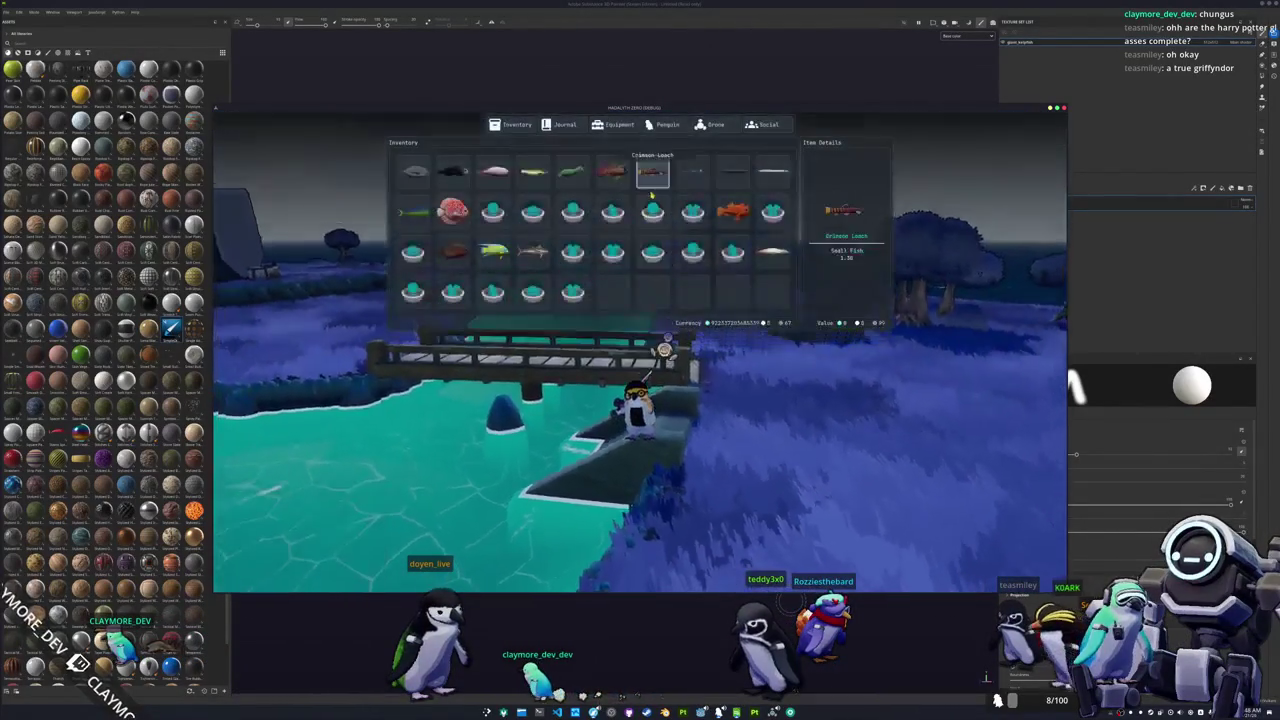
click(556, 126)
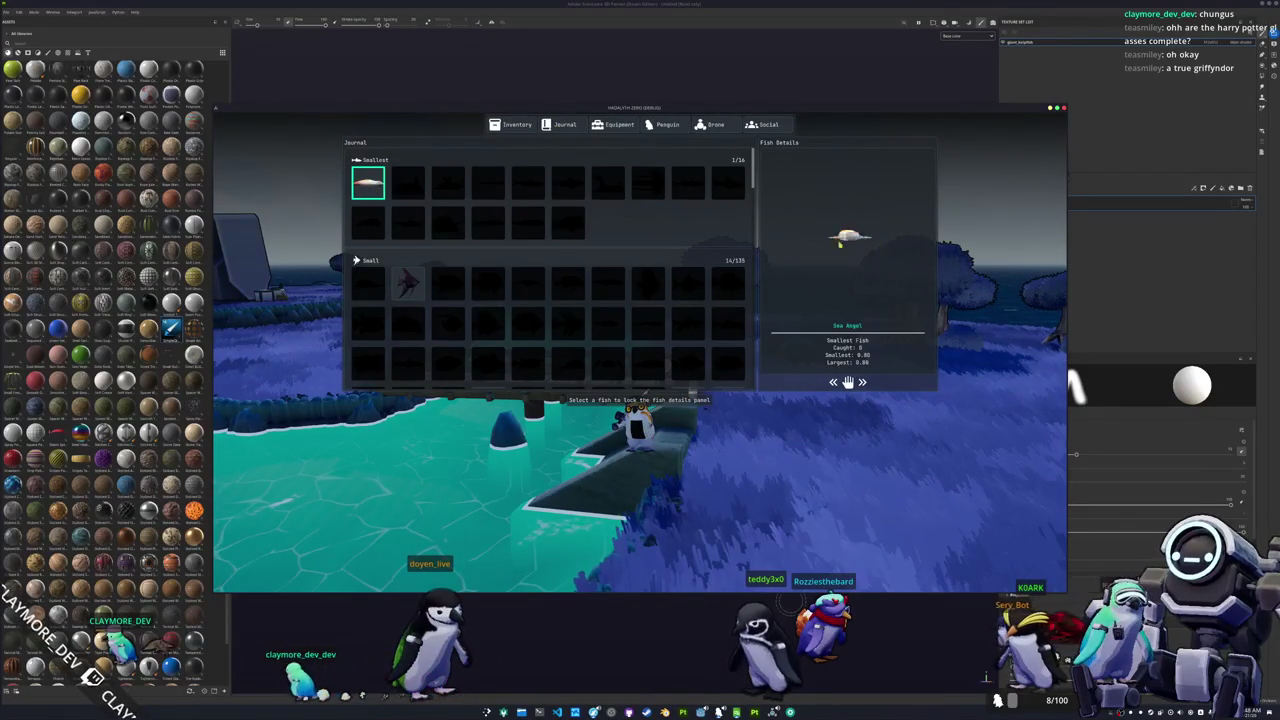
key(Tab)
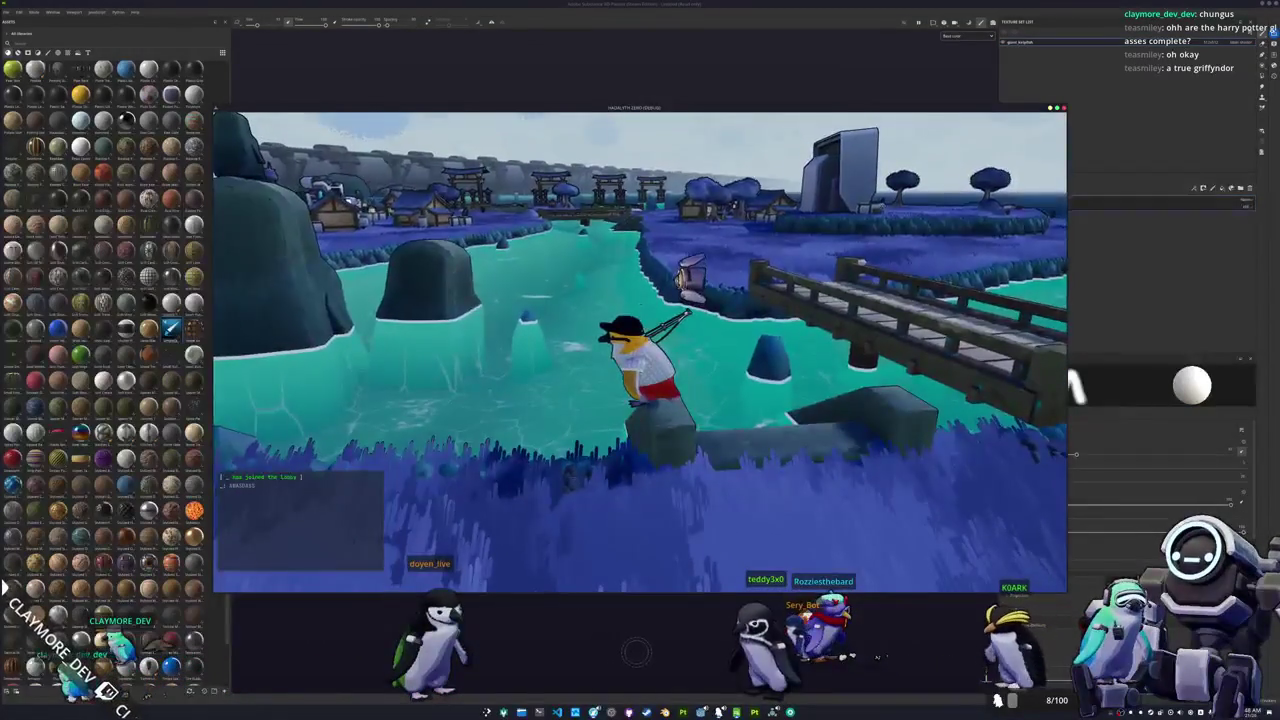
click(686, 607)
Step: Bake the fish's mesh maps and frame it in a side view
alt+drag(719, 461, 666, 471)
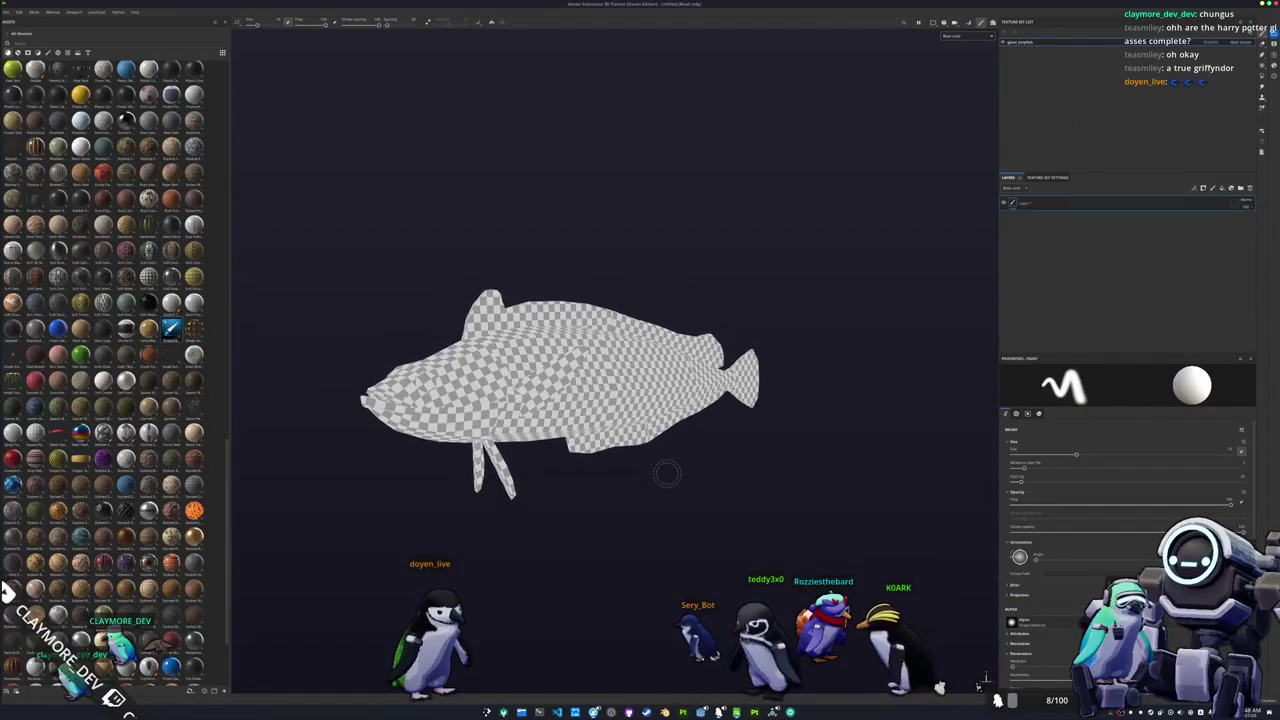
key(ctrl+alt+b)
click(800, 679)
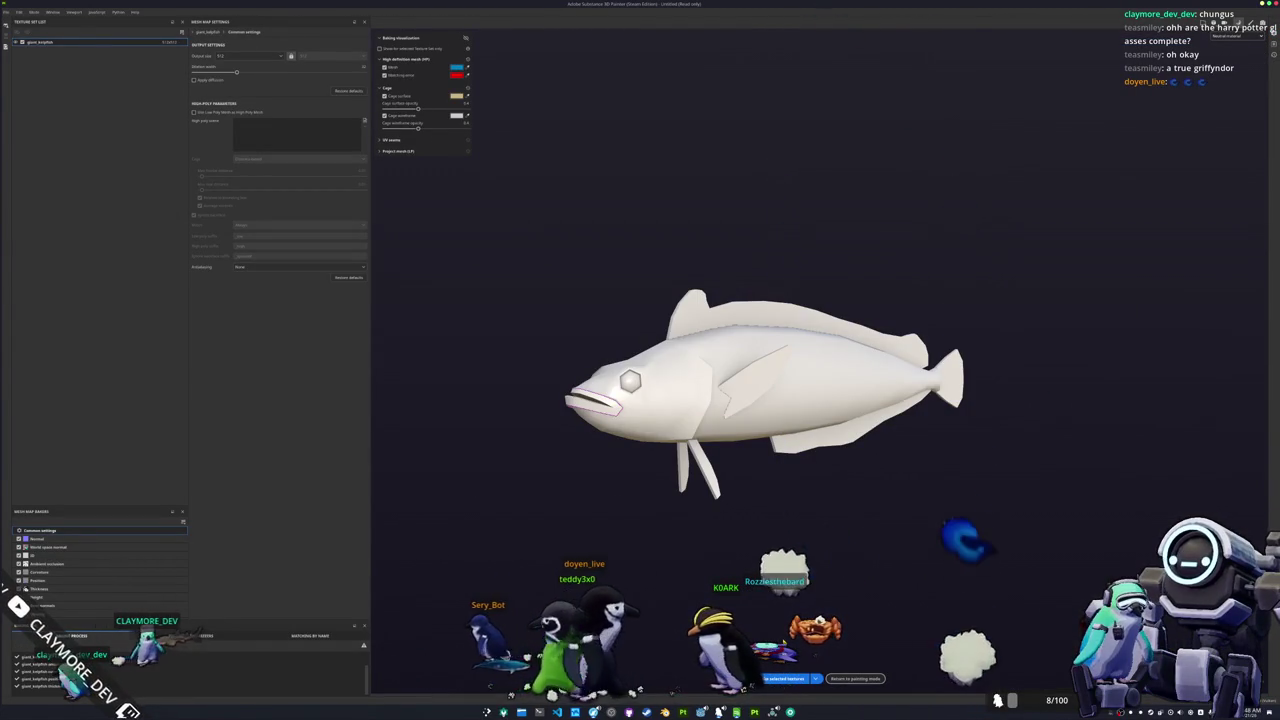
click(855, 678)
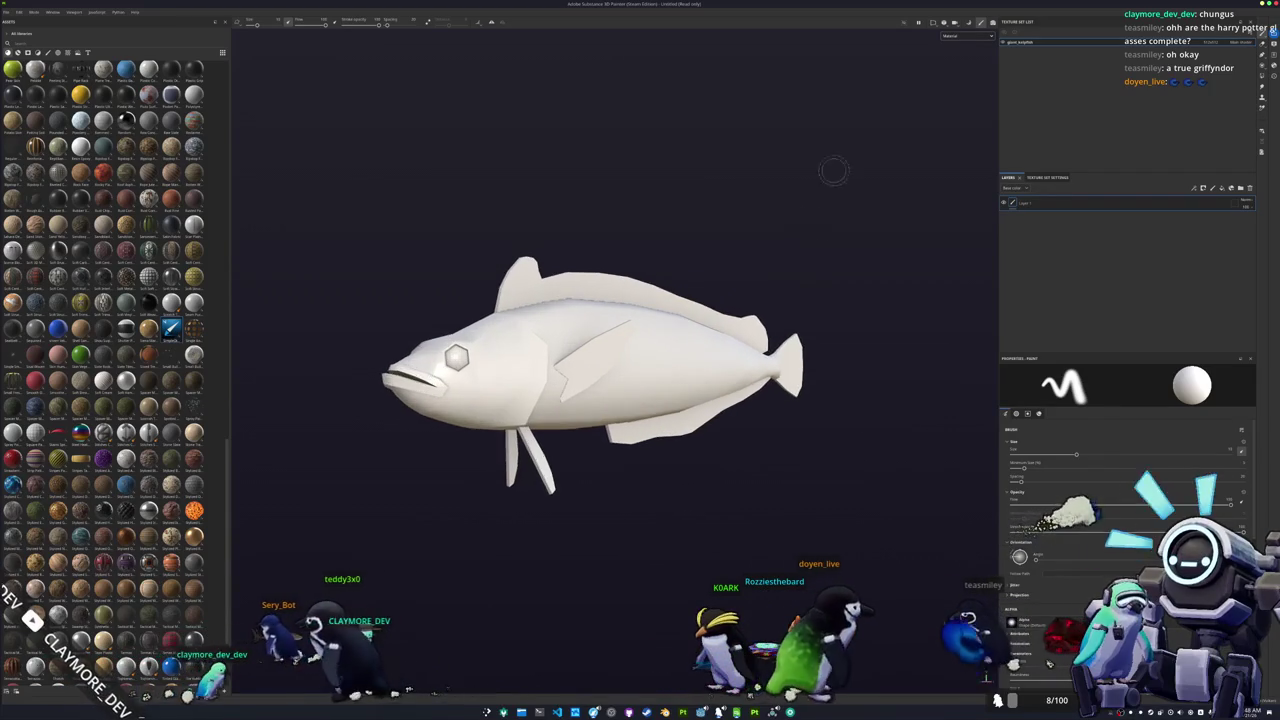
key(c)
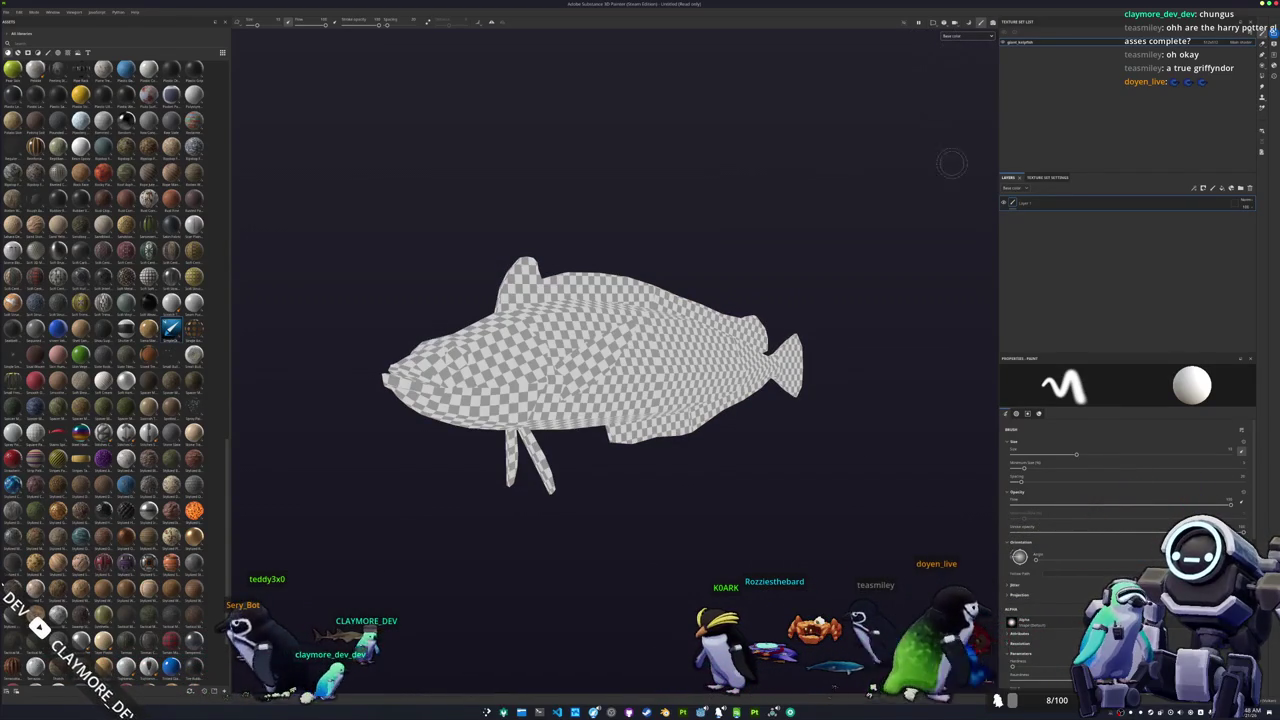
Step: Replace the empty Layer 1 with a gold material fill layer
key(Delete)
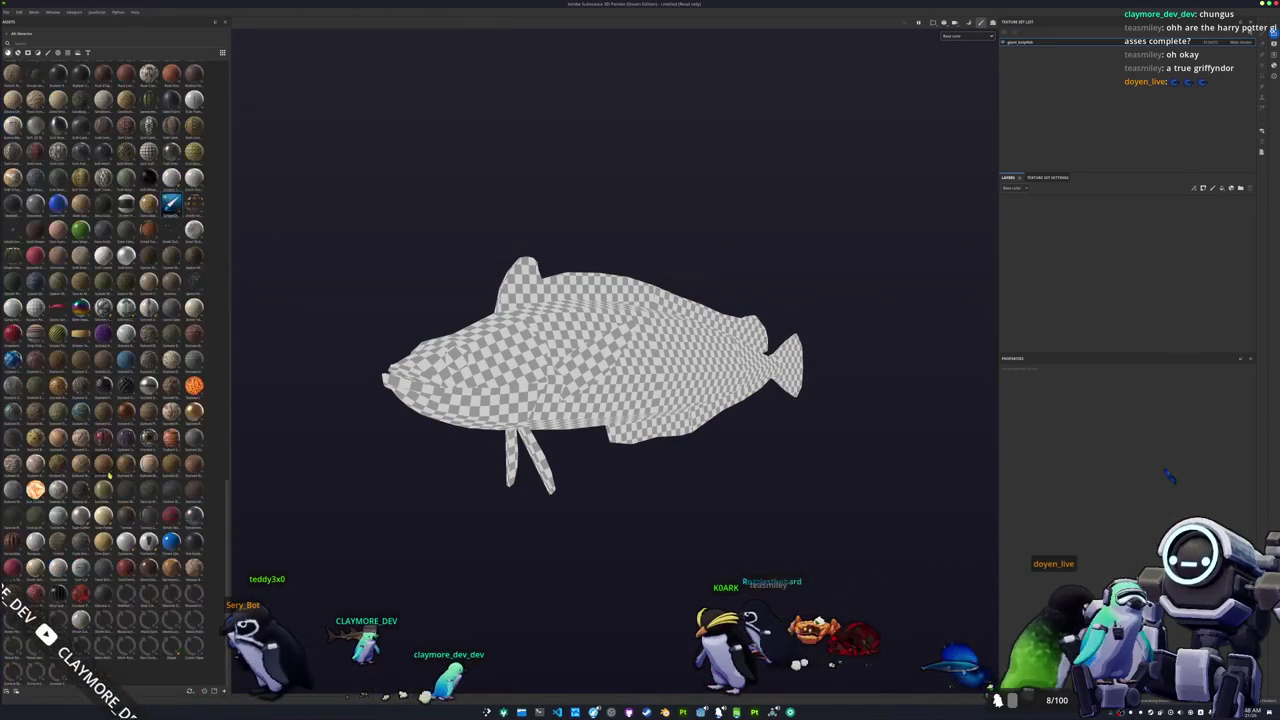
scroll(183, 319, up, 3)
mouse_move(170, 450)
mouse_down()
mouse_move(363, 486)
mouse_move(1073, 280)
mouse_up()
mouse_move(820, 357)
alt+mouse_down()
mouse_move(826, 323)
mouse_move(814, 371)
mouse_move(823, 366)
mouse_move(803, 389)
mouse_move(730, 413)
mouse_move(765, 433)
alt+mouse_up()
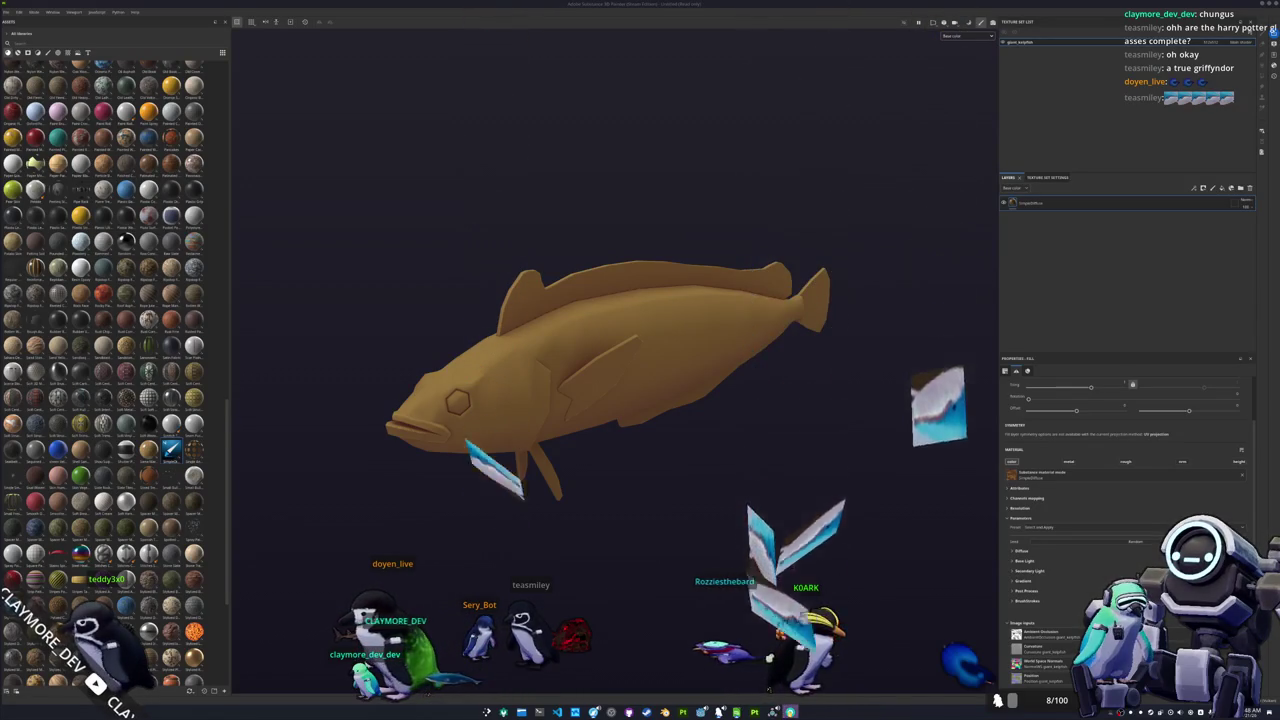
Step: Check ShareX and OBS briefly, then bring up the kelpfish references folder in Dolphin
right_click(790, 712)
click(723, 664)
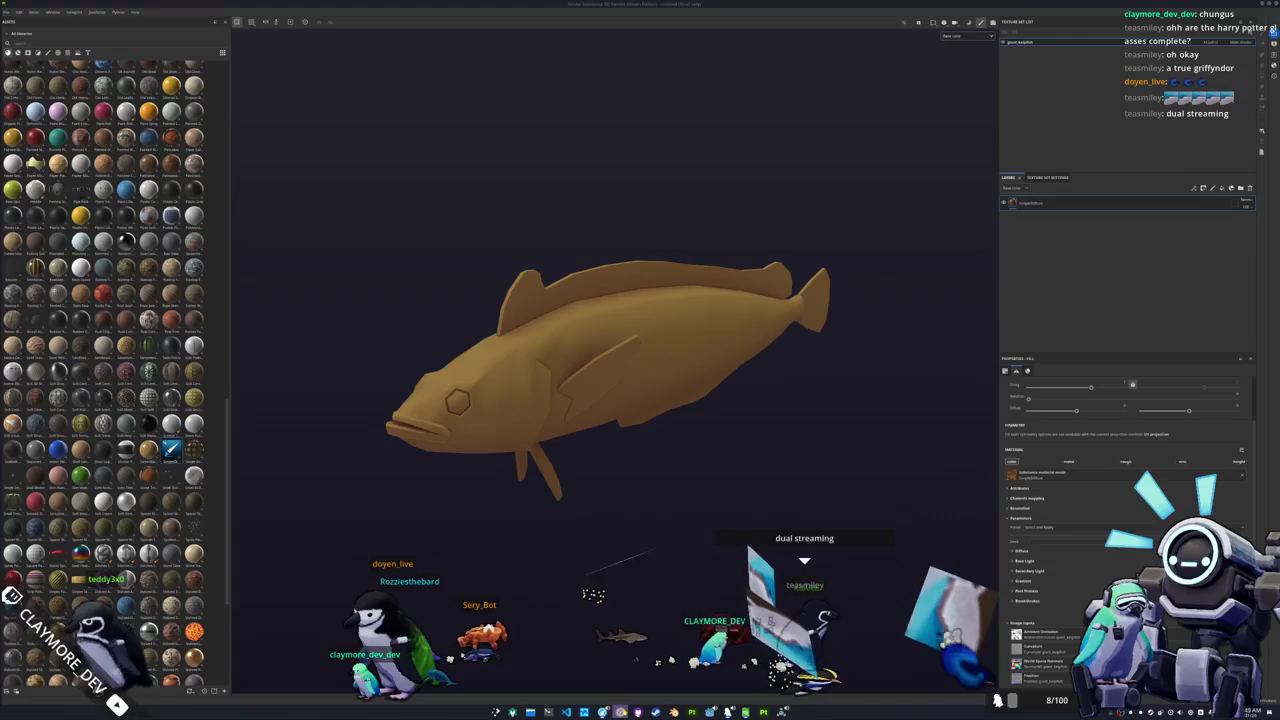
key(alt+Tab)
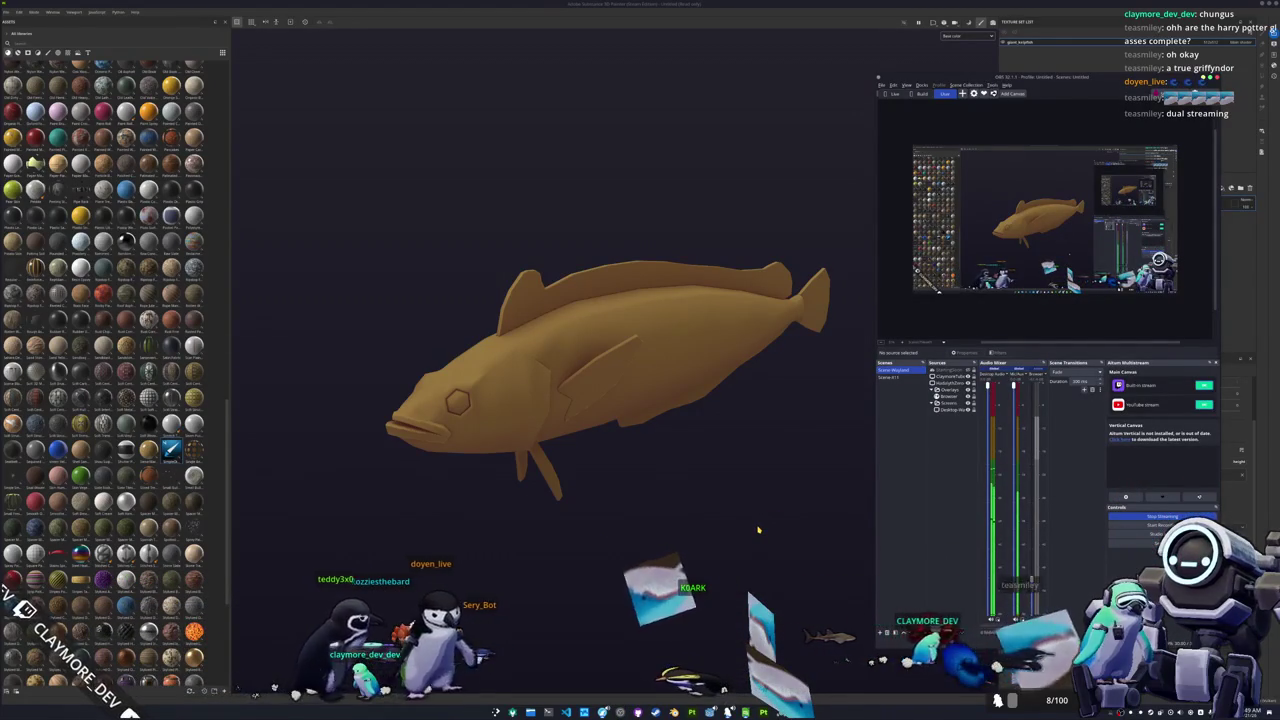
key(alt+Tab)
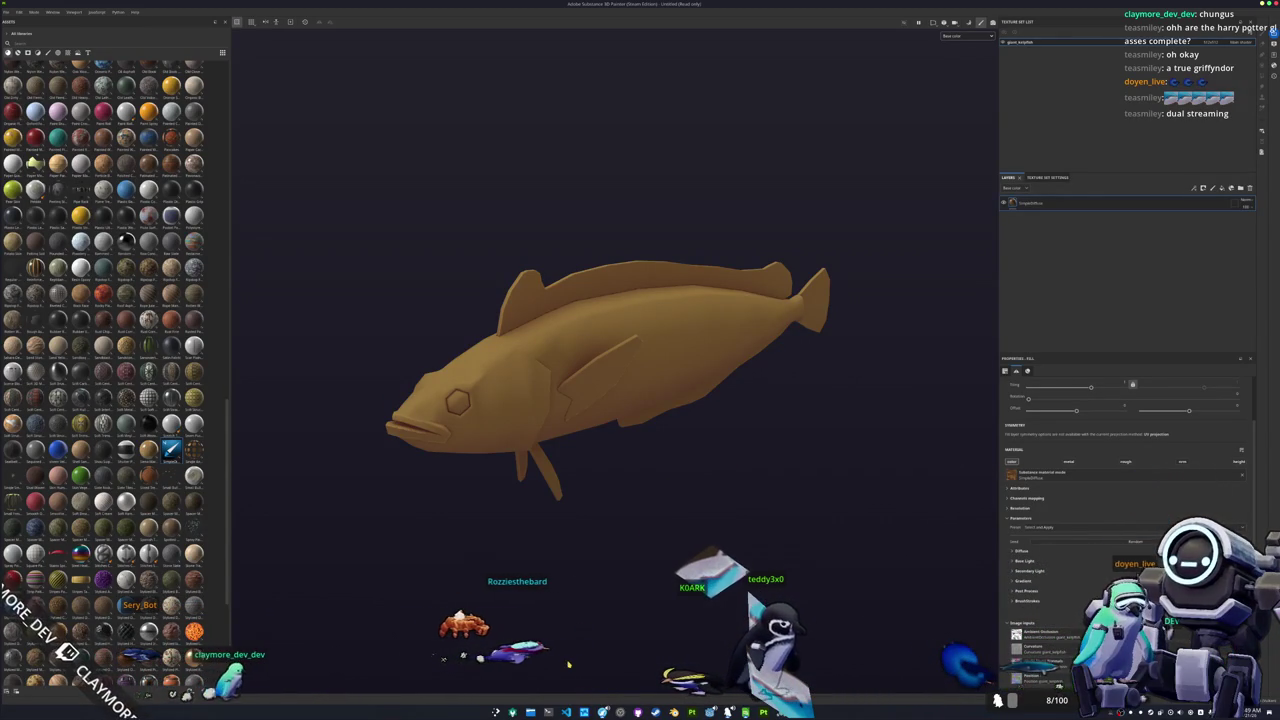
key(alt+Tab)
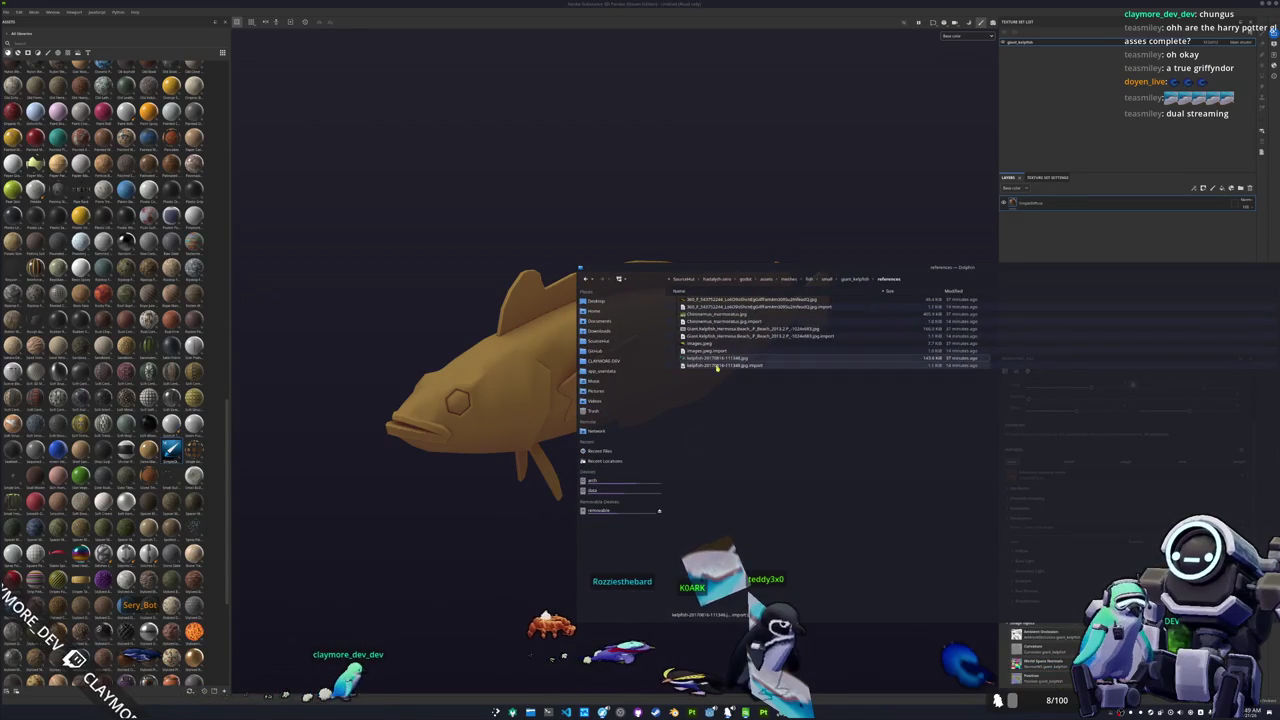
Step: Move the Dolphin window up-left and open the kelpfish reference photo
drag(831, 268, 438, 157)
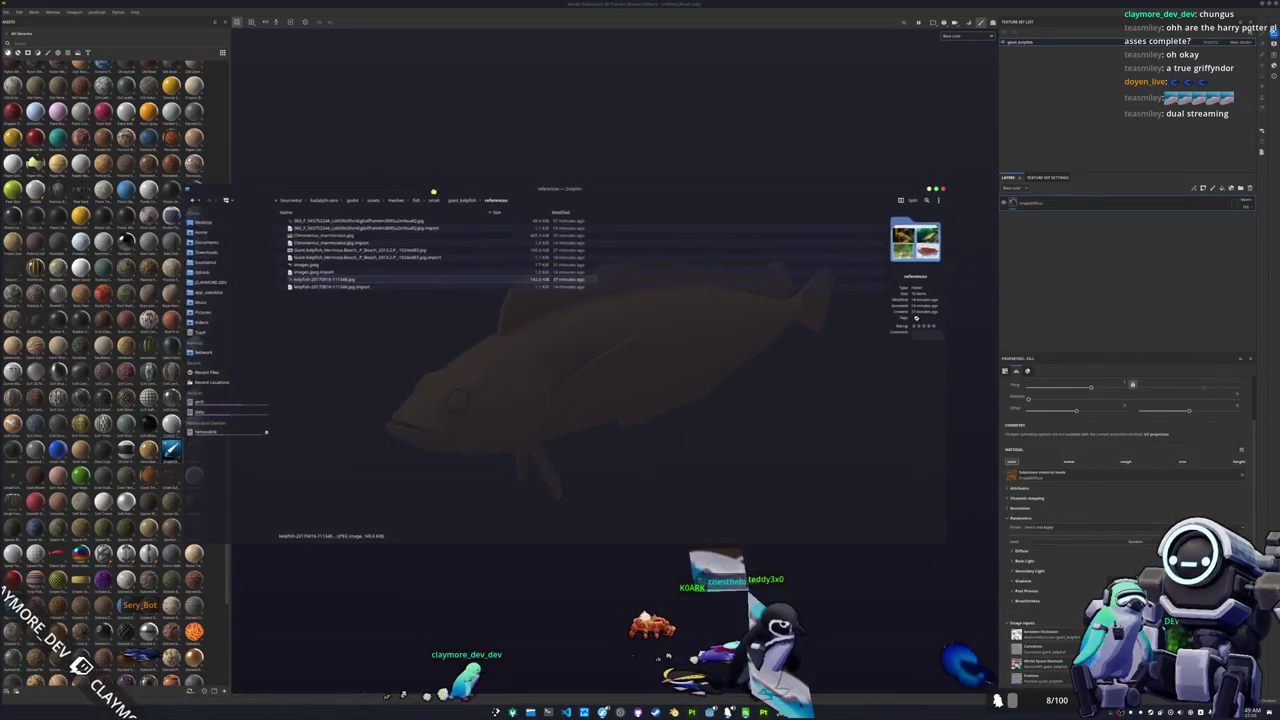
mouse_move(340, 187)
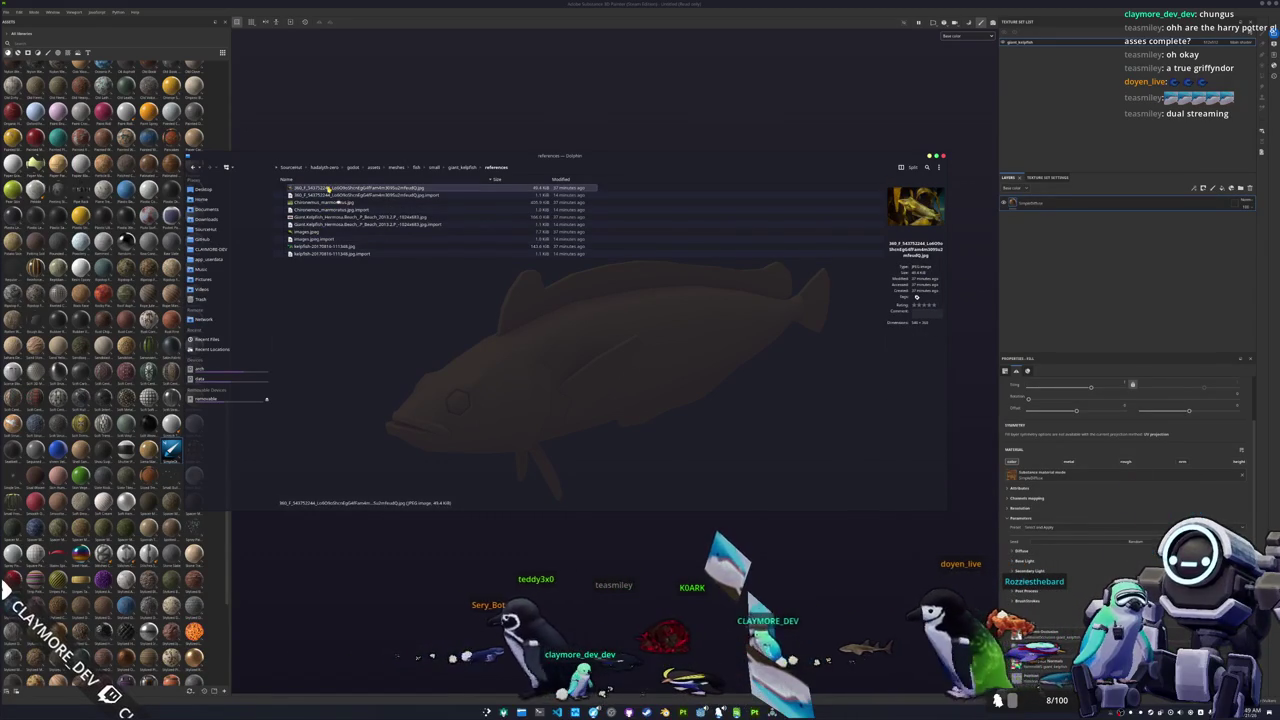
double_click(327, 188)
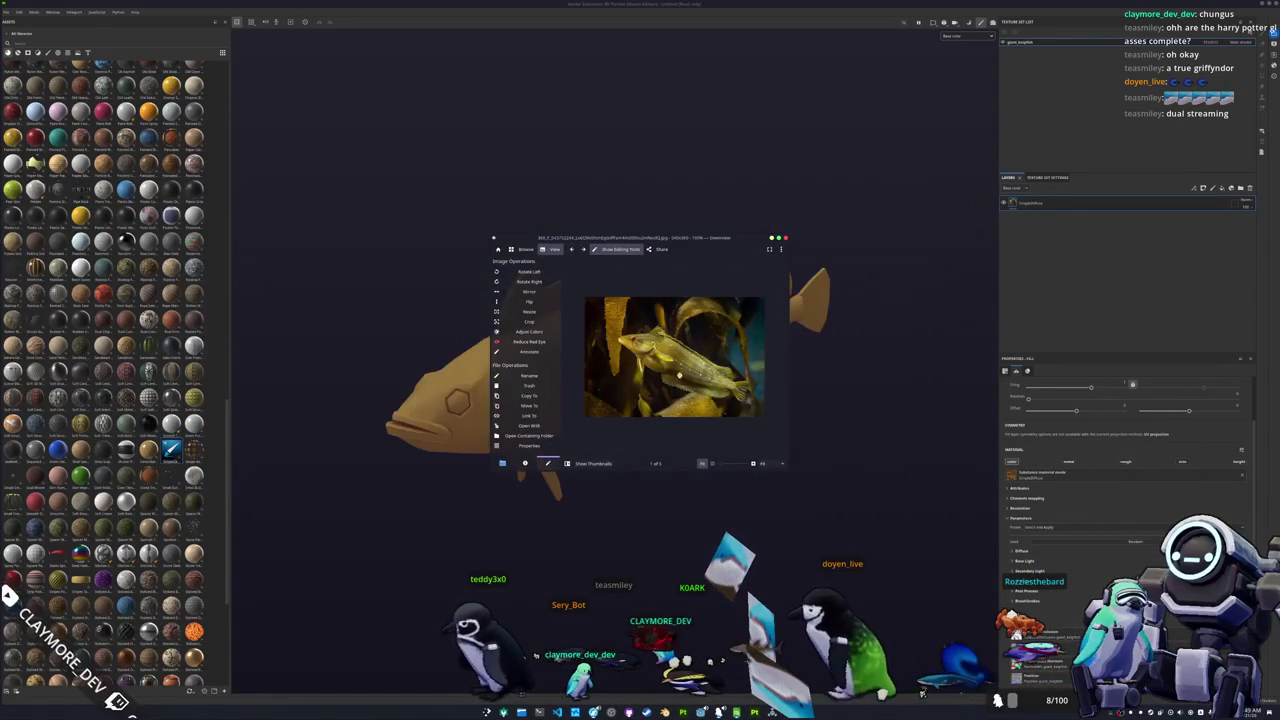
Step: Move the reference photo top-left and launch KColorChooser beside it
ctrl+scroll(679, 374, up, 1)
mouse_move(544, 252)
mouse_down()
mouse_move(311, 135)
mouse_move(294, 58)
mouse_move(342, 47)
mouse_up()
key(super)
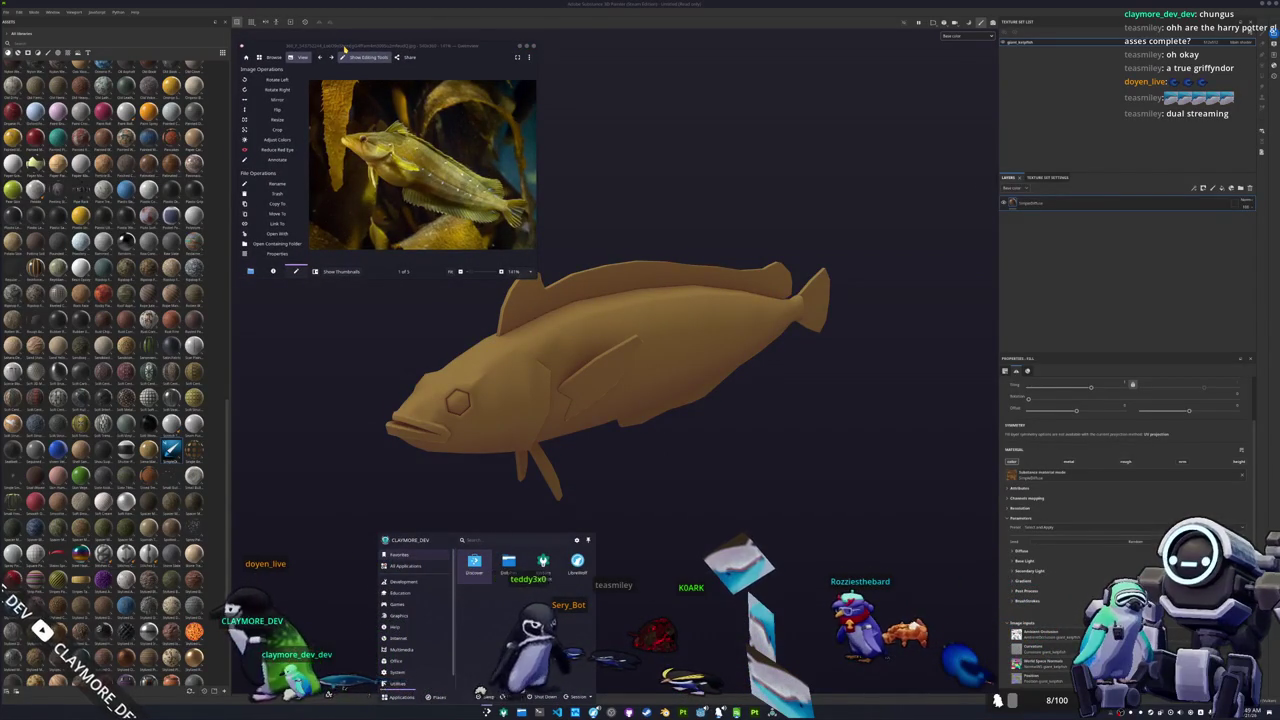
text(kr)
key(Return)
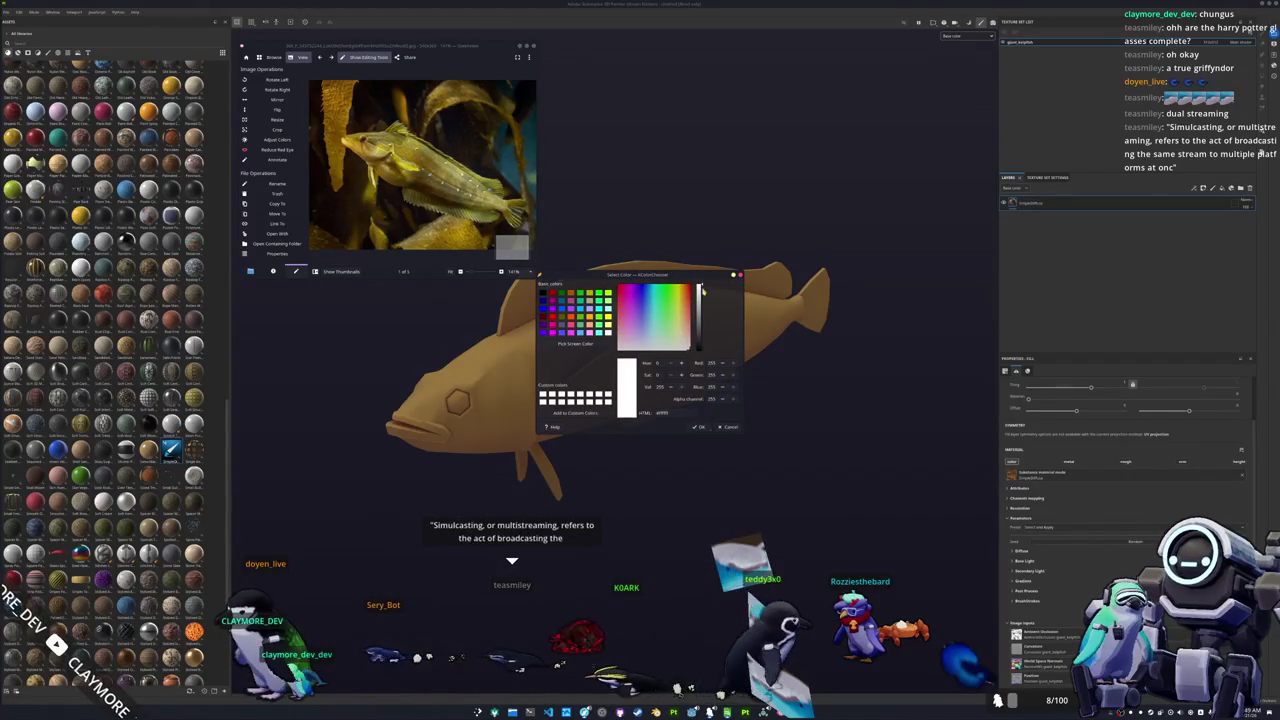
drag(700, 275, 699, 47)
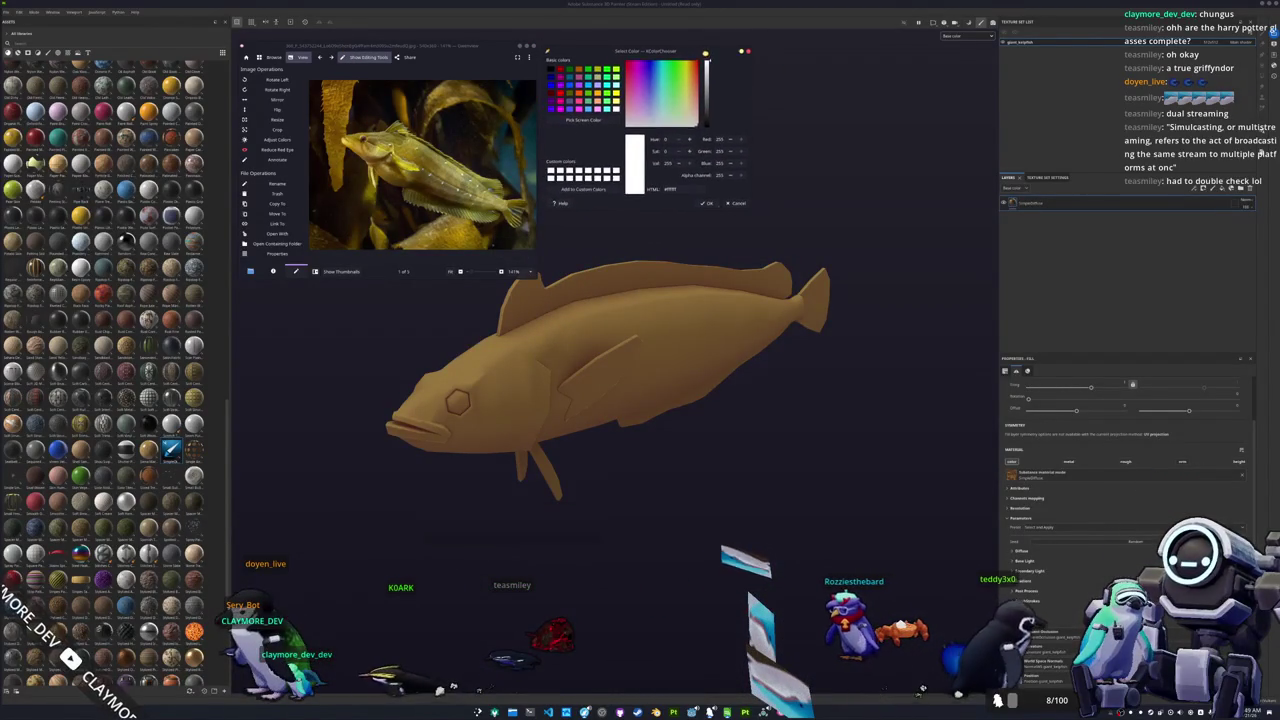
Step: Sample the fish's yellow-olive from the photo and paste it as the fill's Base Color
mouse_move(648, 245)
alt+mouse_down()
mouse_move(686, 429)
mouse_move(663, 371)
mouse_move(677, 385)
mouse_move(693, 352)
alt+mouse_up()
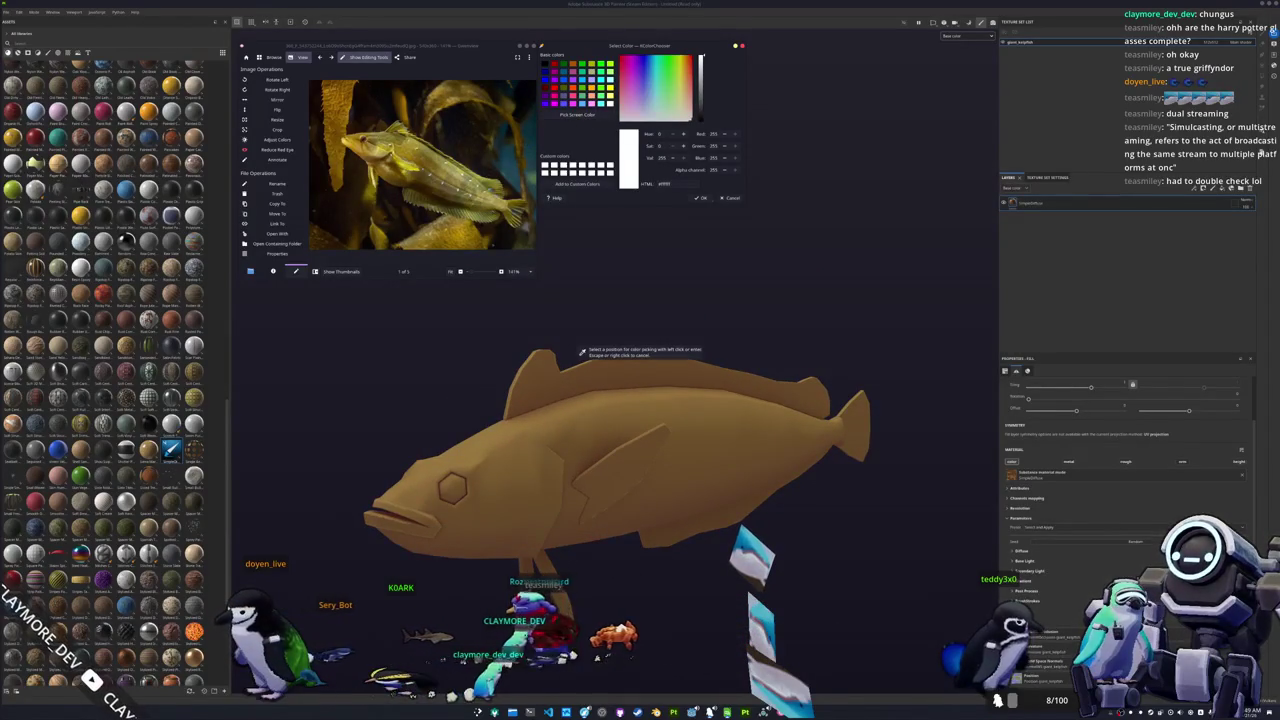
click(512, 245)
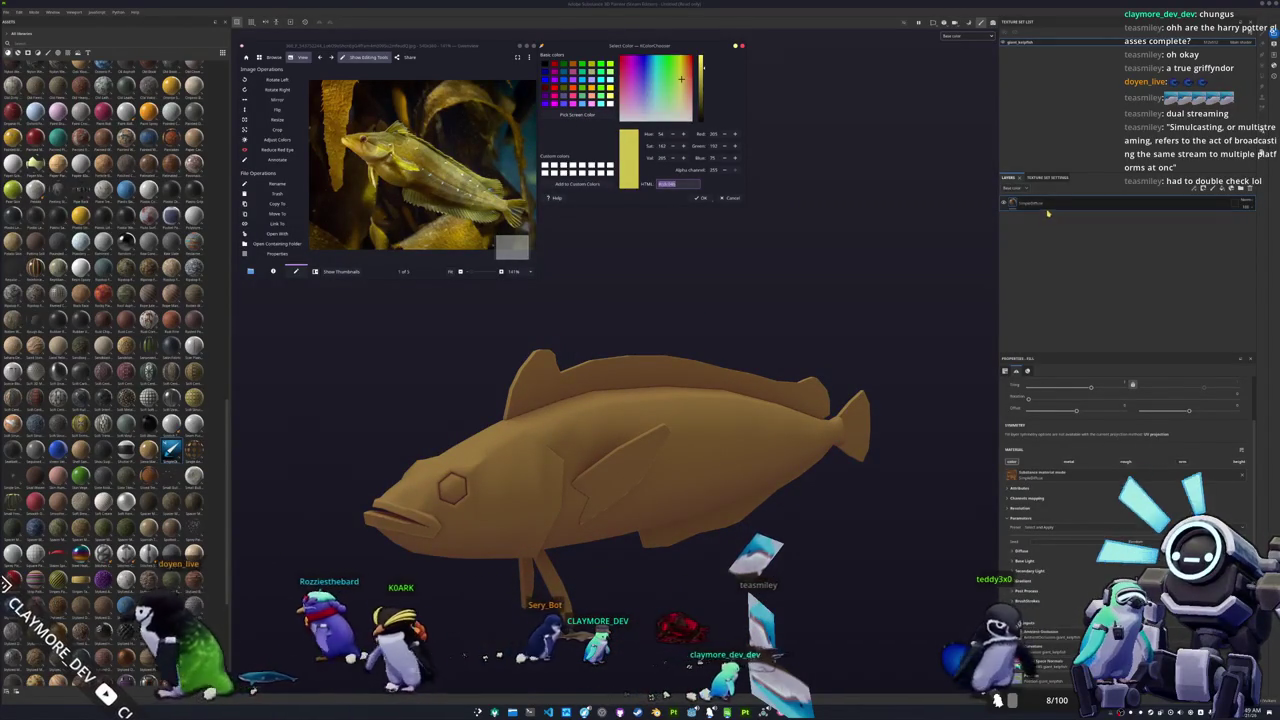
click(1020, 551)
click(1060, 561)
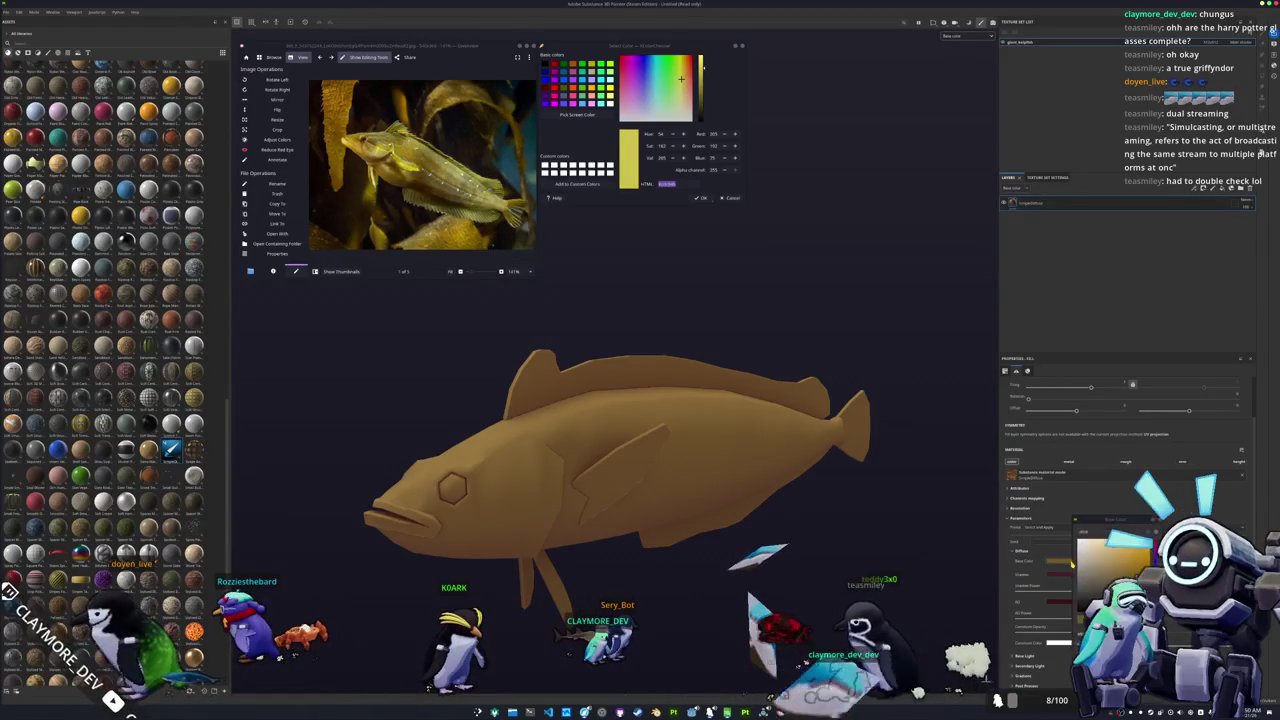
key(ctrl+v)
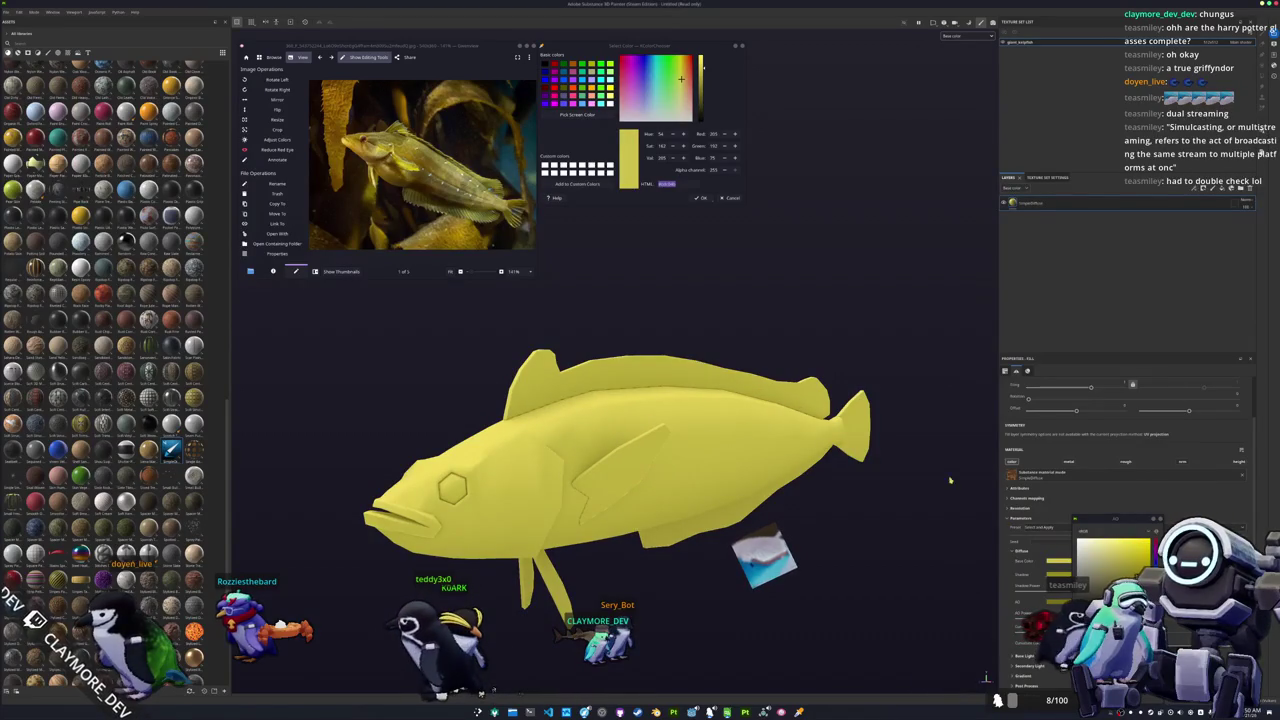
Step: Sample deeper ochre shades from the fish in the reference photo
alt+drag(950, 481, 754, 287)
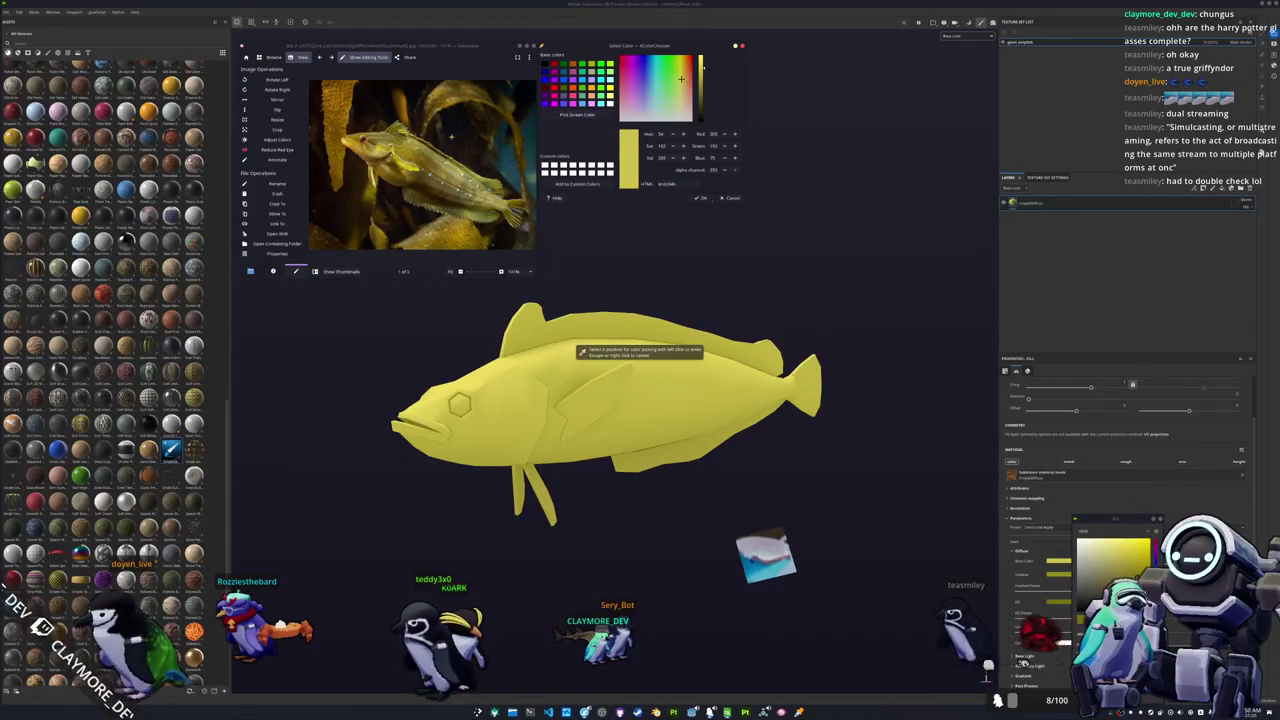
click(511, 245)
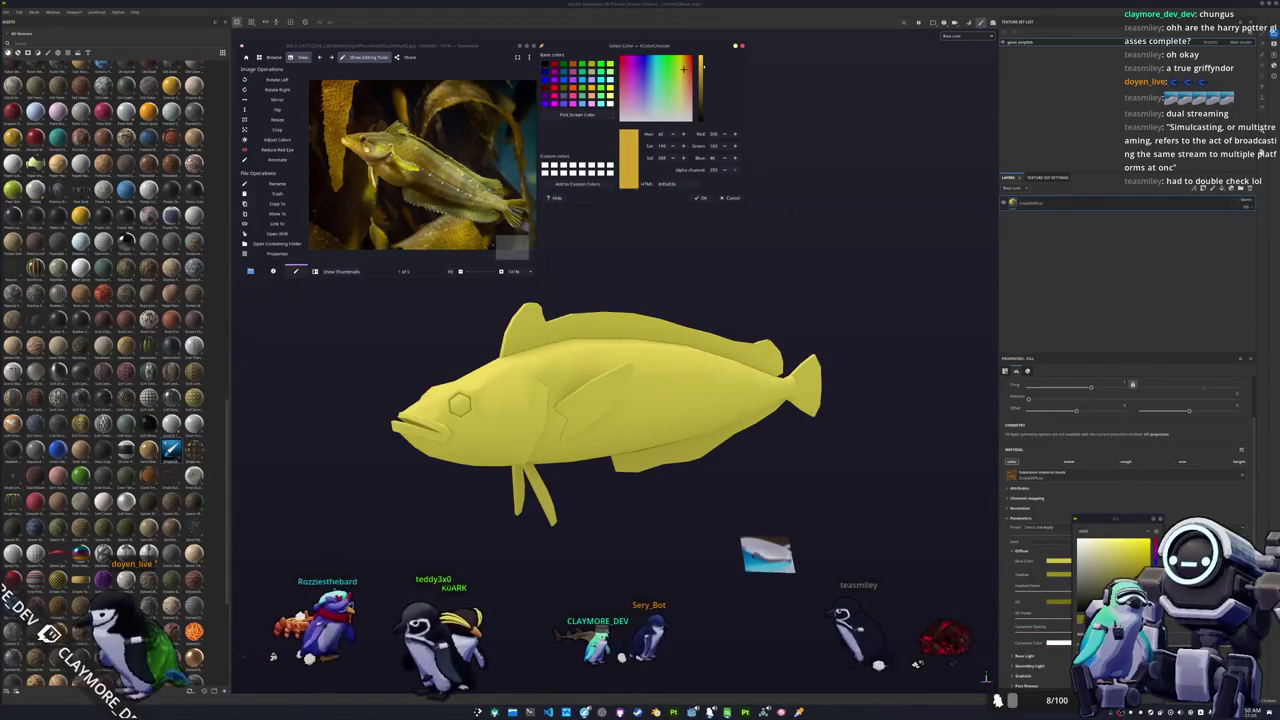
ctrl+scroll(511, 245, up, 2)
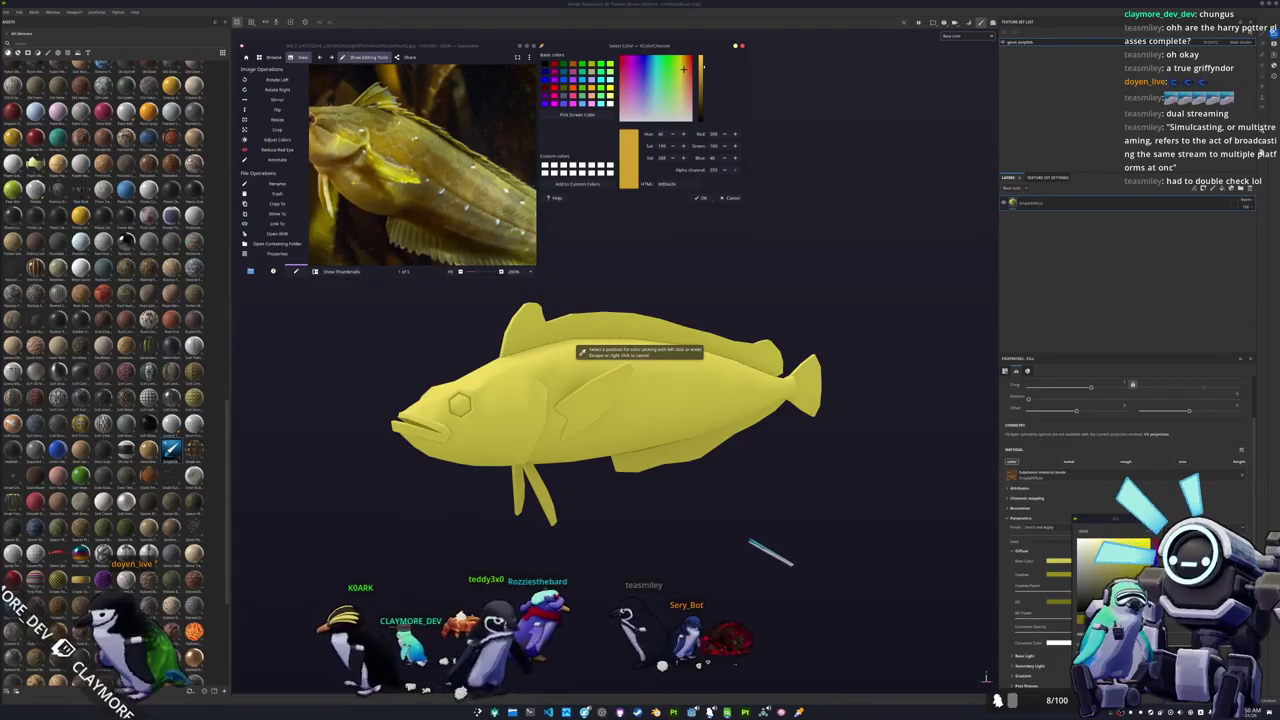
click(581, 352)
click(578, 114)
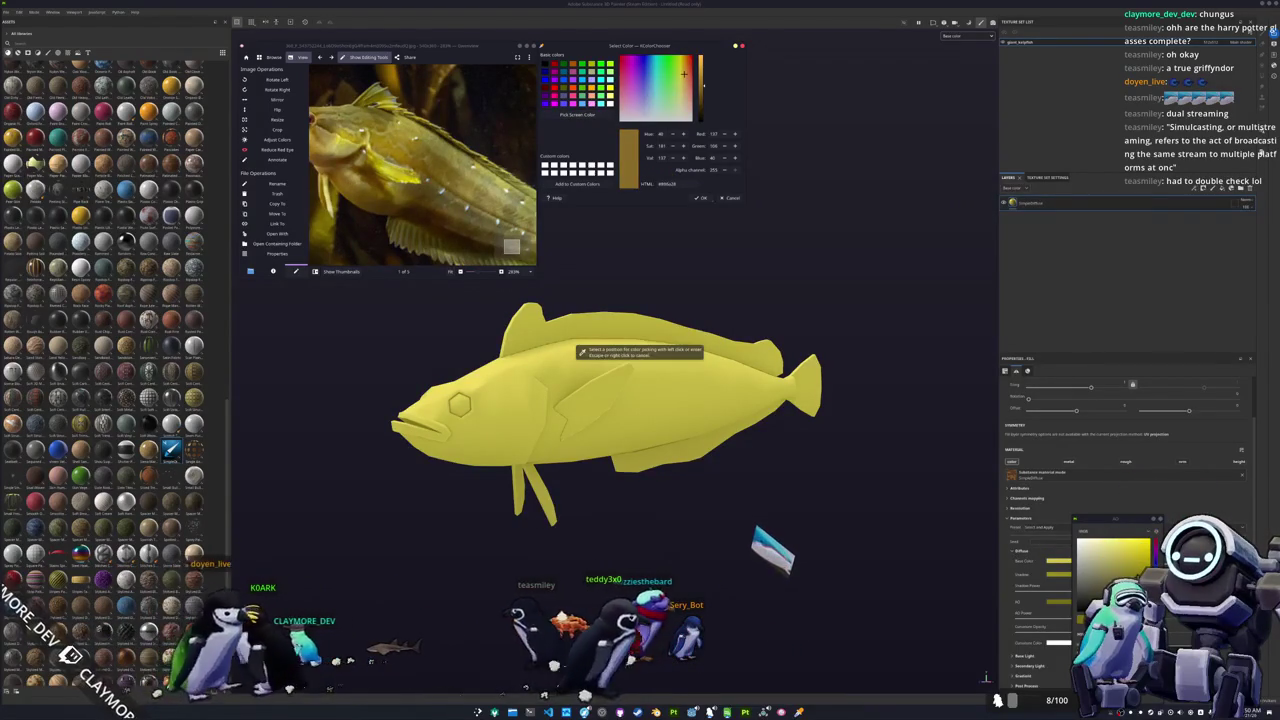
click(584, 351)
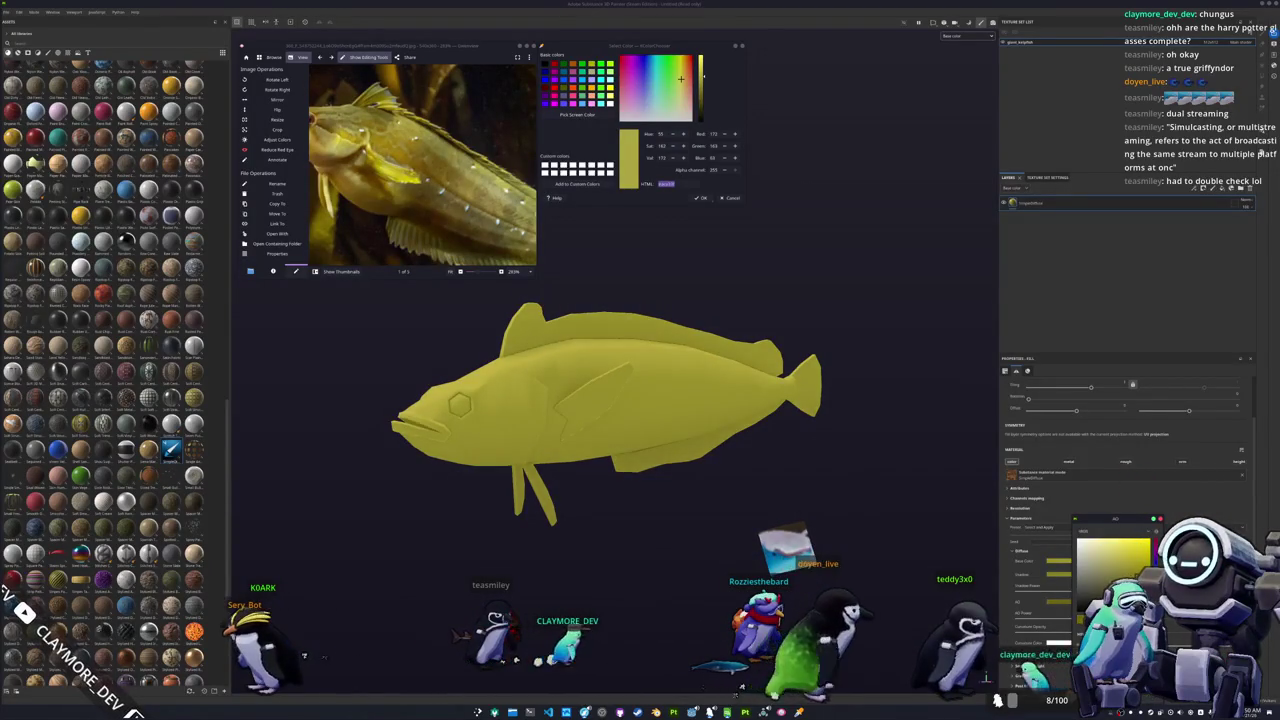
alt+drag(770, 430, 860, 425)
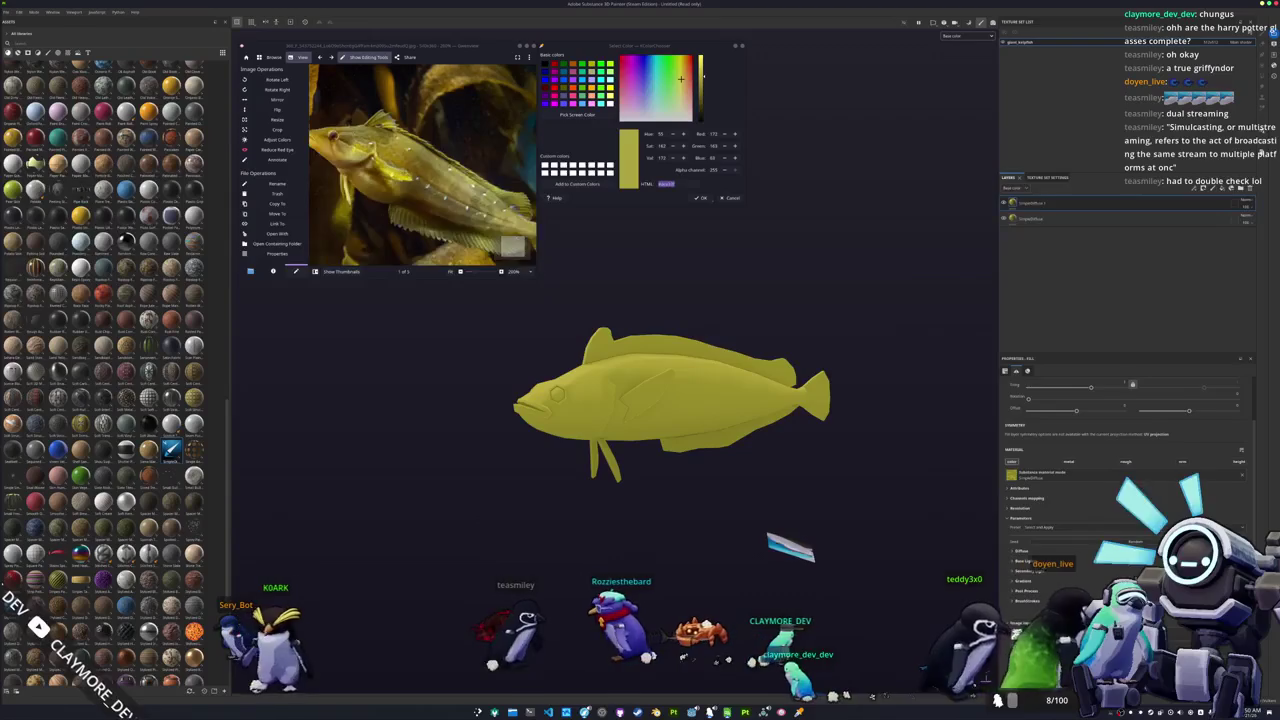
Step: Sample a darker golden yellow from the fish's head in the photo
click(596, 117)
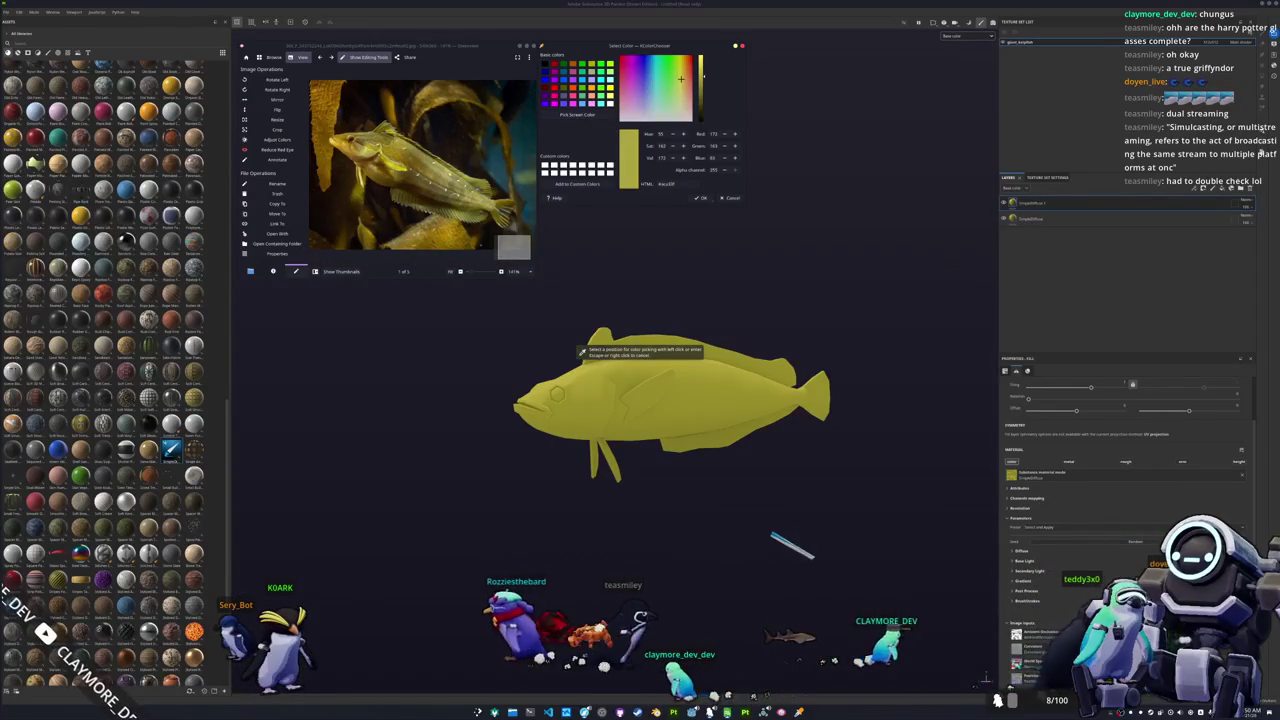
scroll(420, 165, up, 2)
scroll(420, 165, up, 1)
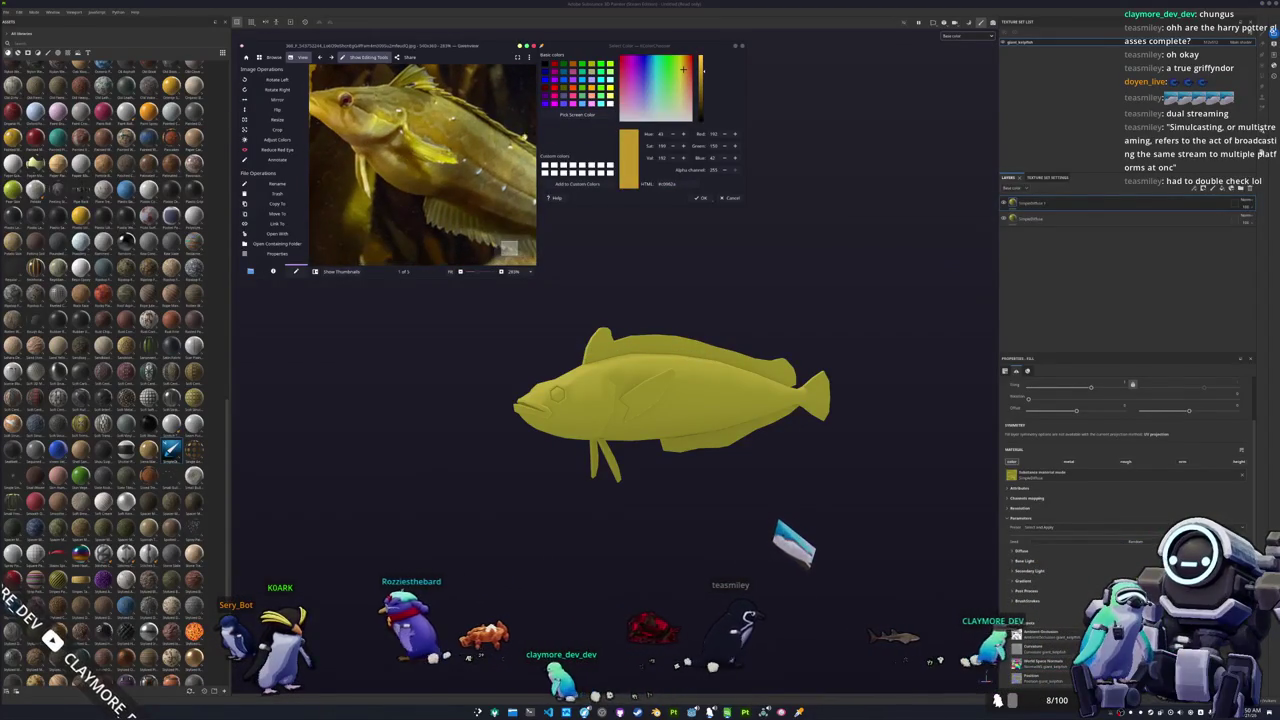
click(581, 352)
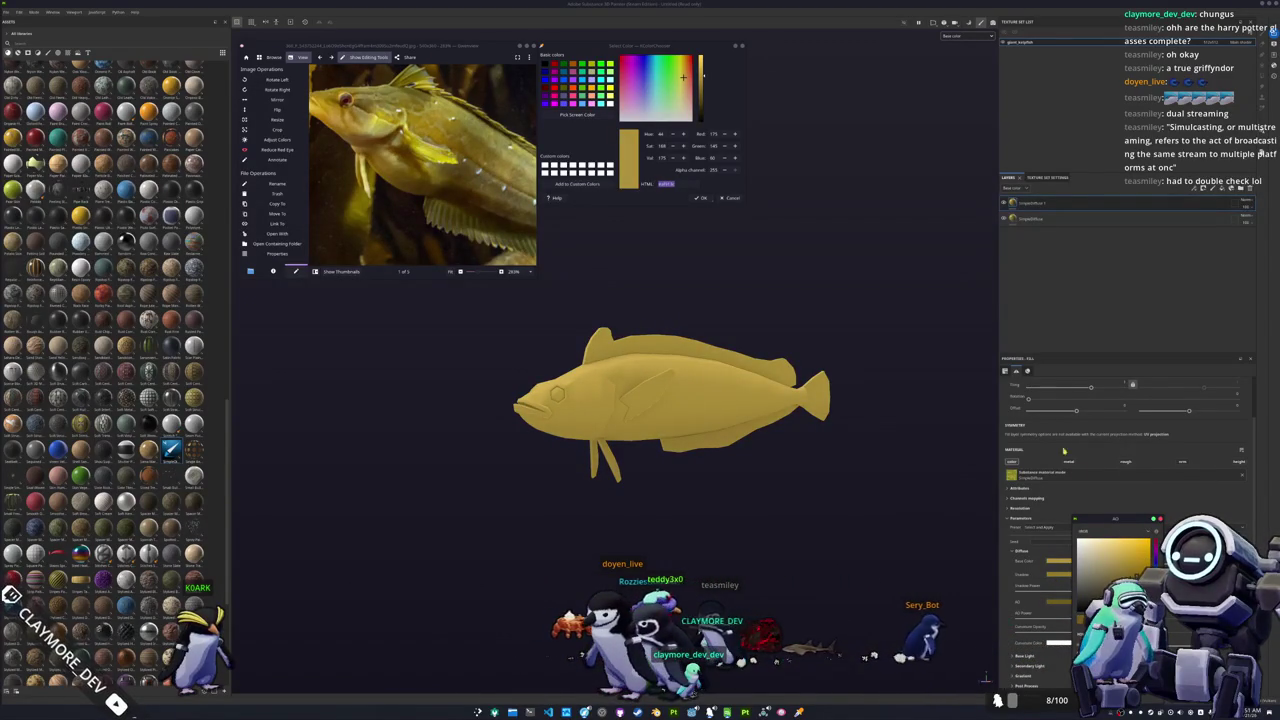
right_click(1028, 200)
Step: Add a layer with a Light generator mask and lower its attenuation
click(1040, 206)
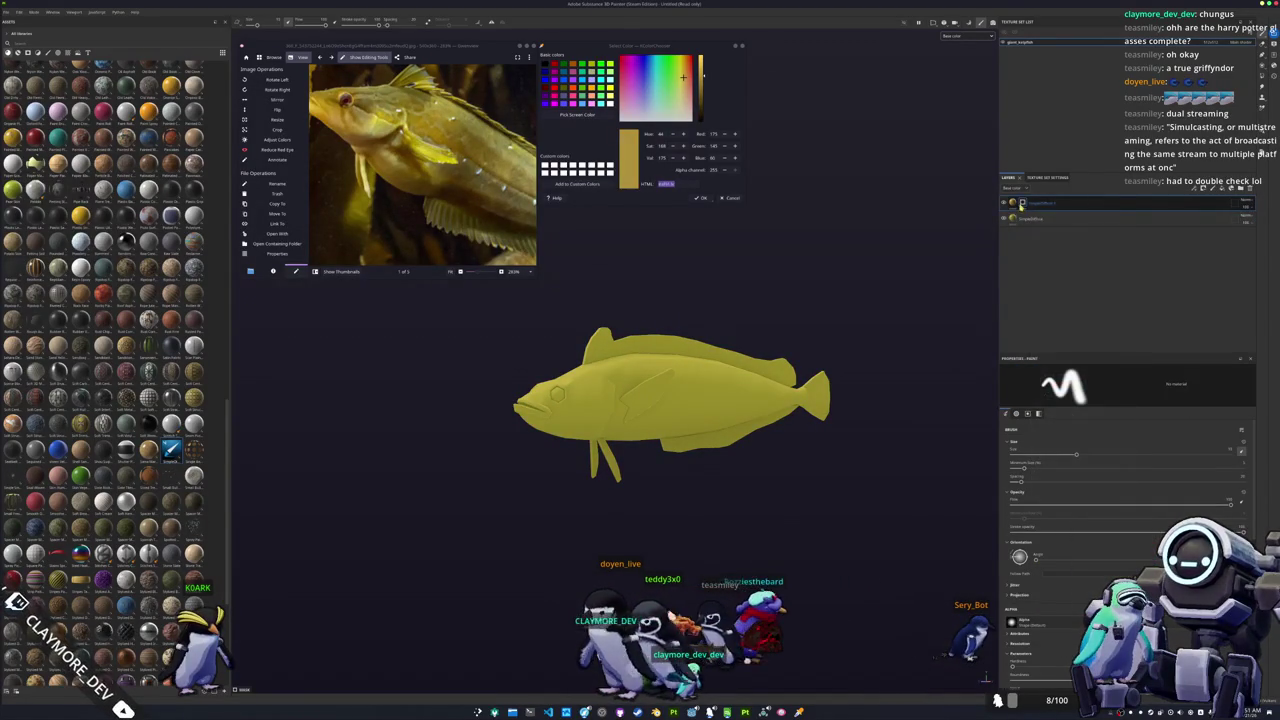
right_click(1024, 204)
click(1050, 417)
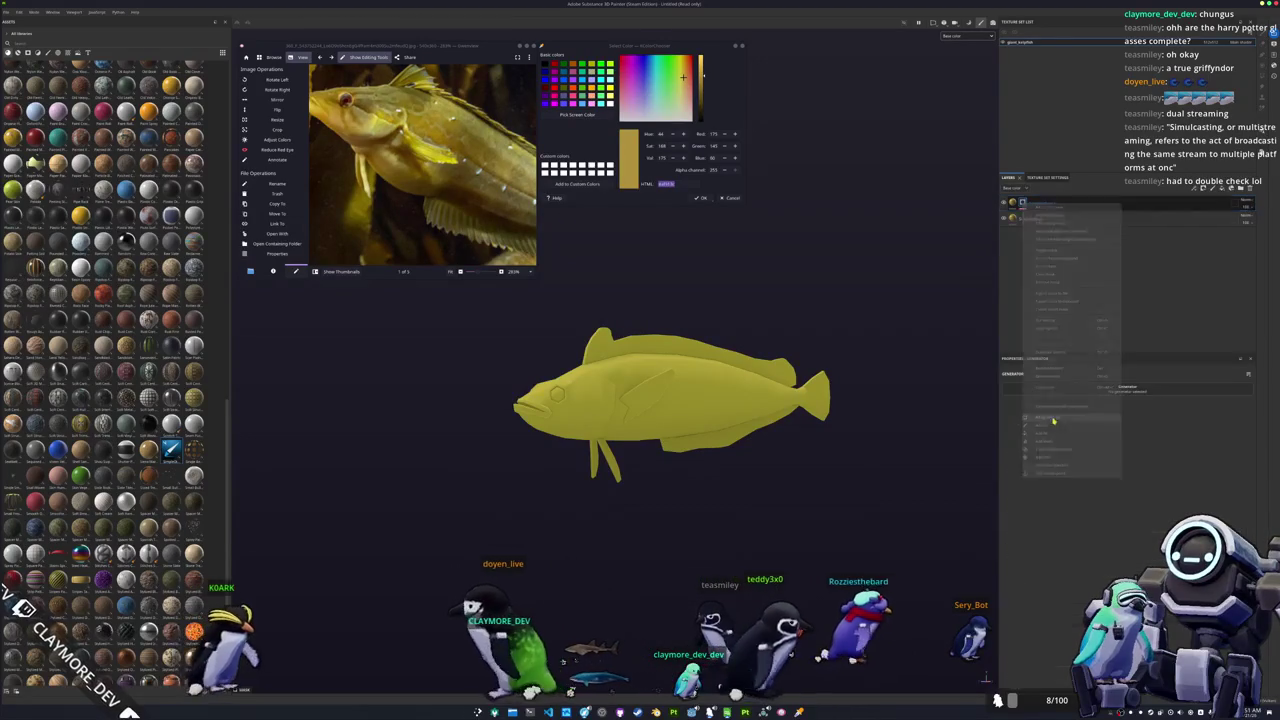
click(1122, 394)
click(1135, 450)
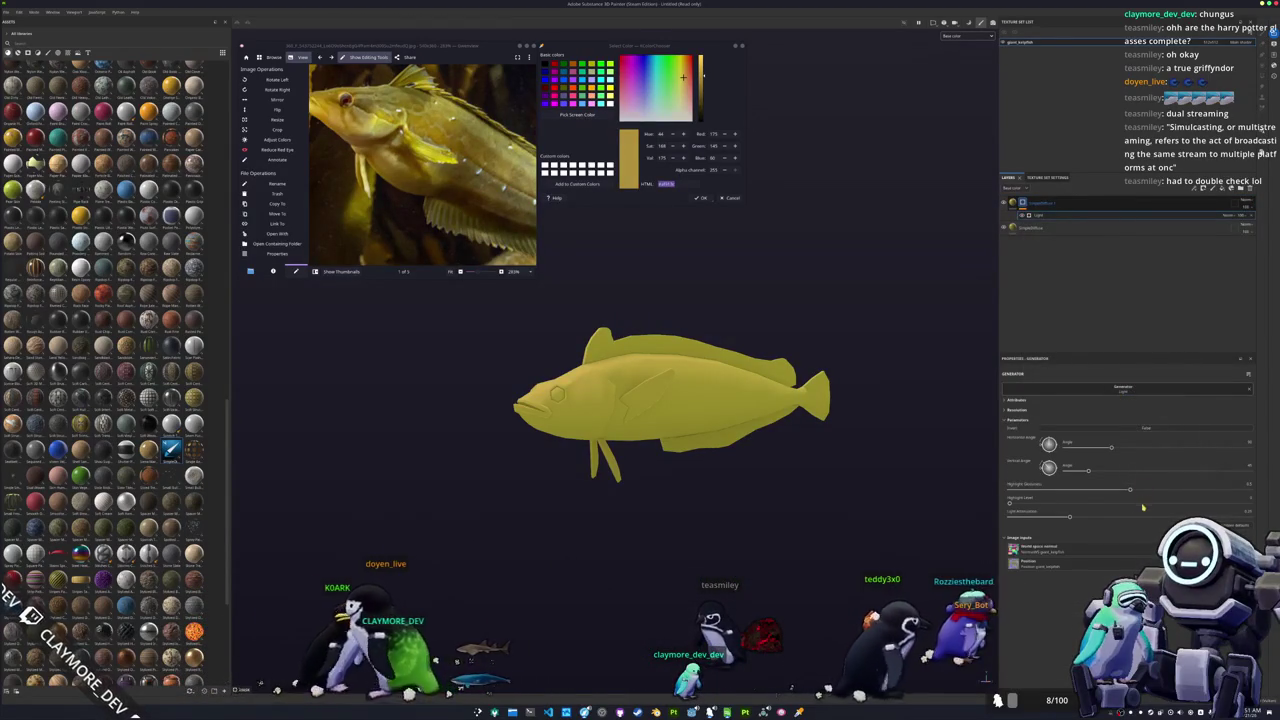
drag(1069, 519, 1009, 519)
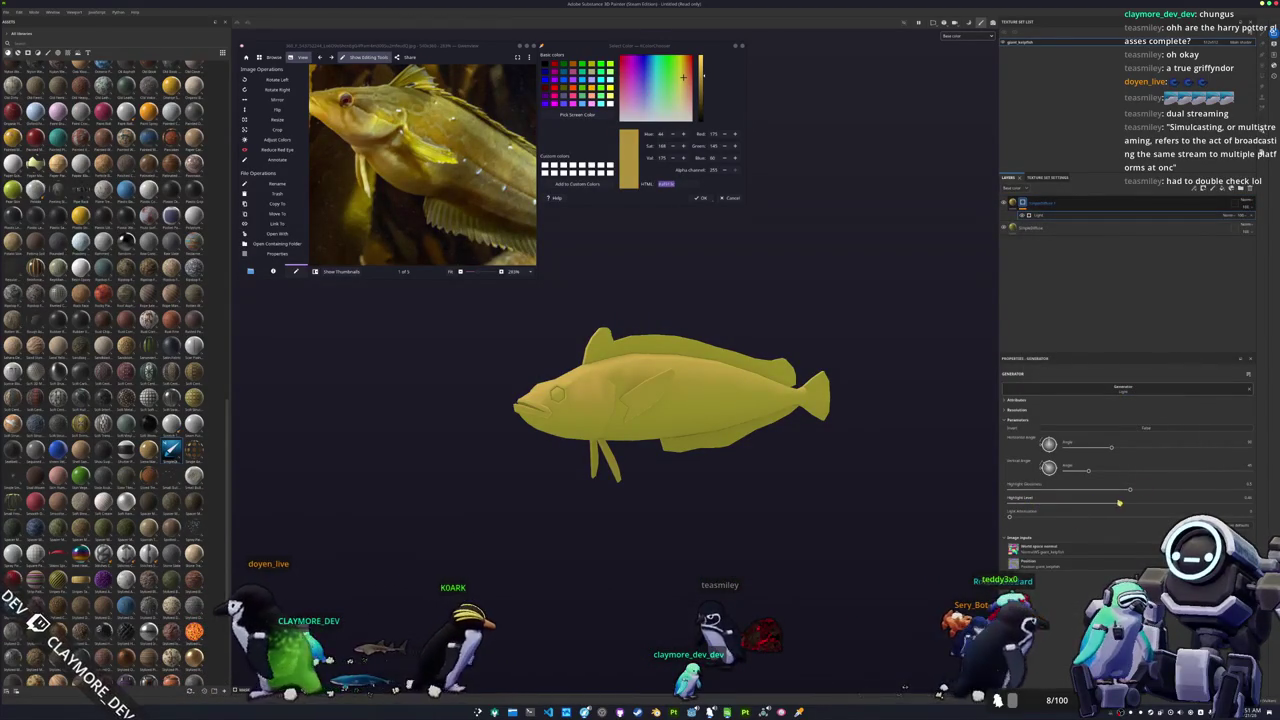
Step: Add a Fill effect to the mask with a grayscale pattern, new blend mode and stronger opacity
right_click(1022, 216)
click(1045, 429)
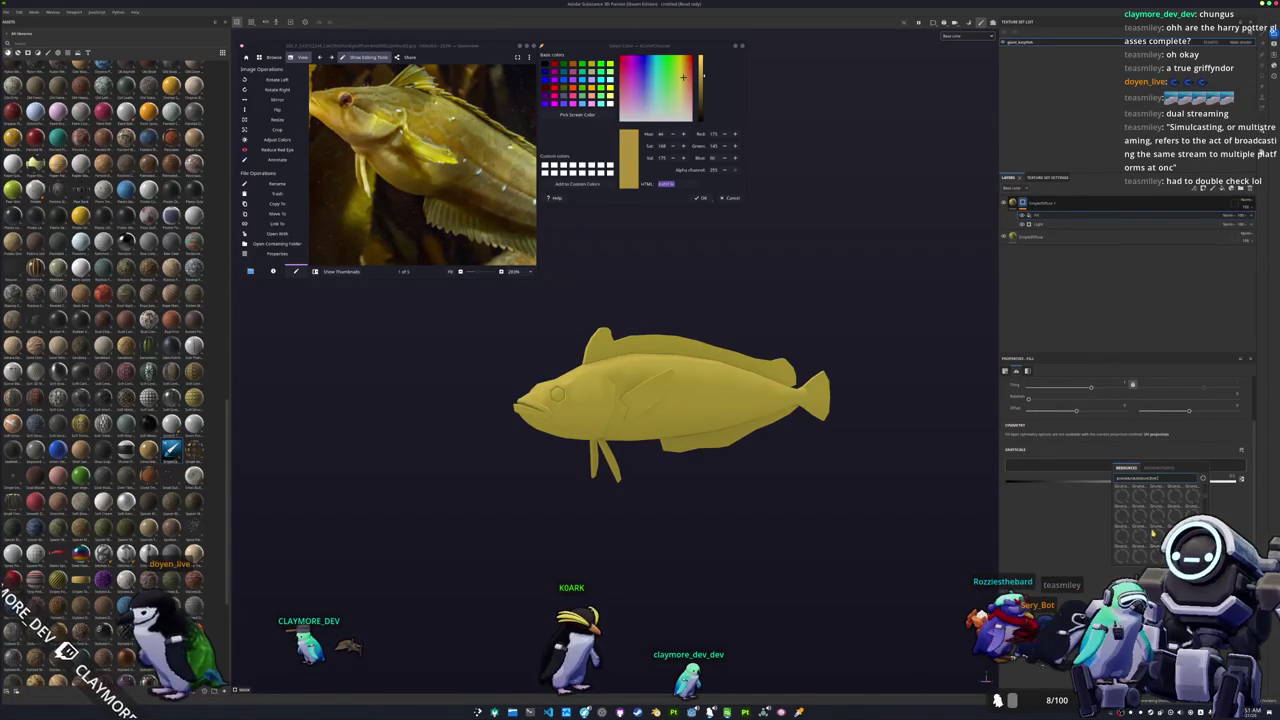
click(1157, 534)
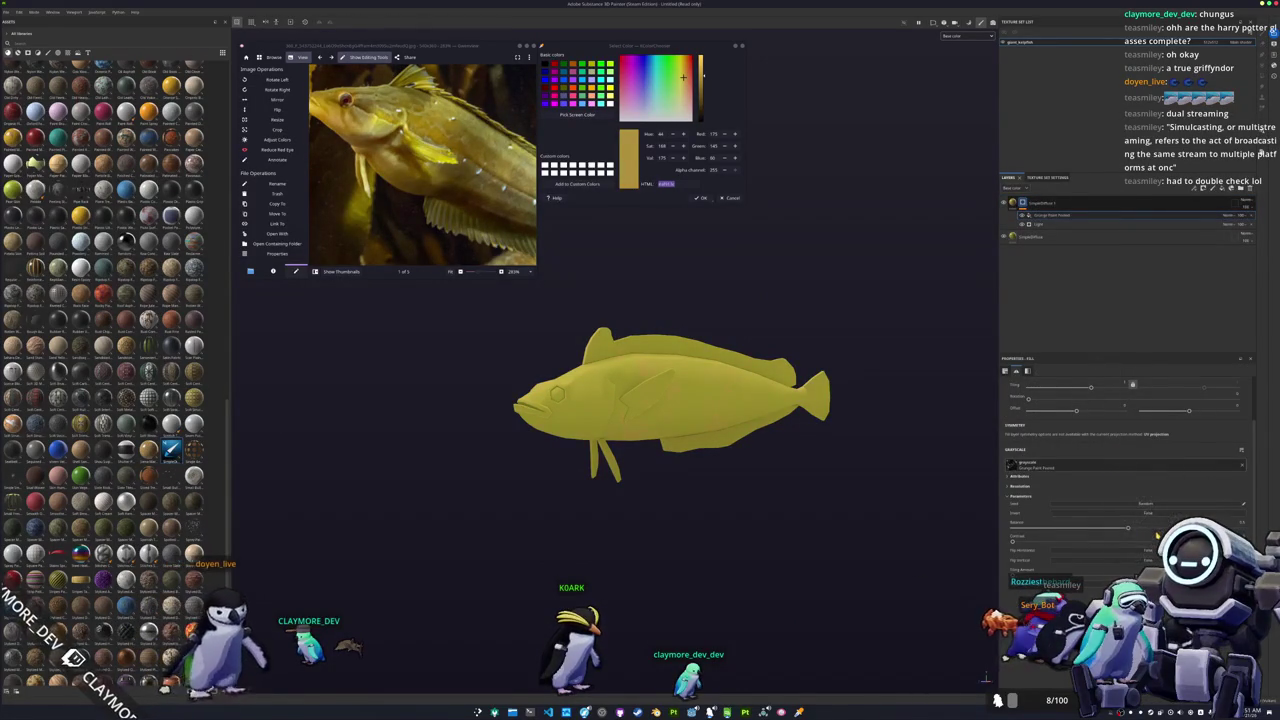
click(1230, 215)
click(1232, 252)
scroll(843, 443, up, 5)
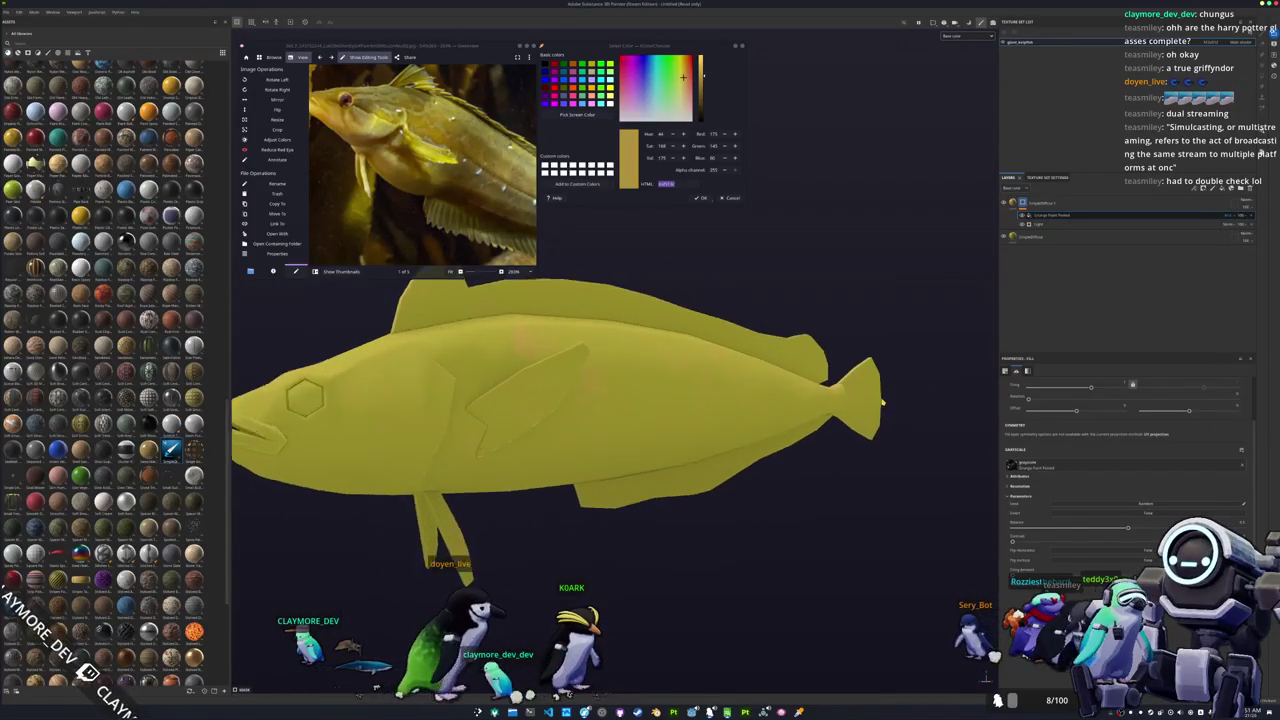
drag(1071, 522, 1243, 527)
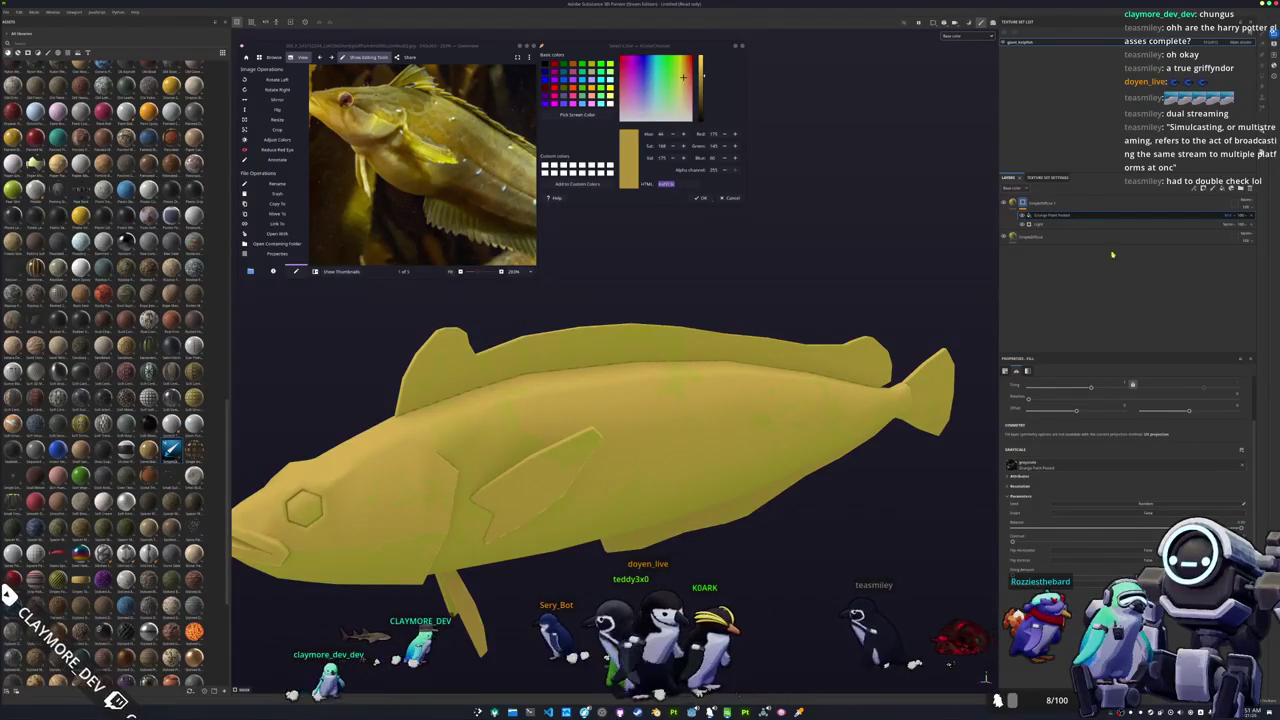
Step: Switch the pattern fill to Tri-planar projection and raise its Tiling
scroll(1100, 420, up, 2)
click(1100, 396)
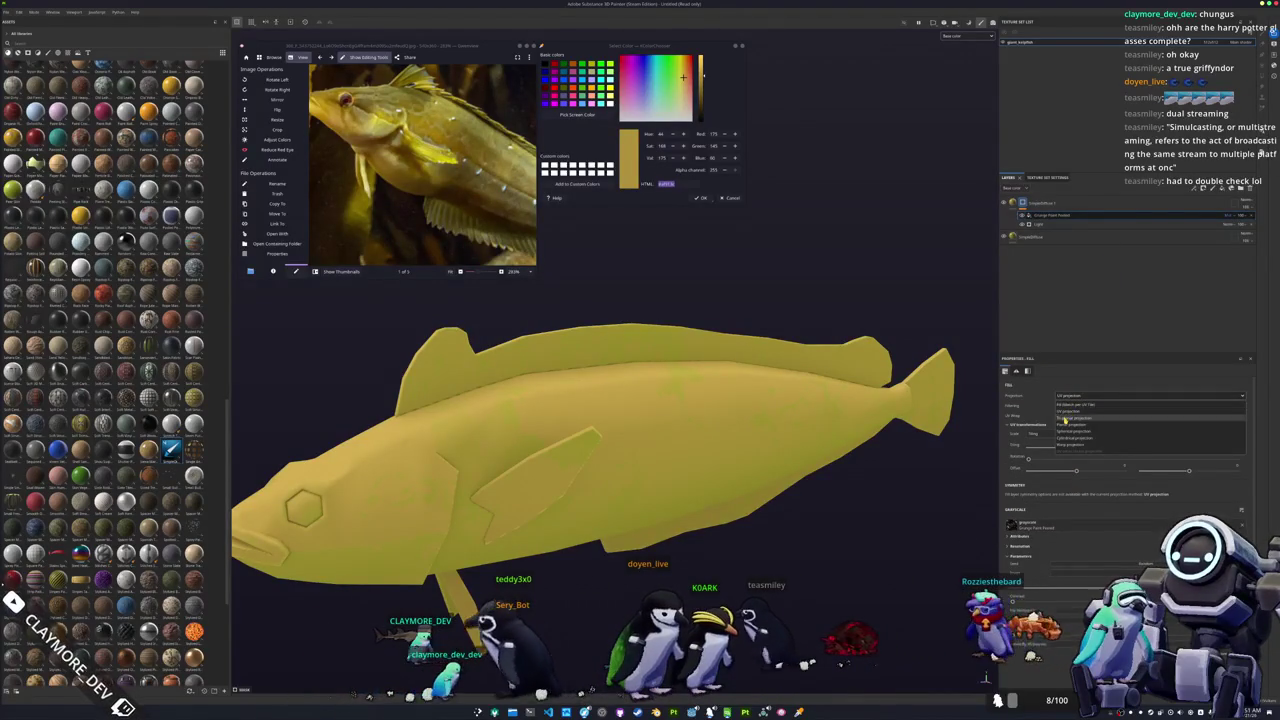
click(1070, 418)
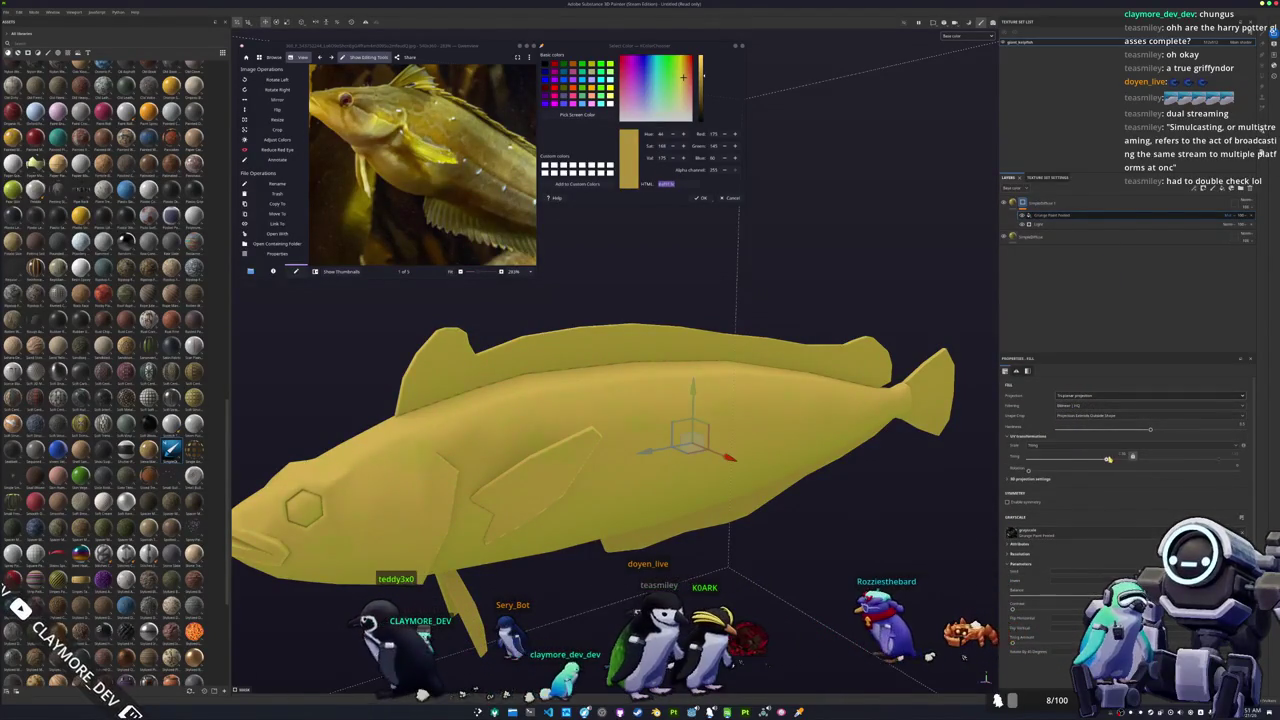
drag(1060, 459, 1083, 459)
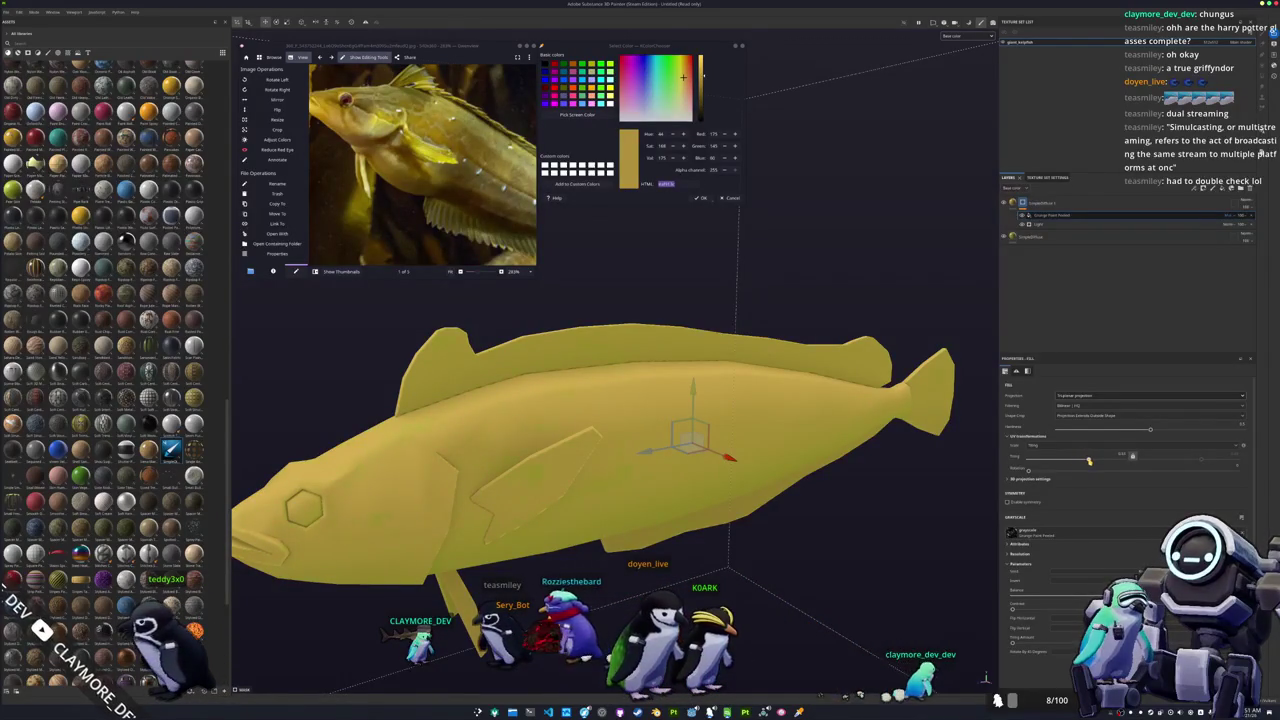
scroll(690, 440, down, 5)
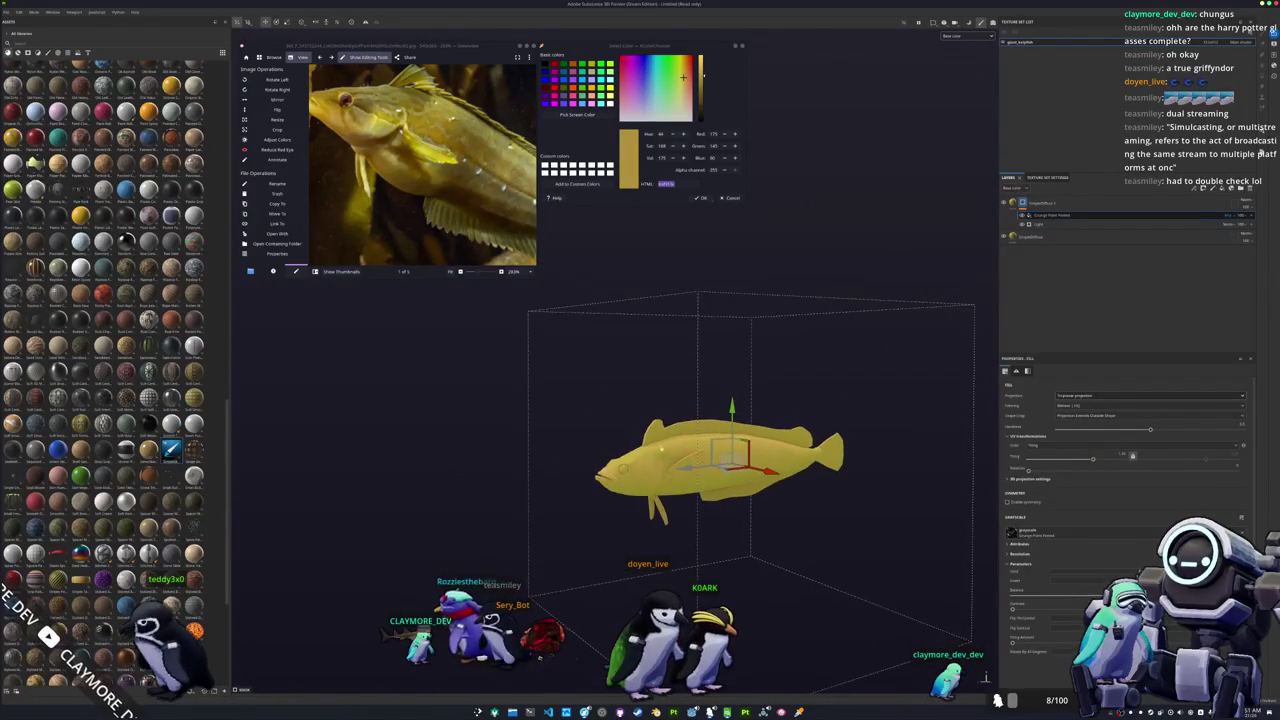
scroll(430, 160, down, 3)
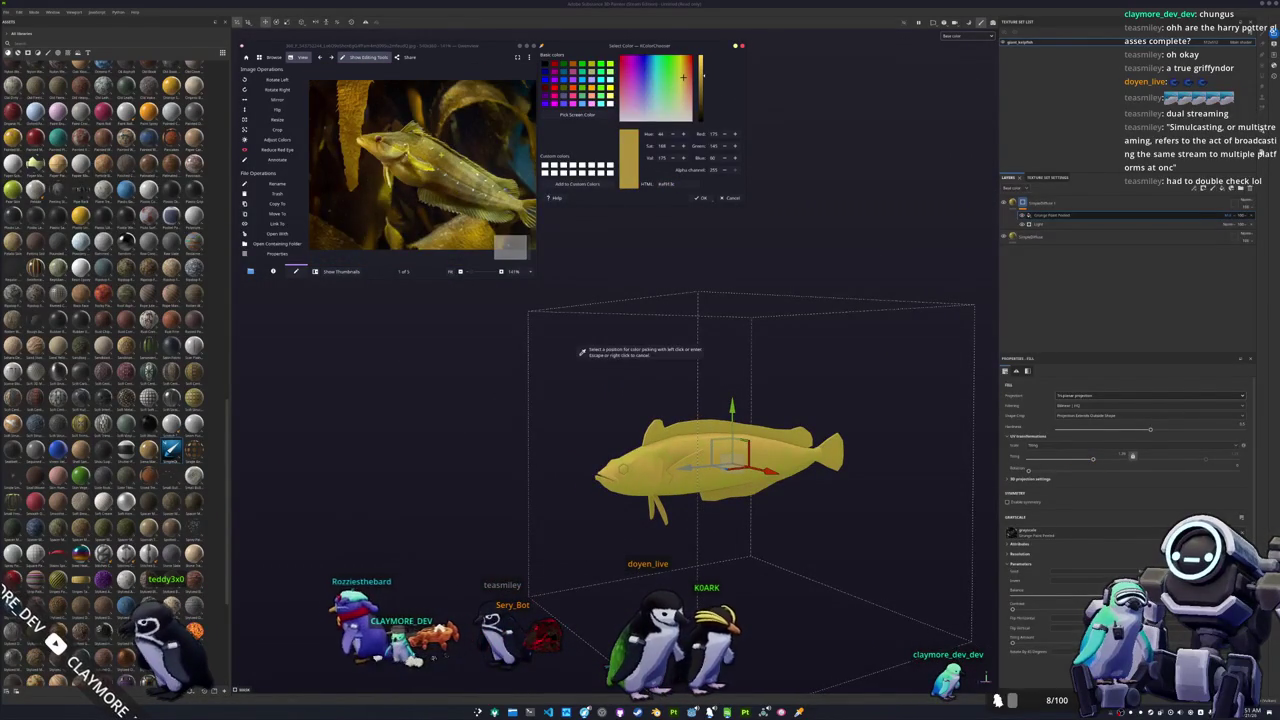
click(1035, 216)
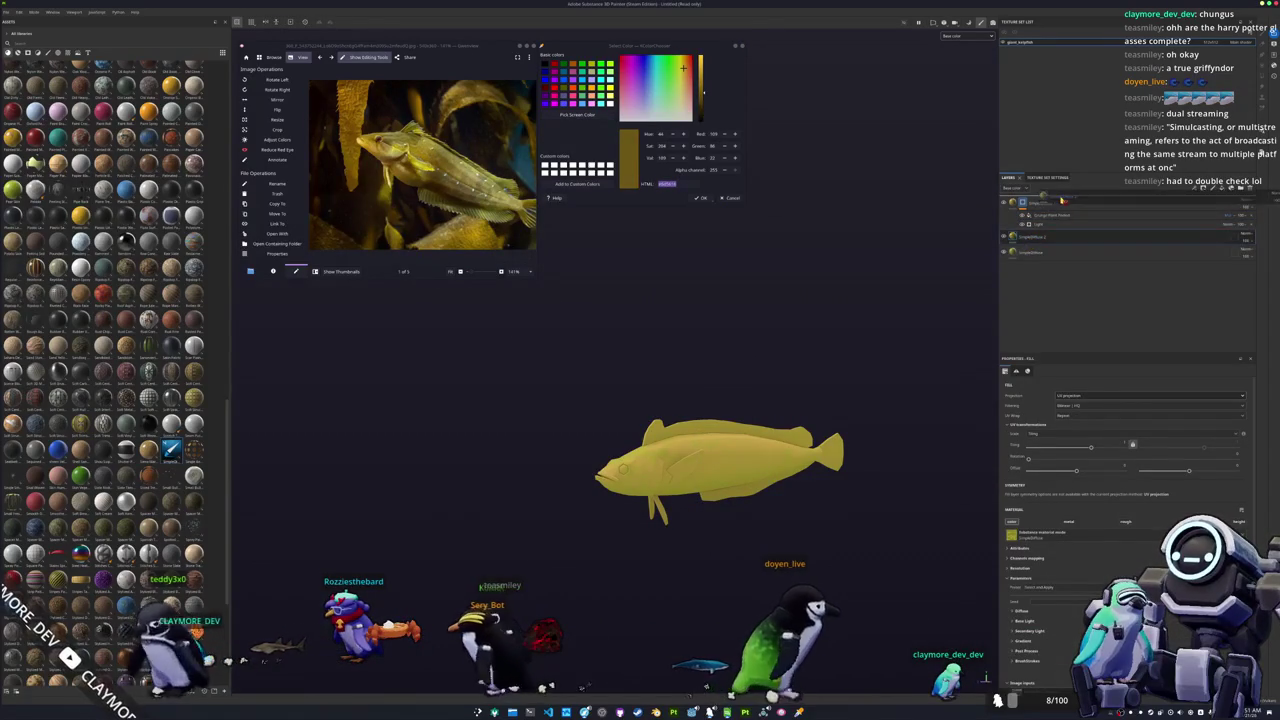
Step: Give the new fill layer a darker olive-yellow Base Color, then bring the valonia ventricosa search forward
click(1020, 611)
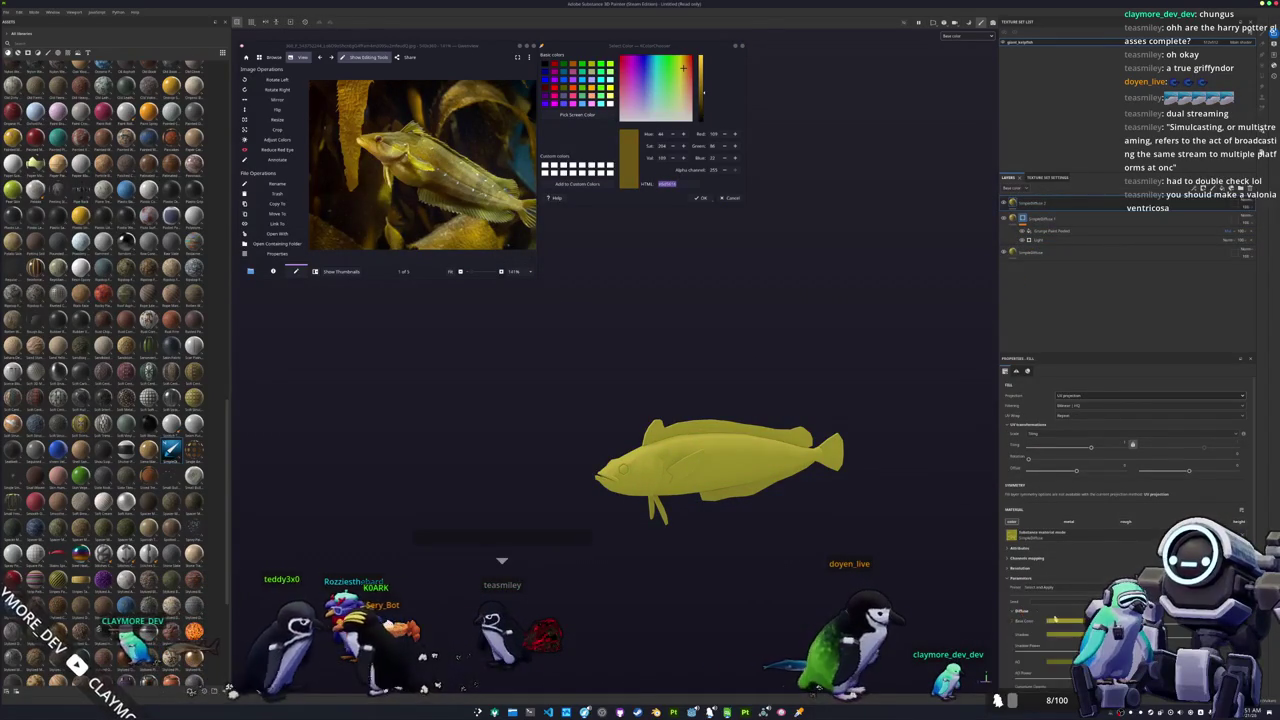
click(1066, 618)
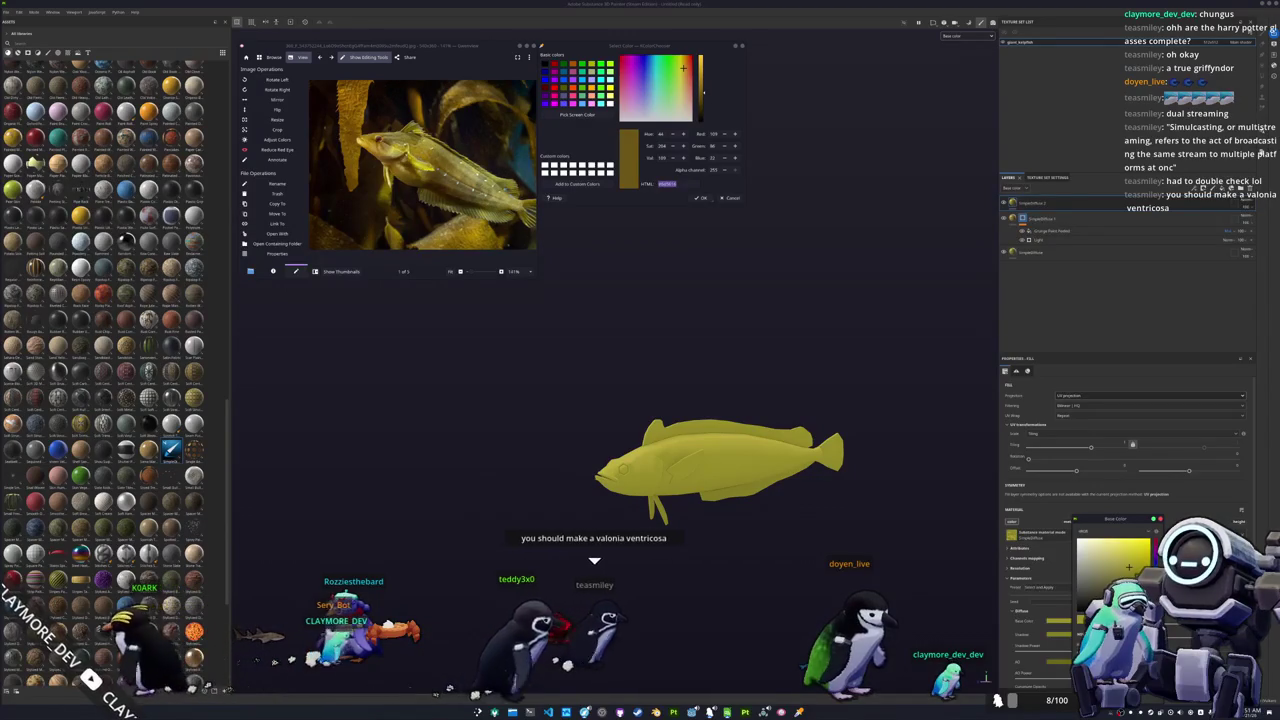
click(1130, 573)
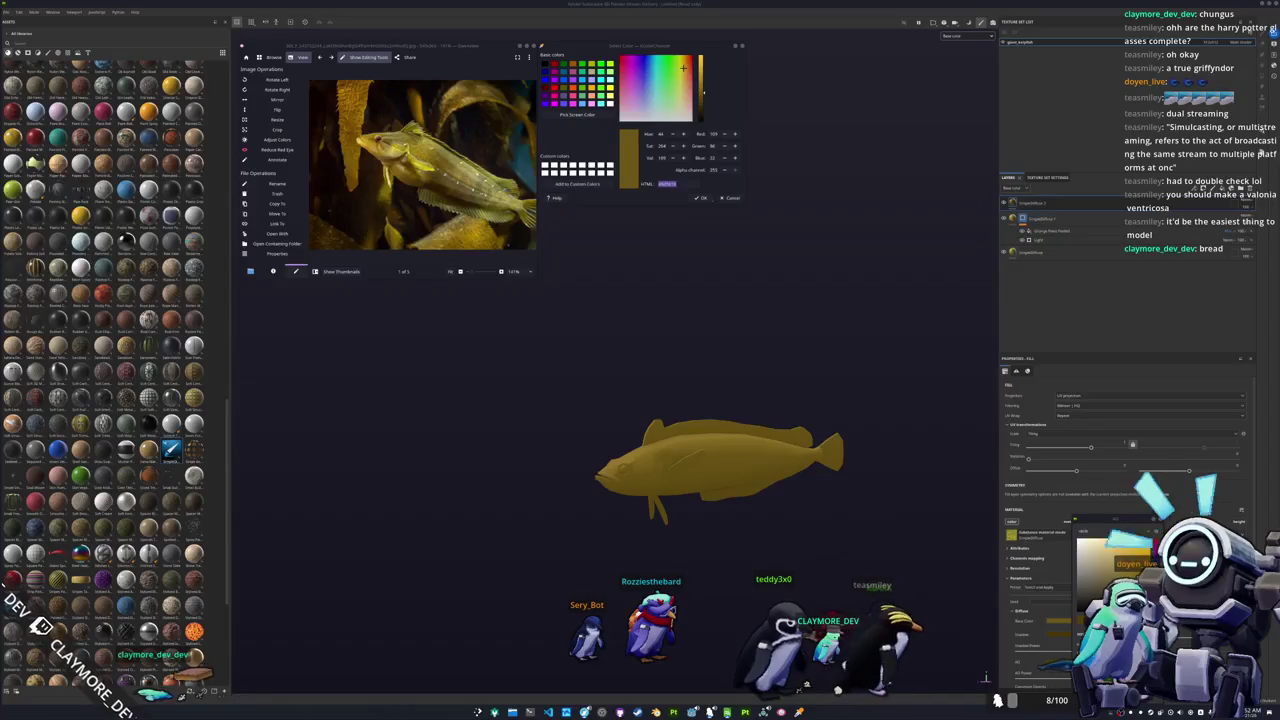
drag(1270, 225, 885, 222)
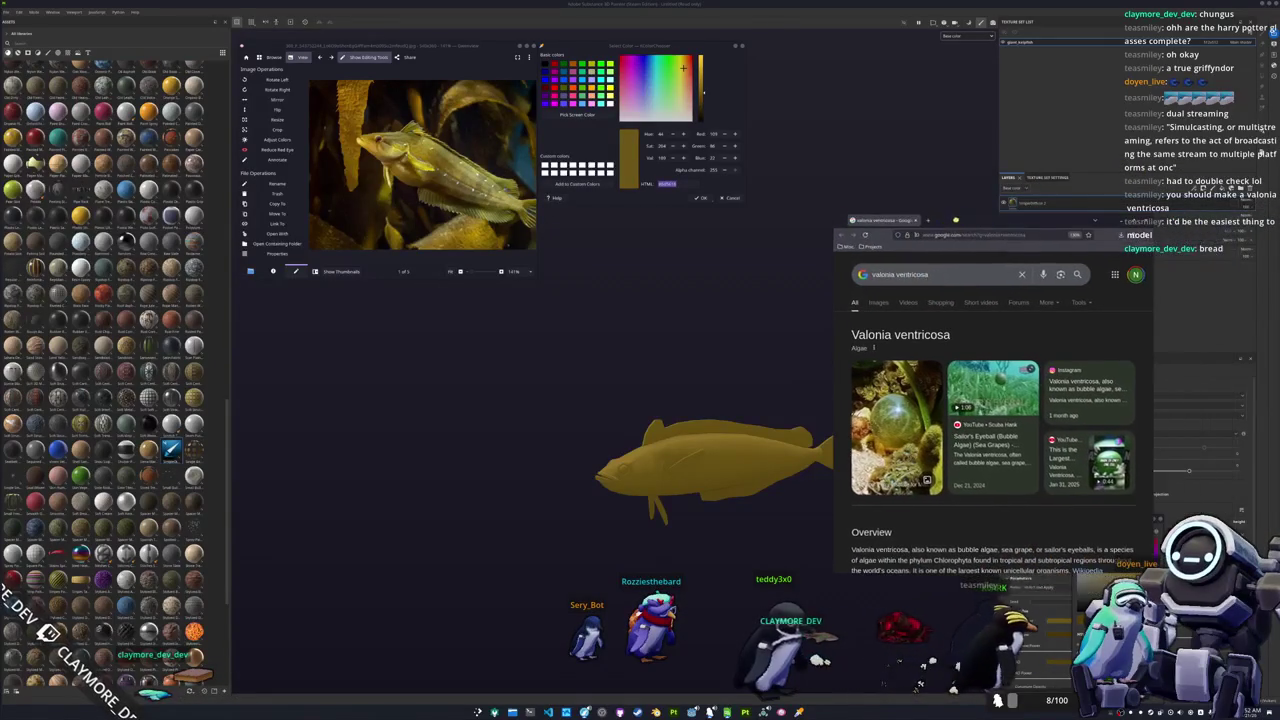
click(885, 311)
drag(835, 340, 719, 340)
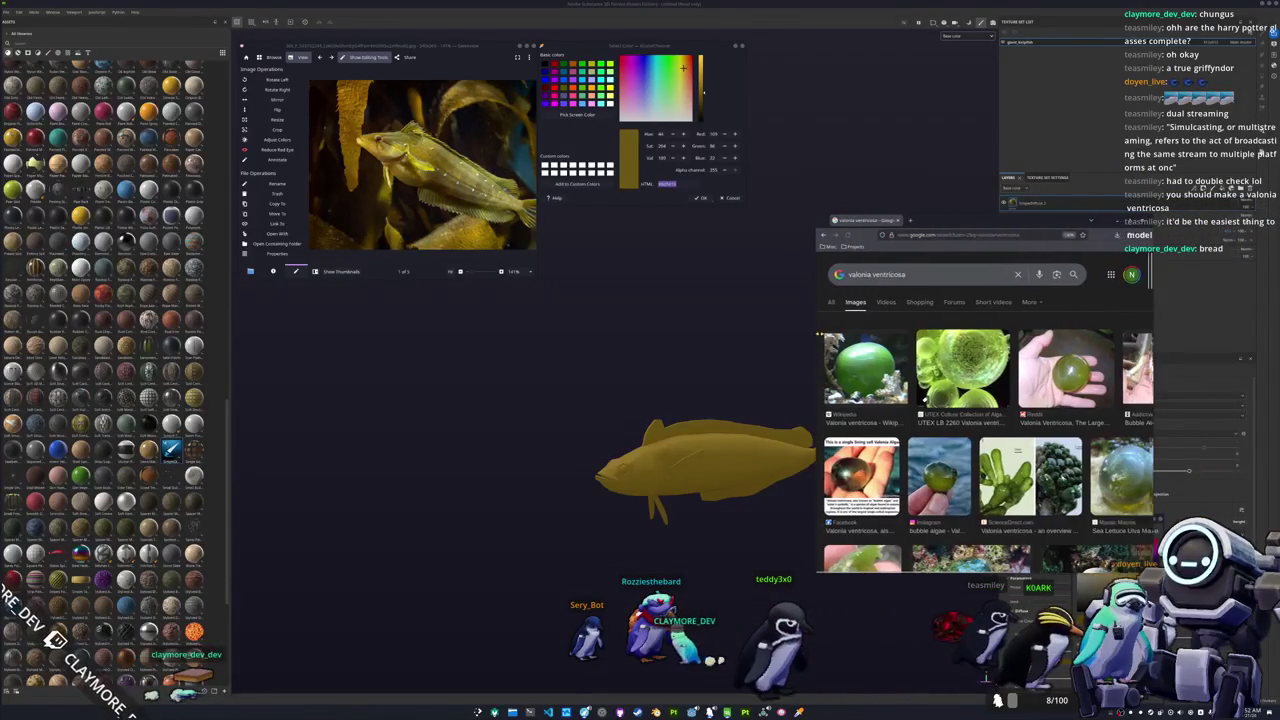
scroll(940, 430, down, 1)
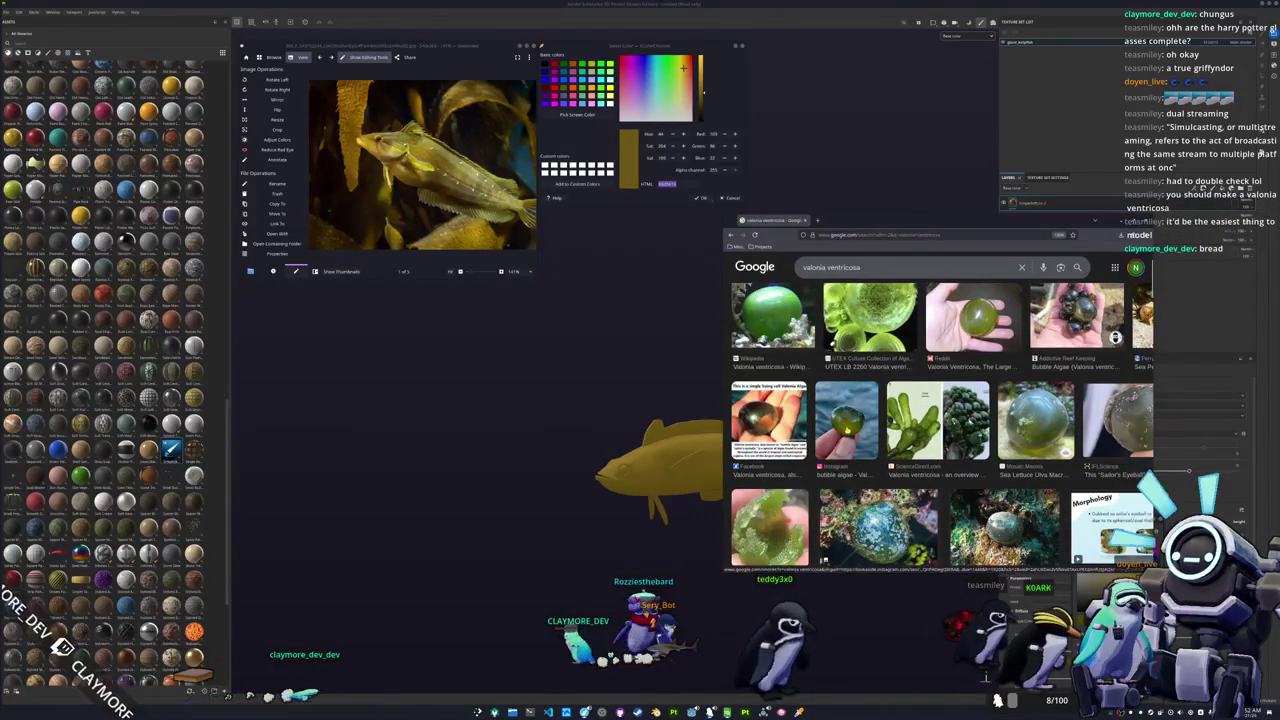
scroll(940, 427, down, 1)
scroll(940, 427, down, 2)
scroll(940, 427, down, 1)
scroll(940, 427, down, 1)
scroll(940, 427, down, 1)
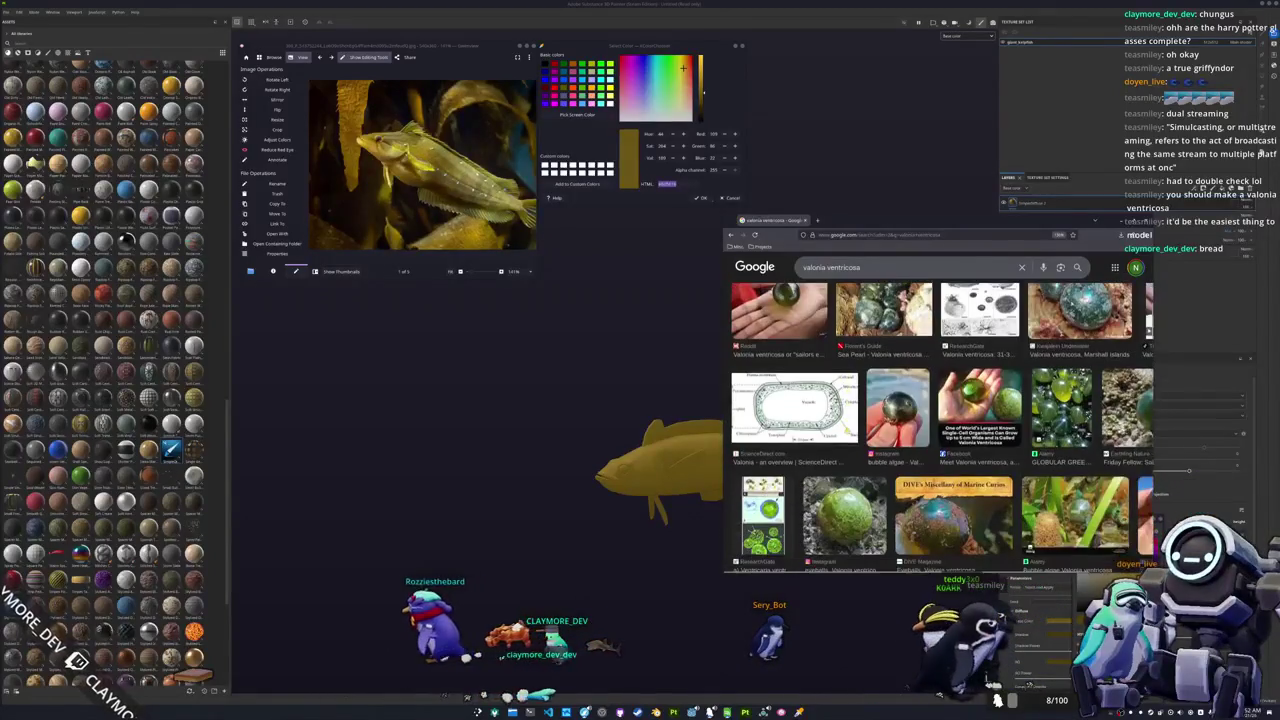
scroll(940, 427, down, 1)
scroll(940, 427, up, 3)
scroll(880, 428, up, 5)
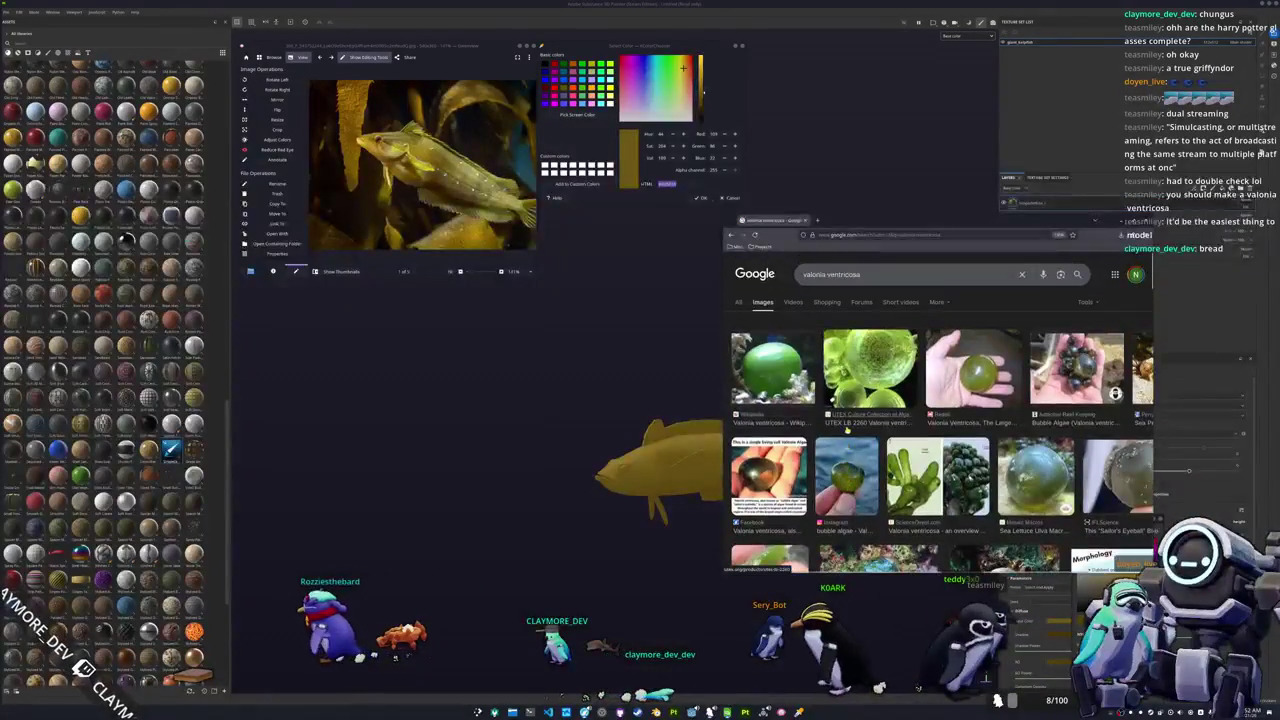
click(660, 637)
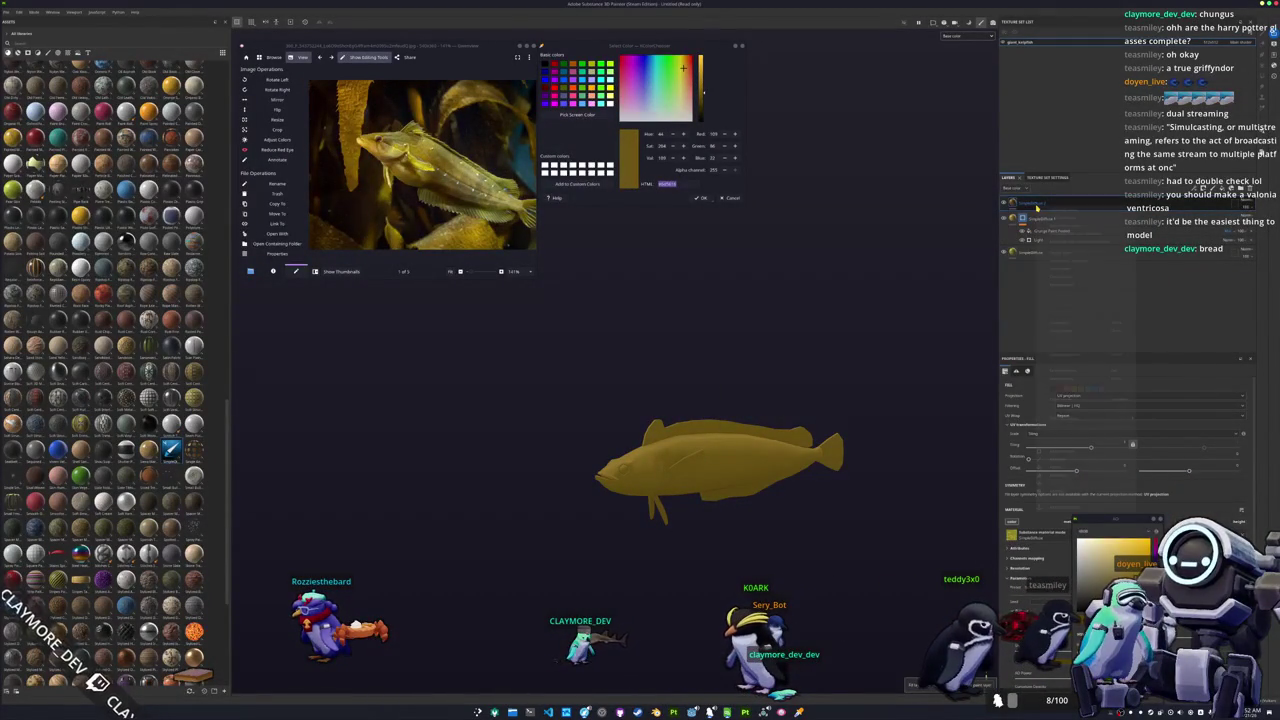
Step: Add a Light generator to the top layer, raising its vertical angle and attenuation to darken the body
click(1060, 260)
mouse_move(910, 320)
alt+mouse_down()
mouse_move(848, 346)
mouse_move(882, 349)
alt+mouse_up()
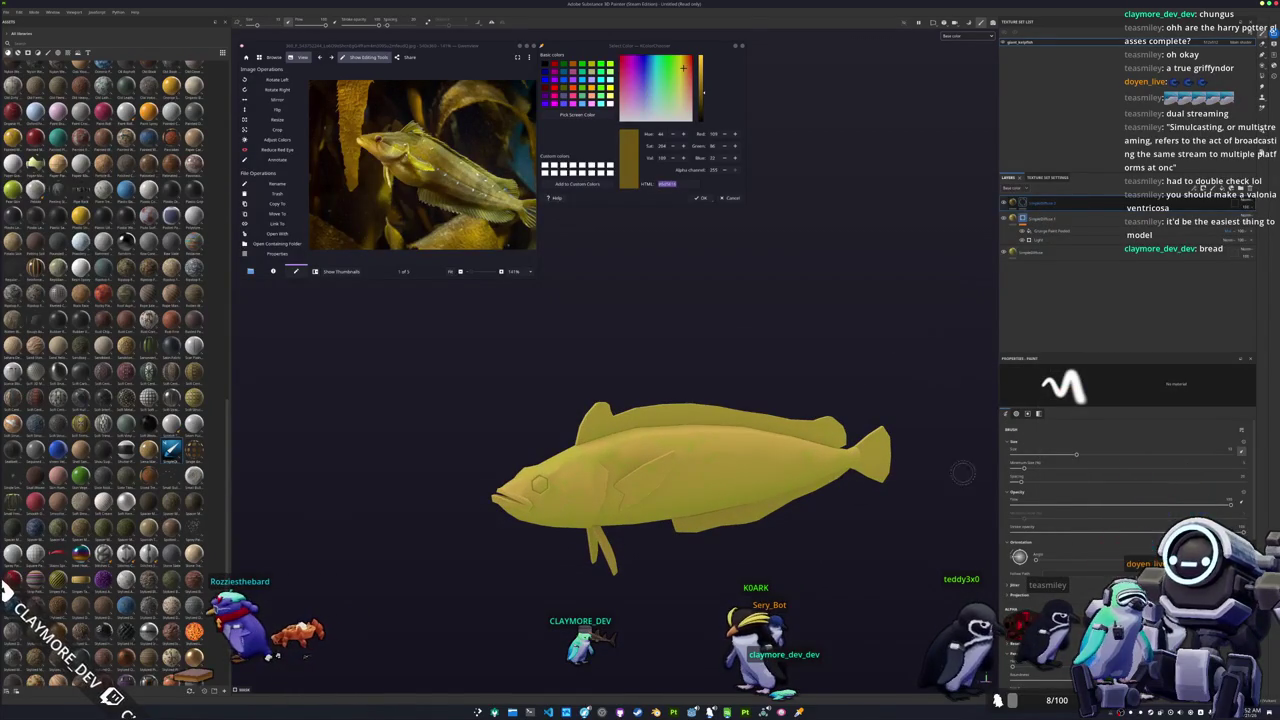
right_click(1021, 203)
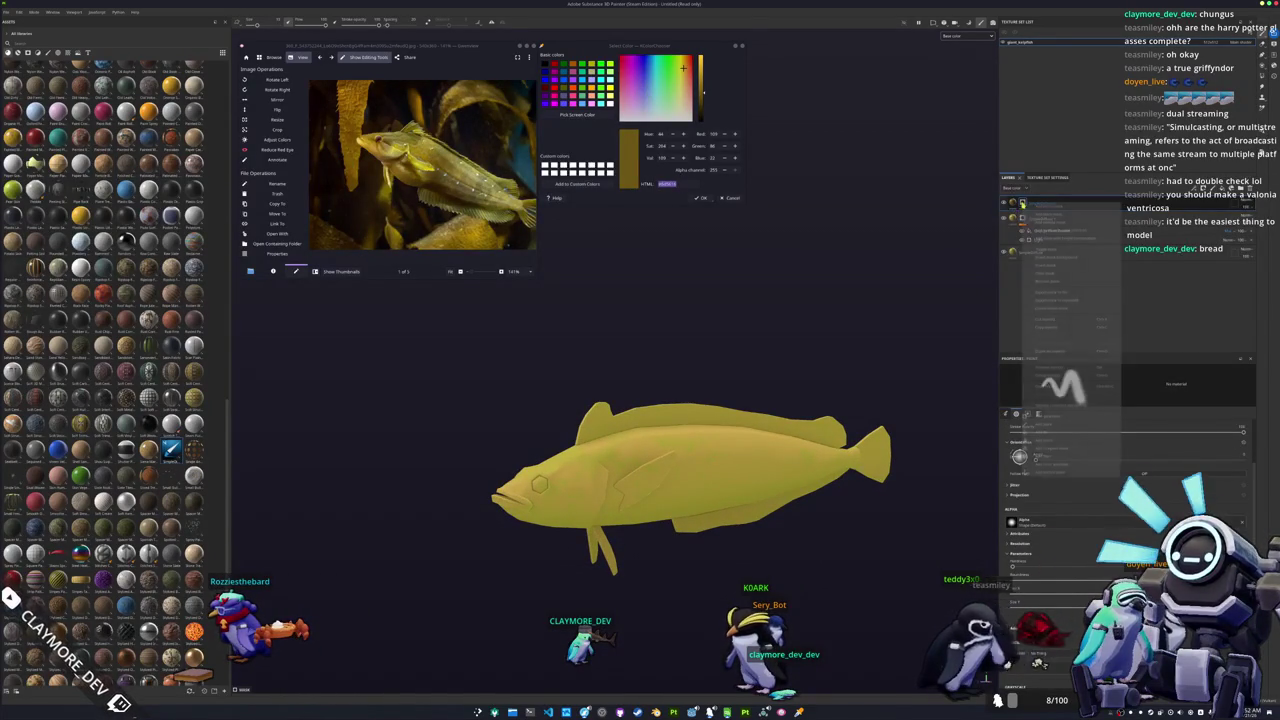
click(1078, 414)
click(1109, 394)
click(1122, 451)
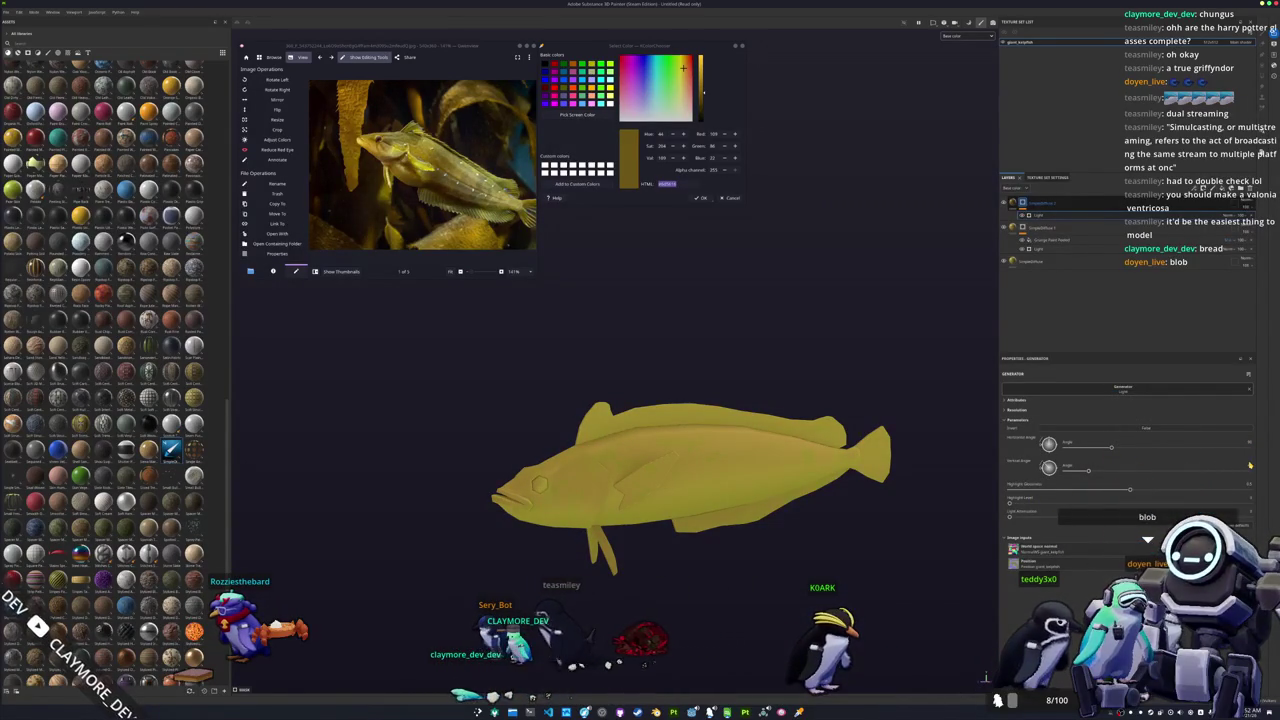
mouse_move(1088, 470)
mouse_down()
mouse_move(1190, 502)
mouse_move(1066, 491)
mouse_move(1135, 492)
mouse_up()
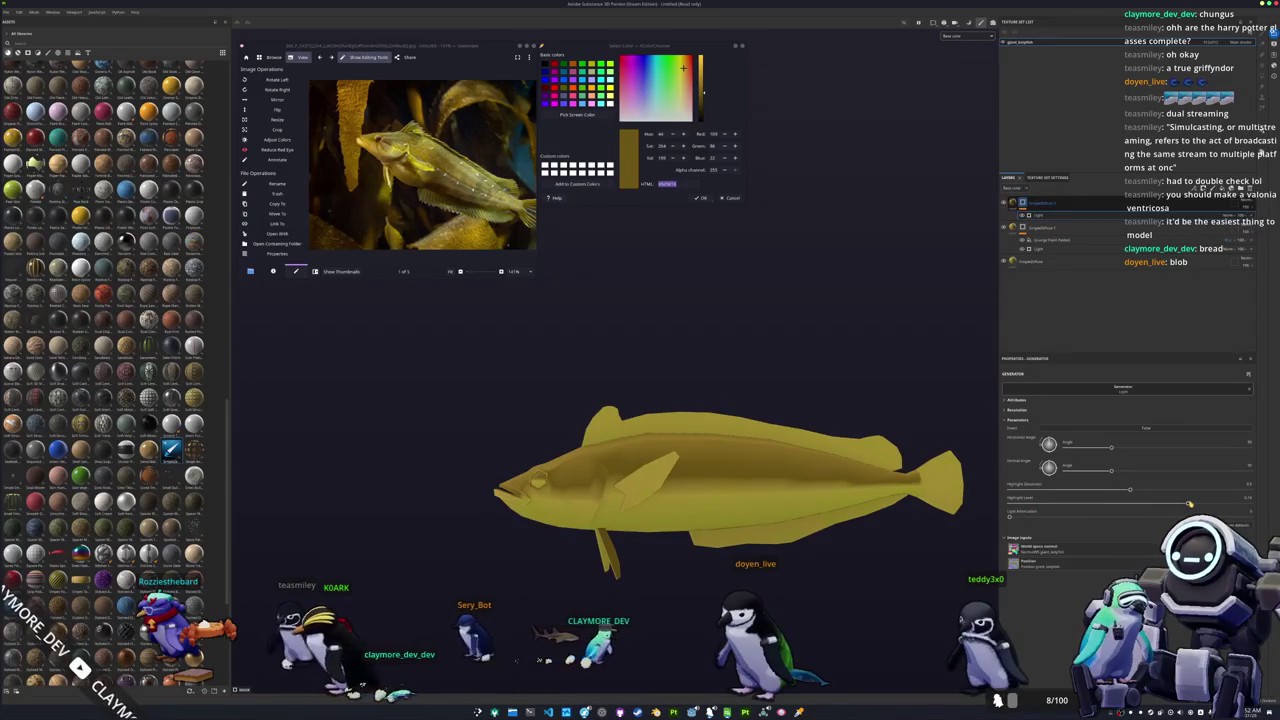
drag(1010, 516, 1062, 518)
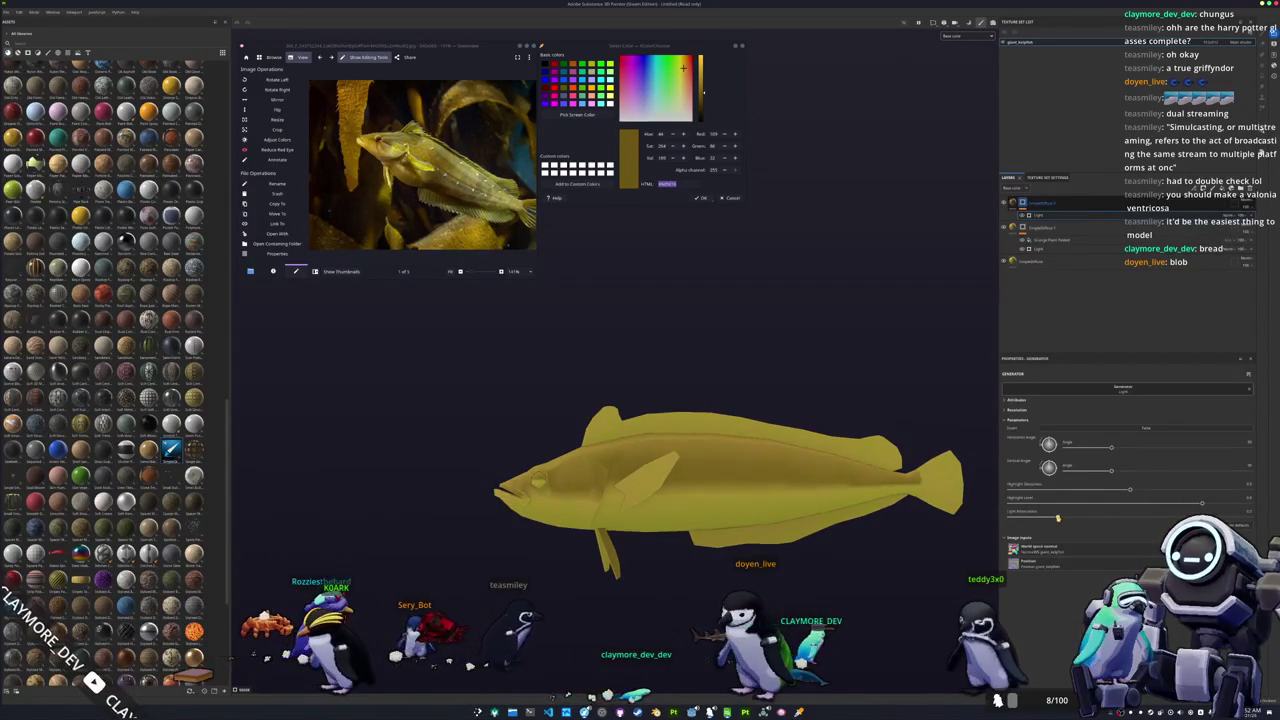
Step: Add an empty paint layer inside the top layer
click(1022, 204)
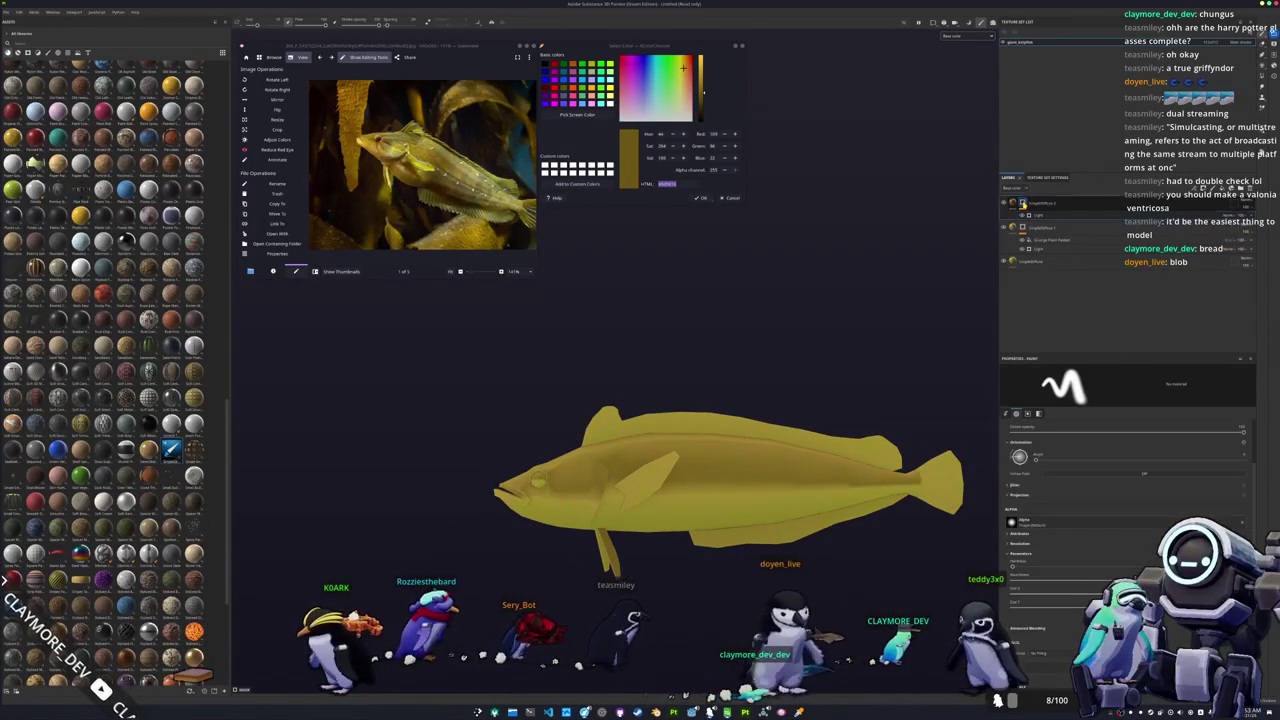
right_click(1022, 204)
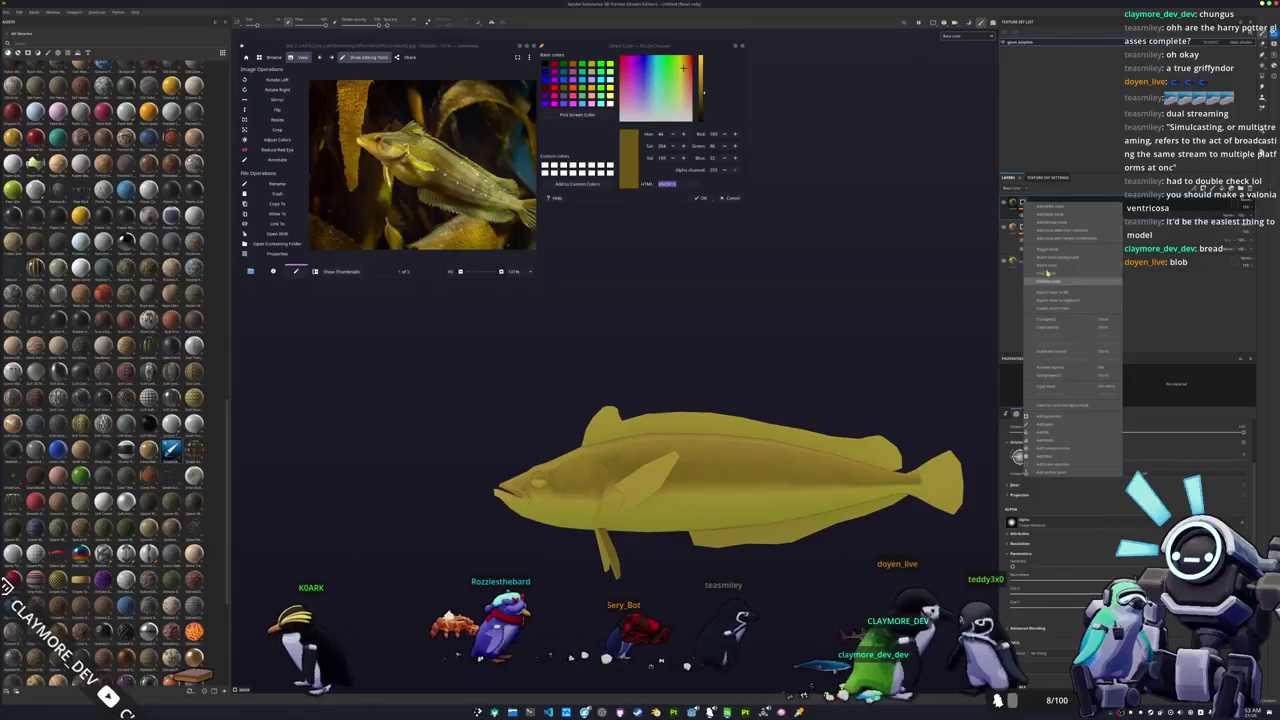
click(1051, 425)
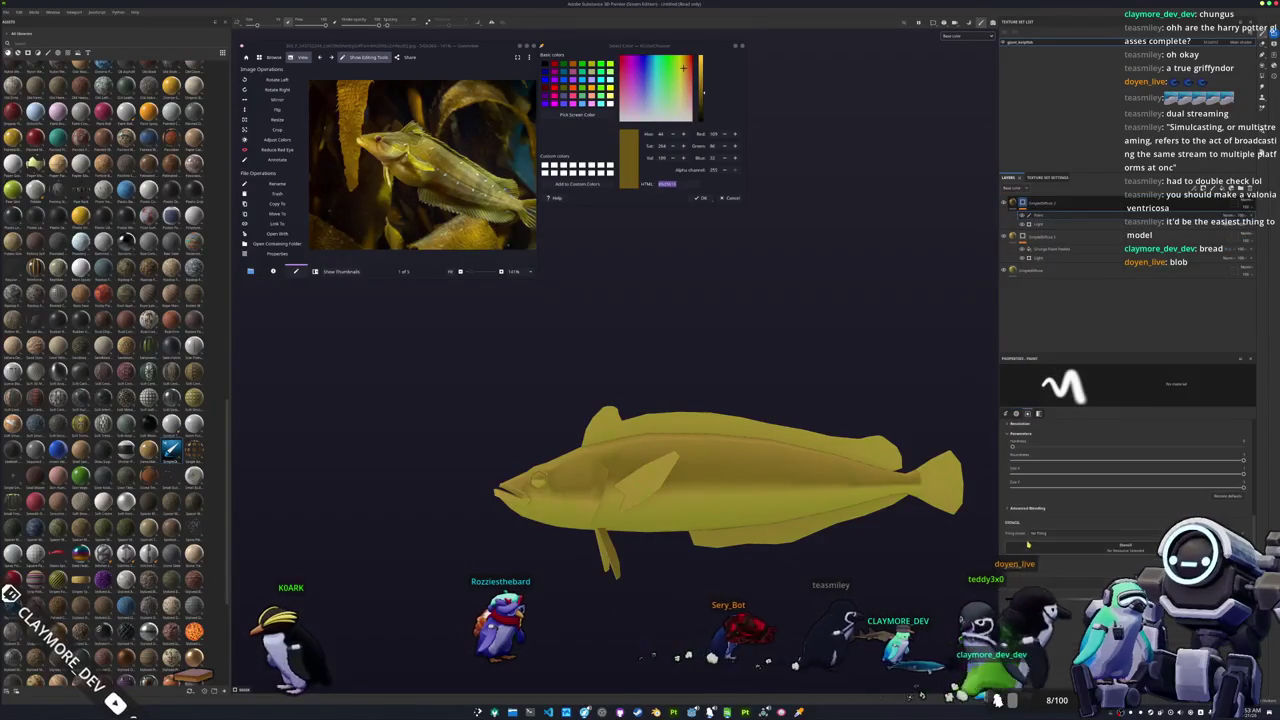
Step: Orbit and zoom around the fish to inspect its back, head and side profile
alt+drag(690, 537, 965, 545)
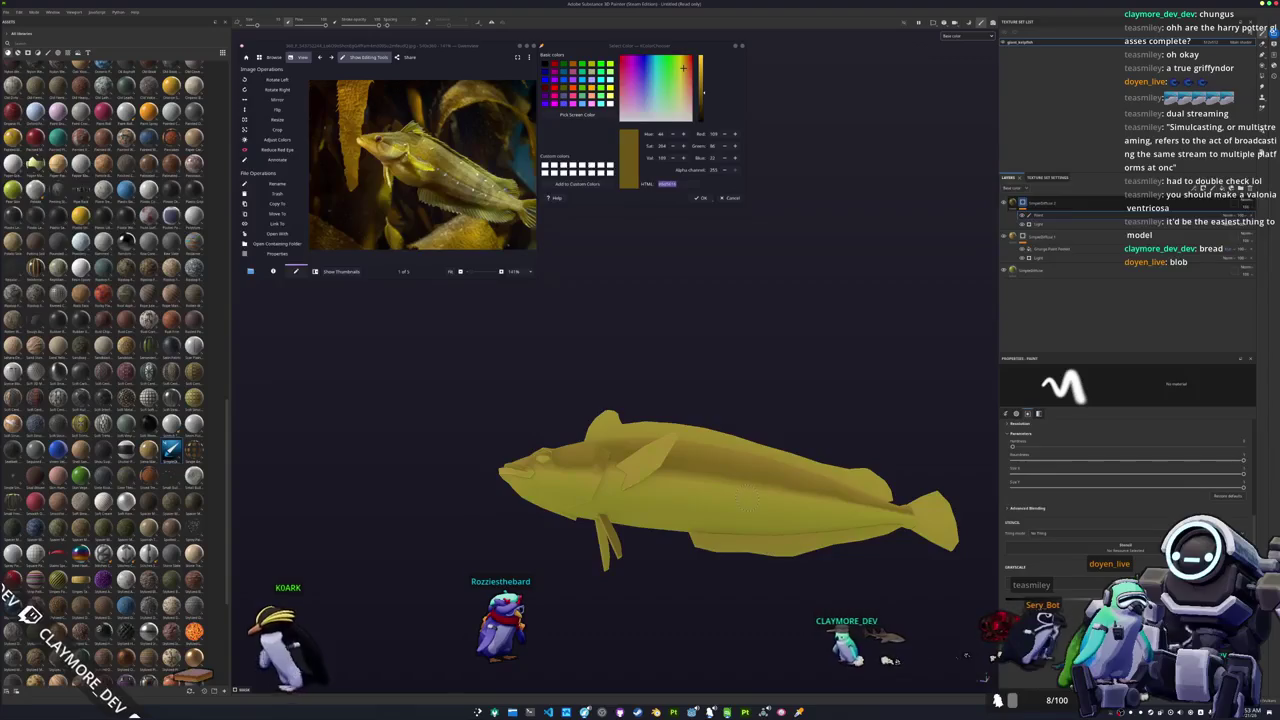
alt+drag(747, 503, 742, 526)
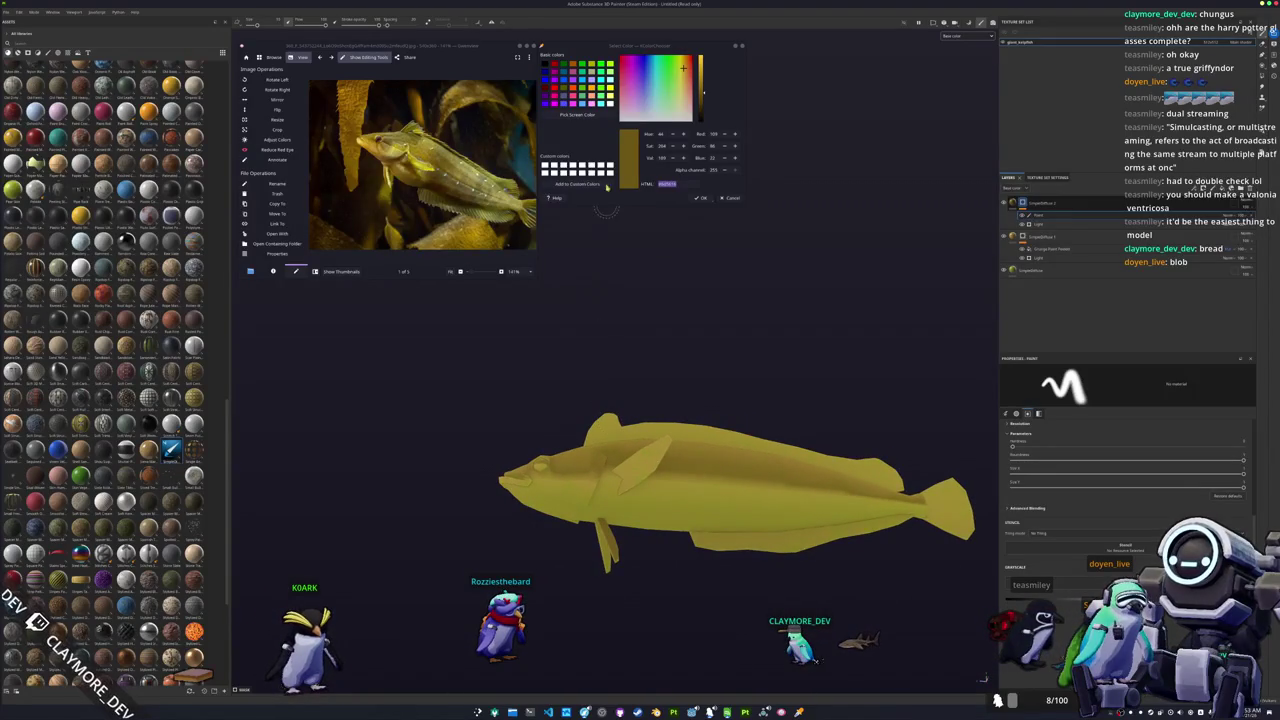
mouse_move(691, 514)
alt+mouse_down()
mouse_move(692, 486)
mouse_move(620, 490)
alt+mouse_up()
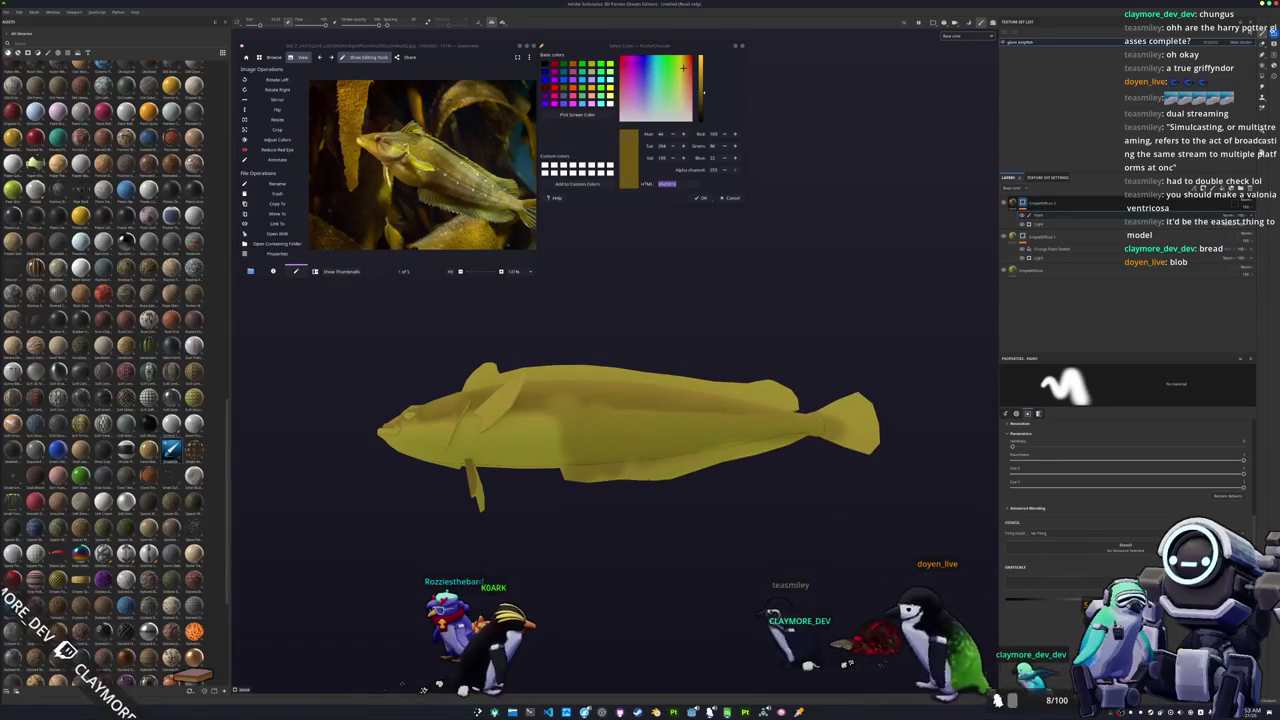
mouse_move(620, 490)
alt+mouse_down()
mouse_move(668, 493)
mouse_move(611, 514)
alt+mouse_up()
scroll(626, 491, up, 2)
alt+drag(629, 452, 719, 427)
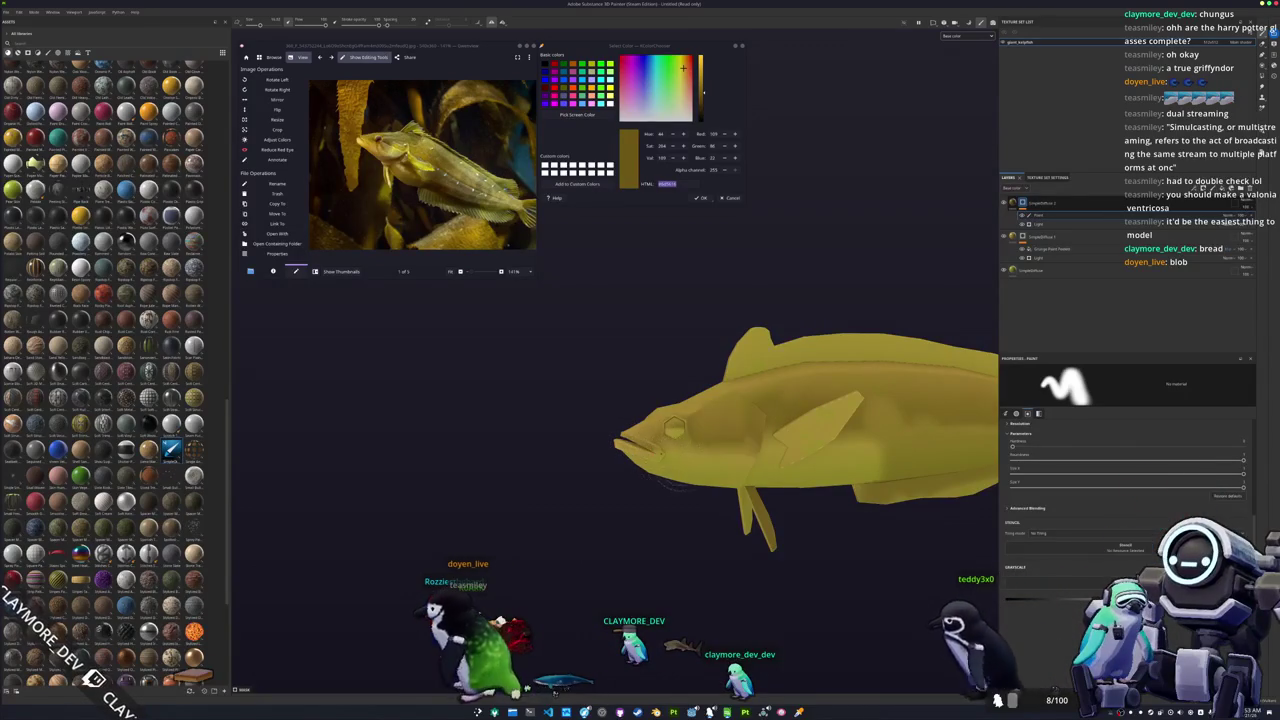
alt+drag(700, 470, 679, 446)
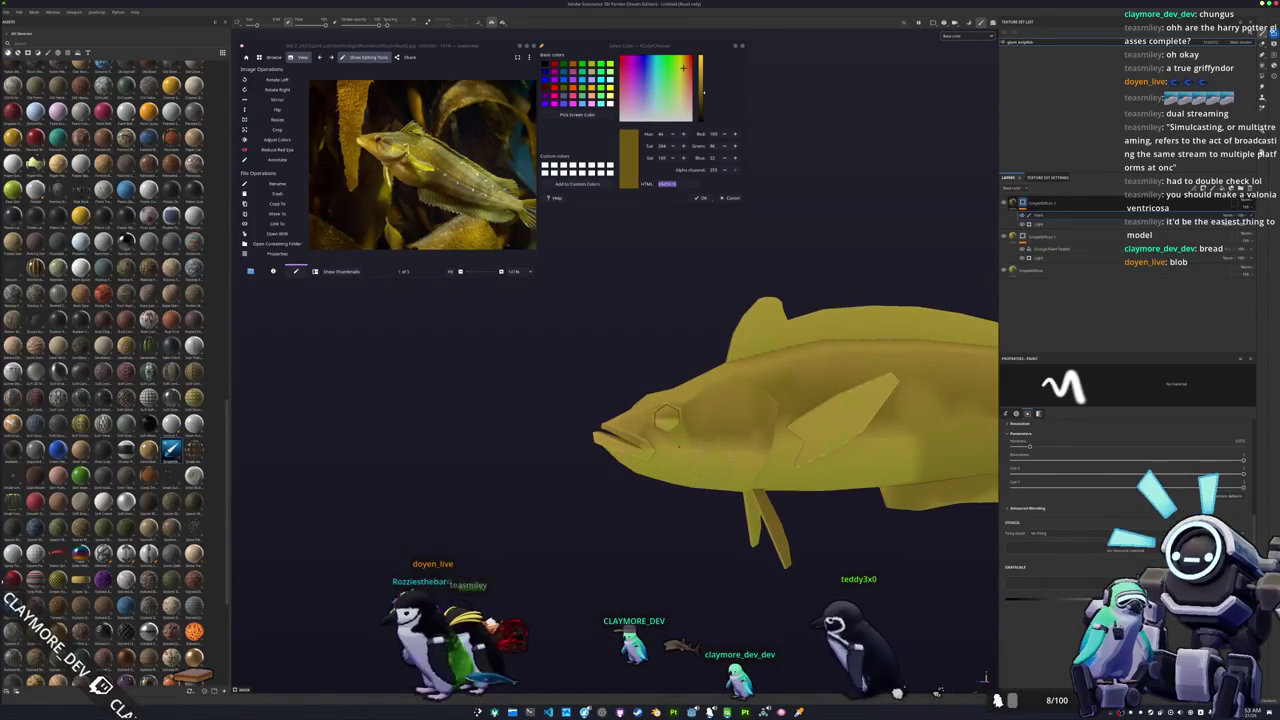
scroll(678, 446, up, 2)
scroll(678, 446, up, 2)
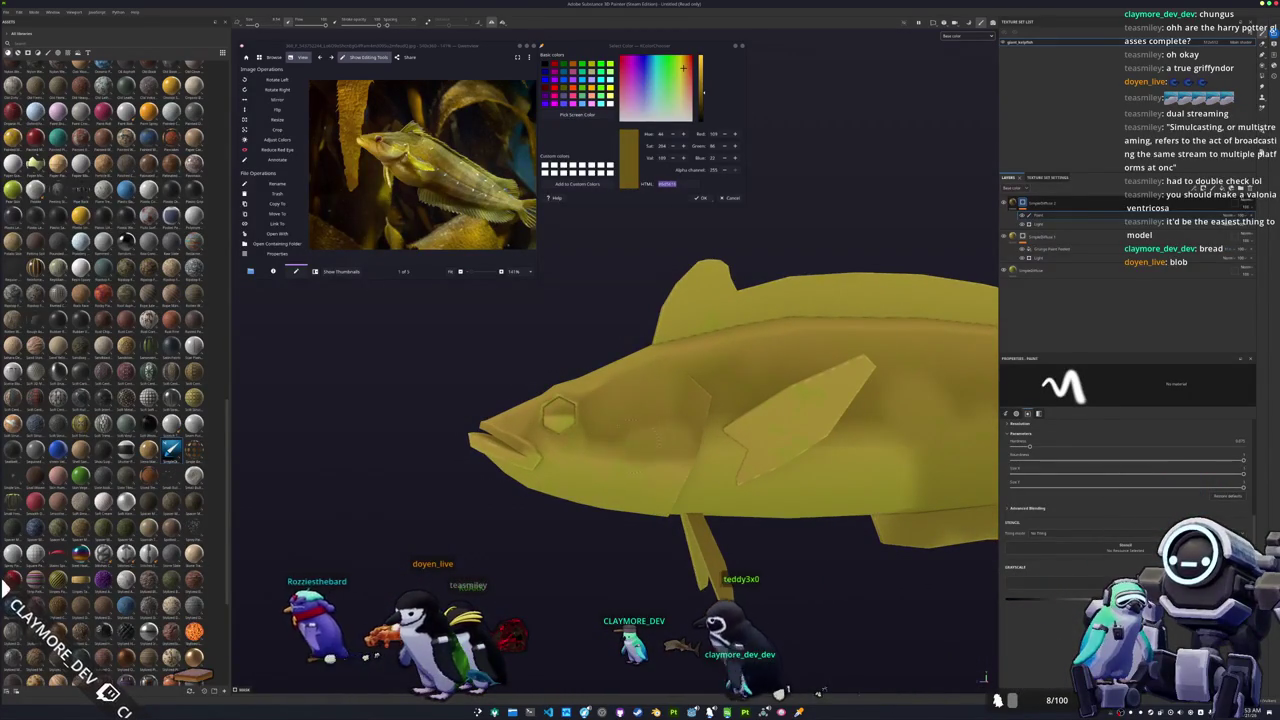
scroll(745, 409, down, 1)
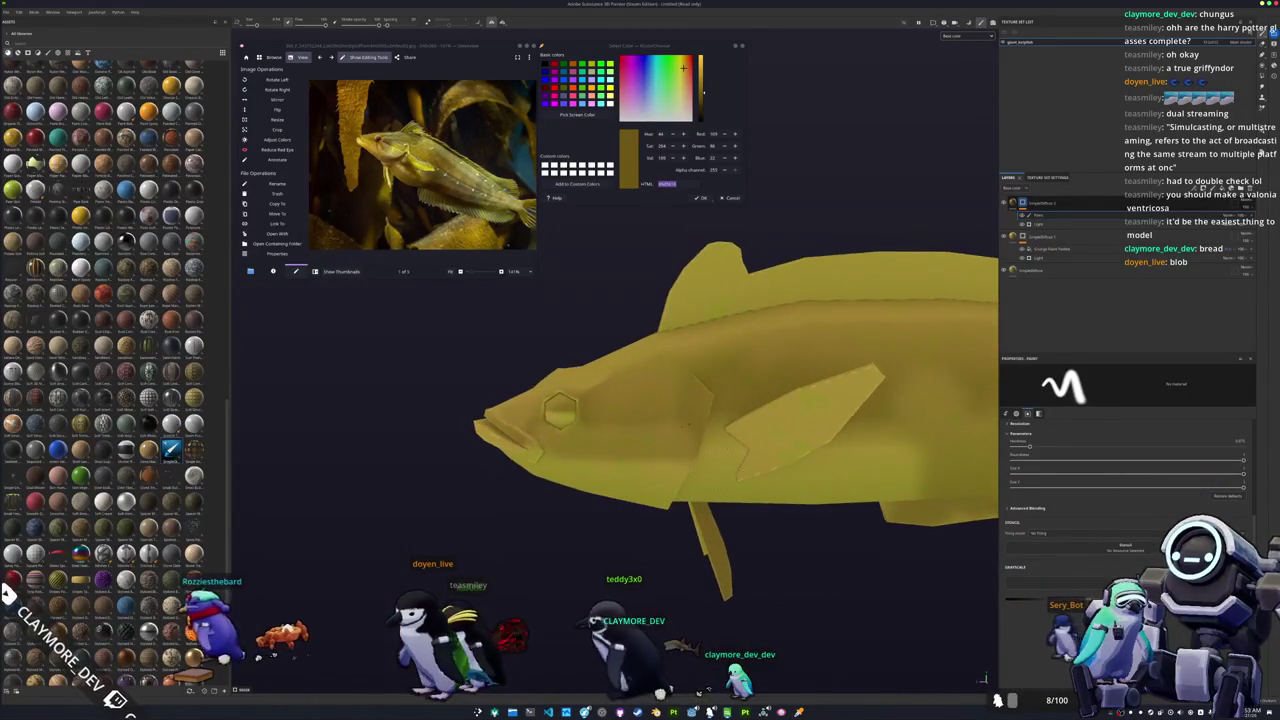
scroll(745, 409, down, 2)
alt+drag(745, 409, 691, 427)
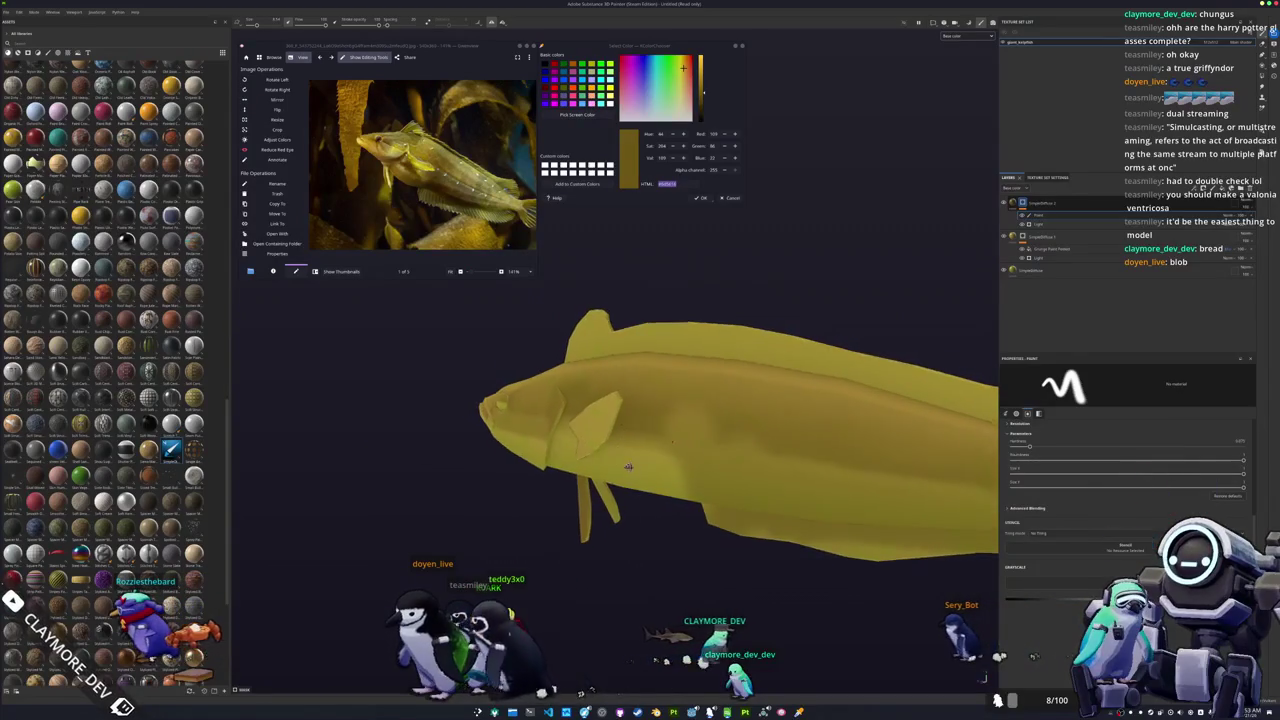
mouse_move(677, 430)
alt+mouse_down()
mouse_move(589, 425)
mouse_move(697, 441)
alt+mouse_up()
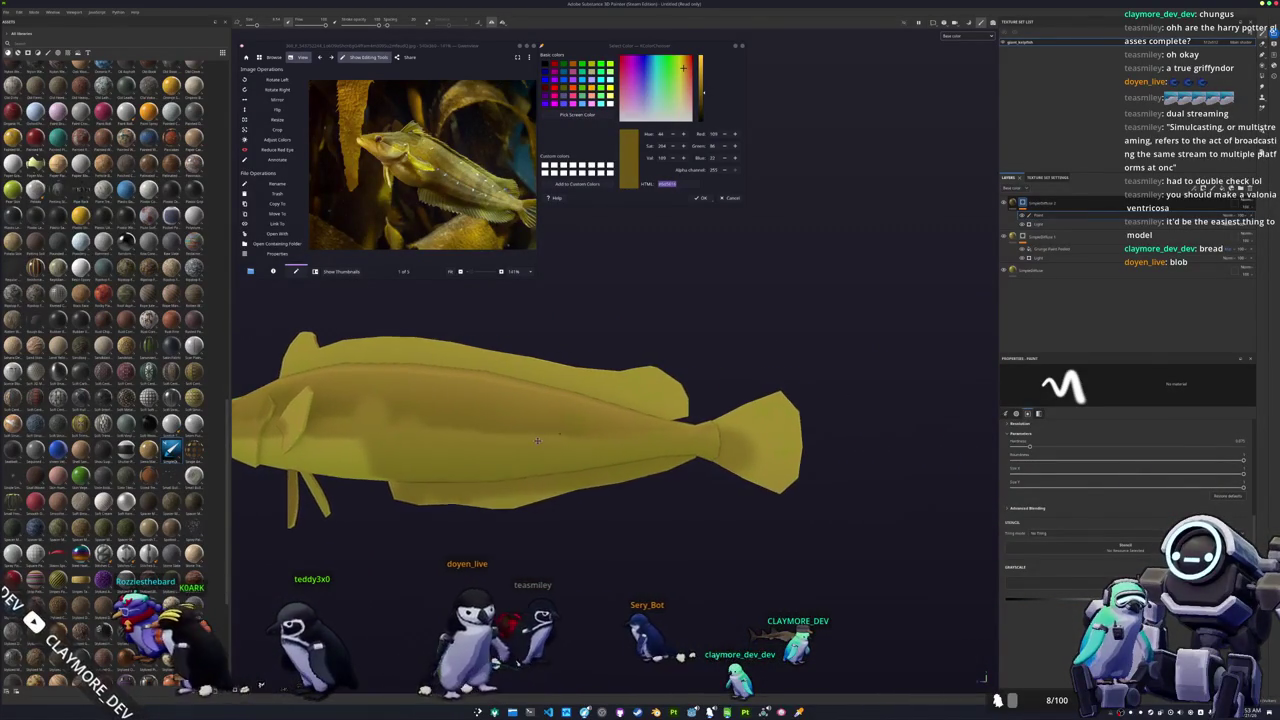
mouse_move(680, 657)
alt+mouse_down()
mouse_move(541, 694)
mouse_move(634, 688)
alt+mouse_up()
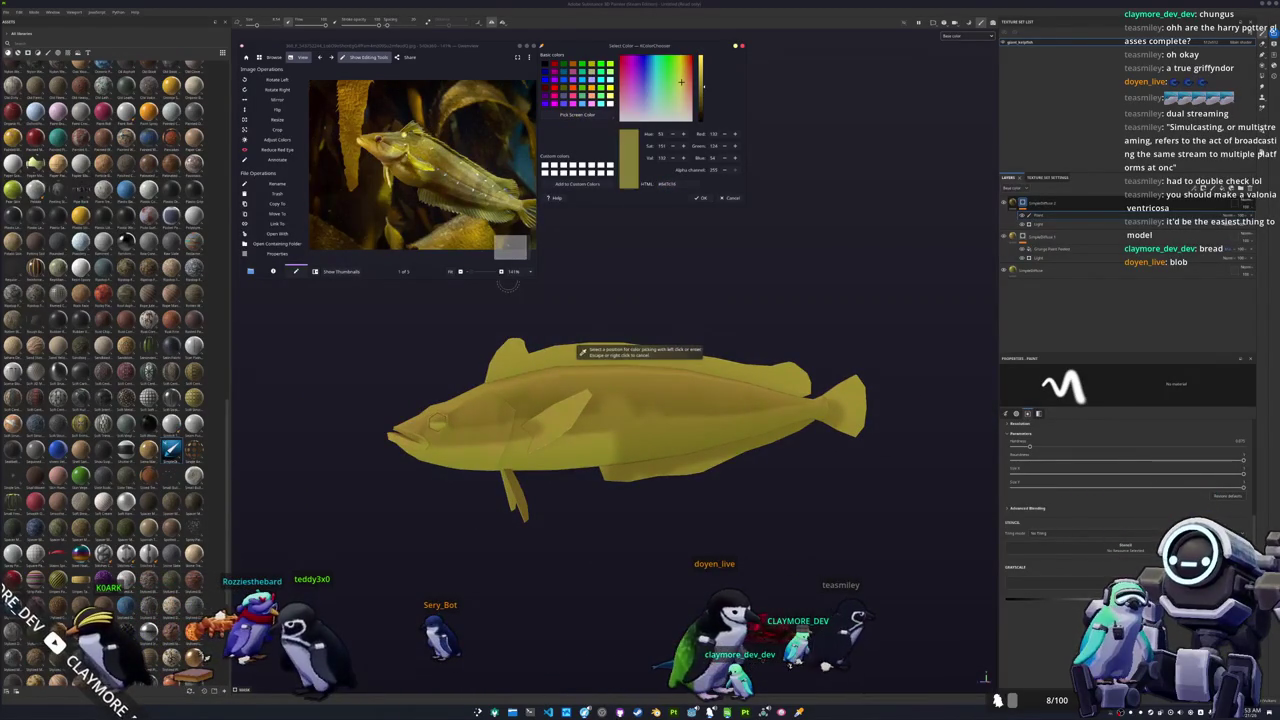
Step: Add a fill layer with a Light generator mask and widen its Highlight to even out the shading
click(1080, 267)
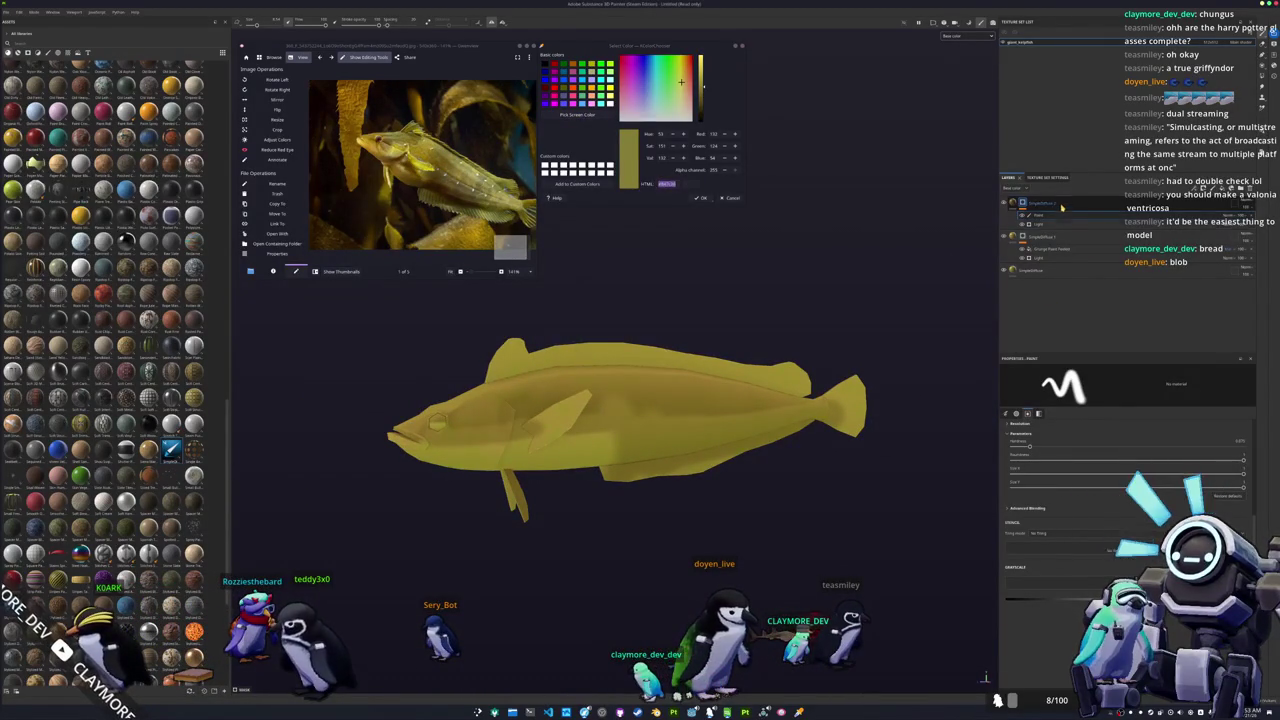
click(1257, 215)
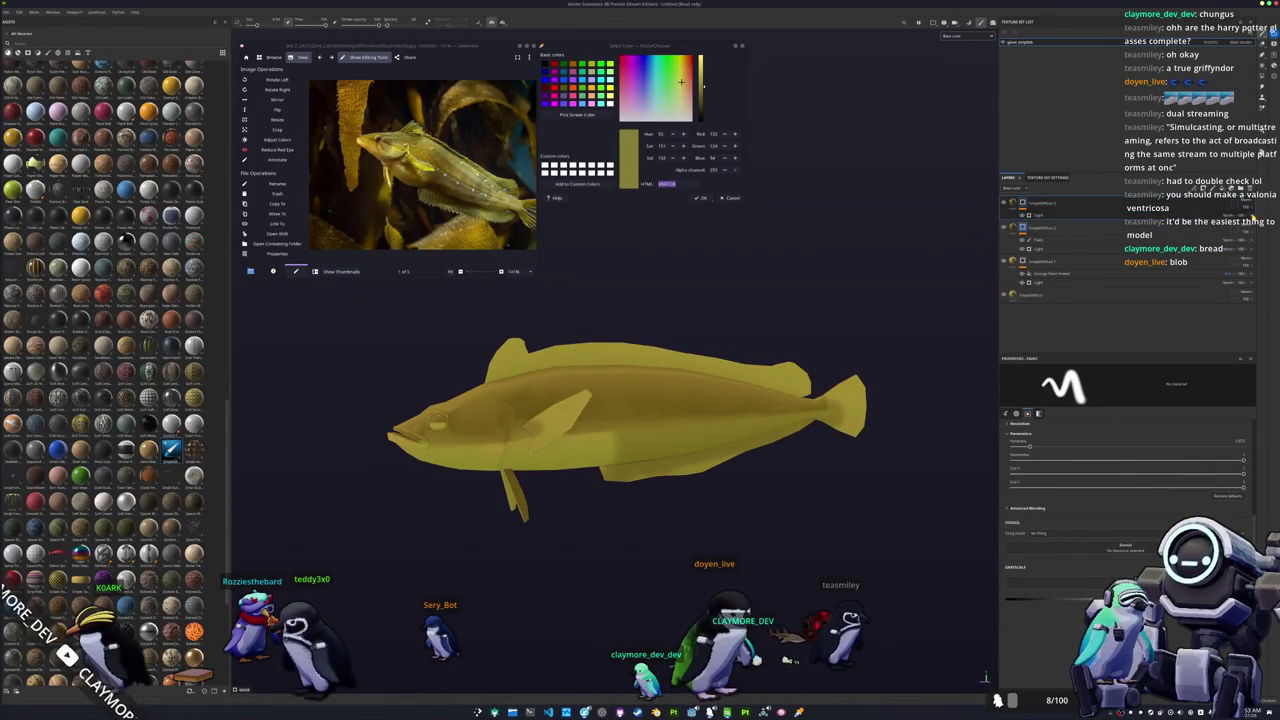
click(1016, 206)
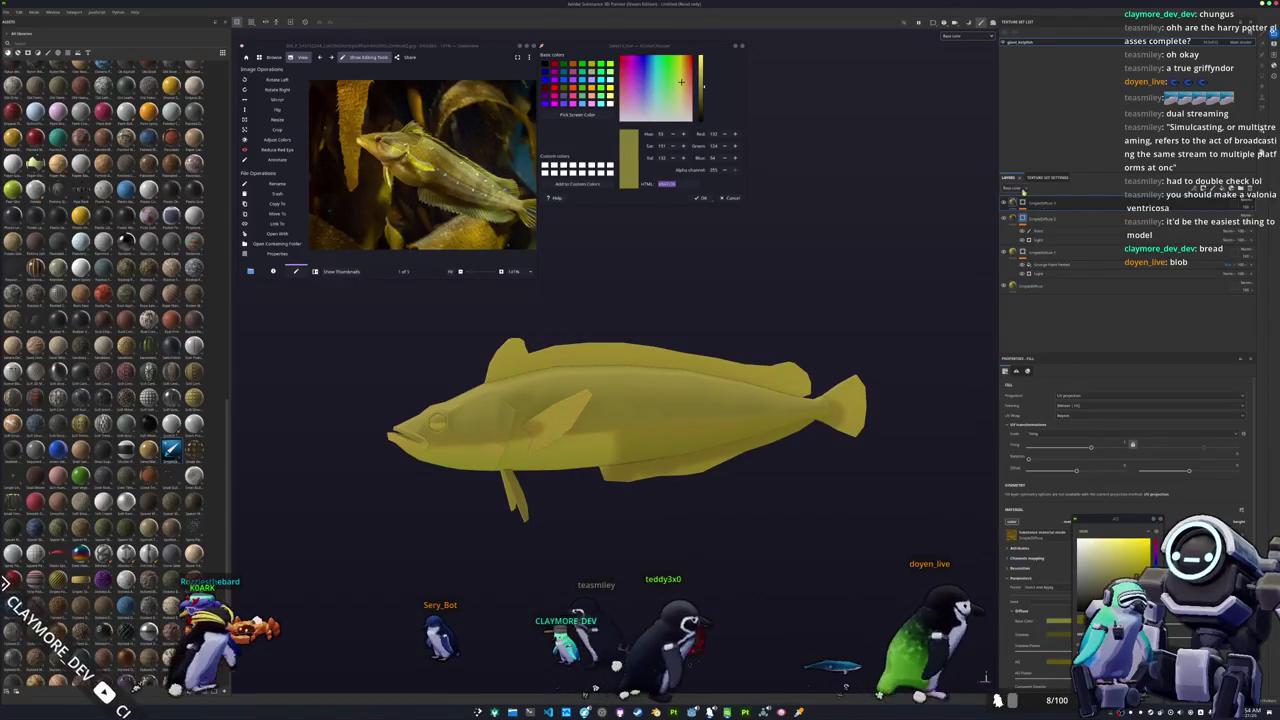
click(1061, 217)
click(1061, 217)
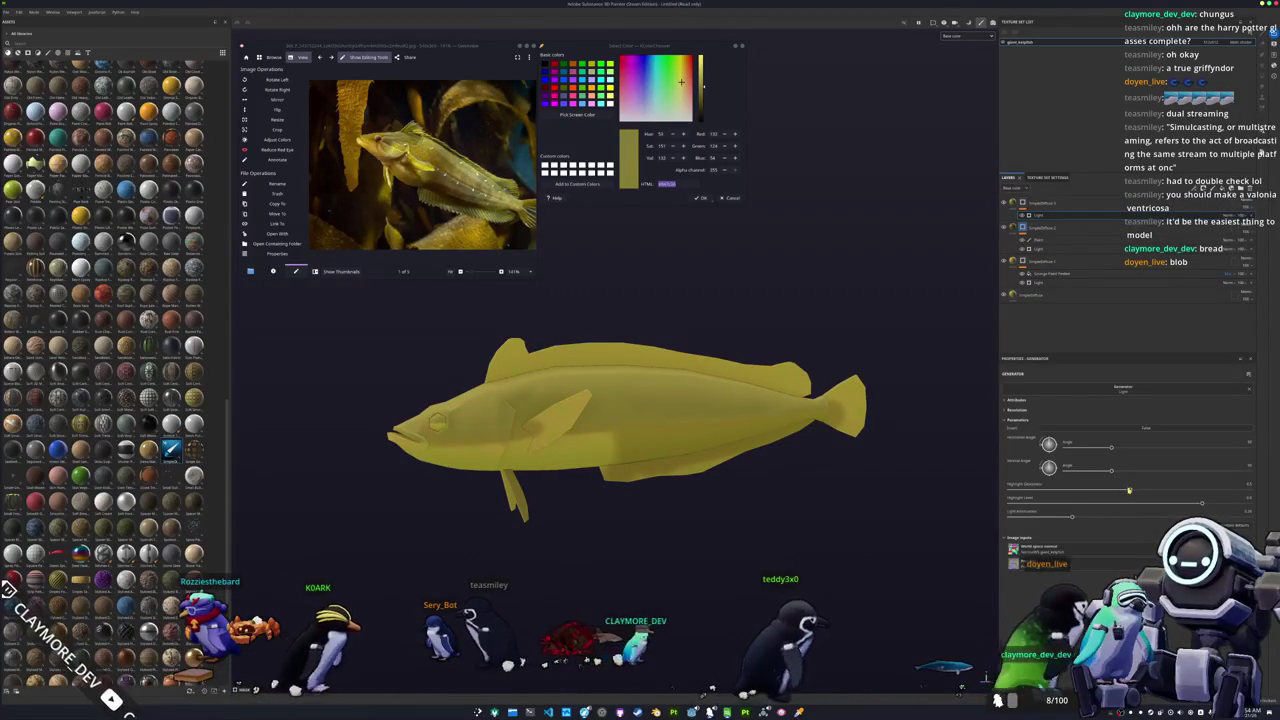
drag(1167, 489, 1180, 491)
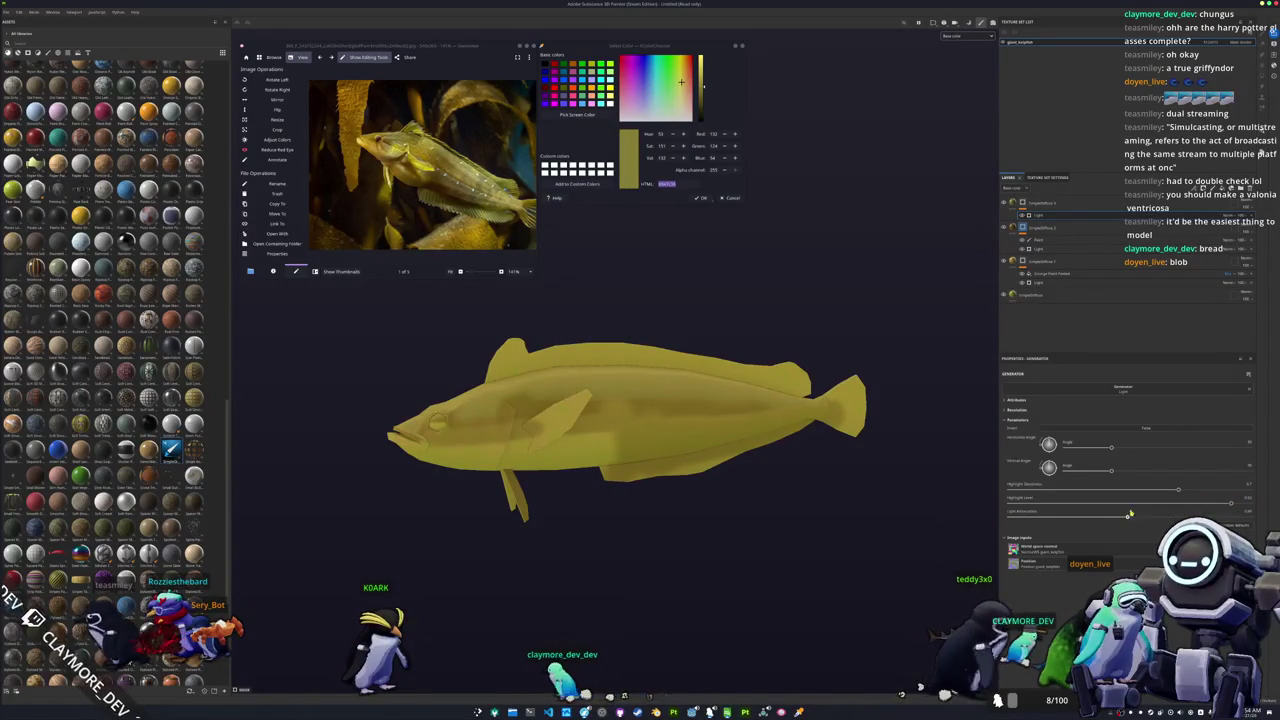
alt+drag(914, 478, 782, 403)
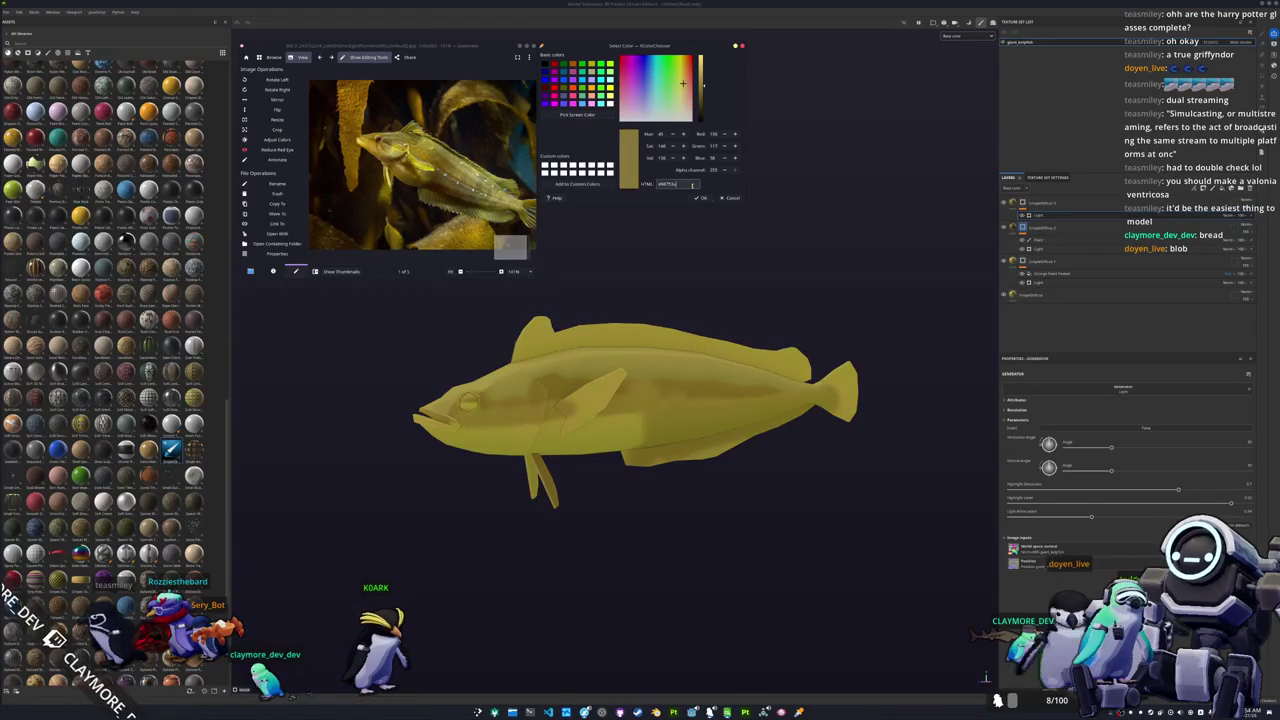
Step: Add another fill layer on top and give its Base Color a new yellow shade
click(1050, 204)
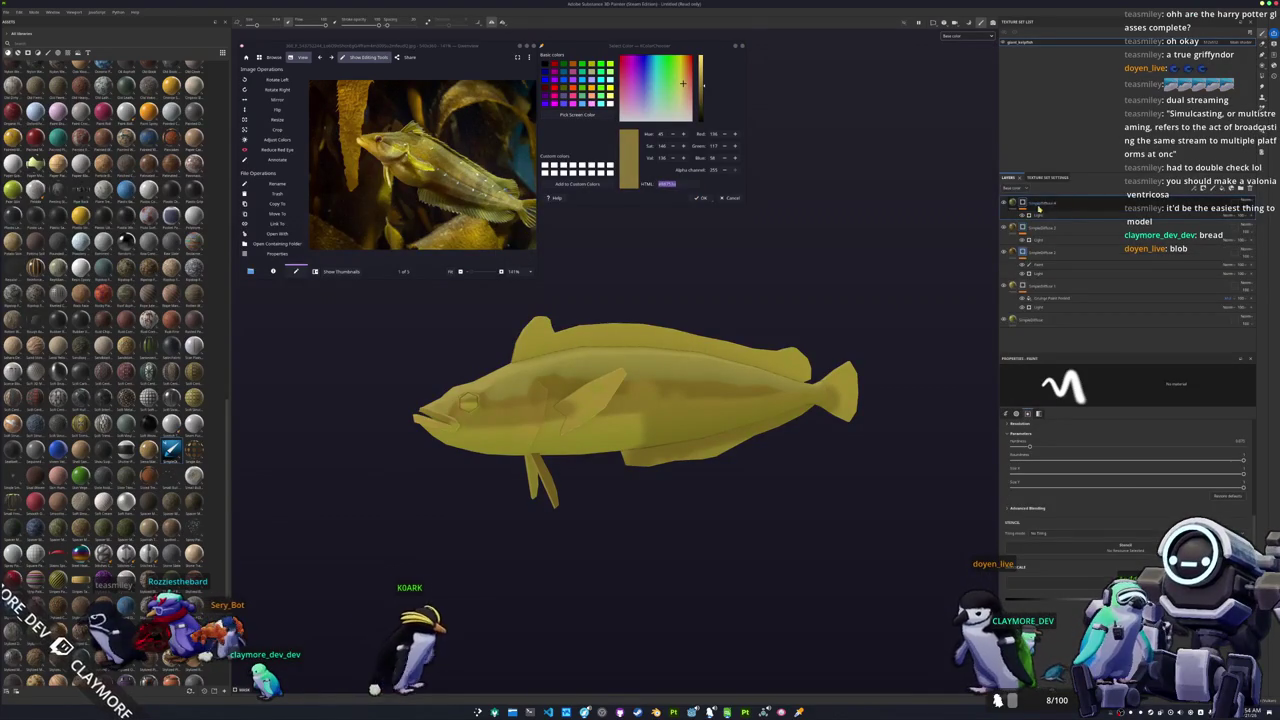
key(Delete)
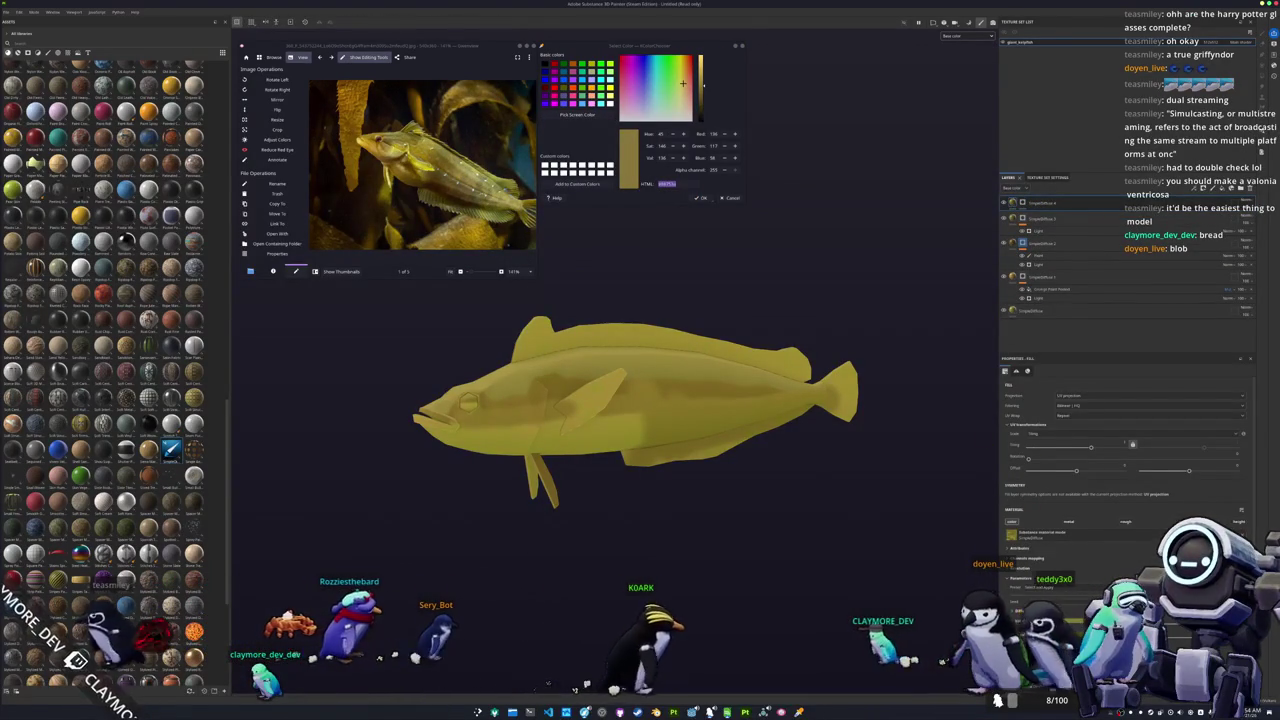
click(1063, 620)
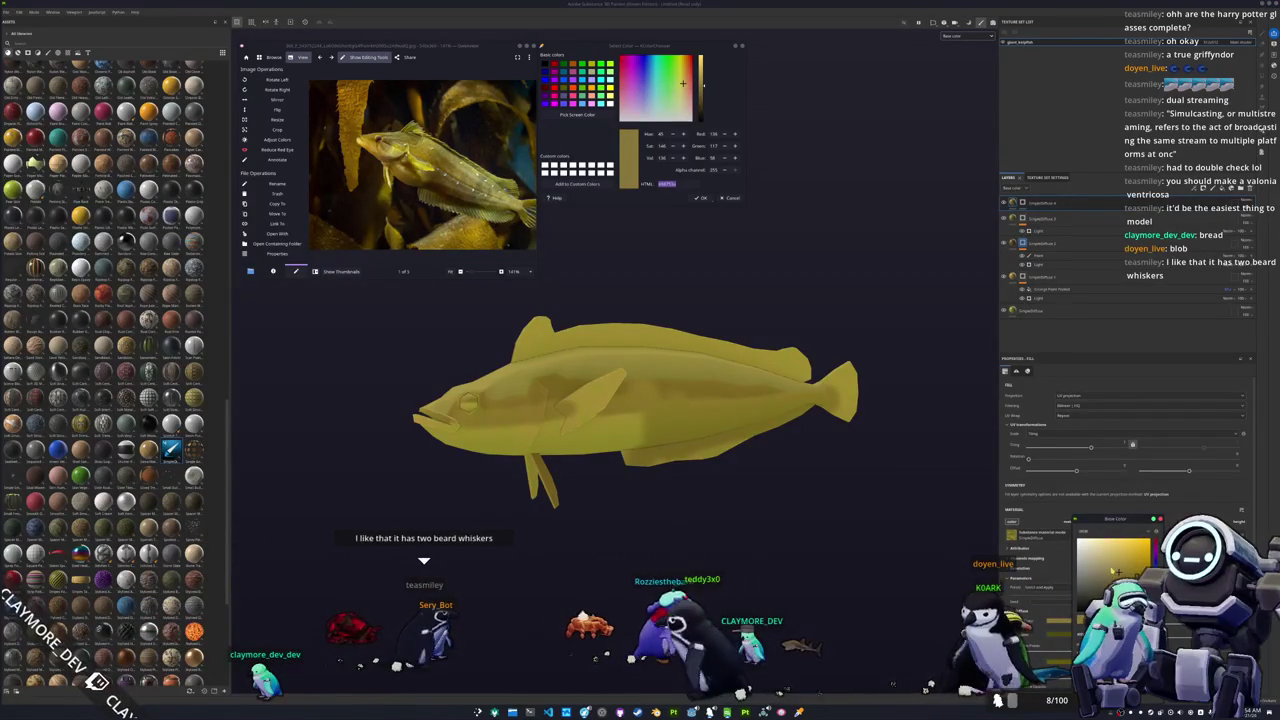
drag(1117, 575, 1121, 568)
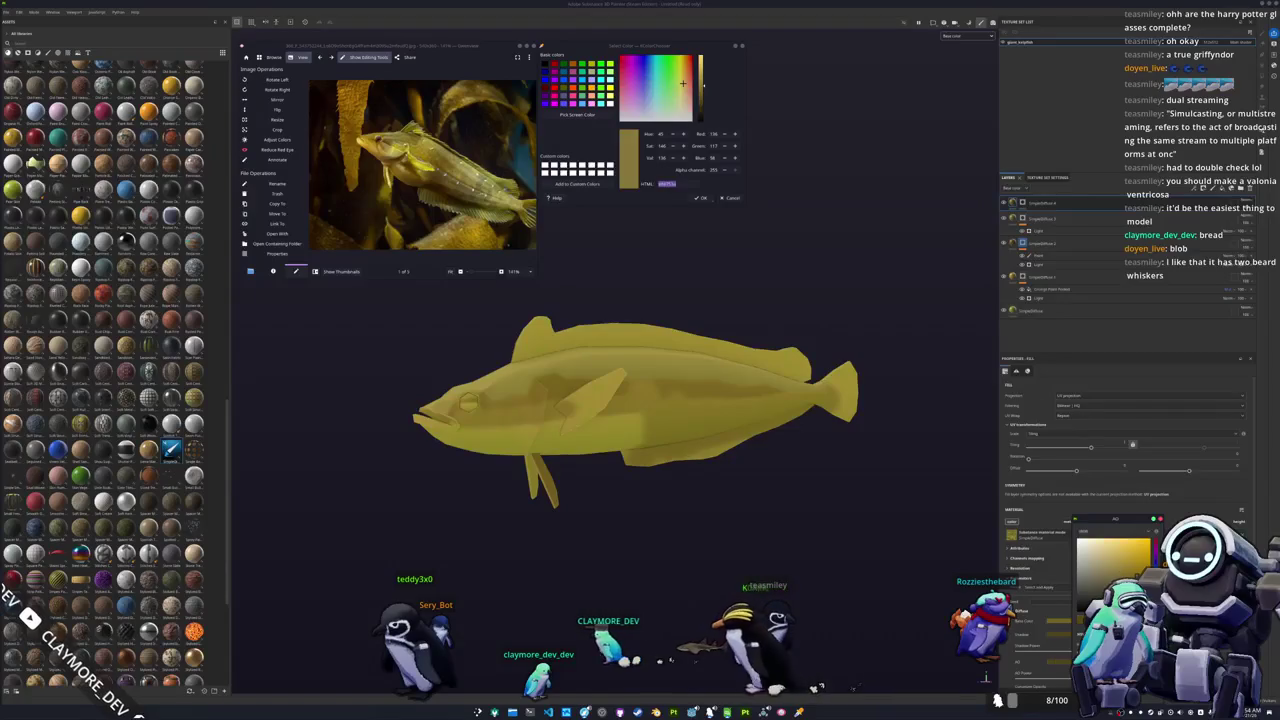
right_click(1023, 204)
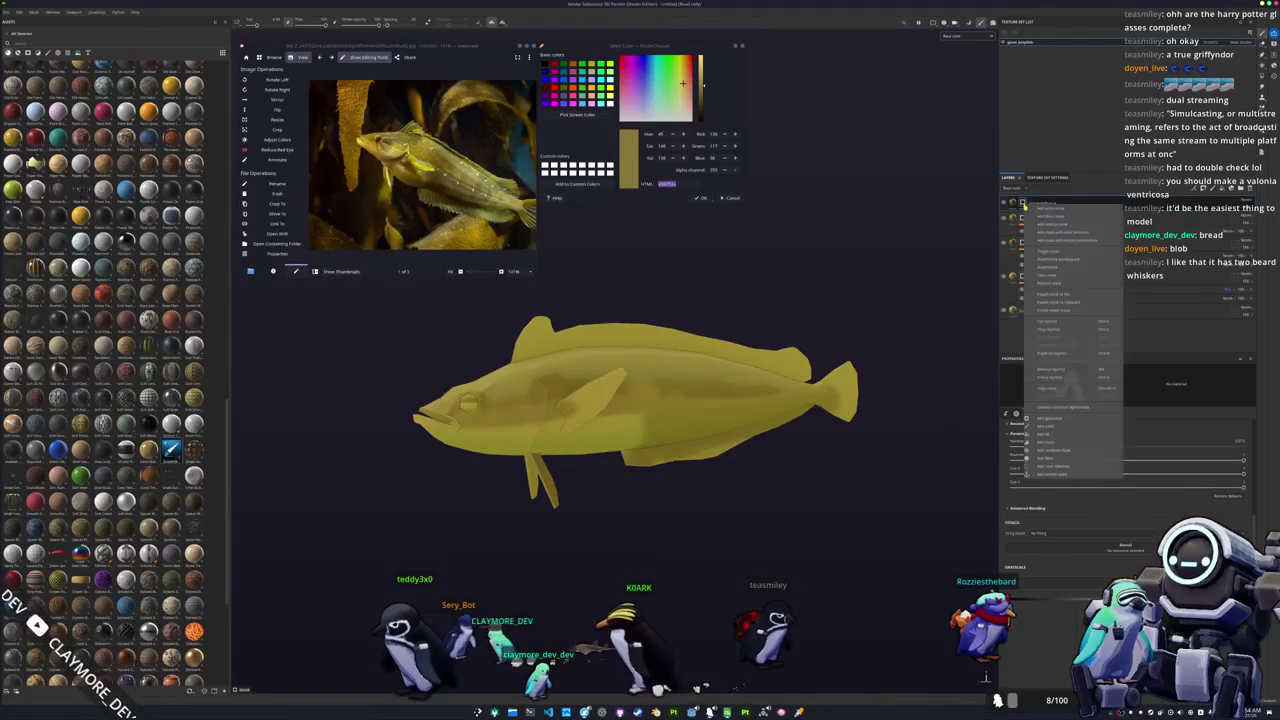
Step: Add a paint layer inside the top layer and turn the fish to a close side profile
click(1047, 428)
mouse_move(600, 400)
alt+mouse_down()
mouse_move(640, 400)
mouse_move(618, 475)
alt+mouse_up()
scroll(612, 400, up, 3)
scroll(612, 400, up, 2)
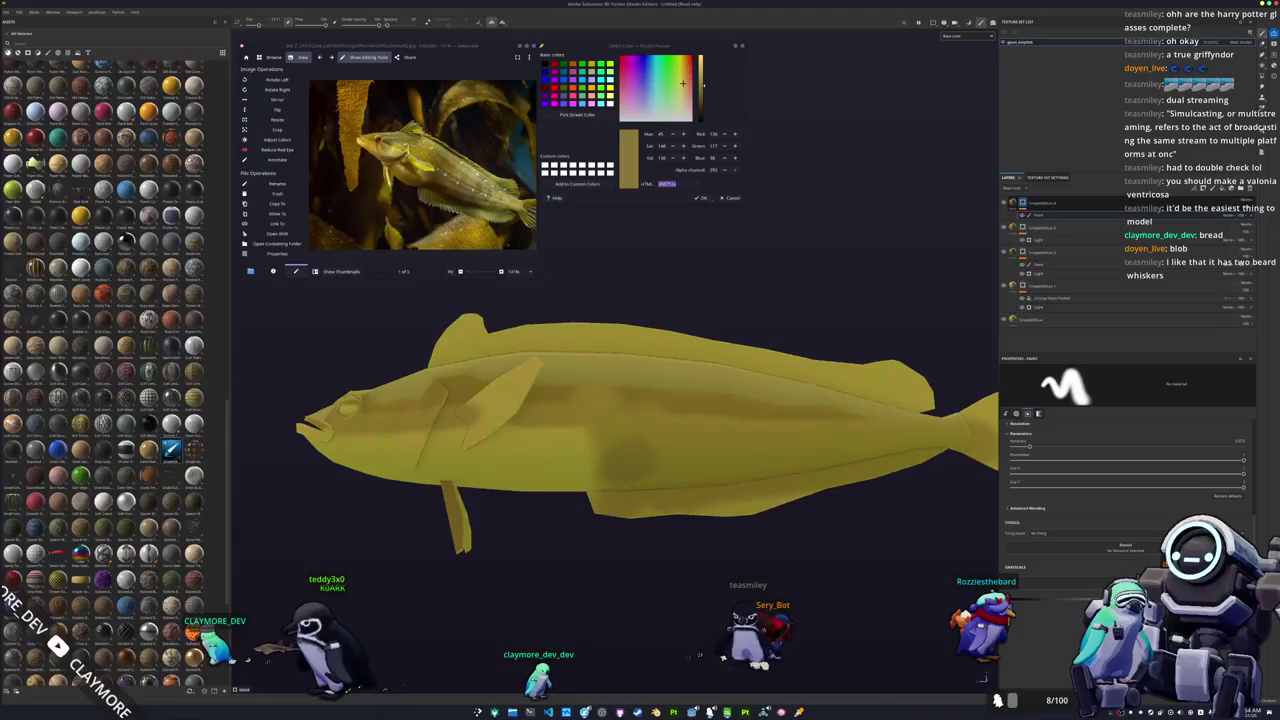
alt+drag(620, 397, 595, 460)
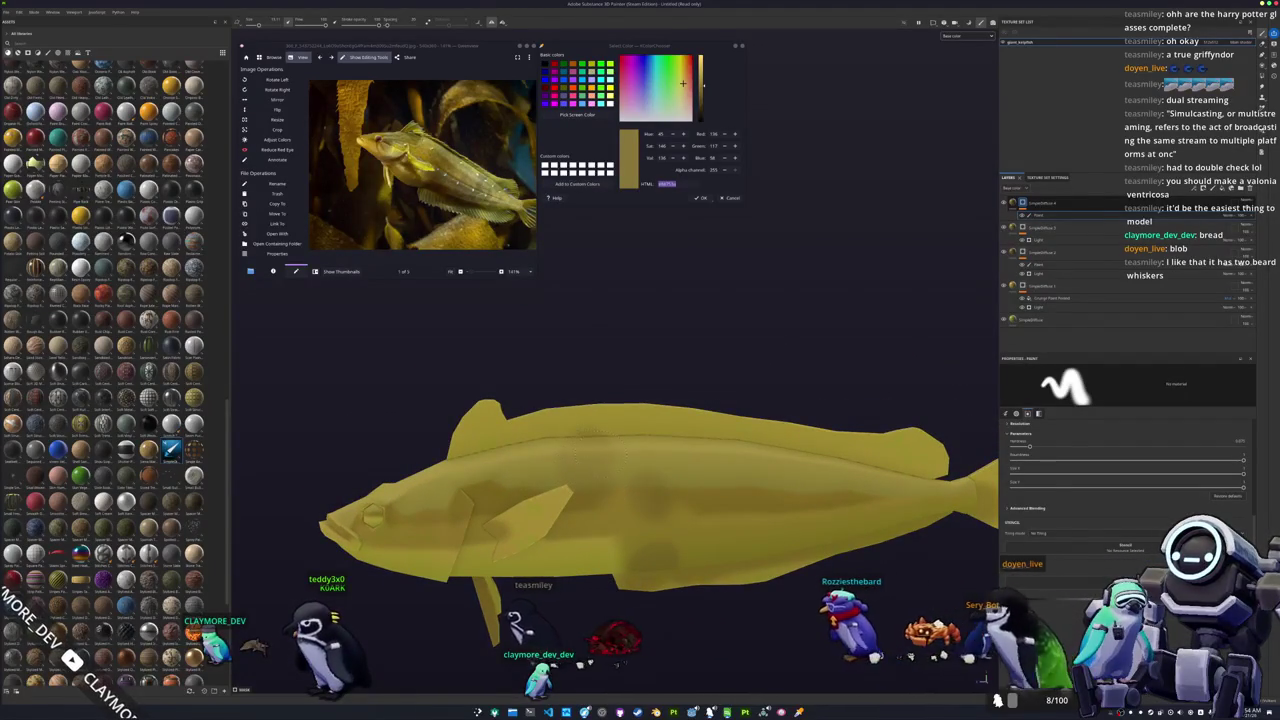
alt+middle_drag(600, 470, 715, 452)
alt+drag(715, 452, 700, 455)
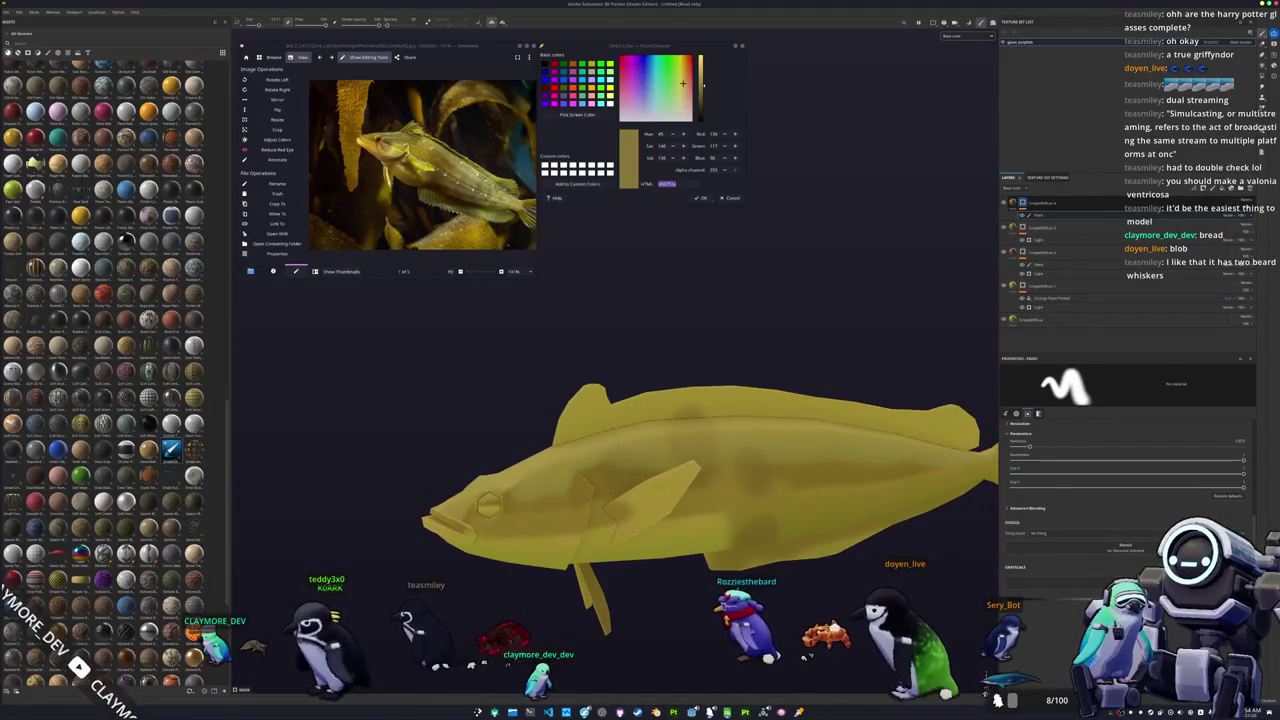
alt+drag(490, 505, 627, 466)
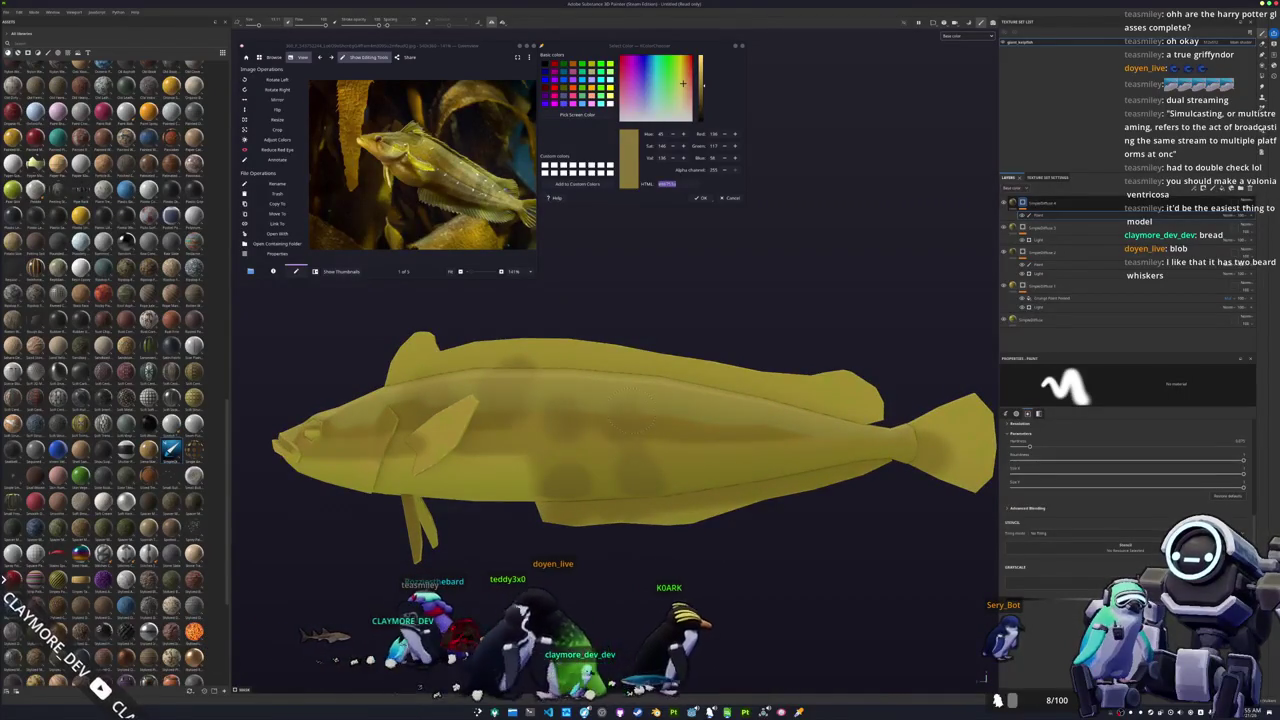
Step: Inspect the fish's upper side and underside from several angles, then switch to Blender
scroll(636, 400, up, 2)
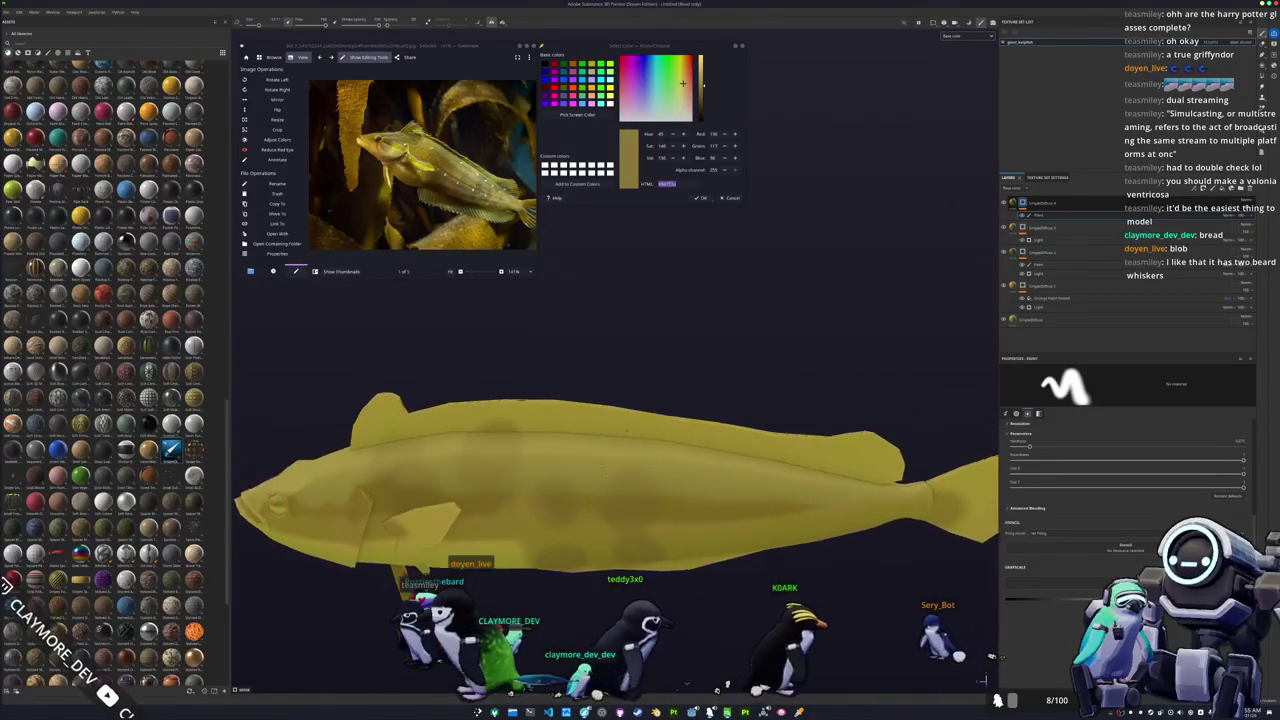
scroll(636, 400, up, 2)
mouse_move(638, 430)
alt+mouse_down()
mouse_move(575, 355)
mouse_move(605, 365)
alt+mouse_up()
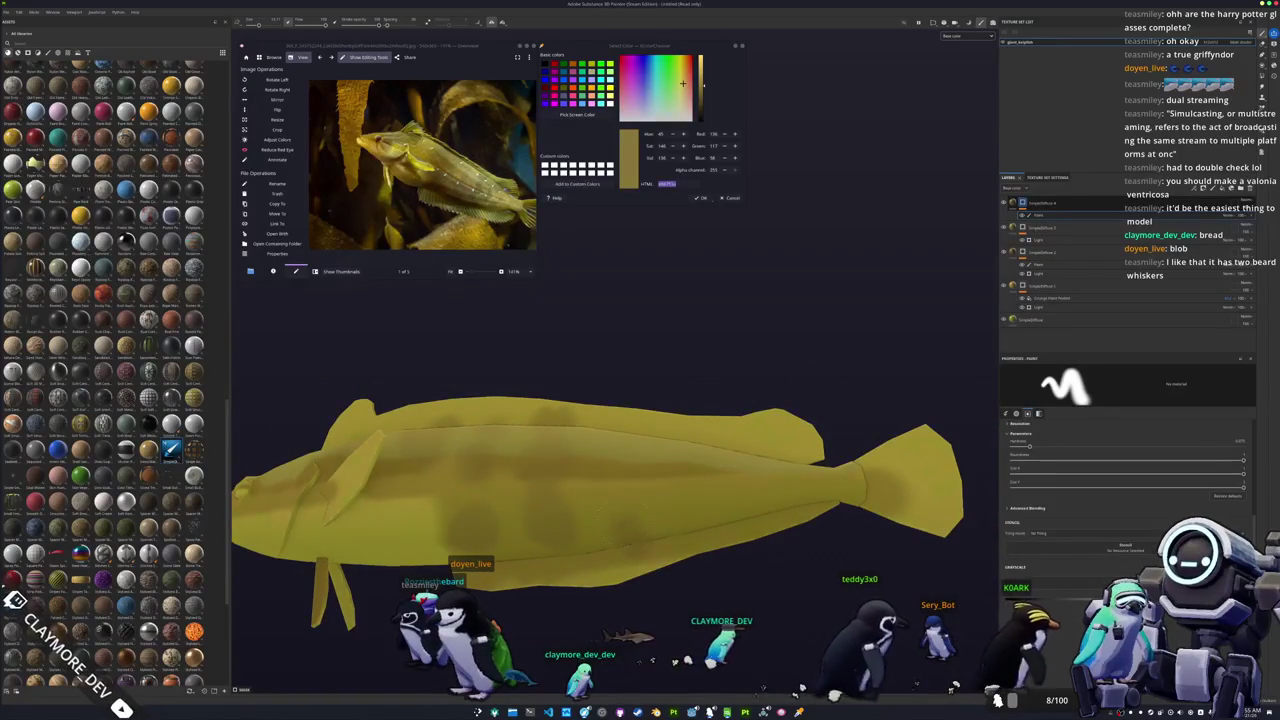
alt+drag(644, 518, 634, 451)
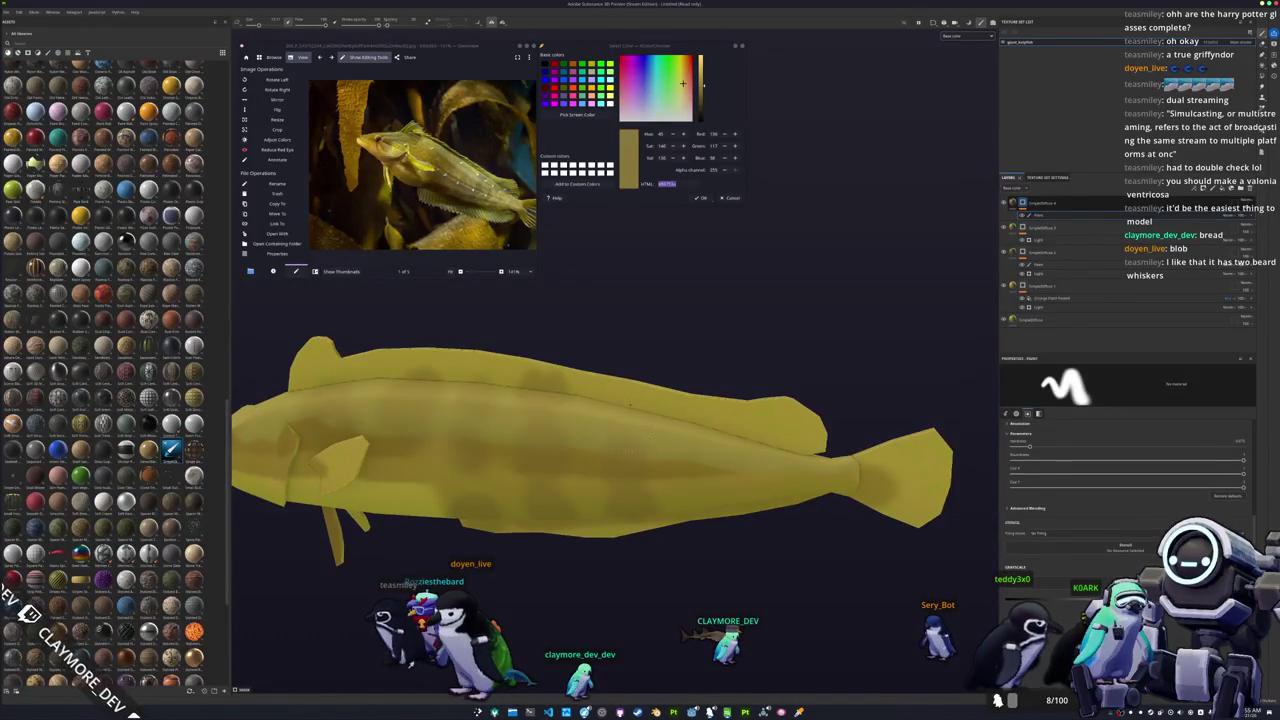
alt+drag(600, 430, 610, 470)
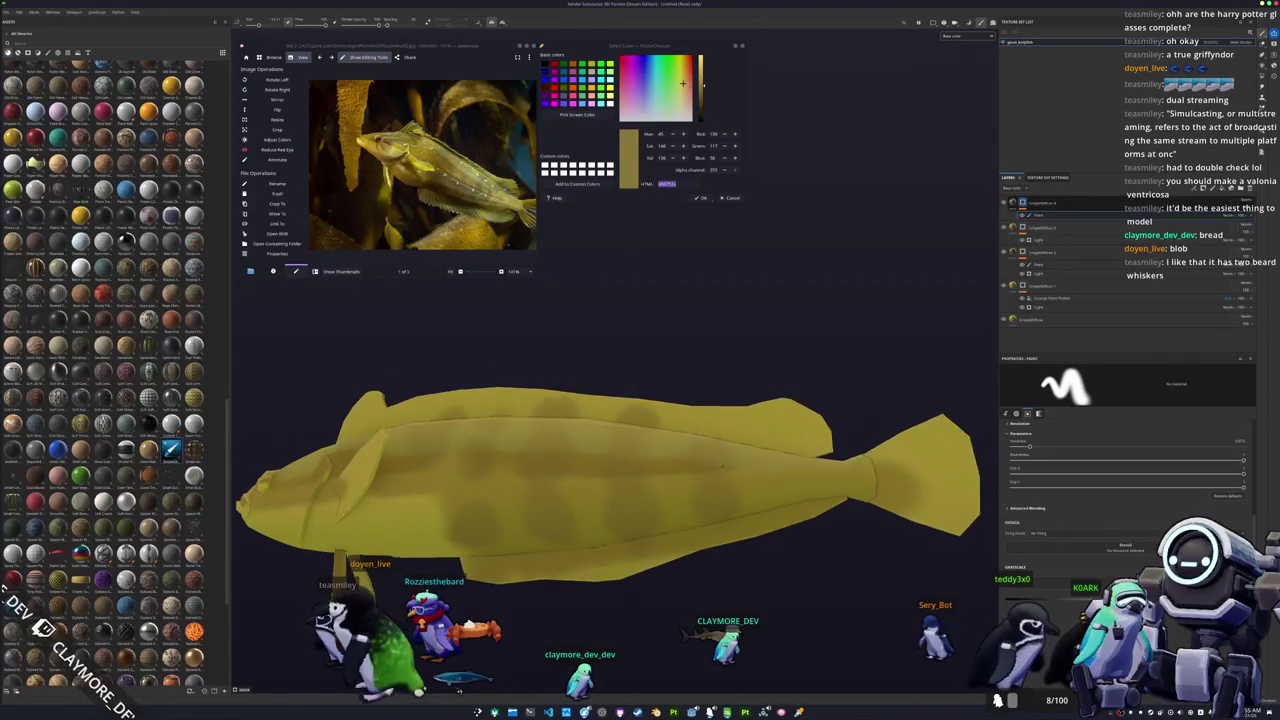
alt+drag(458, 690, 419, 690)
mouse_move(746, 479)
alt+mouse_down()
mouse_move(783, 452)
mouse_move(607, 507)
alt+mouse_up()
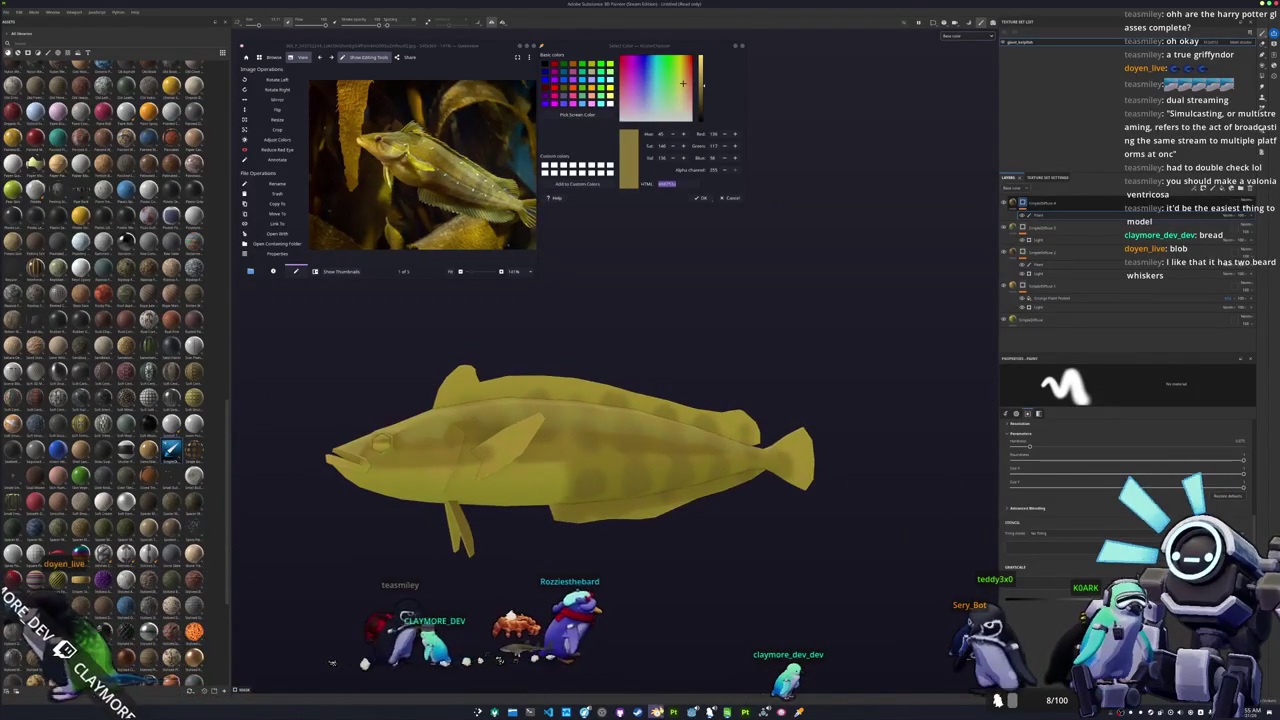
click(674, 711)
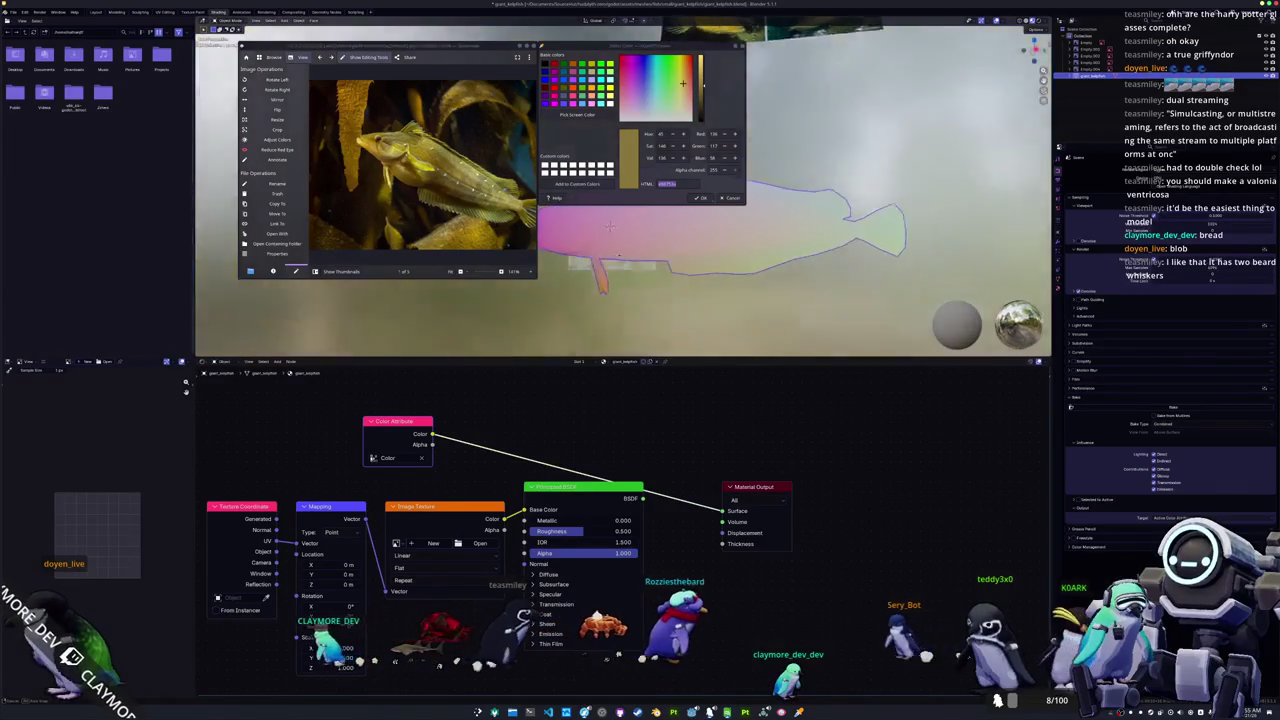
Step: Leave Edit Mode on the fish mesh and export it with File > Export
mouse_move(637, 293)
middle_down()
mouse_move(632, 233)
mouse_move(656, 279)
mouse_move(633, 218)
mouse_move(674, 285)
mouse_move(664, 250)
mouse_move(691, 266)
mouse_move(633, 224)
middle_up()
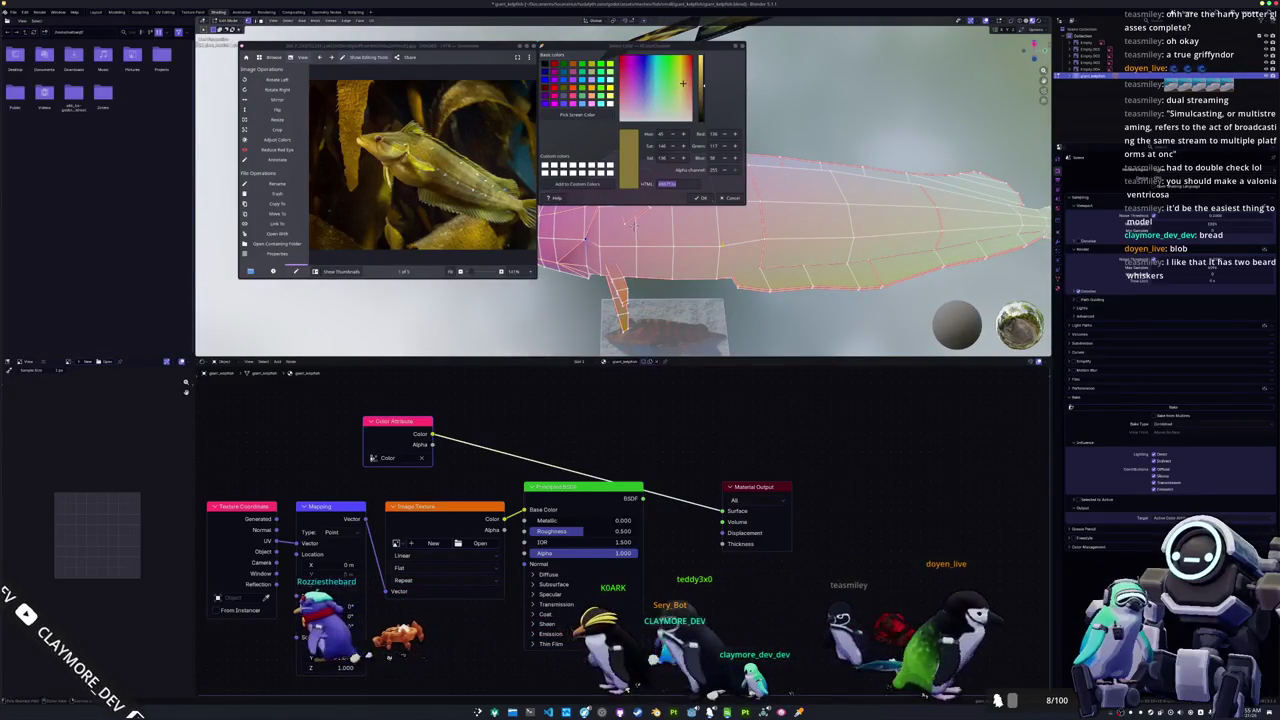
middle_drag(634, 226, 700, 260)
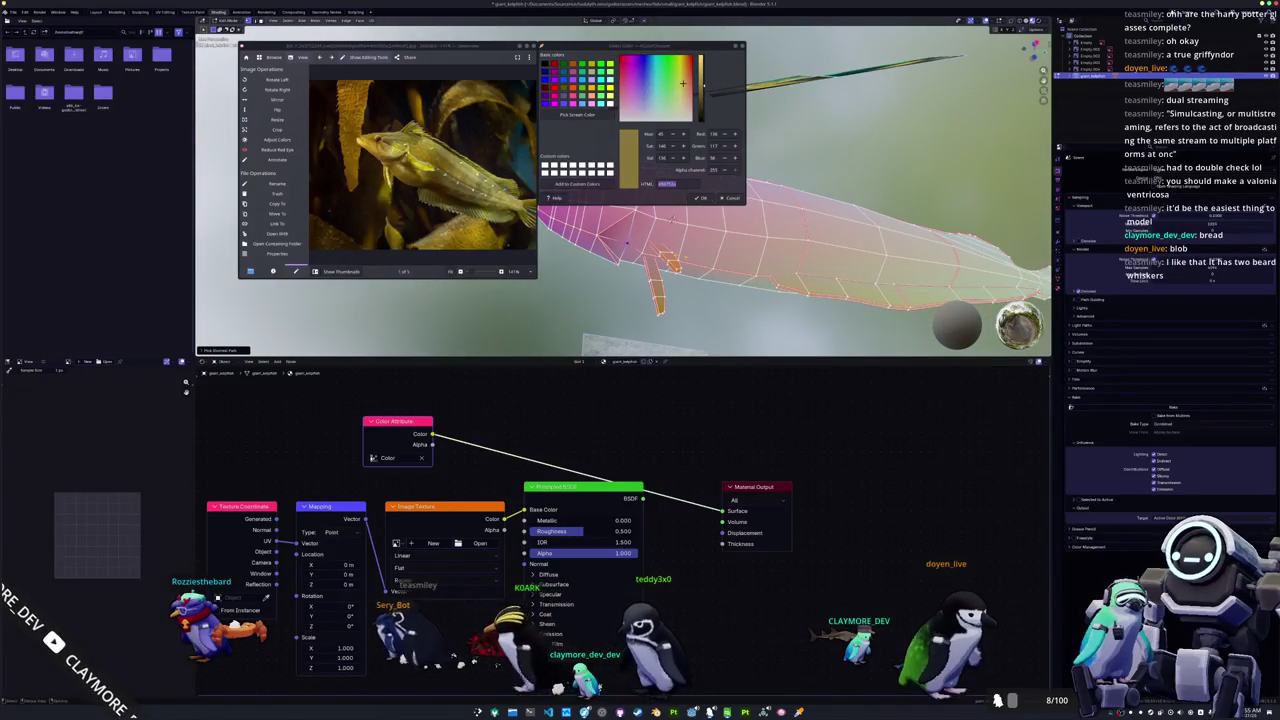
mouse_move(700, 260)
middle_down()
mouse_move(778, 299)
mouse_move(706, 334)
mouse_move(685, 236)
mouse_move(678, 259)
mouse_move(734, 289)
mouse_move(622, 250)
mouse_move(638, 288)
mouse_move(596, 321)
mouse_move(603, 234)
middle_up()
key(Tab)
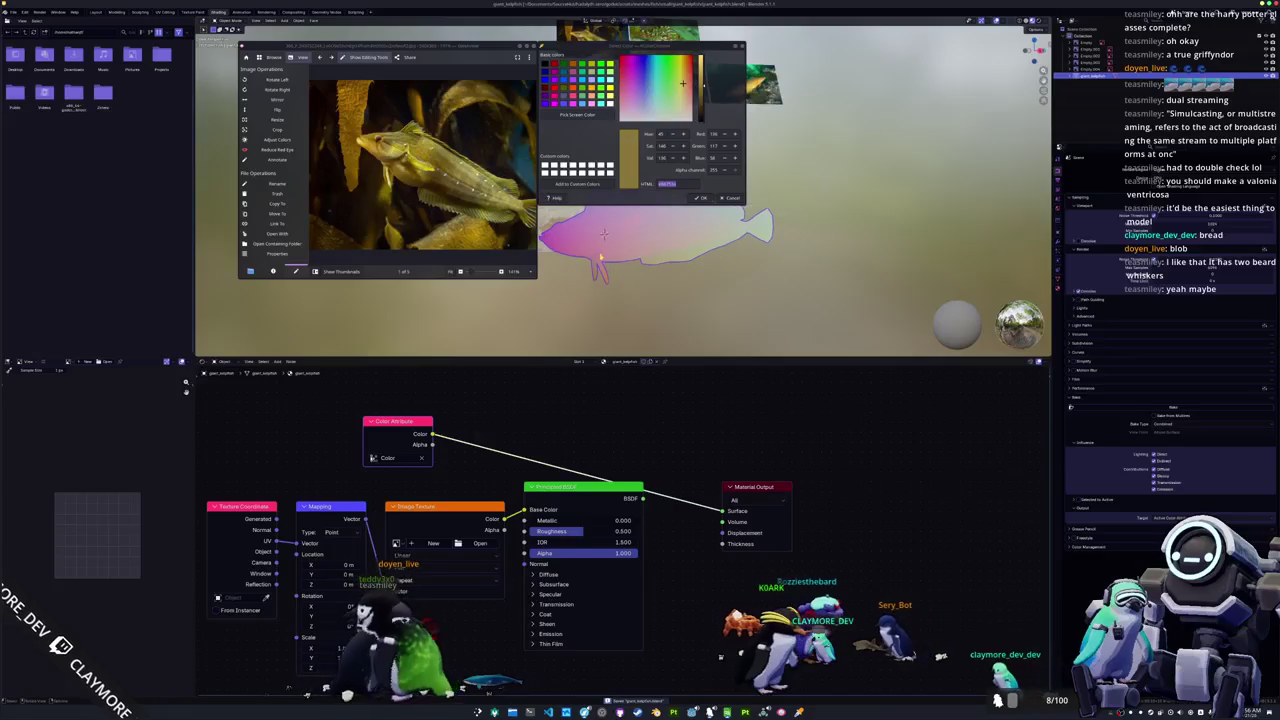
click(12, 11)
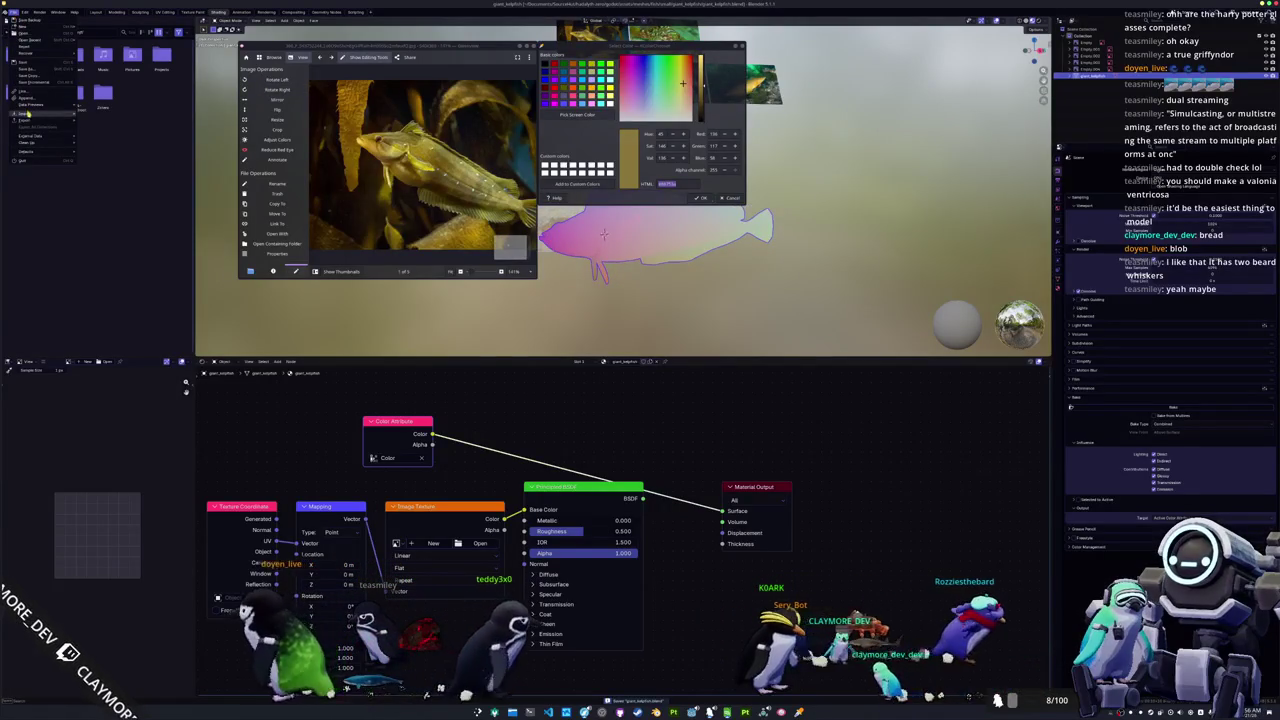
mouse_move(24, 119)
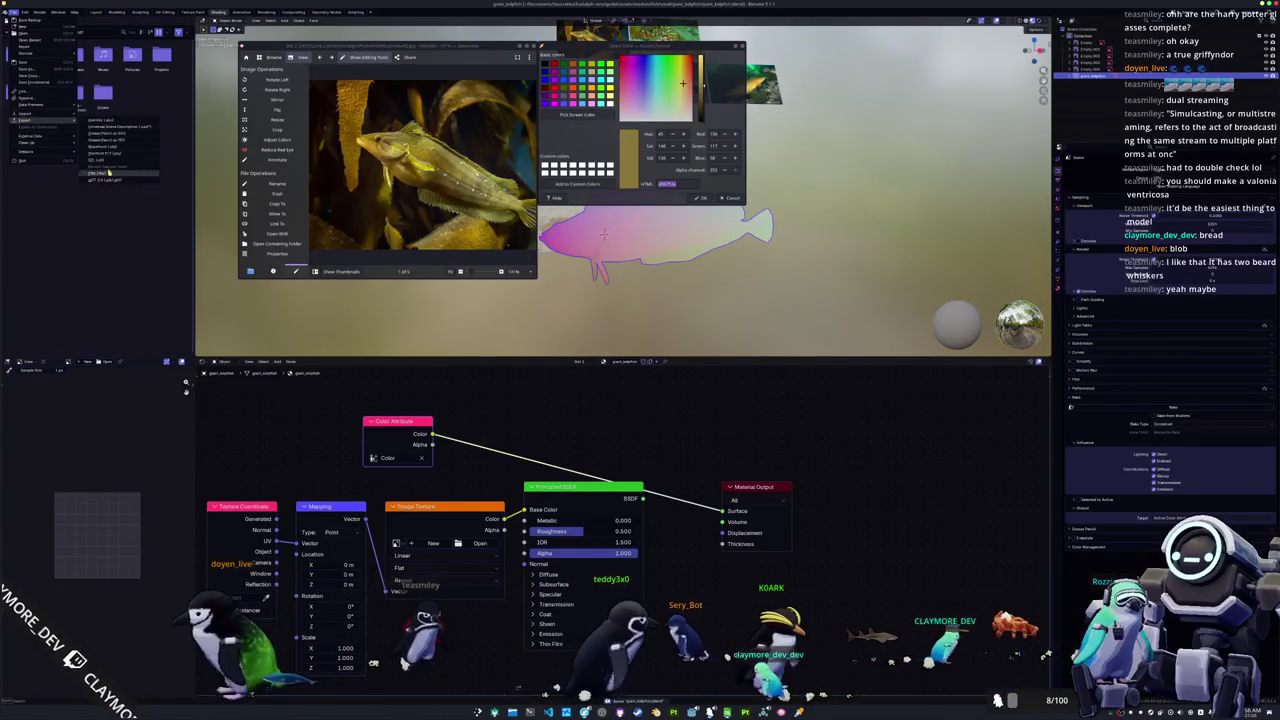
click(108, 174)
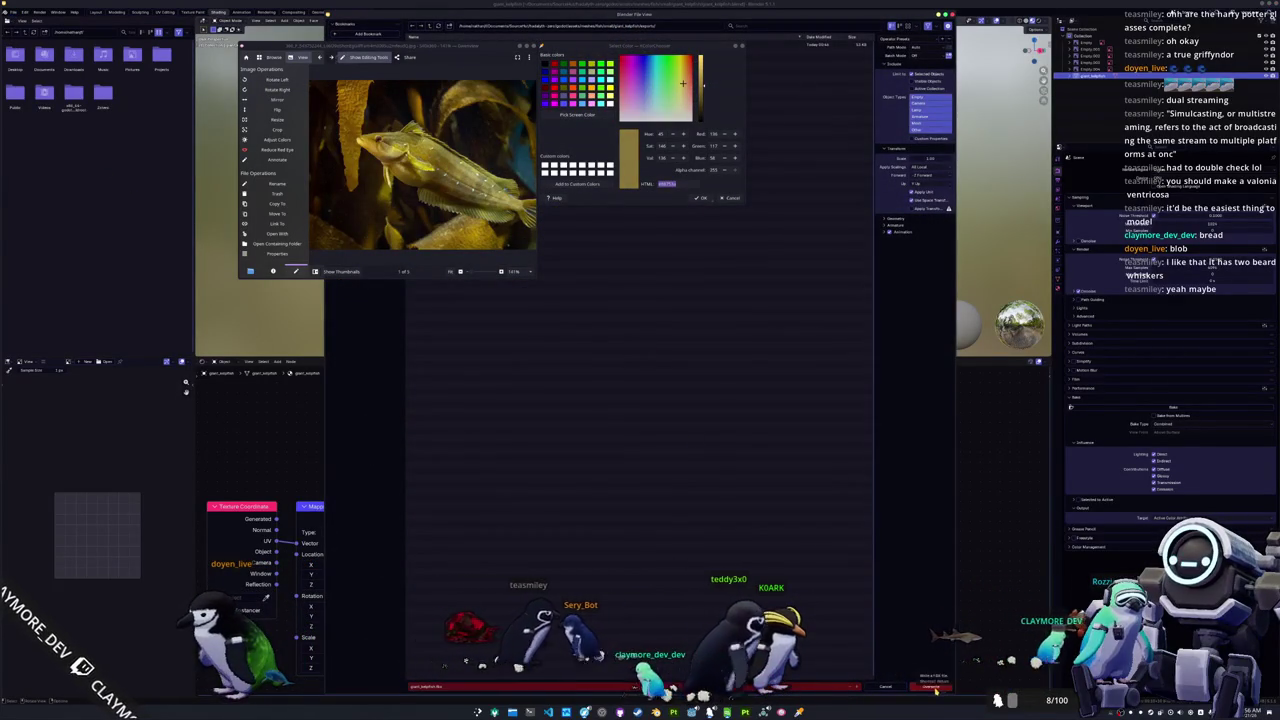
click(932, 687)
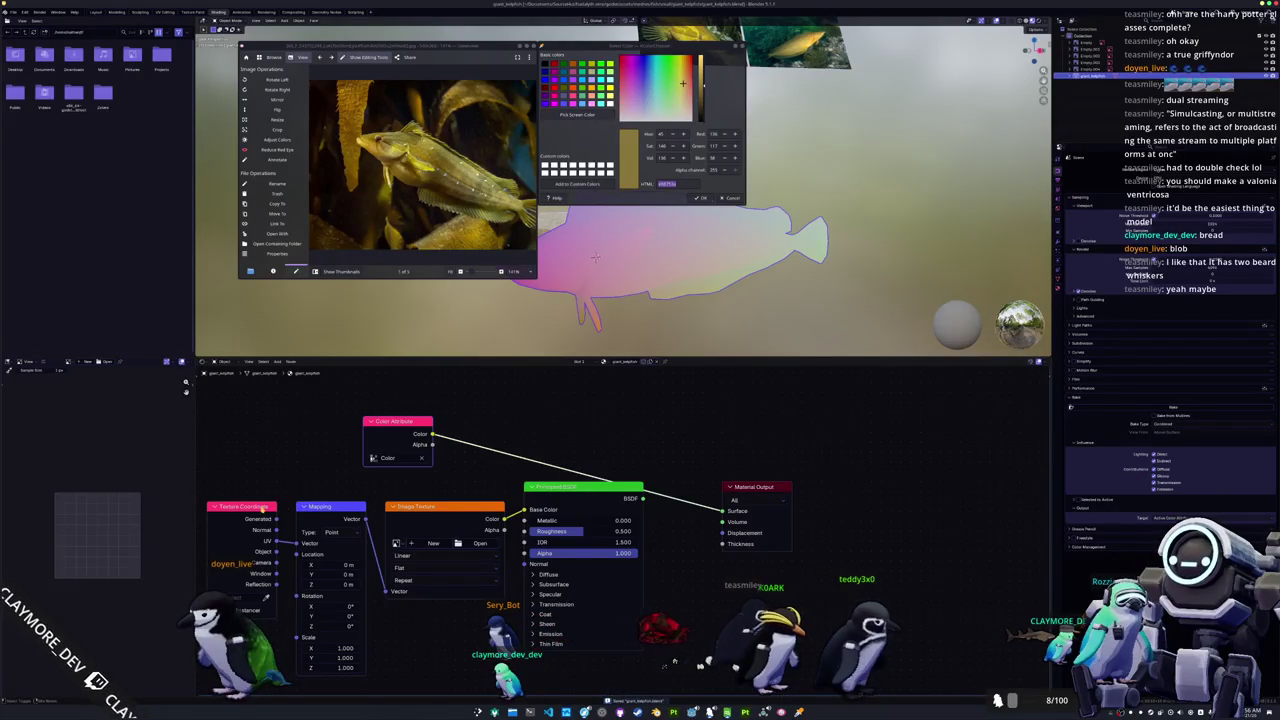
Step: Apply the fish object's transforms with Ctrl+A and return to Substance Painter
key(ctrl+a)
click(670, 266)
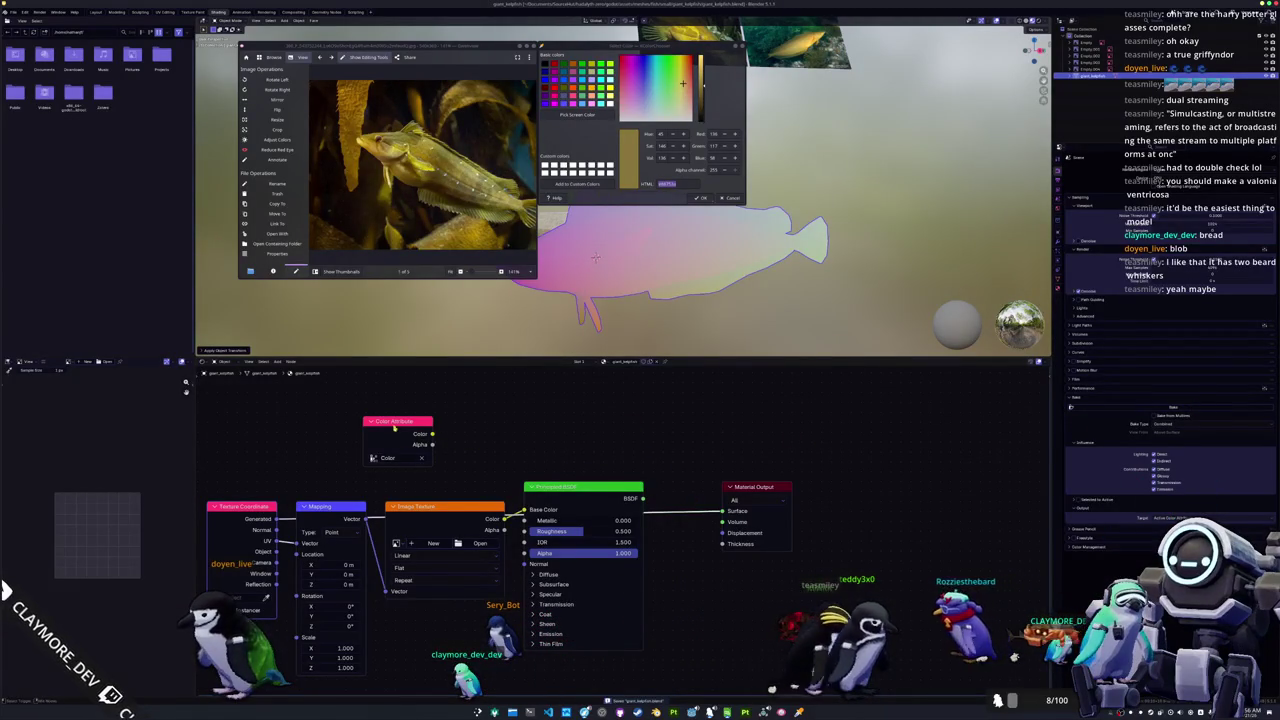
key(alt+Tab)
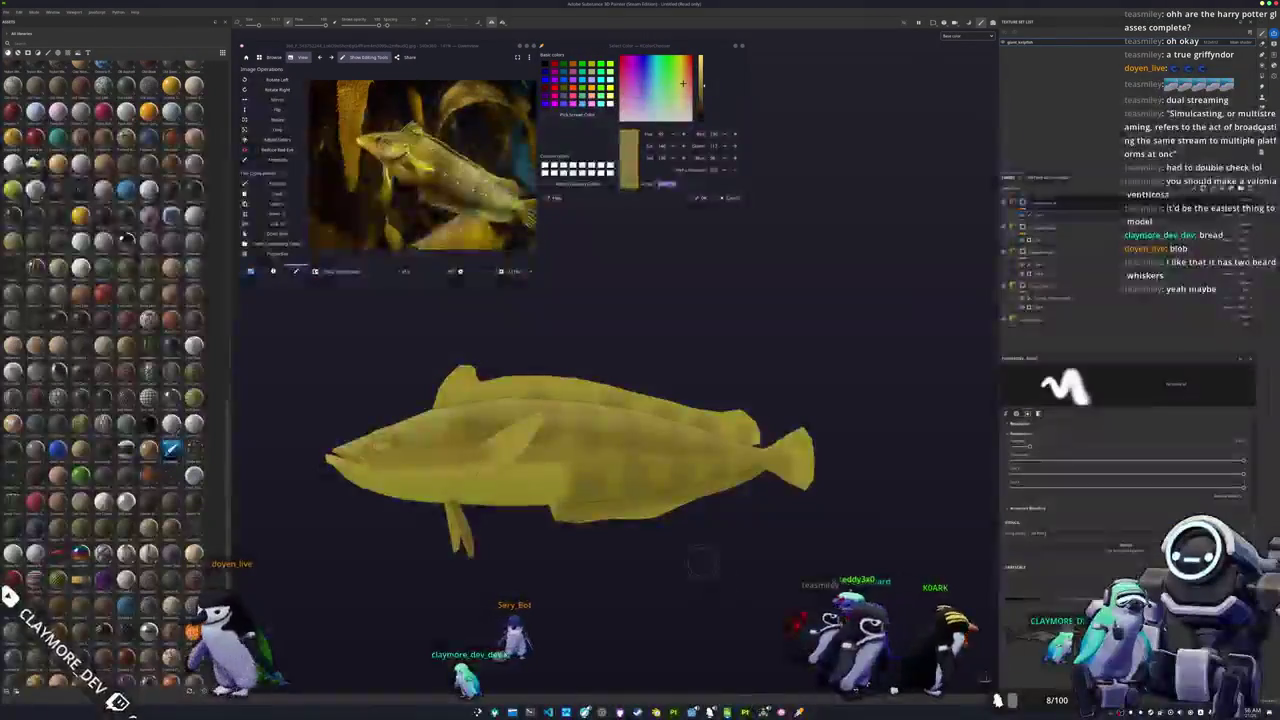
Step: Rebake the fish's mesh maps
alt+drag(560, 470, 629, 523)
alt+drag(522, 432, 600, 514)
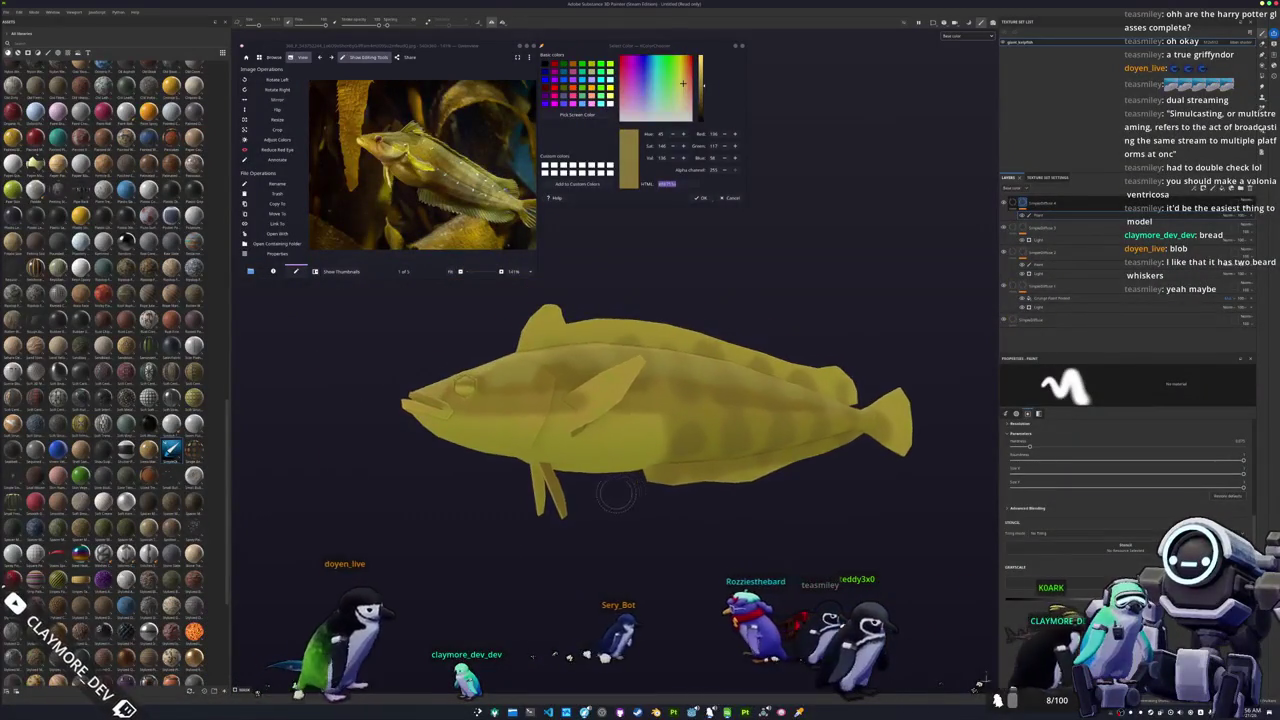
key(ctrl+b)
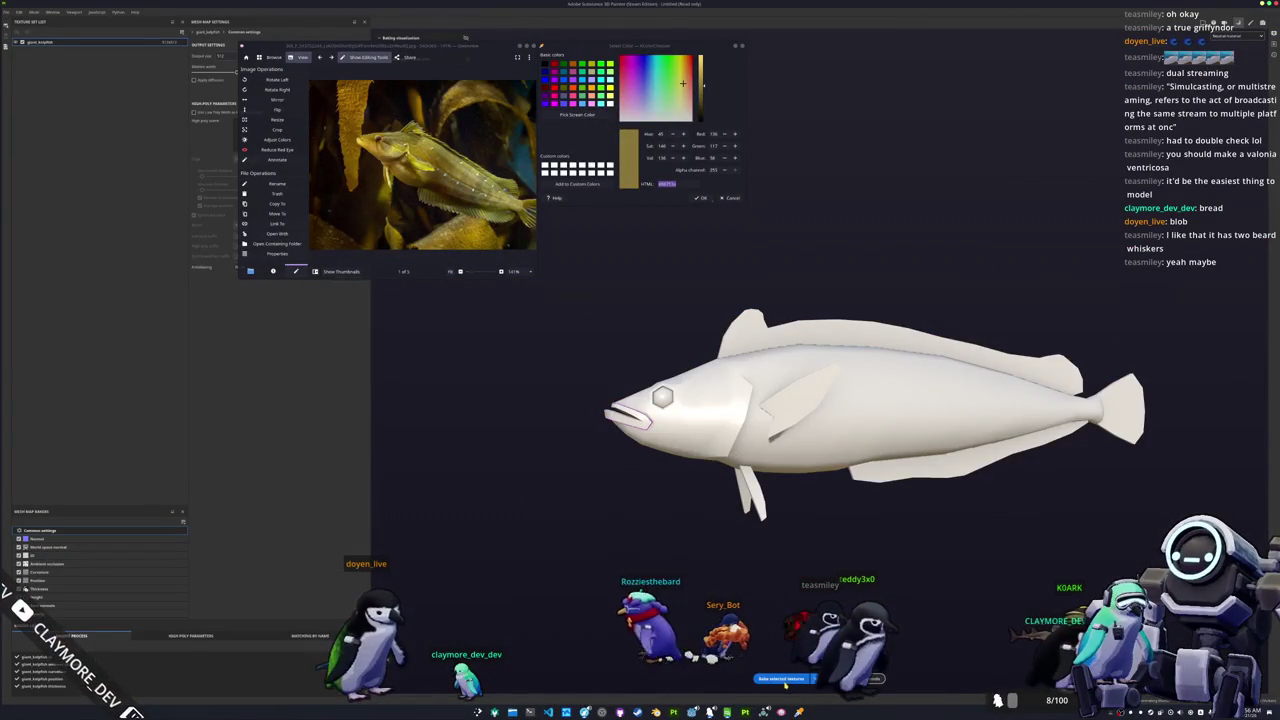
click(783, 679)
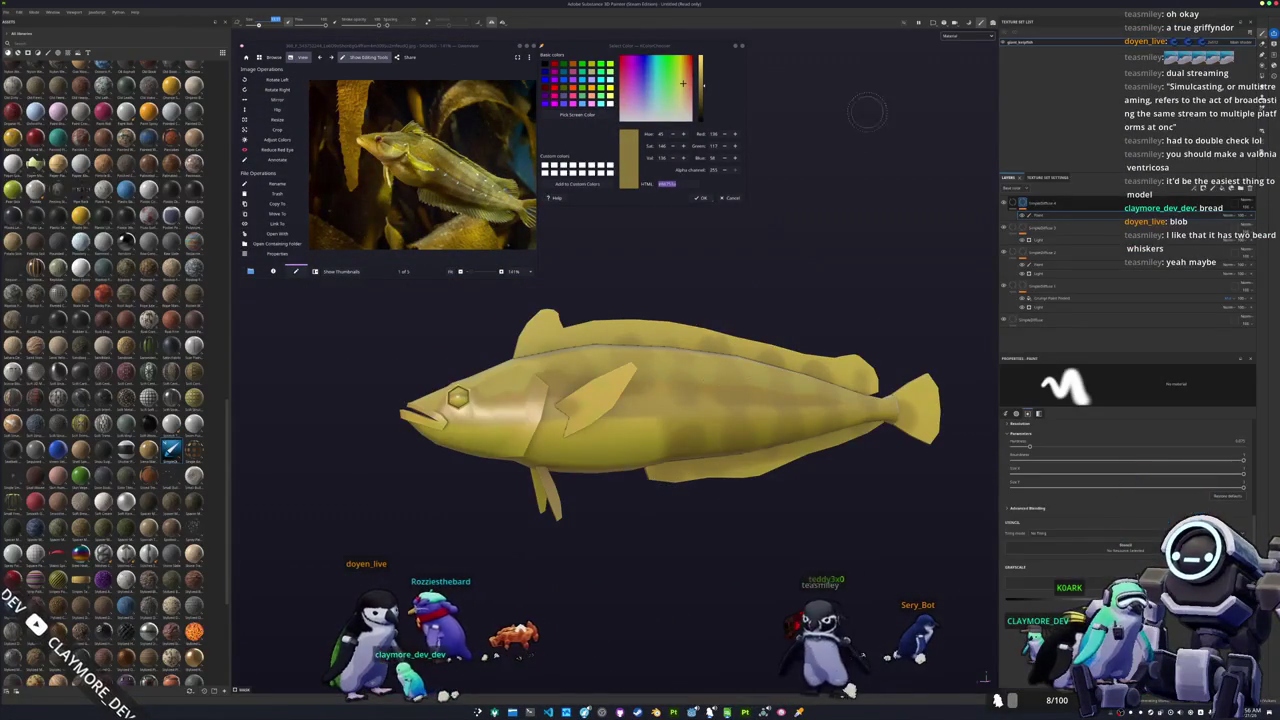
Step: Turn the fish to a full side profile and start a Pick Screen Color sample
mouse_move(457, 397)
alt+mouse_down()
mouse_move(430, 477)
mouse_move(363, 491)
mouse_move(446, 491)
mouse_move(651, 438)
alt+mouse_up()
alt+drag(574, 690, 586, 535)
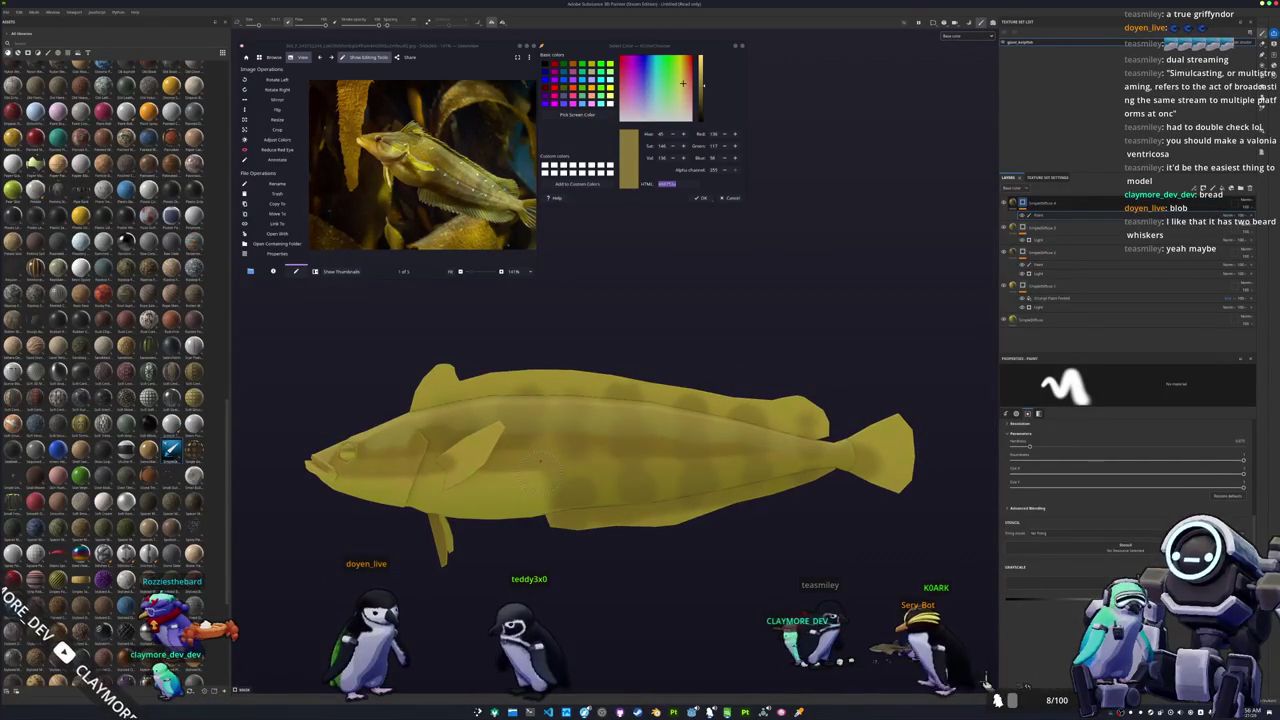
alt+drag(564, 464, 600, 464)
mouse_move(600, 464)
alt+middle_down()
mouse_move(480, 464)
mouse_move(648, 467)
alt+middle_up()
alt+drag(648, 467, 620, 450)
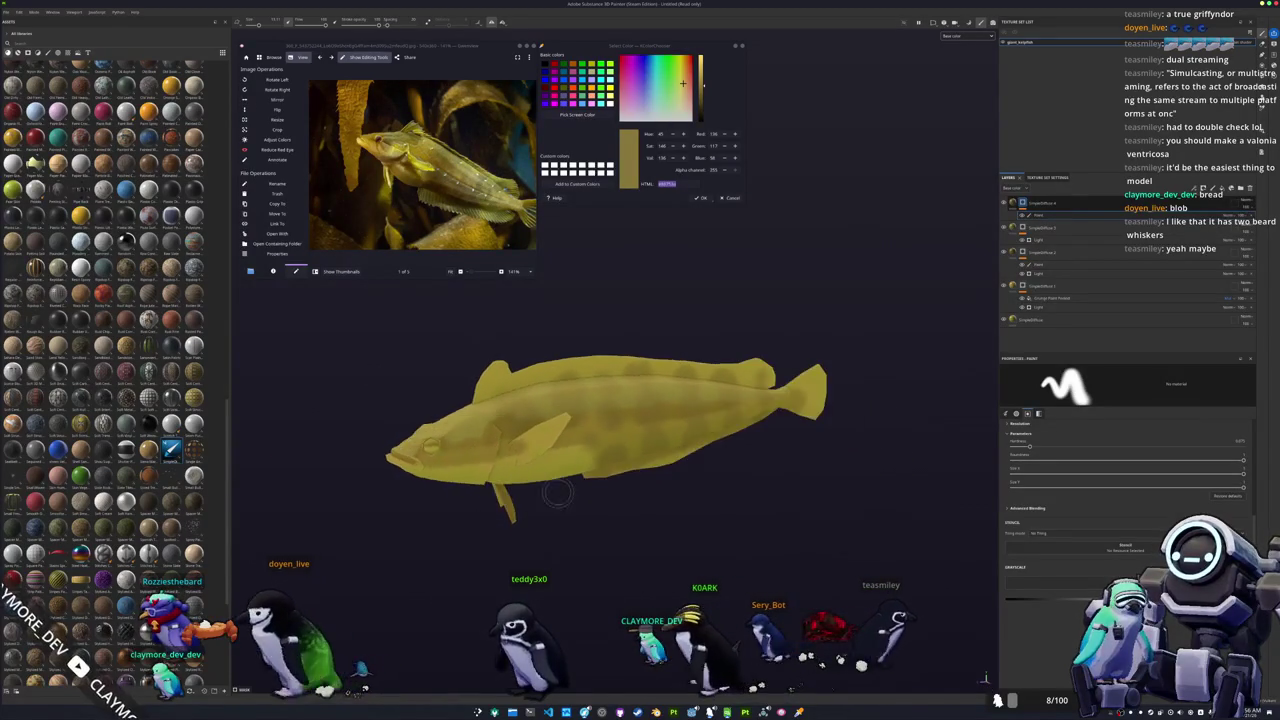
alt+middle_drag(620, 450, 700, 455)
scroll(651, 453, up, 2)
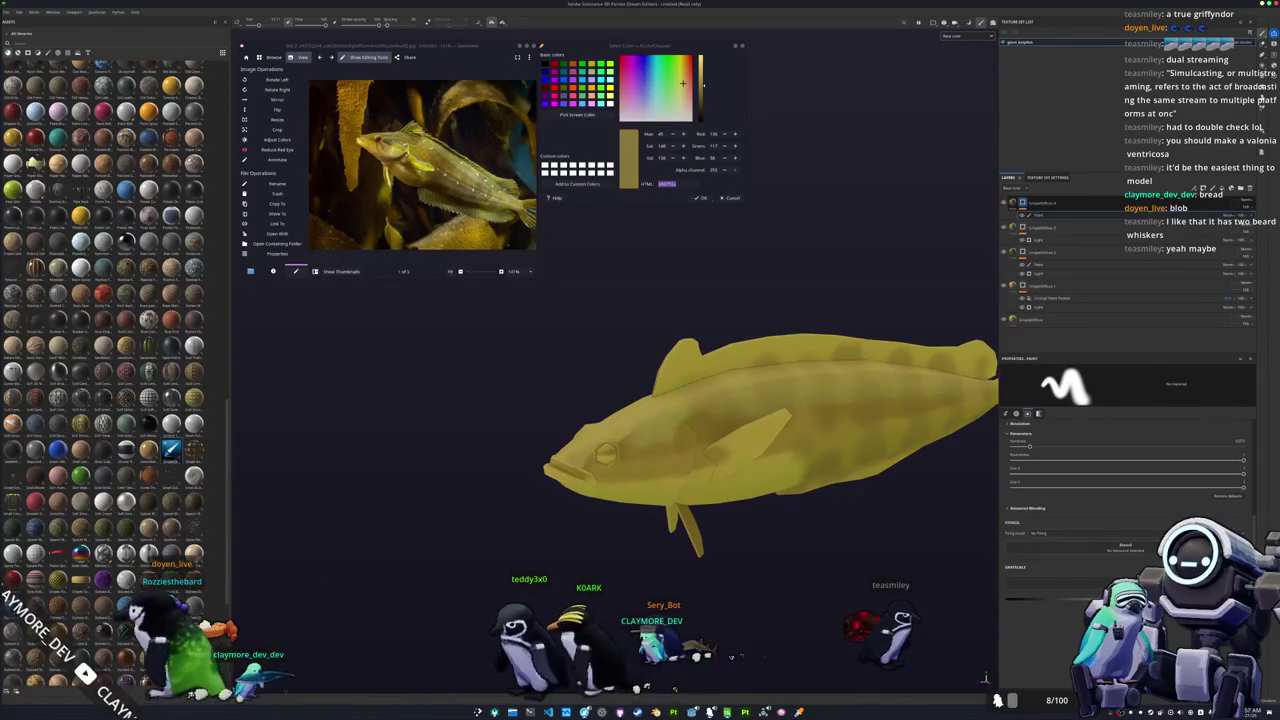
mouse_move(607, 453)
alt+mouse_down()
mouse_move(631, 447)
mouse_move(597, 400)
mouse_move(630, 388)
mouse_move(740, 393)
mouse_move(700, 390)
alt+mouse_up()
scroll(615, 451, down, 3)
click(577, 114)
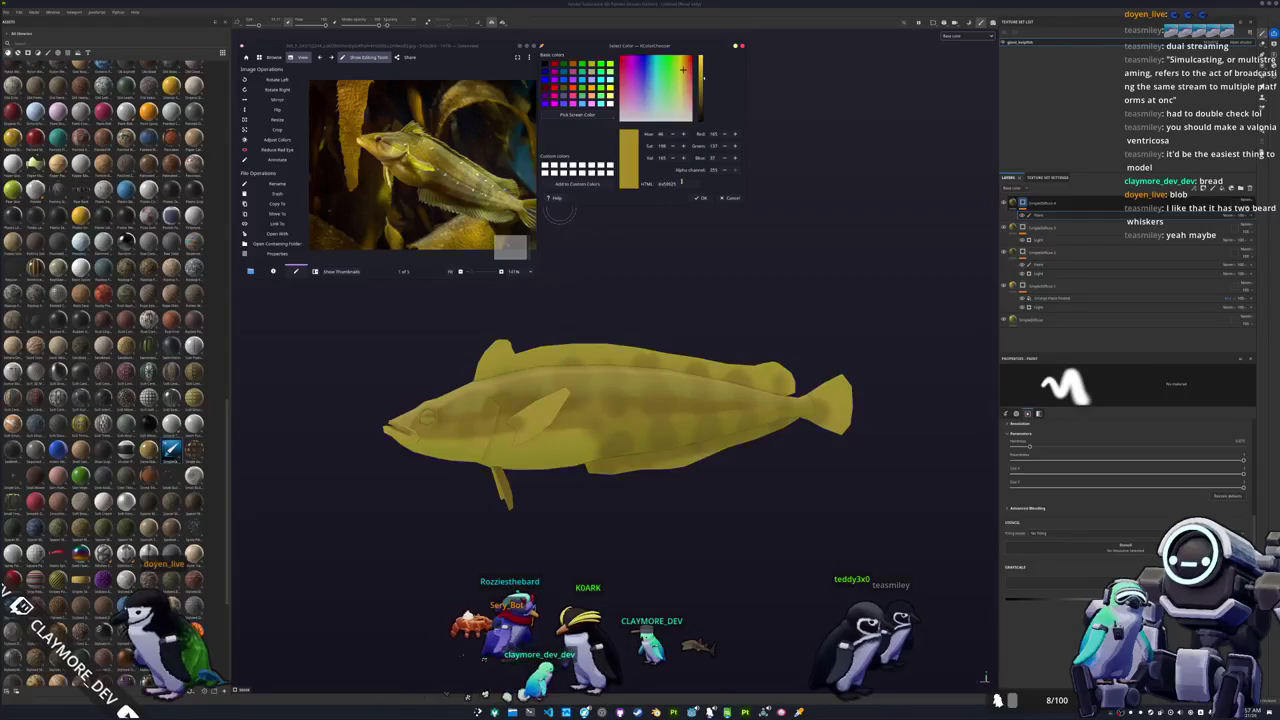
Step: Sample the fish's yellow as Base Color for a new top fill layer with a mask
click(580, 350)
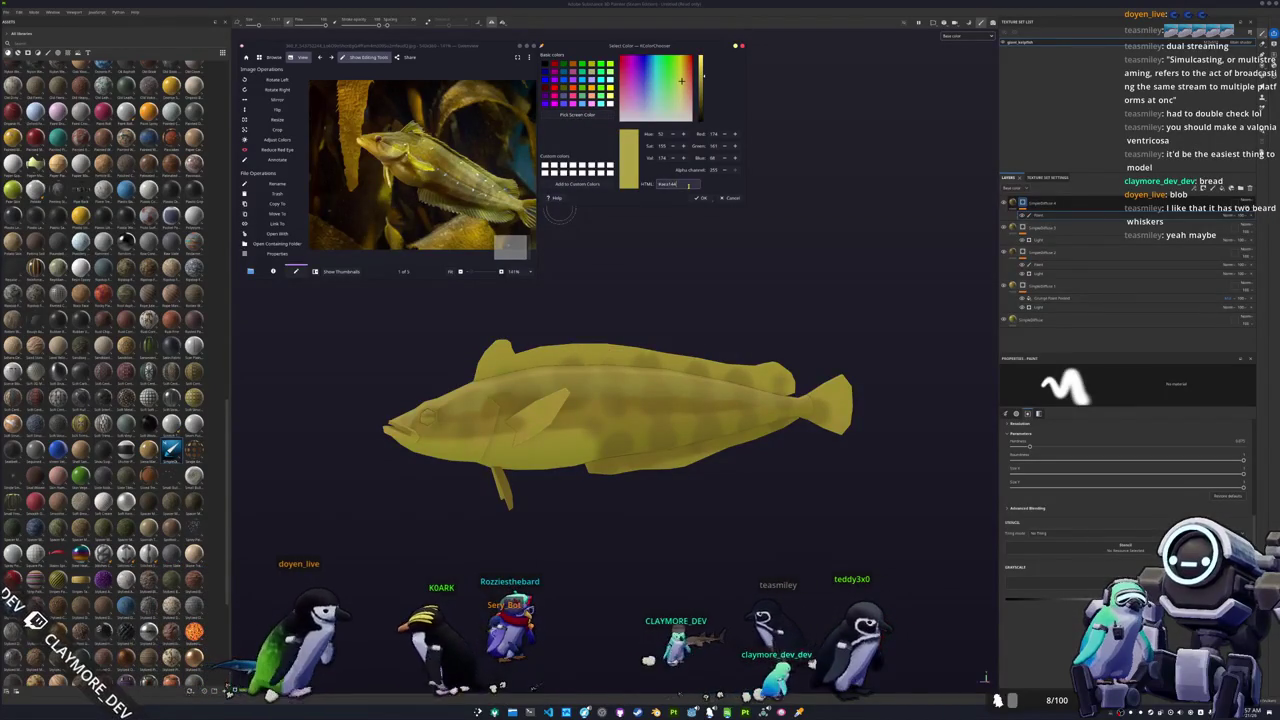
click(1057, 203)
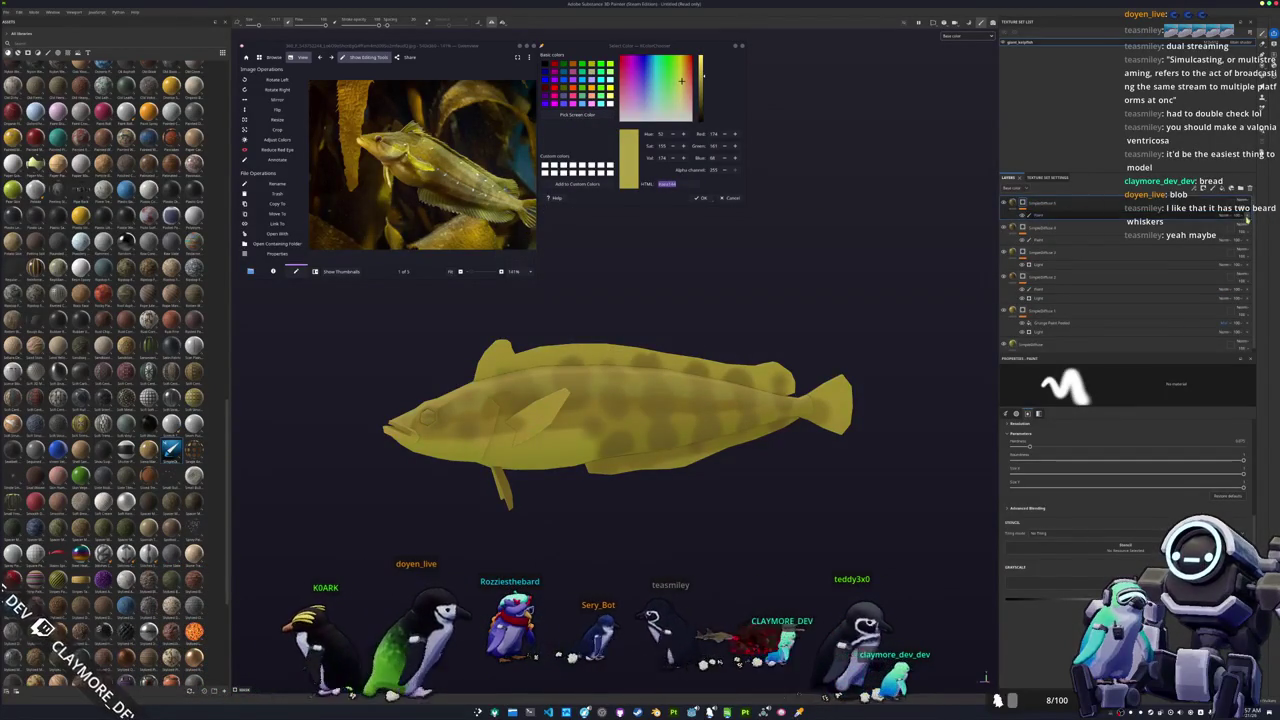
click(1013, 204)
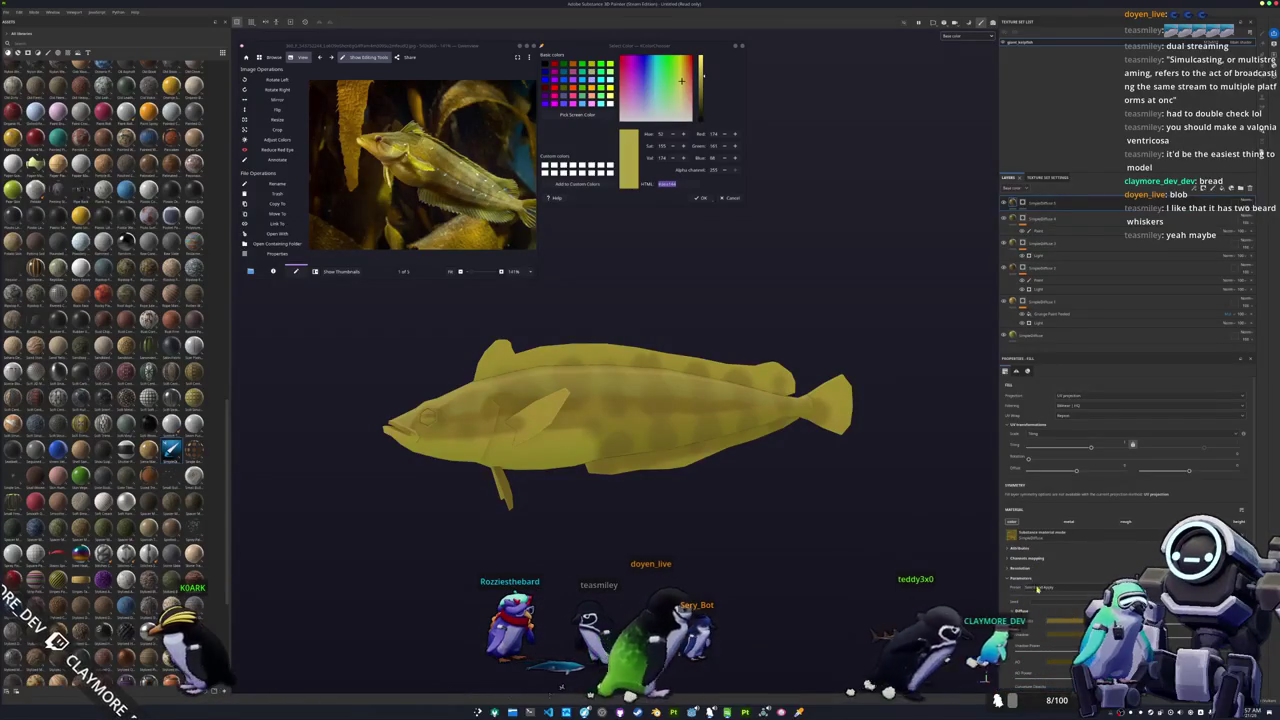
click(1068, 617)
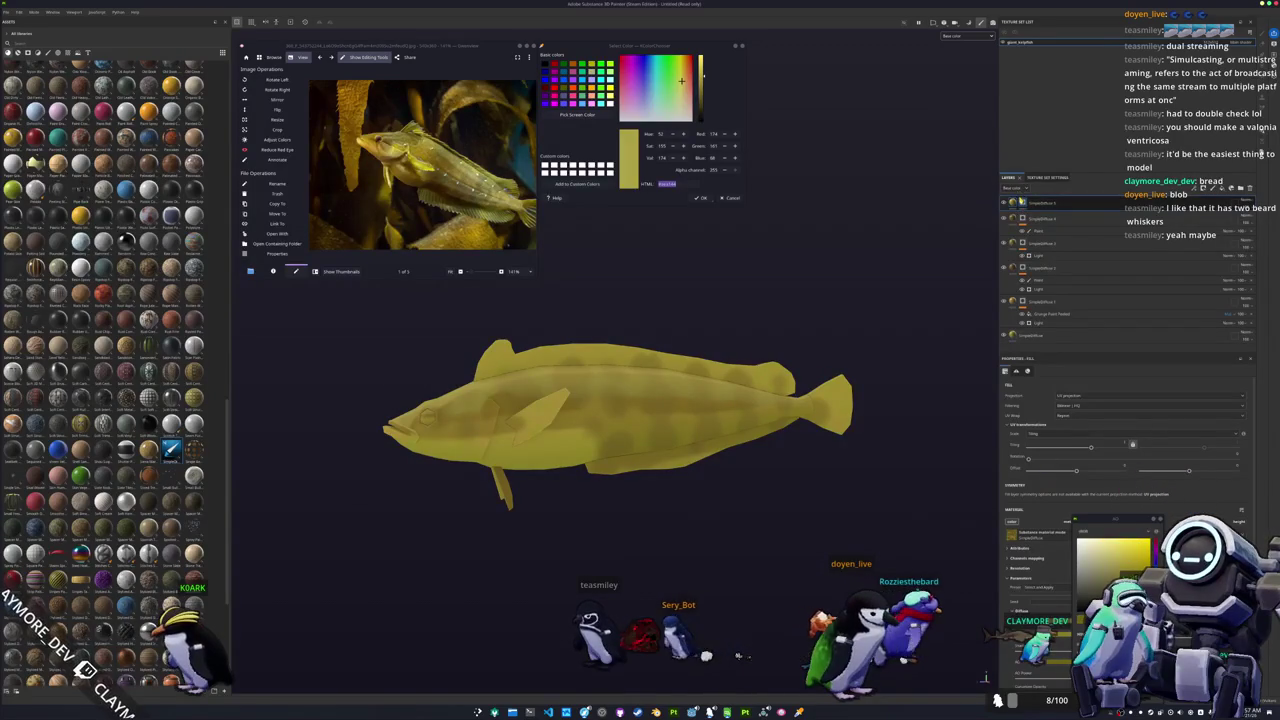
key(1)
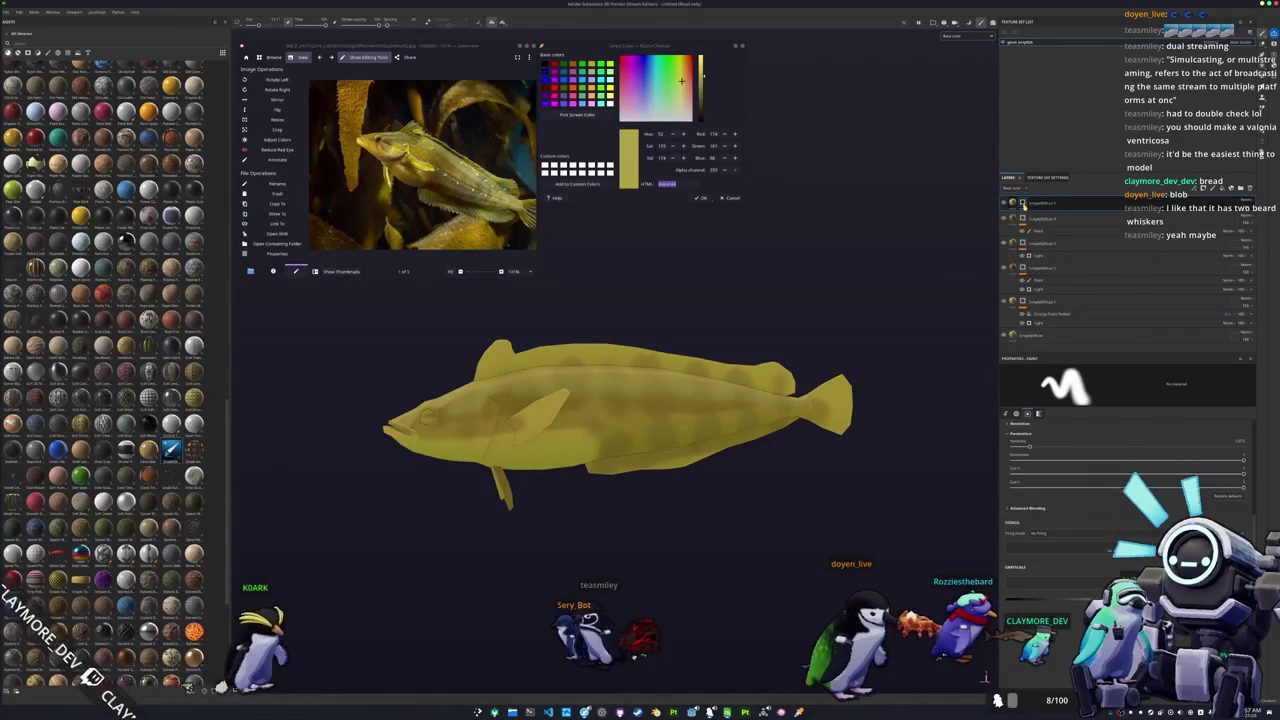
right_click(1024, 203)
click(1046, 438)
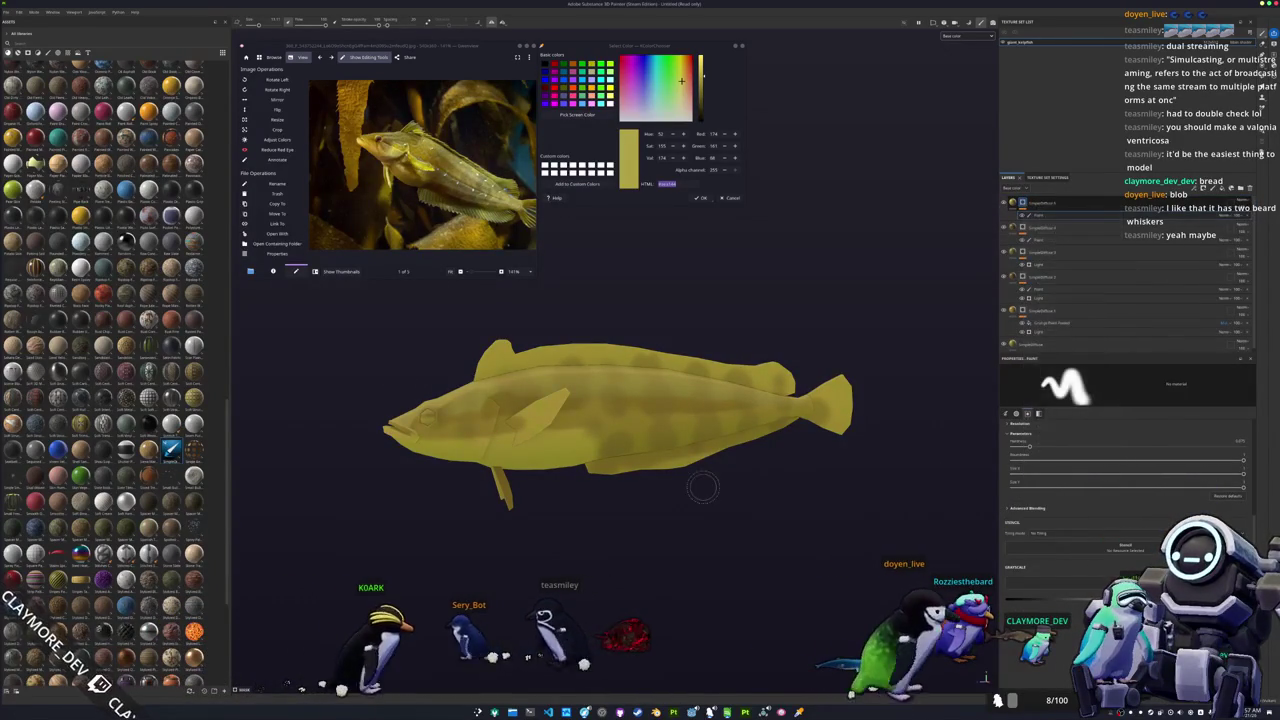
Step: Orbit the fish side-on and show the reference photo thumbnails in Gwenview
mouse_move(677, 477)
alt+mouse_down()
mouse_move(618, 436)
mouse_move(612, 484)
alt+mouse_up()
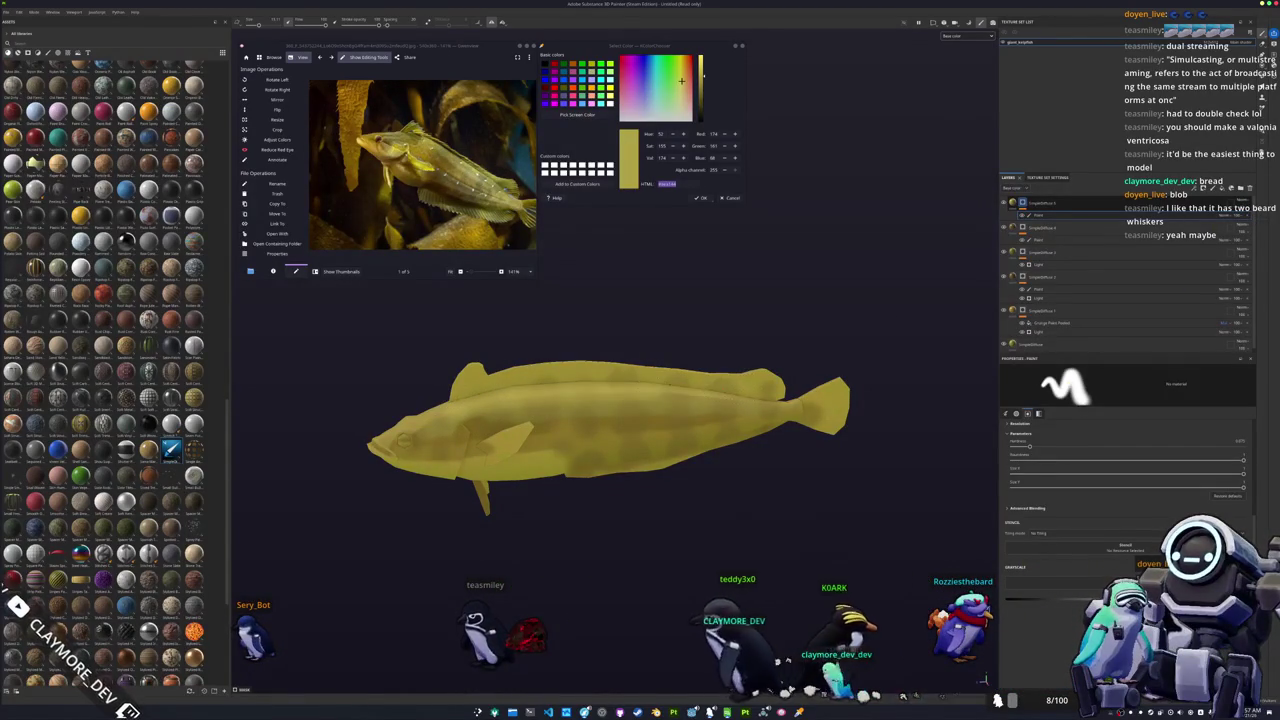
mouse_move(560, 430)
alt+mouse_down()
mouse_move(641, 437)
mouse_move(566, 466)
mouse_move(640, 440)
alt+mouse_up()
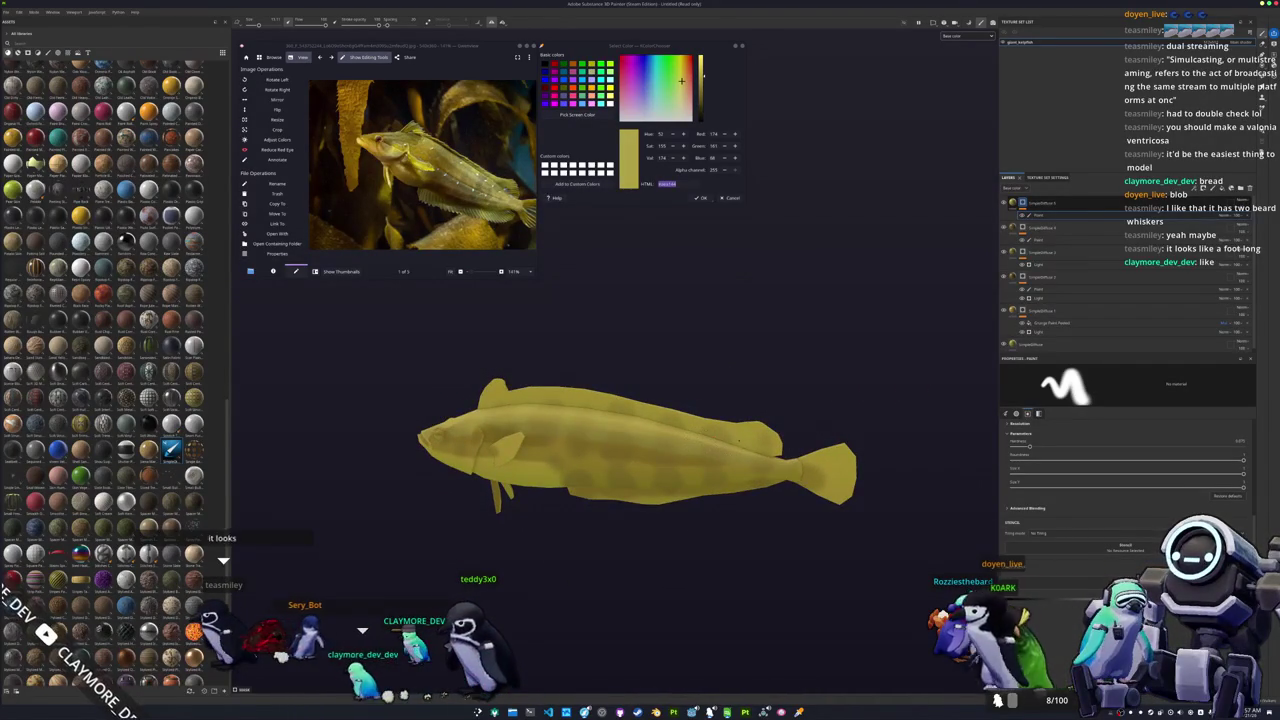
mouse_move(770, 458)
alt+mouse_down()
mouse_move(810, 441)
mouse_move(729, 557)
mouse_move(737, 531)
mouse_move(742, 554)
mouse_move(666, 586)
mouse_move(615, 661)
alt+mouse_up()
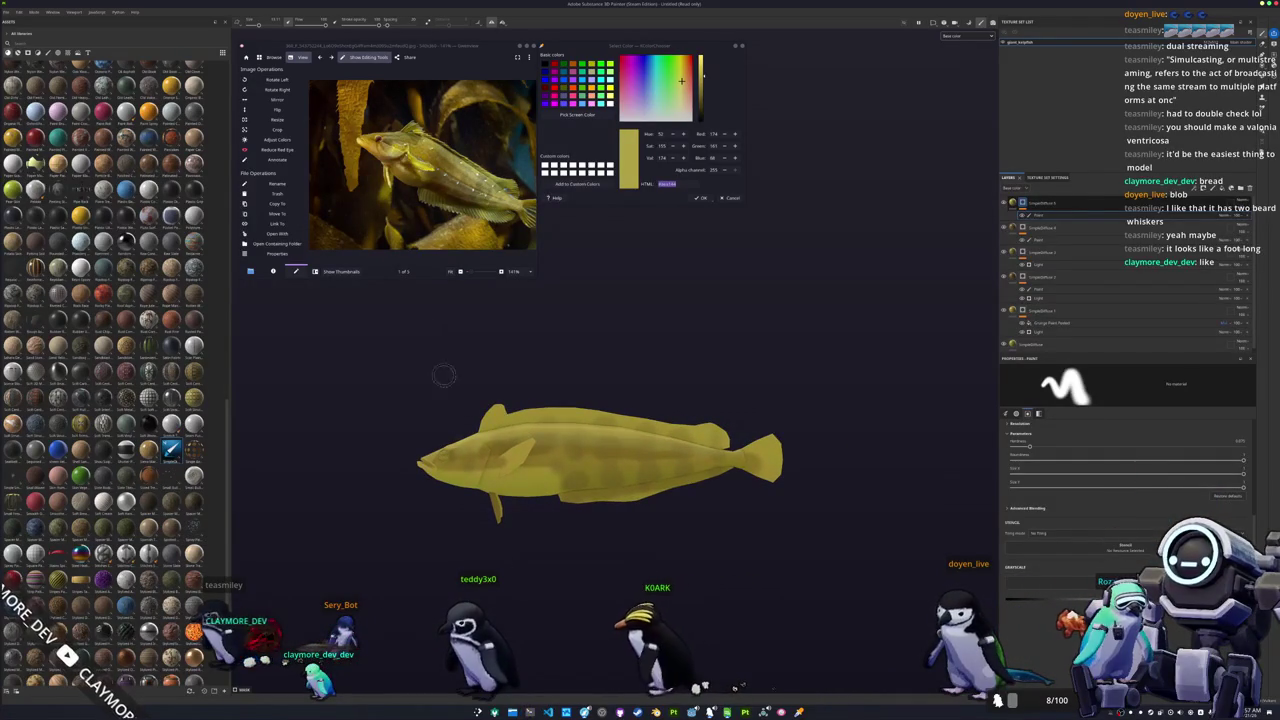
click(340, 272)
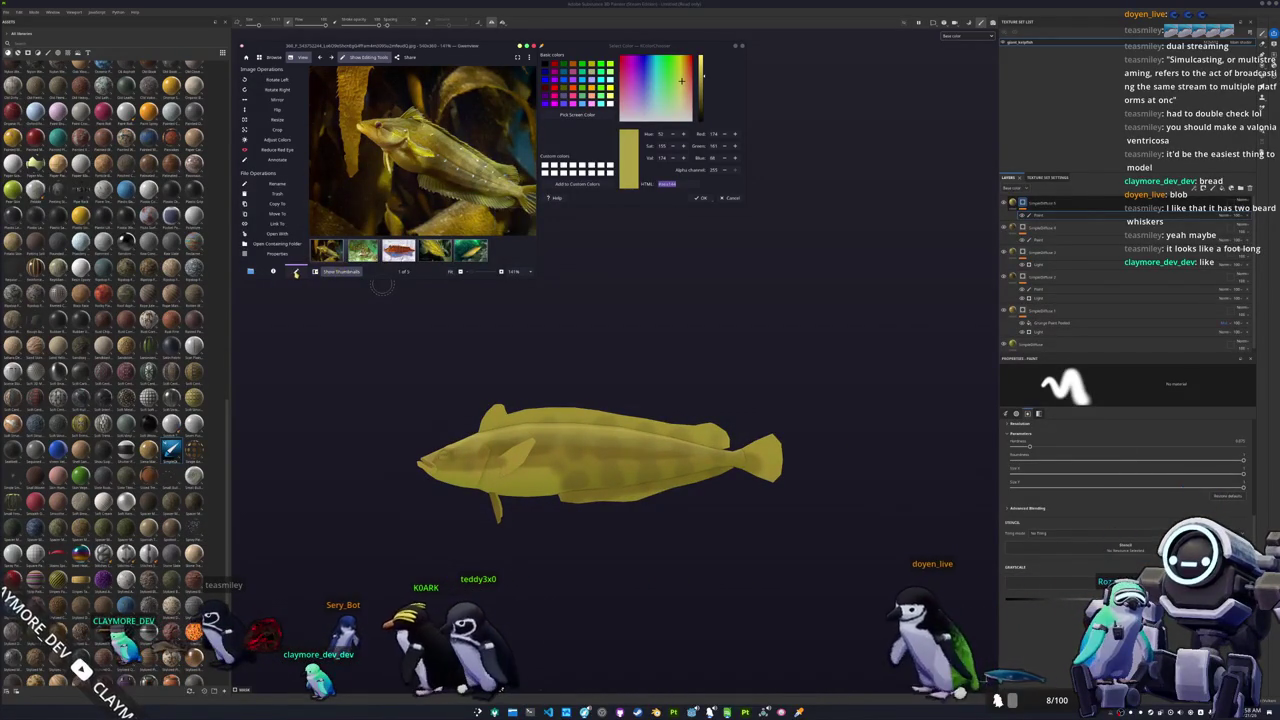
key(alt+Tab)
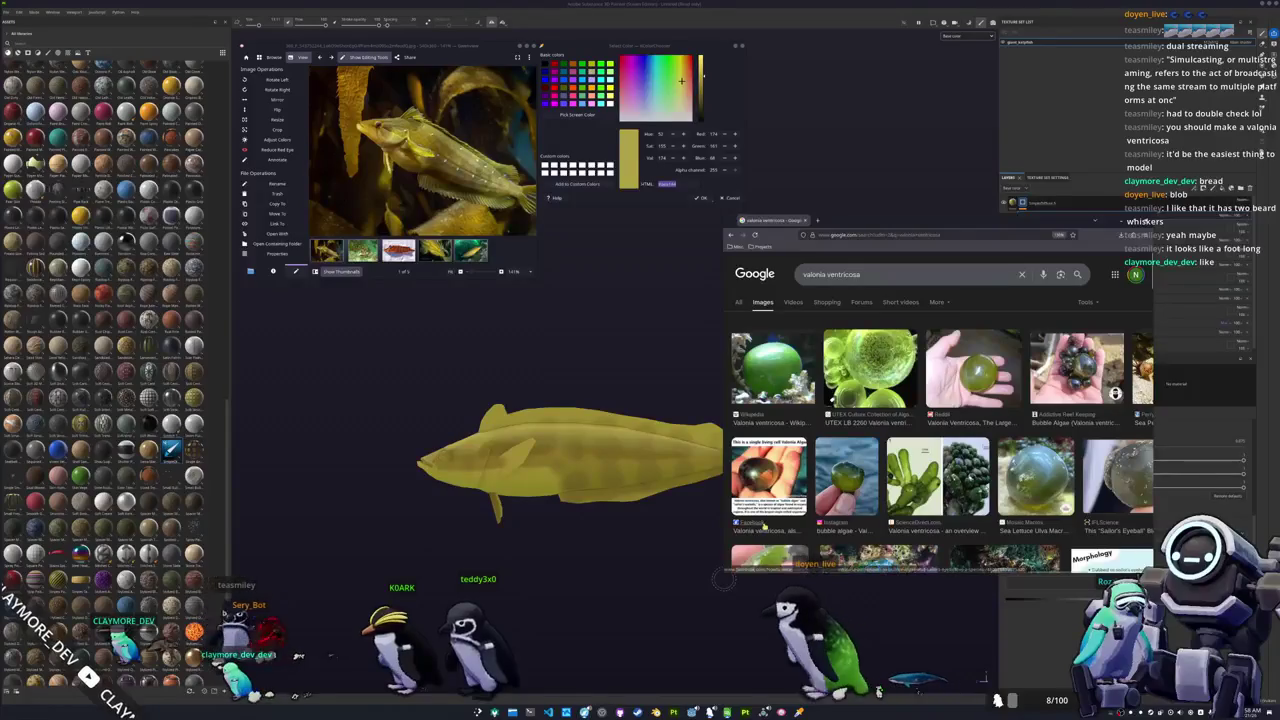
right_click(728, 236)
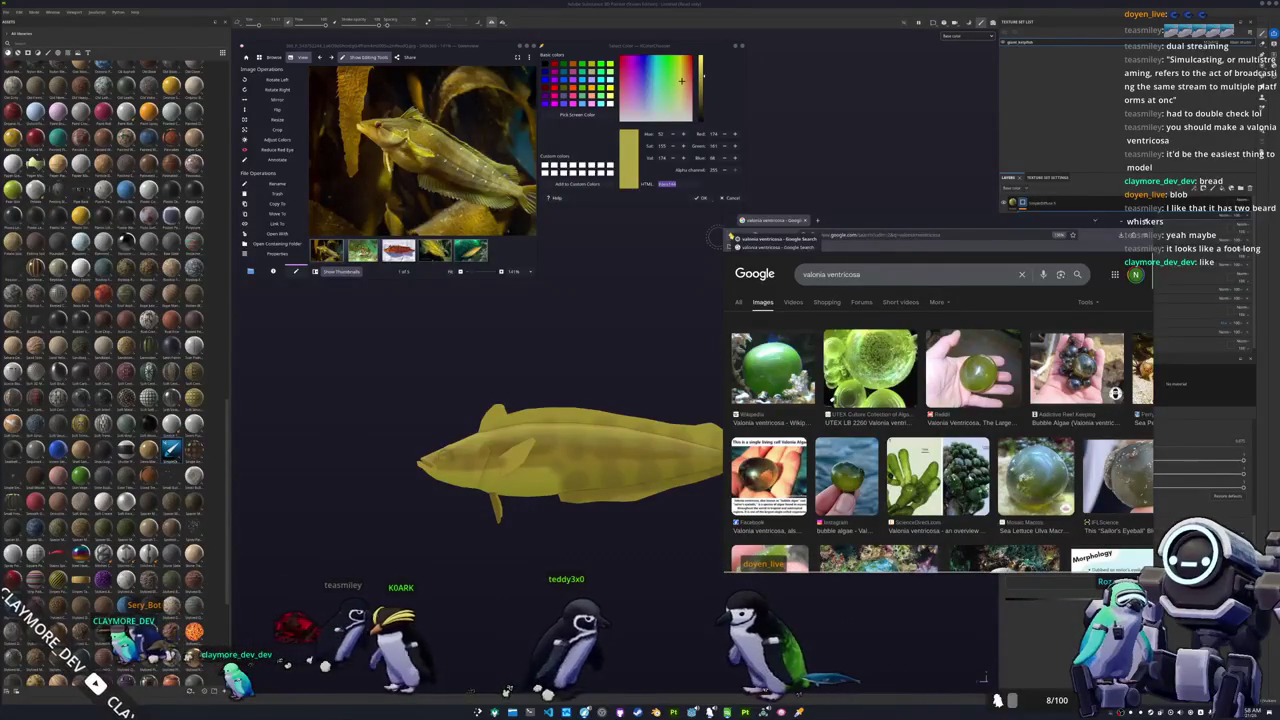
click(712, 320)
mouse_move(702, 379)
alt+mouse_down()
mouse_move(732, 366)
mouse_move(738, 411)
mouse_move(702, 373)
mouse_move(700, 418)
mouse_move(741, 503)
mouse_move(743, 309)
alt+mouse_up()
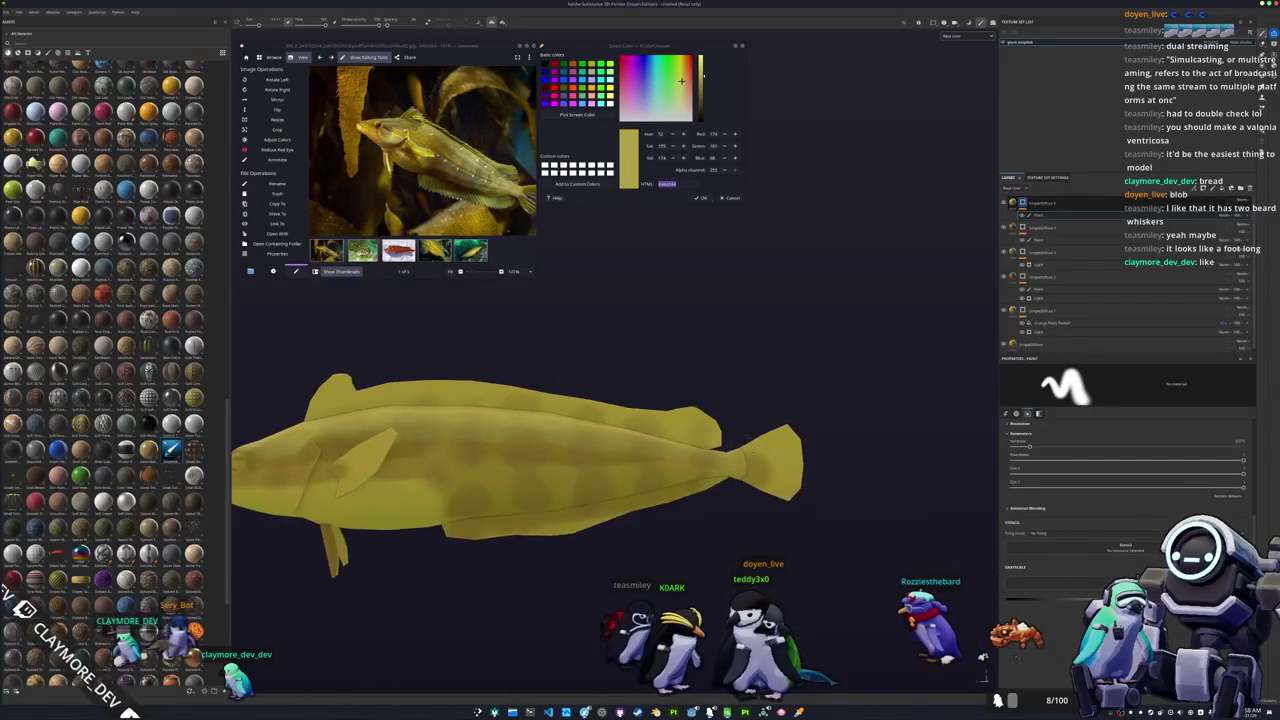
Step: Sample a darker olive from the reference photo as Base Color for a new top fill layer
click(577, 114)
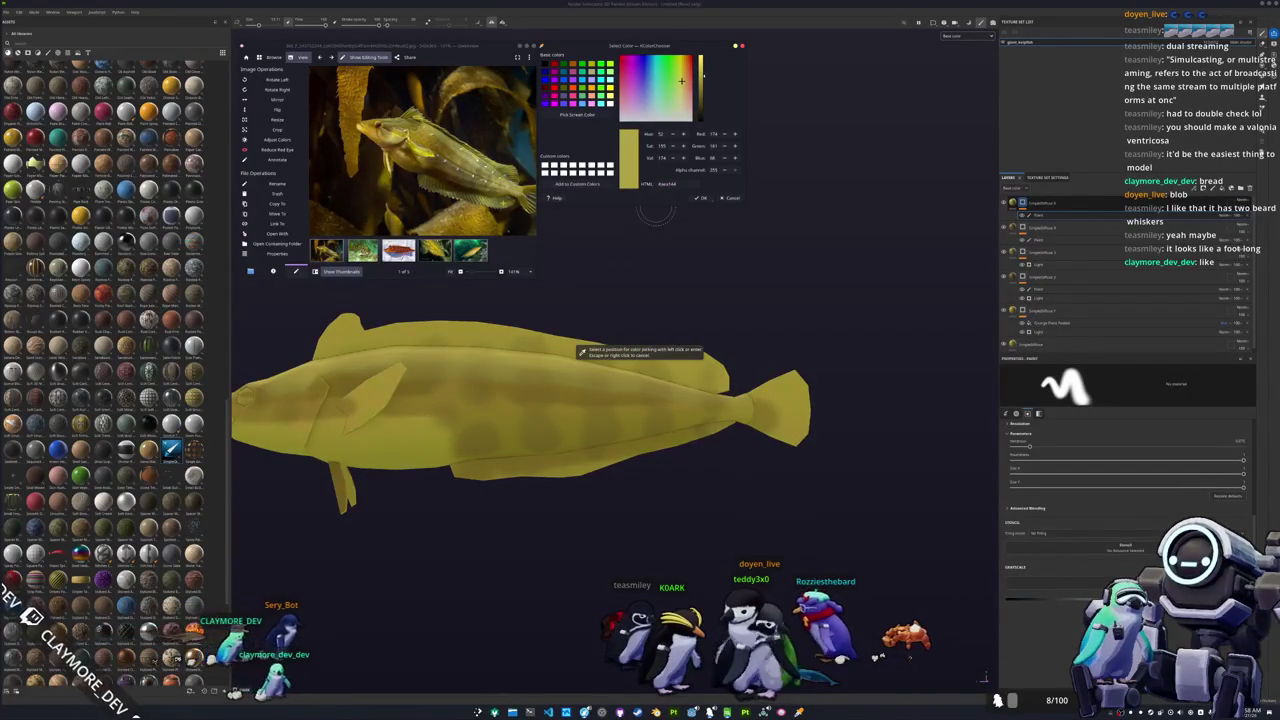
click(578, 350)
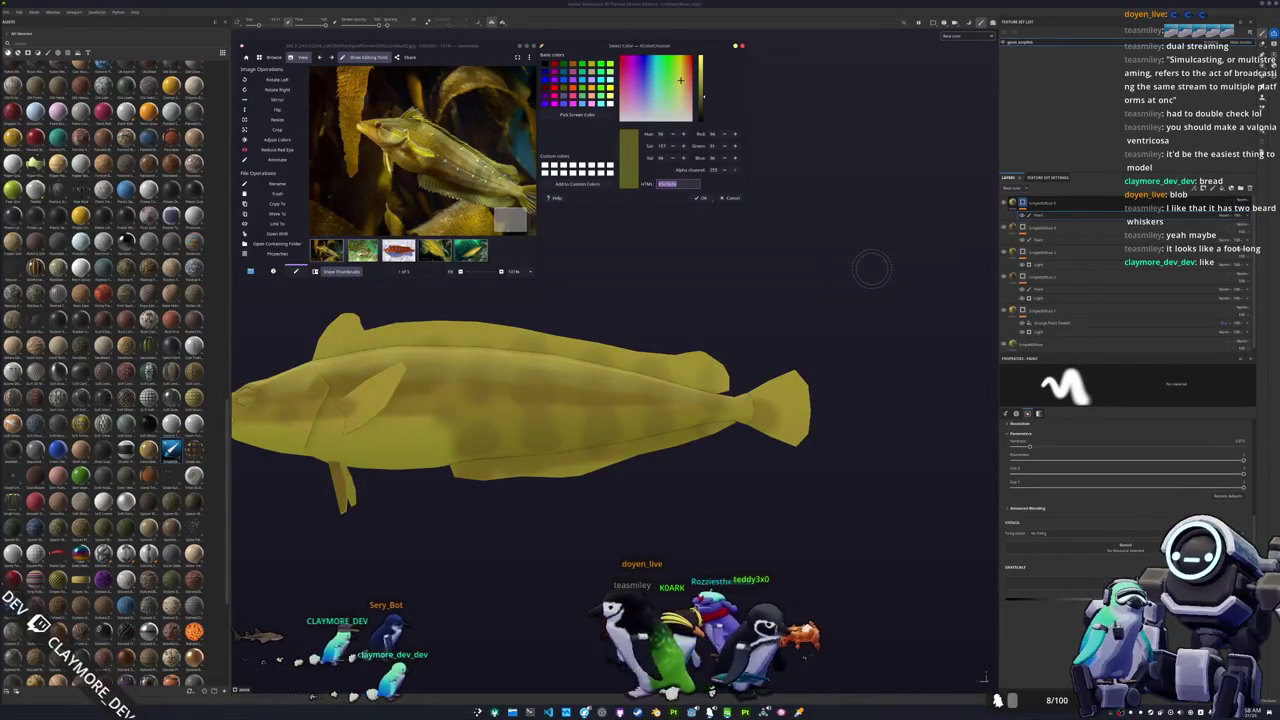
click(1064, 214)
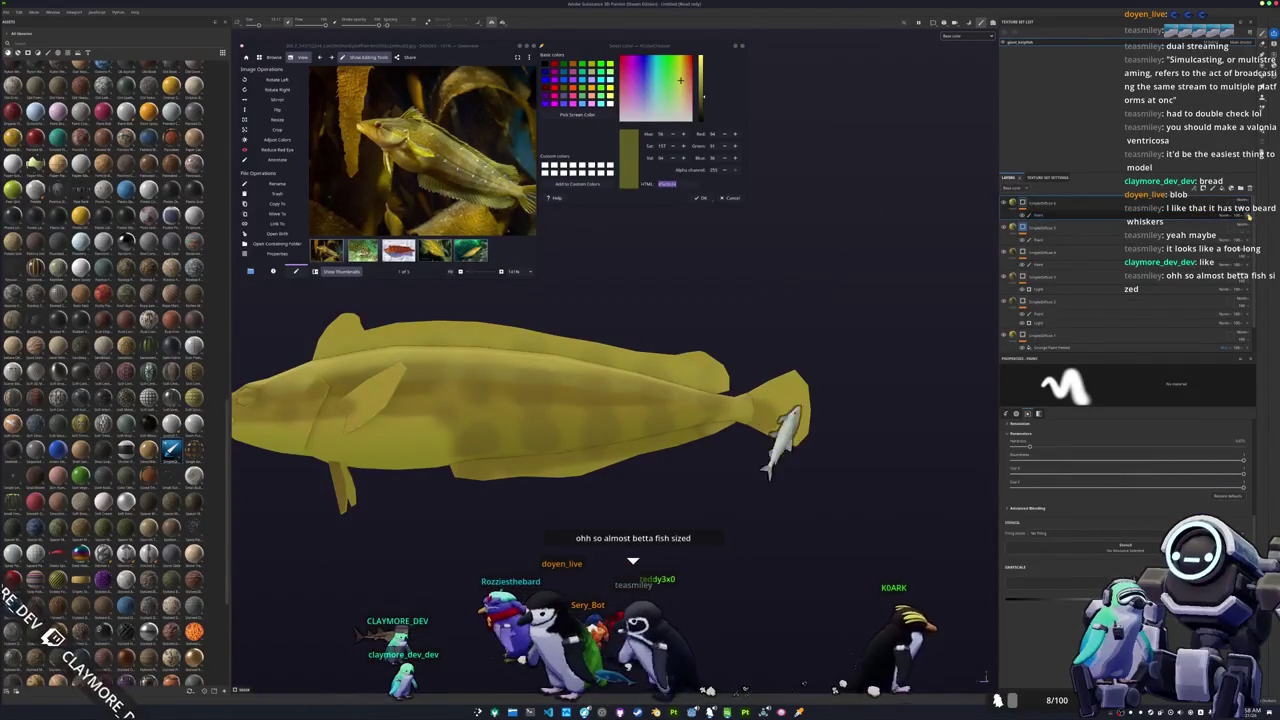
click(1213, 187)
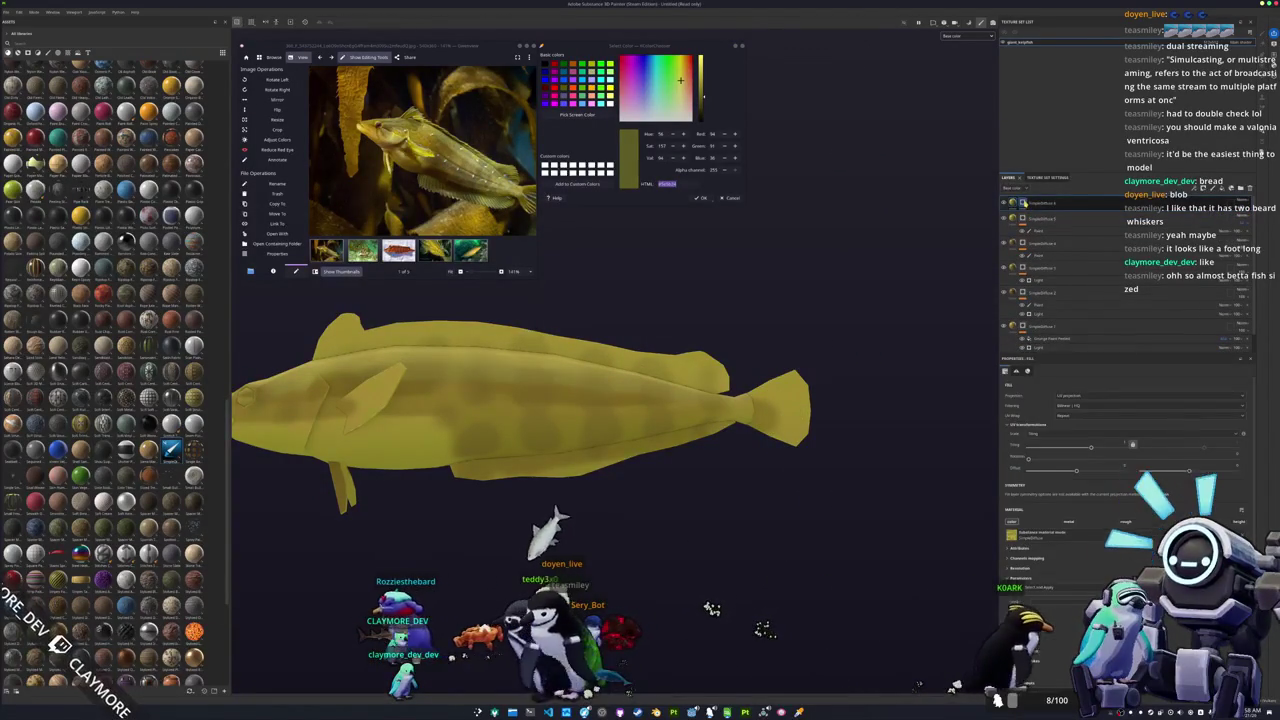
key(1)
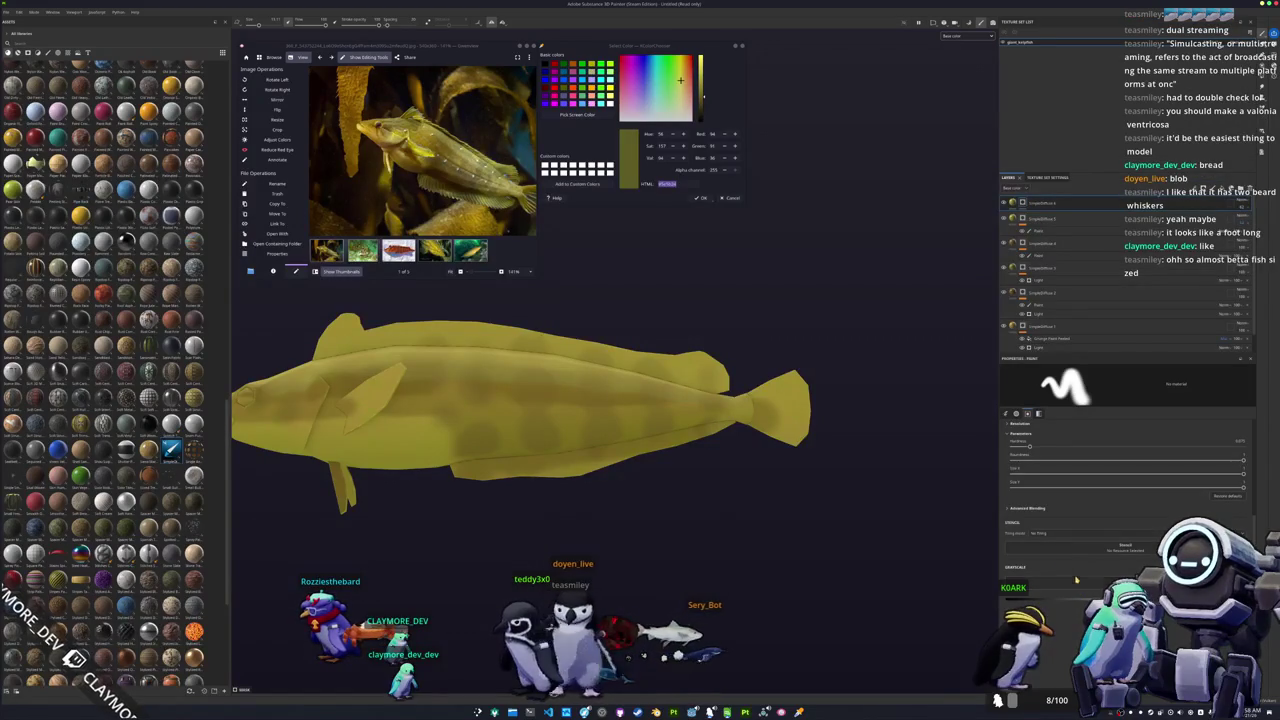
click(1013, 202)
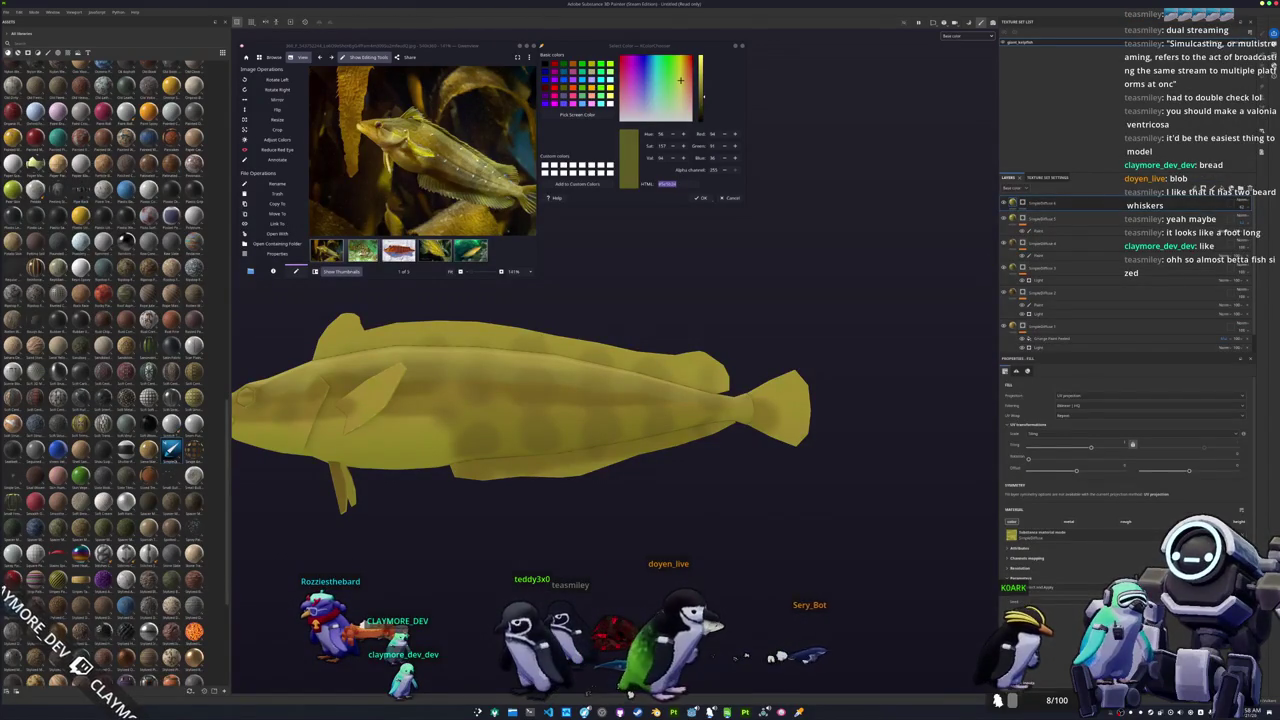
click(1071, 612)
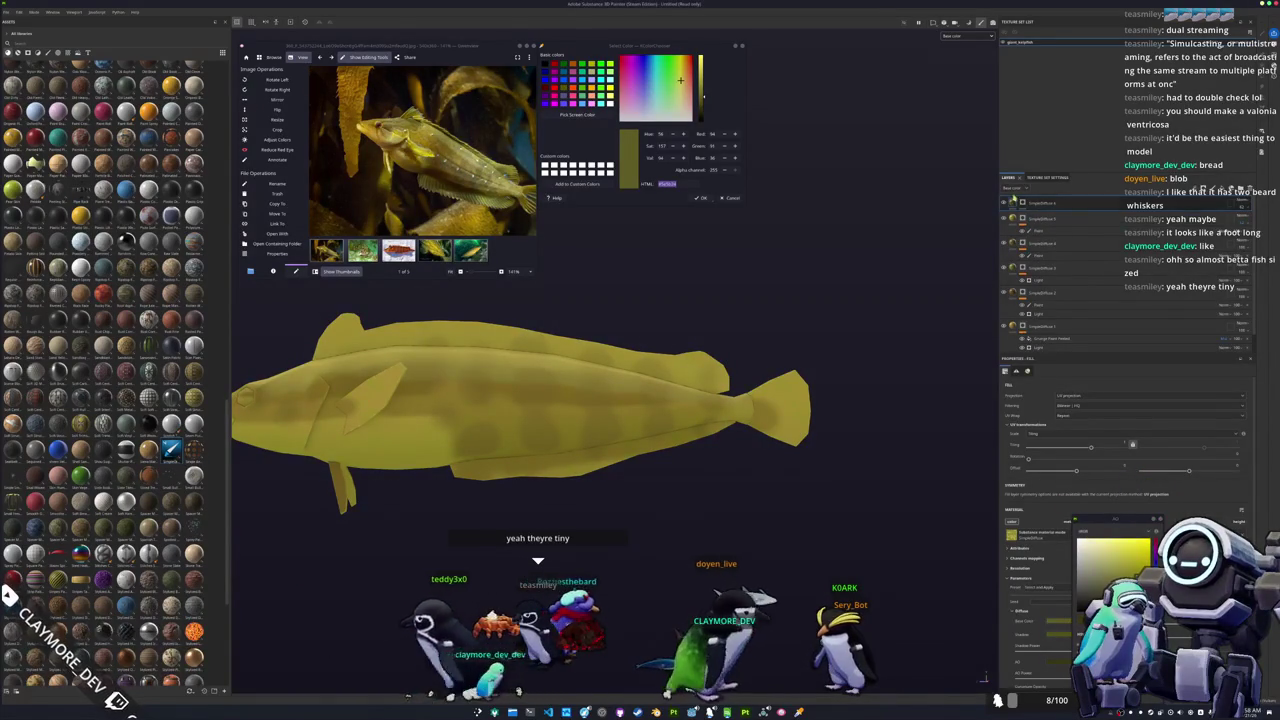
key(1)
Step: Orbit the fish into a side-on view showing its fins
mouse_move(714, 451)
alt+mouse_down()
mouse_move(726, 452)
mouse_move(689, 432)
alt+mouse_up()
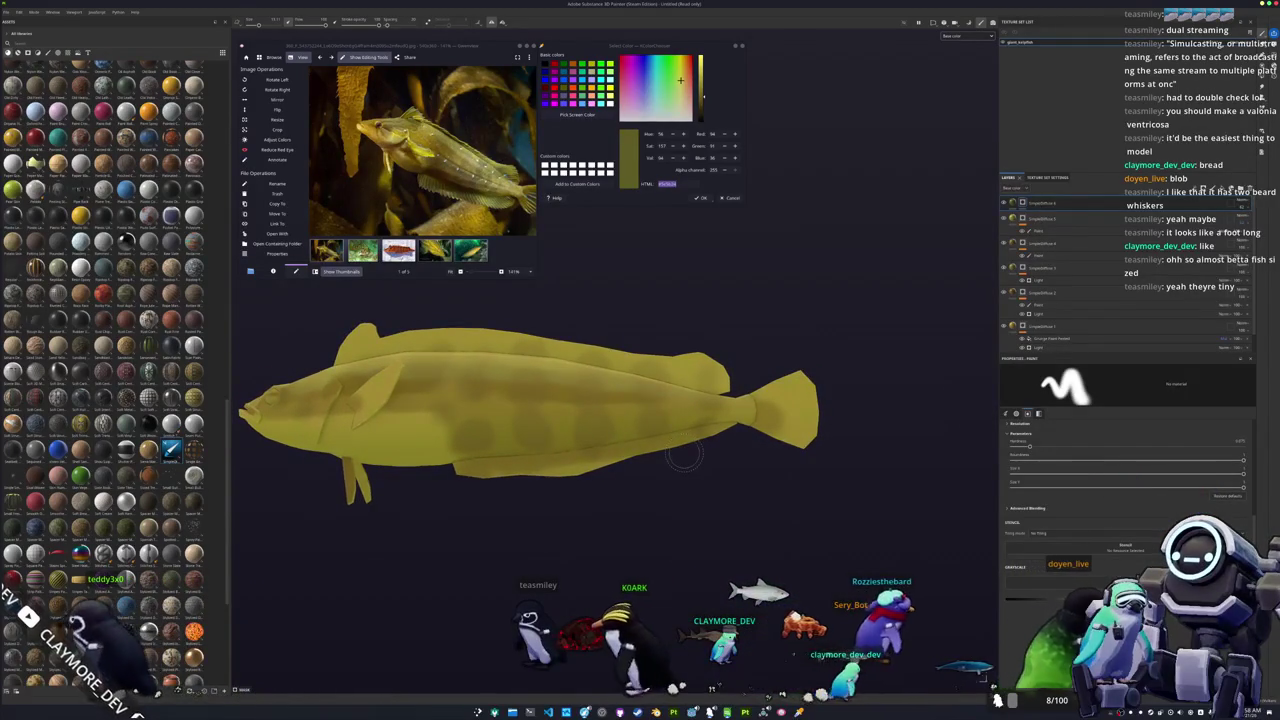
scroll(664, 428, up, 2)
alt+drag(664, 428, 622, 413)
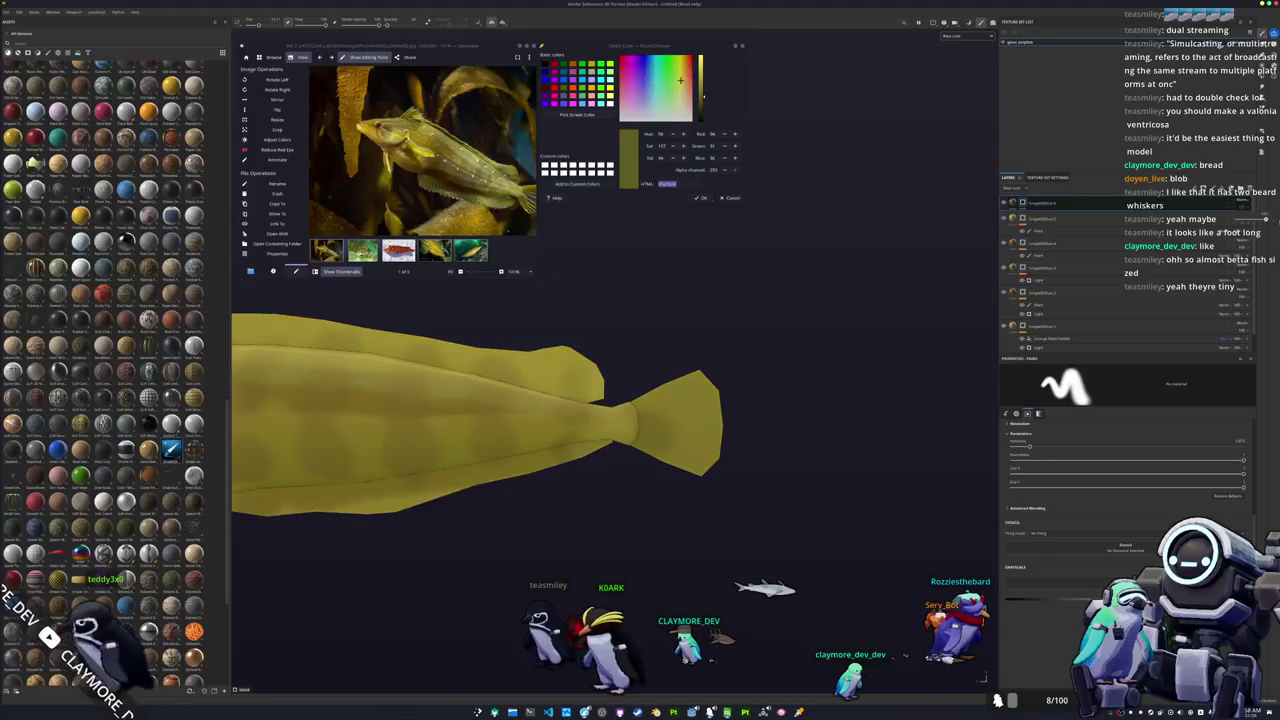
alt+drag(680, 440, 712, 447)
alt+middle_drag(707, 462, 776, 446)
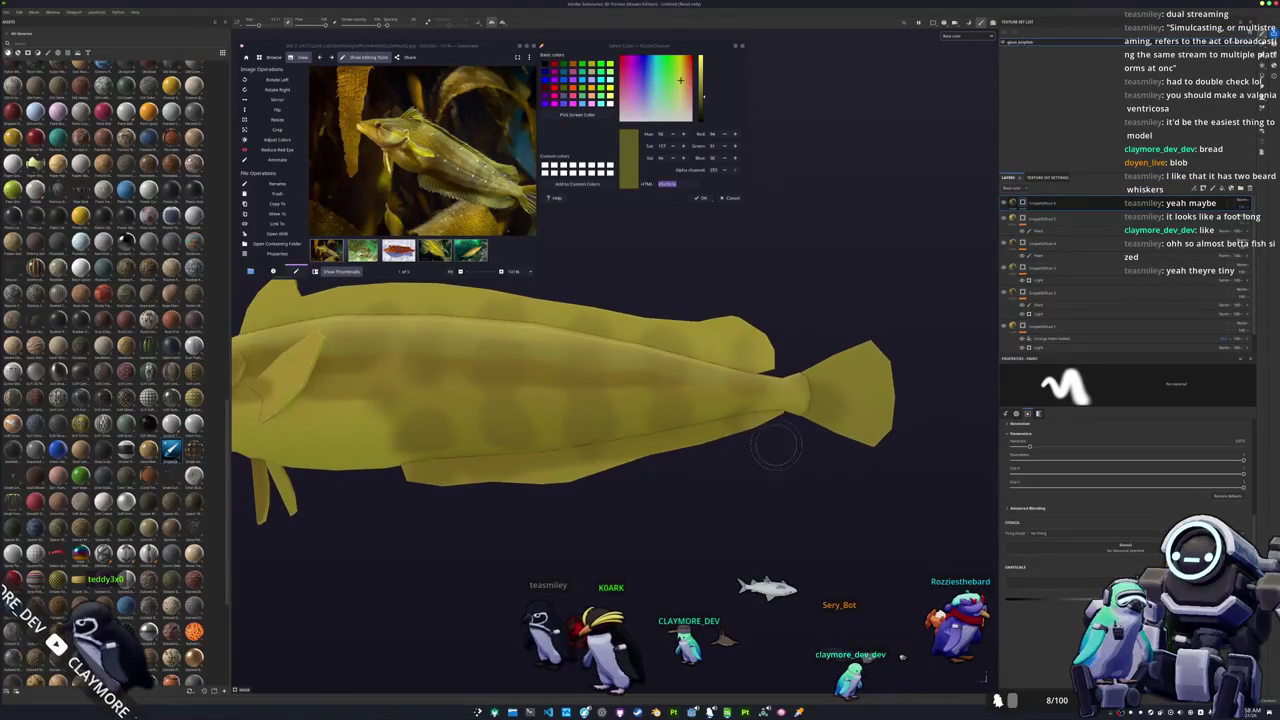
mouse_move(776, 446)
alt+mouse_down()
mouse_move(820, 506)
mouse_move(777, 514)
mouse_move(815, 405)
alt+mouse_up()
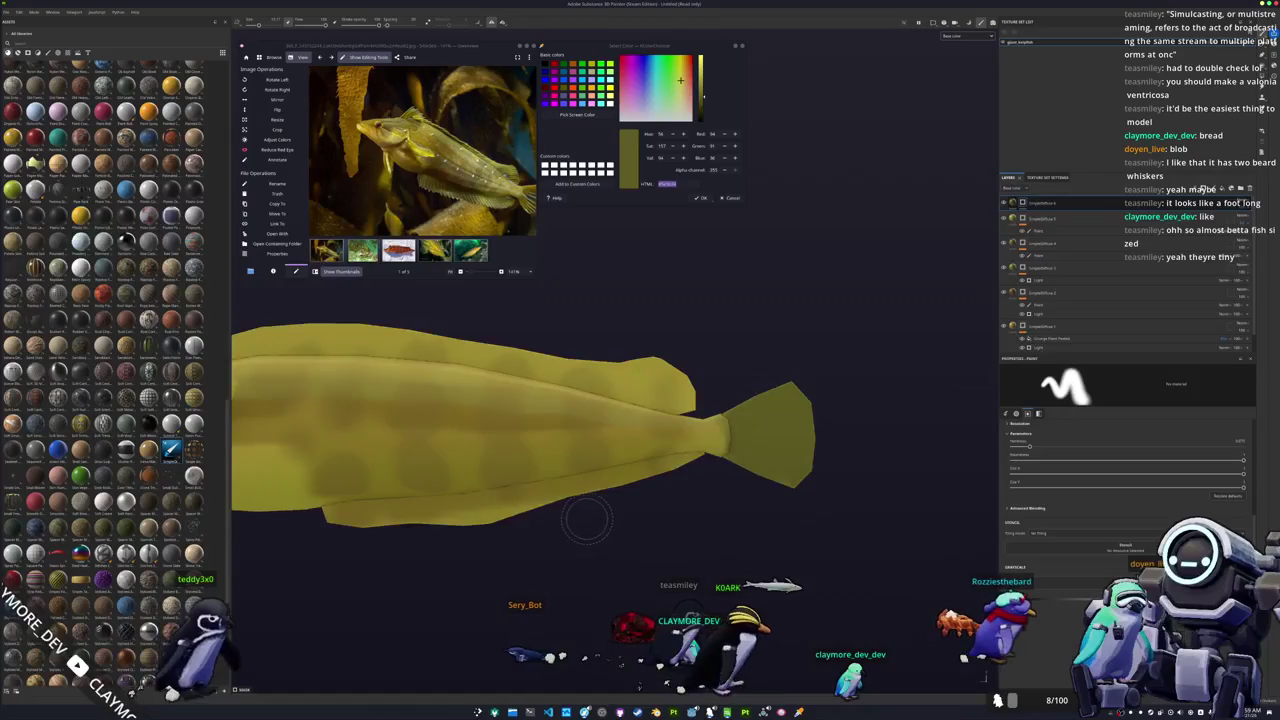
alt+drag(586, 520, 496, 500)
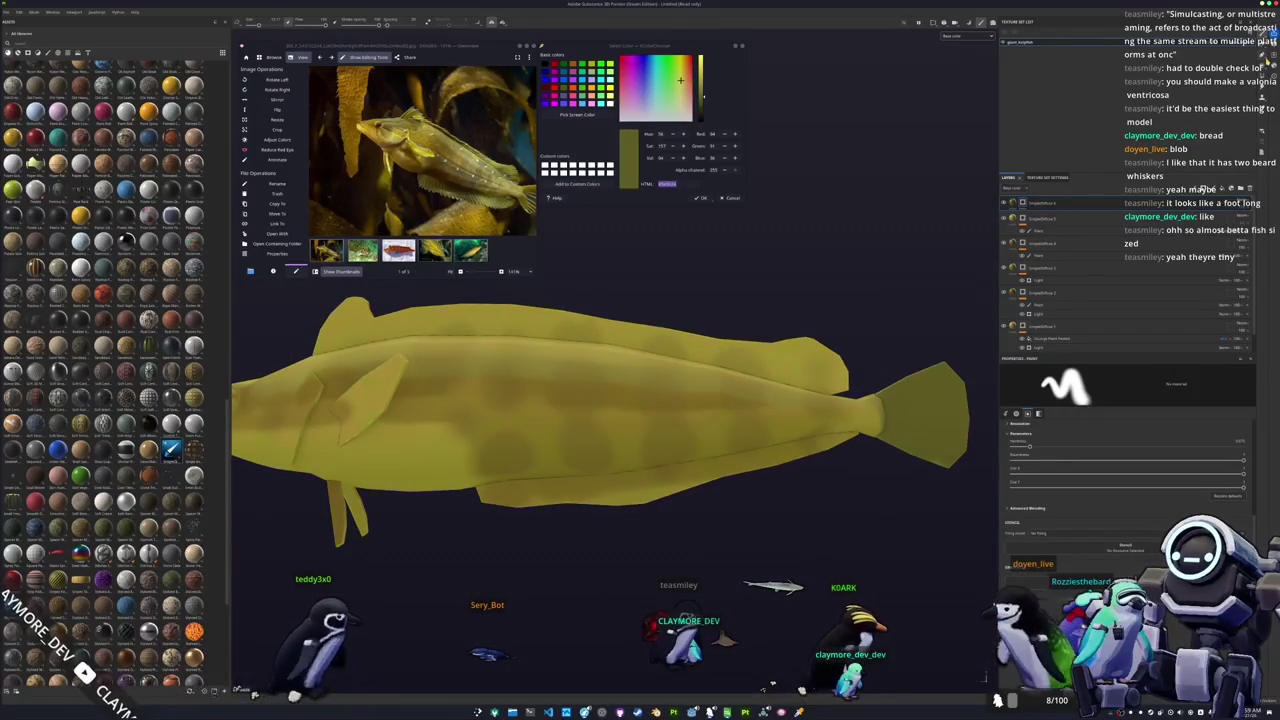
Step: Polygon-fill the layer's mask to reveal the dark olive on the dorsal band and belly strip
key(4)
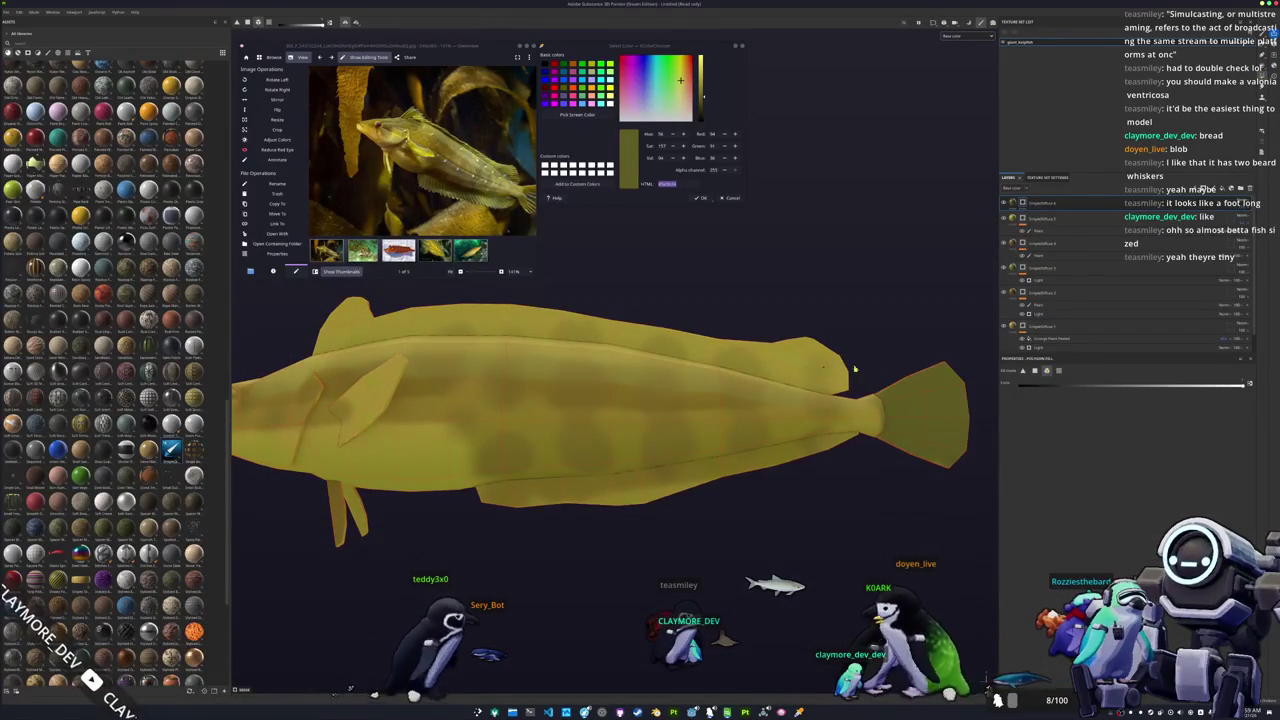
click(845, 368)
click(683, 485)
mouse_move(683, 485)
alt+mouse_down()
mouse_move(646, 518)
mouse_move(600, 515)
alt+mouse_up()
alt+middle_drag(600, 515, 470, 505)
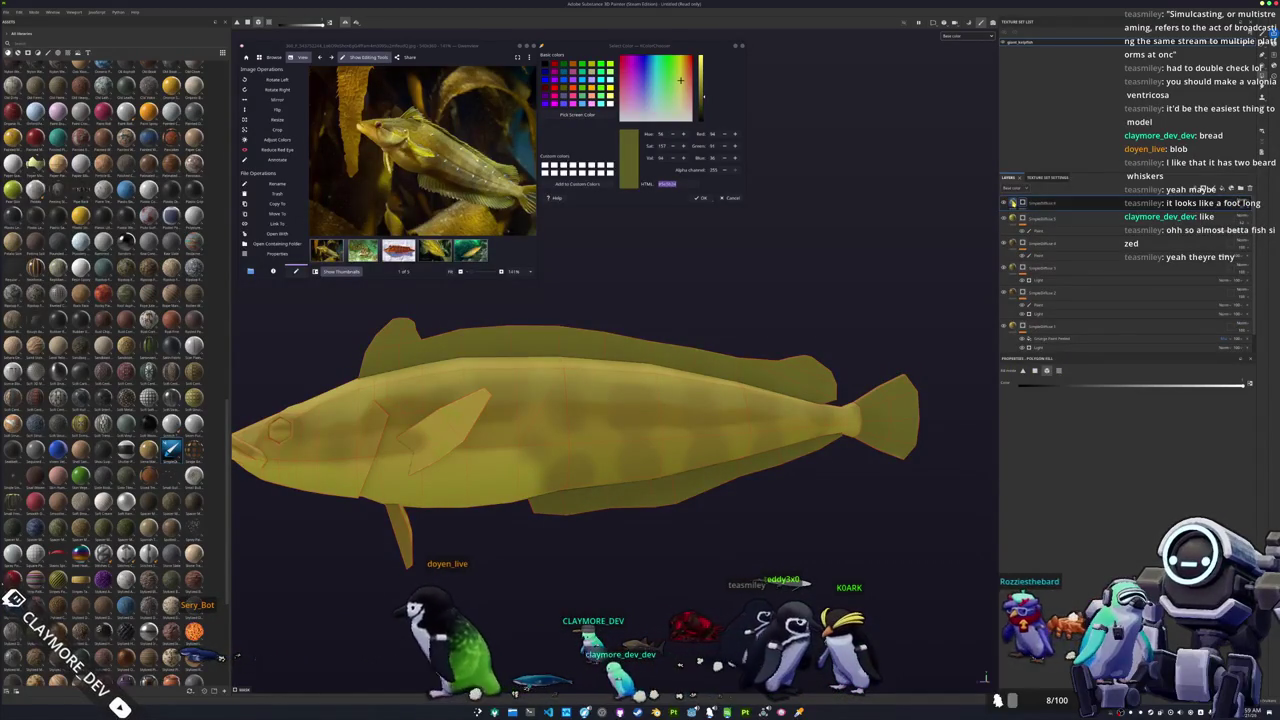
click(1040, 203)
mouse_move(780, 355)
alt+mouse_down()
mouse_move(765, 430)
mouse_move(886, 358)
mouse_move(940, 284)
alt+mouse_up()
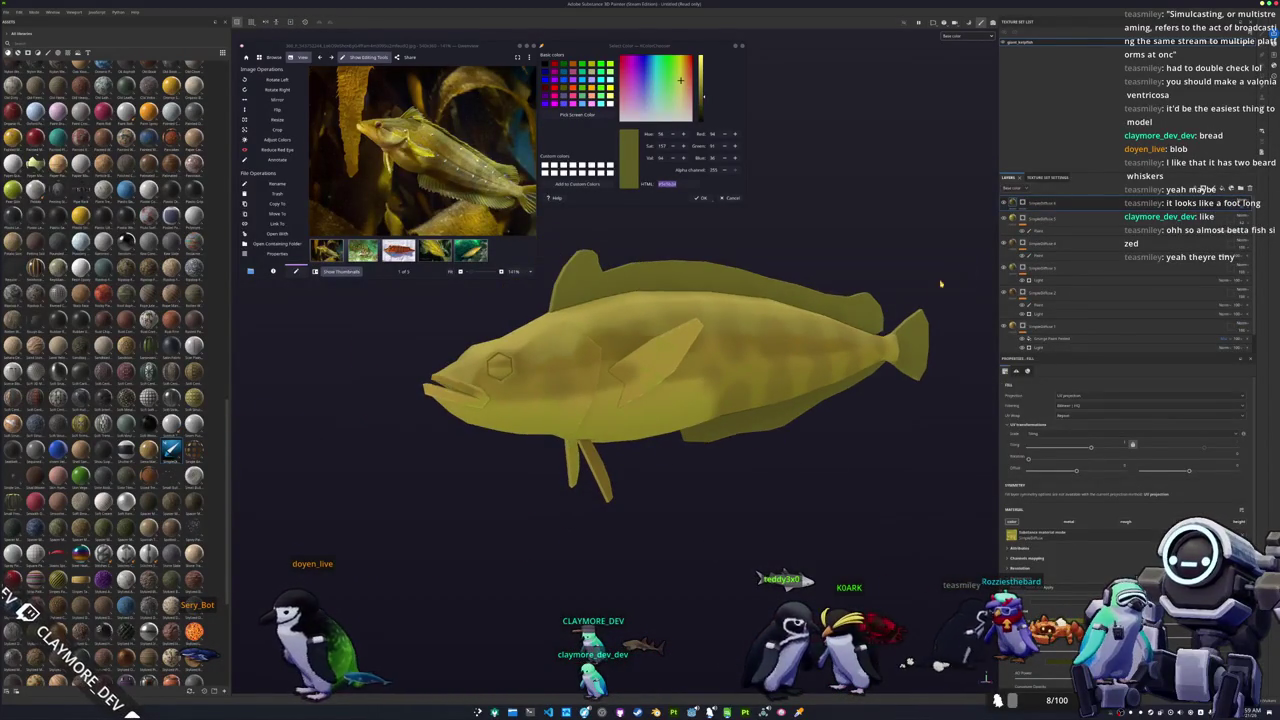
right_click(1024, 204)
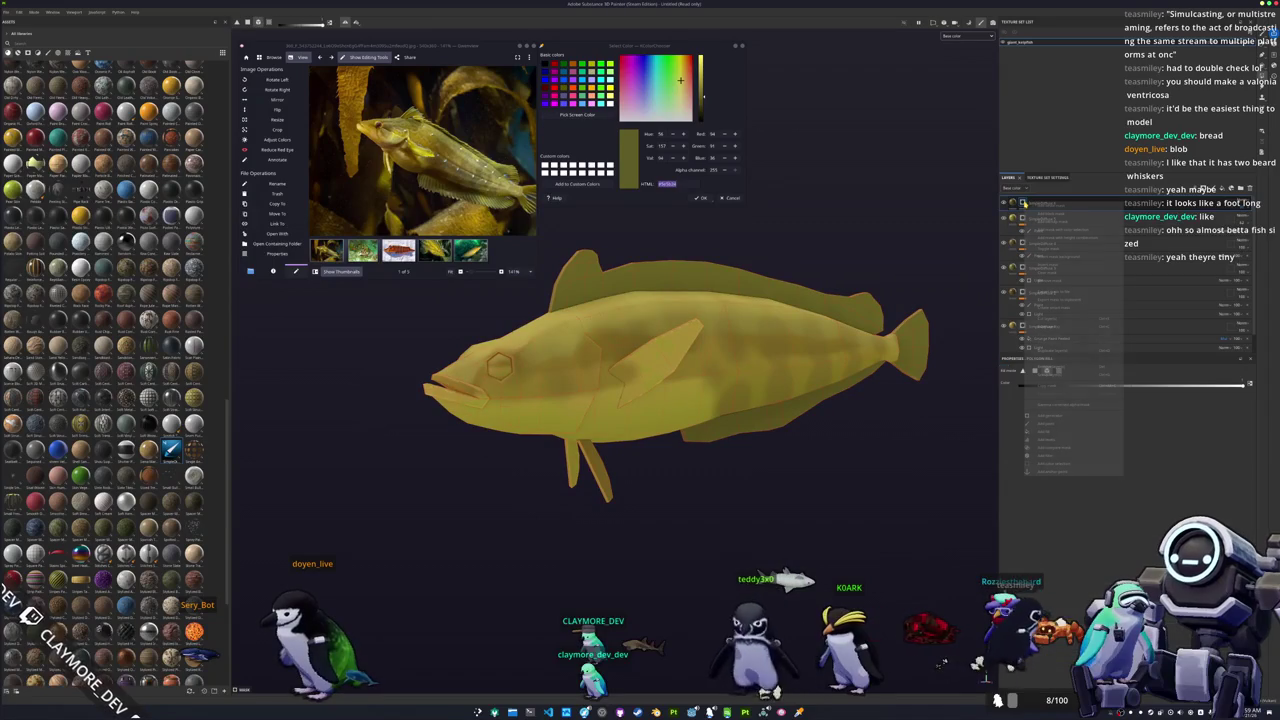
Step: Add a paint effect to the top fill layer and orbit the fish to check it
click(1050, 425)
mouse_move(660, 370)
alt+mouse_down()
mouse_move(698, 345)
mouse_move(720, 365)
alt+mouse_up()
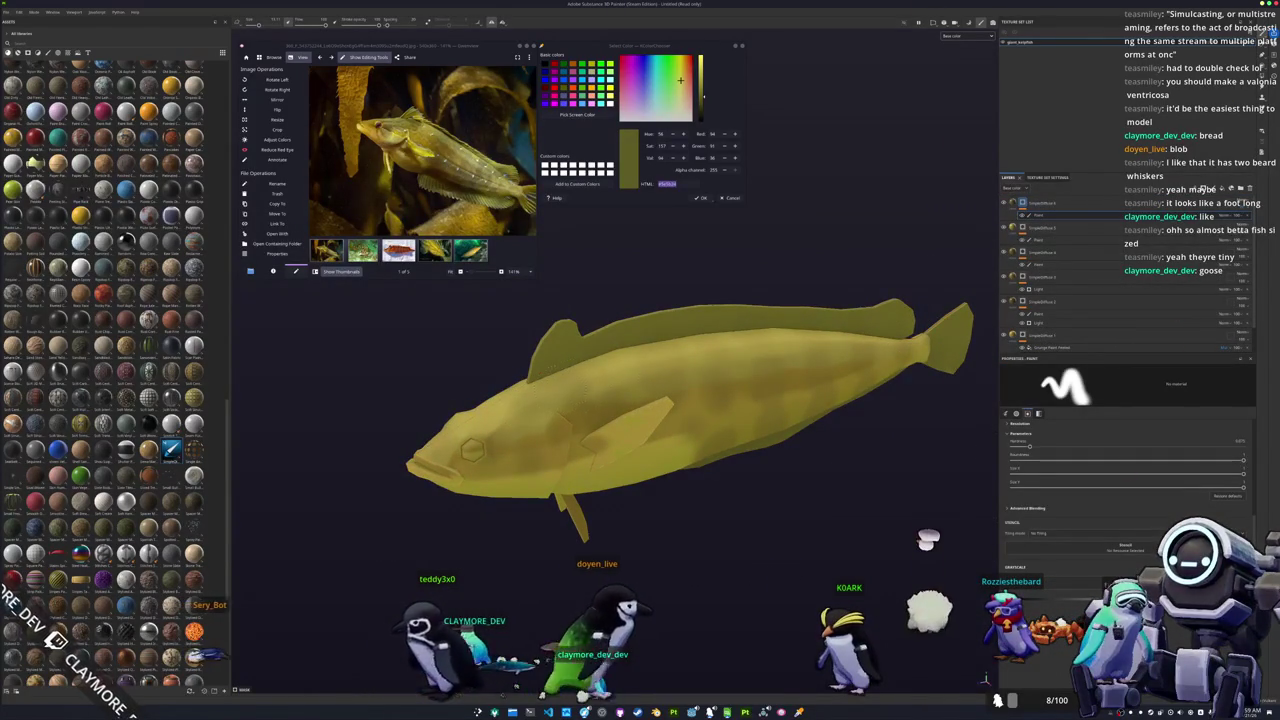
alt+drag(700, 400, 740, 390)
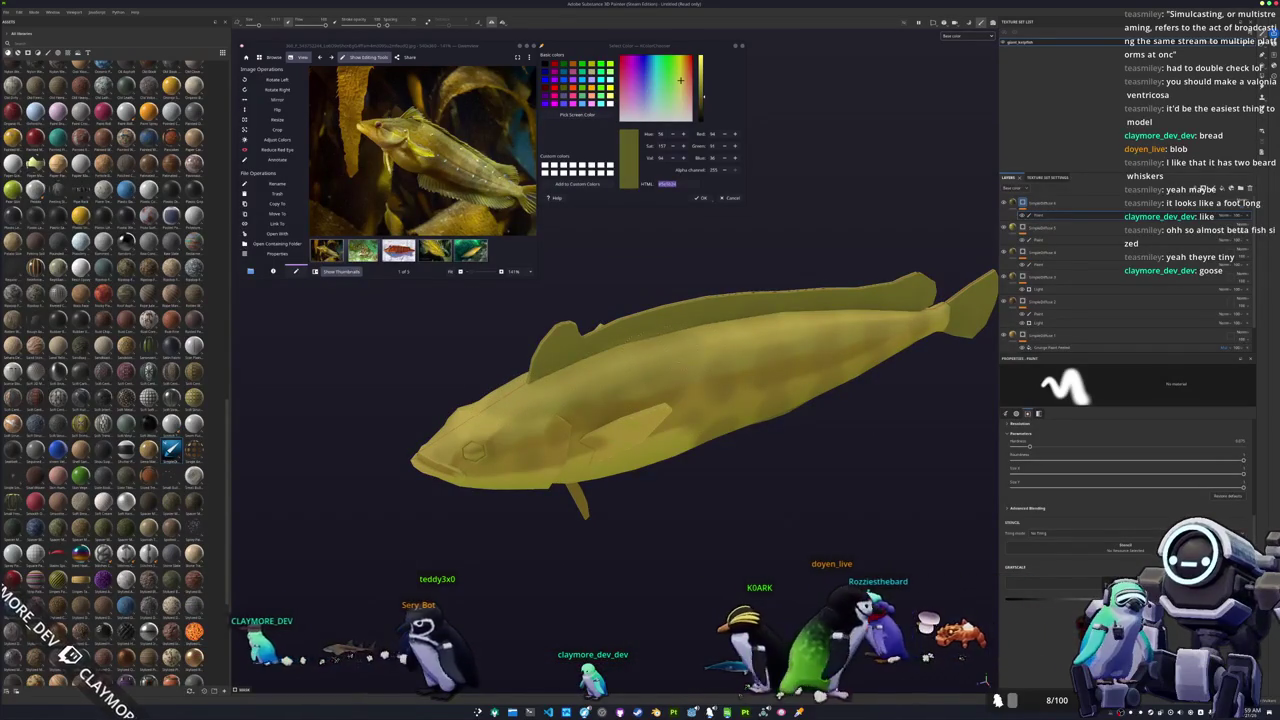
alt+drag(740, 390, 690, 400)
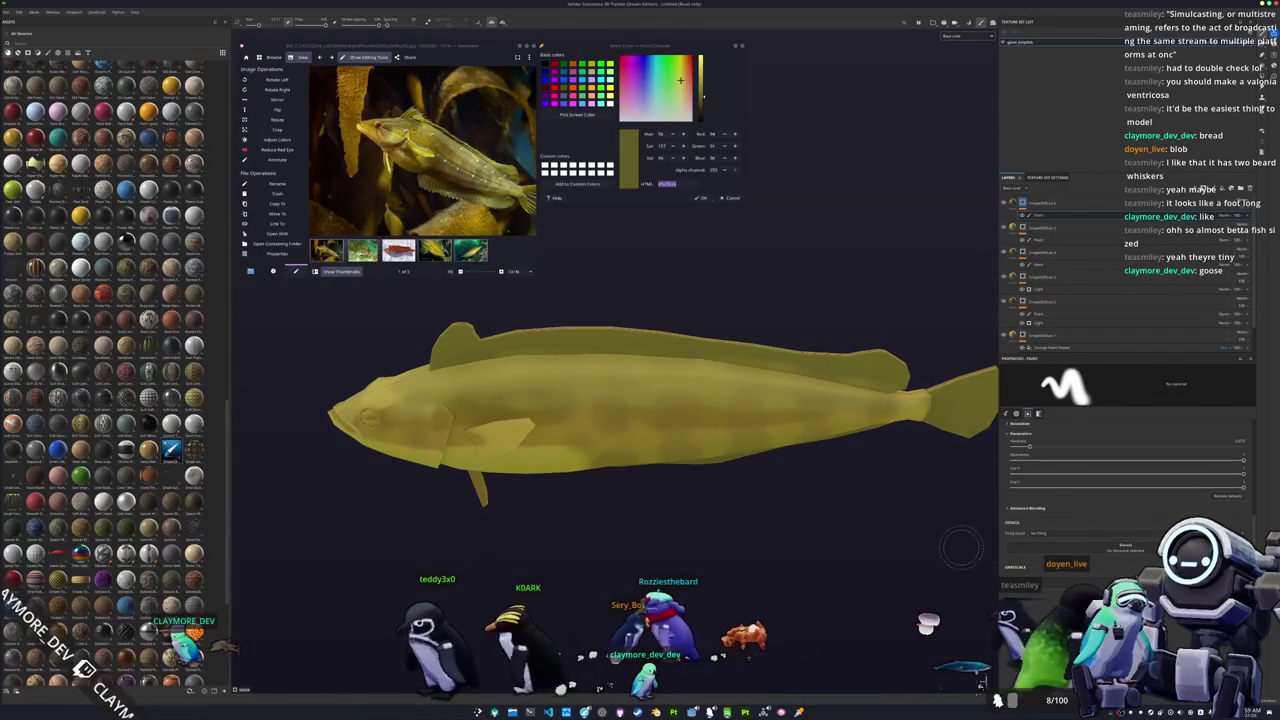
alt+drag(731, 335, 731, 352)
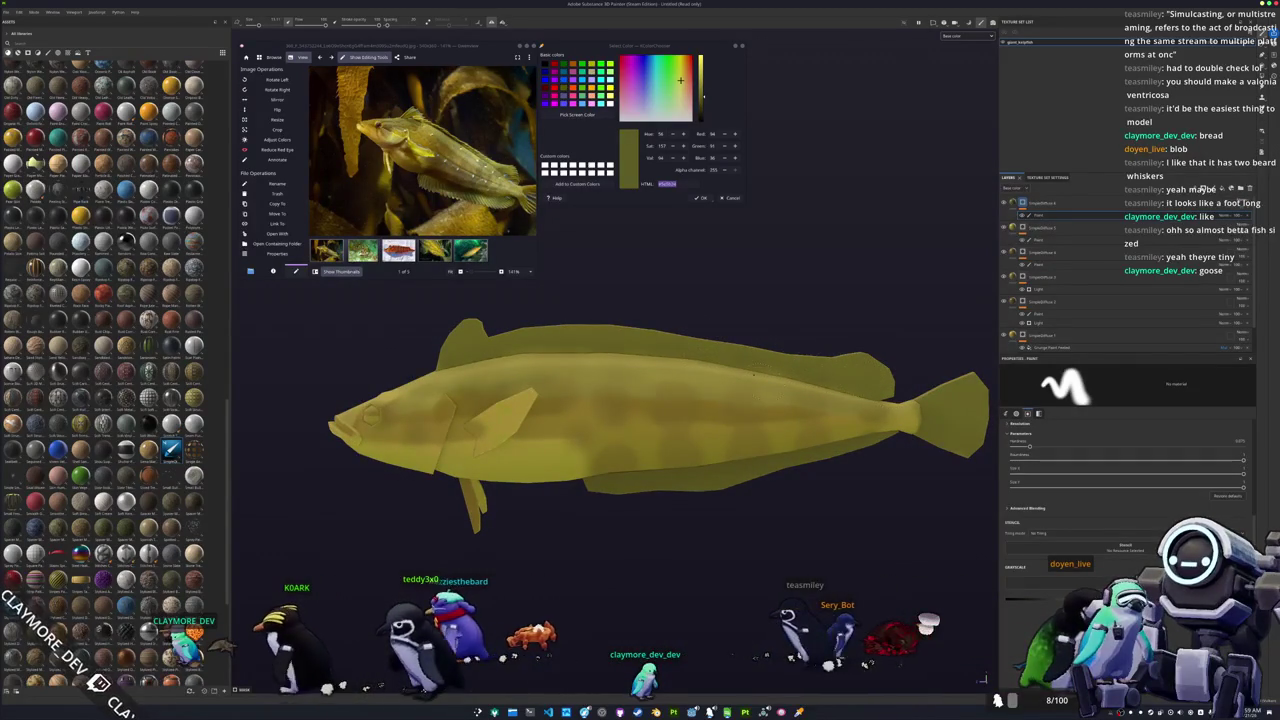
alt+drag(753, 375, 748, 467)
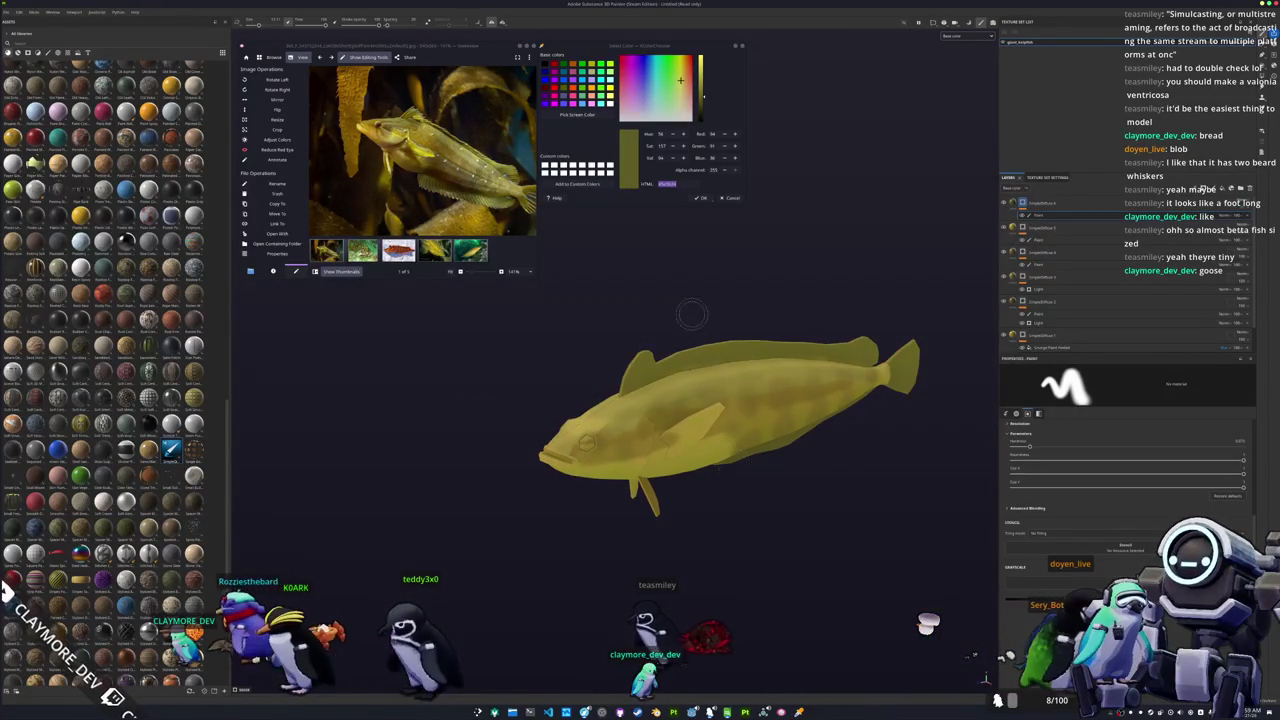
alt+drag(691, 315, 703, 298)
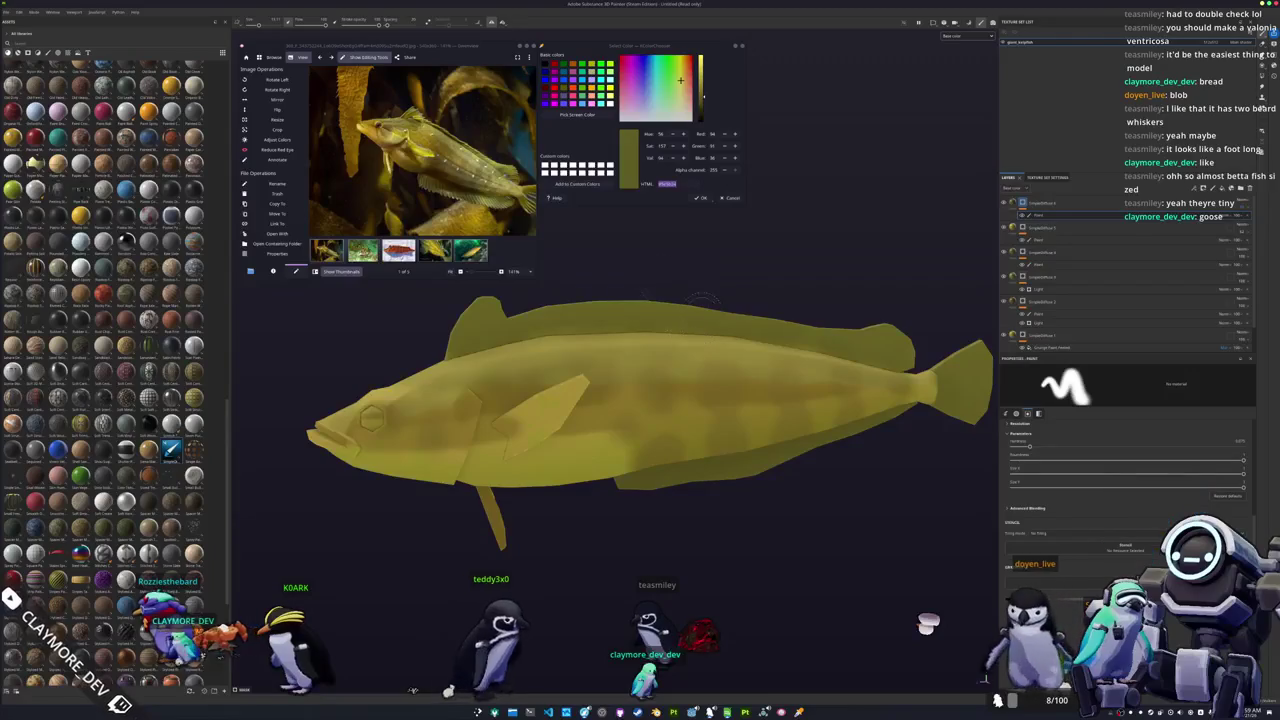
Step: Sample a pale blue from the reference photo's spots with Pick Screen Color
click(577, 114)
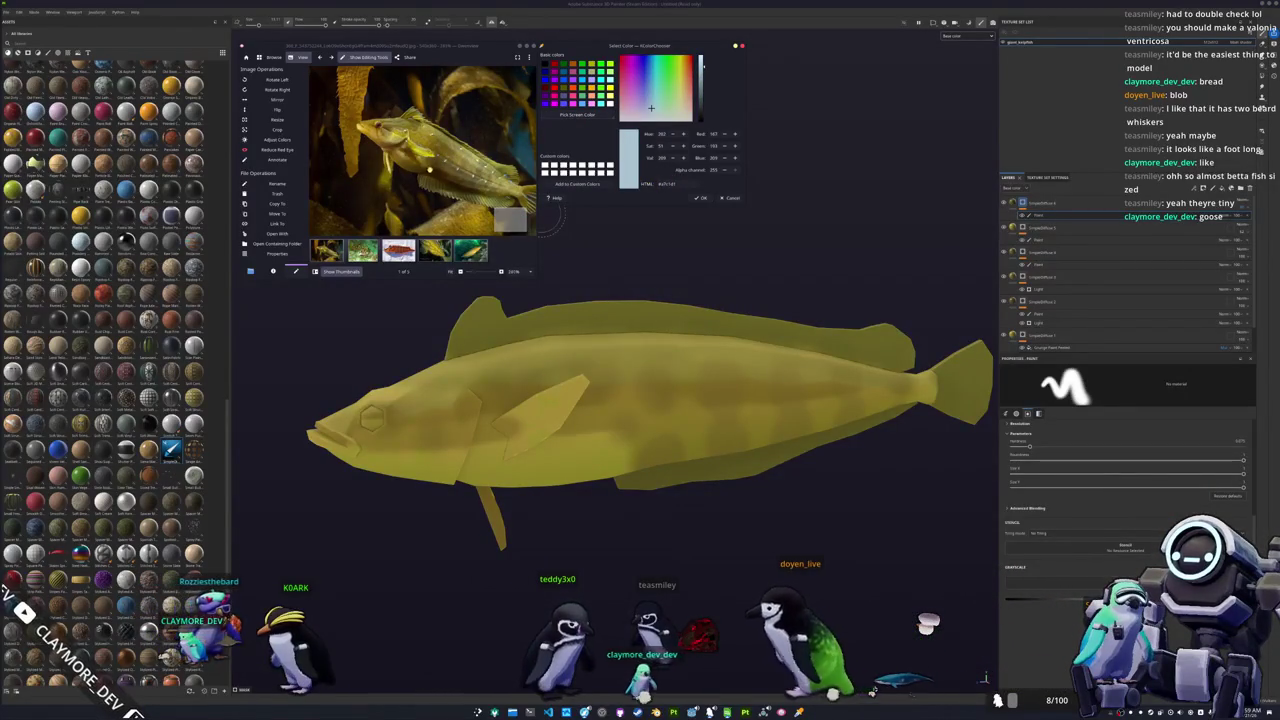
scroll(482, 162, up, 5)
scroll(482, 162, down, 2)
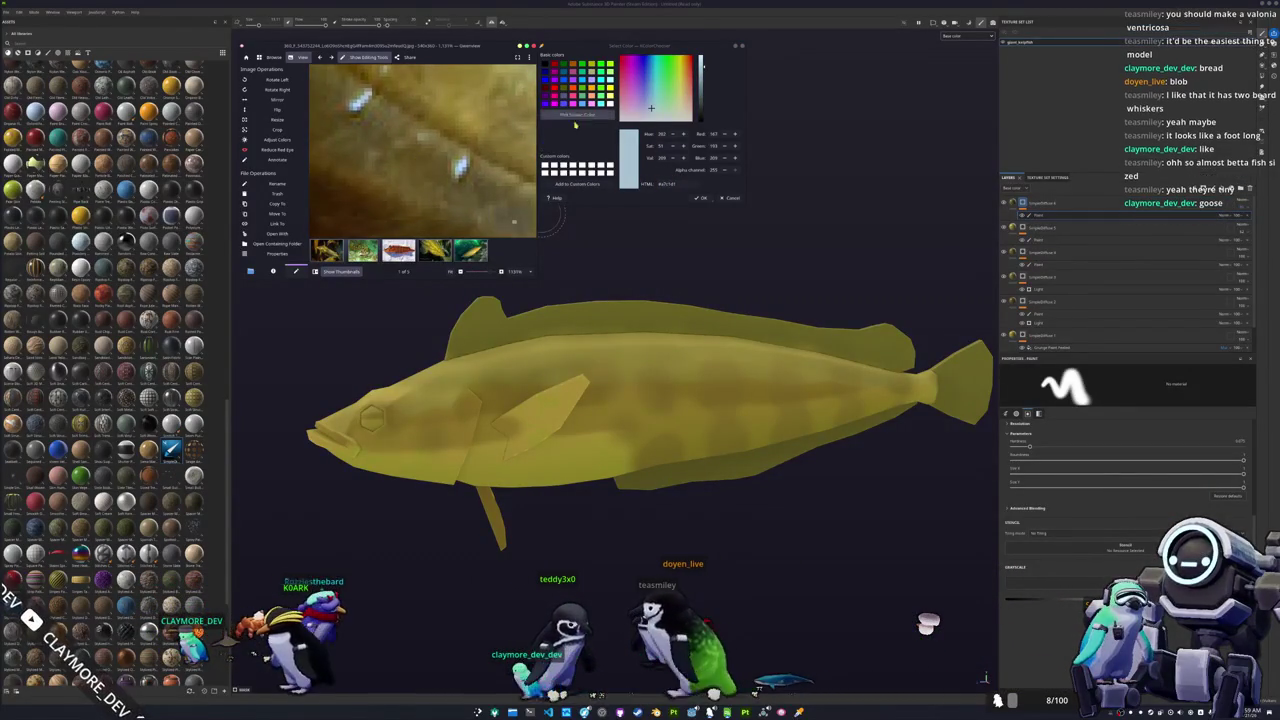
click(492, 162)
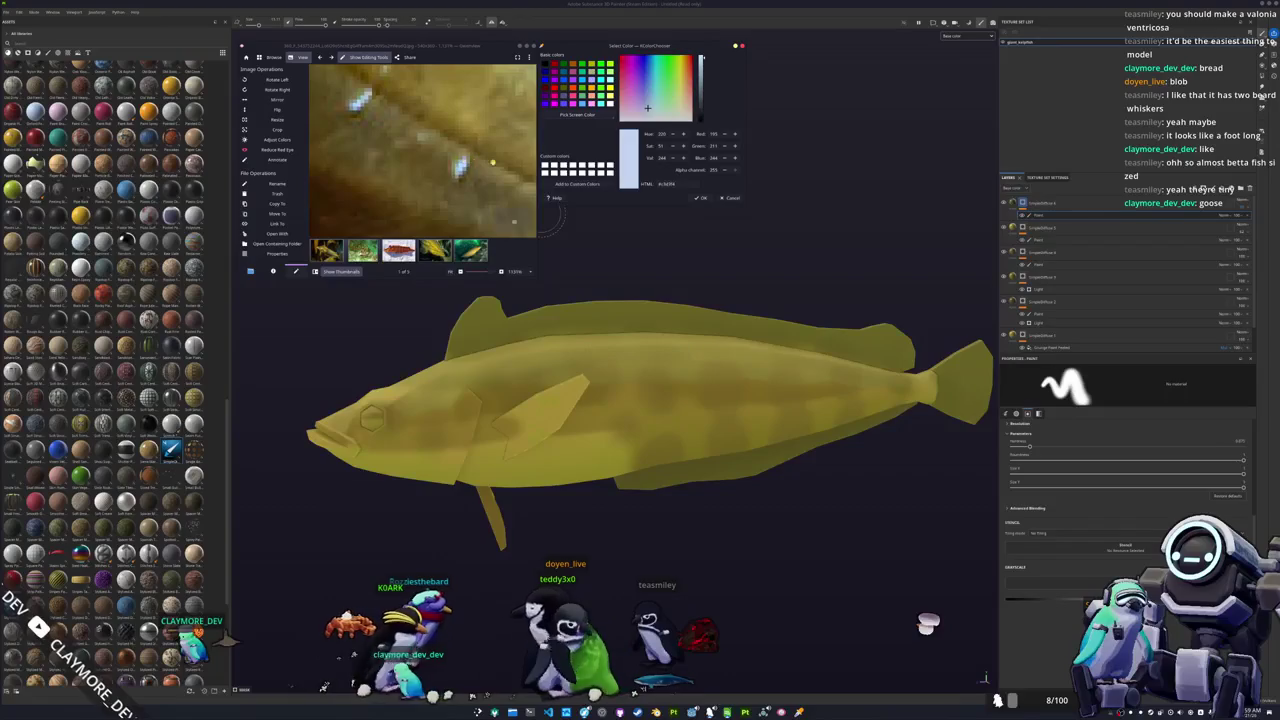
click(1083, 206)
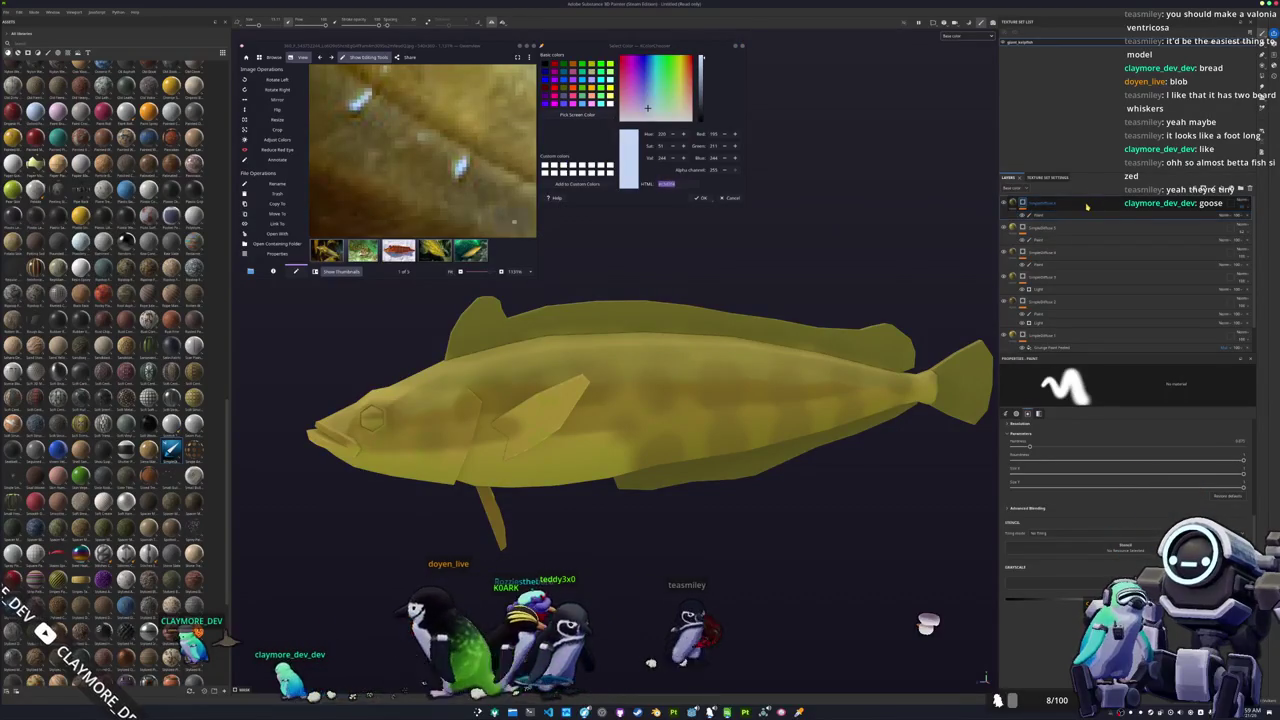